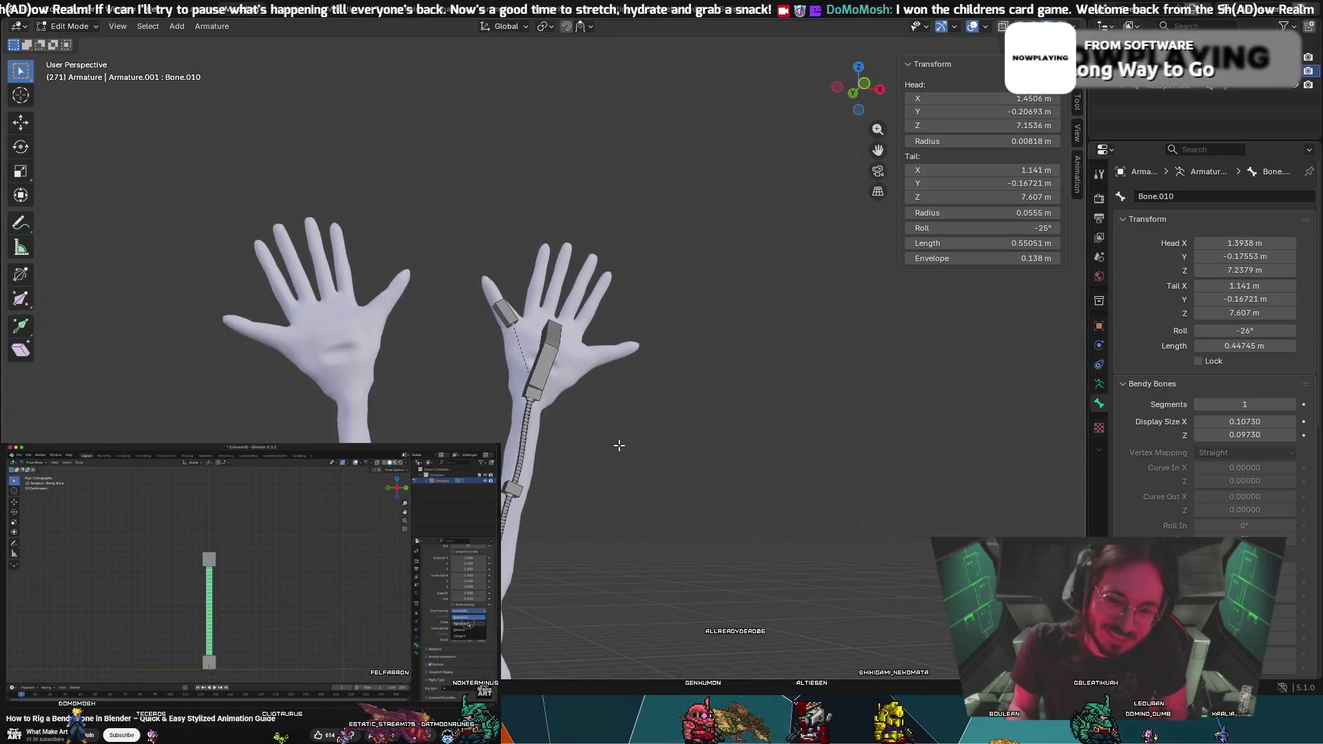
Look over the hand bones, then switch to the Animation workspace showing the posed character and Dope Sheet
{"action": "scroll", "coordinate": [607, 401], "scroll_direction": "down", "scroll_amount": 2}
{"action": "mouse_move", "coordinate": [602, 403]}
{"action": "middle_mouse_down"}
{"action": "mouse_move", "coordinate": [511, 429]}
{"action": "mouse_move", "coordinate": [543, 433]}
{"action": "middle_mouse_up"}
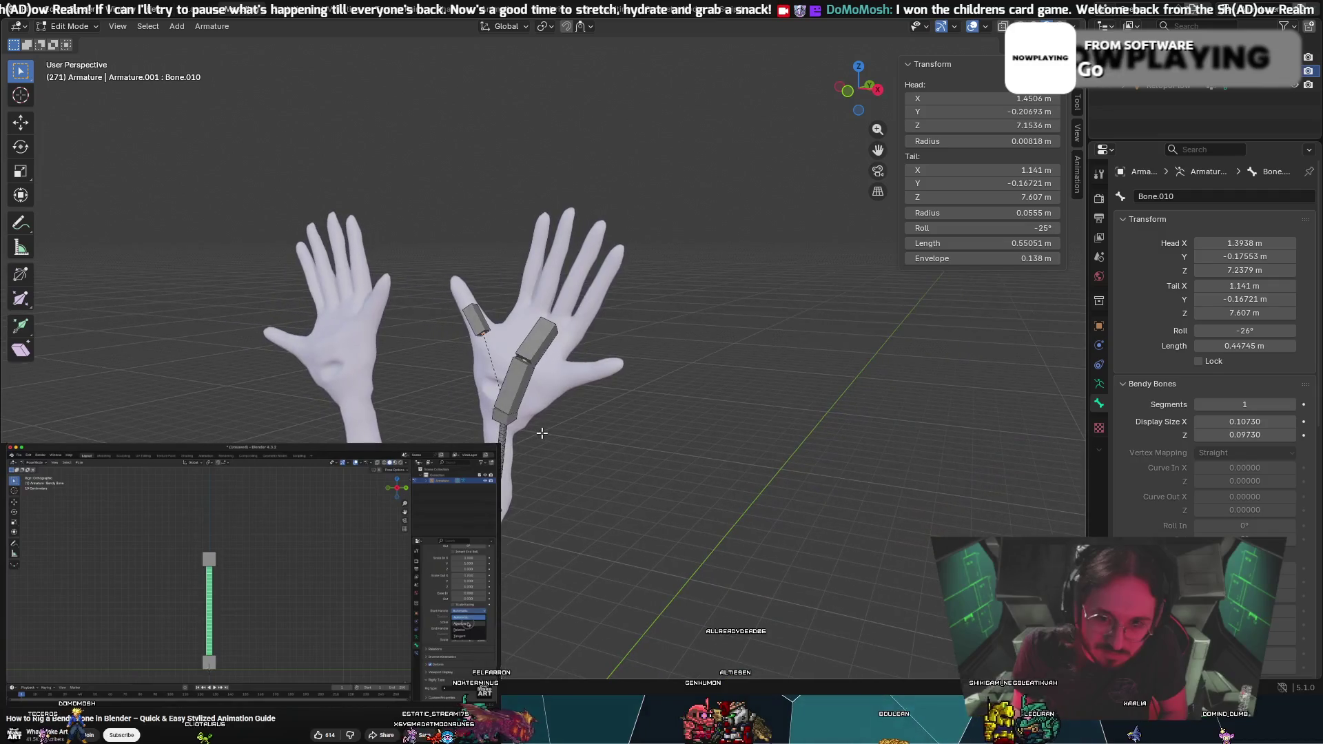
{"action": "scroll", "coordinate": [531, 360], "scroll_direction": "up", "scroll_amount": 7}
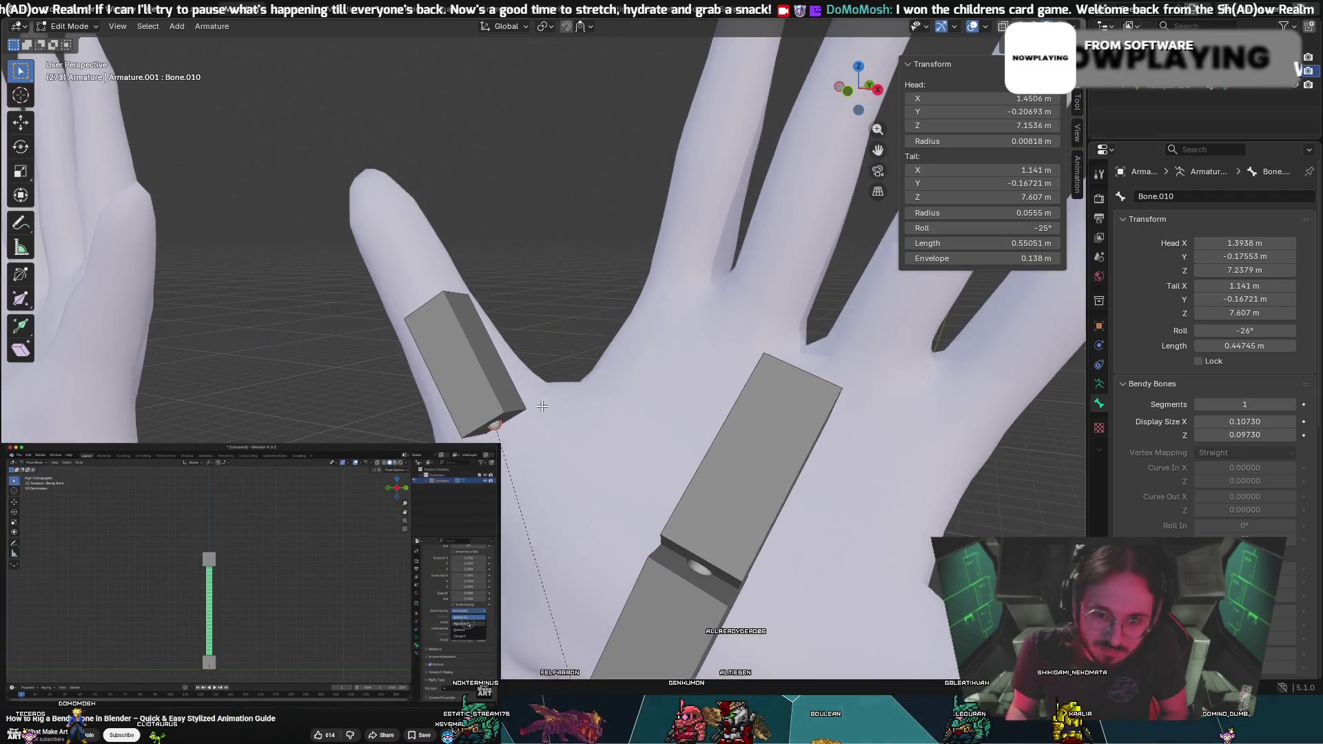
{"action": "middle_click_drag", "start_coordinate": [542, 406], "coordinate": [583, 411], "text": "shift"}
{"action": "scroll", "coordinate": [584, 412], "scroll_direction": "down", "scroll_amount": 3}
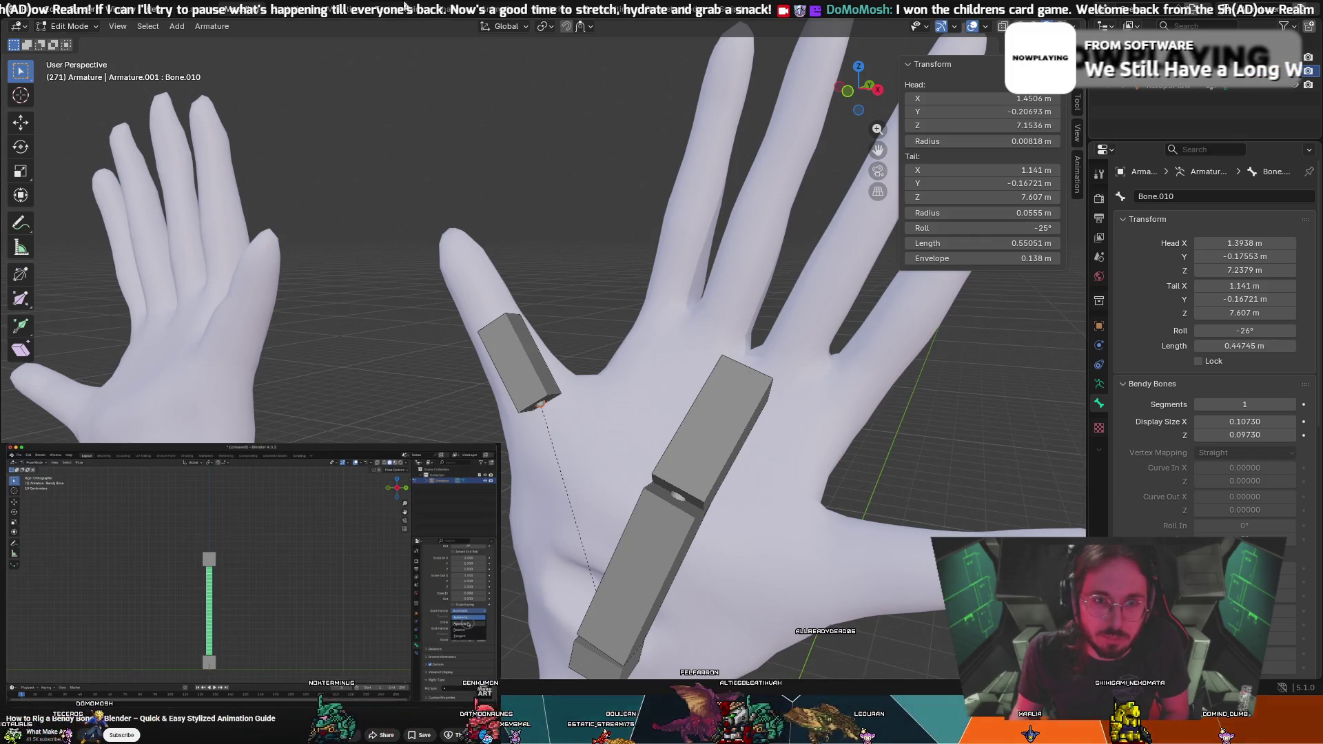
{"action": "key", "text": "ctrl+Page_Down"}
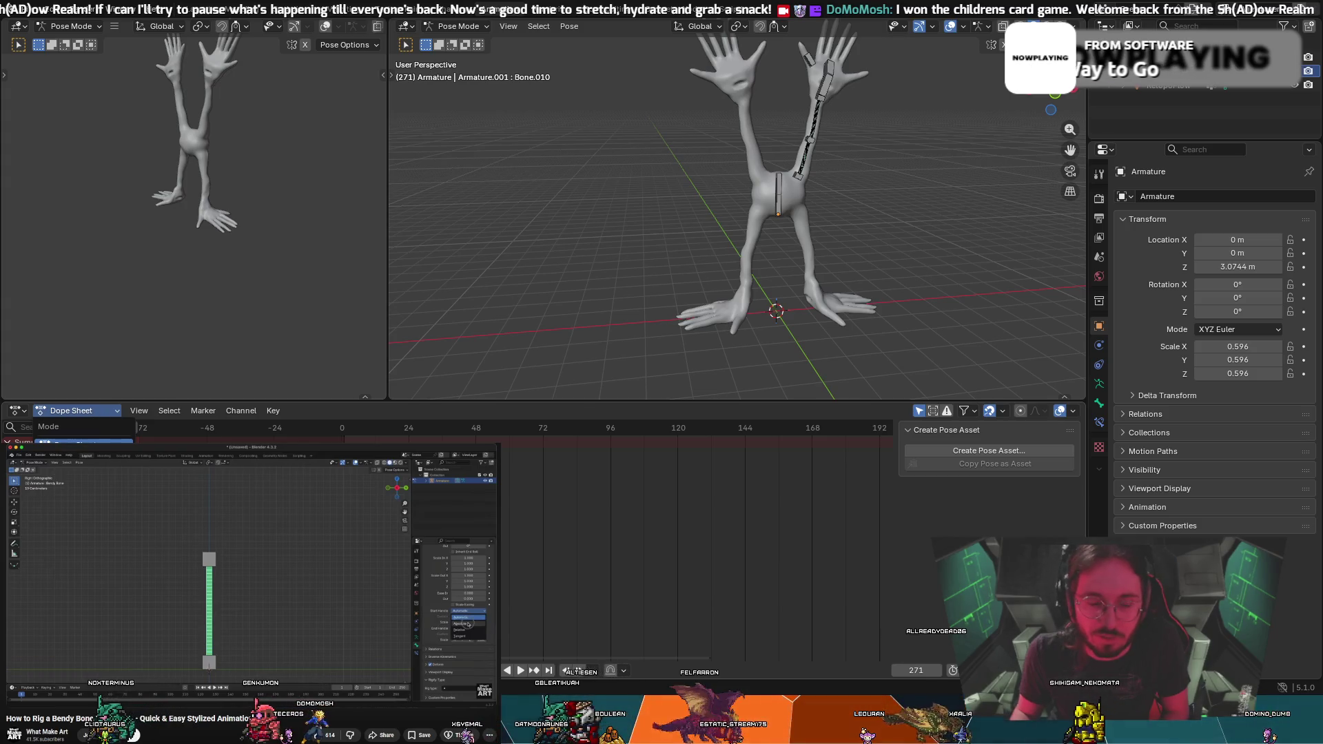
Switch the timeline area to the Action Editor and back to the Dope Sheet
{"action": "left_click", "coordinate": [76, 411]}
{"action": "left_click", "coordinate": [88, 428]}
{"action": "left_click", "coordinate": [76, 411]}
{"action": "left_click", "coordinate": [79, 428]}
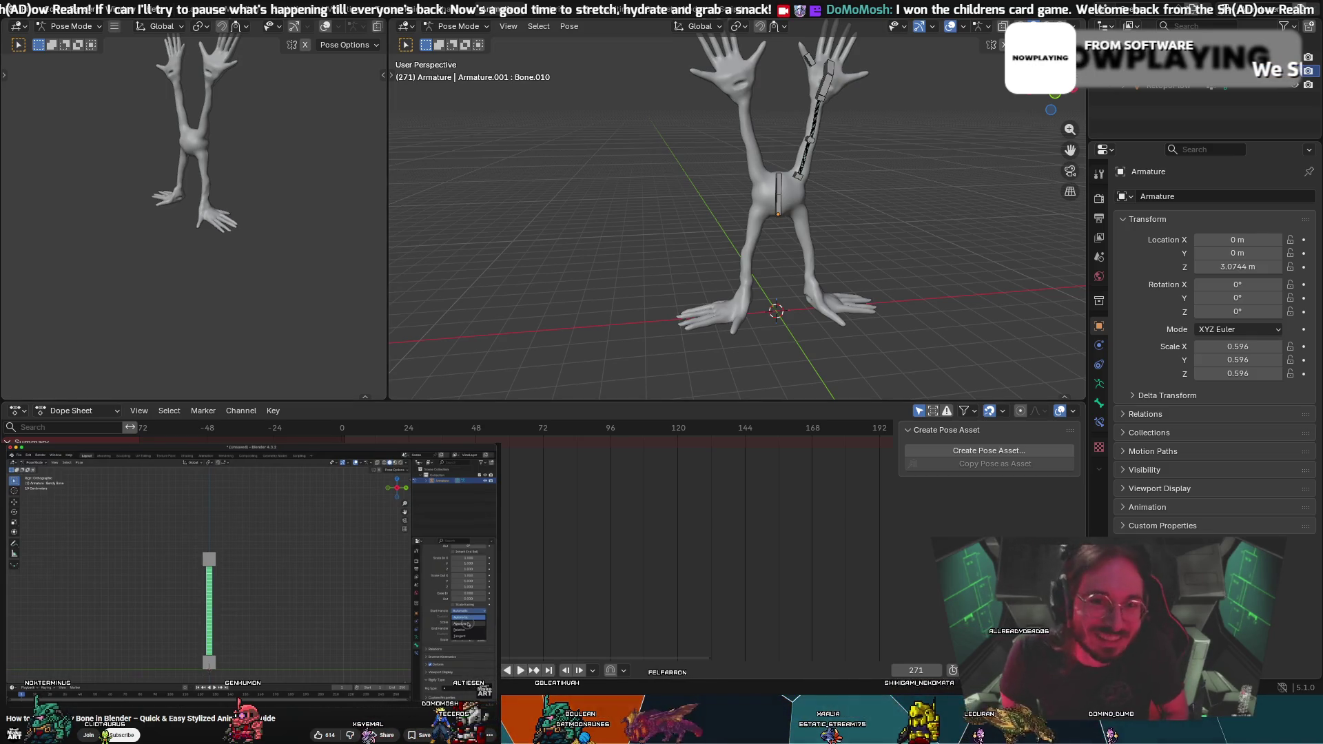
Return from Pose Mode to Object Mode and bring the right hand back into view
{"action": "scroll", "coordinate": [652, 167], "scroll_direction": "up", "scroll_amount": 6}
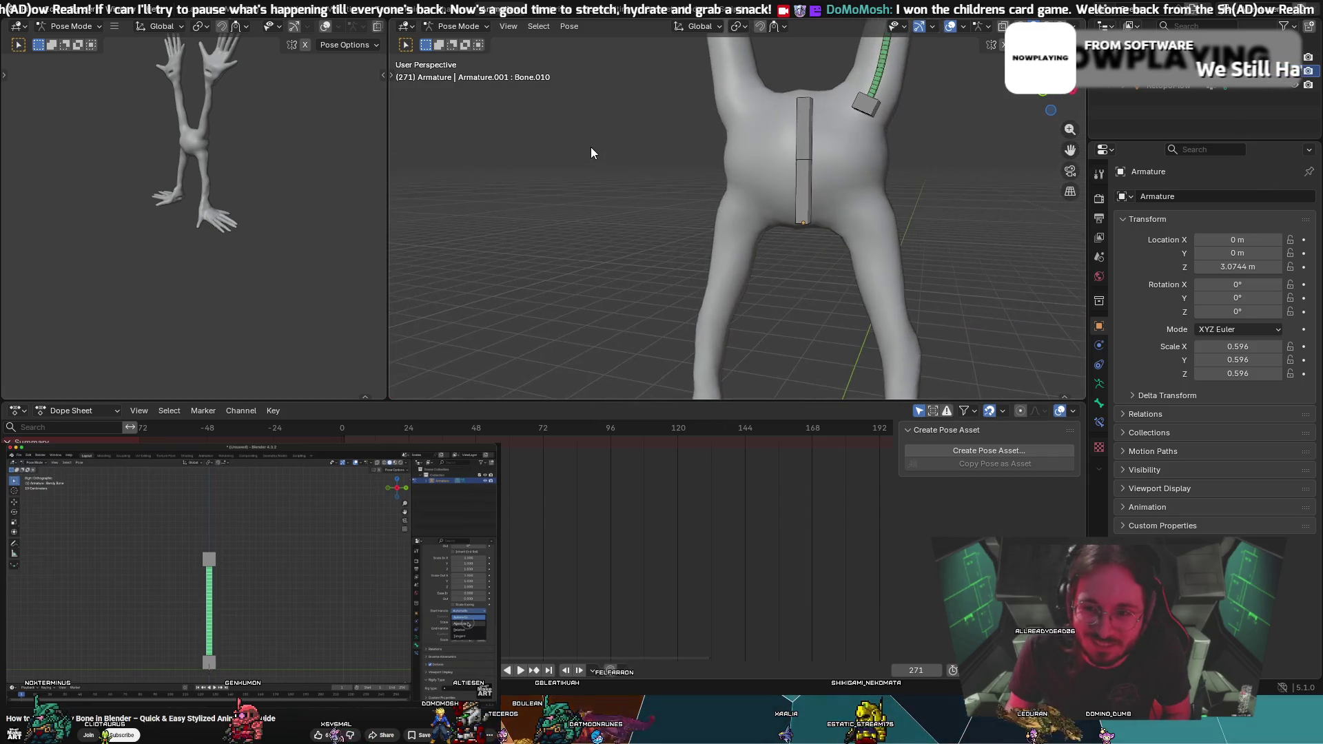
{"action": "left_click", "coordinate": [62, 26]}
{"action": "left_click", "coordinate": [63, 42]}
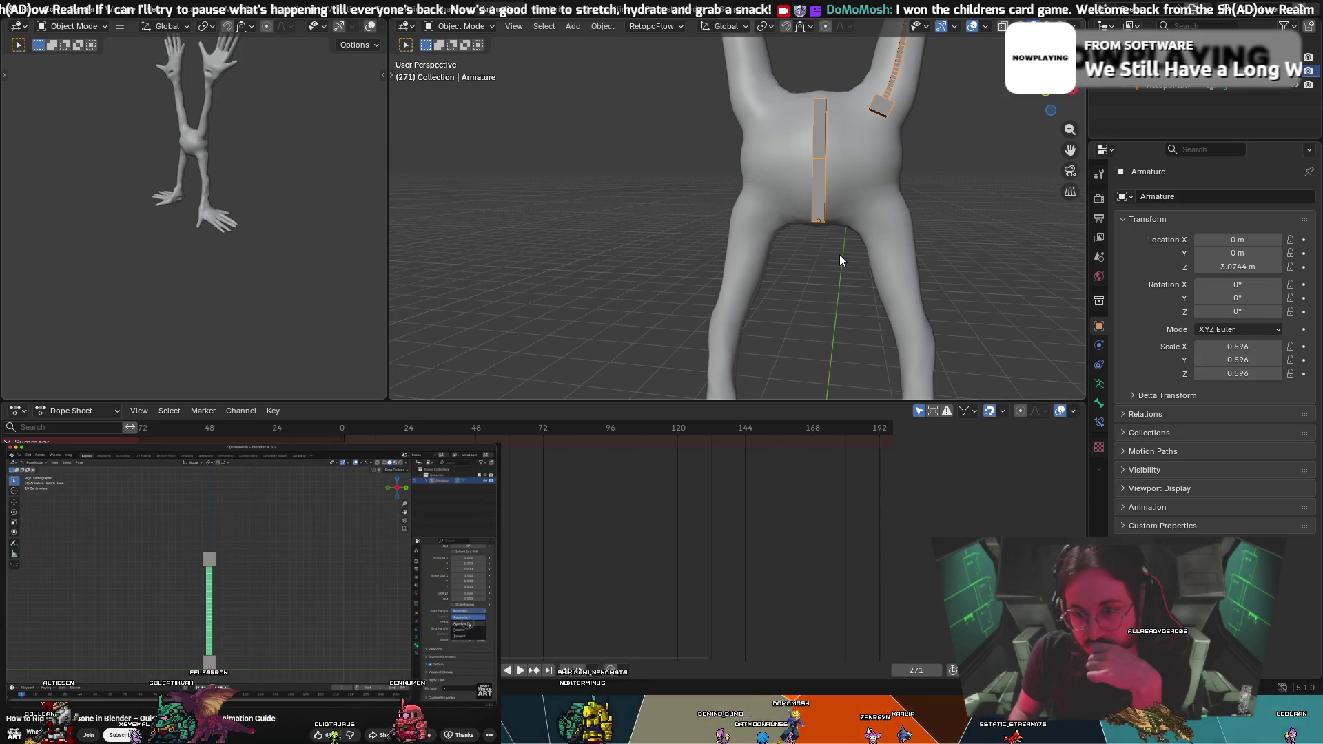
{"action": "scroll", "coordinate": [869, 163], "scroll_direction": "down", "scroll_amount": 3}
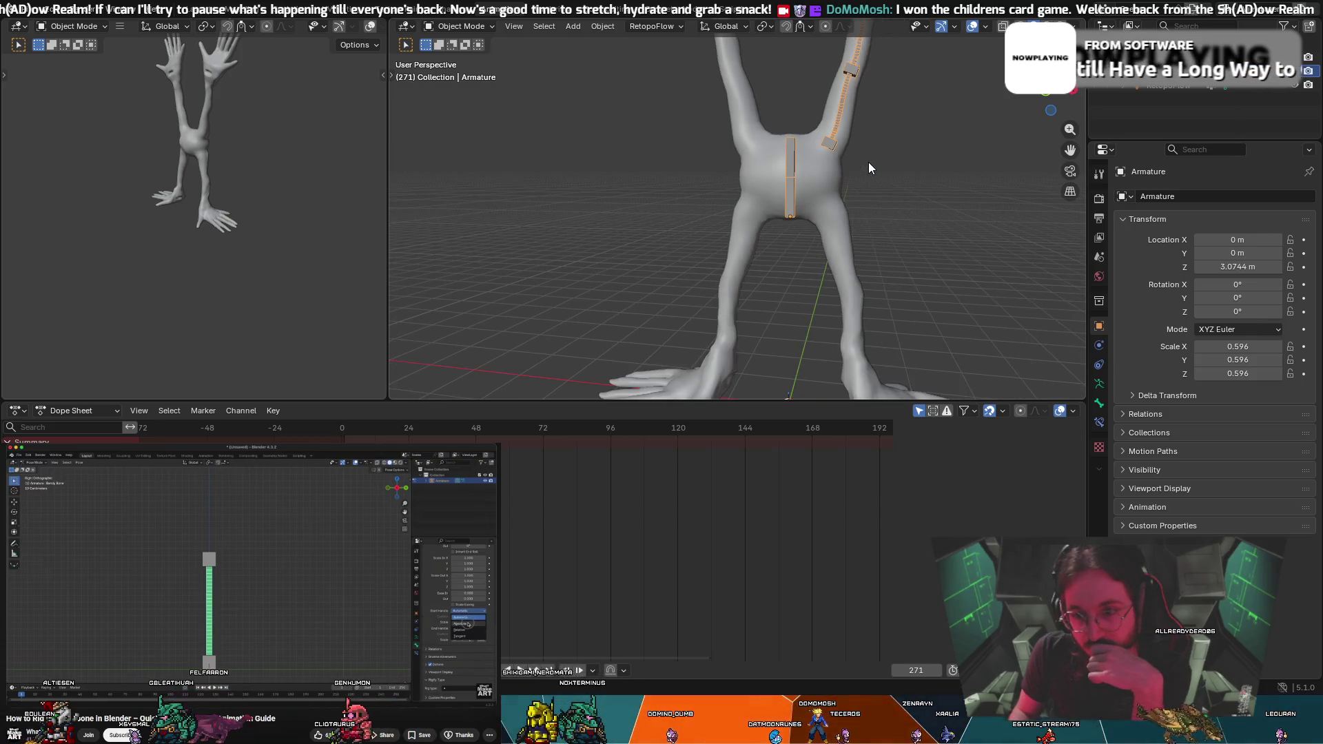
{"action": "middle_click_drag", "start_coordinate": [874, 179], "coordinate": [892, 206]}
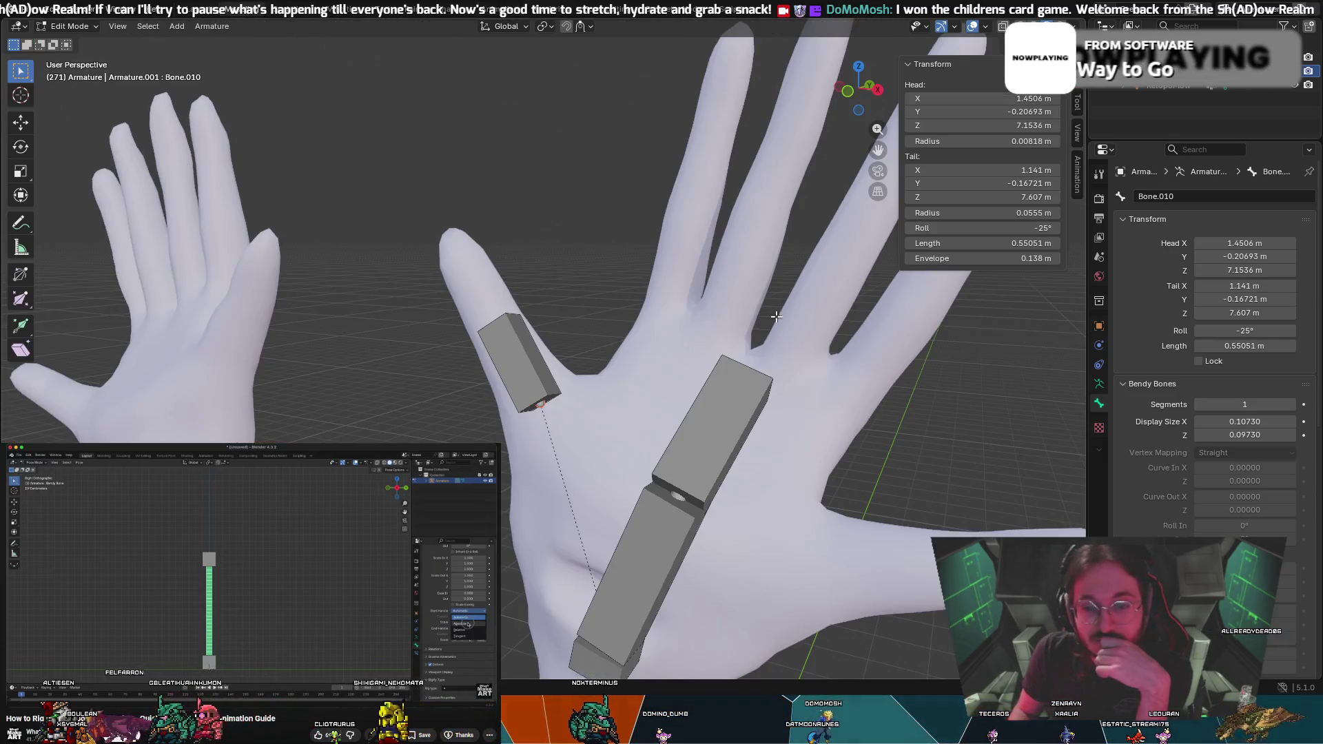
{"action": "mouse_move", "coordinate": [777, 317]}
{"action": "middle_mouse_down"}
{"action": "mouse_move", "coordinate": [632, 362]}
{"action": "mouse_move", "coordinate": [651, 372]}
{"action": "middle_mouse_up"}
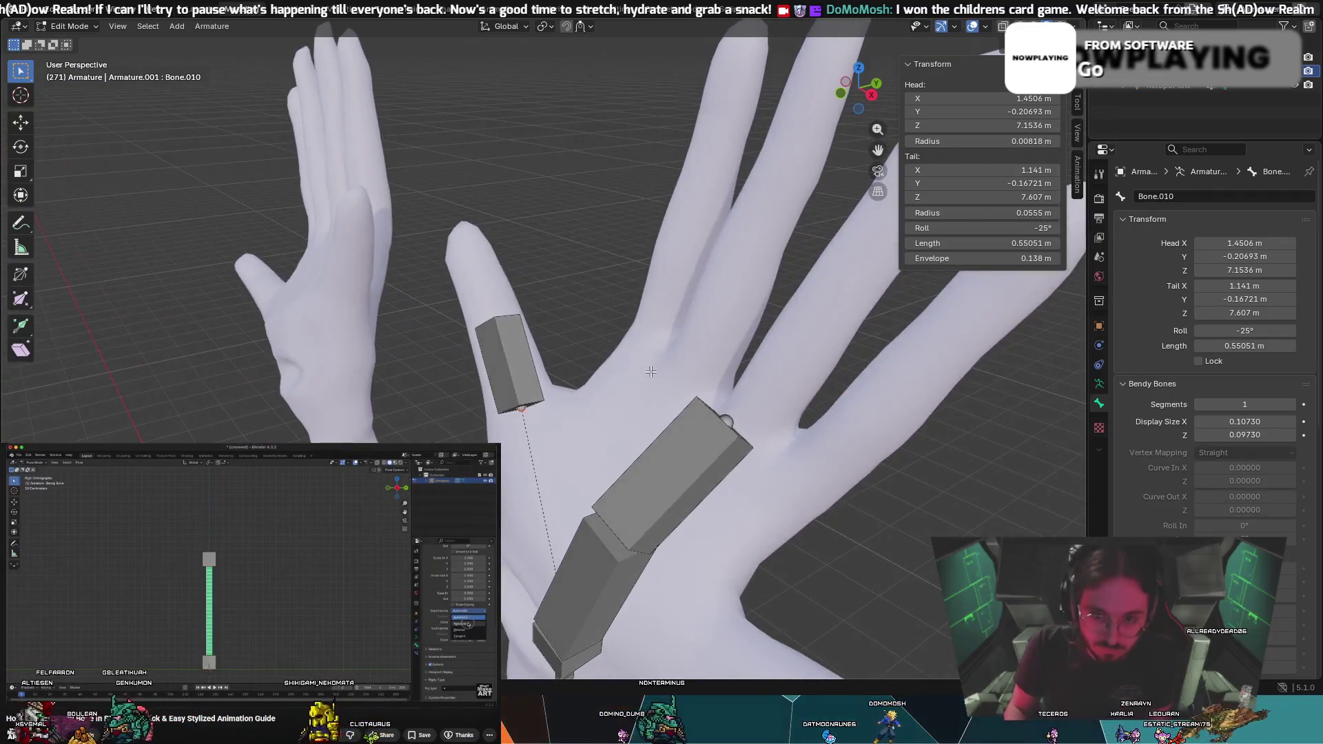
{"action": "left_click", "coordinate": [489, 344]}
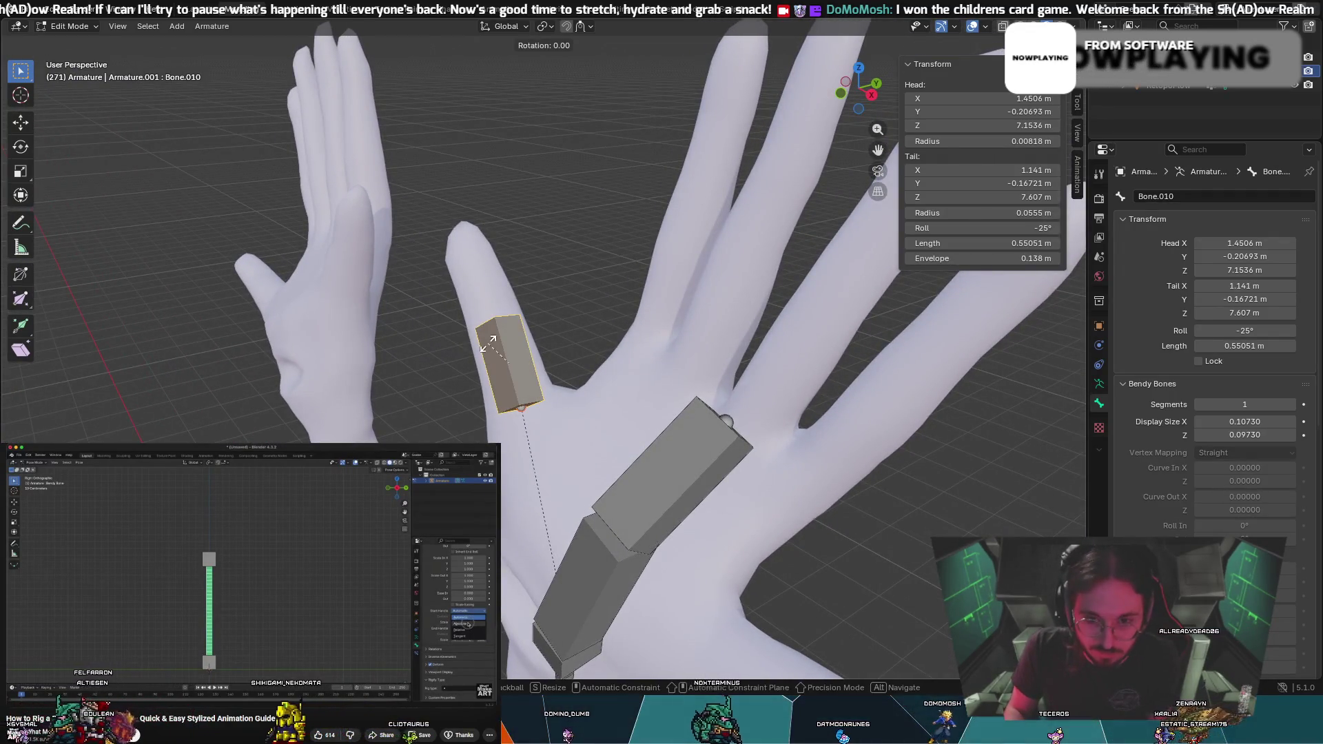
{"action": "right_click", "coordinate": [474, 336]}
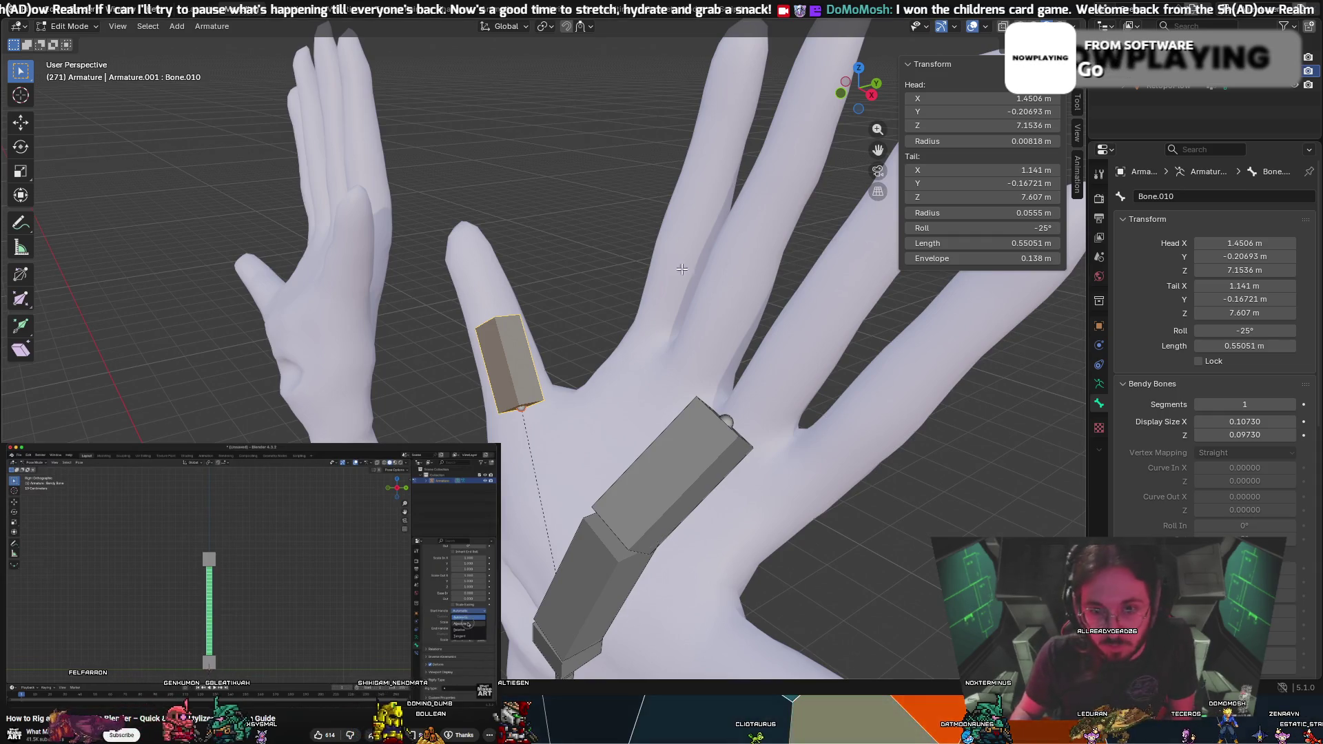
{"action": "scroll", "coordinate": [696, 269], "scroll_direction": "up", "scroll_amount": 5}
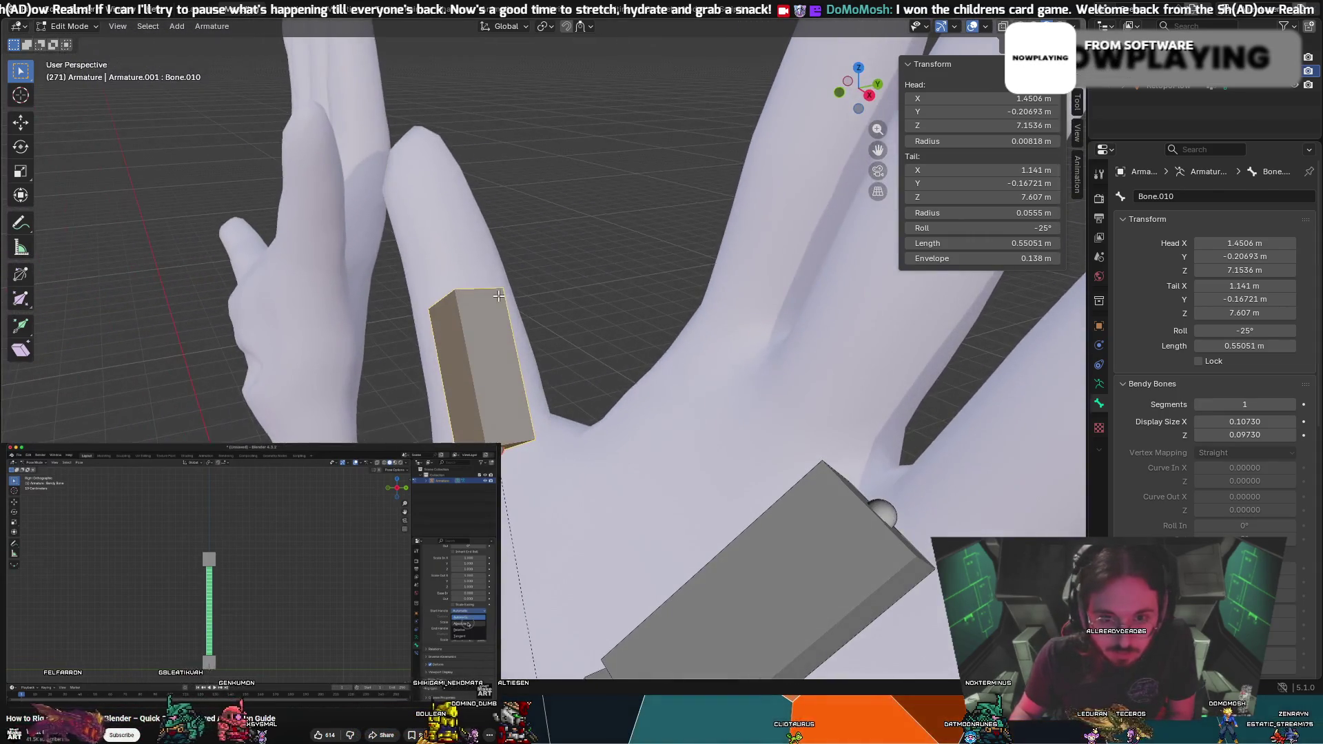
{"action": "middle_click_drag", "start_coordinate": [499, 297], "coordinate": [494, 302]}
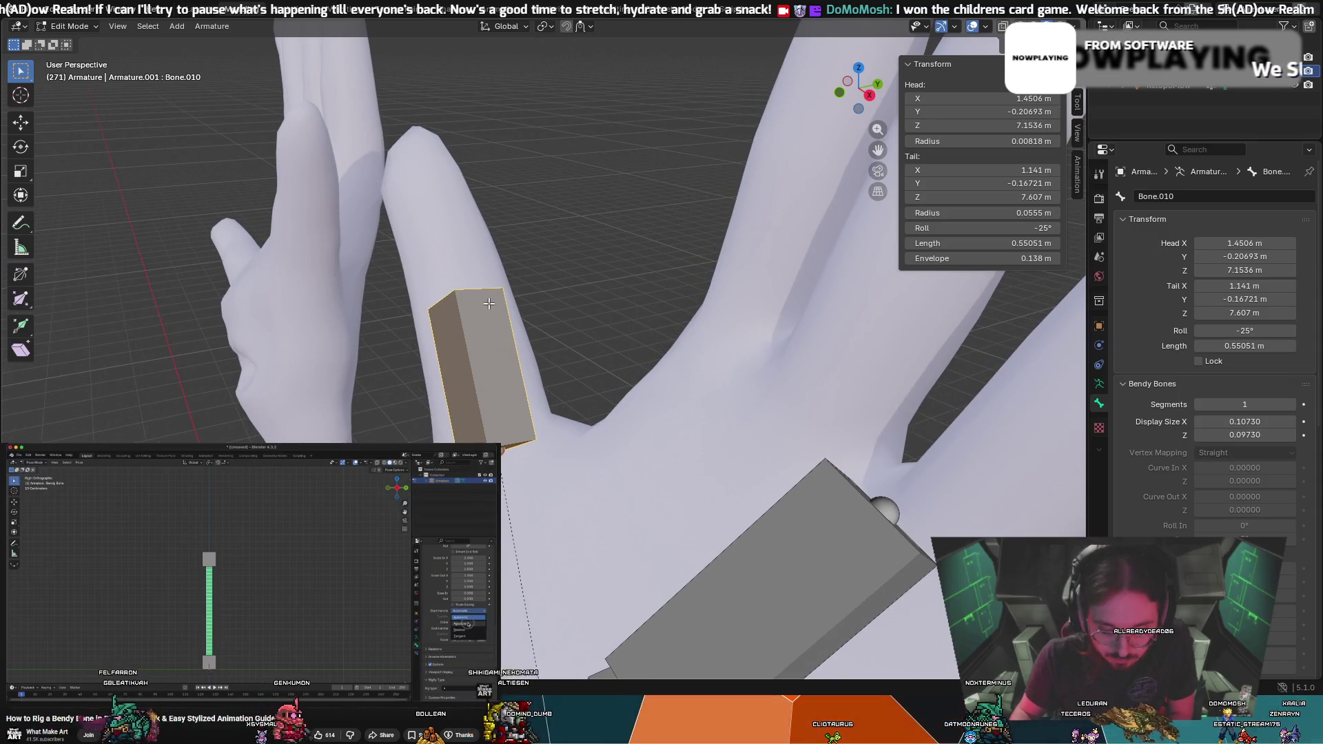
{"action": "key", "text": "r"}
{"action": "key", "text": "z"}
{"action": "key", "text": "z"}
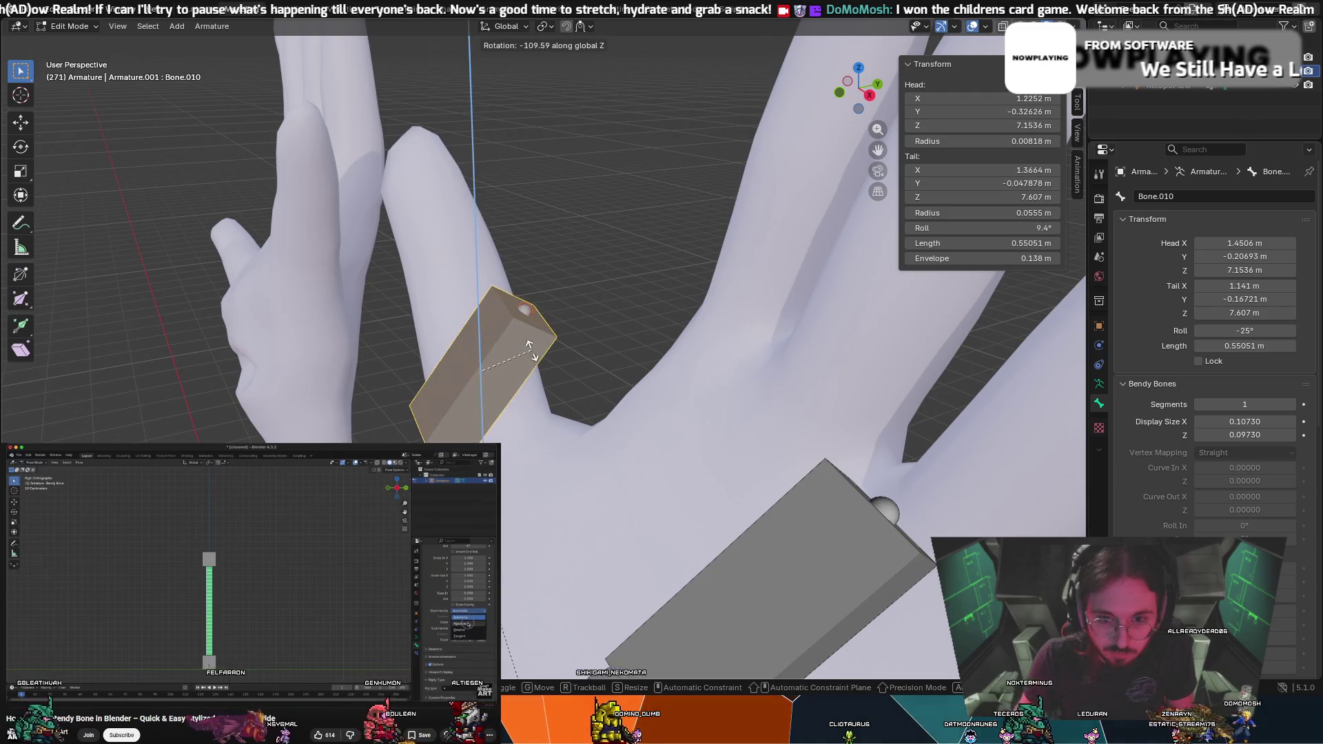
{"action": "key", "text": "Escape"}
{"action": "key", "text": "z"}
{"action": "key", "text": "Escape"}
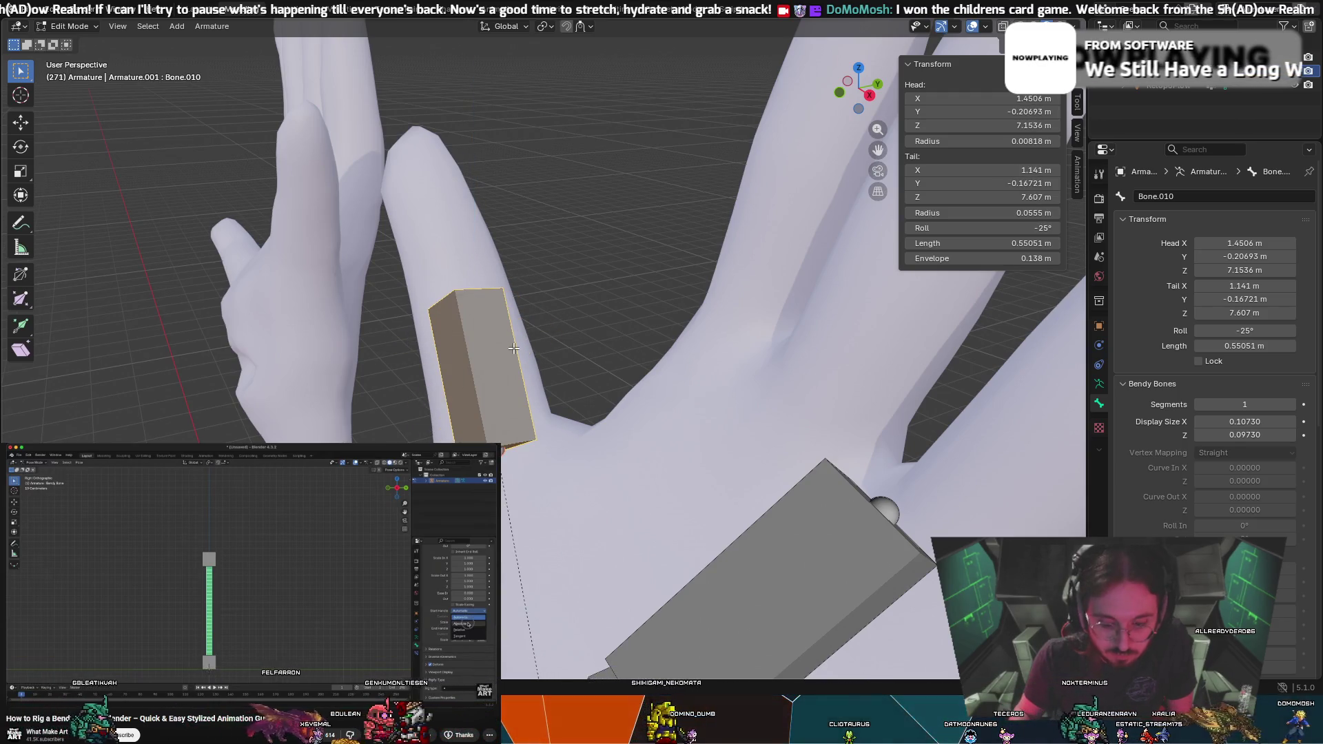
{"action": "key", "text": "r"}
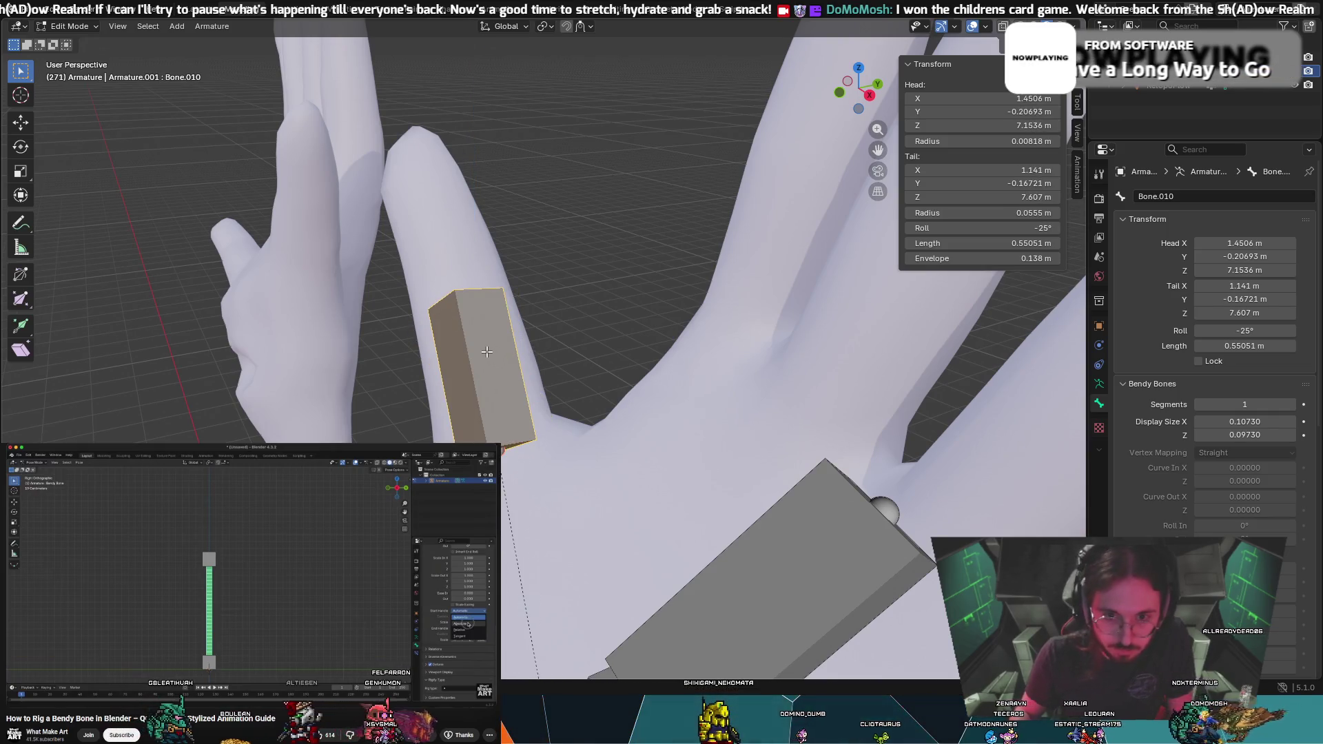
{"action": "key", "text": "Escape"}
{"action": "key", "text": "r"}
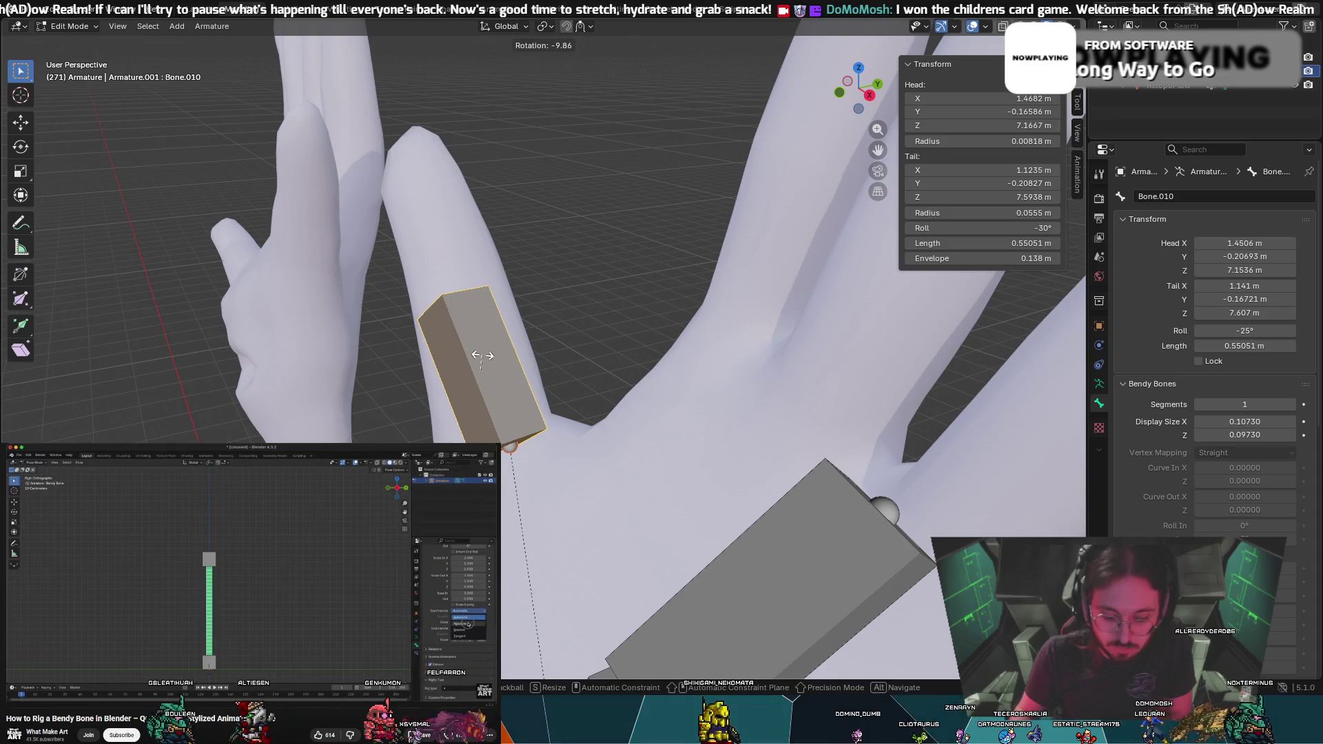
{"action": "key", "text": "y"}
{"action": "key", "text": "x"}
{"action": "key", "text": "x"}
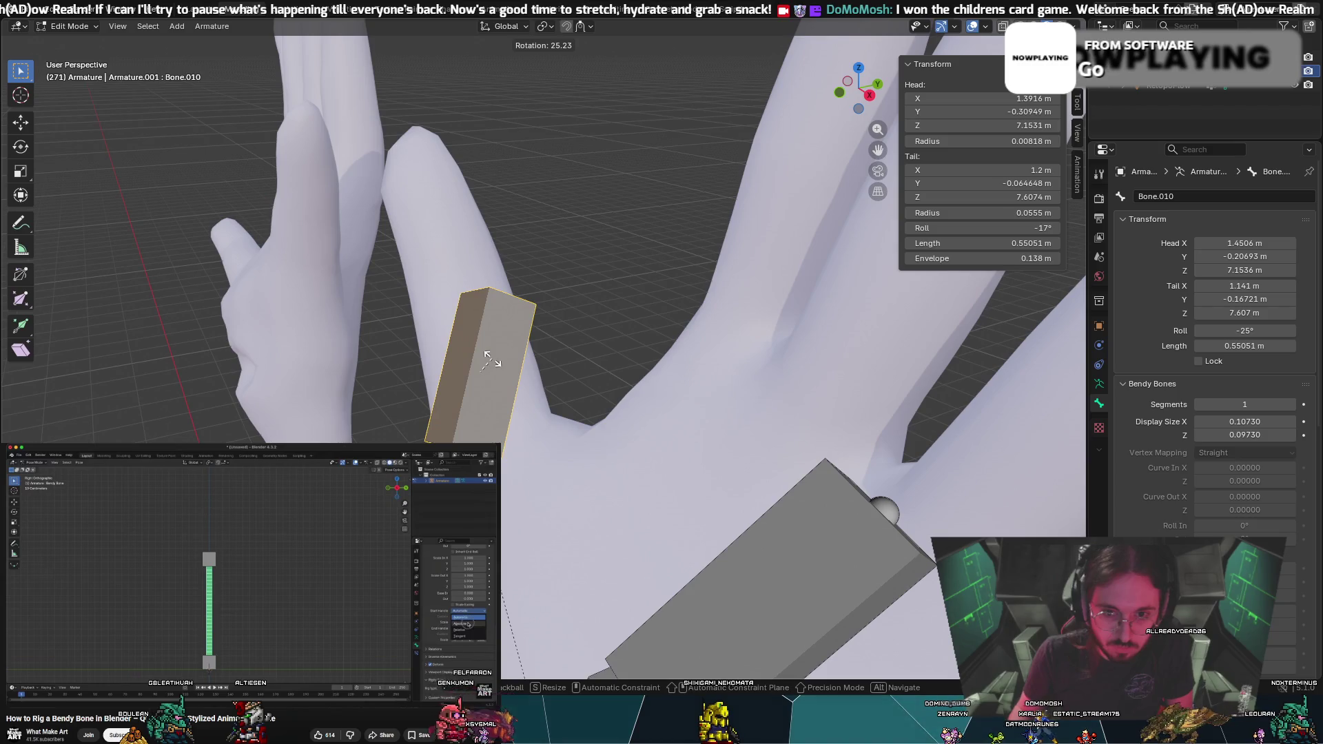
{"action": "key", "text": "Escape"}
{"action": "middle_click_drag", "start_coordinate": [513, 344], "coordinate": [549, 329]}
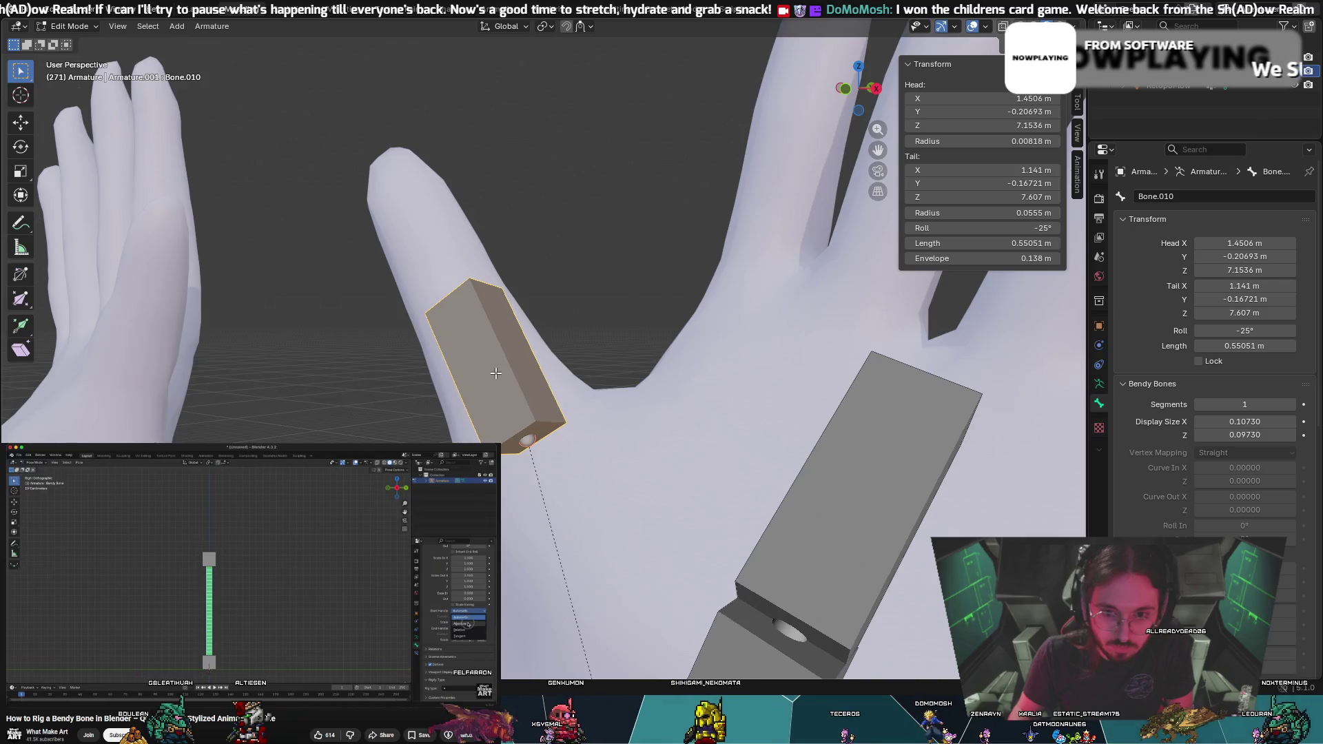
{"action": "middle_click_drag", "start_coordinate": [496, 373], "coordinate": [489, 390]}
{"action": "scroll", "coordinate": [473, 421], "scroll_direction": "down", "scroll_amount": 5}
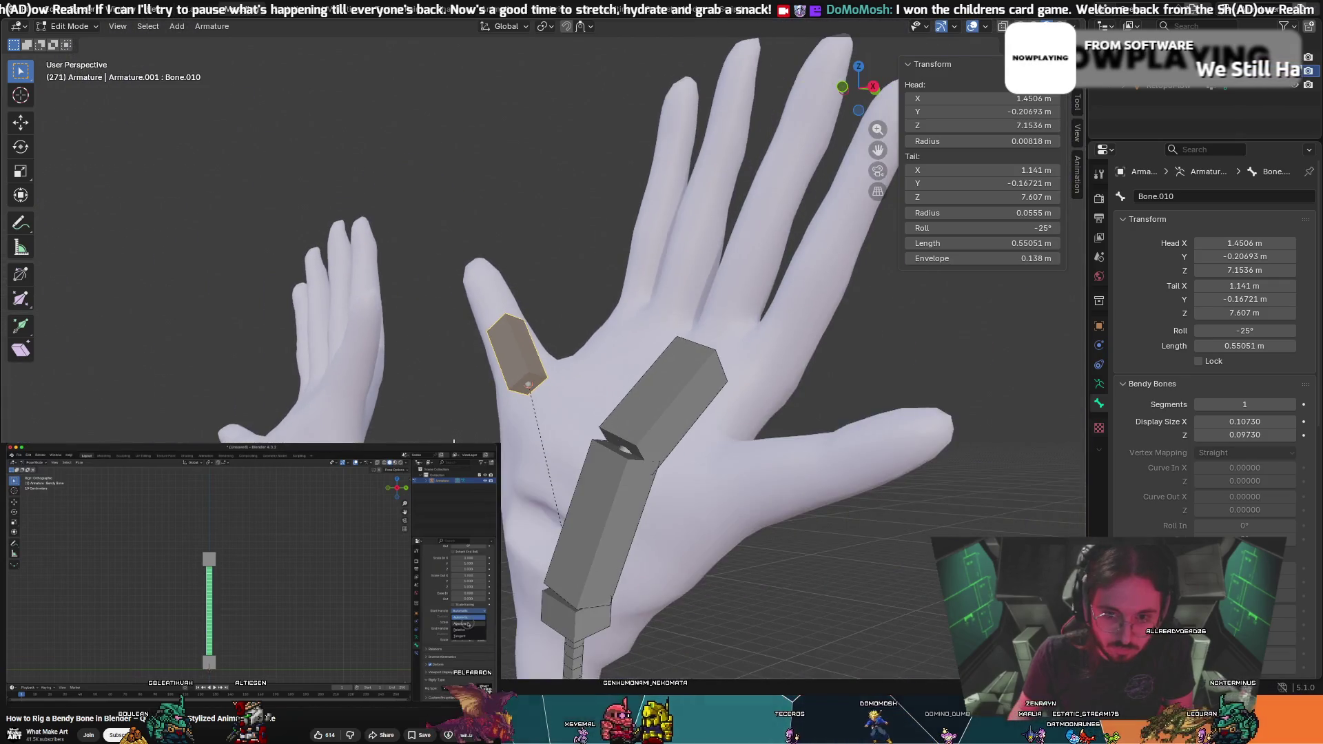
{"action": "middle_click_drag", "start_coordinate": [474, 421], "coordinate": [518, 375]}
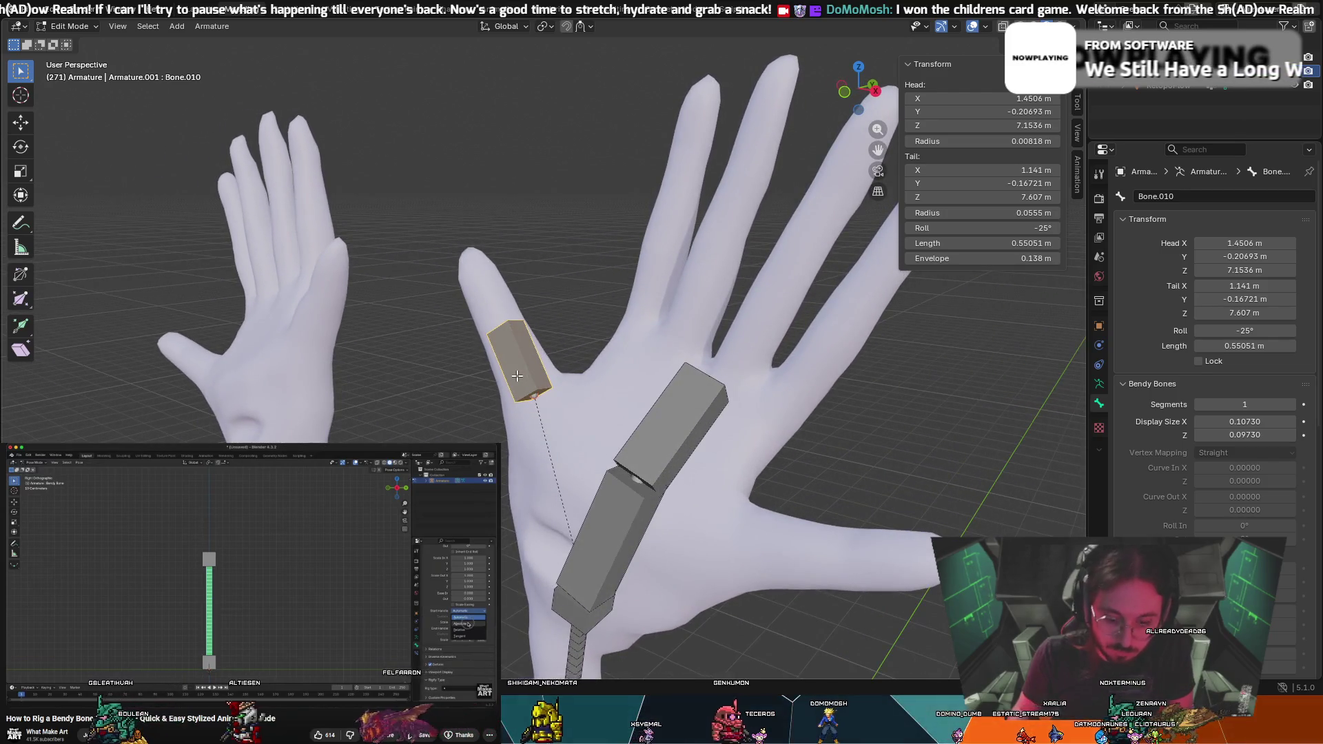
{"action": "key", "text": "r"}
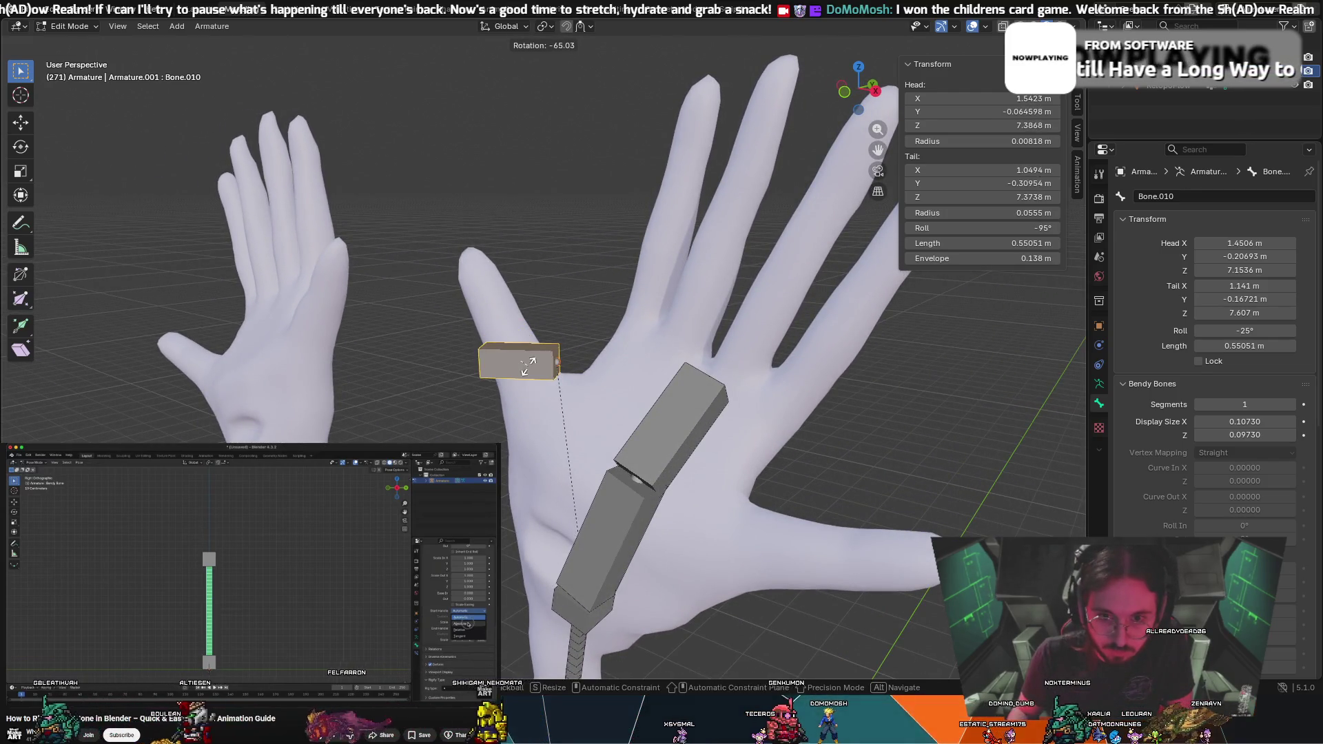
{"action": "key", "text": "Escape"}
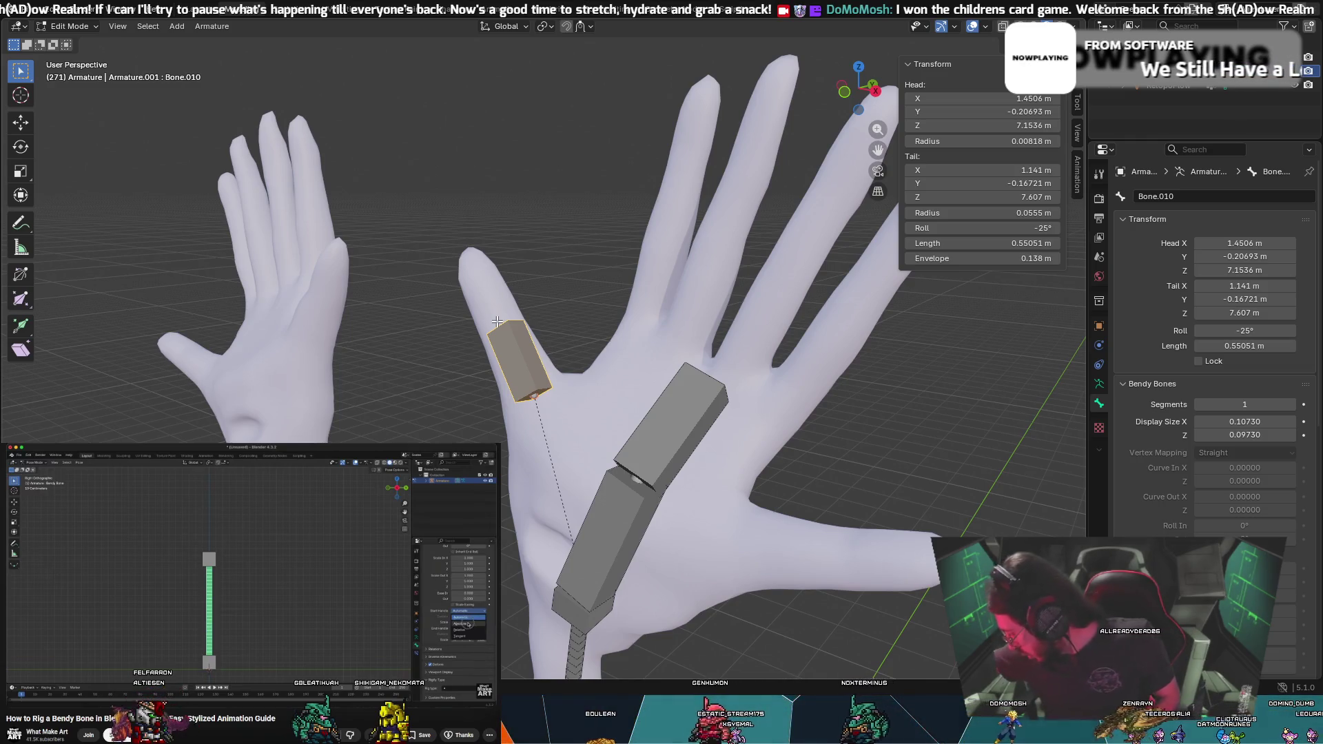
{"action": "mouse_move", "coordinate": [497, 322]}
{"action": "middle_mouse_down"}
{"action": "mouse_move", "coordinate": [505, 331]}
{"action": "mouse_move", "coordinate": [473, 316]}
{"action": "middle_mouse_up"}
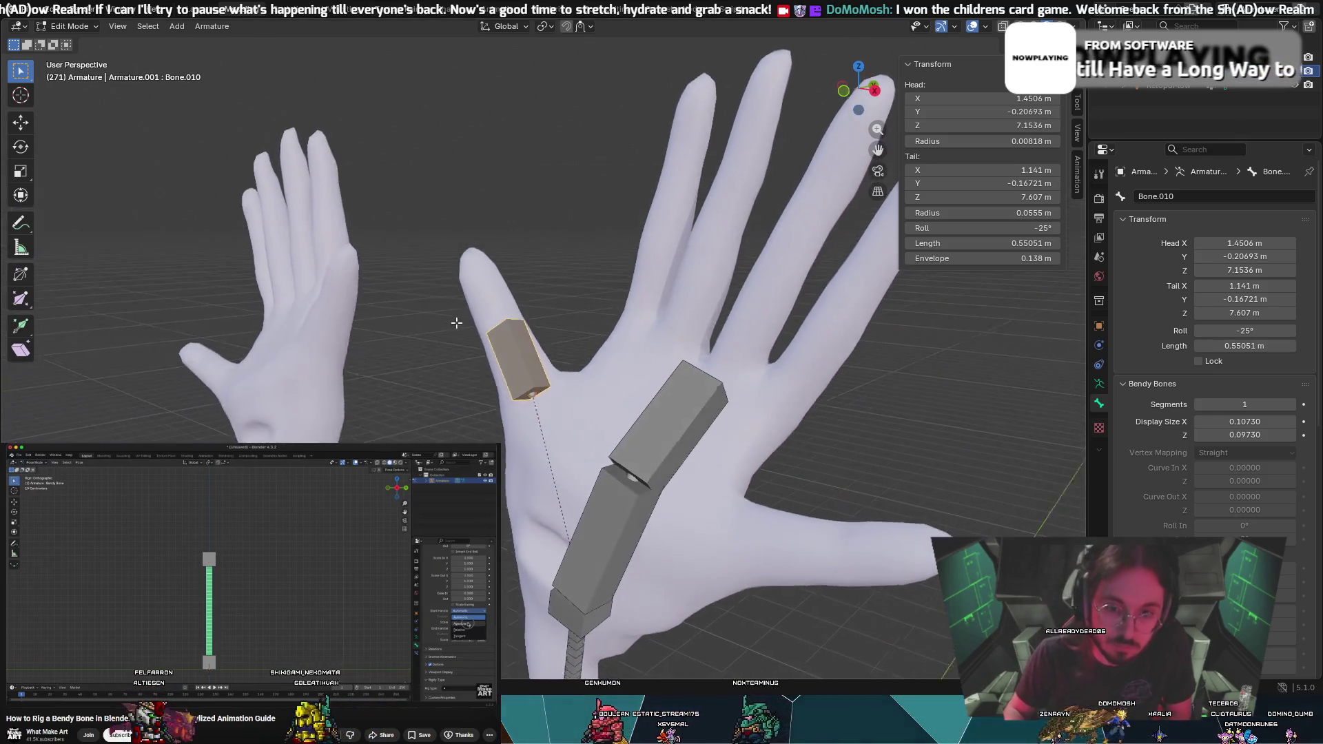
{"action": "key", "text": "g"}
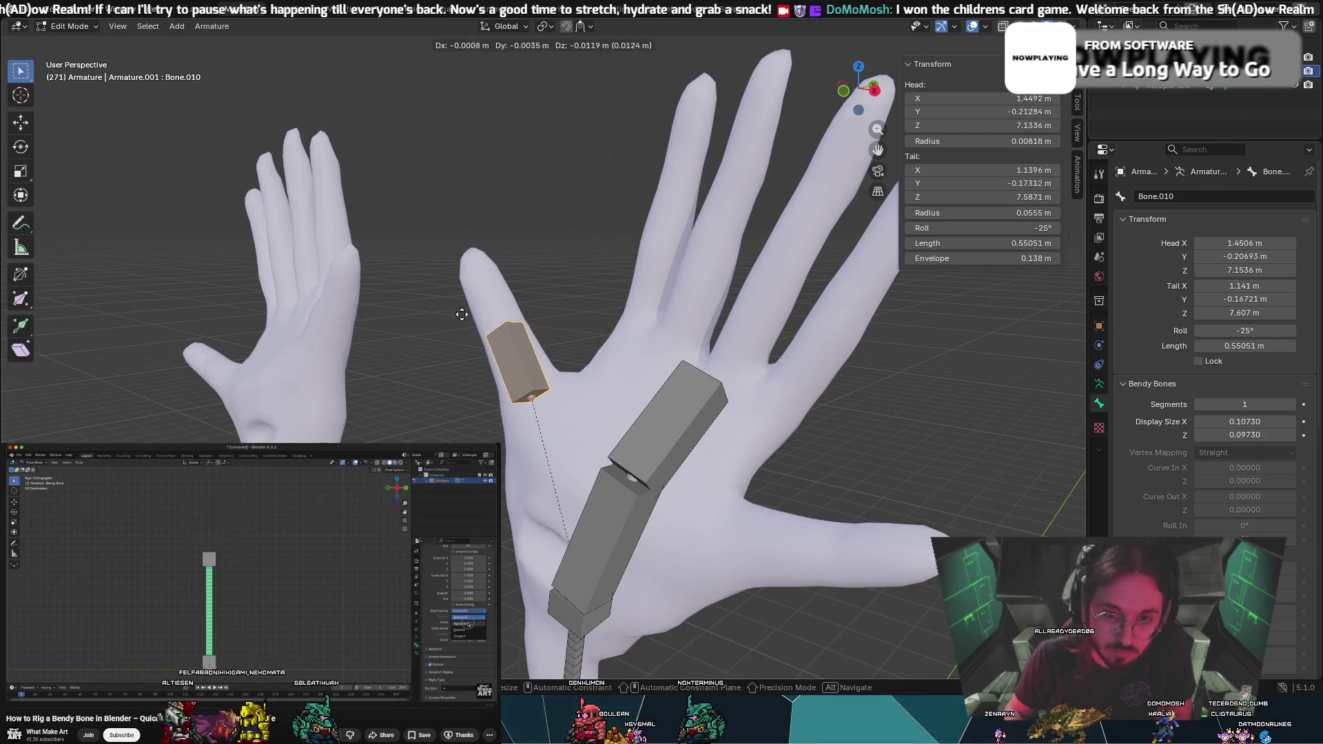
Confirm the pinky bone's small move, extrude a trial bone from its tip, then undo it
{"action": "left_click", "coordinate": [468, 315]}
{"action": "middle_click_drag", "start_coordinate": [469, 314], "coordinate": [529, 388]}
{"action": "key", "text": "e"}
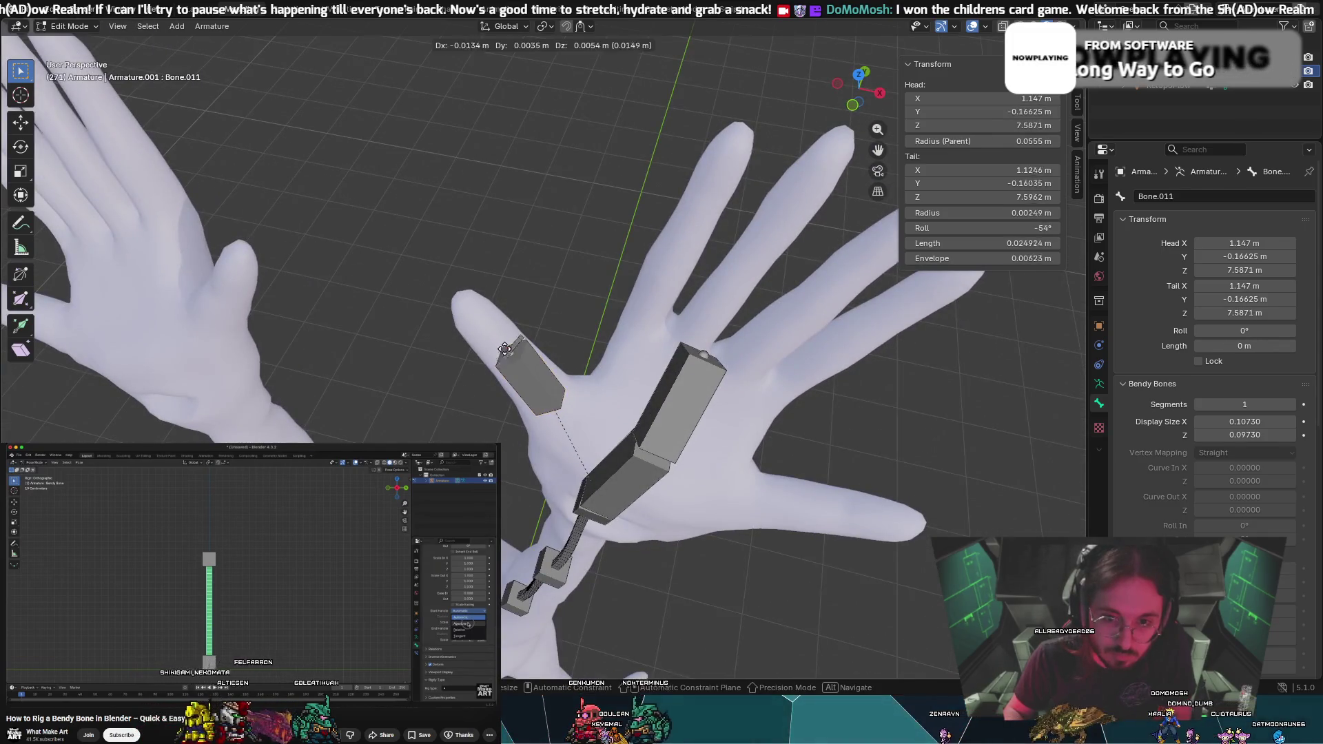
{"action": "left_click", "coordinate": [471, 330]}
{"action": "mouse_move", "coordinate": [471, 329]}
{"action": "middle_mouse_down"}
{"action": "mouse_move", "coordinate": [501, 223]}
{"action": "mouse_move", "coordinate": [547, 135]}
{"action": "mouse_move", "coordinate": [403, 228]}
{"action": "middle_mouse_up"}
{"action": "key", "text": "ctrl+z"}
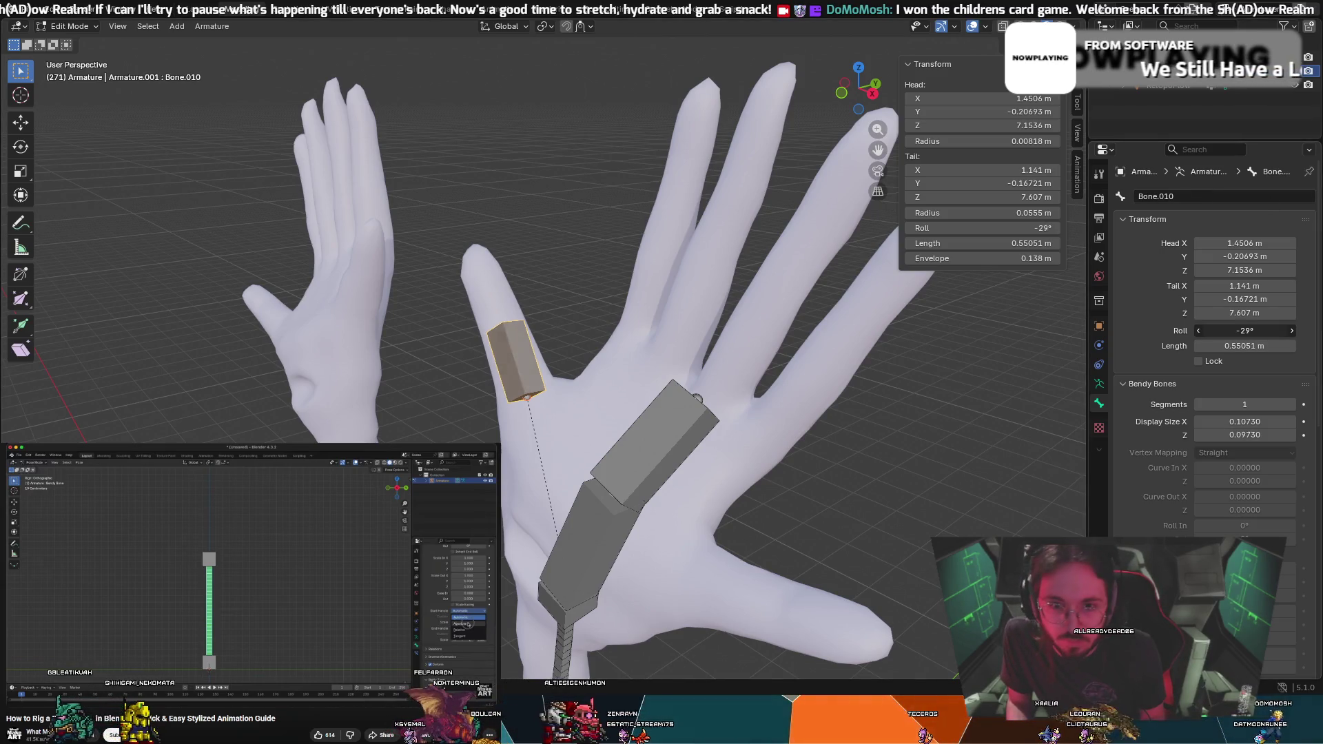
Roll the pinky bone to -77° and move its head, lengthening it to 0.70345 m
{"action": "left_click_drag", "start_coordinate": [1246, 331], "coordinate": [1213, 331]}
{"action": "mouse_move", "coordinate": [703, 278]}
{"action": "middle_mouse_down"}
{"action": "mouse_move", "coordinate": [655, 290]}
{"action": "mouse_move", "coordinate": [669, 293]}
{"action": "middle_mouse_up"}
{"action": "left_click_drag", "start_coordinate": [1246, 331], "coordinate": [1240, 331]}
{"action": "mouse_move", "coordinate": [827, 276]}
{"action": "middle_mouse_down"}
{"action": "mouse_move", "coordinate": [897, 261]}
{"action": "mouse_move", "coordinate": [694, 319]}
{"action": "mouse_move", "coordinate": [704, 343]}
{"action": "mouse_move", "coordinate": [620, 337]}
{"action": "middle_mouse_up"}
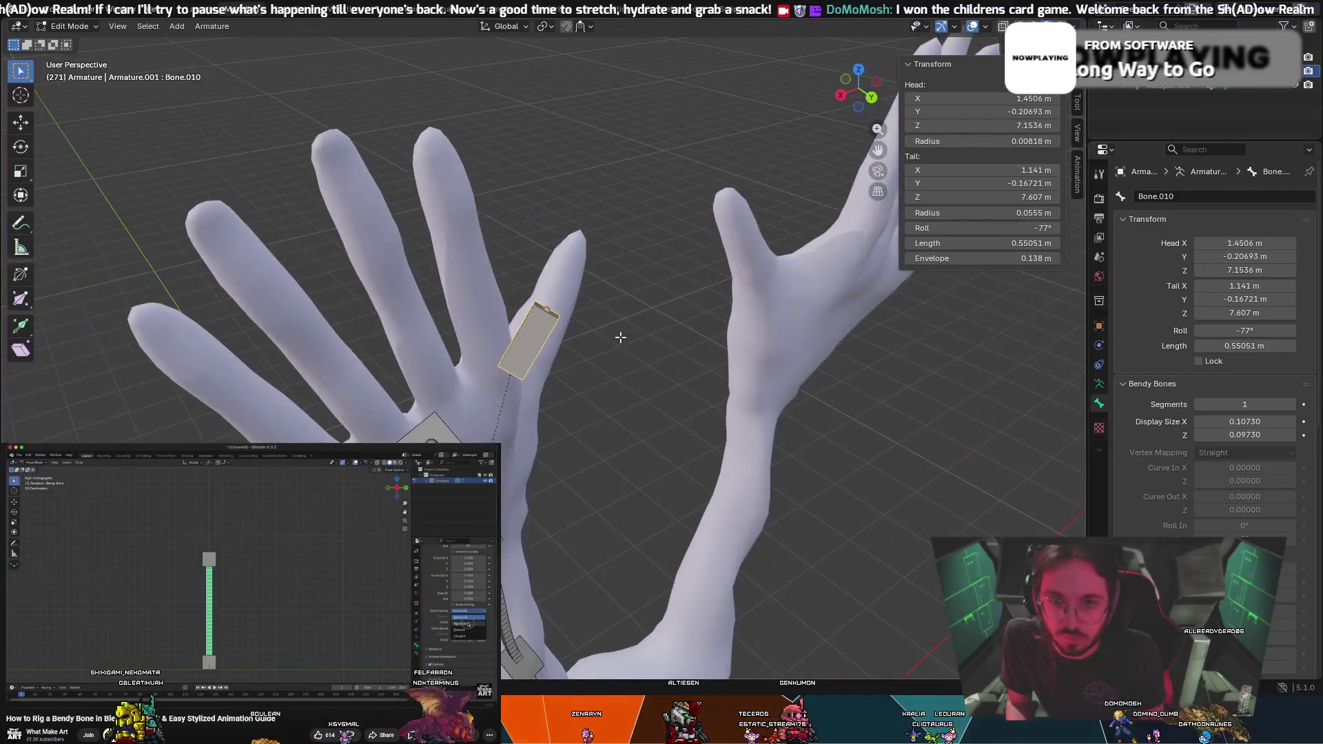
{"action": "mouse_move", "coordinate": [1248, 257]}
{"action": "left_mouse_down"}
{"action": "mouse_move", "coordinate": [1220, 257]}
{"action": "mouse_move", "coordinate": [1307, 257]}
{"action": "left_mouse_up"}
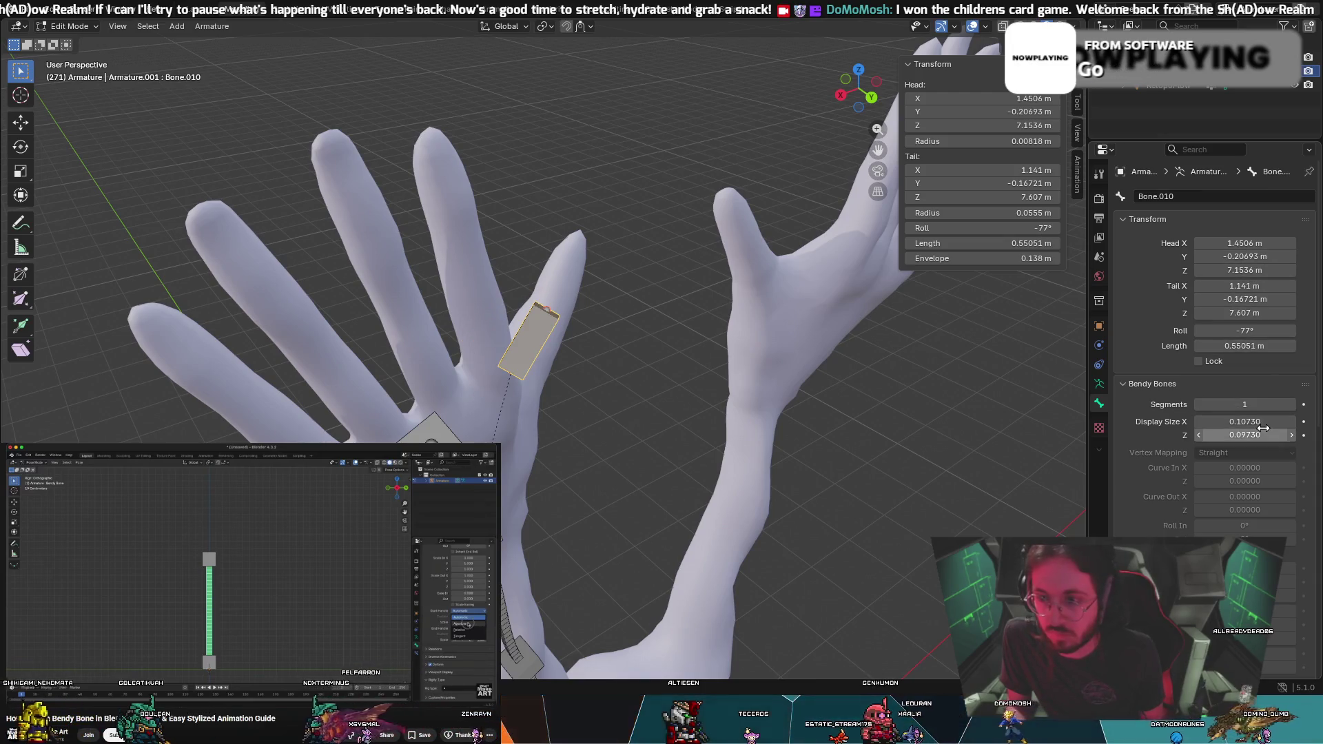
Set the bone's bendy display size Z to 0.09730 and adjust display size X toward 0.05730
{"action": "mouse_move", "coordinate": [1245, 435]}
{"action": "left_mouse_down"}
{"action": "mouse_move", "coordinate": [1220, 435]}
{"action": "mouse_move", "coordinate": [1296, 435]}
{"action": "left_mouse_up"}
{"action": "middle_click_drag", "start_coordinate": [827, 310], "coordinate": [1077, 298]}
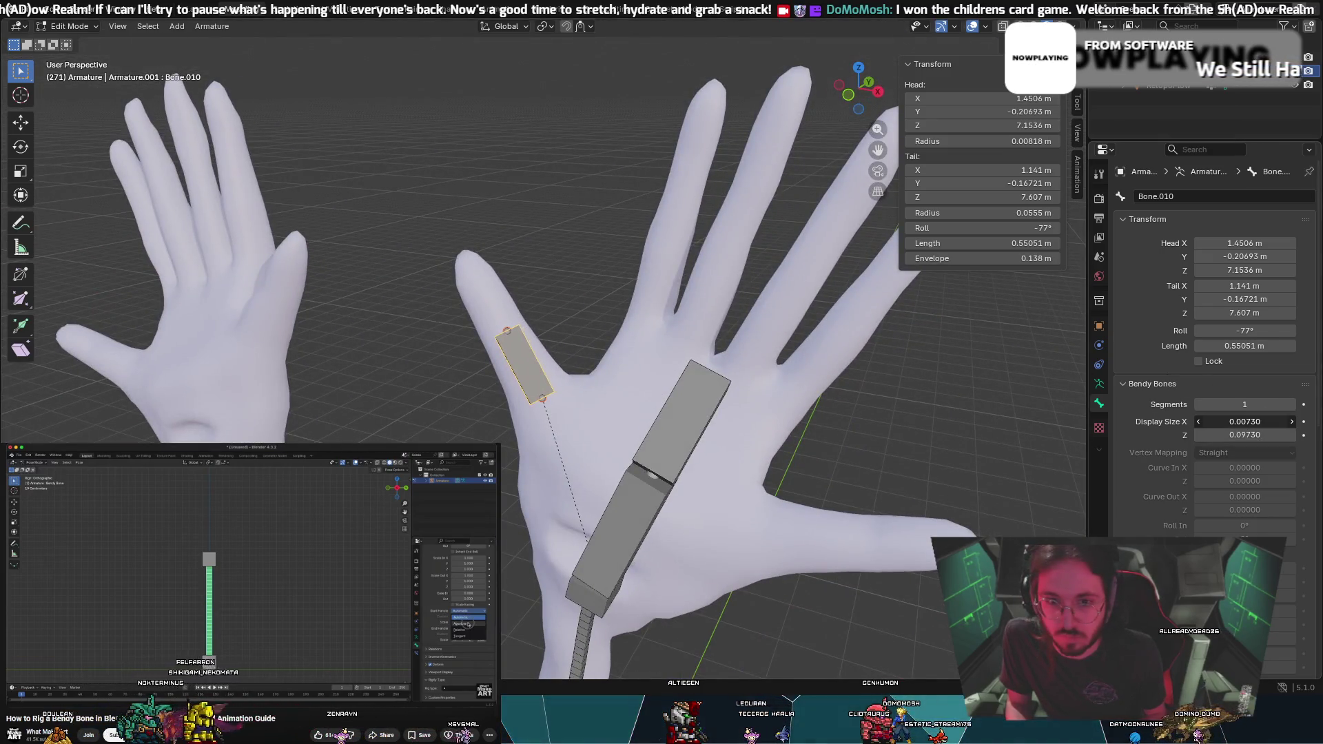
{"action": "mouse_move", "coordinate": [862, 345]}
{"action": "middle_mouse_down"}
{"action": "mouse_move", "coordinate": [709, 349]}
{"action": "mouse_move", "coordinate": [727, 347]}
{"action": "middle_mouse_up"}
{"action": "mouse_move", "coordinate": [1237, 421]}
{"action": "left_mouse_down"}
{"action": "mouse_move", "coordinate": [1282, 422]}
{"action": "mouse_move", "coordinate": [1213, 422]}
{"action": "mouse_move", "coordinate": [1227, 422]}
{"action": "left_mouse_up"}
{"action": "middle_click_drag", "start_coordinate": [951, 386], "coordinate": [1026, 393]}
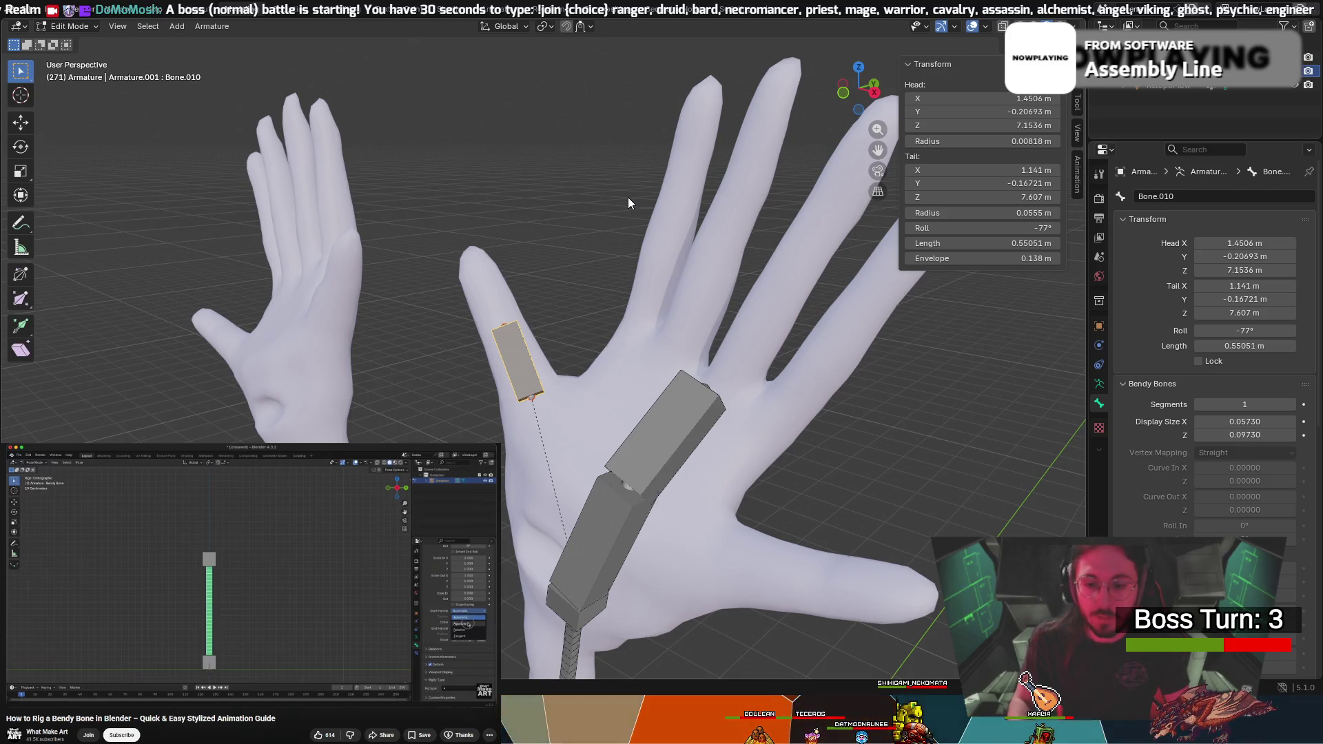
Orbit the view to a new angle on the hands
{"action": "mouse_move", "coordinate": [511, 300]}
{"action": "middle_mouse_down"}
{"action": "mouse_move", "coordinate": [543, 323]}
{"action": "mouse_move", "coordinate": [364, 338]}
{"action": "mouse_move", "coordinate": [536, 350]}
{"action": "middle_mouse_up"}
Extrude a new bone from the finger bone's tip and reposition its tip
{"action": "key", "text": "e"}
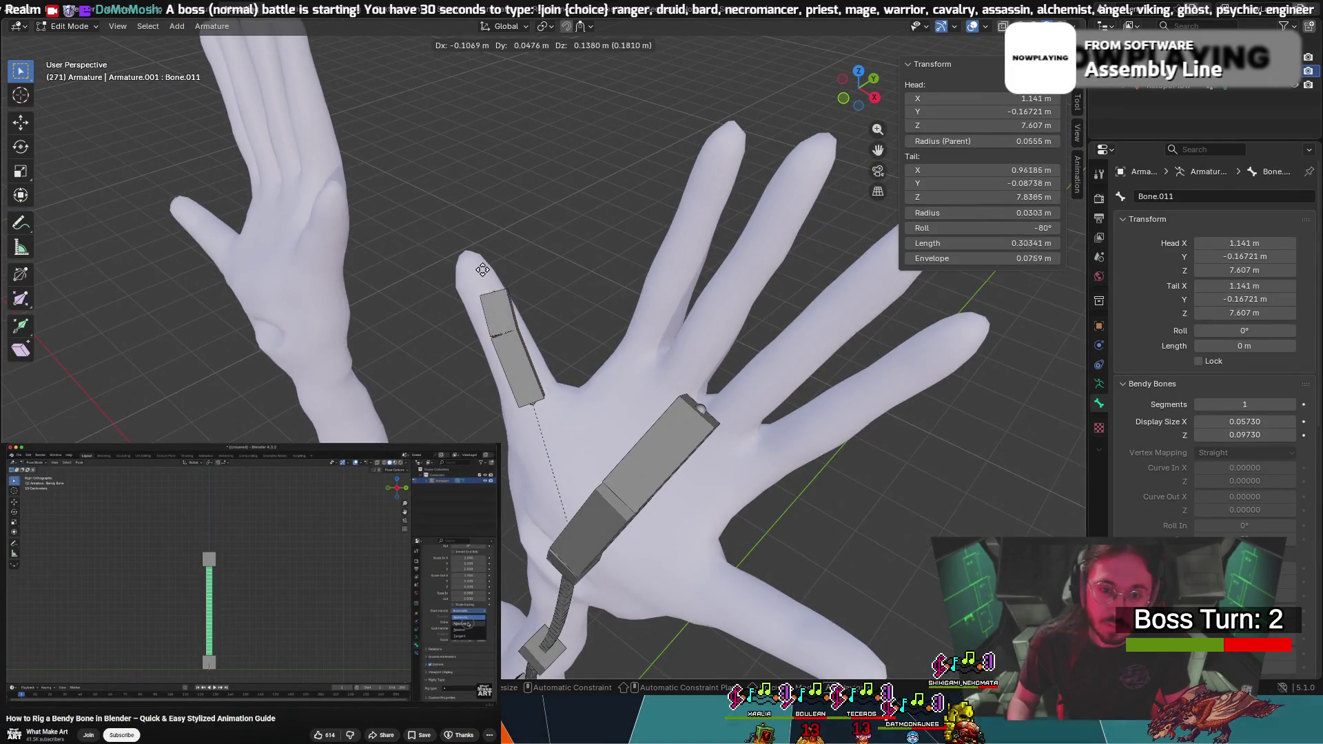
{"action": "left_click", "coordinate": [463, 248]}
{"action": "middle_click_drag", "start_coordinate": [522, 238], "coordinate": [508, 258]}
{"action": "key", "text": "g"}
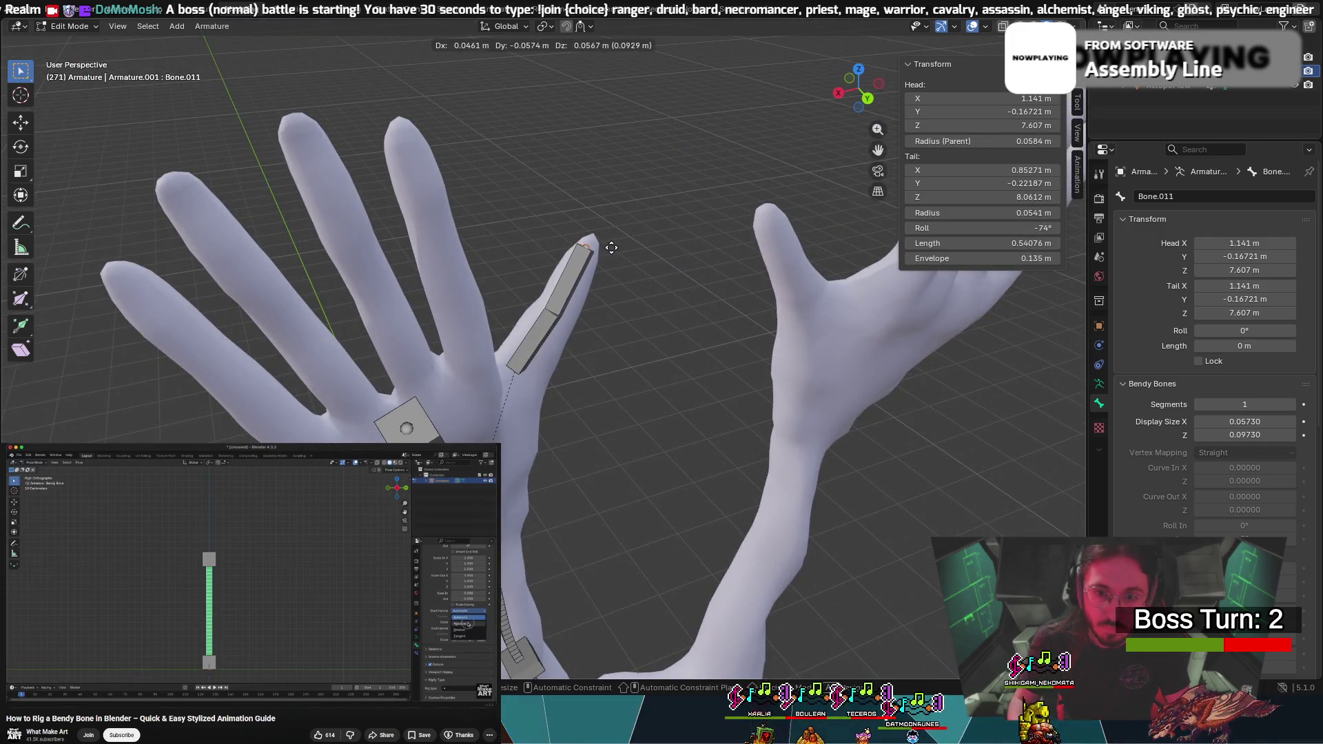
{"action": "left_click", "coordinate": [612, 250]}
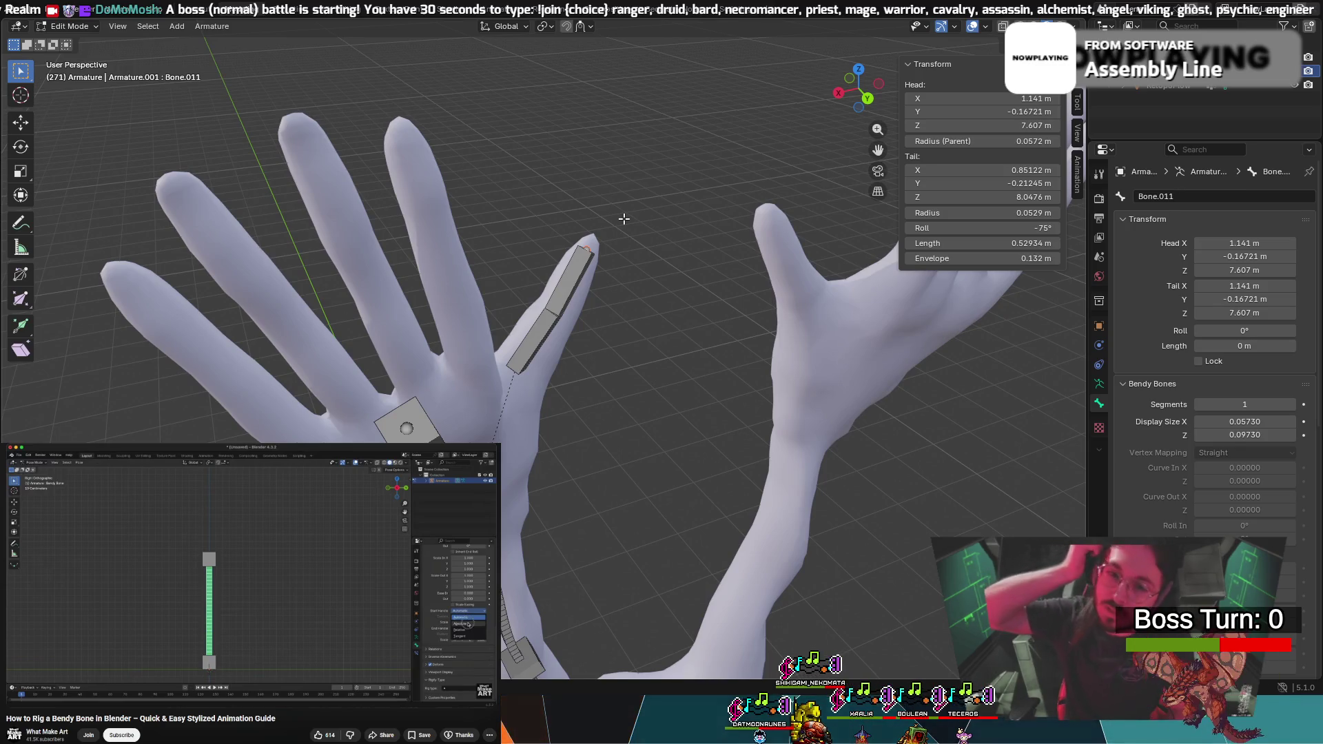
{"action": "middle_click_drag", "start_coordinate": [655, 293], "coordinate": [246, 270]}
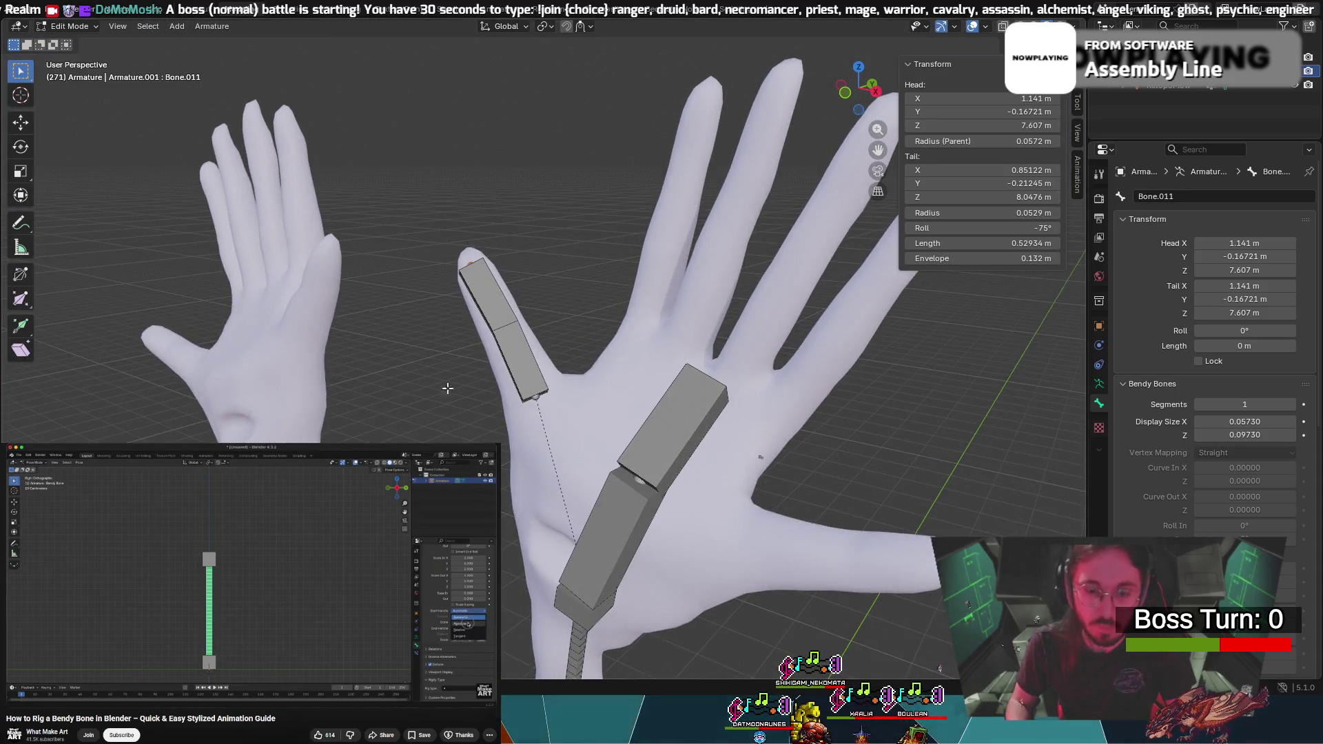
{"action": "middle_click_drag", "start_coordinate": [544, 376], "coordinate": [525, 383]}
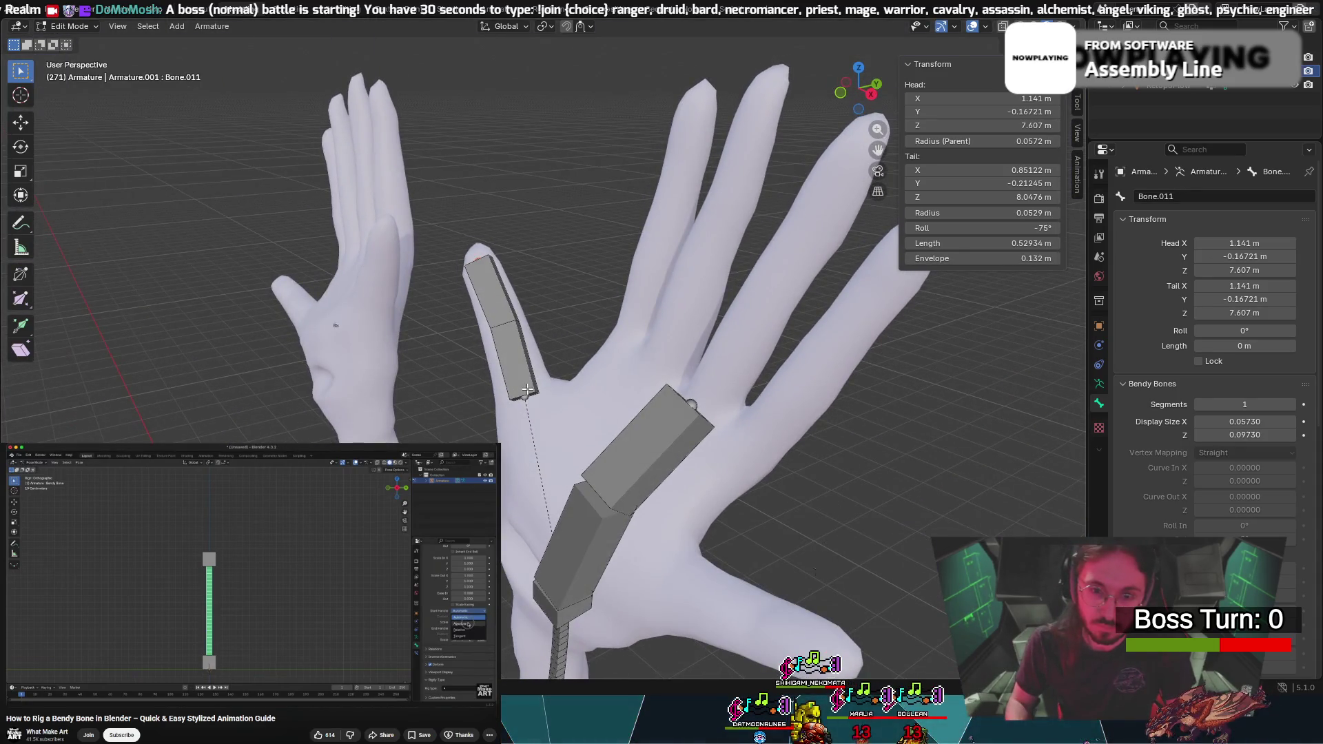
{"action": "middle_click_drag", "start_coordinate": [475, 272], "coordinate": [468, 257]}
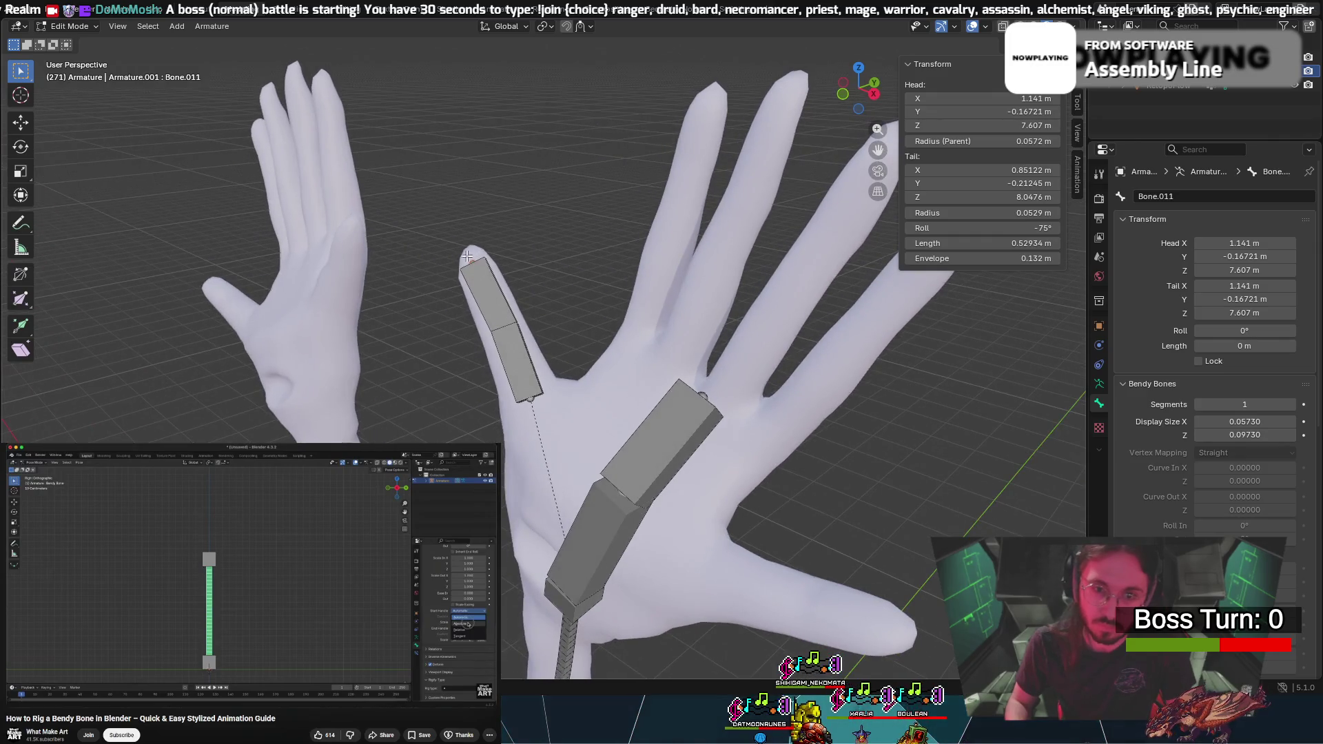
Undo the extra bone and move Bone.010's tail inside the finger, making it 0.58349 m long
{"action": "key", "text": "ctrl+z"}
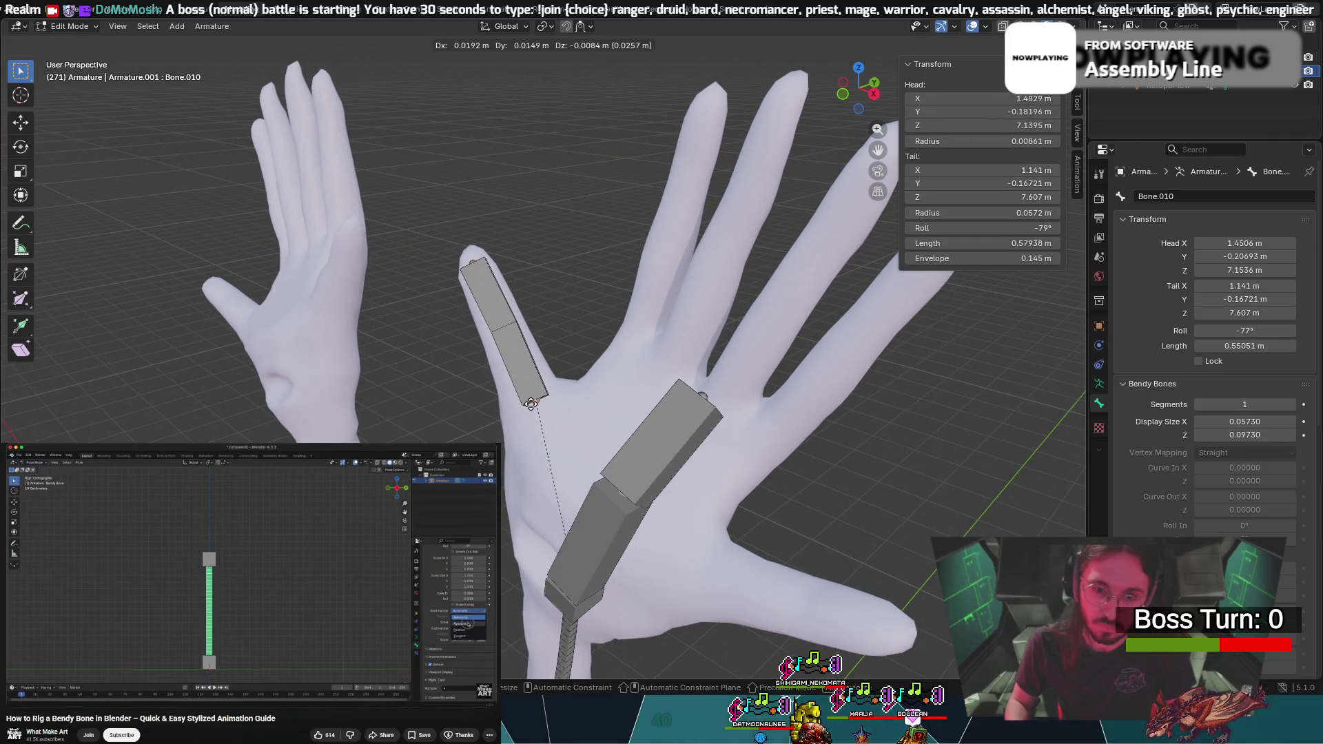
{"action": "key", "text": "g"}
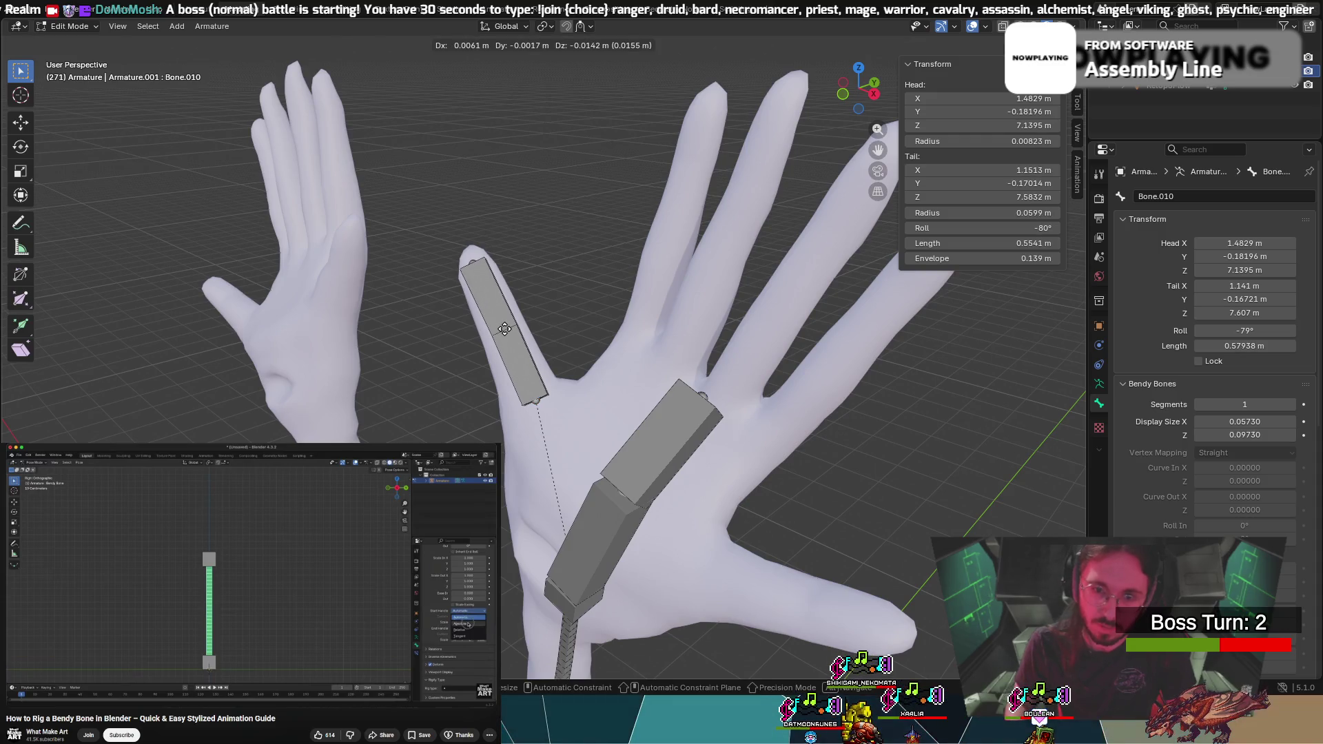
{"action": "left_click", "coordinate": [505, 324]}
{"action": "mouse_move", "coordinate": [506, 322]}
{"action": "middle_mouse_down"}
{"action": "mouse_move", "coordinate": [585, 227]}
{"action": "mouse_move", "coordinate": [804, 292]}
{"action": "mouse_move", "coordinate": [871, 133]}
{"action": "mouse_move", "coordinate": [804, 213]}
{"action": "mouse_move", "coordinate": [514, 269]}
{"action": "mouse_move", "coordinate": [570, 257]}
{"action": "middle_mouse_up"}
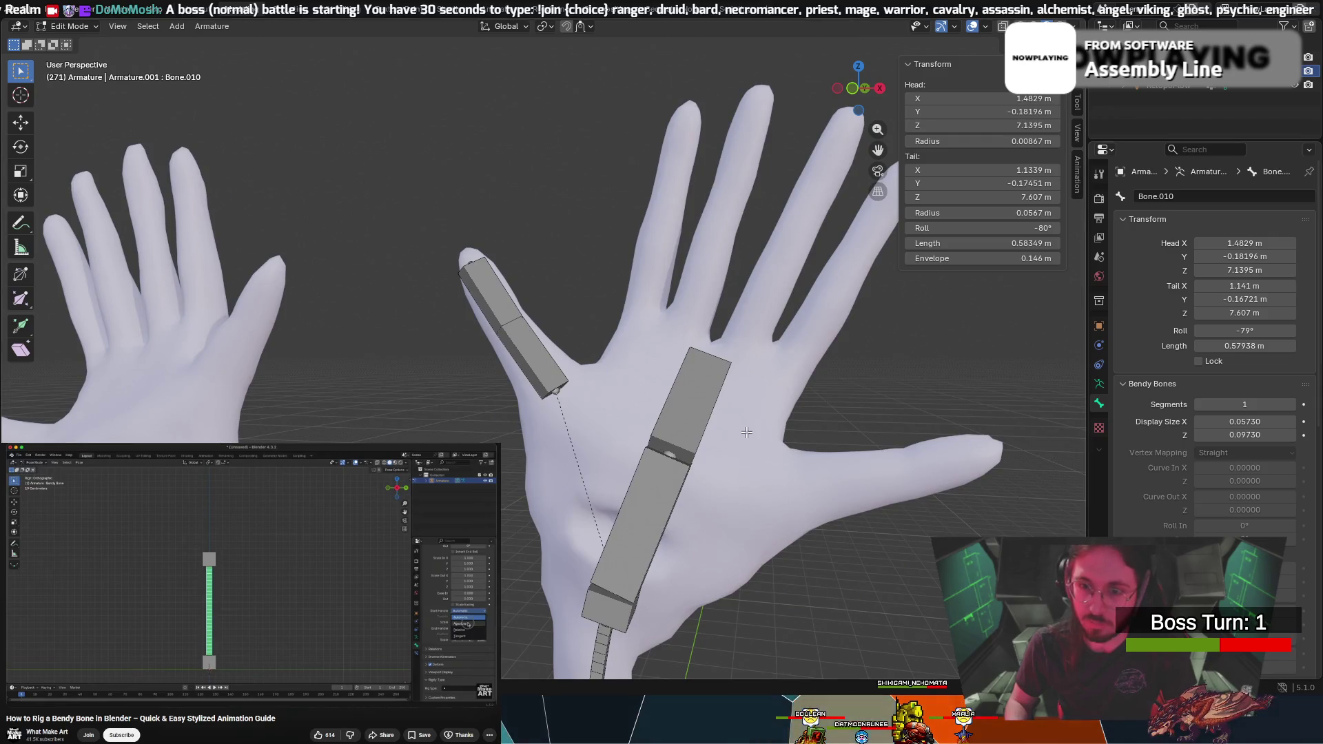
{"action": "middle_click_drag", "start_coordinate": [704, 476], "coordinate": [672, 458]}
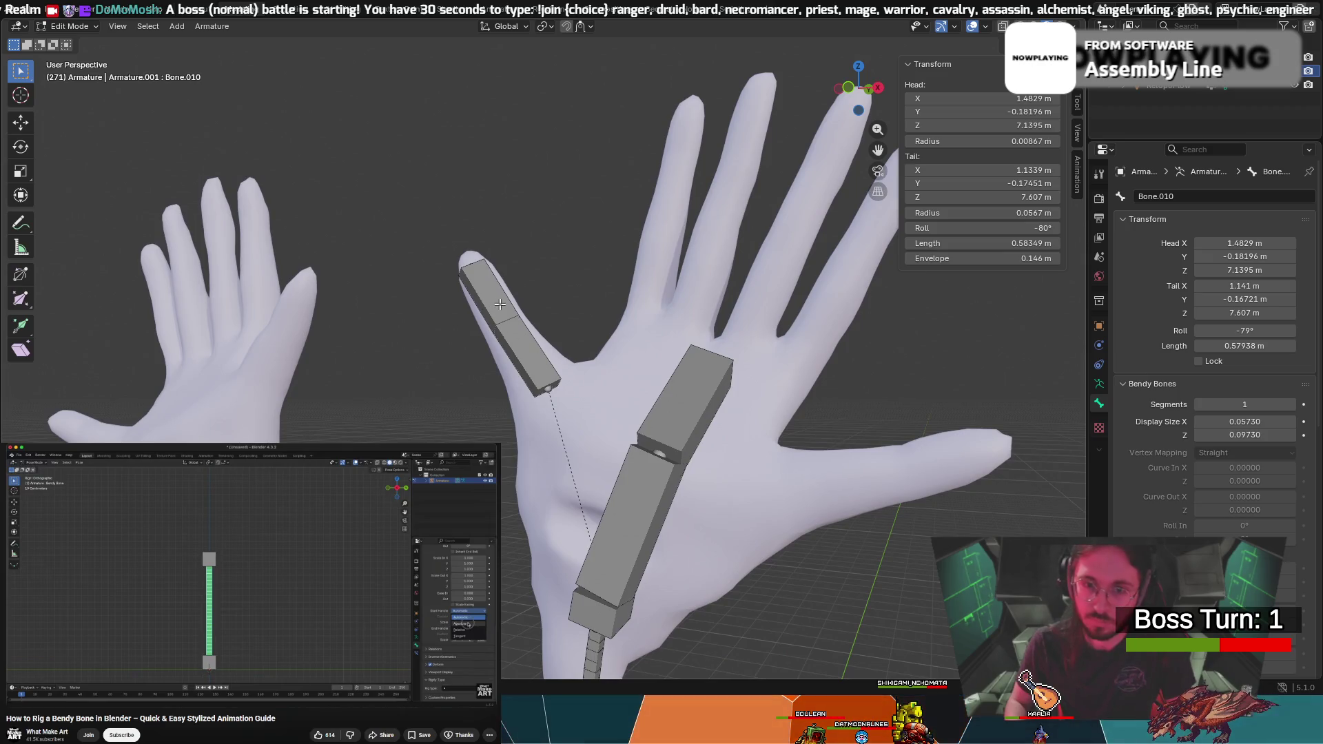
Give the lower palm bone 2 bendy segments, then select the upper palm and outer finger bones
{"action": "left_click", "coordinate": [635, 497]}
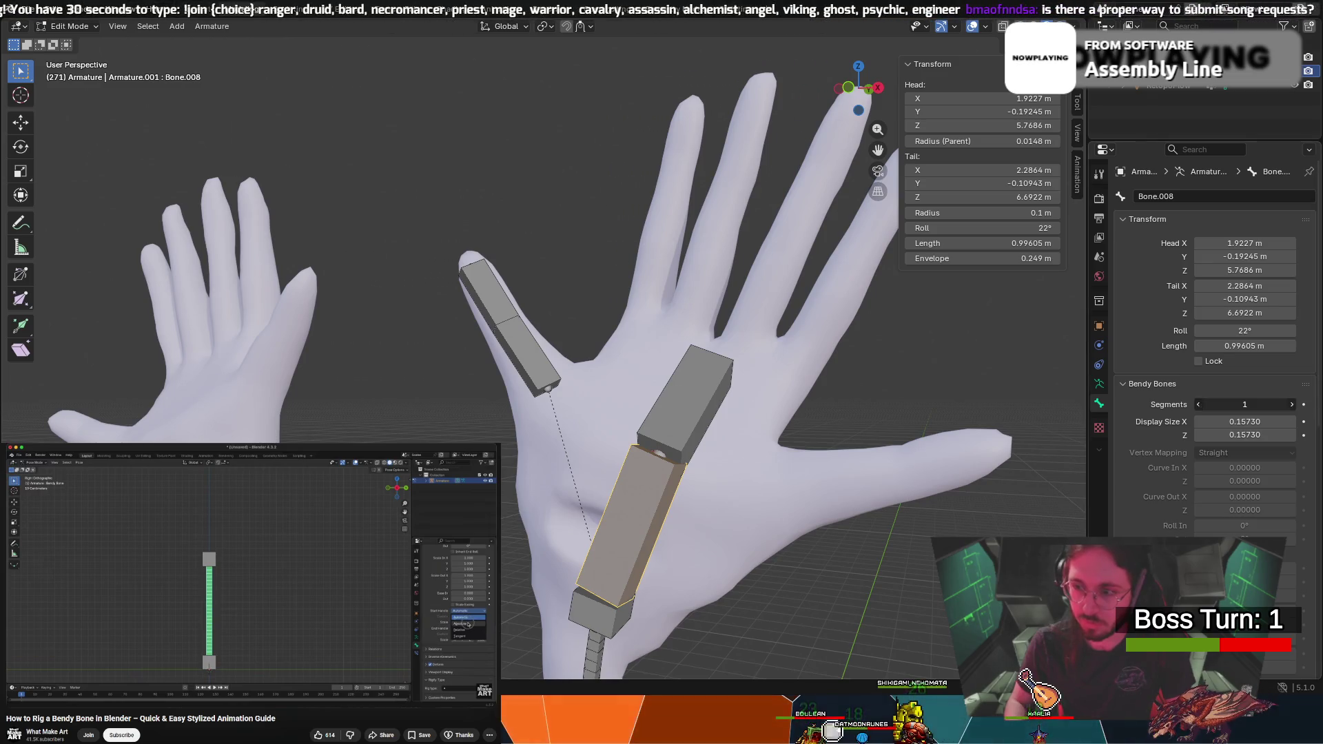
{"action": "left_click", "coordinate": [1291, 405]}
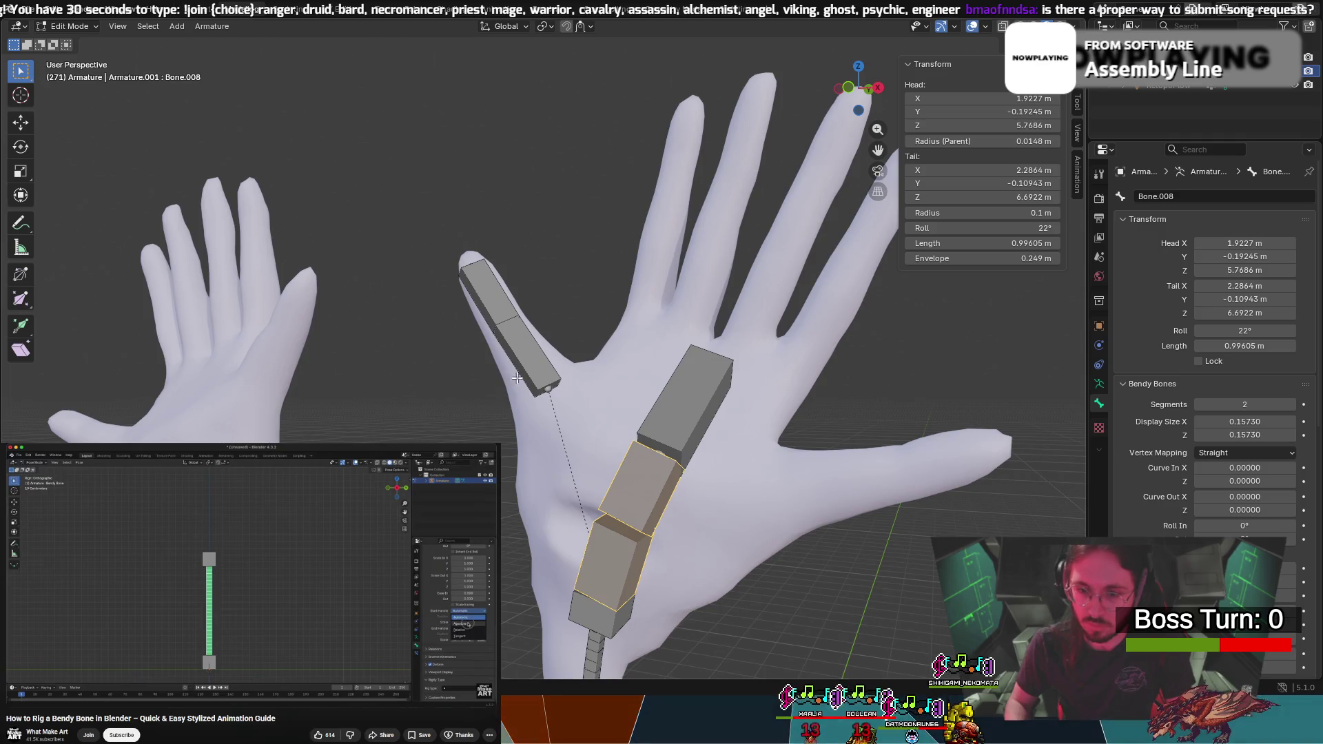
{"action": "left_click", "coordinate": [701, 388]}
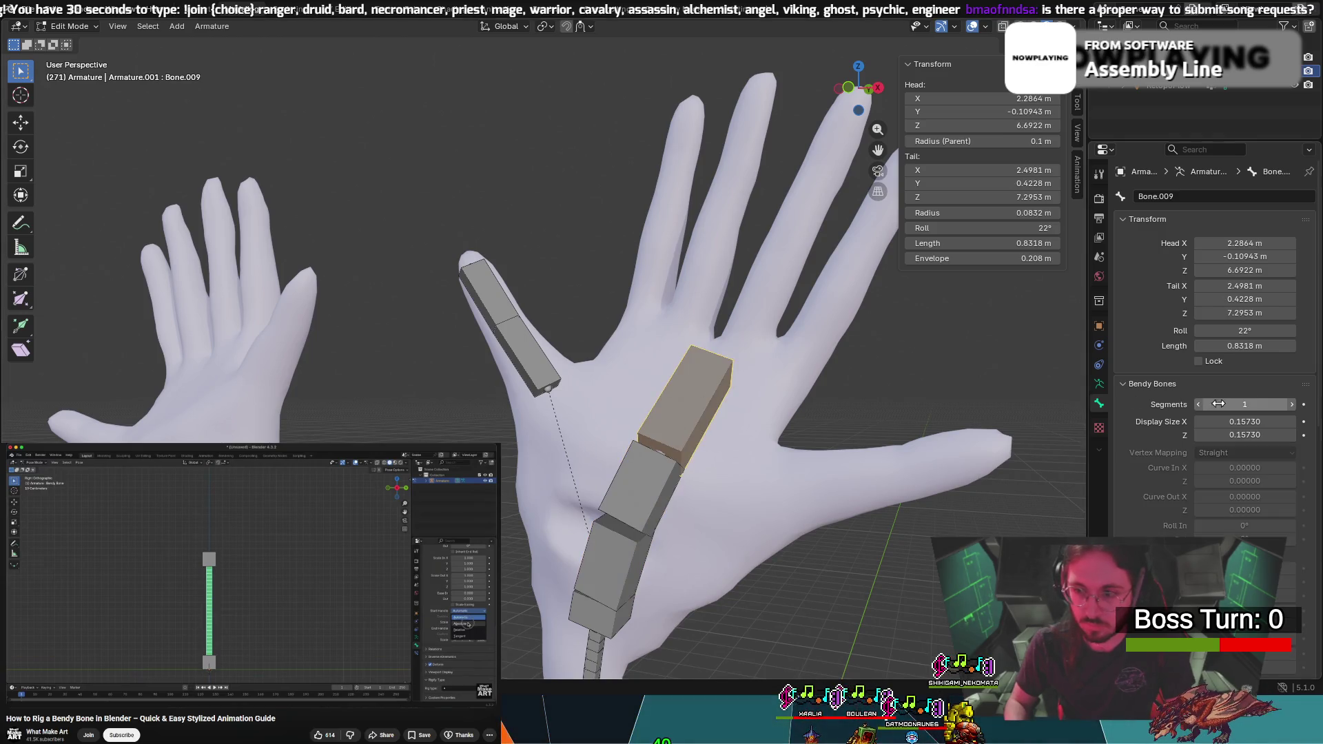
{"action": "mouse_move", "coordinate": [847, 360]}
{"action": "middle_mouse_down"}
{"action": "mouse_move", "coordinate": [965, 359]}
{"action": "mouse_move", "coordinate": [859, 349]}
{"action": "middle_mouse_up"}
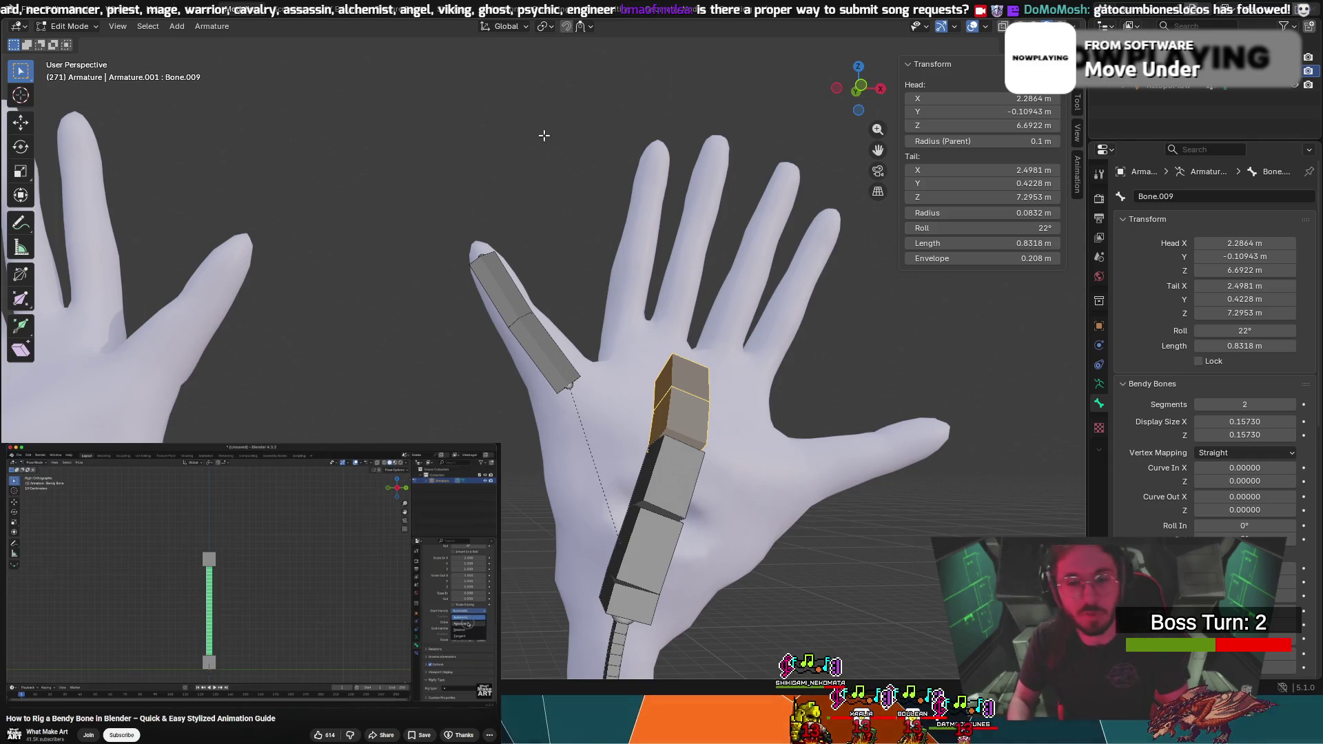
{"action": "mouse_move", "coordinate": [570, 136]}
{"action": "middle_mouse_down"}
{"action": "mouse_move", "coordinate": [645, 332]}
{"action": "mouse_move", "coordinate": [742, 269]}
{"action": "middle_mouse_up"}
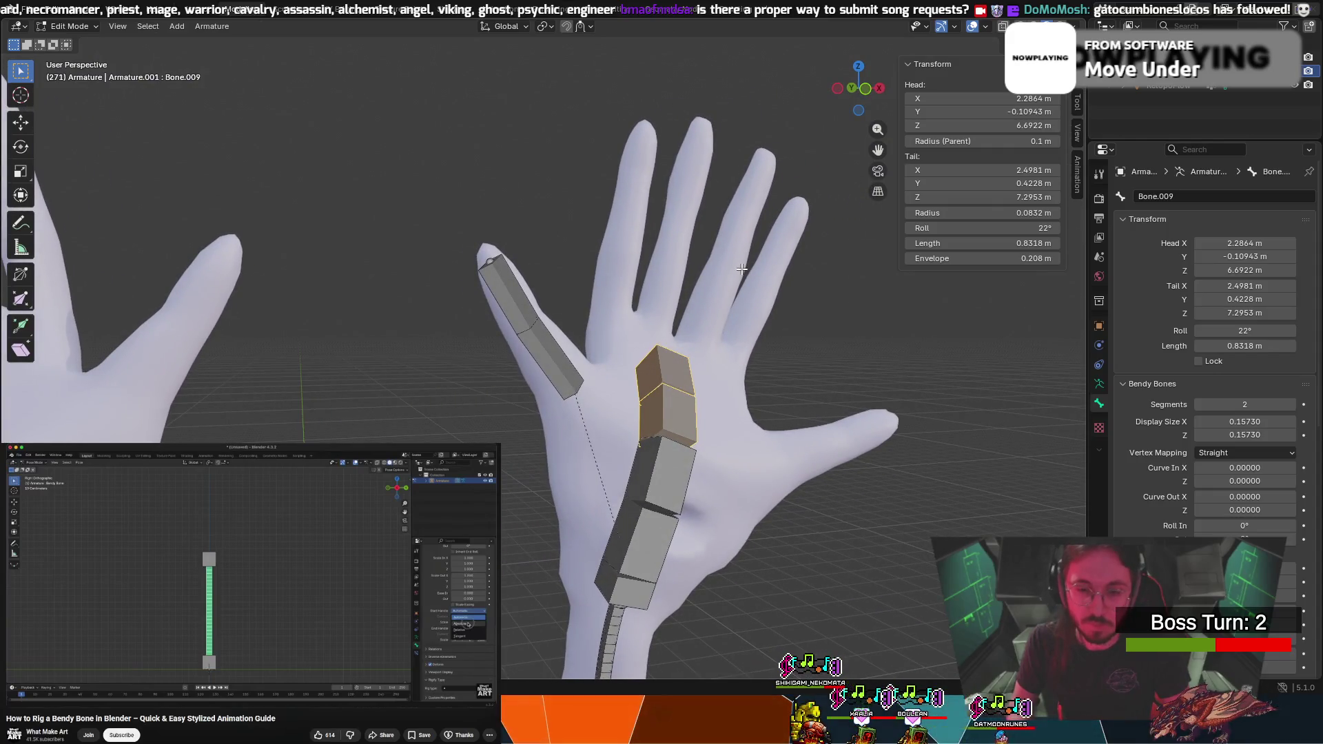
{"action": "left_click", "coordinate": [564, 369]}
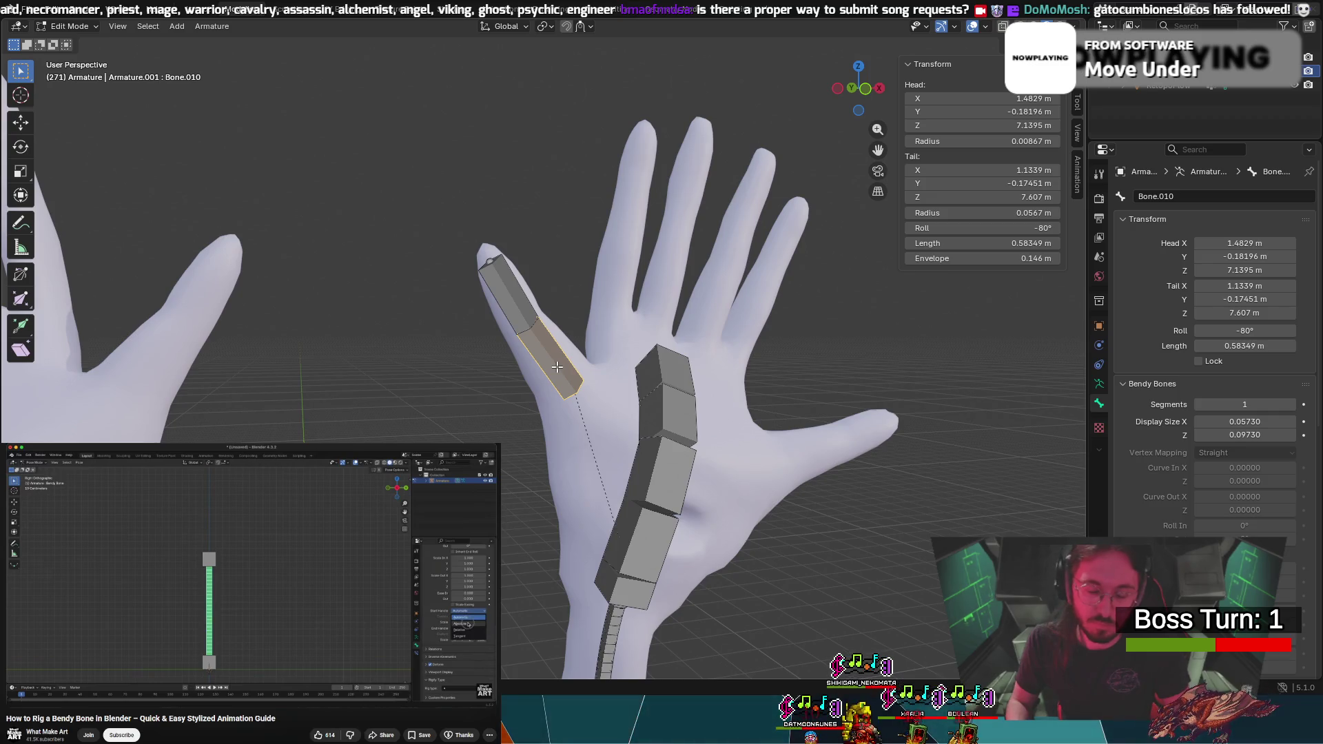
Move a copy of the finger bone toward the thumb and reselect the outer finger's bone
{"action": "mouse_move", "coordinate": [526, 331]}
{"action": "middle_mouse_down"}
{"action": "mouse_move", "coordinate": [690, 351]}
{"action": "mouse_move", "coordinate": [600, 350]}
{"action": "middle_mouse_up"}
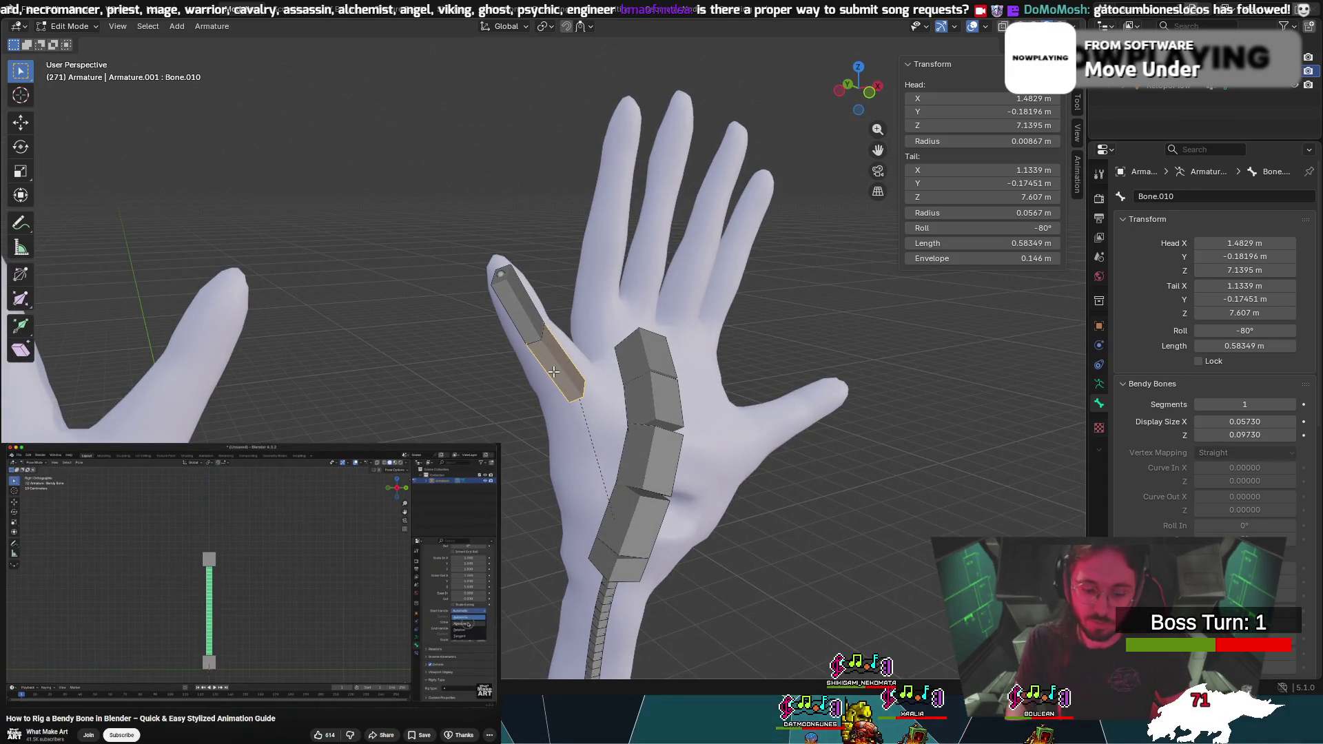
{"action": "left_click_drag", "start_coordinate": [553, 373], "coordinate": [596, 381]}
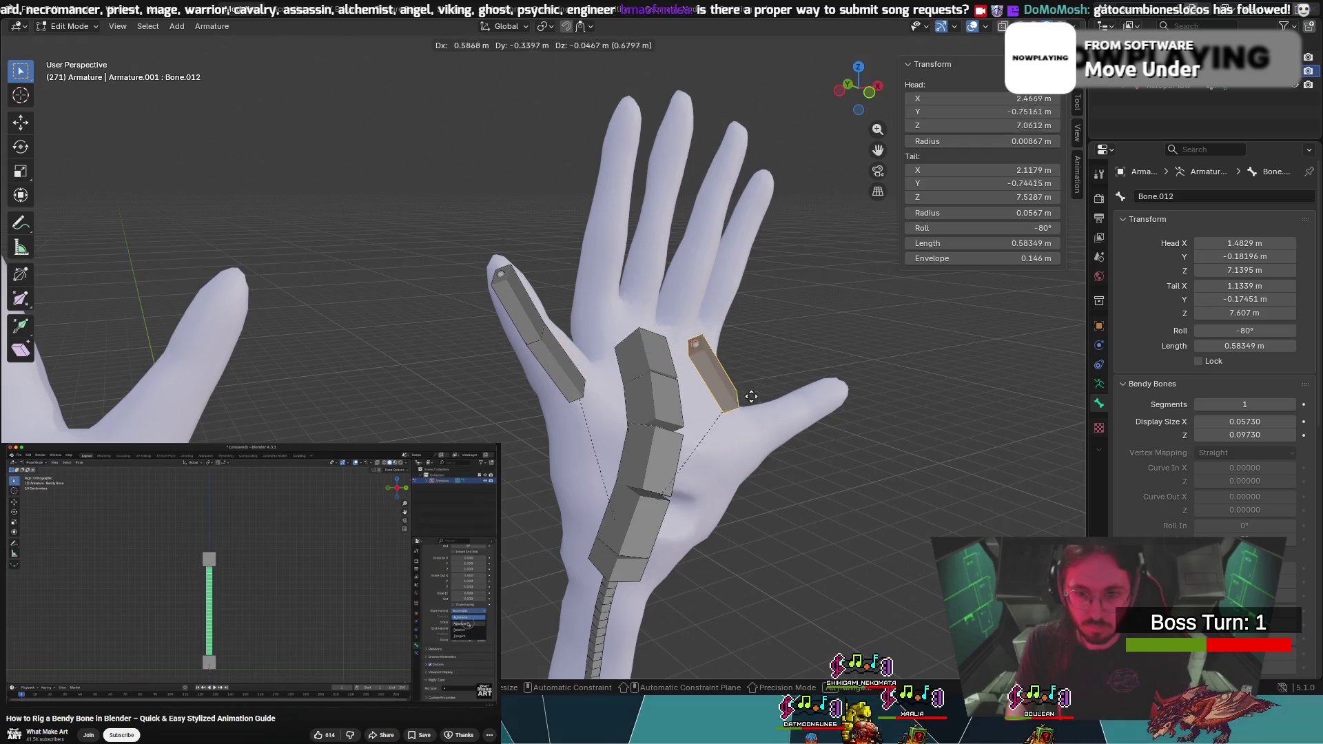
{"action": "left_click_drag", "start_coordinate": [775, 426], "coordinate": [775, 425]}
{"action": "mouse_move", "coordinate": [775, 425]}
{"action": "middle_mouse_down"}
{"action": "mouse_move", "coordinate": [731, 420]}
{"action": "mouse_move", "coordinate": [681, 439]}
{"action": "mouse_move", "coordinate": [744, 448]}
{"action": "middle_mouse_up"}
{"action": "scroll", "coordinate": [680, 439], "scroll_direction": "up", "scroll_amount": 3}
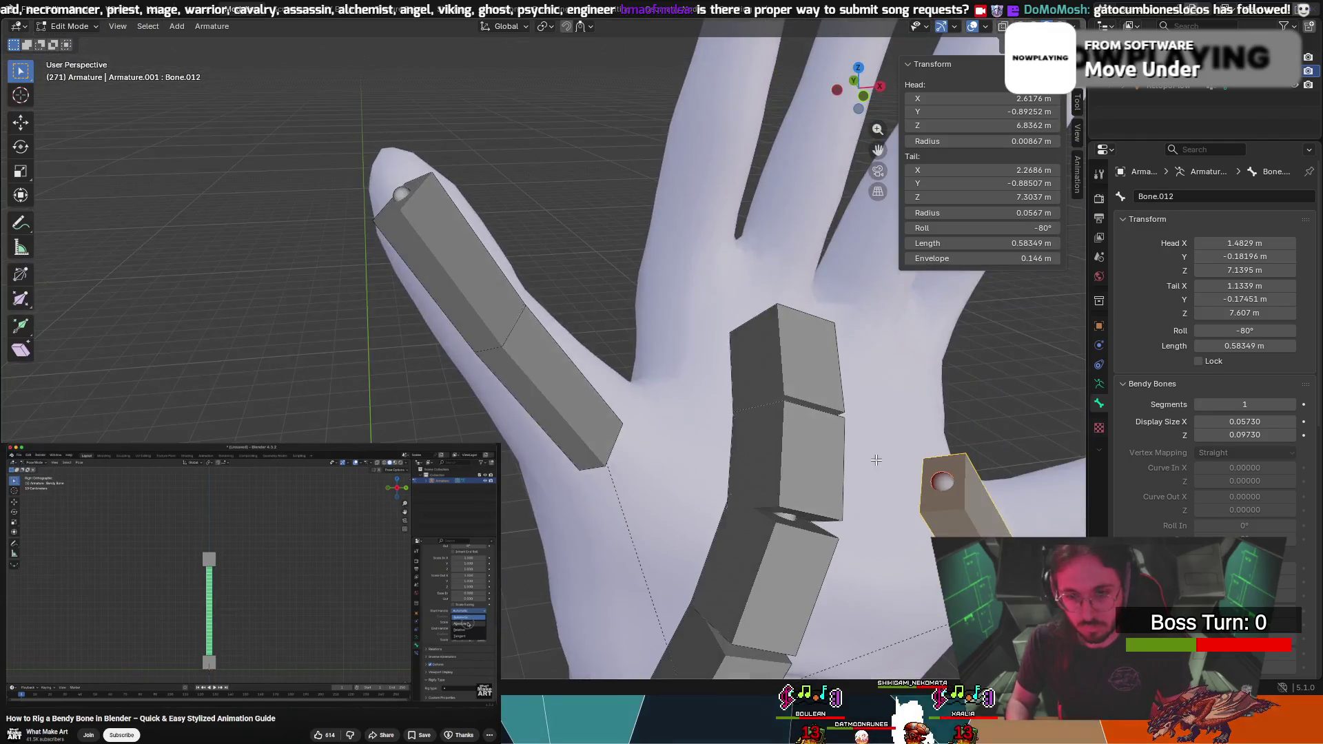
{"action": "left_click", "coordinate": [527, 375]}
{"action": "mouse_move", "coordinate": [972, 532]}
{"action": "middle_mouse_down"}
{"action": "mouse_move", "coordinate": [921, 533]}
{"action": "mouse_move", "coordinate": [925, 507]}
{"action": "middle_mouse_up"}
{"action": "scroll", "coordinate": [921, 532], "scroll_direction": "down", "scroll_amount": 2}
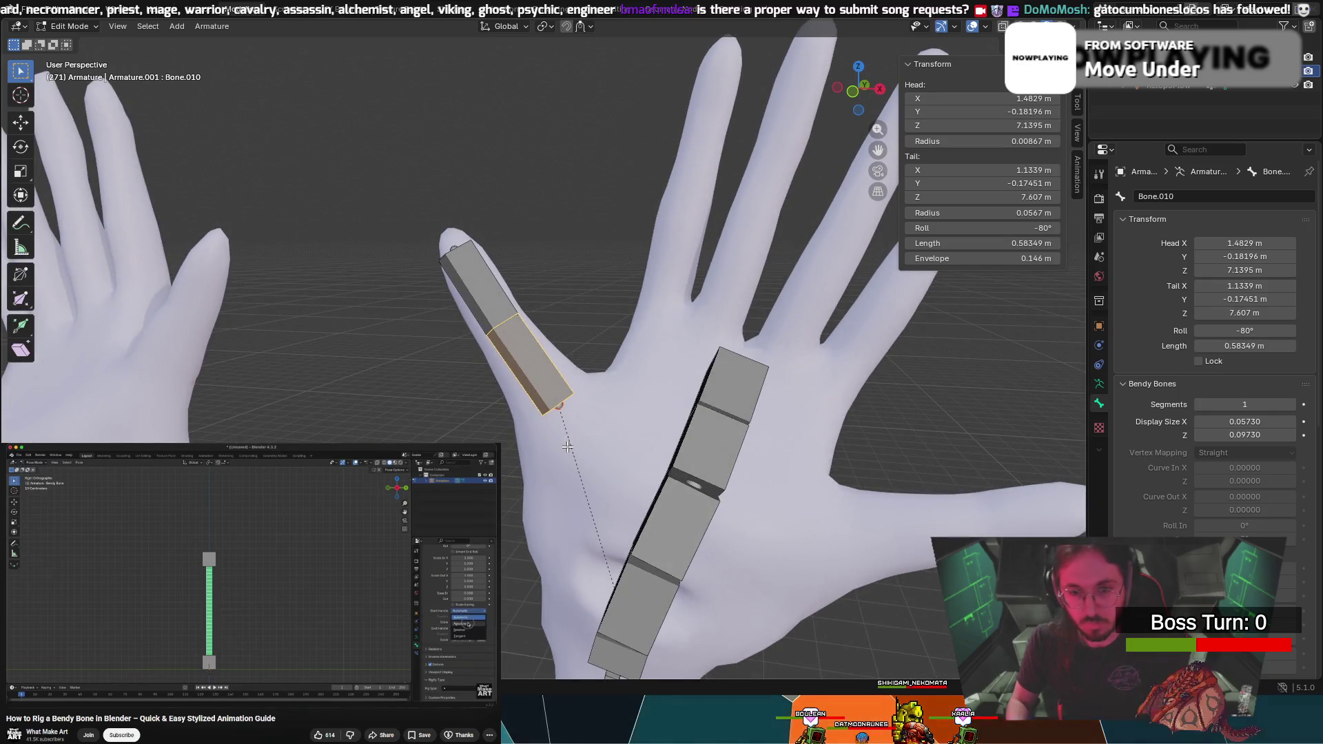
Duplicate the outer finger's bone, lay the copy horizontally over the thumb and adjust its roll
{"action": "key", "text": "shift+d"}
{"action": "left_click", "coordinate": [931, 576]}
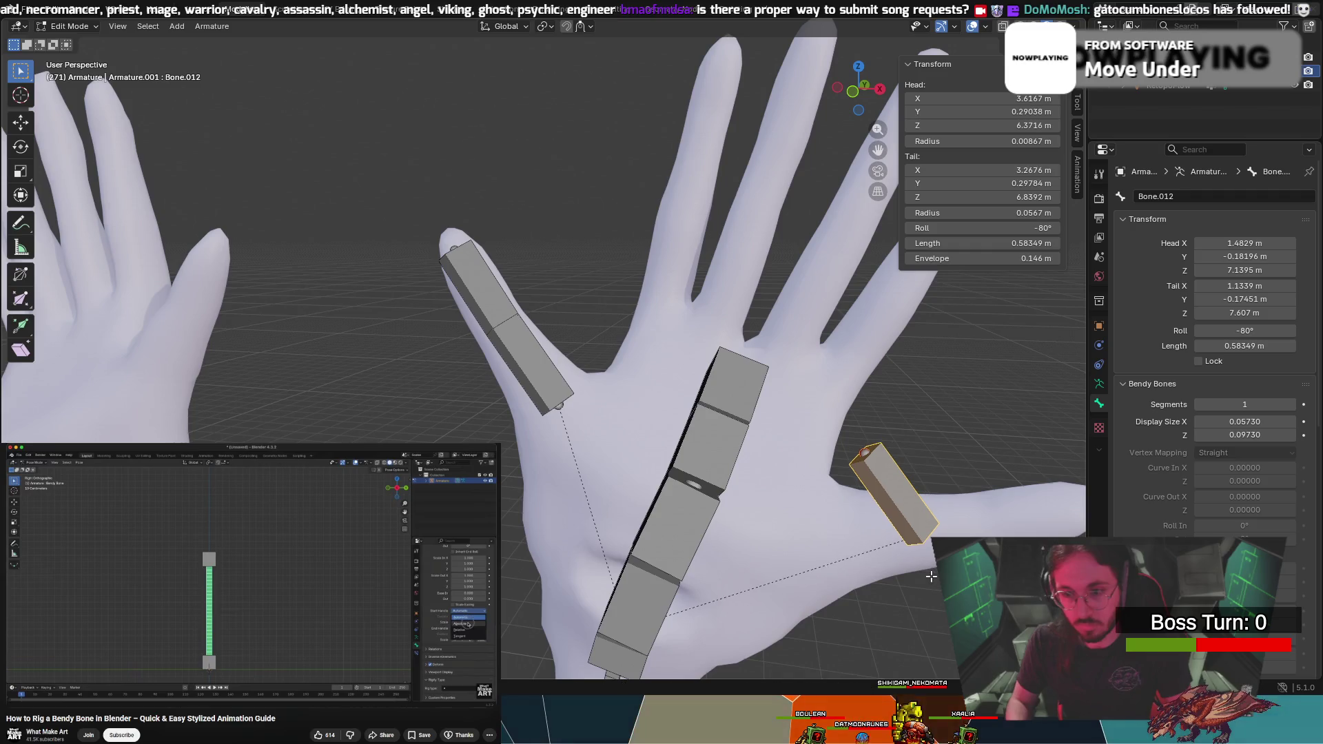
{"action": "left_click", "coordinate": [881, 496]}
{"action": "key", "text": "g"}
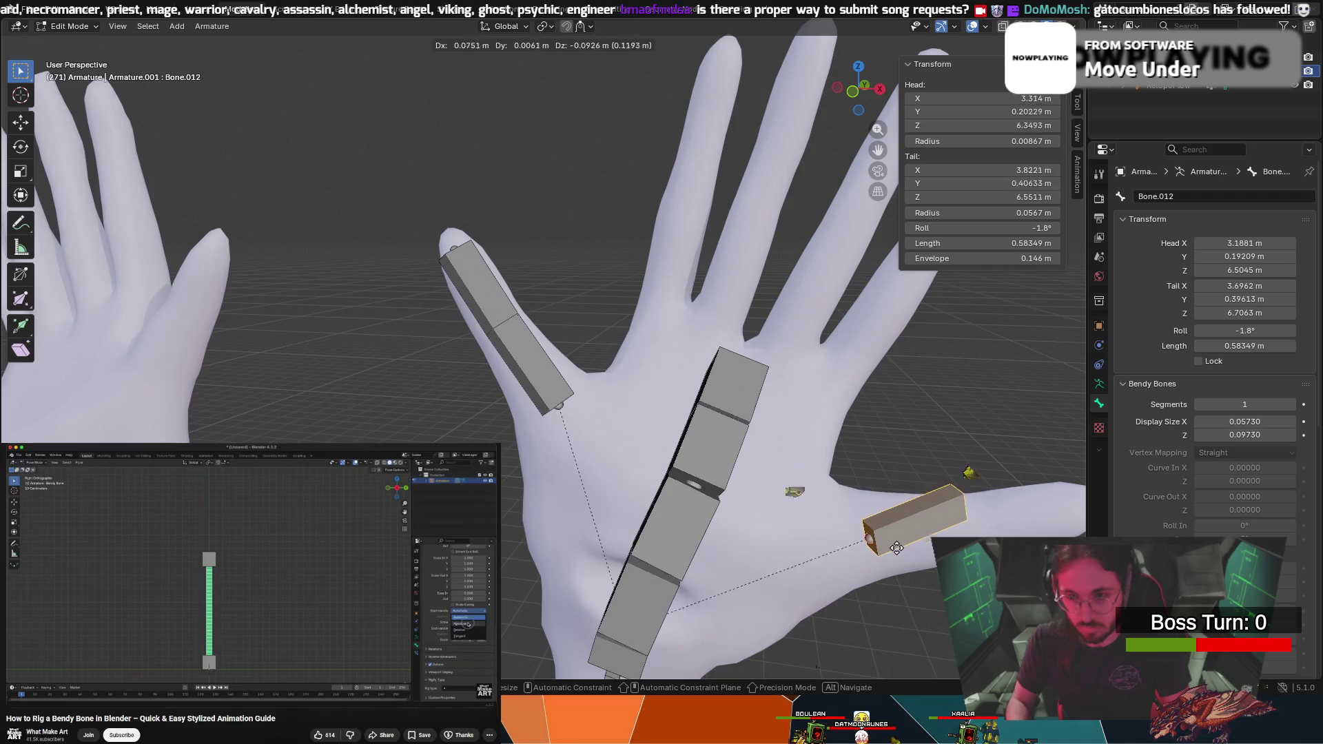
{"action": "left_click", "coordinate": [882, 542]}
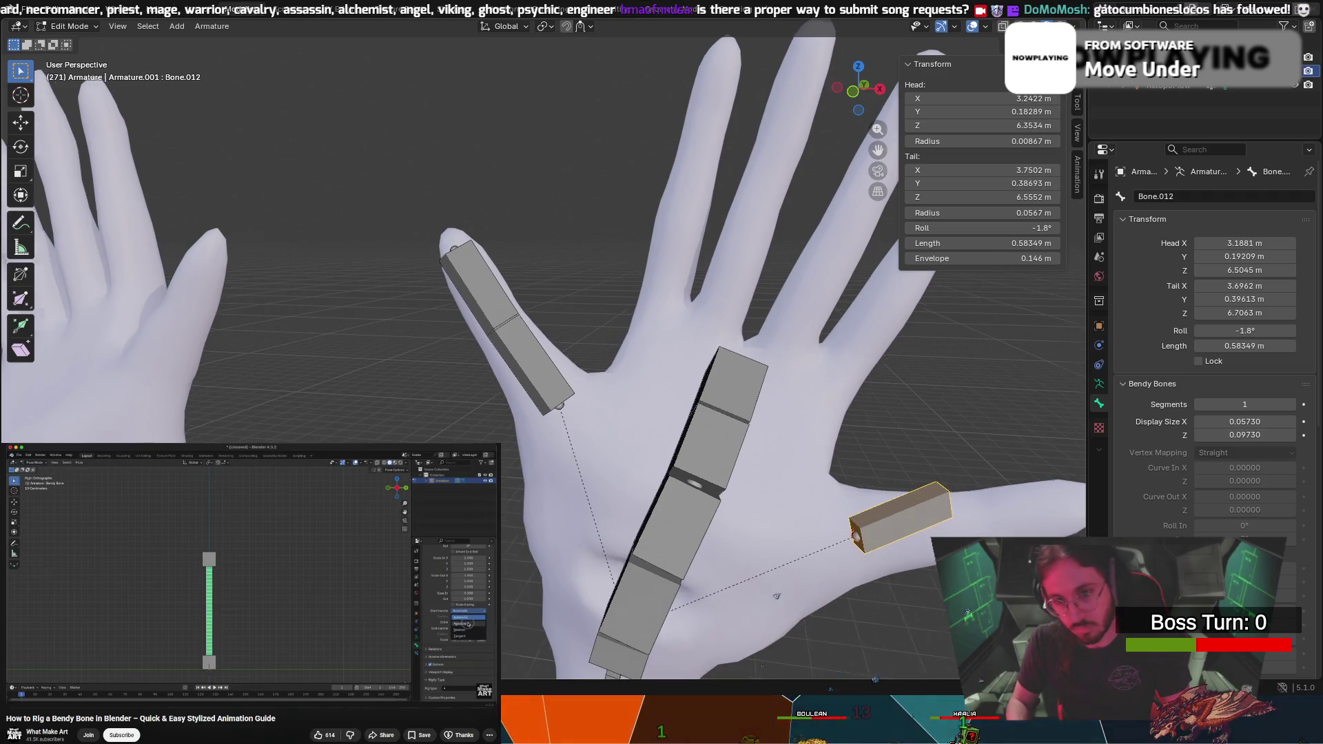
{"action": "scroll", "coordinate": [1007, 453], "scroll_direction": "up", "scroll_amount": 1}
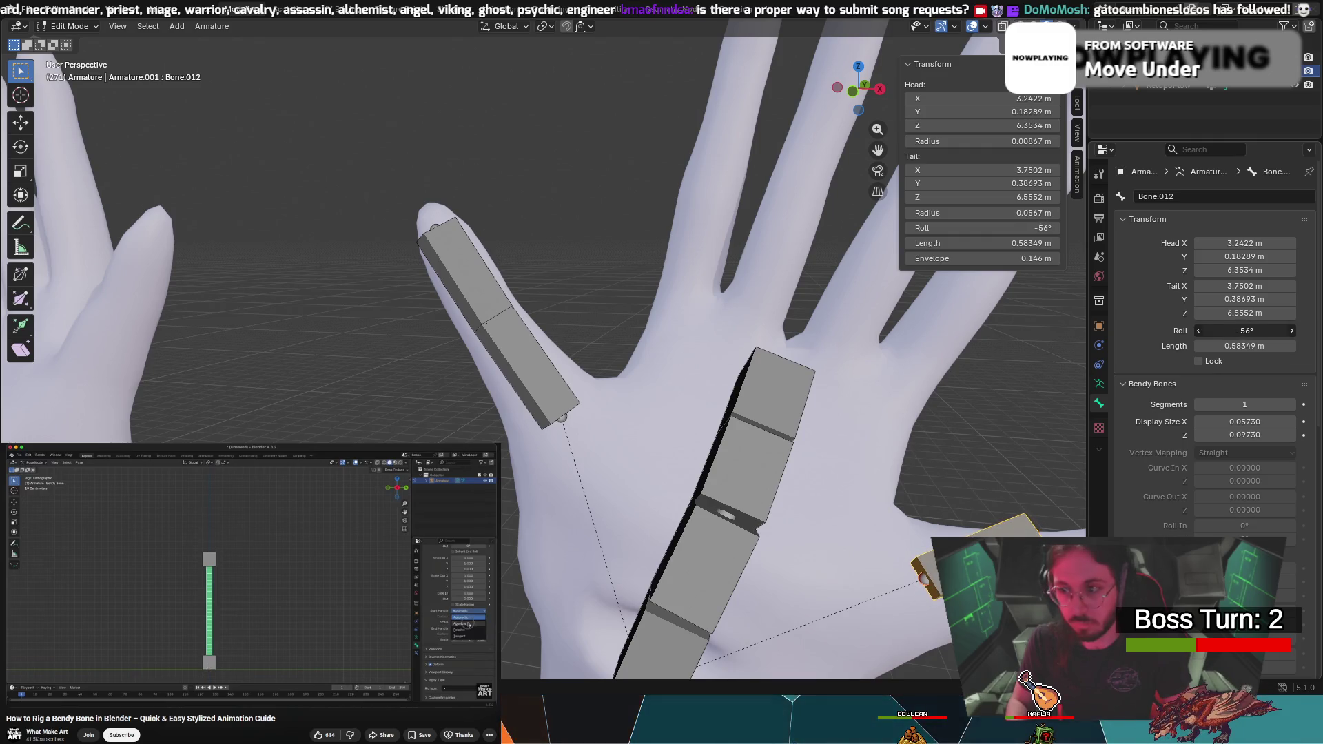
{"action": "mouse_move", "coordinate": [1244, 331]}
{"action": "left_mouse_down"}
{"action": "mouse_move", "coordinate": [1231, 331]}
{"action": "mouse_move", "coordinate": [1289, 330]}
{"action": "left_mouse_up"}
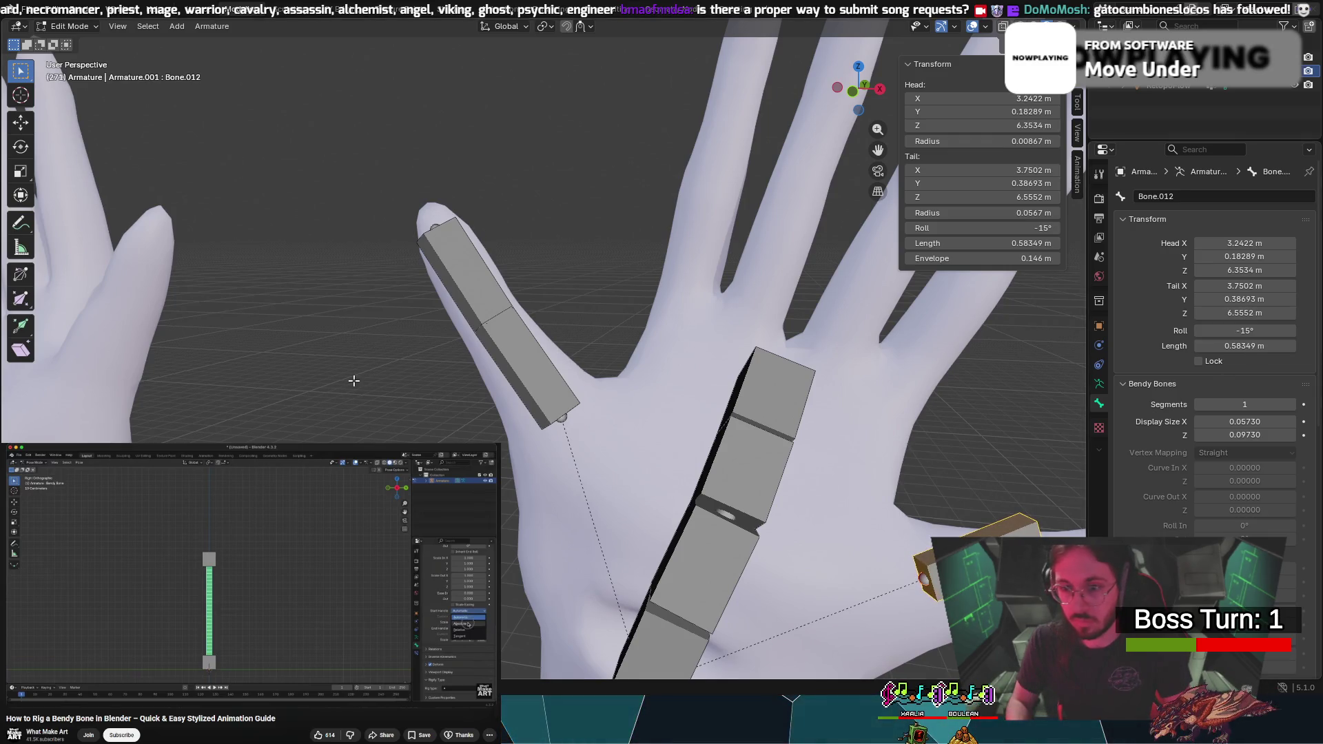
Refine the thumb bone's roll and slide it further along the palm
{"action": "left_click", "coordinate": [519, 372]}
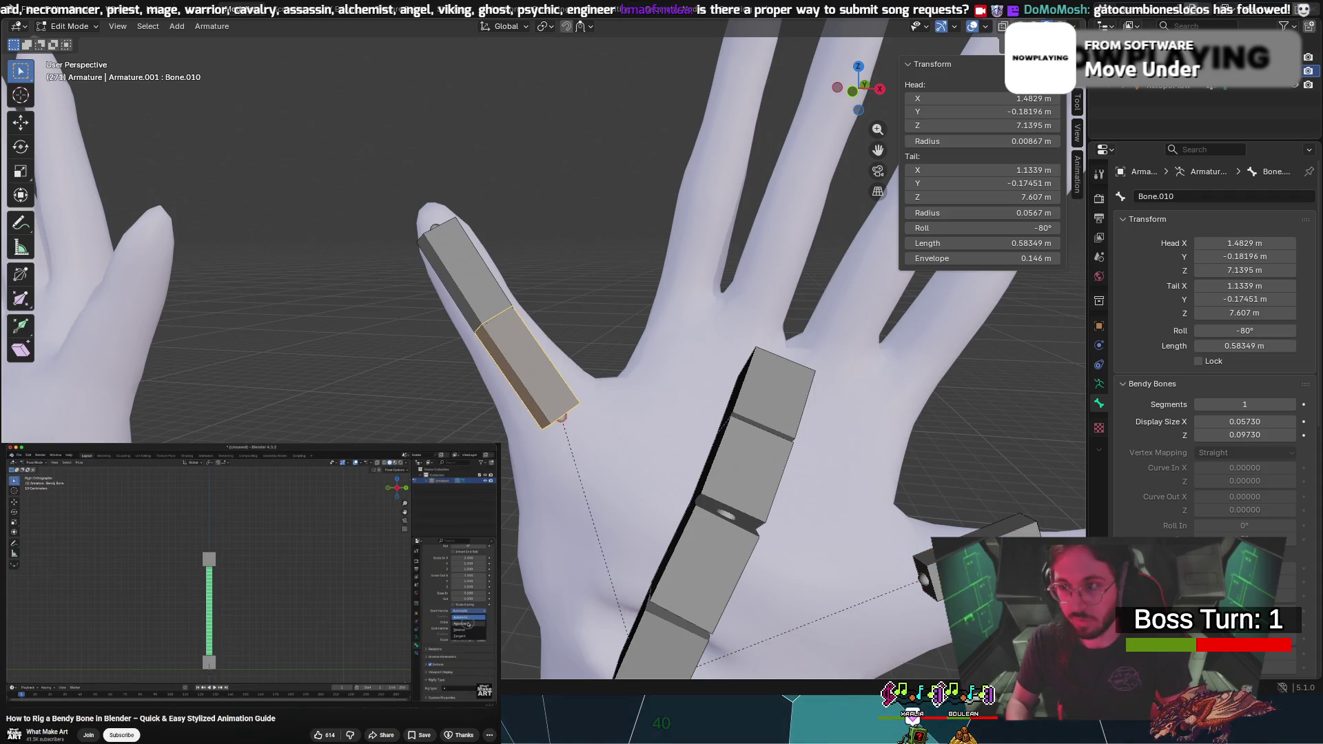
{"action": "left_click", "coordinate": [925, 577]}
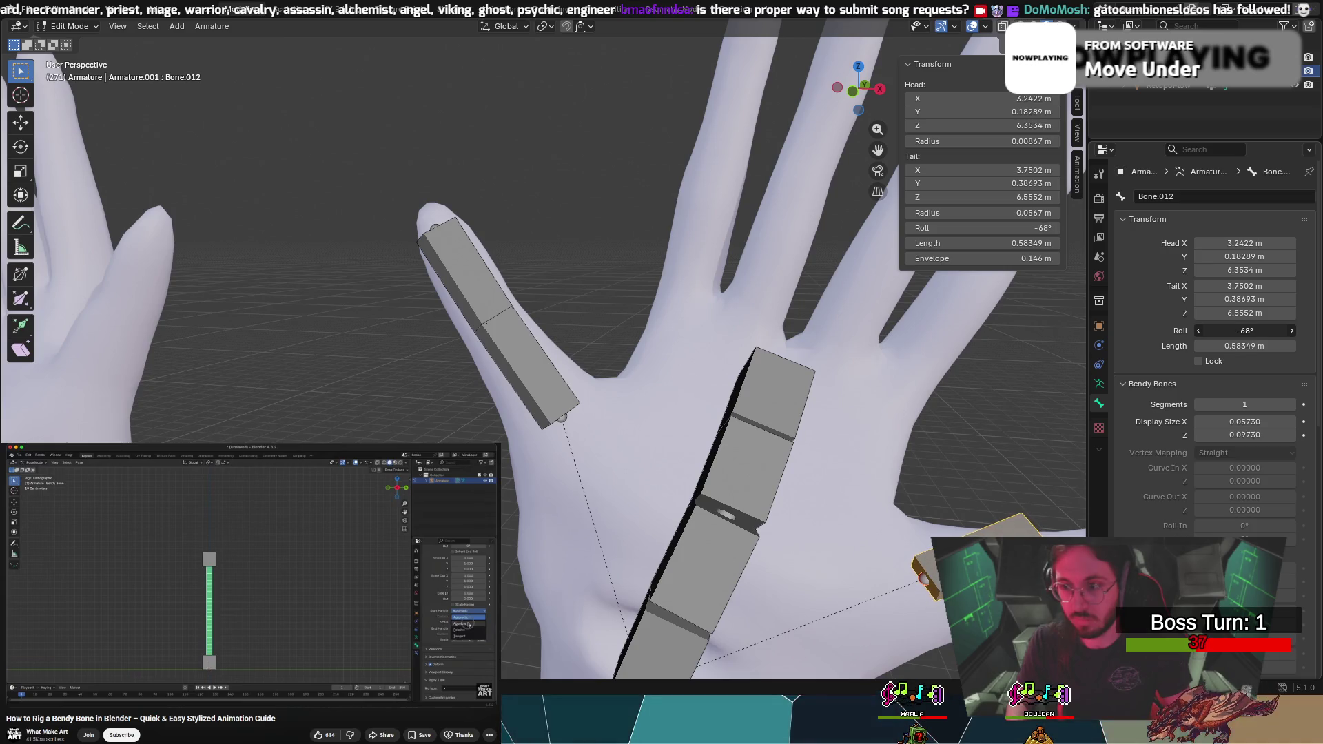
{"action": "left_click_drag", "start_coordinate": [1245, 331], "coordinate": [1238, 331]}
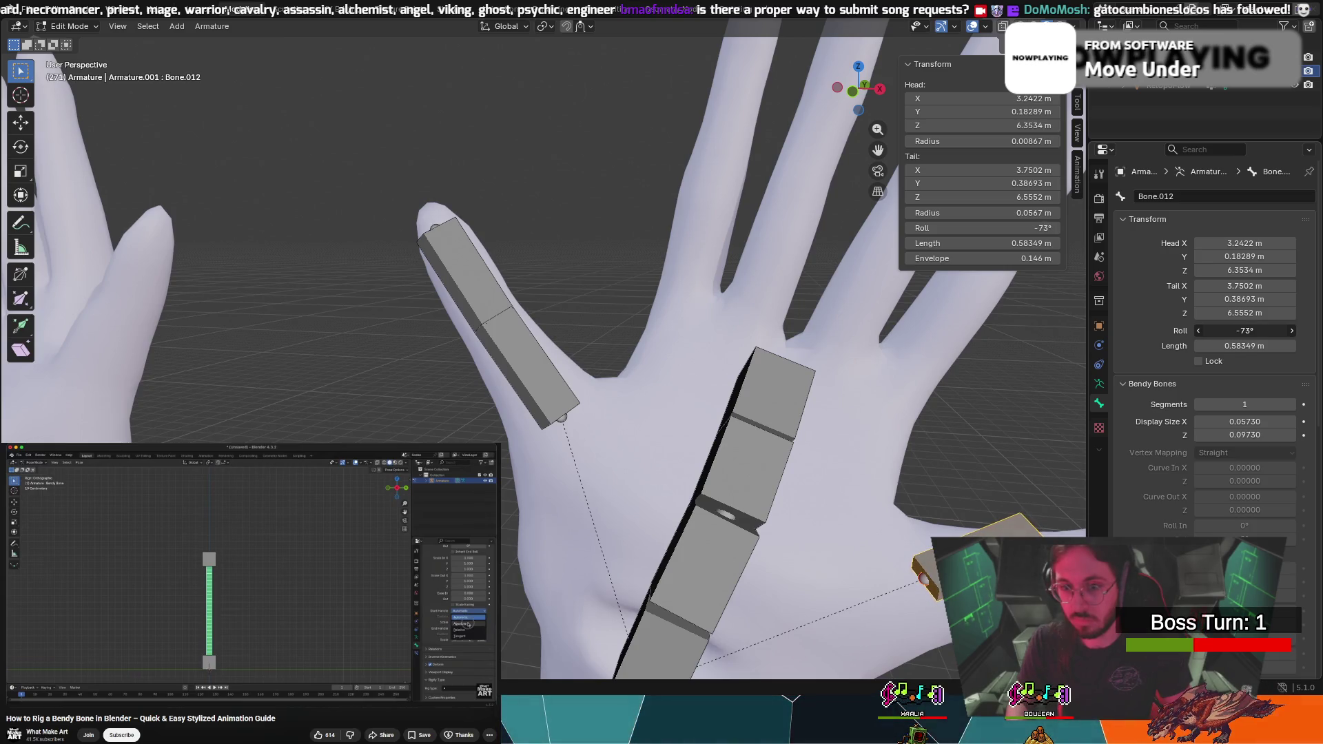
{"action": "middle_click_drag", "start_coordinate": [974, 469], "coordinate": [914, 594]}
{"action": "left_click_drag", "start_coordinate": [793, 303], "coordinate": [854, 310]}
{"action": "key", "text": "r"}
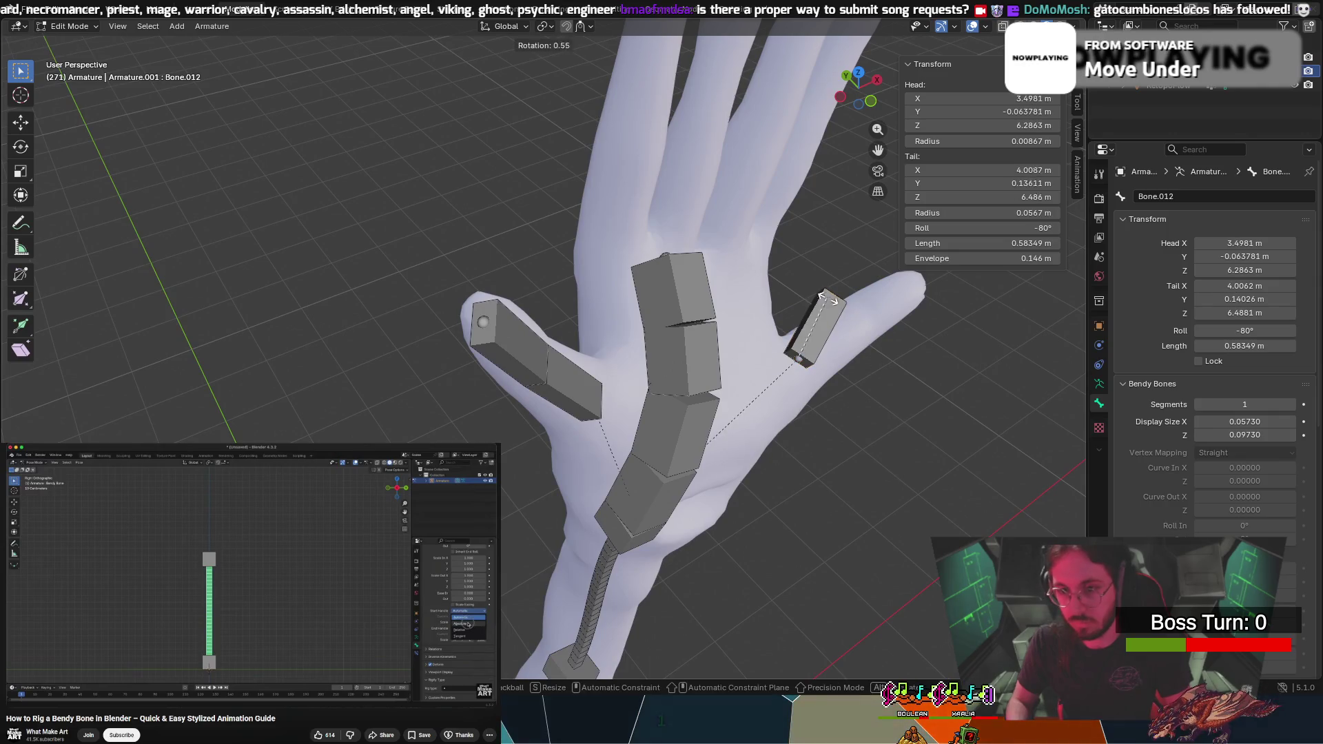
{"action": "middle_click_drag", "start_coordinate": [869, 319], "coordinate": [923, 552]}
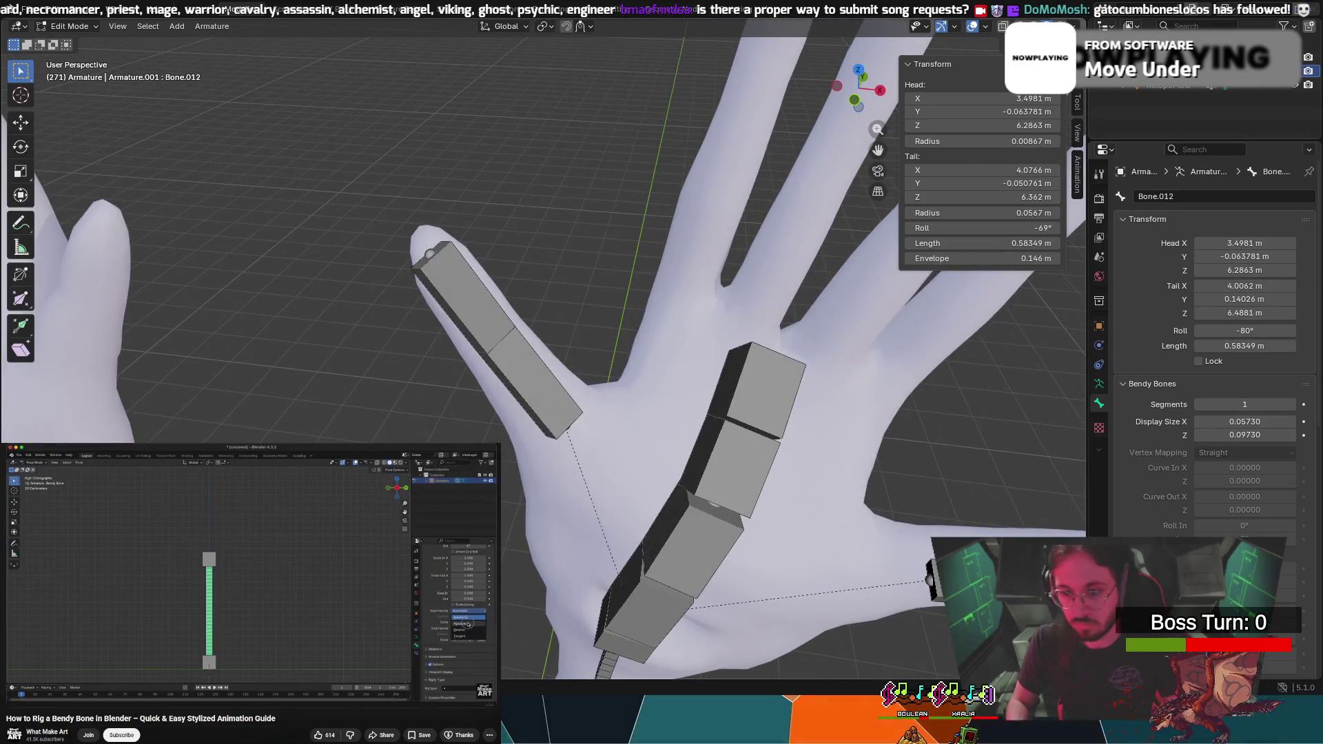
Reposition the thumb bone and stretch its tail along the thumb to 1.0067 m
{"action": "key", "text": "g"}
{"action": "left_click", "coordinate": [931, 567]}
{"action": "mouse_move", "coordinate": [932, 567]}
{"action": "middle_mouse_down"}
{"action": "mouse_move", "coordinate": [958, 497]}
{"action": "mouse_move", "coordinate": [1042, 428]}
{"action": "middle_mouse_up"}
{"action": "scroll", "coordinate": [1041, 430], "scroll_direction": "down", "scroll_amount": 3}
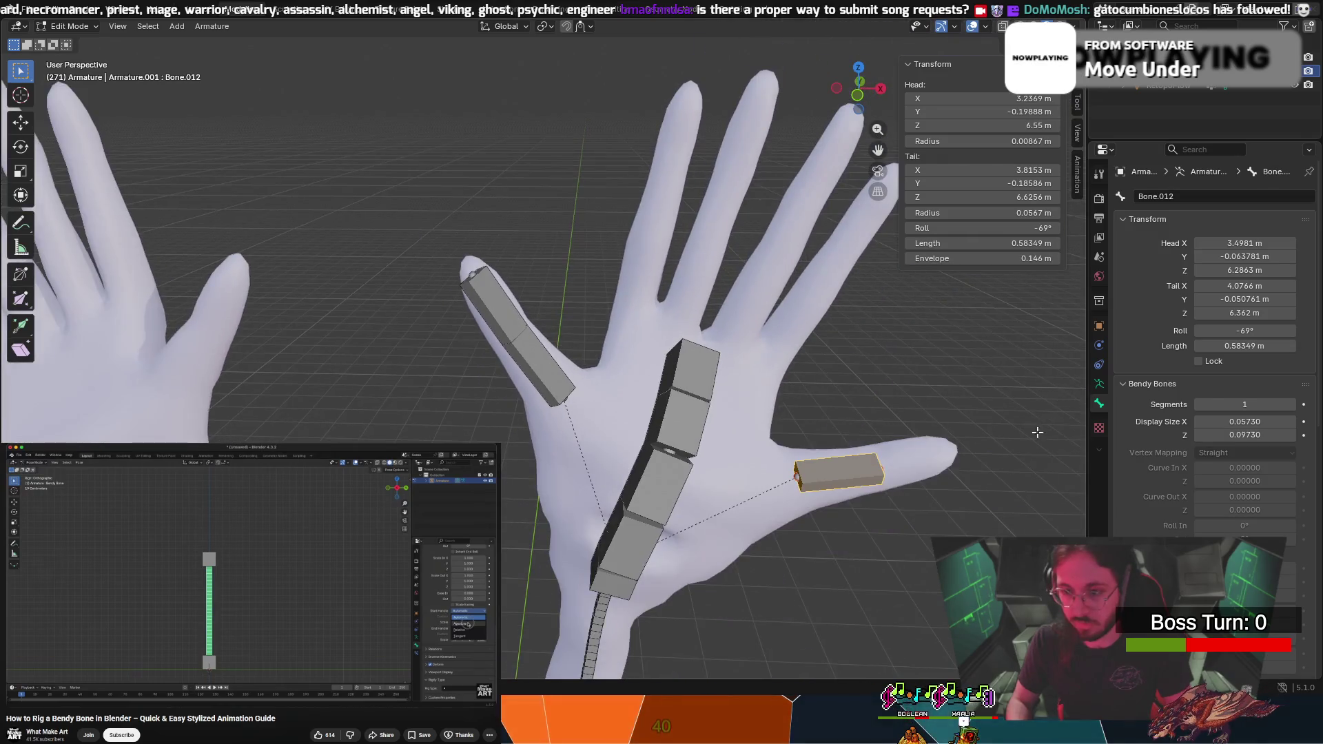
{"action": "middle_click_drag", "start_coordinate": [883, 465], "coordinate": [902, 425]}
{"action": "left_click_drag", "start_coordinate": [922, 427], "coordinate": [1033, 384]}
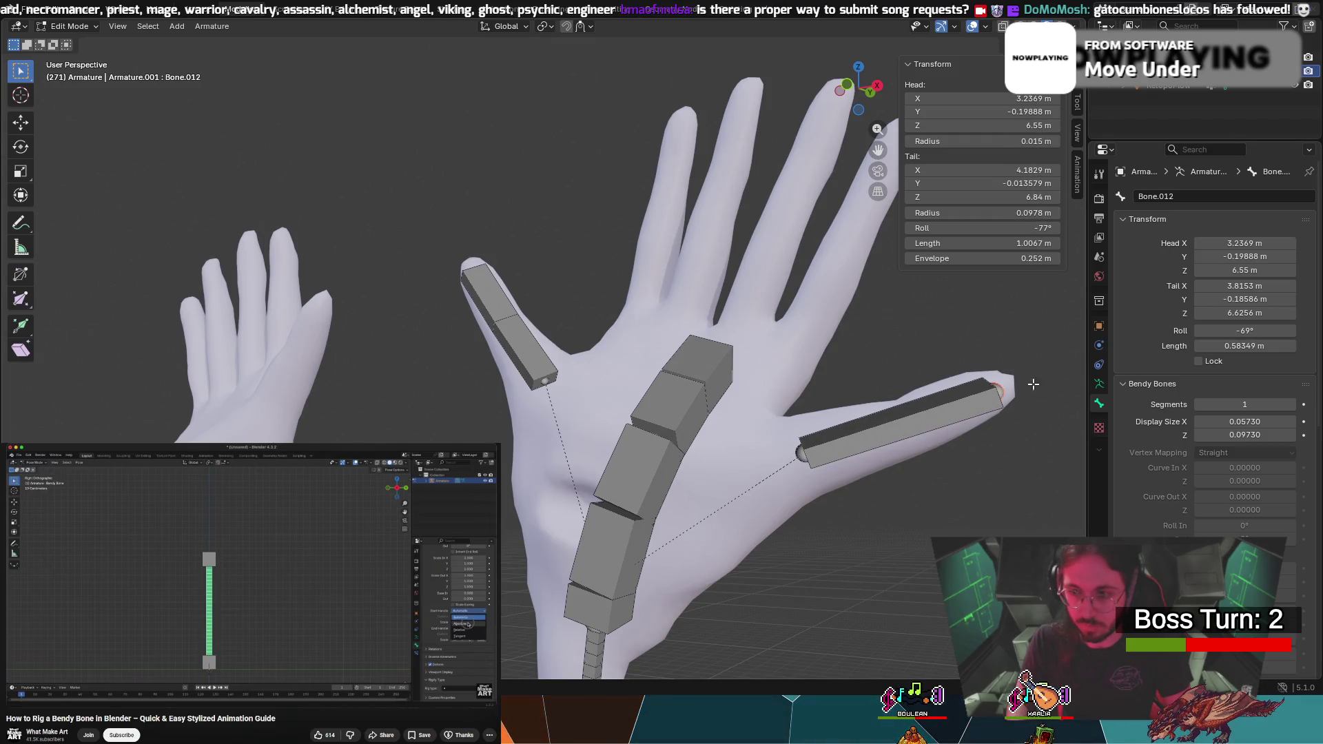
Give the thumb bone 2 bendy segments and move its tail to a longer position
{"action": "left_click", "coordinate": [1293, 407]}
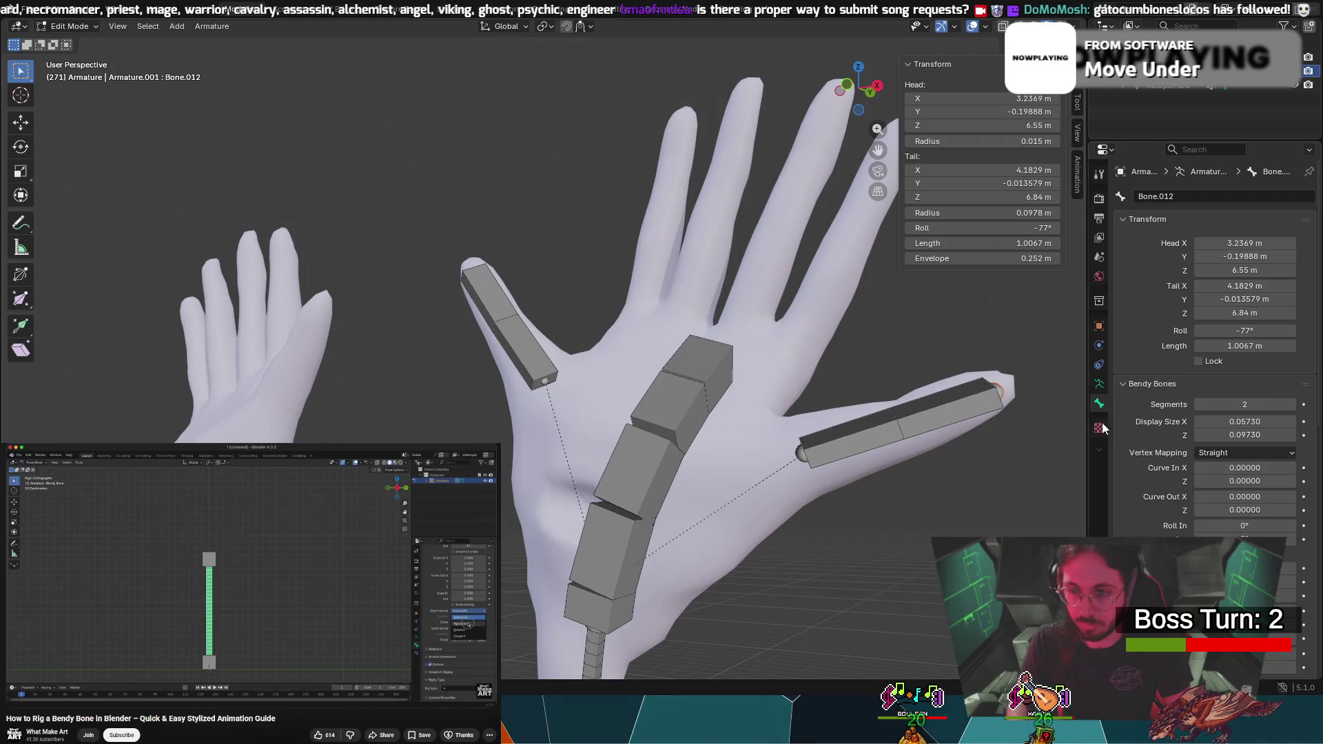
{"action": "mouse_move", "coordinate": [910, 423]}
{"action": "middle_mouse_down"}
{"action": "mouse_move", "coordinate": [1016, 398]}
{"action": "mouse_move", "coordinate": [842, 443]}
{"action": "mouse_move", "coordinate": [877, 386]}
{"action": "mouse_move", "coordinate": [889, 483]}
{"action": "mouse_move", "coordinate": [920, 525]}
{"action": "mouse_move", "coordinate": [892, 483]}
{"action": "mouse_move", "coordinate": [896, 346]}
{"action": "middle_mouse_up"}
{"action": "key", "text": "g"}
{"action": "left_click", "coordinate": [889, 526]}
Revert to the 0.58349 m single-segment thumb bone and move it lower to the thumb base
{"action": "key", "text": "g"}
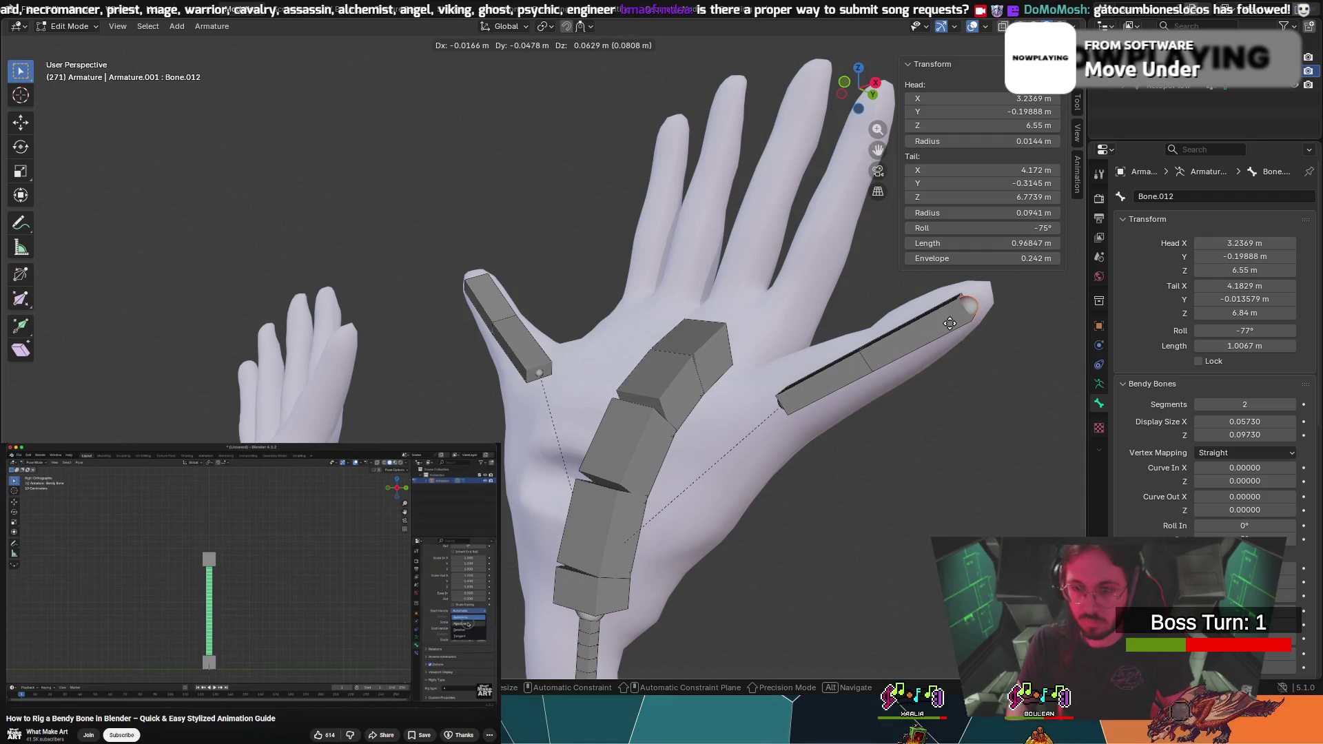
{"action": "key", "text": "Escape"}
{"action": "key", "text": "ctrl+z"}
{"action": "key", "text": "ctrl+z"}
{"action": "mouse_move", "coordinate": [940, 329]}
{"action": "middle_mouse_down"}
{"action": "mouse_move", "coordinate": [920, 335]}
{"action": "mouse_move", "coordinate": [976, 444]}
{"action": "mouse_move", "coordinate": [557, 307]}
{"action": "mouse_move", "coordinate": [631, 339]}
{"action": "middle_mouse_up"}
{"action": "key", "text": "g"}
{"action": "key", "text": "g"}
{"action": "left_click", "coordinate": [957, 440]}
{"action": "key", "text": "g"}
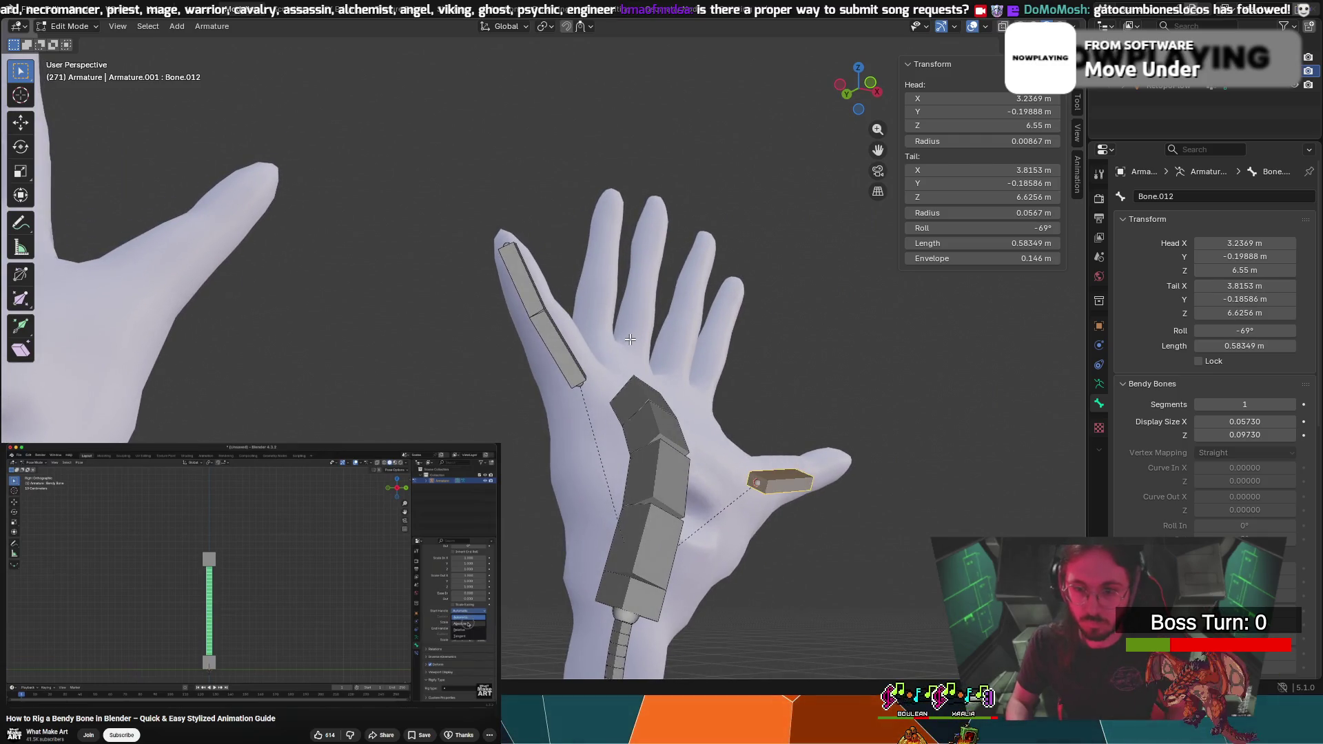
{"action": "left_click", "coordinate": [626, 339]}
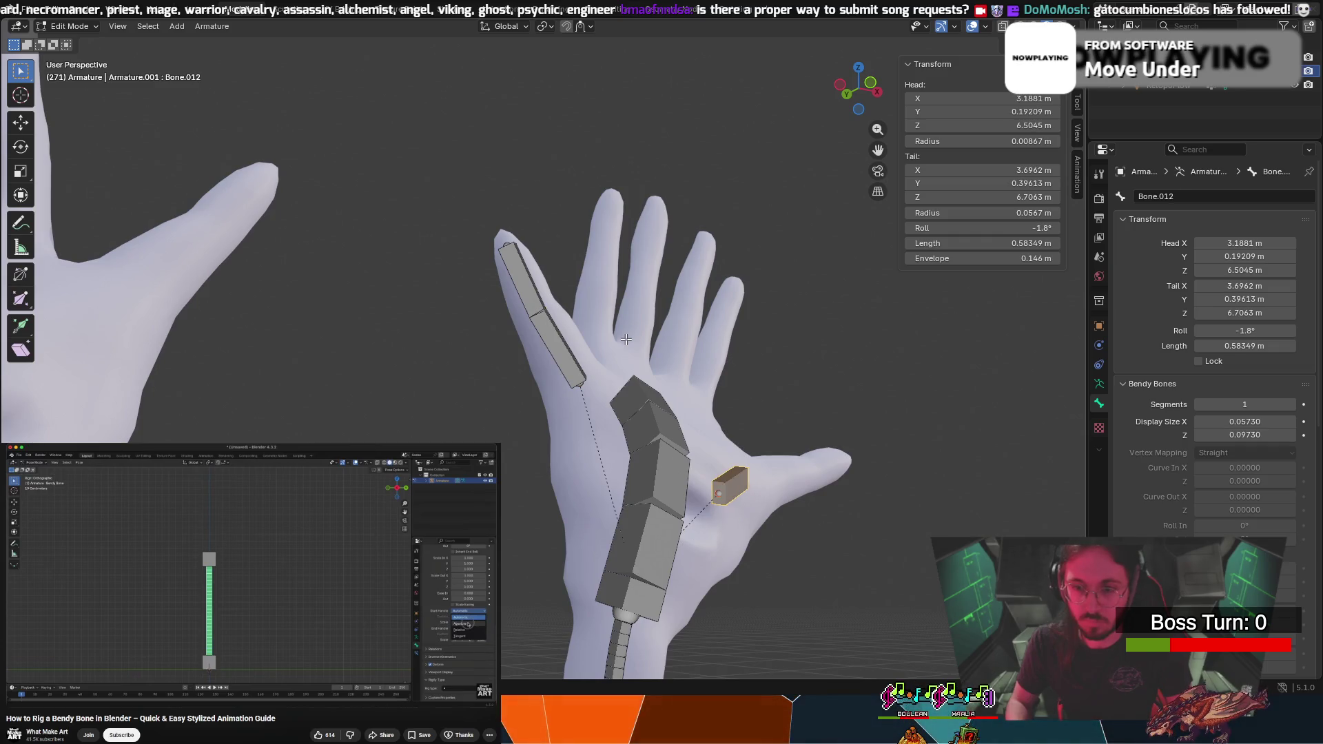
Duplicate the finger bone and move the copy, Bone.013, across the palm
{"action": "left_click", "coordinate": [519, 297], "text": "shift"}
{"action": "key", "text": "shift+d"}
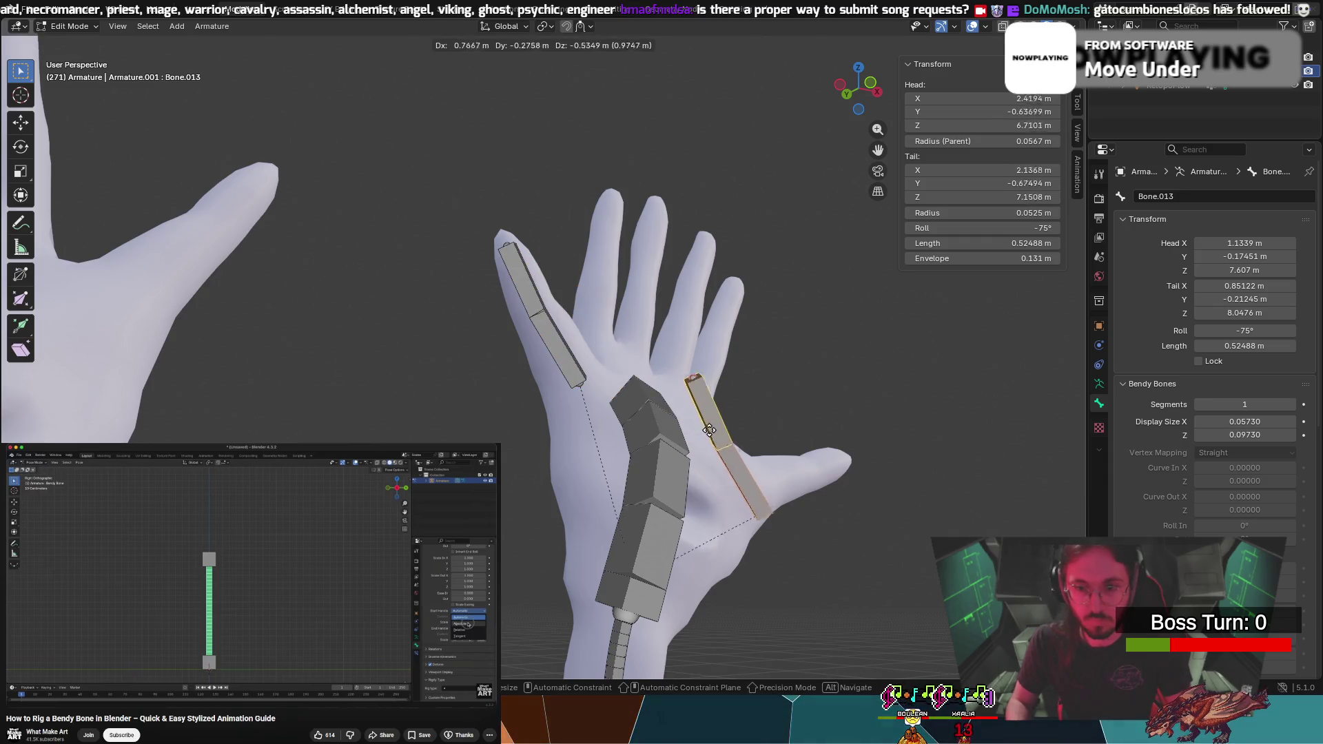
{"action": "left_click", "coordinate": [713, 394]}
{"action": "mouse_move", "coordinate": [714, 394]}
{"action": "middle_mouse_down"}
{"action": "mouse_move", "coordinate": [660, 484]}
{"action": "mouse_move", "coordinate": [679, 479]}
{"action": "middle_mouse_up"}
{"action": "key", "text": "g"}
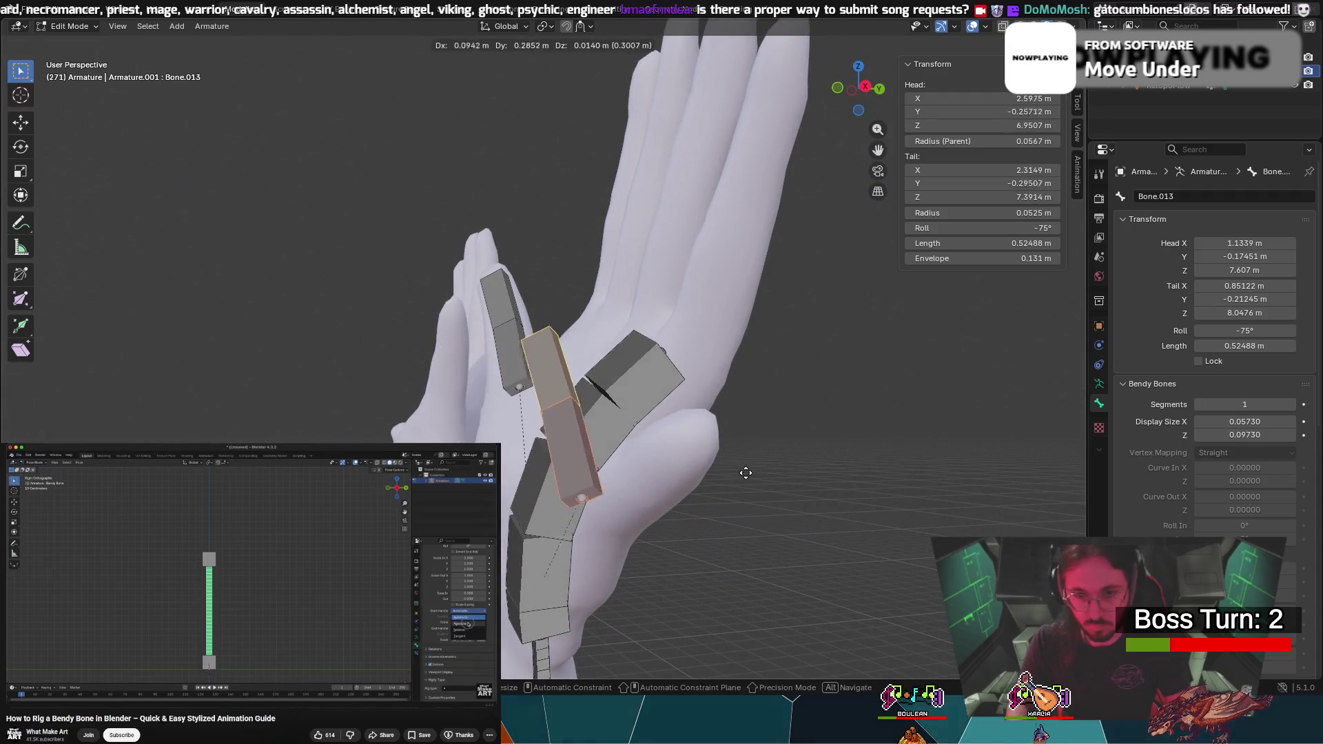
{"action": "left_click", "coordinate": [783, 473]}
{"action": "middle_click_drag", "start_coordinate": [783, 472], "coordinate": [682, 355]}
Rotate and move the lower thumb bone so it points along the thumb
{"action": "left_click", "coordinate": [678, 350]}
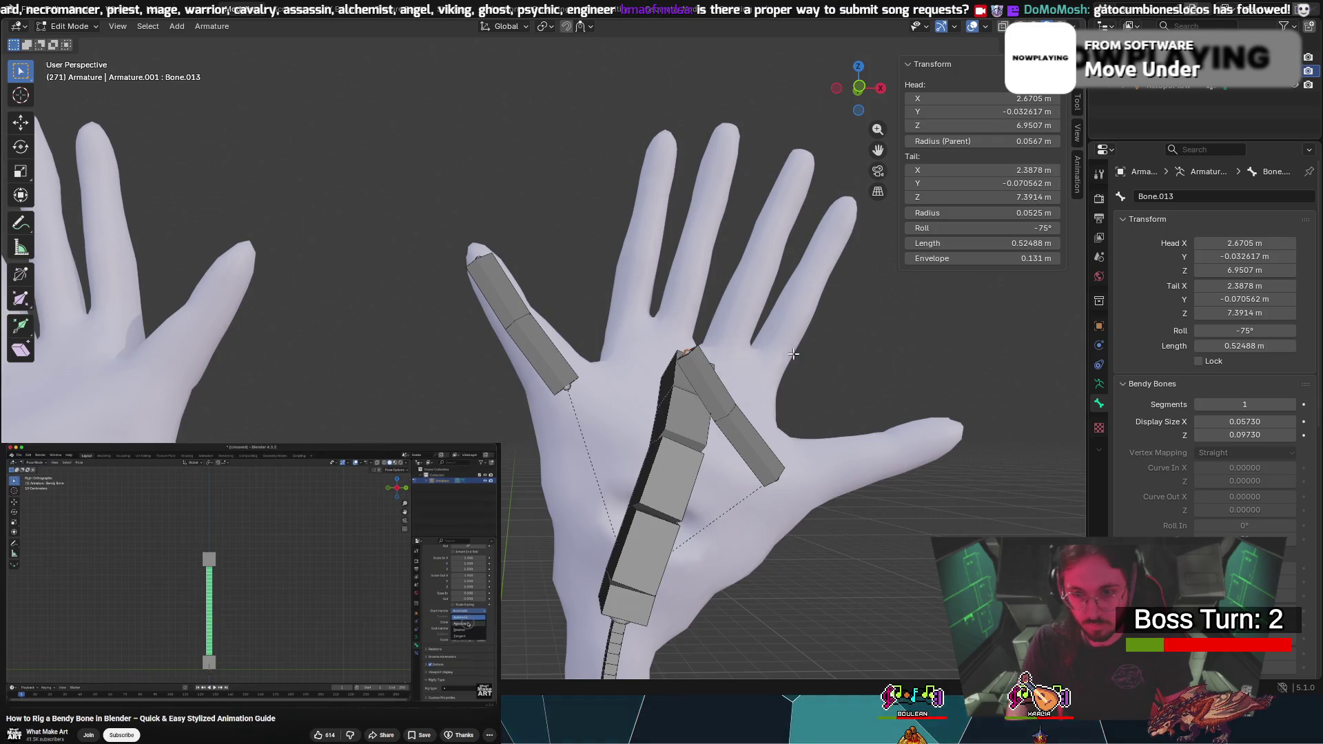
{"action": "key", "text": "r"}
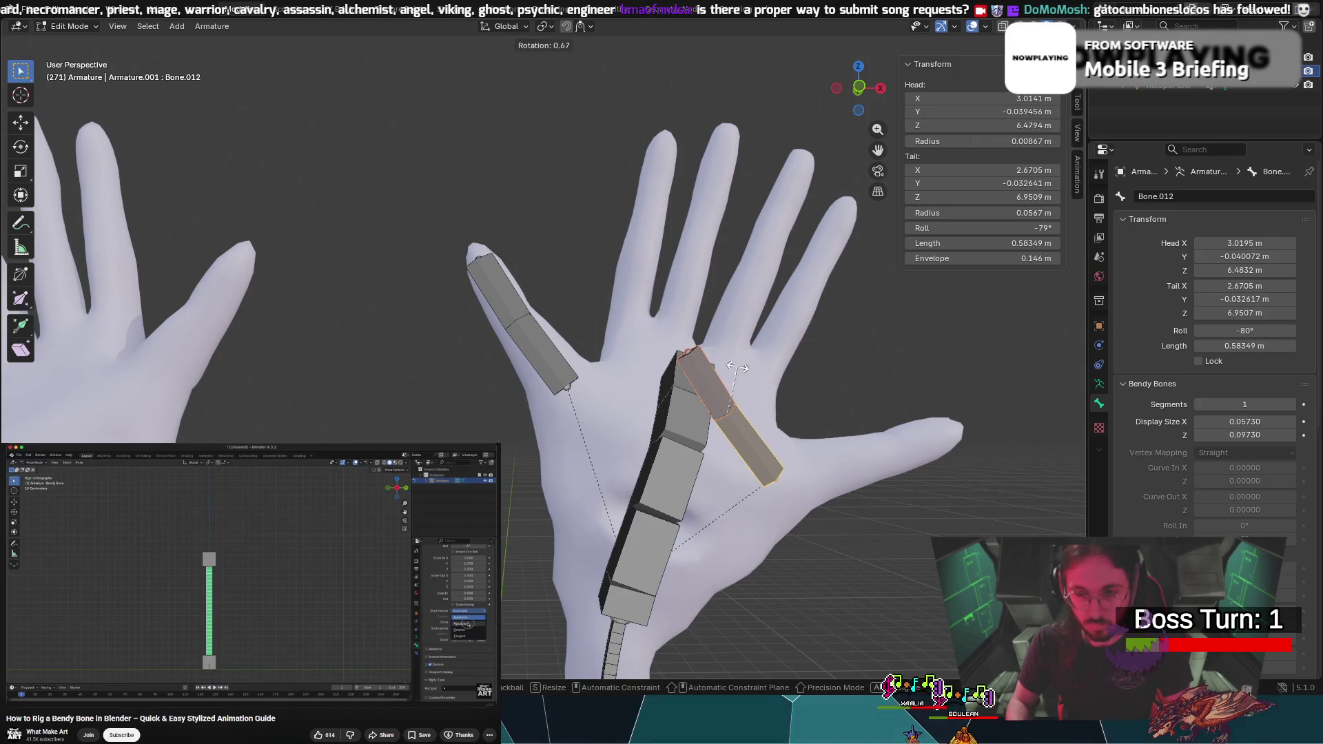
{"action": "left_click", "coordinate": [734, 390]}
{"action": "key", "text": "g"}
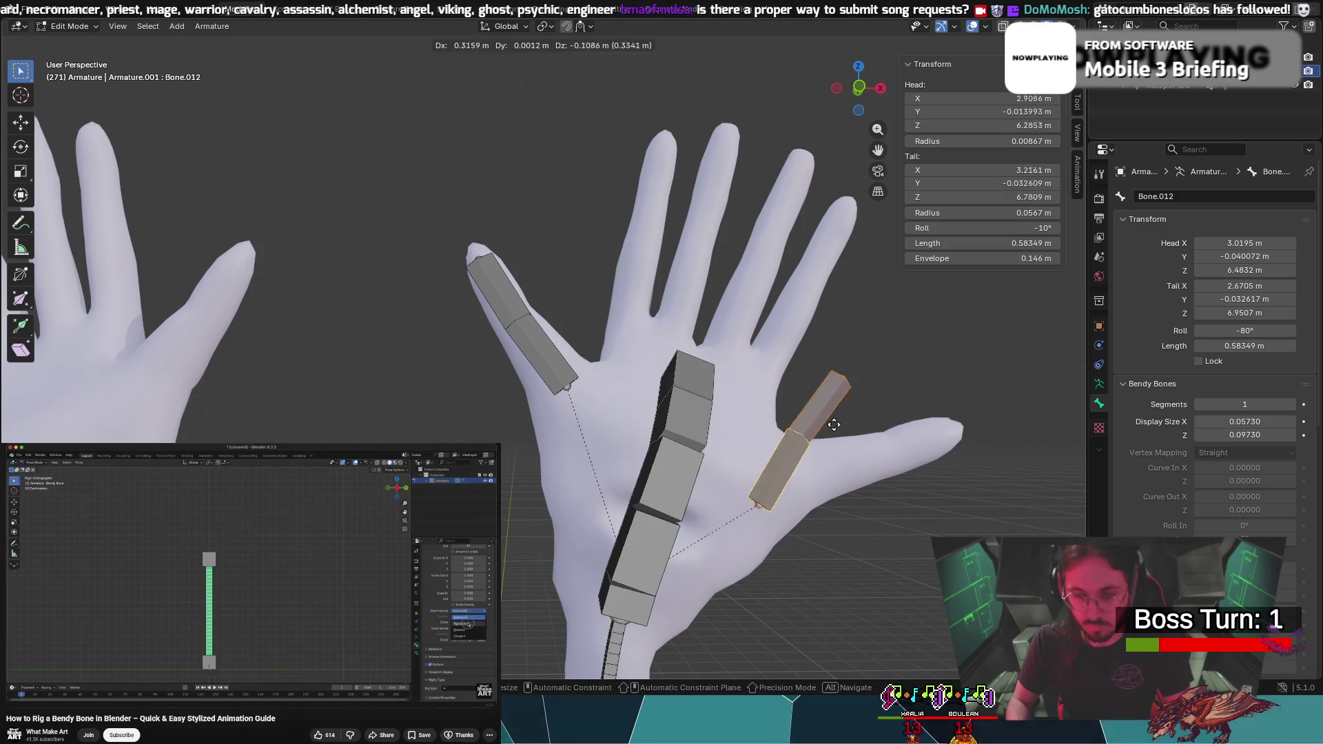
{"action": "key", "text": "r"}
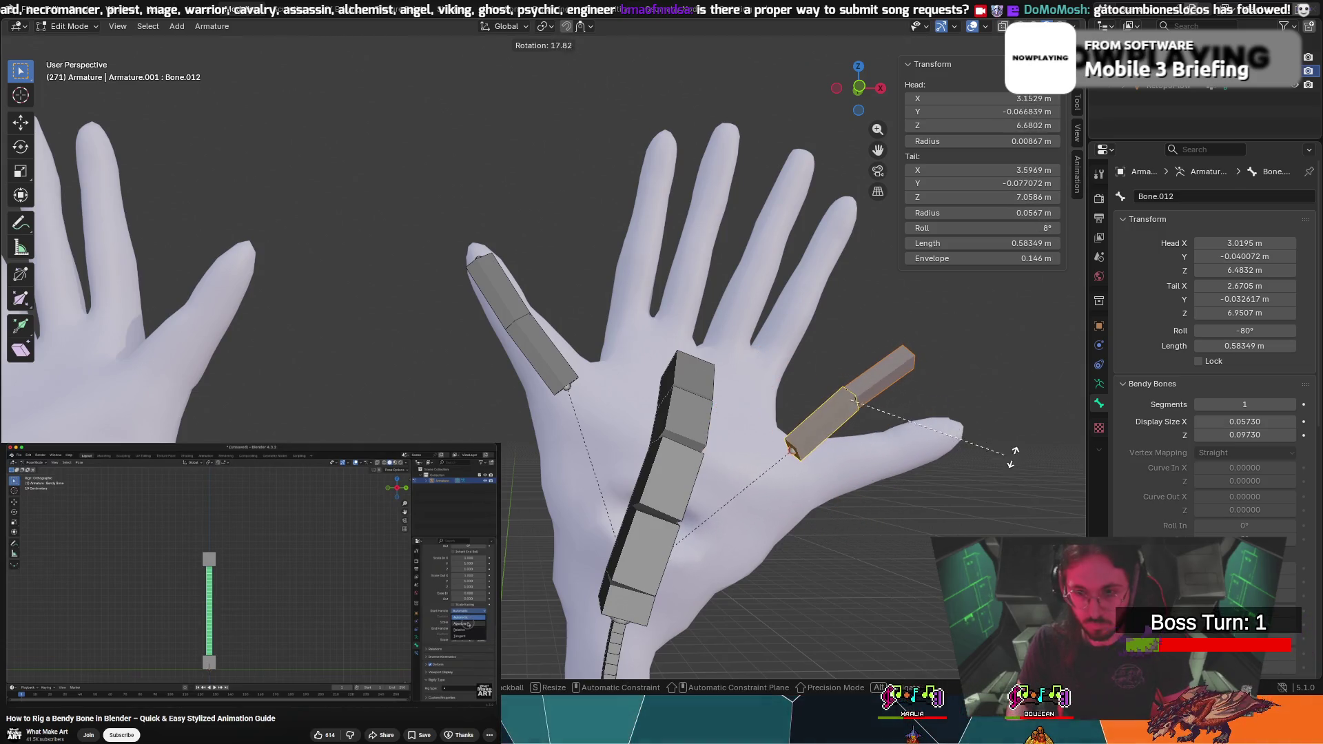
{"action": "left_click", "coordinate": [1007, 452]}
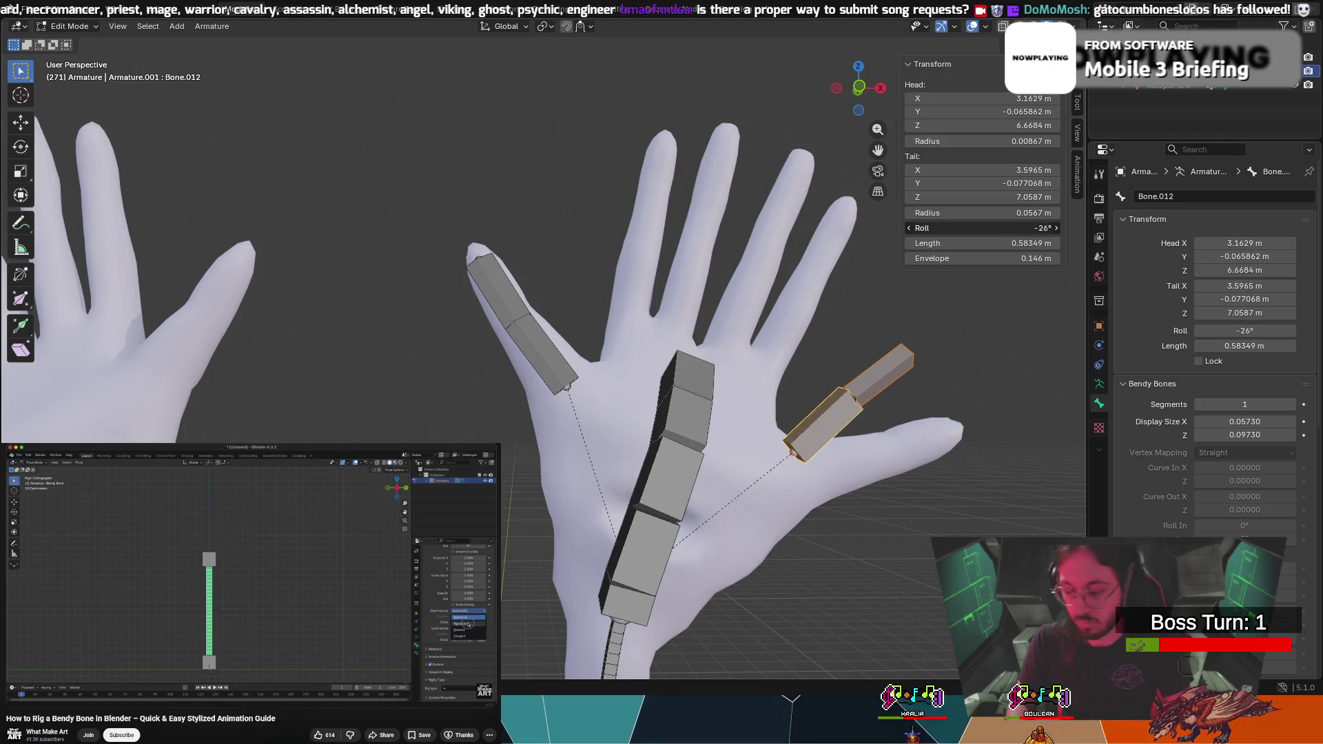
{"action": "scroll", "coordinate": [1044, 230], "scroll_direction": "down", "scroll_amount": 1, "text": "ctrl"}
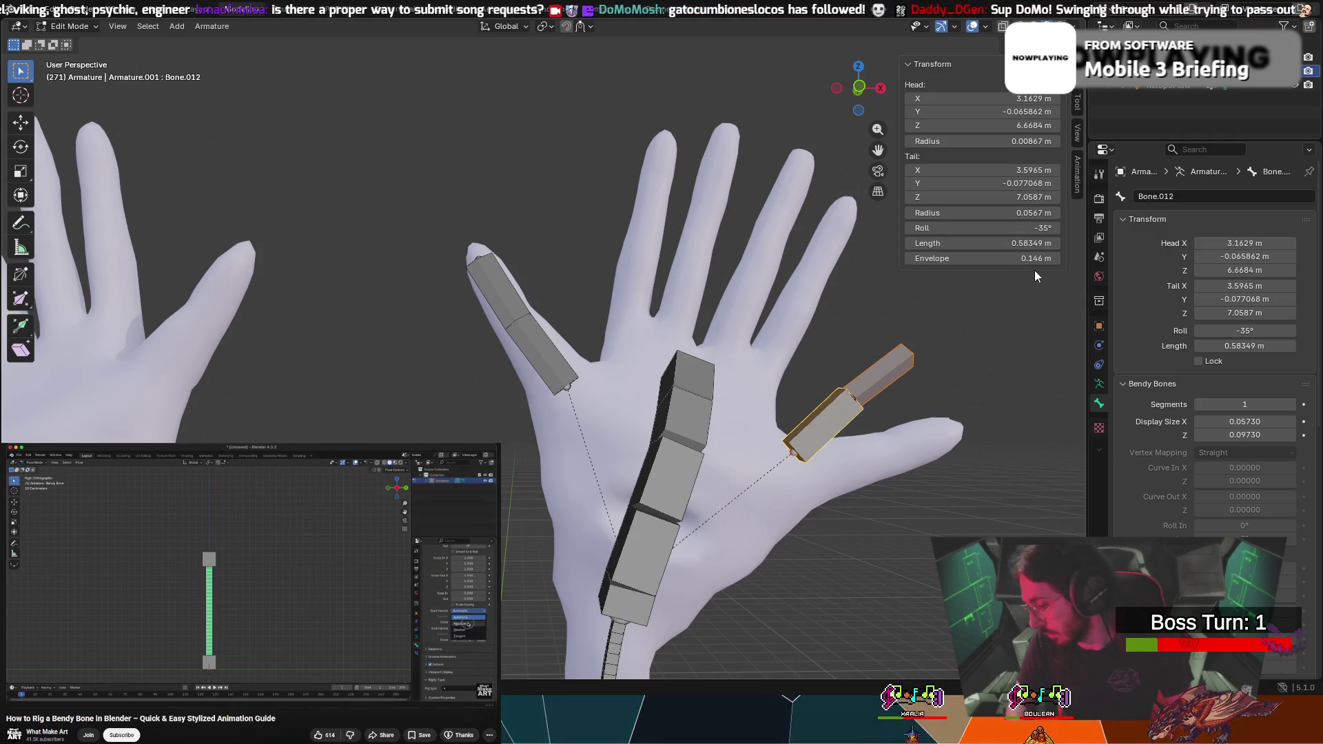
{"action": "mouse_move", "coordinate": [995, 427]}
{"action": "middle_mouse_down"}
{"action": "mouse_move", "coordinate": [924, 482]}
{"action": "mouse_move", "coordinate": [895, 458]}
{"action": "middle_mouse_up"}
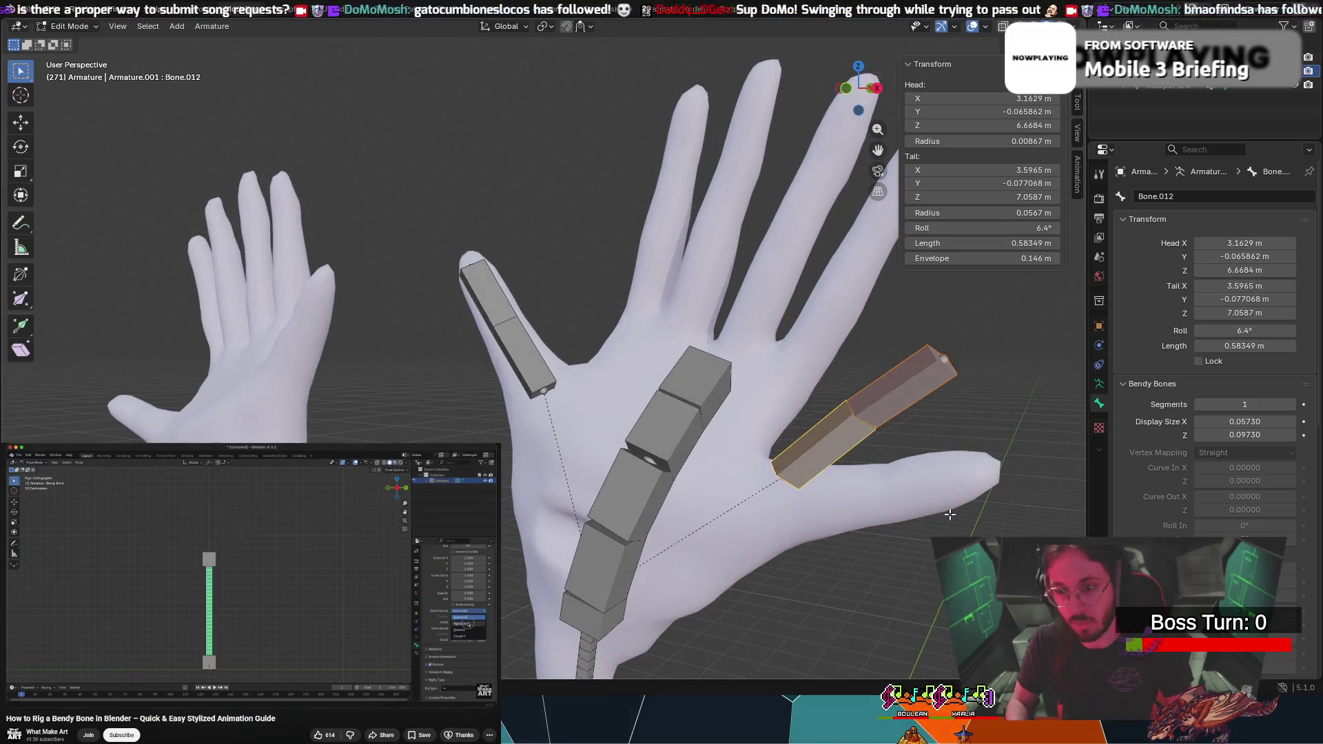
Make the upper thumb bone active and undo the latest thumb bone changes
{"action": "left_click", "coordinate": [874, 391], "text": "shift"}
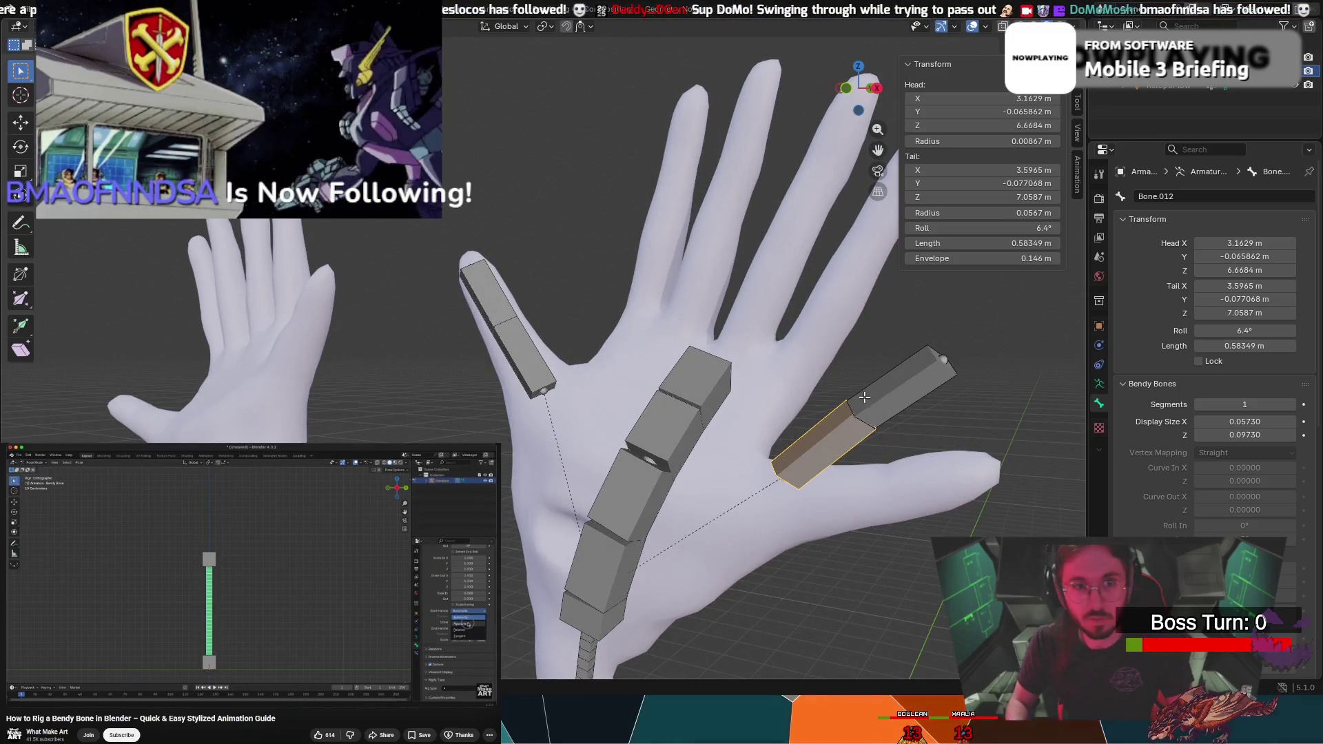
{"action": "left_click", "coordinate": [875, 389], "text": "shift"}
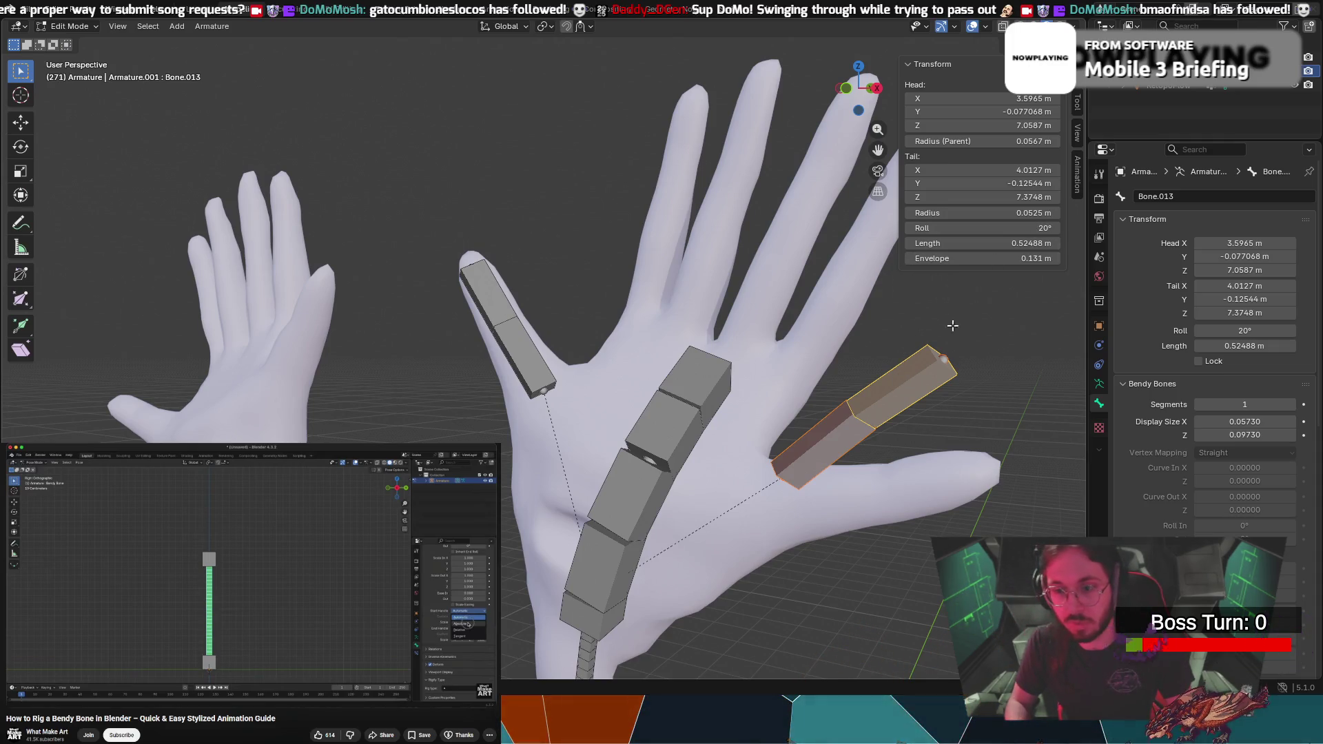
{"action": "scroll", "coordinate": [925, 386], "scroll_direction": "down", "scroll_amount": 5}
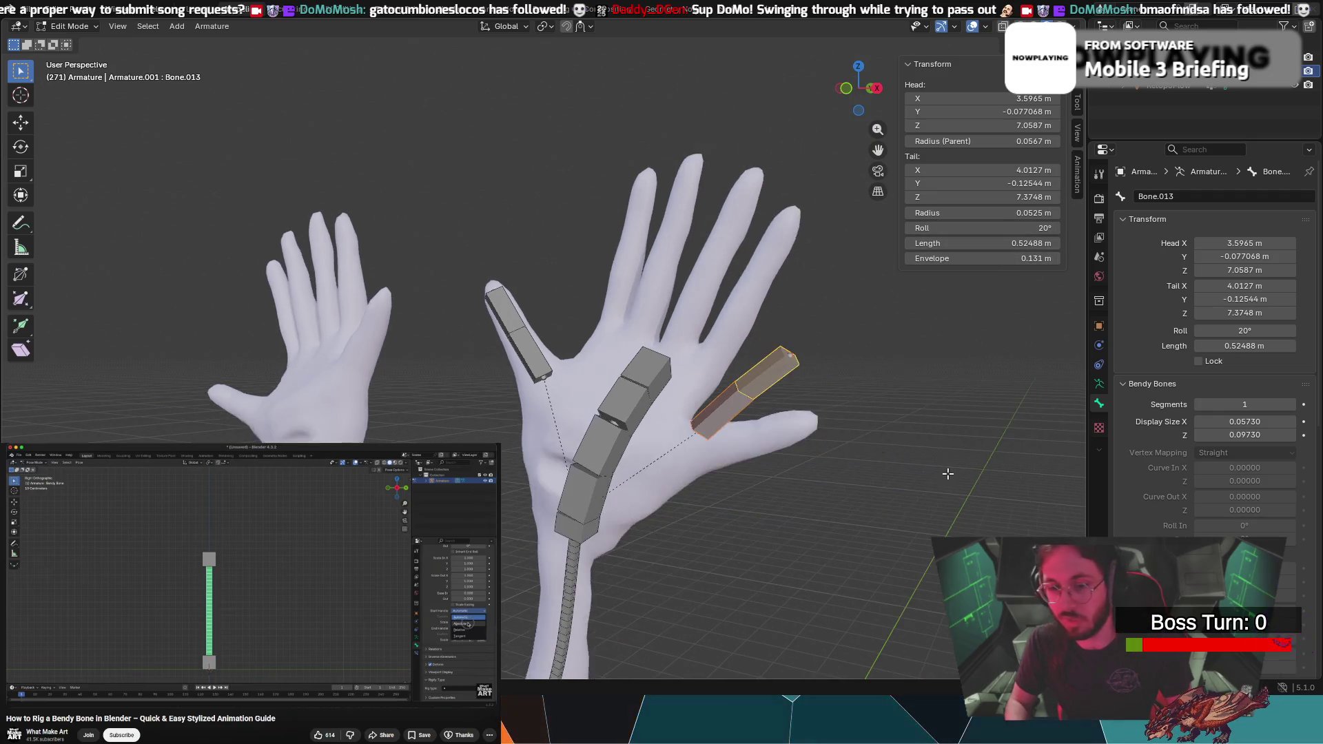
{"action": "scroll", "coordinate": [733, 396], "scroll_direction": "up", "scroll_amount": 3}
{"action": "right_click", "coordinate": [886, 429]}
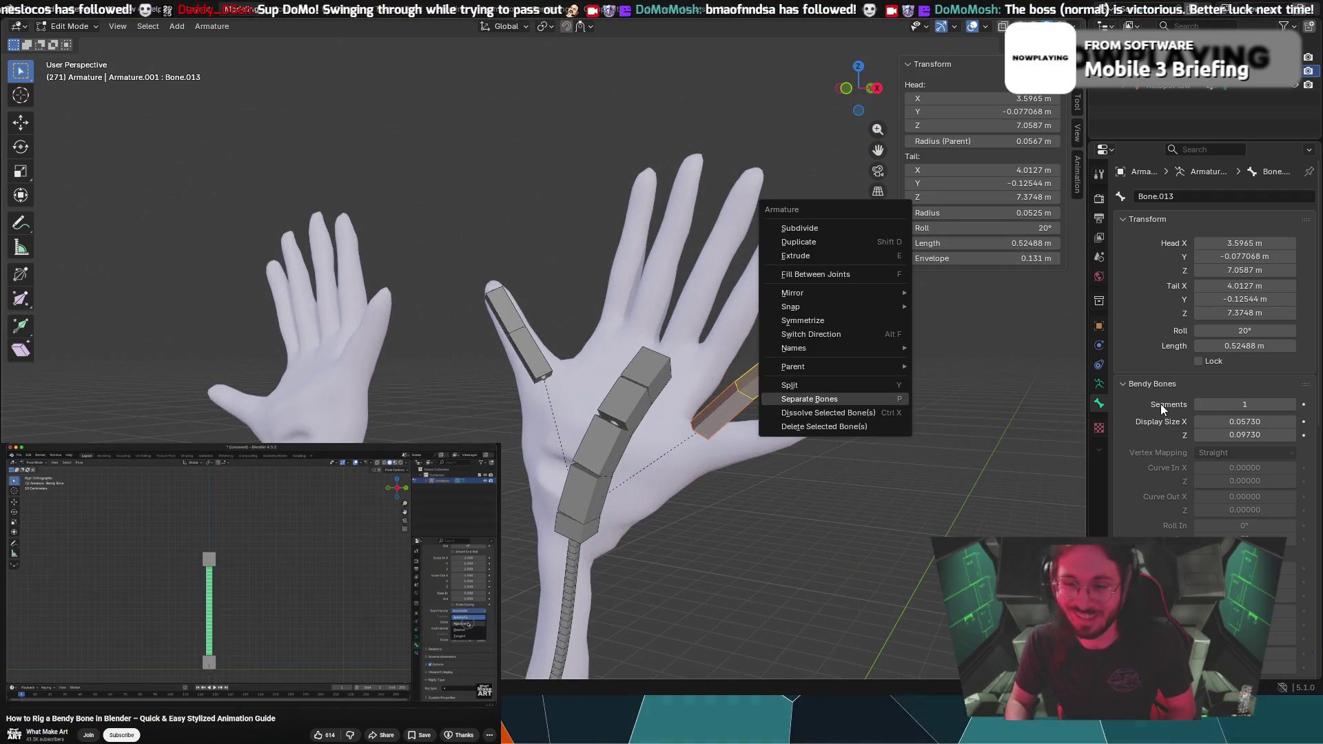
{"action": "key", "text": "ctrl+z"}
{"action": "key", "text": "ctrl+z"}
{"action": "key", "text": "ctrl+z"}
{"action": "key", "text": "ctrl+z"}
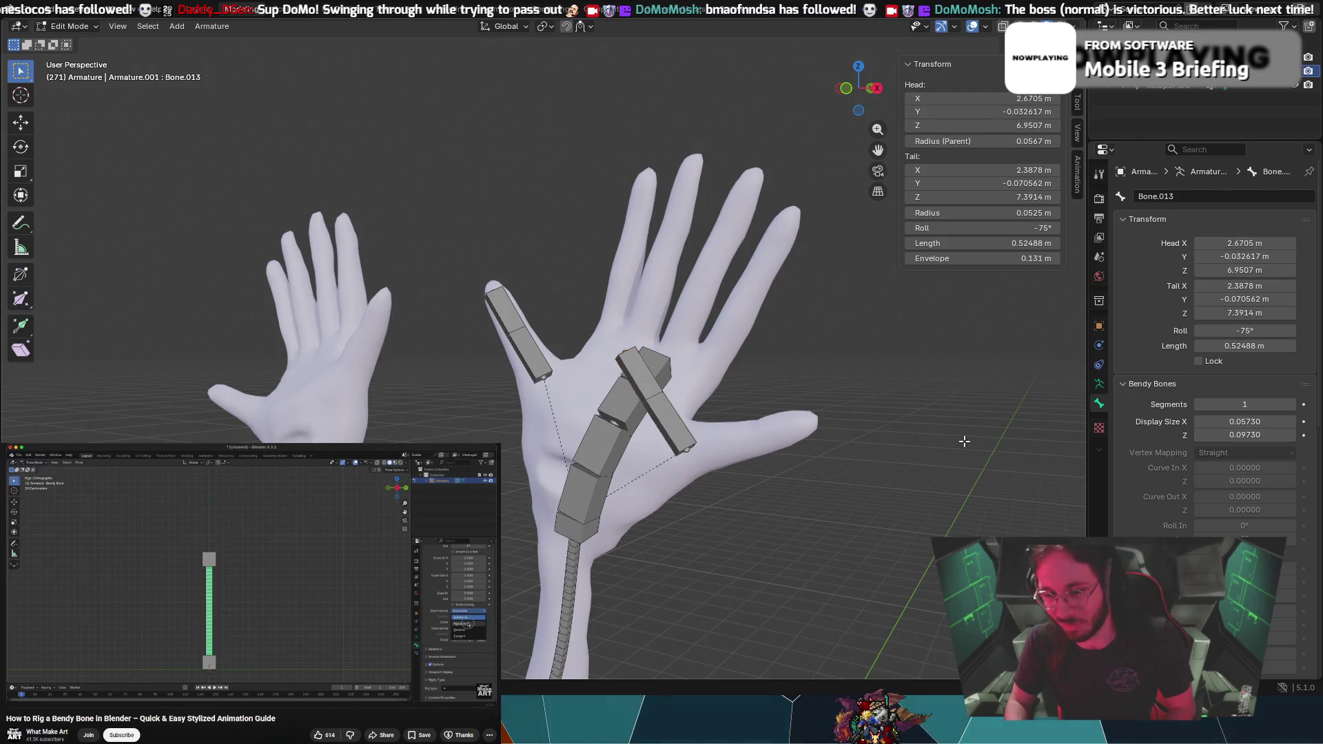
{"action": "scroll", "coordinate": [856, 418], "scroll_direction": "down", "scroll_amount": 2}
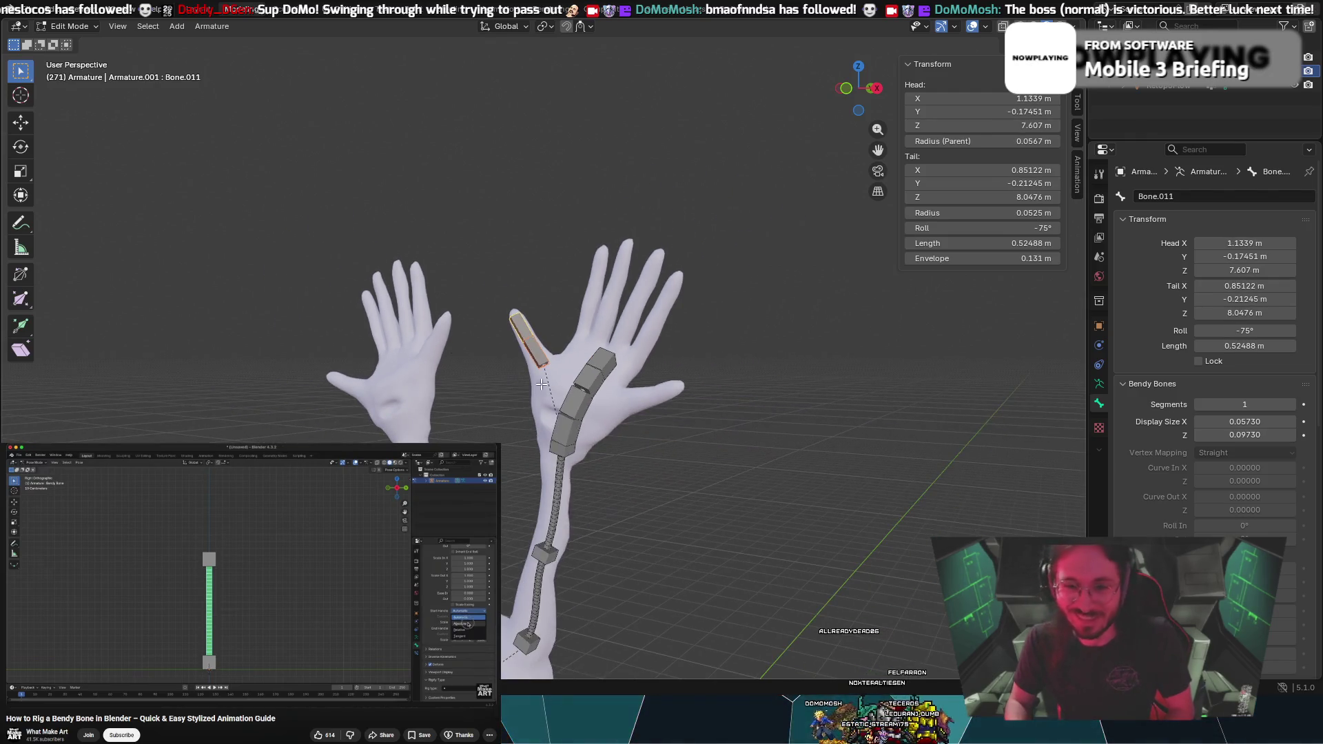
{"action": "left_click", "coordinate": [61, 27]}
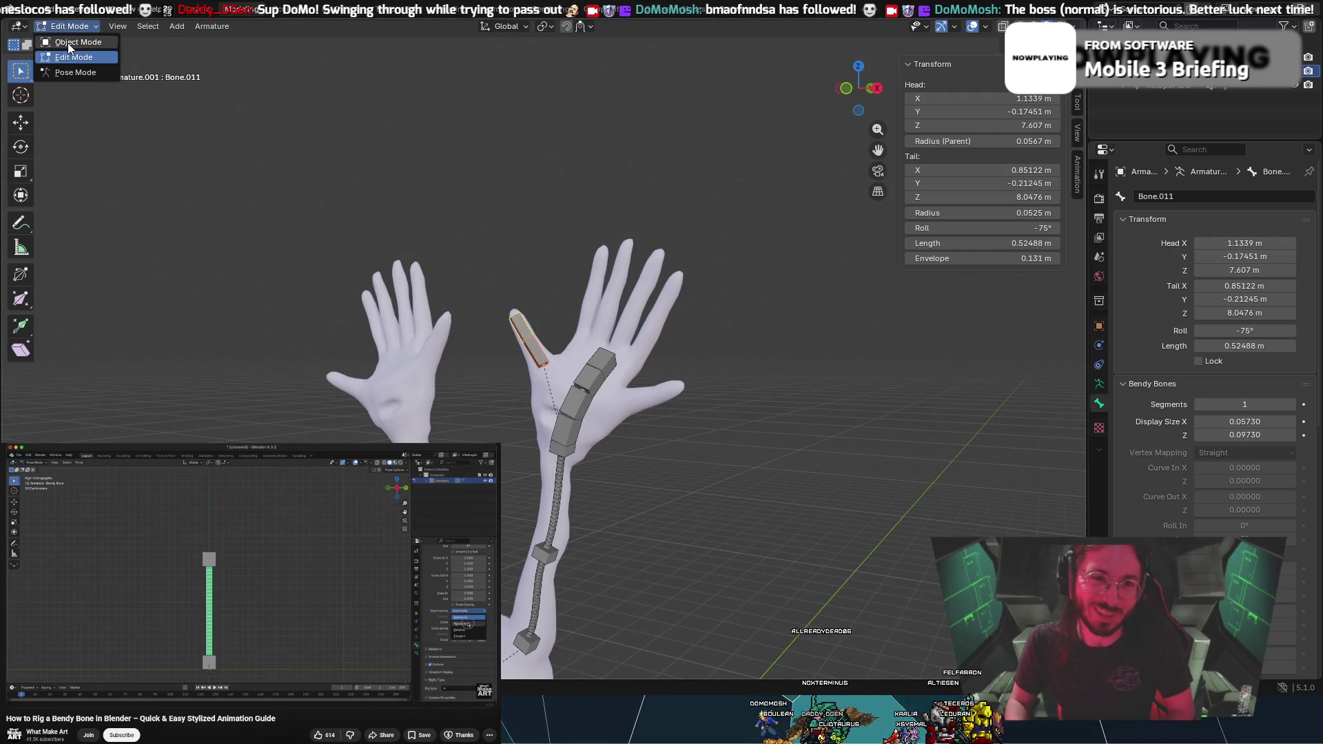
In Object Mode, select the hand mesh, then the armature, and parent With Automatic Weights
{"action": "left_click", "coordinate": [68, 43]}
{"action": "left_click", "coordinate": [602, 415]}
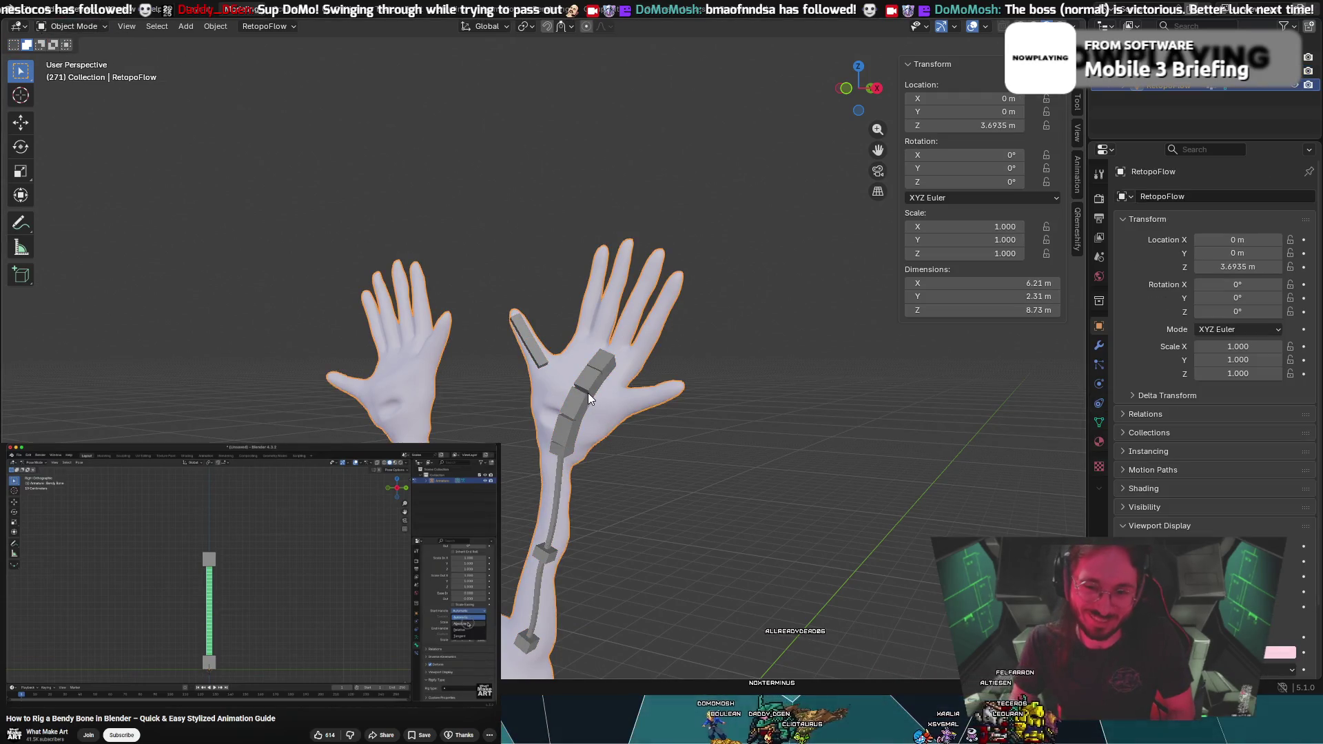
{"action": "left_click", "coordinate": [588, 397], "text": "shift"}
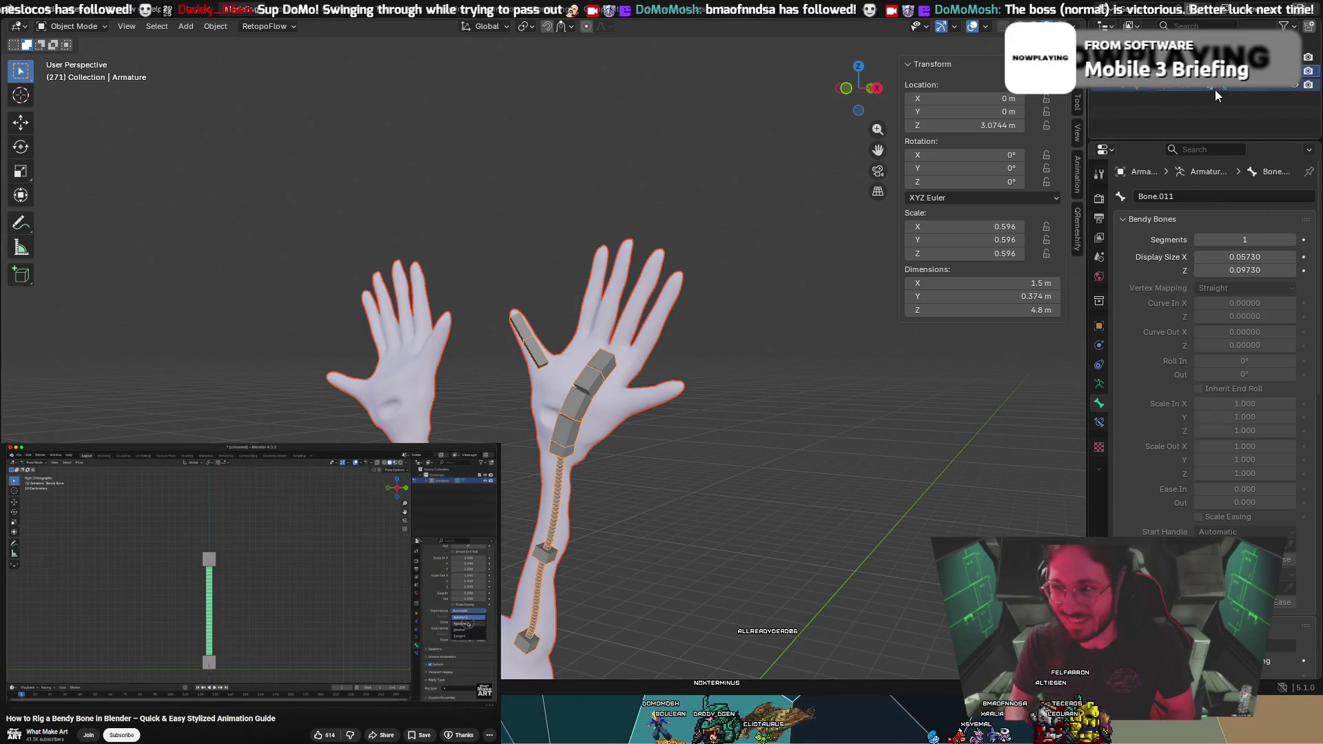
{"action": "left_click", "coordinate": [763, 366]}
{"action": "left_click", "coordinate": [606, 408]}
{"action": "left_click", "coordinate": [583, 403], "text": "shift"}
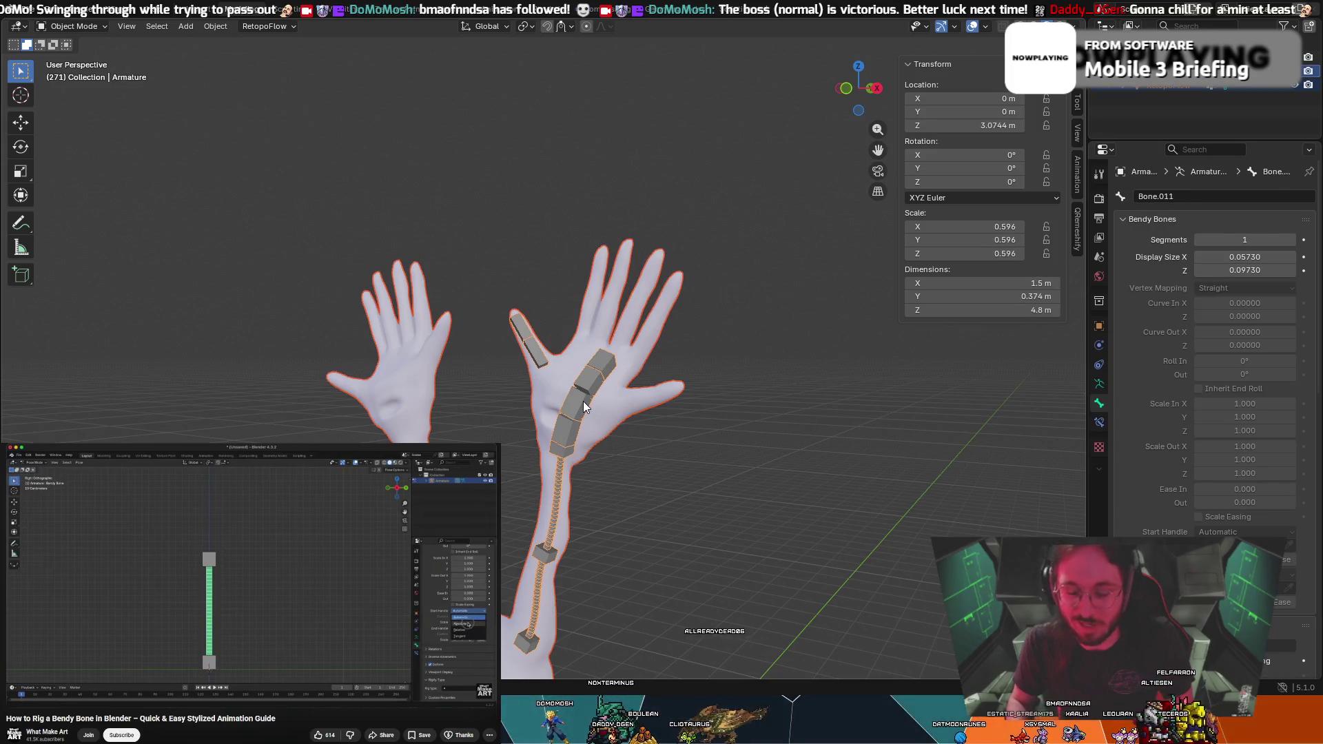
{"action": "key", "text": "ctrl+p"}
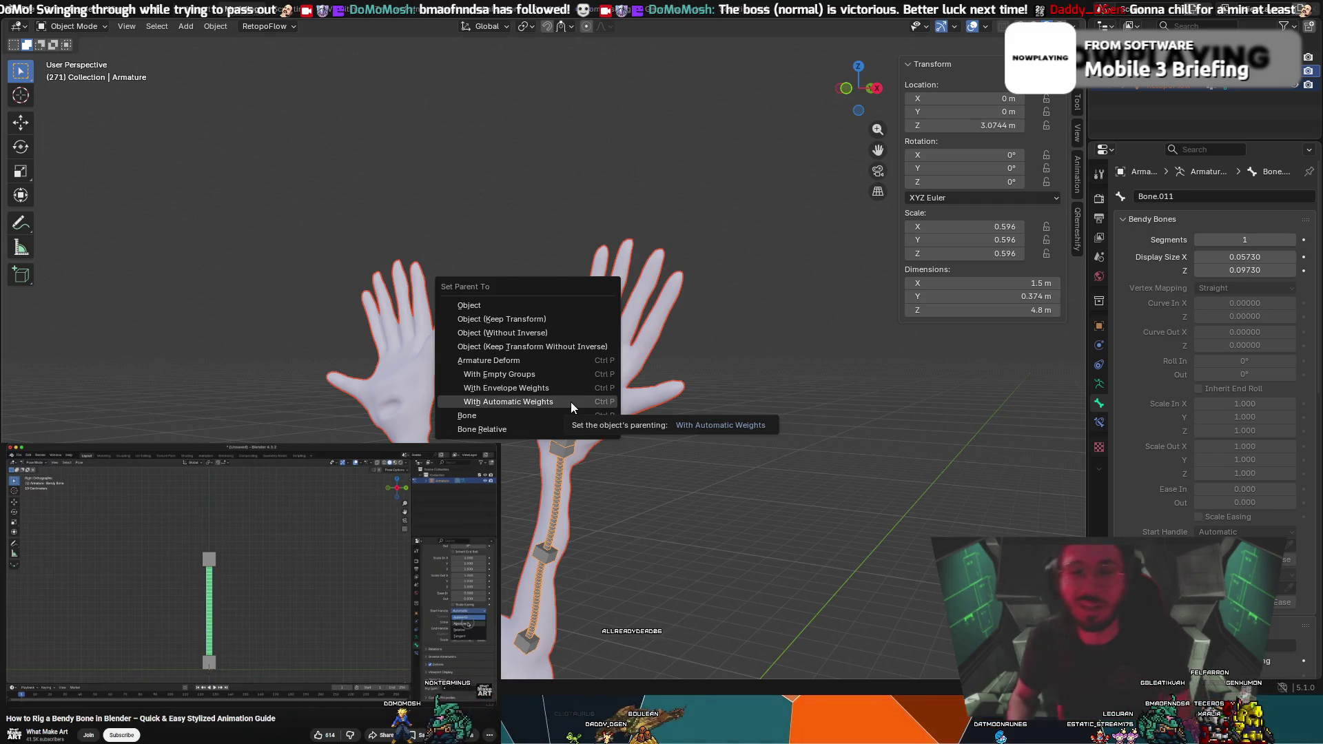
{"action": "left_click", "coordinate": [571, 403]}
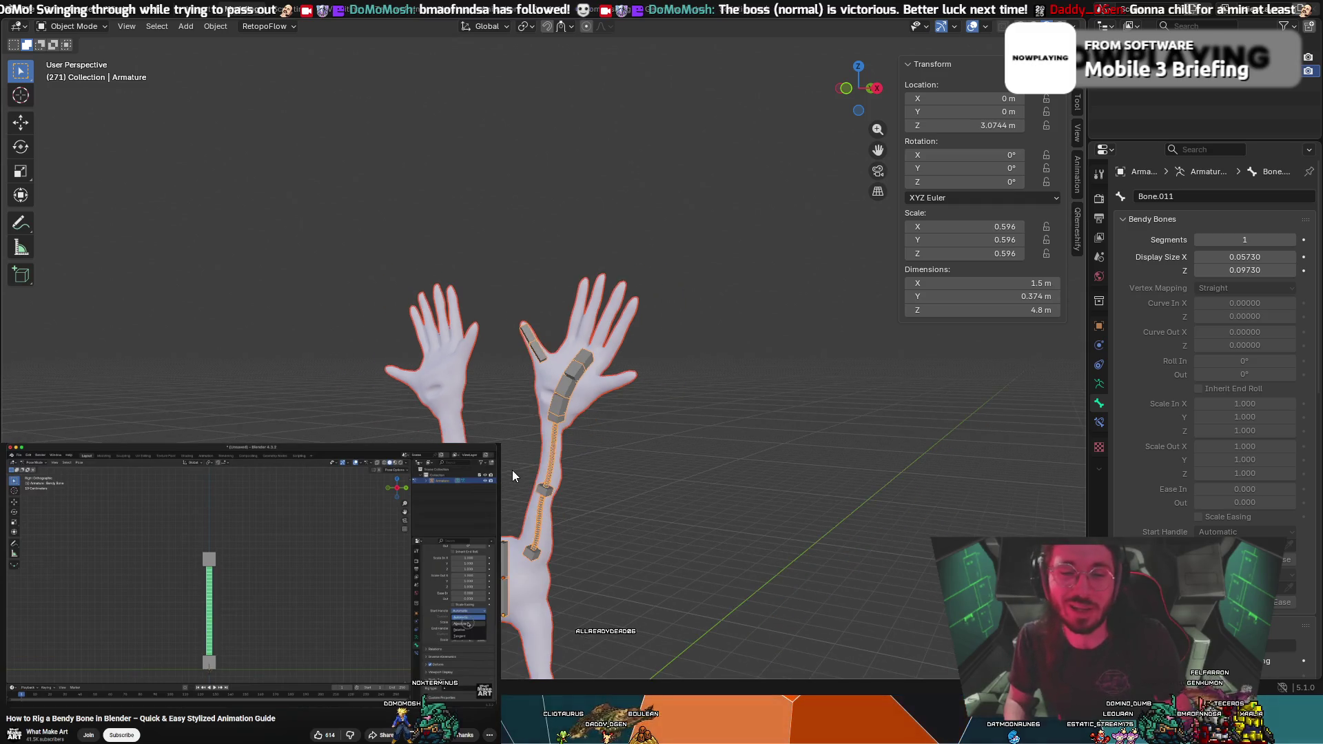
{"action": "scroll", "coordinate": [503, 470], "scroll_direction": "down", "scroll_amount": 5}
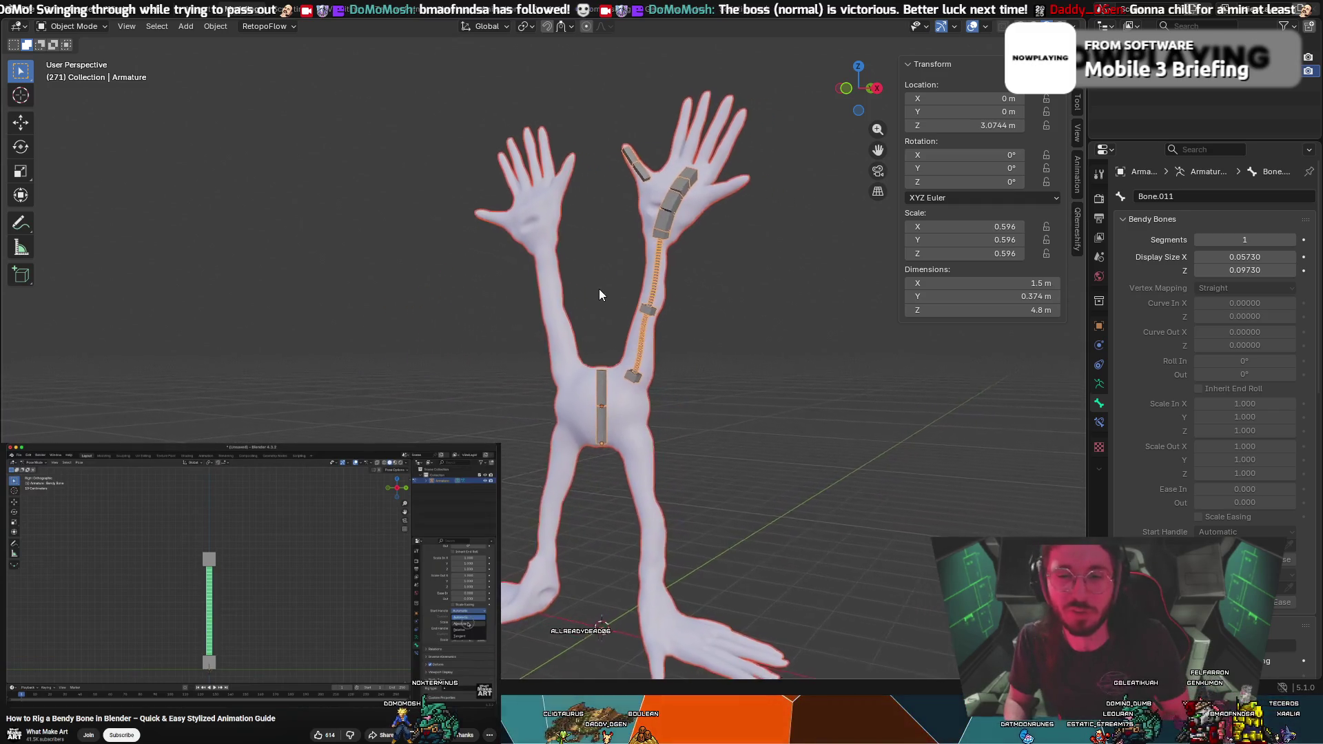
Enter Pose Mode and drag the hand bone far out to stretch the bendy arm
{"action": "middle_click_drag", "start_coordinate": [605, 297], "coordinate": [579, 280], "text": "shift"}
{"action": "left_click", "coordinate": [73, 26]}
{"action": "left_click", "coordinate": [90, 78]}
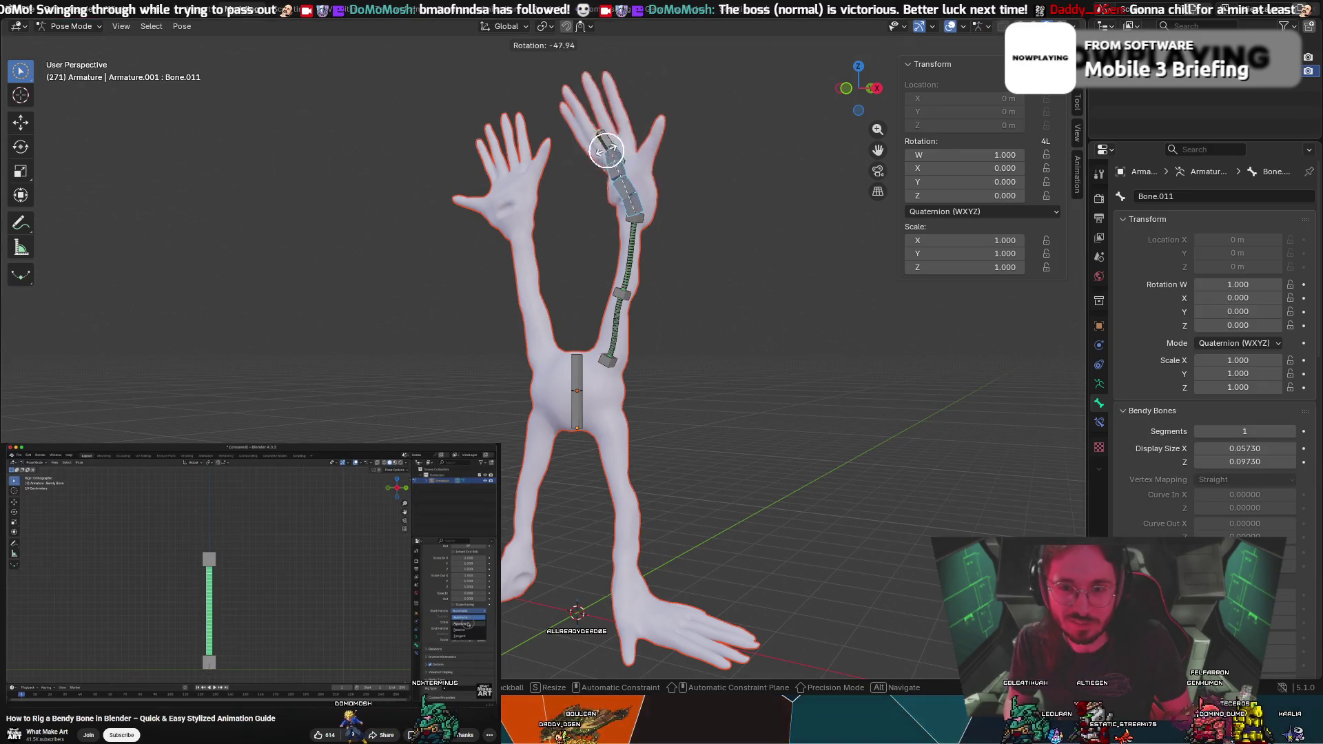
{"action": "key", "text": "g"}
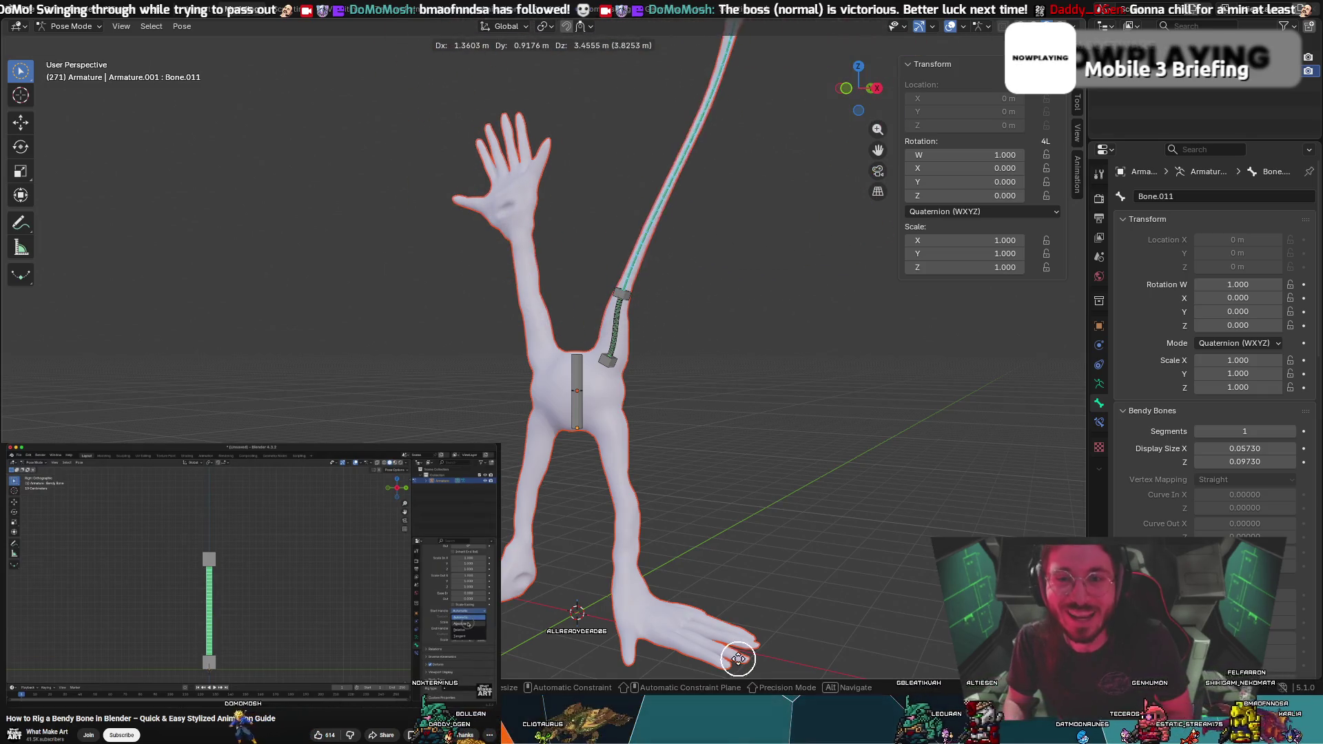
{"action": "left_click", "coordinate": [703, 474]}
{"action": "scroll", "coordinate": [729, 191], "scroll_direction": "down", "scroll_amount": 2}
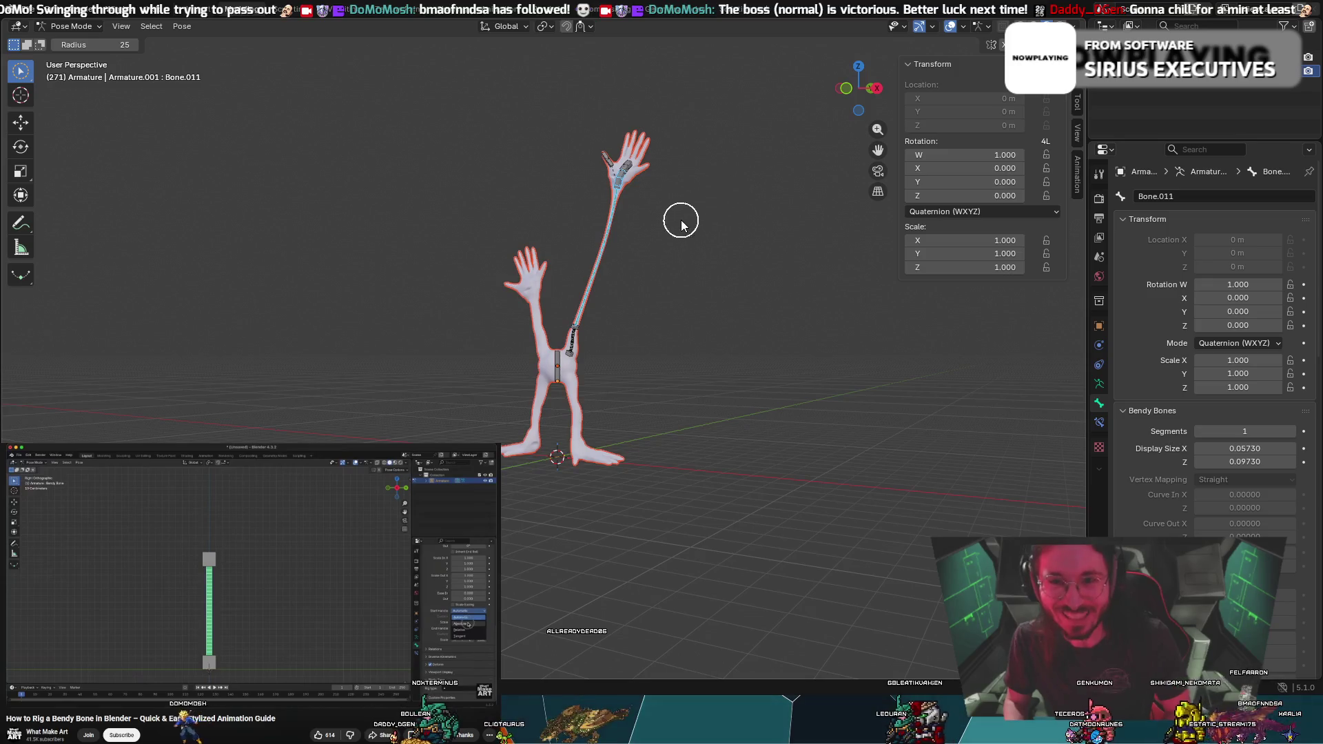
Reposition the hand bone to the right, then far to the left, reshaping the arm
{"action": "key", "text": "g"}
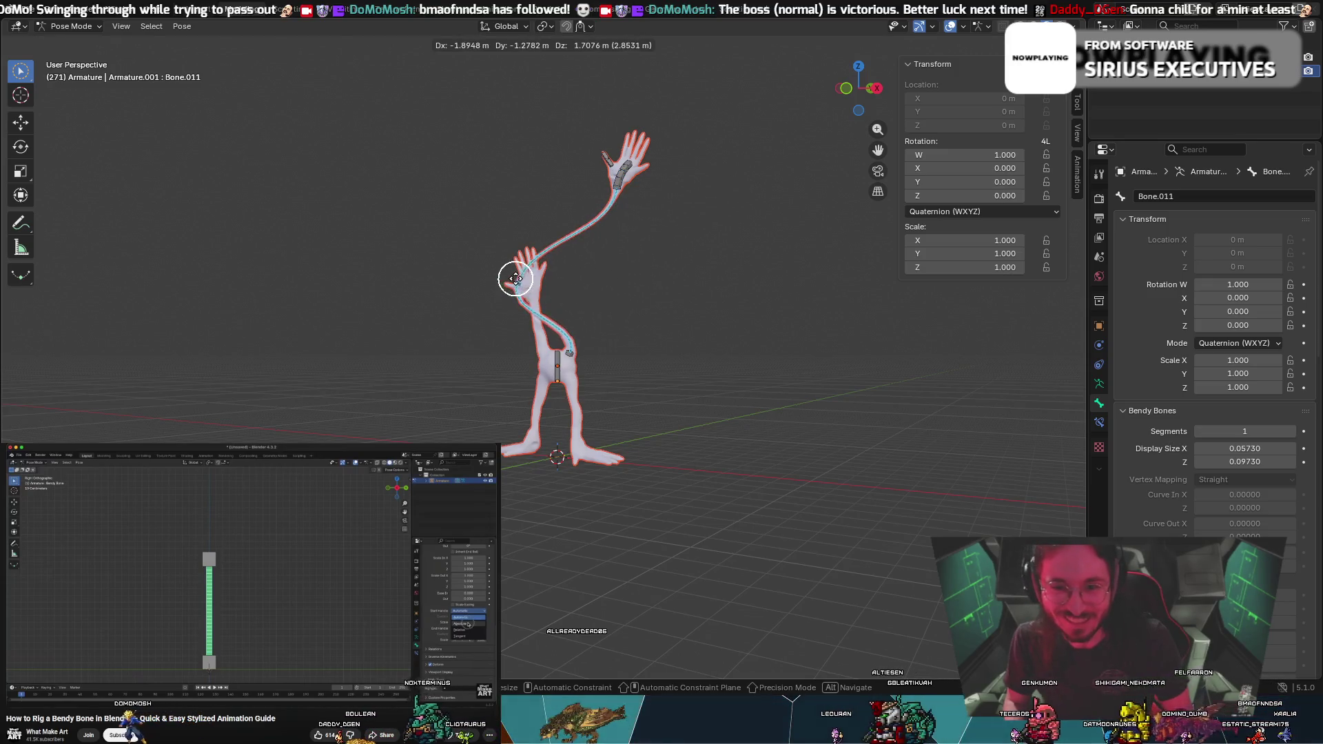
{"action": "left_click", "coordinate": [686, 264]}
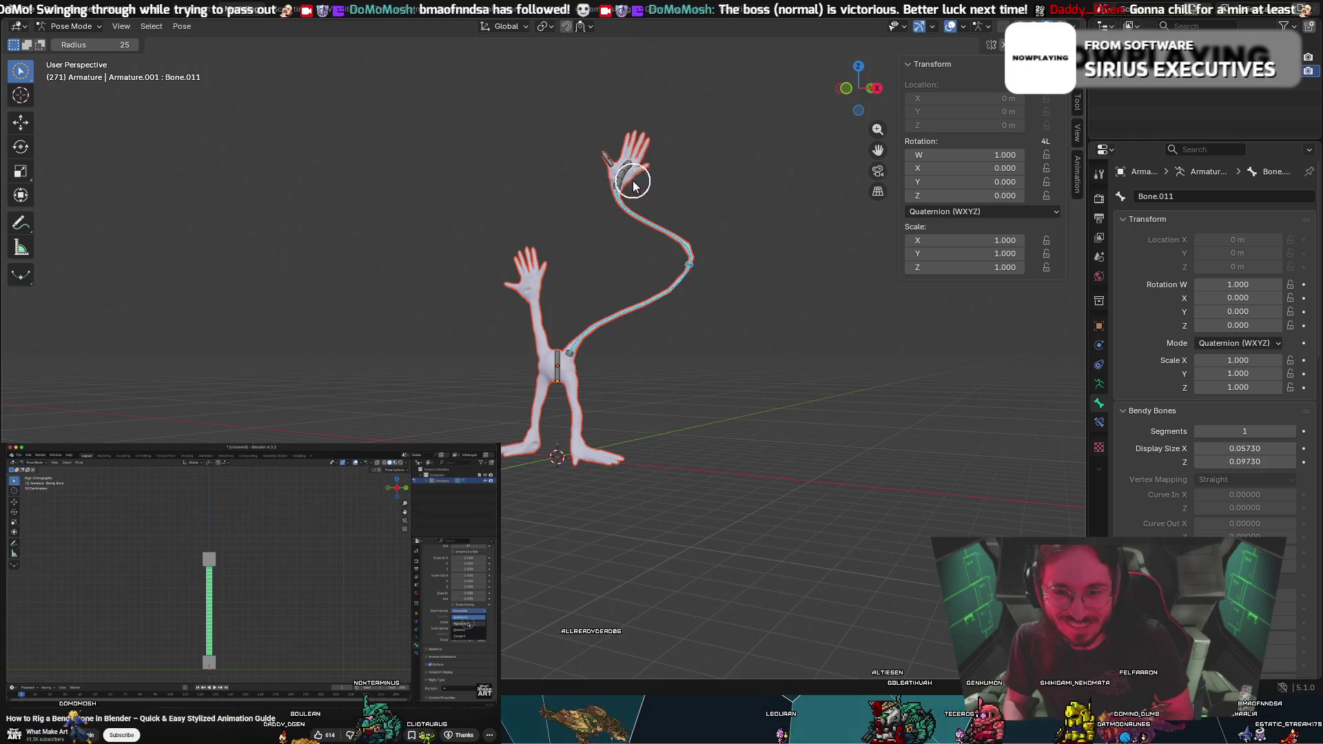
{"action": "scroll", "coordinate": [688, 200], "scroll_direction": "up", "scroll_amount": 3}
{"action": "middle_click_drag", "start_coordinate": [747, 167], "coordinate": [701, 308], "text": "shift"}
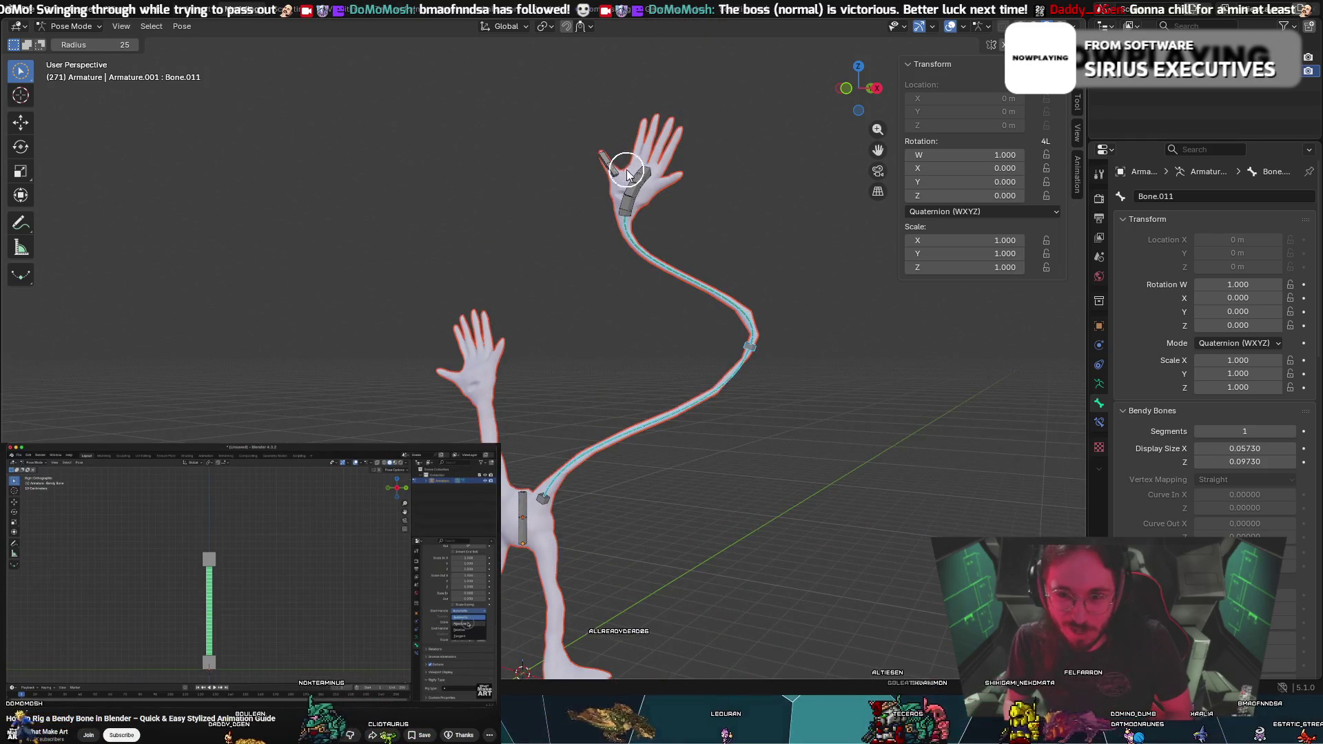
{"action": "left_click_drag", "start_coordinate": [628, 219], "coordinate": [774, 191]}
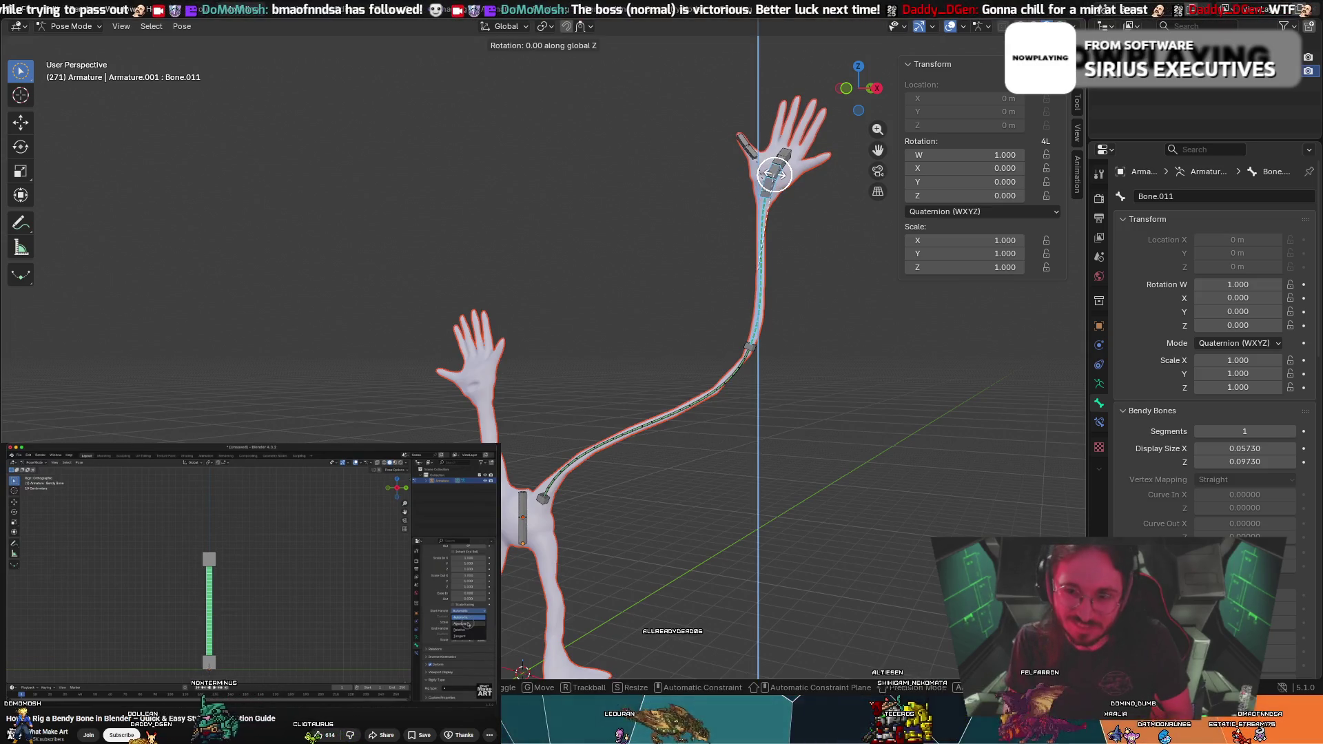
{"action": "left_click", "coordinate": [686, 246]}
{"action": "middle_click_drag", "start_coordinate": [685, 245], "coordinate": [640, 224]}
{"action": "key", "text": "g"}
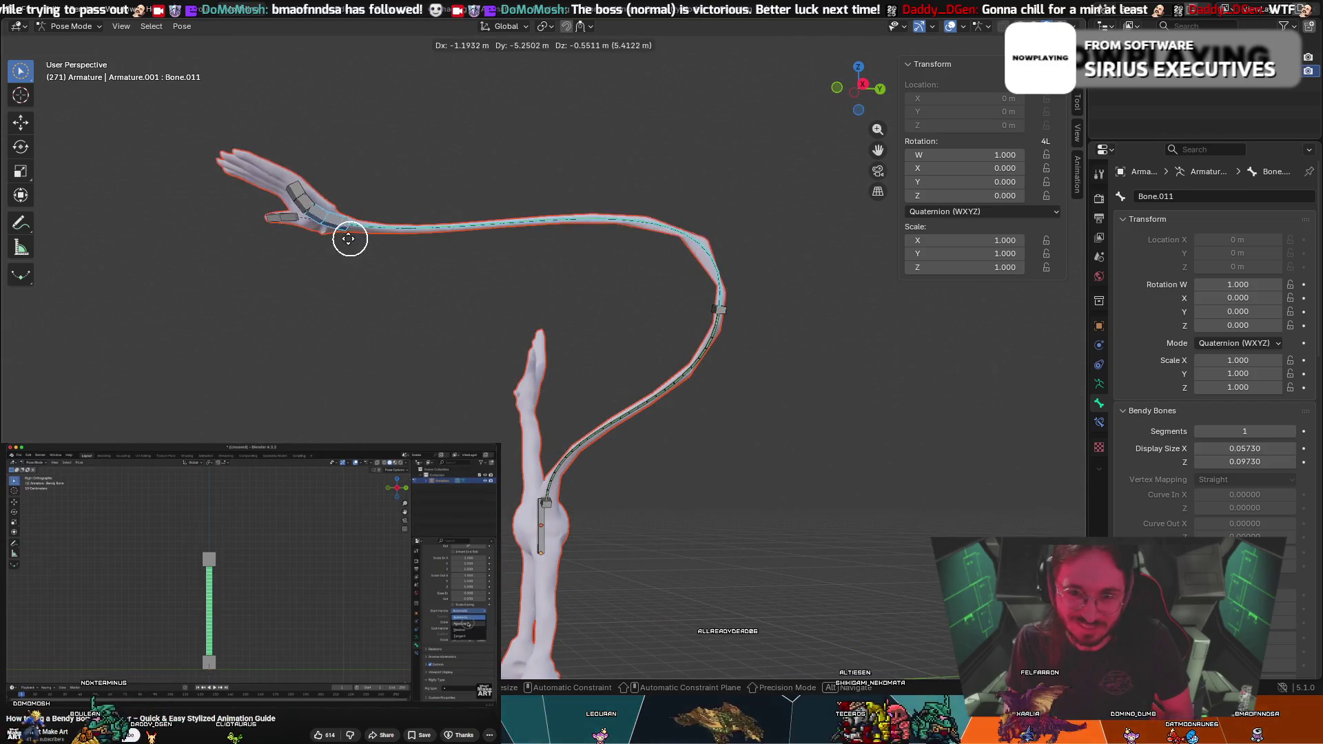
{"action": "left_click", "coordinate": [277, 219]}
Rotate the bone chain, locked to the global X axis, to bend the arm into curves
{"action": "key", "text": "g"}
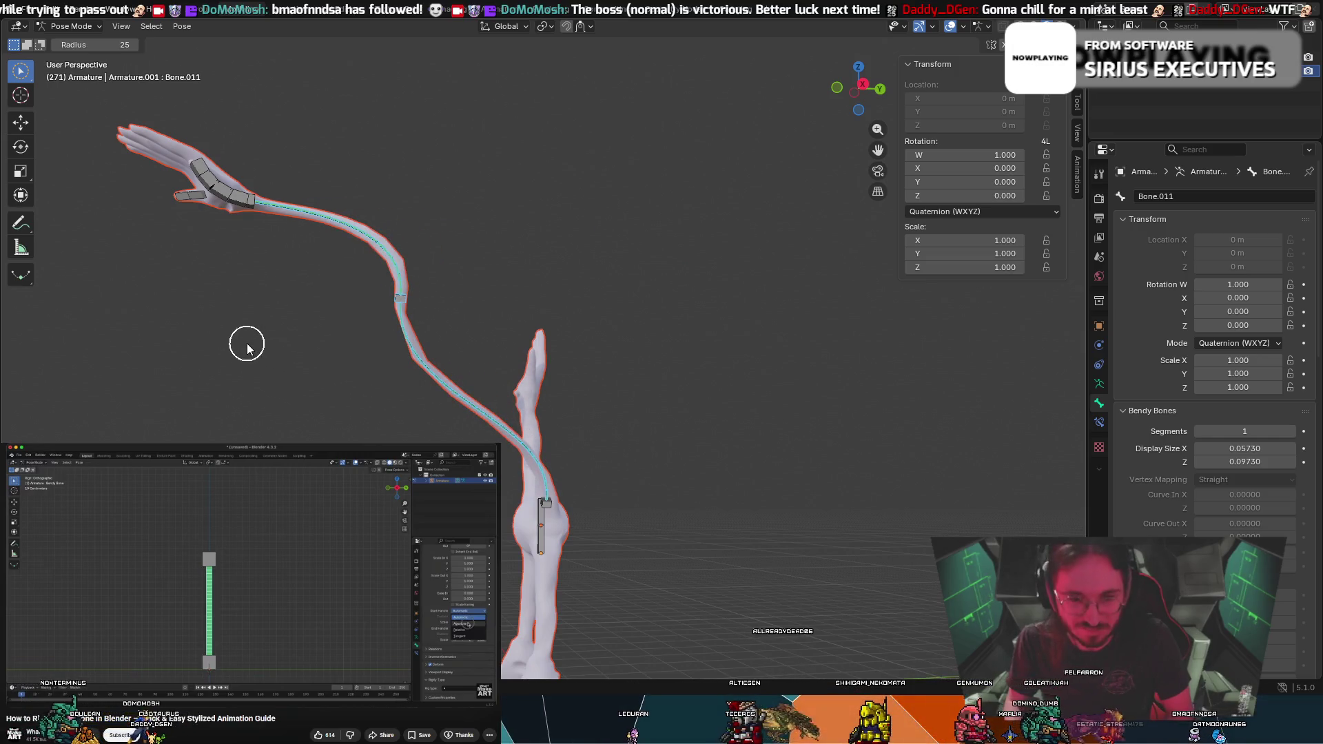
{"action": "key", "text": "r"}
{"action": "key", "text": "x"}
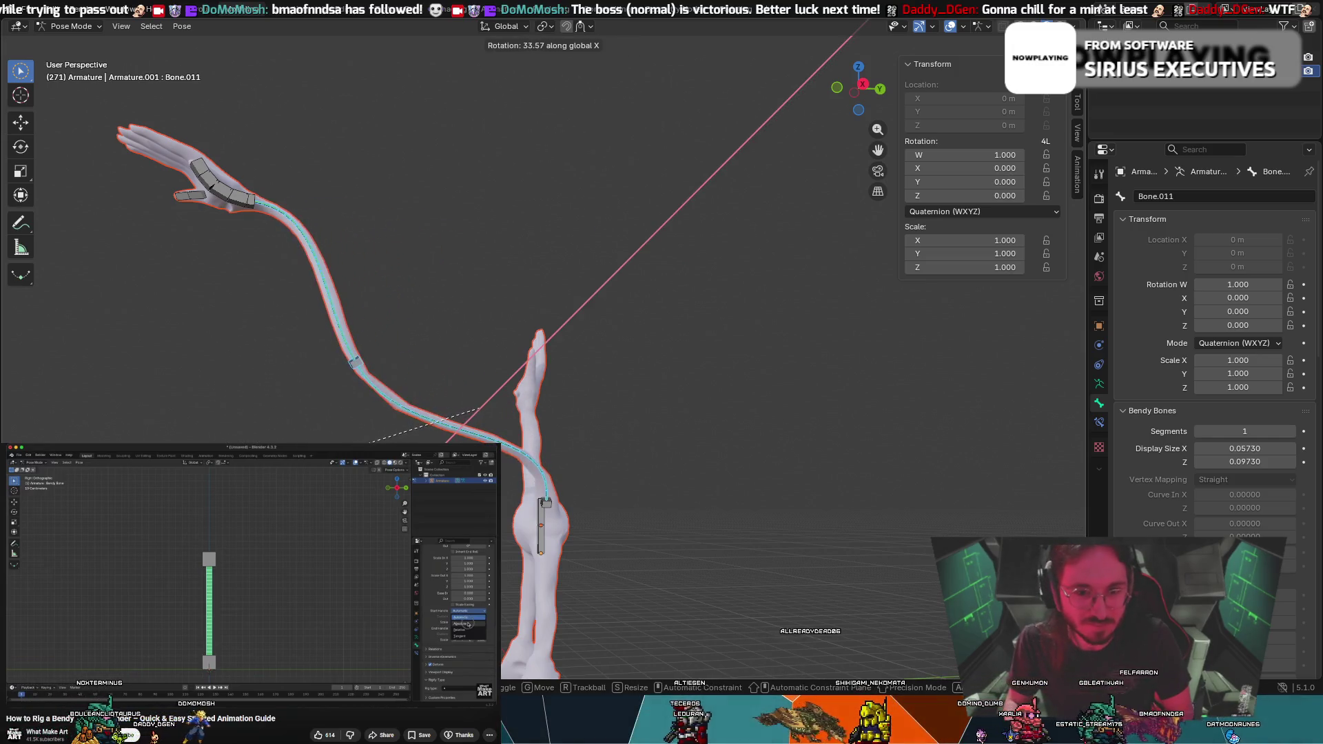
{"action": "left_click", "coordinate": [334, 324]}
{"action": "mouse_move", "coordinate": [334, 375]}
{"action": "middle_mouse_down"}
{"action": "mouse_move", "coordinate": [448, 416]}
{"action": "mouse_move", "coordinate": [597, 411]}
{"action": "mouse_move", "coordinate": [629, 360]}
{"action": "mouse_move", "coordinate": [570, 319]}
{"action": "mouse_move", "coordinate": [582, 317]}
{"action": "middle_mouse_up"}
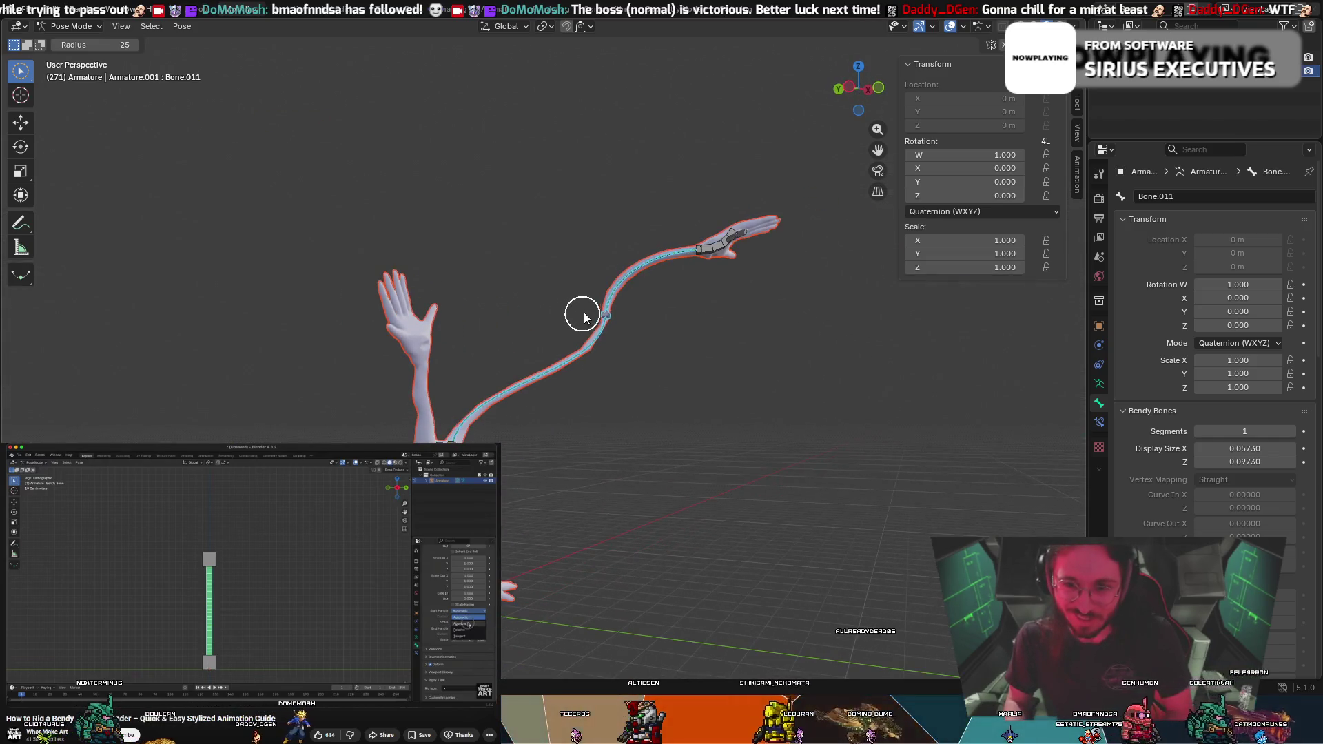
{"action": "key", "text": "r"}
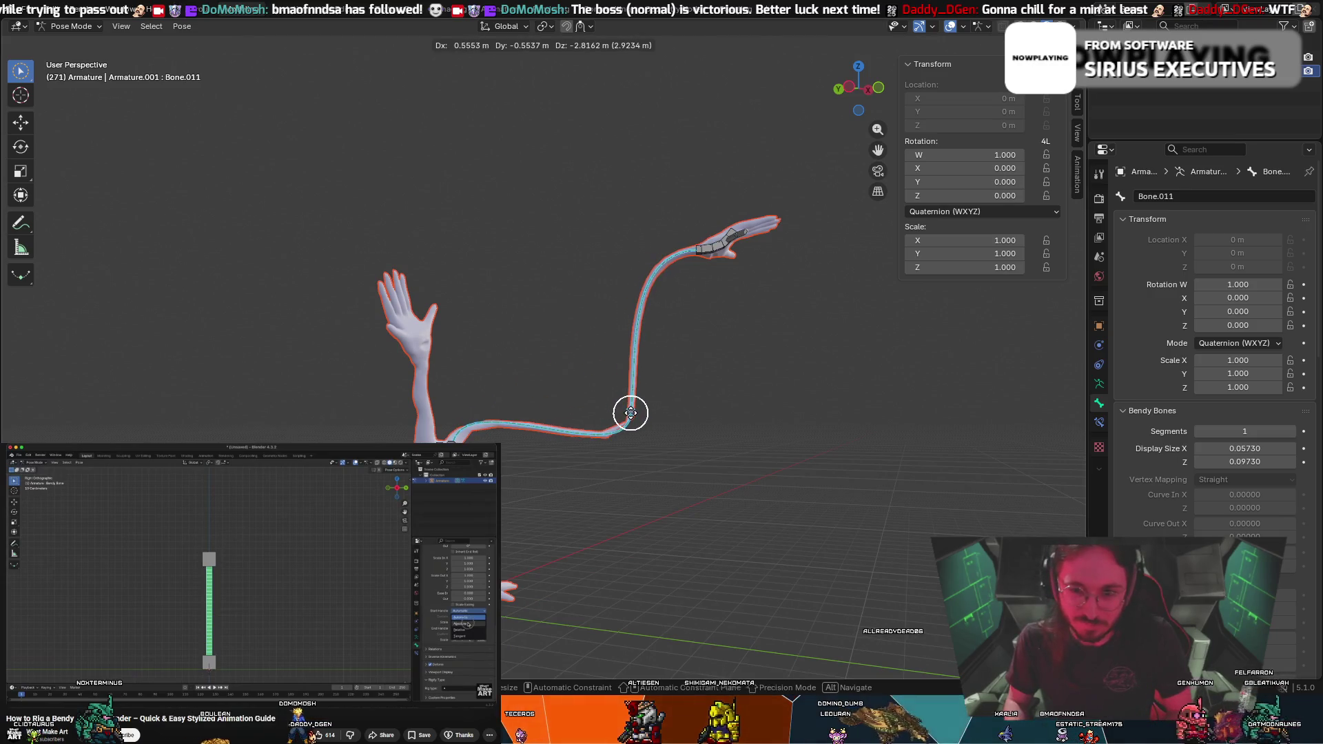
{"action": "left_click", "coordinate": [598, 432]}
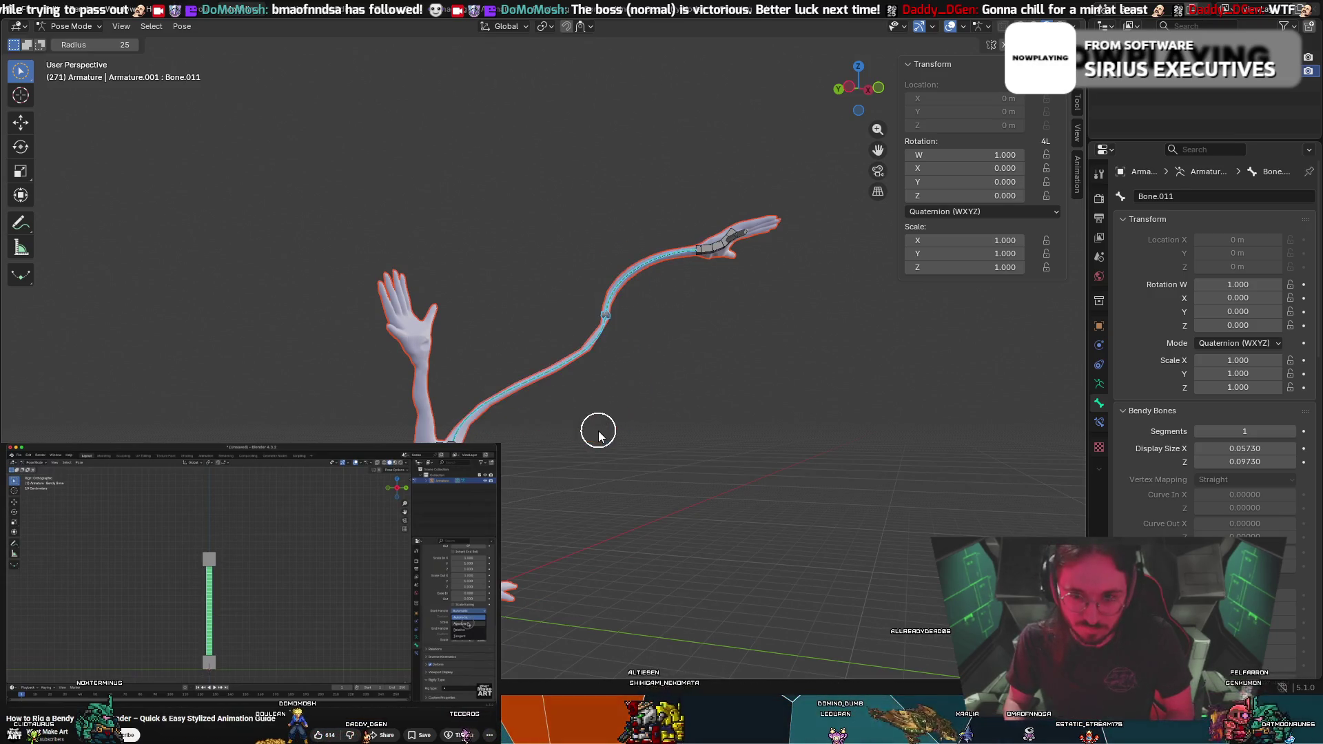
{"action": "key", "text": "r"}
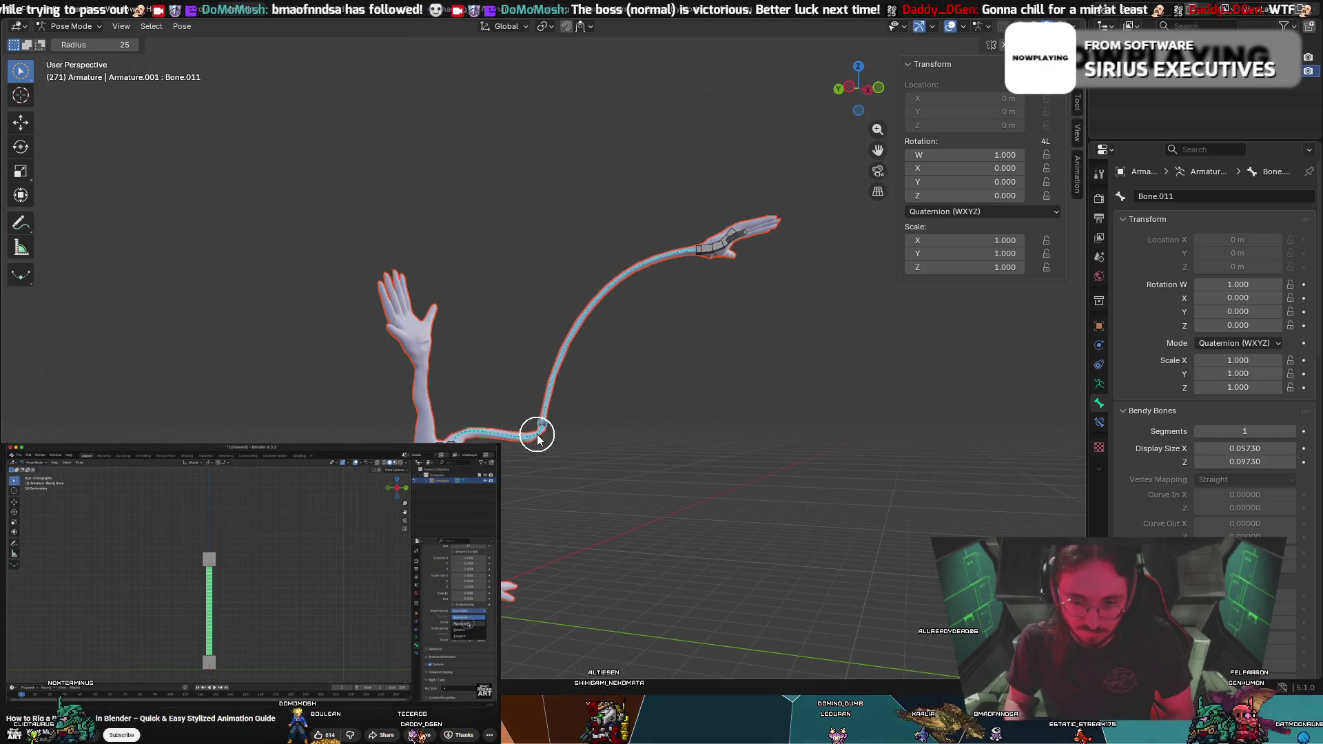
{"action": "key", "text": "x"}
{"action": "left_click", "coordinate": [519, 481]}
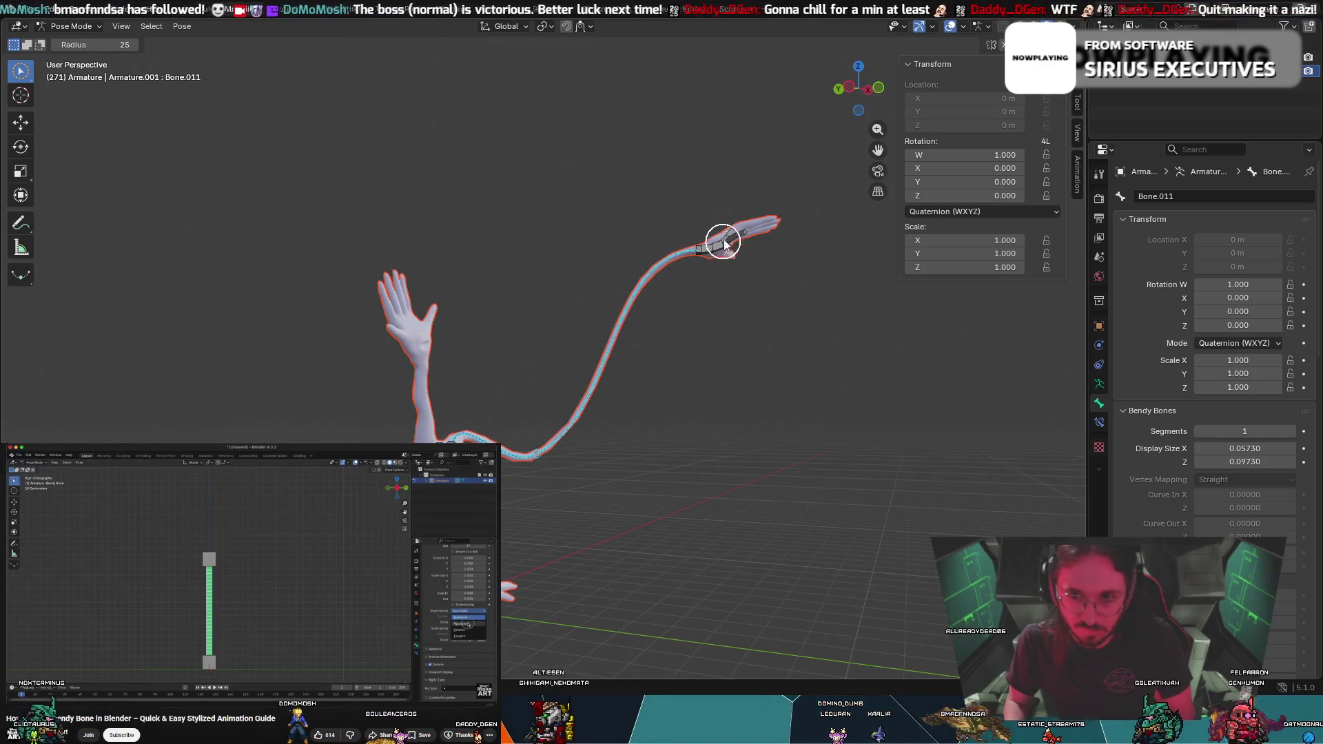
Move the hand bone down so the hand ends near the floor
{"action": "key", "text": "g"}
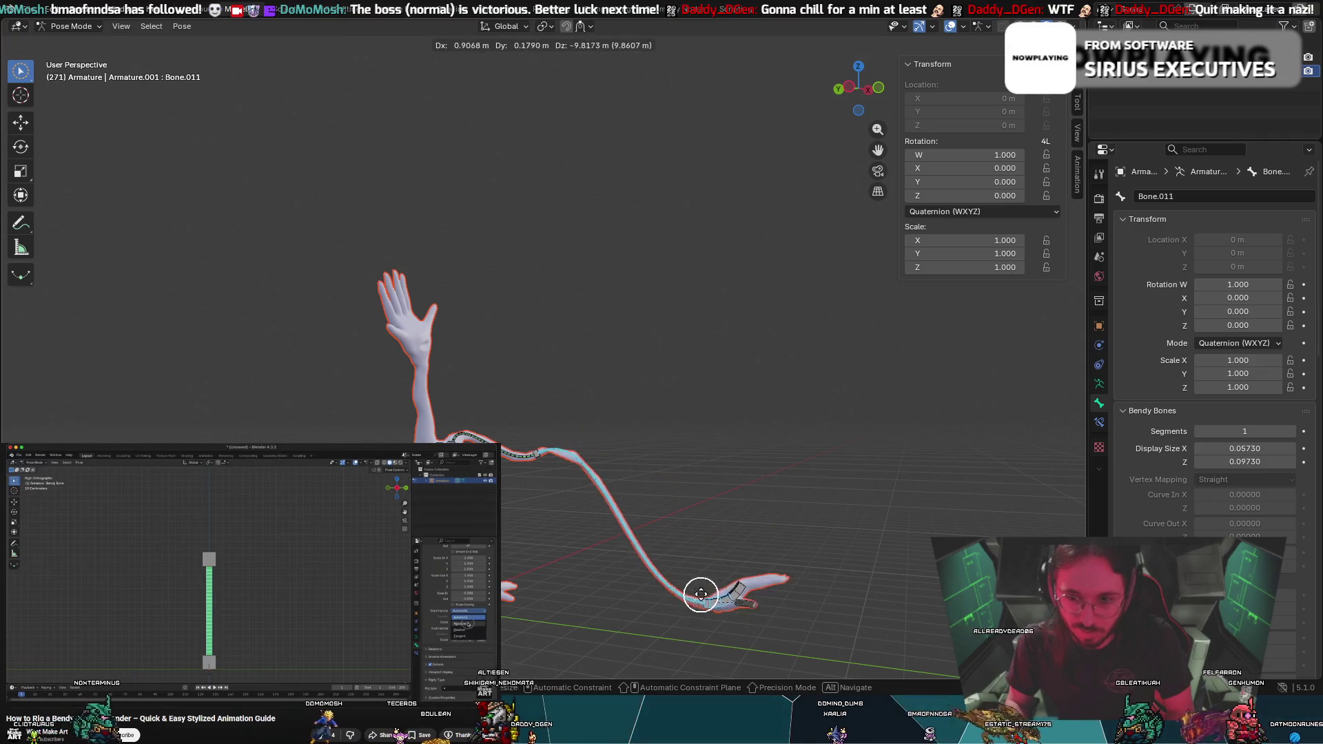
{"action": "left_click", "coordinate": [656, 573]}
{"action": "mouse_move", "coordinate": [656, 573]}
{"action": "middle_mouse_down"}
{"action": "mouse_move", "coordinate": [289, 448]}
{"action": "mouse_move", "coordinate": [432, 449]}
{"action": "middle_mouse_up"}
{"action": "key", "text": "g"}
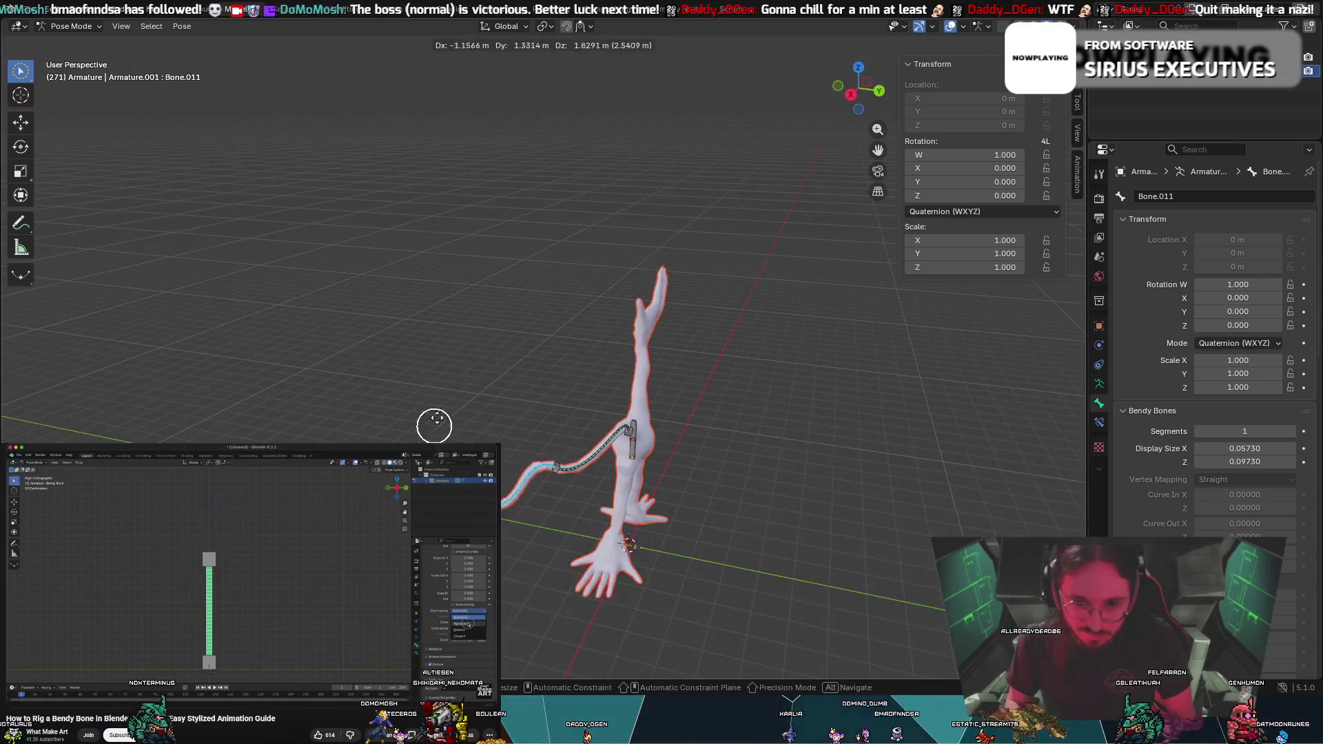
Confirm the arm's new position, then try an X-constrained move and cancel it
{"action": "left_click", "coordinate": [390, 393]}
{"action": "mouse_move", "coordinate": [422, 361]}
{"action": "middle_mouse_down"}
{"action": "mouse_move", "coordinate": [738, 336]}
{"action": "mouse_move", "coordinate": [594, 268]}
{"action": "mouse_move", "coordinate": [600, 376]}
{"action": "mouse_move", "coordinate": [561, 419]}
{"action": "mouse_move", "coordinate": [597, 369]}
{"action": "mouse_move", "coordinate": [582, 422]}
{"action": "mouse_move", "coordinate": [535, 434]}
{"action": "mouse_move", "coordinate": [632, 439]}
{"action": "mouse_move", "coordinate": [609, 409]}
{"action": "middle_mouse_up"}
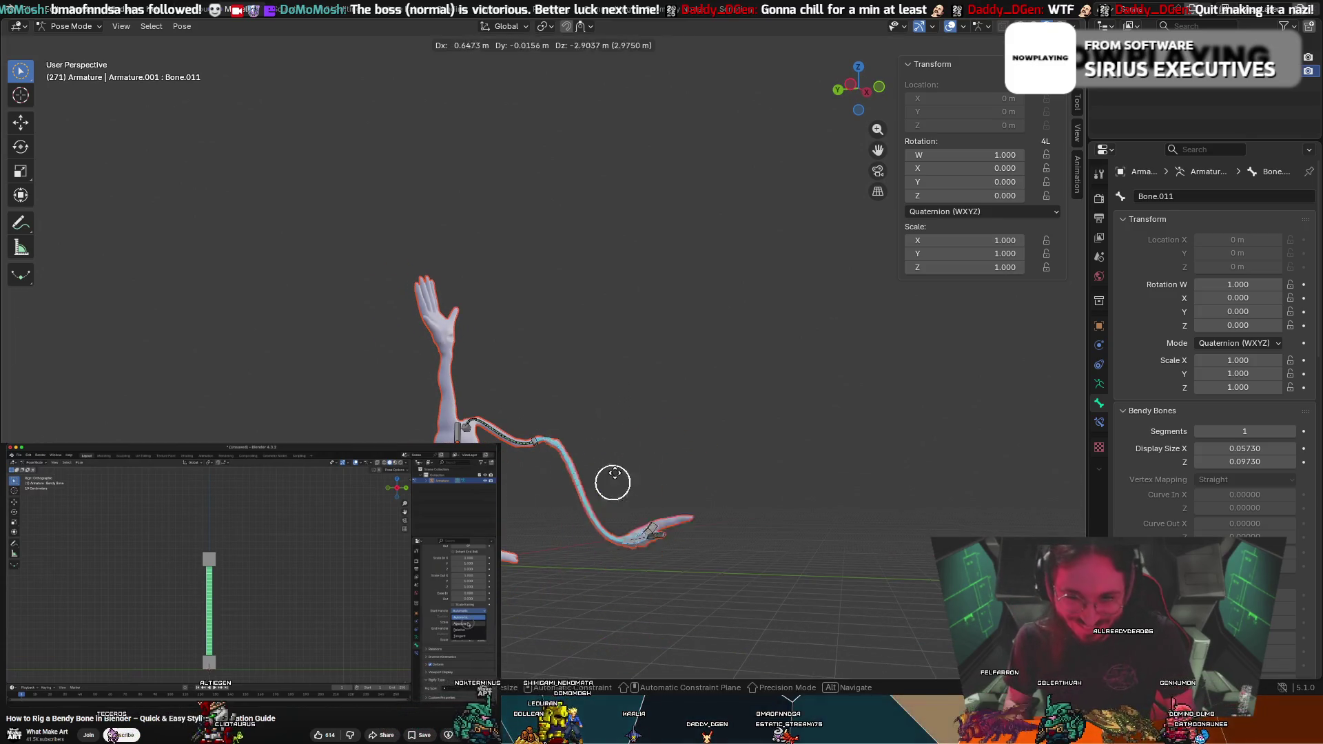
{"action": "key", "text": "x"}
{"action": "left_click", "coordinate": [649, 372]}
{"action": "mouse_move", "coordinate": [648, 381]}
{"action": "middle_mouse_down"}
{"action": "mouse_move", "coordinate": [462, 417]}
{"action": "mouse_move", "coordinate": [561, 384]}
{"action": "mouse_move", "coordinate": [845, 375]}
{"action": "mouse_move", "coordinate": [867, 467]}
{"action": "mouse_move", "coordinate": [824, 469]}
{"action": "mouse_move", "coordinate": [821, 355]}
{"action": "mouse_move", "coordinate": [946, 398]}
{"action": "middle_mouse_up"}
{"action": "mouse_move", "coordinate": [592, 465]}
{"action": "middle_mouse_down"}
{"action": "mouse_move", "coordinate": [680, 478]}
{"action": "mouse_move", "coordinate": [611, 485]}
{"action": "mouse_move", "coordinate": [549, 461]}
{"action": "middle_mouse_up"}
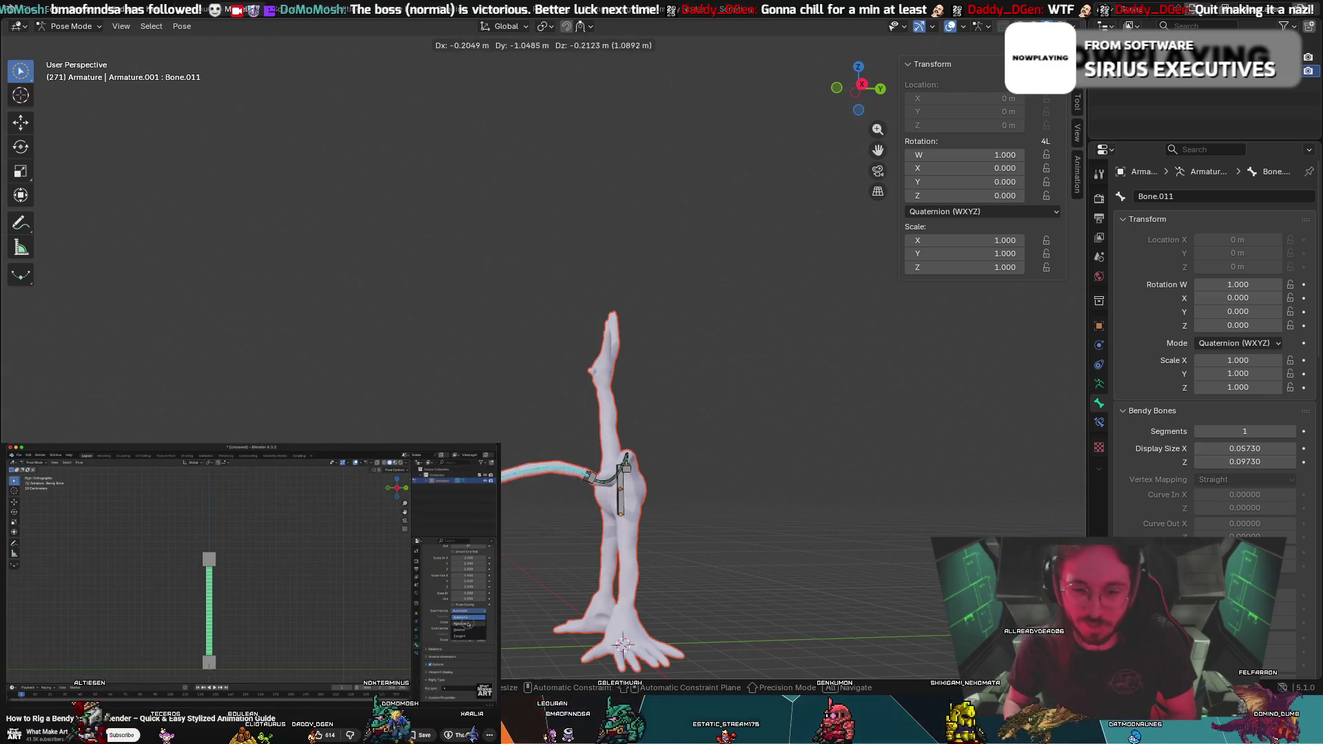
{"action": "key", "text": "Escape"}
Try moving the hand bone again, cancel it, and inspect the arm from several angles
{"action": "mouse_move", "coordinate": [593, 482]}
{"action": "middle_mouse_down"}
{"action": "mouse_move", "coordinate": [603, 591]}
{"action": "mouse_move", "coordinate": [573, 626]}
{"action": "mouse_move", "coordinate": [560, 693]}
{"action": "middle_mouse_up"}
{"action": "mouse_move", "coordinate": [616, 485]}
{"action": "middle_mouse_down"}
{"action": "mouse_move", "coordinate": [562, 444]}
{"action": "mouse_move", "coordinate": [534, 386]}
{"action": "middle_mouse_up"}
{"action": "key", "text": "g"}
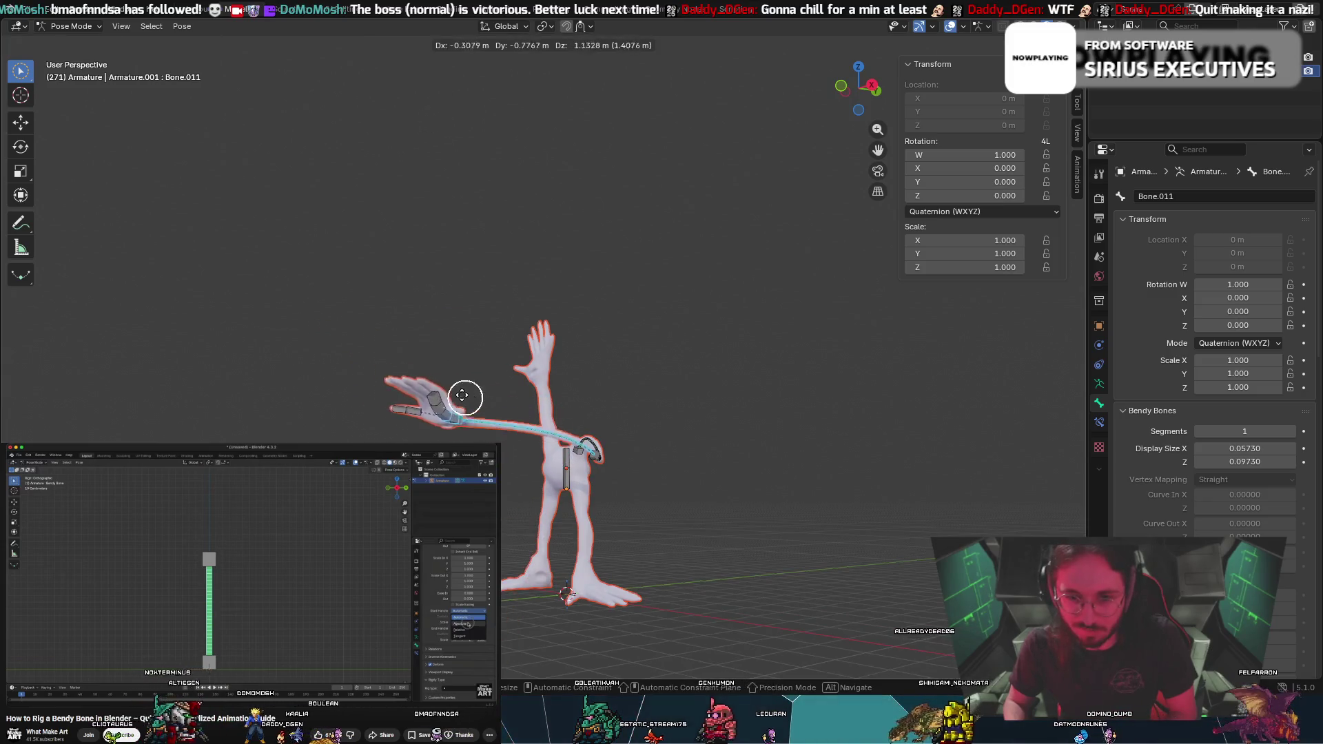
{"action": "right_click", "coordinate": [321, 374]}
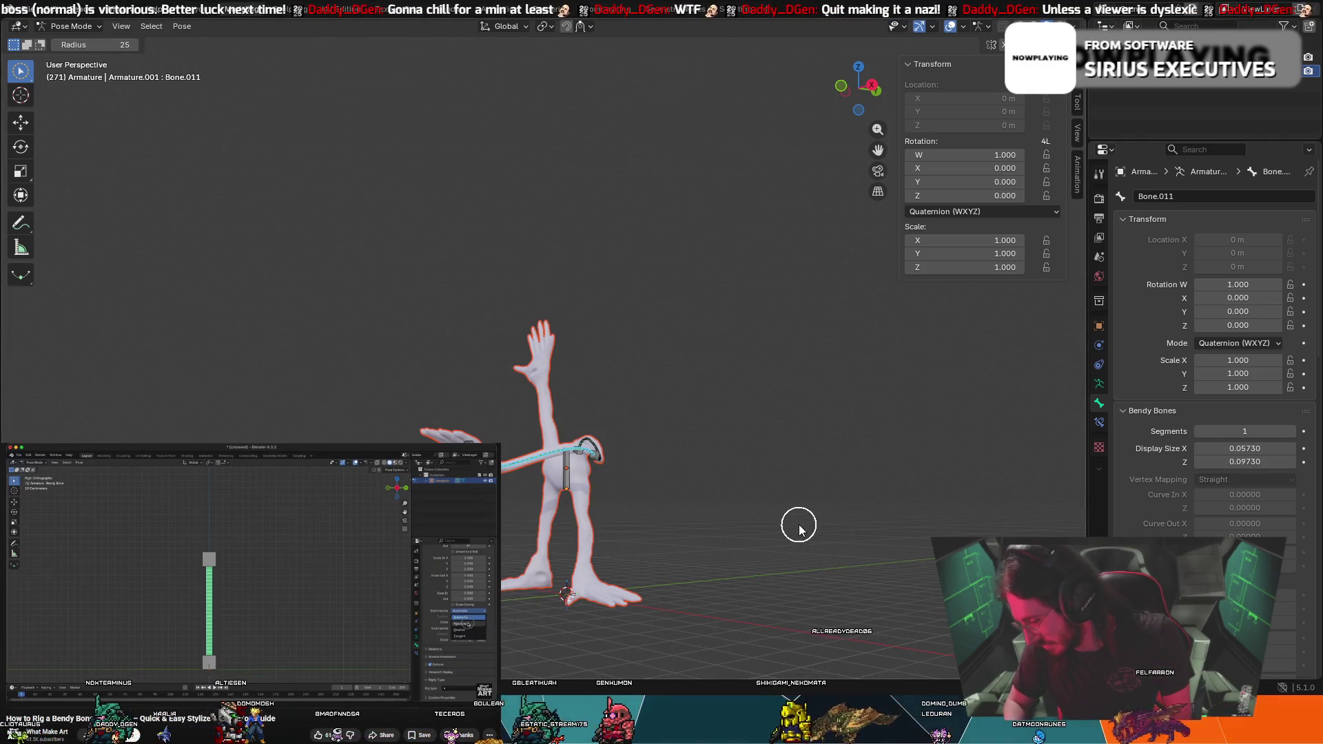
{"action": "mouse_move", "coordinate": [804, 547]}
{"action": "middle_mouse_down"}
{"action": "mouse_move", "coordinate": [656, 511]}
{"action": "mouse_move", "coordinate": [797, 507]}
{"action": "mouse_move", "coordinate": [621, 496]}
{"action": "mouse_move", "coordinate": [641, 481]}
{"action": "middle_mouse_up"}
{"action": "mouse_move", "coordinate": [597, 391]}
{"action": "middle_mouse_down", "text": "shift"}
{"action": "mouse_move", "coordinate": [686, 408]}
{"action": "mouse_move", "coordinate": [747, 444]}
{"action": "mouse_move", "coordinate": [937, 467]}
{"action": "mouse_move", "coordinate": [839, 431]}
{"action": "mouse_move", "coordinate": [693, 459]}
{"action": "middle_mouse_up", "text": "shift"}
{"action": "mouse_move", "coordinate": [681, 568]}
{"action": "middle_mouse_down"}
{"action": "mouse_move", "coordinate": [603, 593]}
{"action": "mouse_move", "coordinate": [759, 647]}
{"action": "mouse_move", "coordinate": [759, 662]}
{"action": "mouse_move", "coordinate": [712, 624]}
{"action": "mouse_move", "coordinate": [721, 606]}
{"action": "mouse_move", "coordinate": [739, 629]}
{"action": "mouse_move", "coordinate": [778, 591]}
{"action": "middle_mouse_up"}
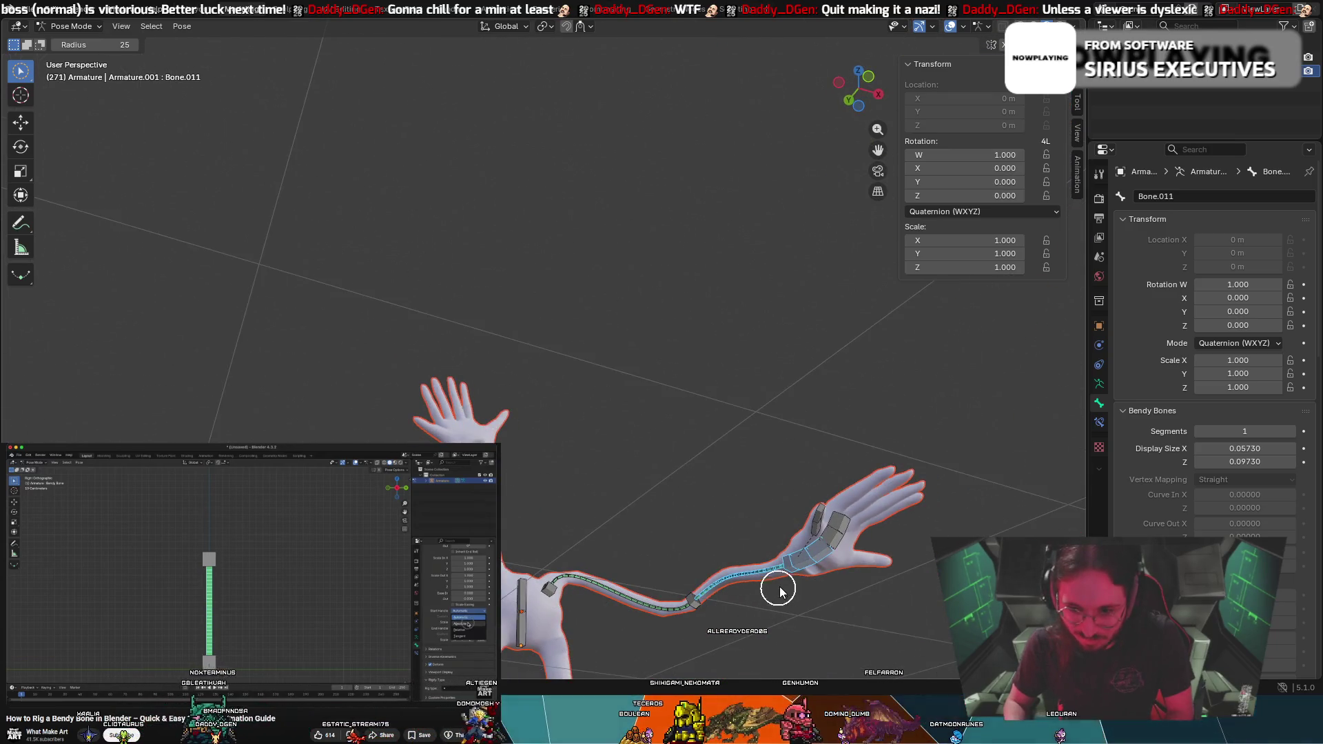
Raise the hand bone, then move it constrained to the X and then Y axis
{"action": "key", "text": "g"}
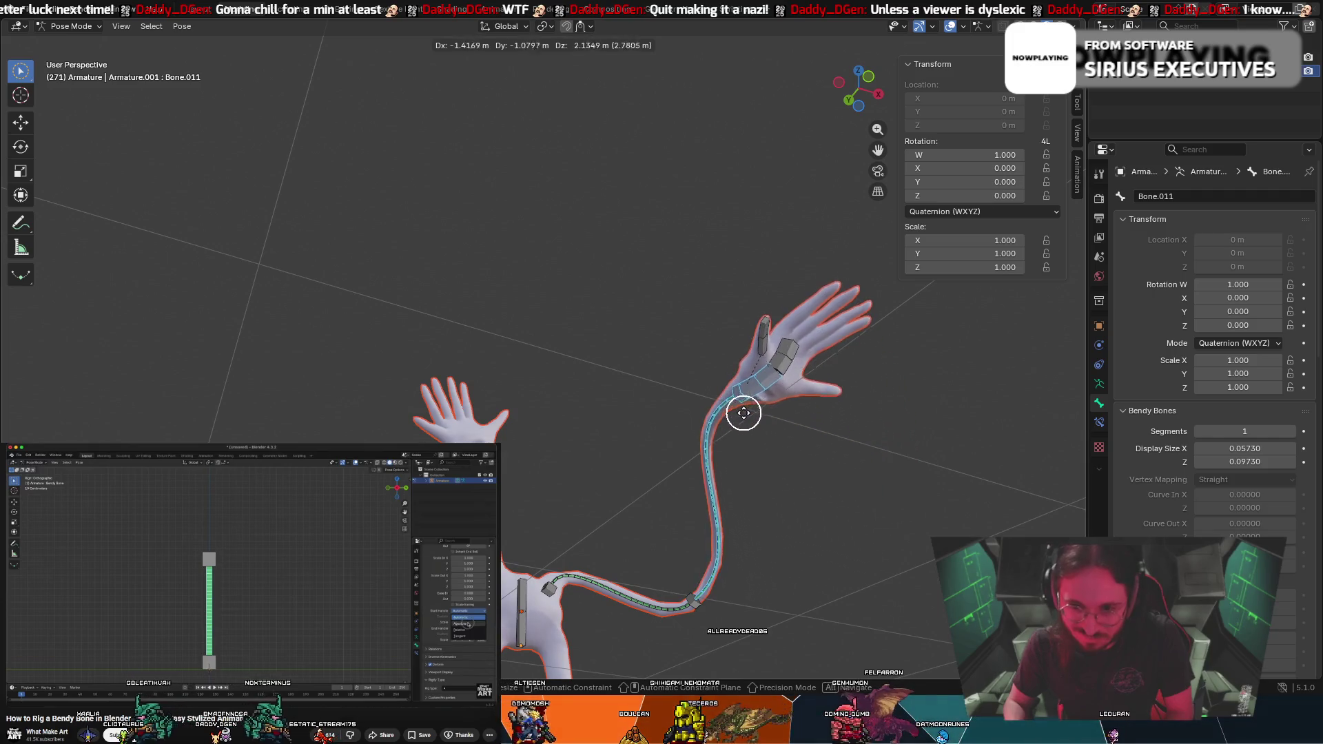
{"action": "left_click", "coordinate": [756, 401]}
{"action": "left_click", "coordinate": [688, 613]}
{"action": "key", "text": "g"}
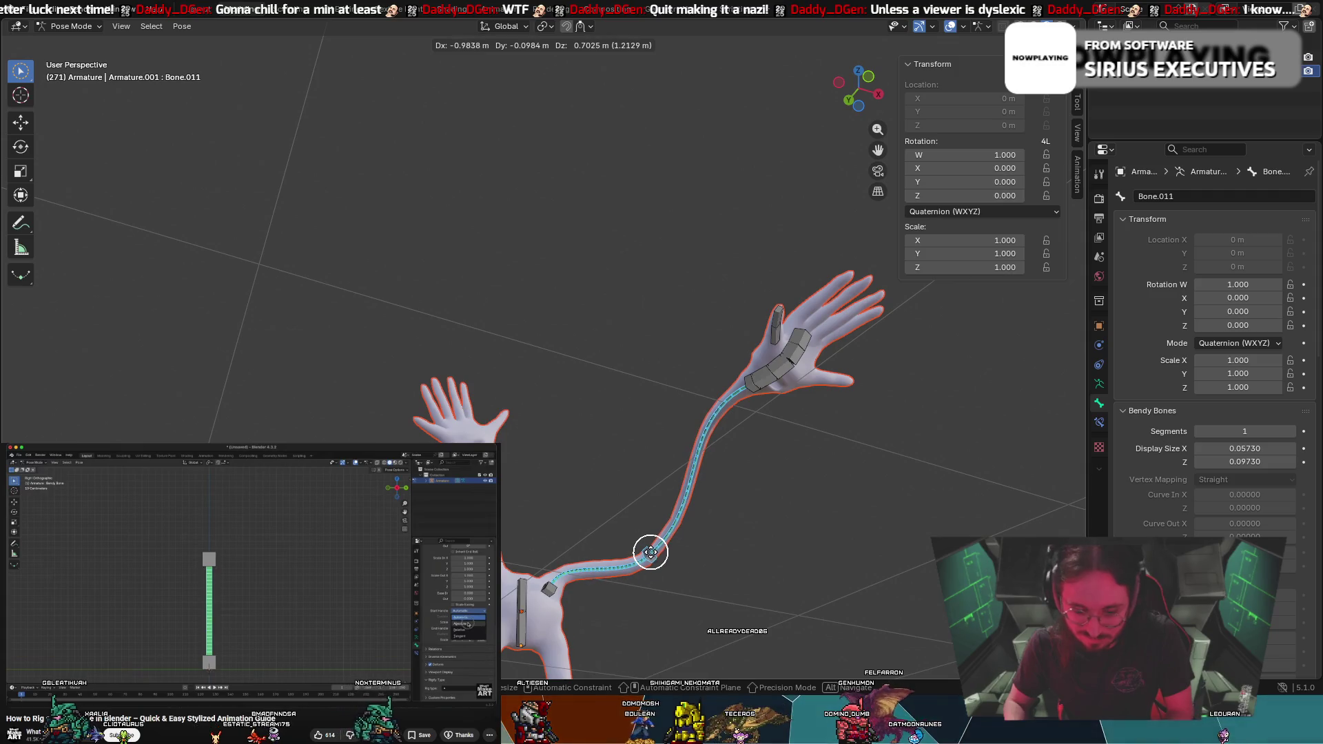
{"action": "key", "text": "x"}
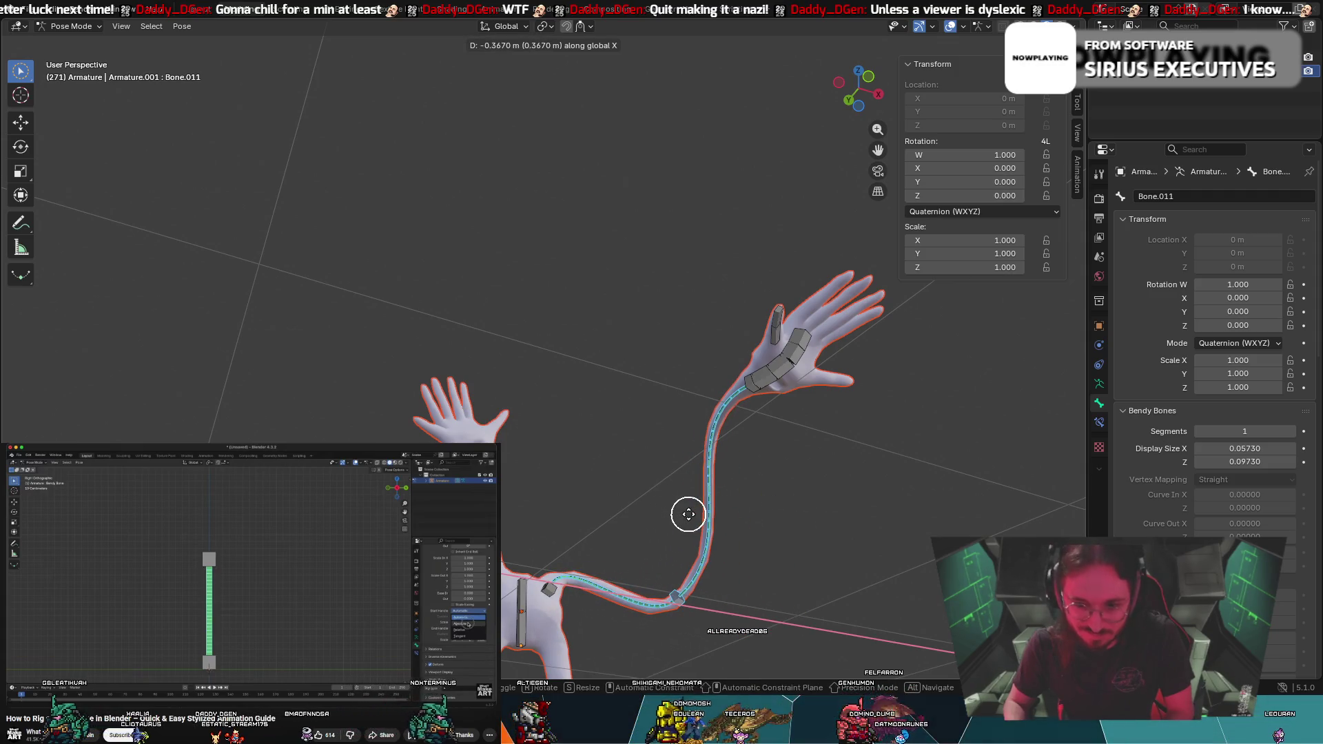
{"action": "key", "text": "y"}
{"action": "left_click", "coordinate": [707, 355]}
Scale the hand bone along X, zoom out to review, then undo
{"action": "key", "text": "s"}
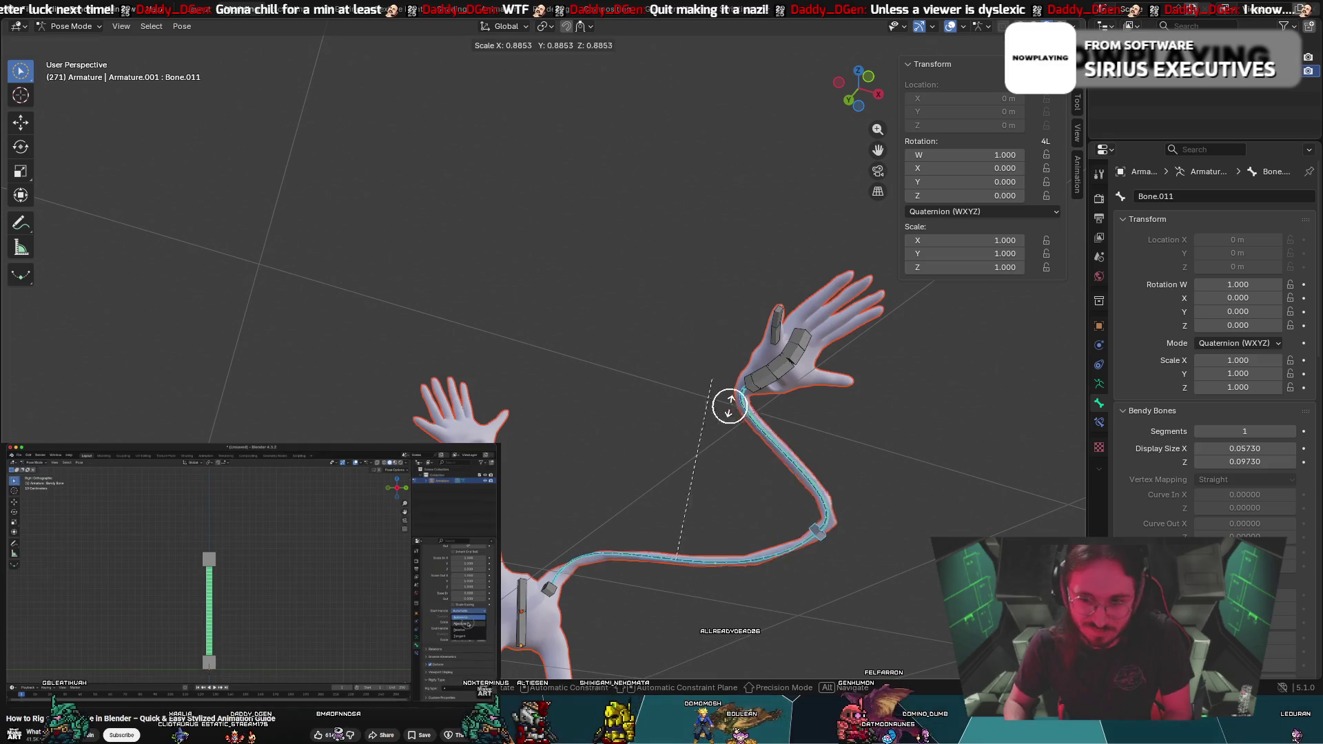
{"action": "key", "text": "x"}
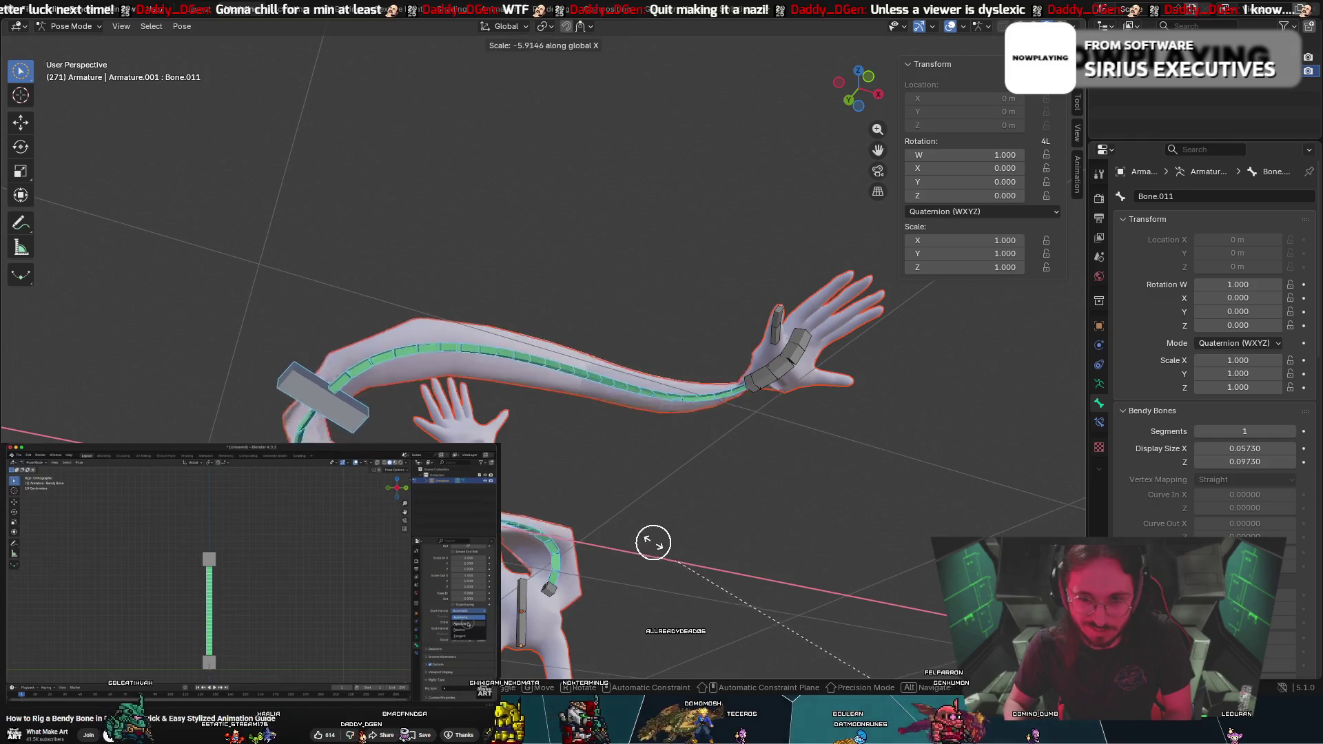
{"action": "left_click", "coordinate": [69, 32]}
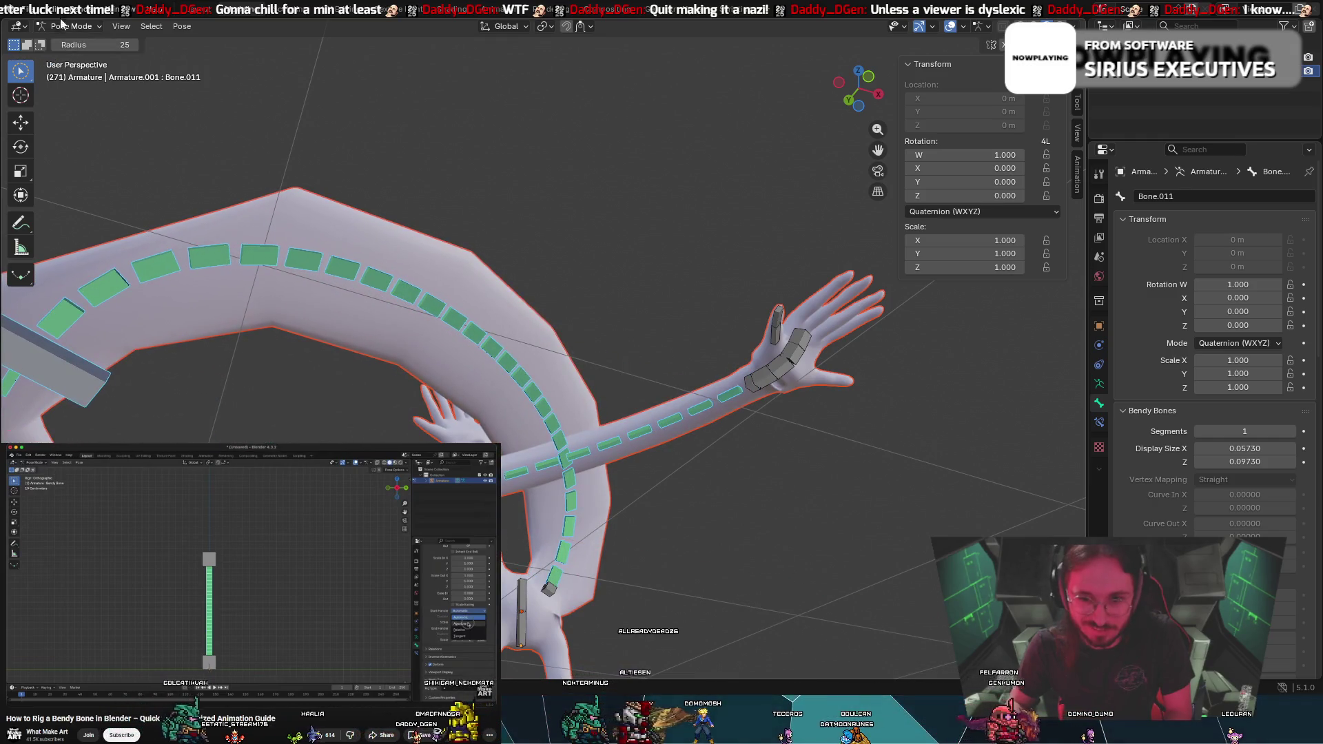
{"action": "mouse_move", "coordinate": [773, 366]}
{"action": "middle_mouse_down"}
{"action": "mouse_move", "coordinate": [676, 457]}
{"action": "mouse_move", "coordinate": [970, 428]}
{"action": "mouse_move", "coordinate": [581, 348]}
{"action": "mouse_move", "coordinate": [804, 384]}
{"action": "middle_mouse_up"}
{"action": "scroll", "coordinate": [581, 348], "scroll_direction": "down", "scroll_amount": 3}
{"action": "scroll", "coordinate": [606, 358], "scroll_direction": "down", "scroll_amount": 4}
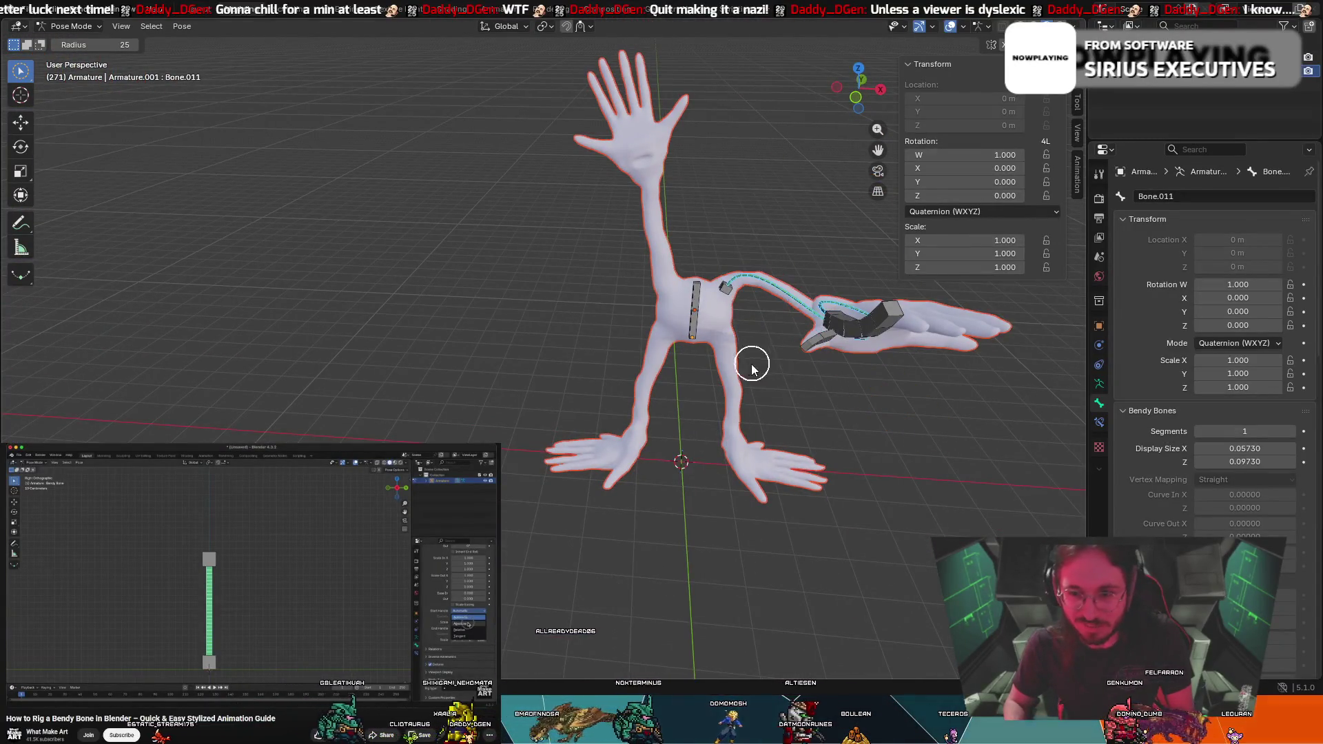
{"action": "key", "text": "ctrl+z"}
{"action": "key", "text": "ctrl+z"}
{"action": "key", "text": "ctrl+z"}
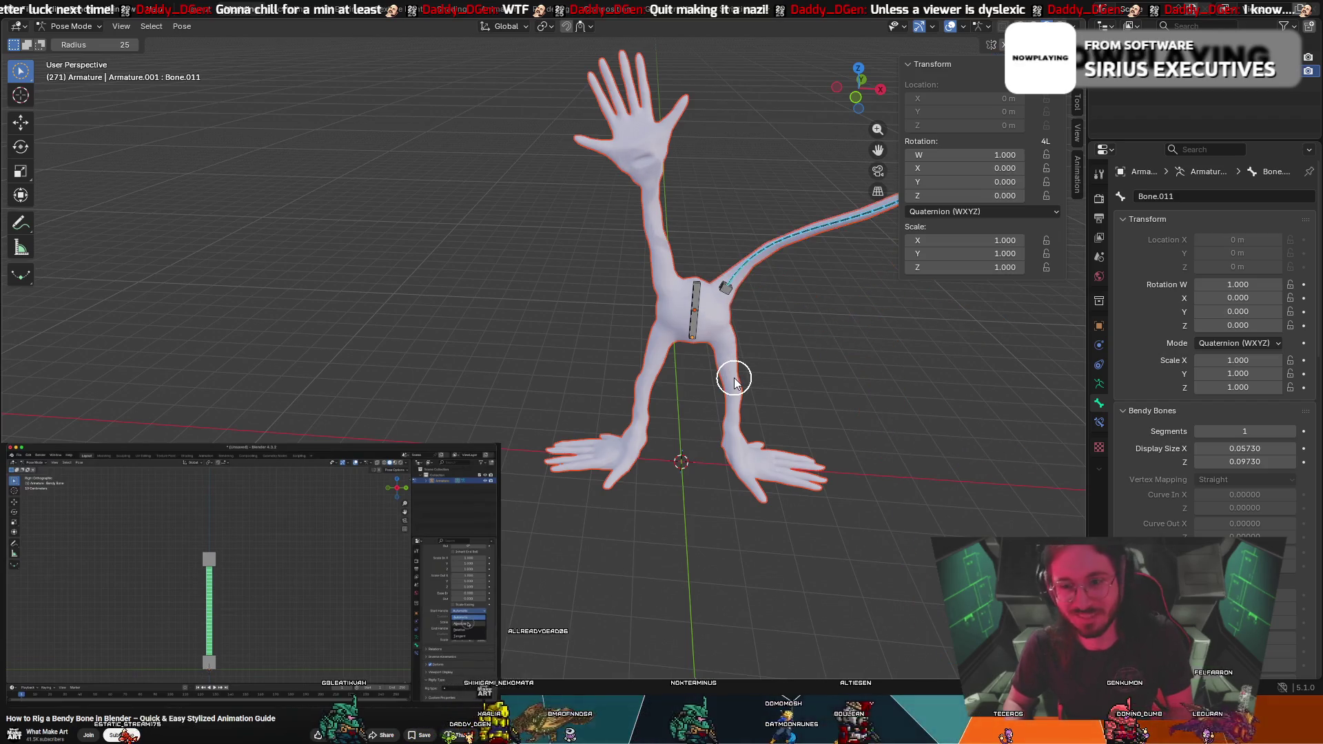
Select the tail bone, clear its rotation with Alt+R, undo it, and toggle out of and back into Pose Mode
{"action": "key", "text": "ctrl+z"}
{"action": "left_click", "coordinate": [745, 269]}
{"action": "key", "text": "alt+r"}
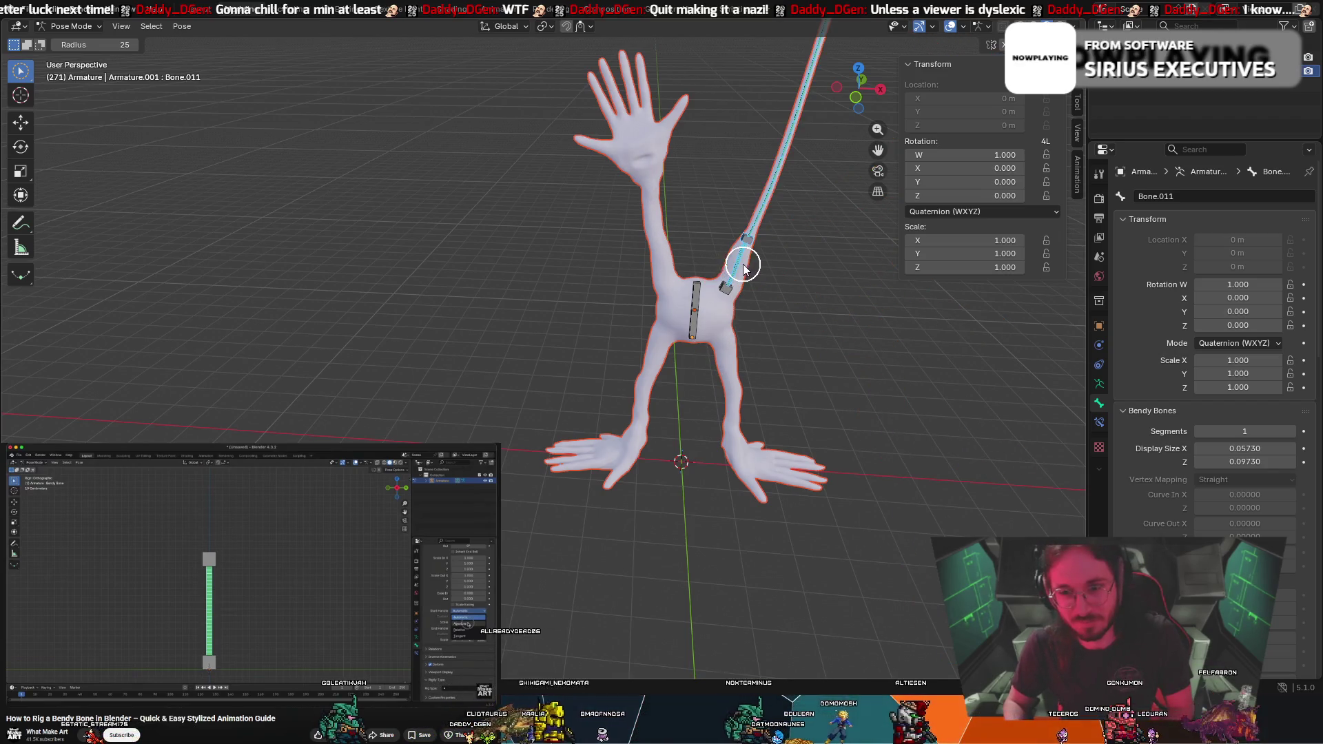
{"action": "key", "text": "ctrl+z"}
{"action": "mouse_move", "coordinate": [766, 279]}
{"action": "middle_mouse_down"}
{"action": "mouse_move", "coordinate": [731, 251]}
{"action": "mouse_move", "coordinate": [788, 269]}
{"action": "middle_mouse_up"}
{"action": "key", "text": "ctrl+Tab"}
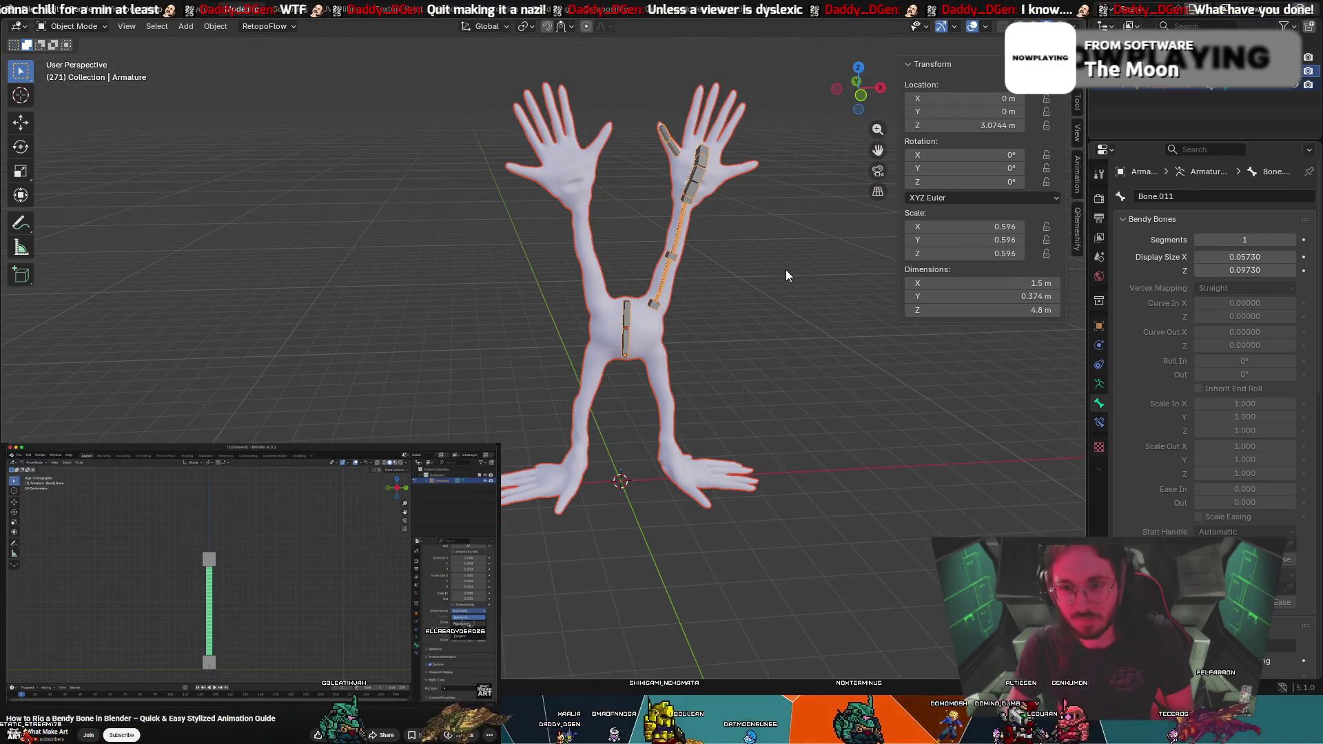
{"action": "key", "text": "ctrl+Tab"}
Circle-select the thumb bone, then move and rotate it near the raised hand's thumb
{"action": "key", "text": "c"}
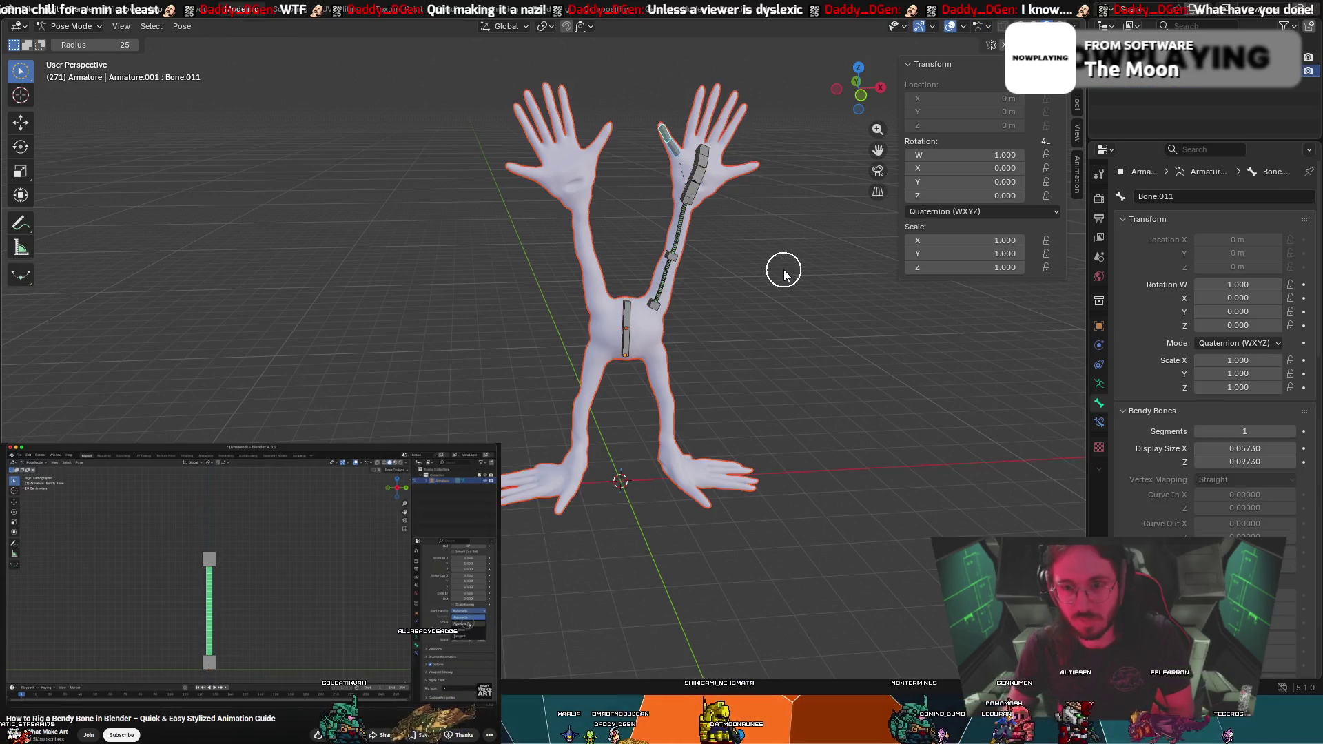
{"action": "scroll", "coordinate": [652, 109], "scroll_direction": "up", "scroll_amount": 2}
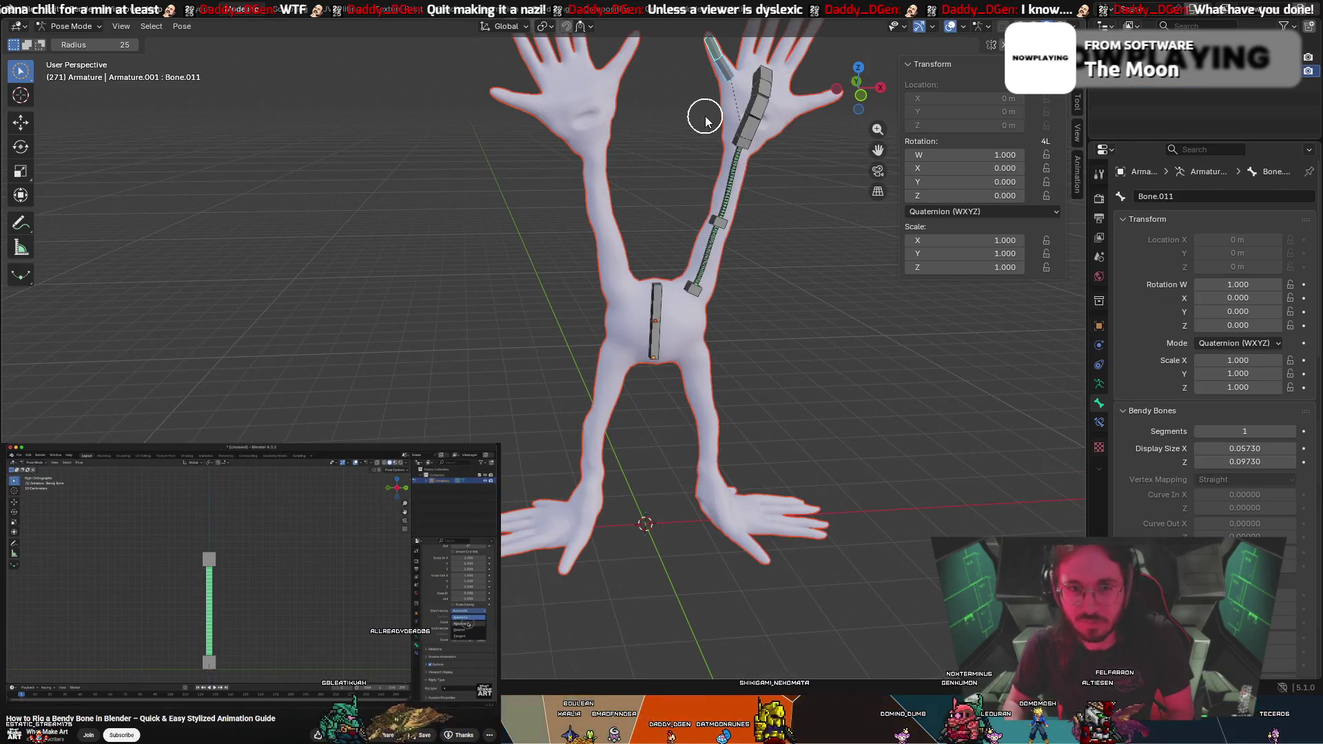
{"action": "middle_click_drag", "start_coordinate": [705, 121], "coordinate": [594, 304], "text": "shift"}
{"action": "scroll", "coordinate": [593, 304], "scroll_direction": "up", "scroll_amount": 3}
{"action": "key", "text": "g"}
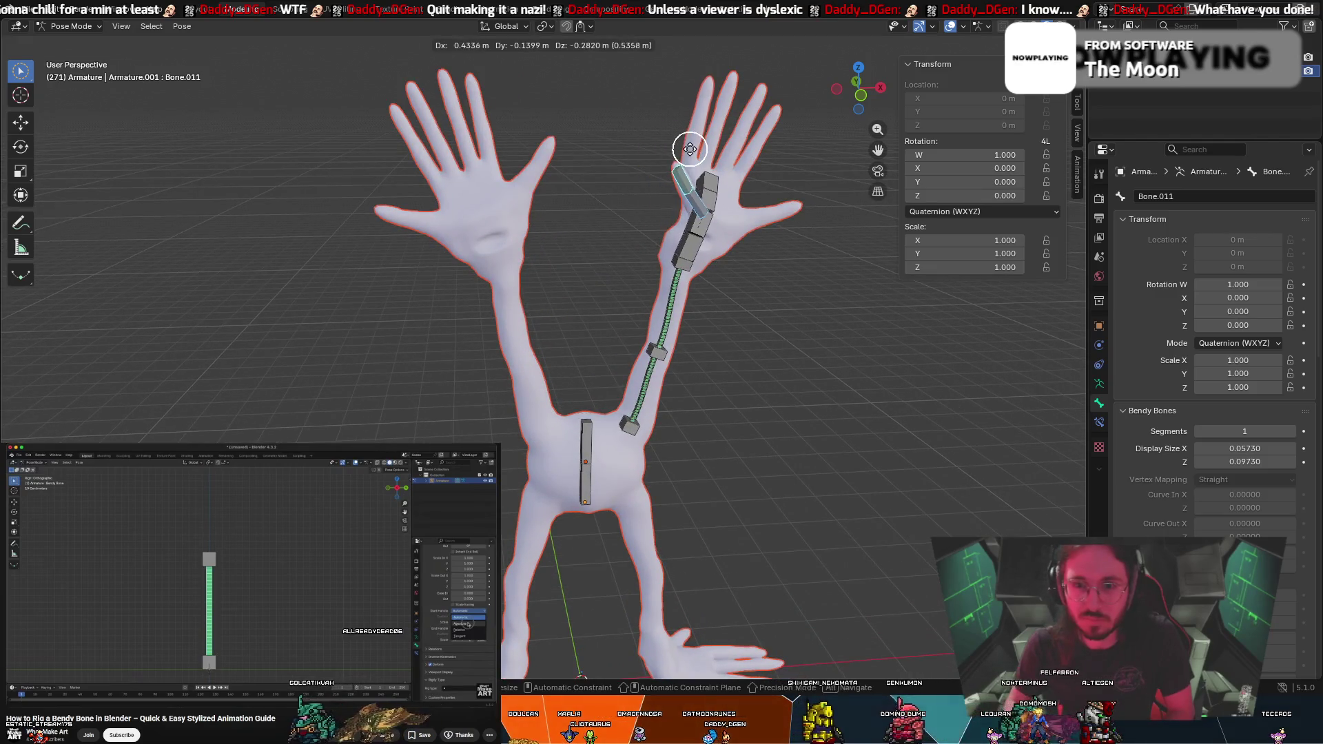
{"action": "left_click", "coordinate": [640, 144]}
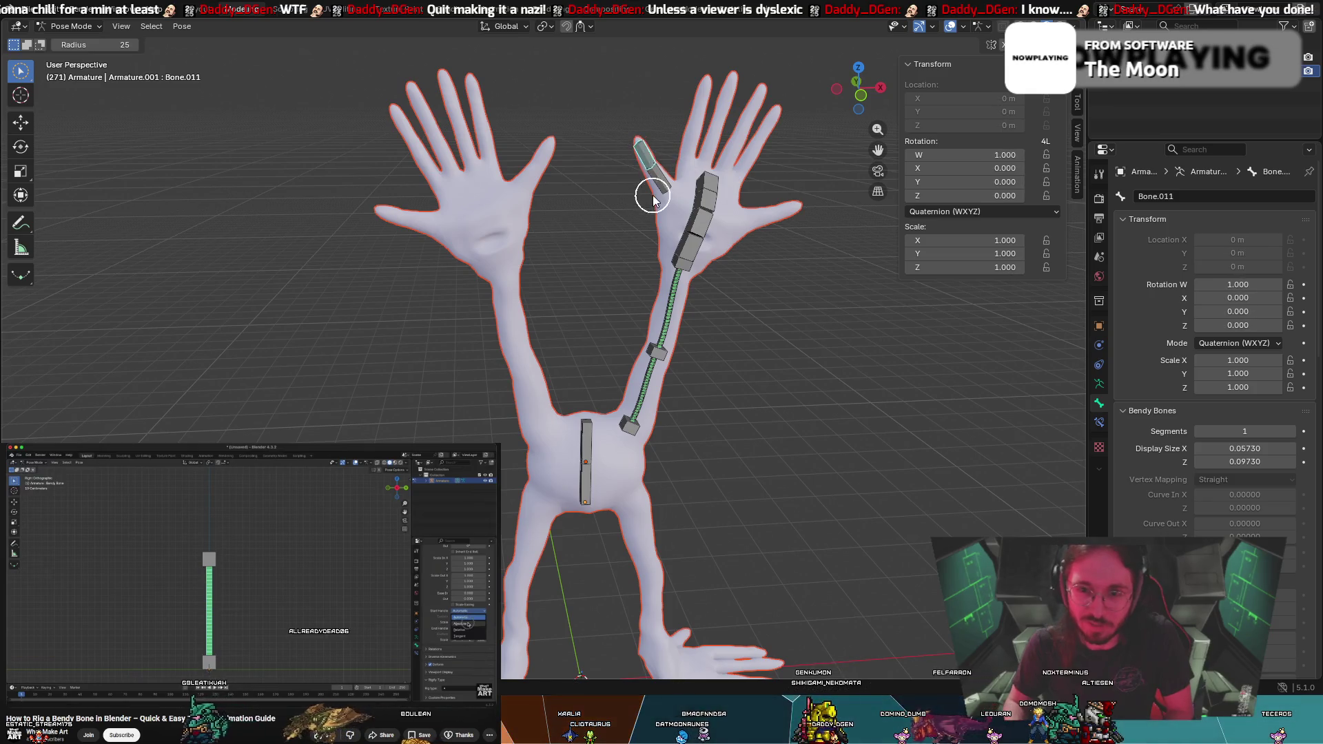
{"action": "key", "text": "r"}
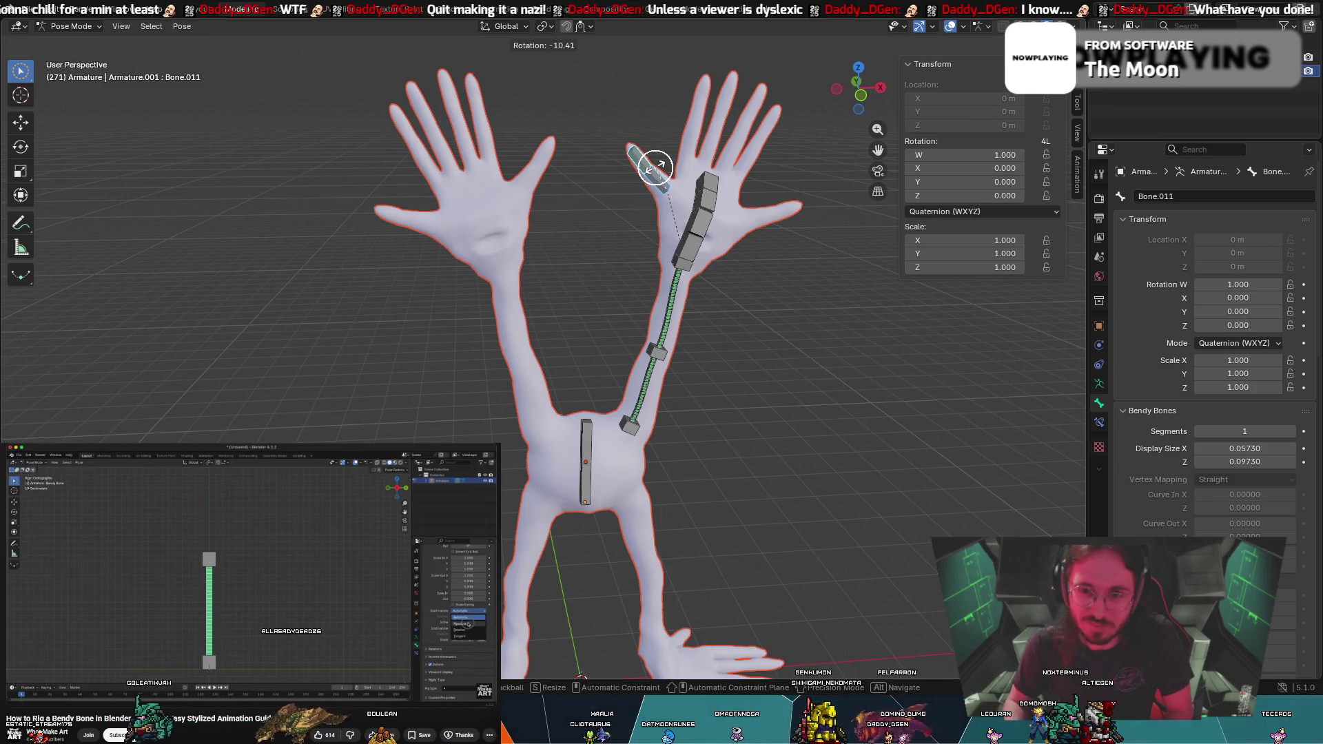
{"action": "left_click", "coordinate": [655, 166]}
Rotate the thumb bone again, locked to the Z axis, checking it from several angles
{"action": "middle_click_drag", "start_coordinate": [655, 167], "coordinate": [596, 178]}
{"action": "mouse_move", "coordinate": [706, 195]}
{"action": "middle_mouse_down"}
{"action": "mouse_move", "coordinate": [812, 210]}
{"action": "mouse_move", "coordinate": [759, 184]}
{"action": "mouse_move", "coordinate": [697, 109]}
{"action": "mouse_move", "coordinate": [562, 297]}
{"action": "mouse_move", "coordinate": [538, 195]}
{"action": "mouse_move", "coordinate": [382, 216]}
{"action": "mouse_move", "coordinate": [668, 234]}
{"action": "mouse_move", "coordinate": [1037, 322]}
{"action": "middle_mouse_up"}
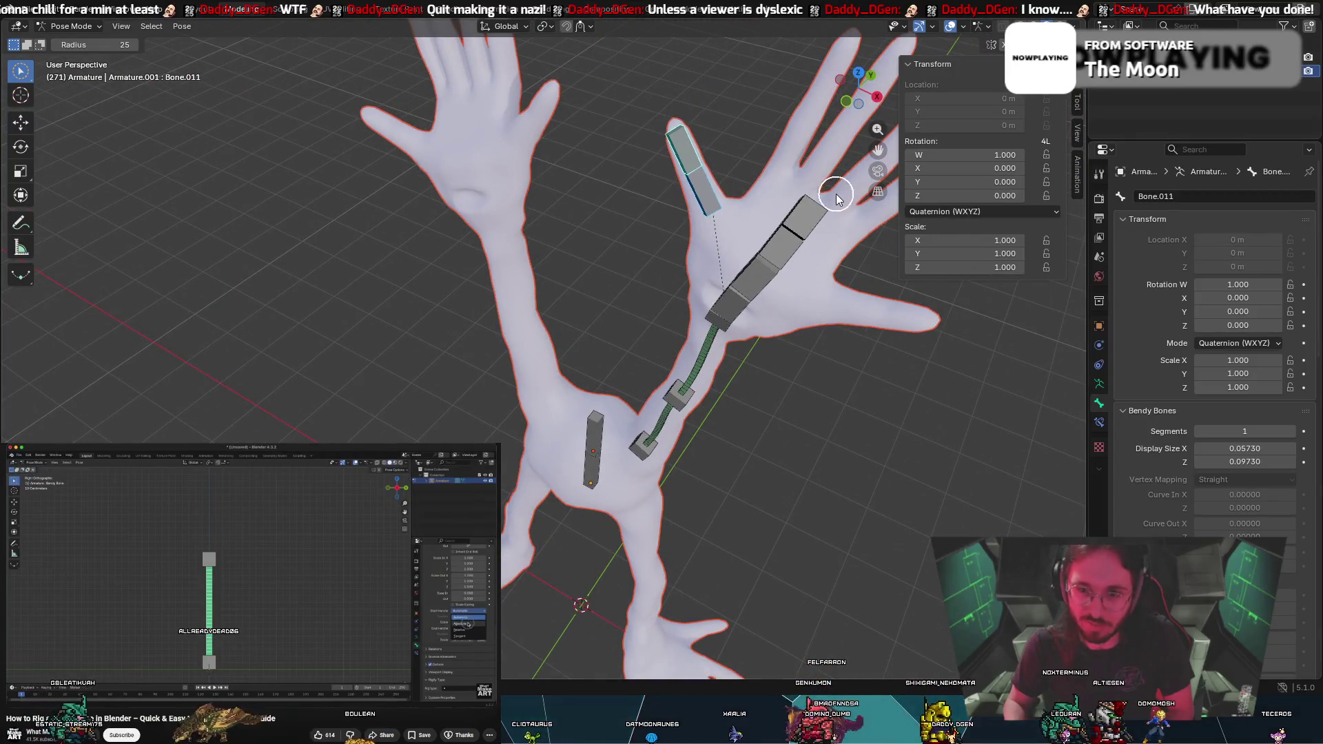
{"action": "key", "text": "r"}
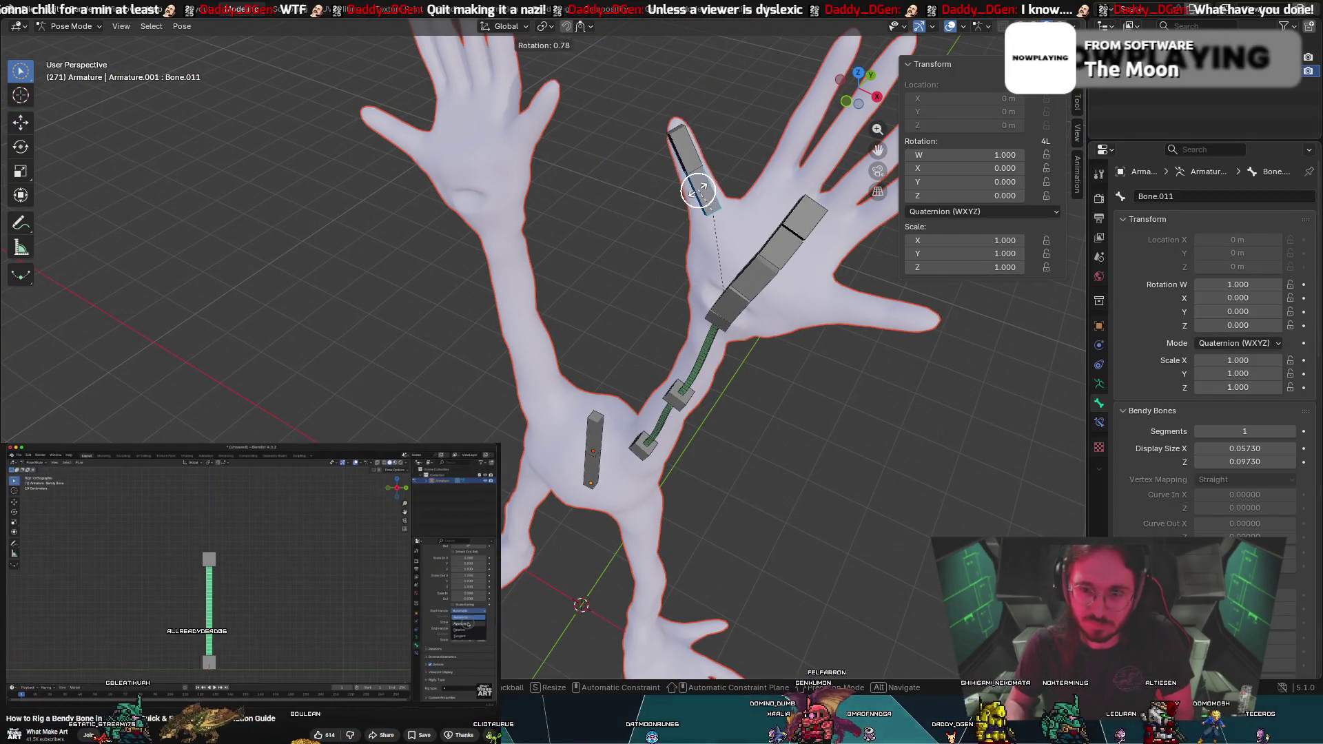
{"action": "key", "text": "z"}
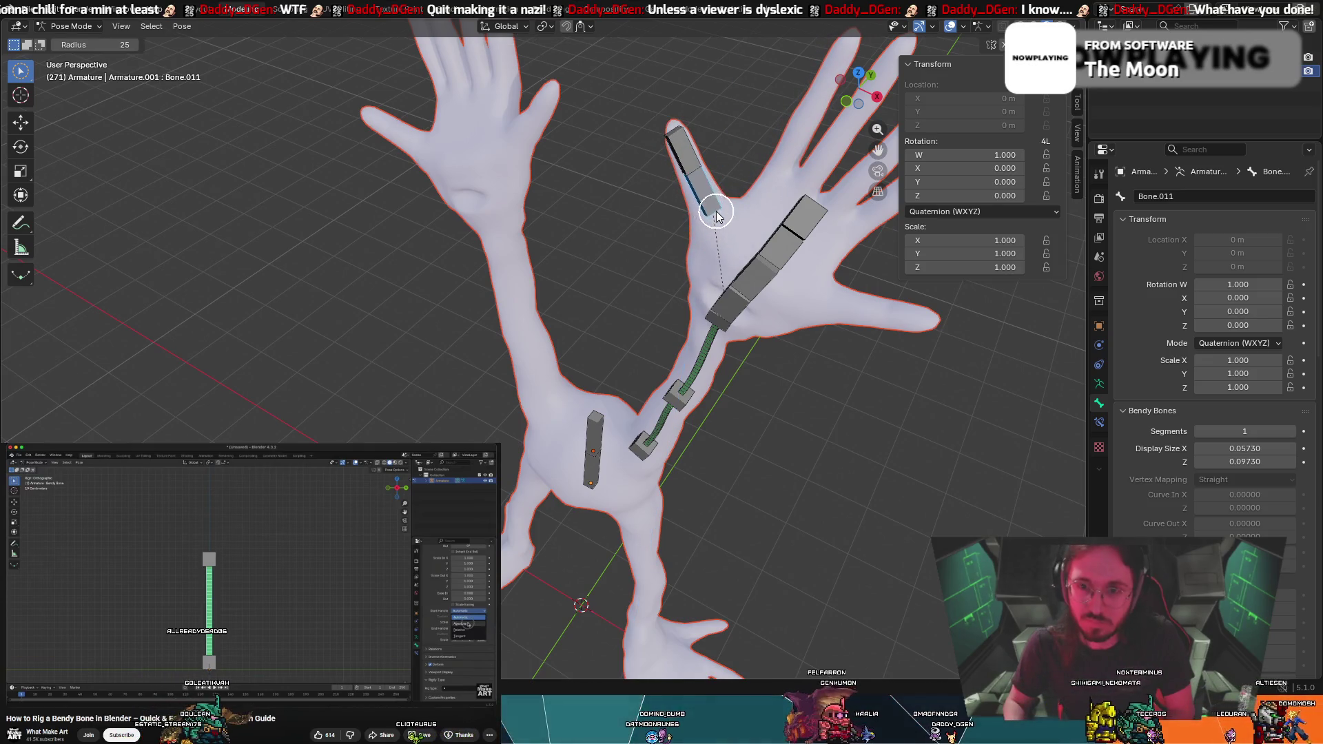
{"action": "middle_click_drag", "start_coordinate": [714, 141], "coordinate": [704, 107]}
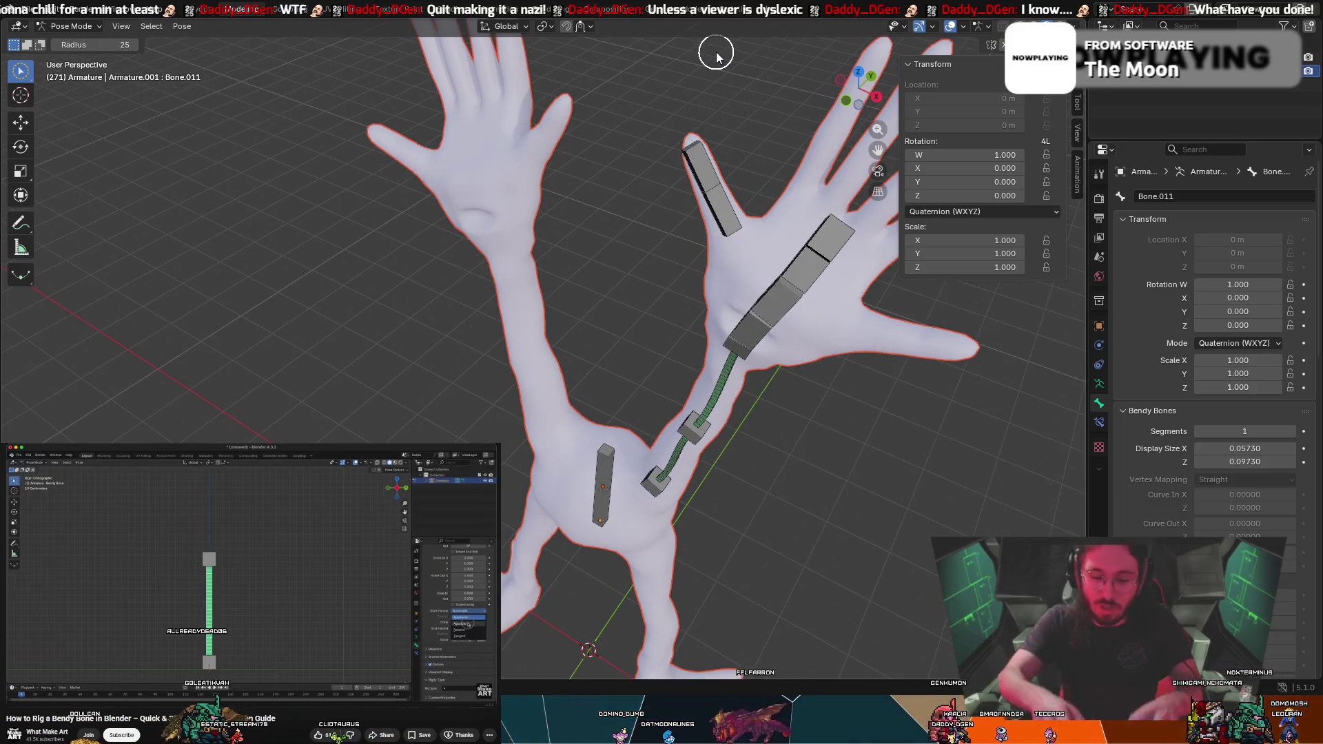
{"action": "mouse_move", "coordinate": [379, 242]}
{"action": "middle_mouse_down"}
{"action": "mouse_move", "coordinate": [535, 566]}
{"action": "mouse_move", "coordinate": [524, 444]}
{"action": "mouse_move", "coordinate": [483, 438]}
{"action": "mouse_move", "coordinate": [539, 381]}
{"action": "middle_mouse_up"}
{"action": "mouse_move", "coordinate": [502, 603]}
{"action": "middle_mouse_down"}
{"action": "mouse_move", "coordinate": [524, 551]}
{"action": "mouse_move", "coordinate": [510, 524]}
{"action": "mouse_move", "coordinate": [34, 144]}
{"action": "middle_mouse_up"}
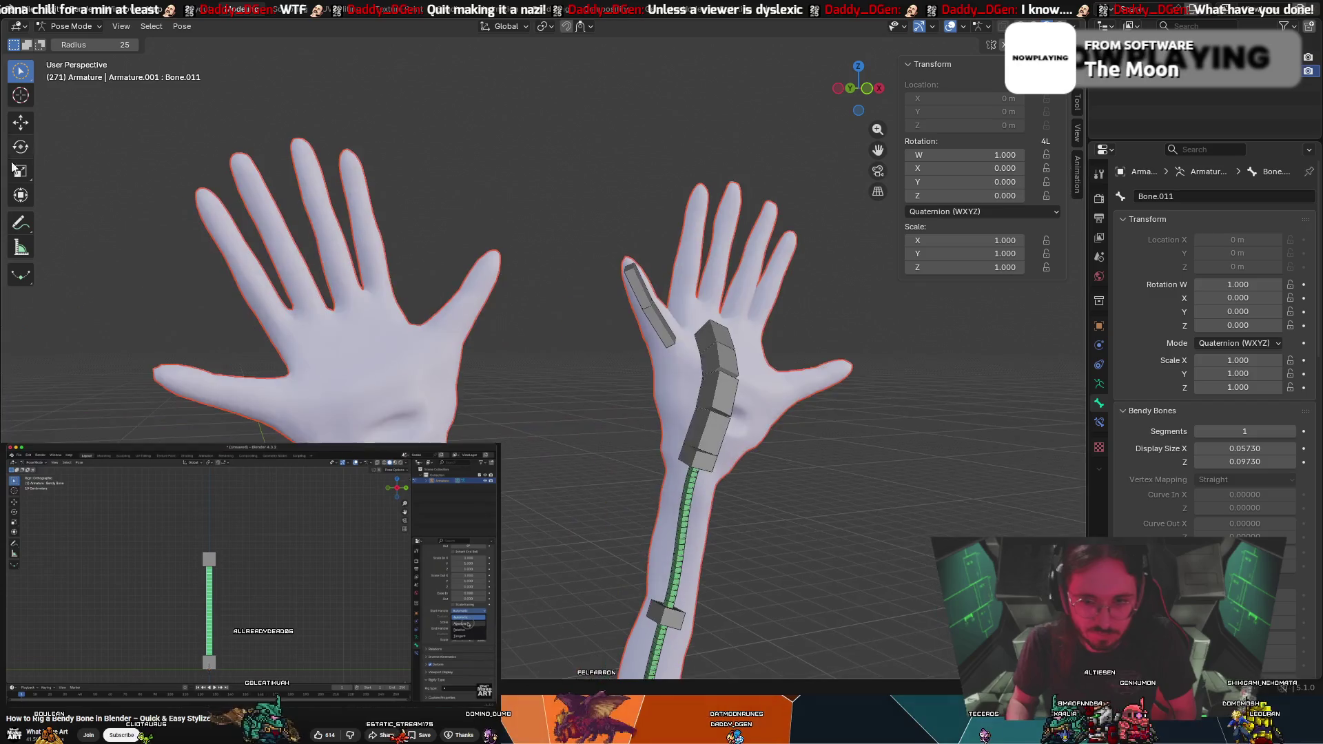
Set the thumb bone at its new angle and orbit so the palm faces the camera
{"action": "scroll", "coordinate": [621, 381], "scroll_direction": "up", "scroll_amount": 3}
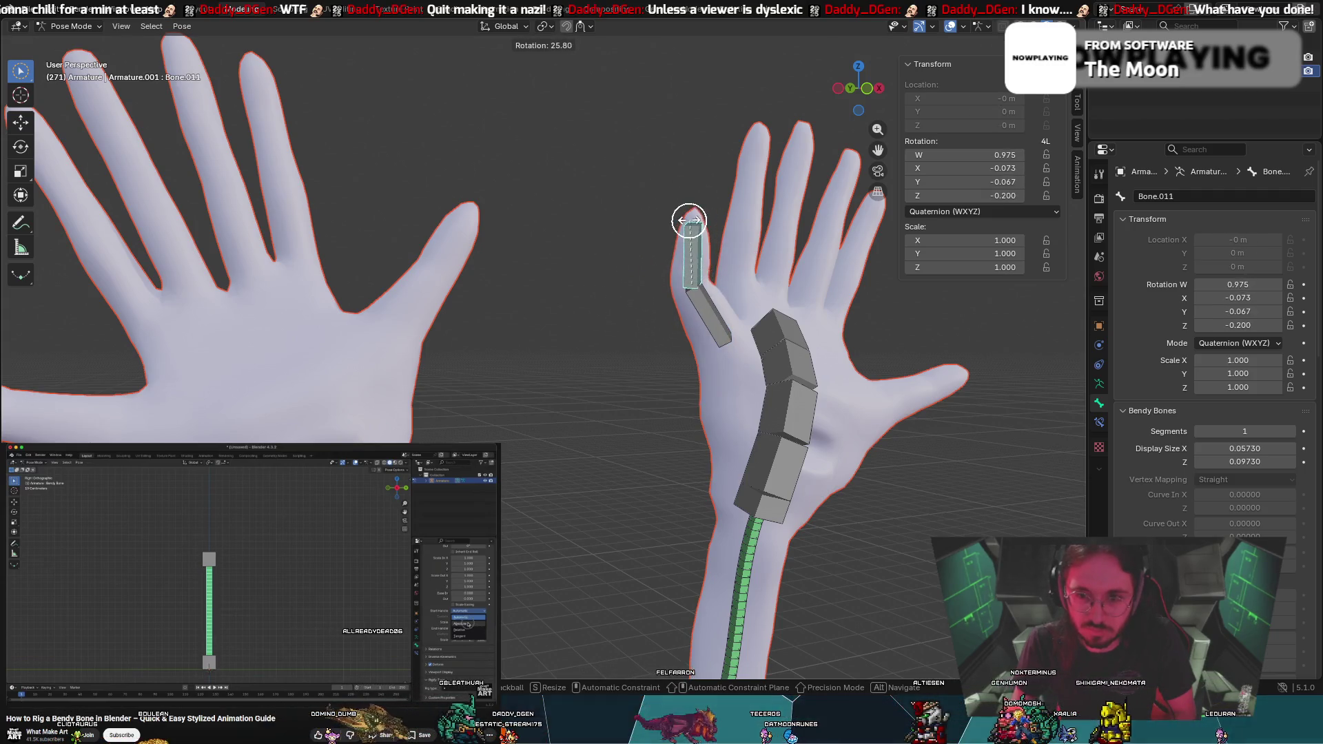
{"action": "key", "text": "r"}
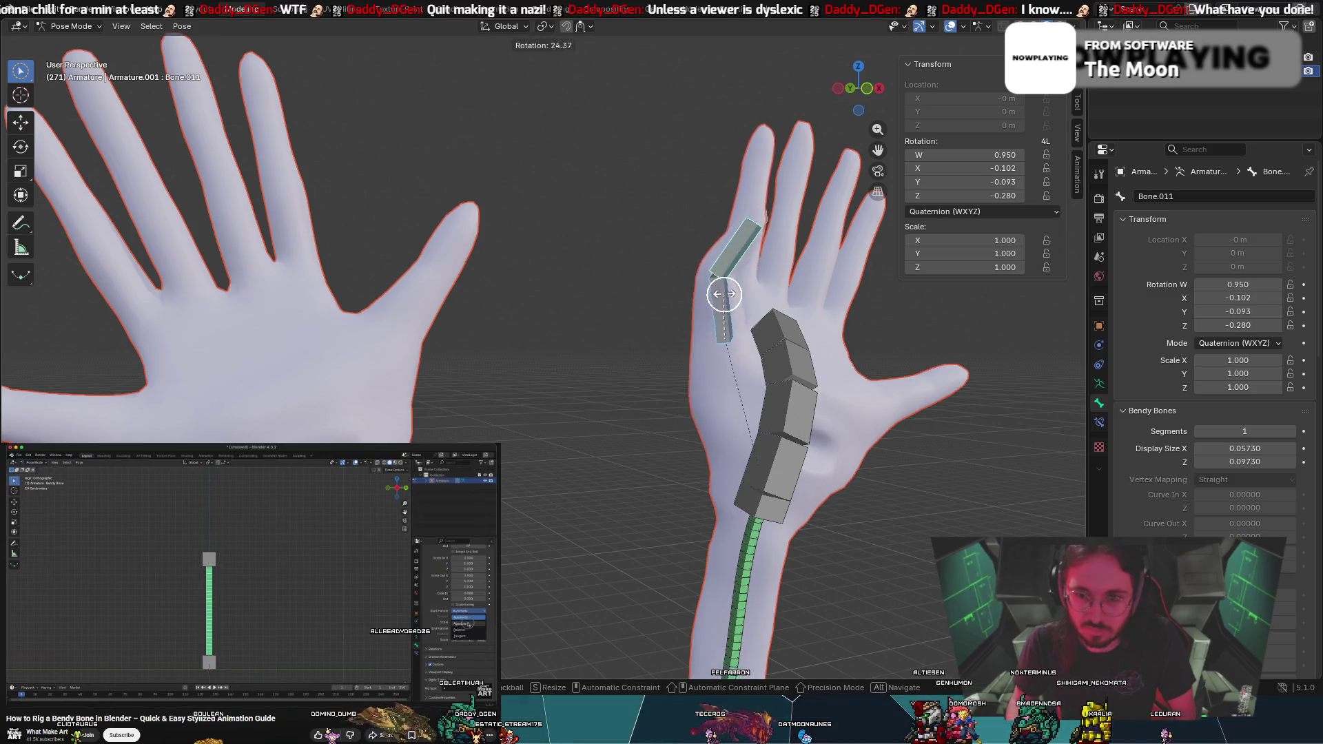
{"action": "left_click", "coordinate": [730, 295]}
{"action": "mouse_move", "coordinate": [732, 297]}
{"action": "middle_mouse_down"}
{"action": "mouse_move", "coordinate": [792, 337]}
{"action": "mouse_move", "coordinate": [866, 338]}
{"action": "mouse_move", "coordinate": [848, 316]}
{"action": "mouse_move", "coordinate": [290, 364]}
{"action": "middle_mouse_up"}
{"action": "scroll", "coordinate": [290, 364], "scroll_direction": "up", "scroll_amount": 5}
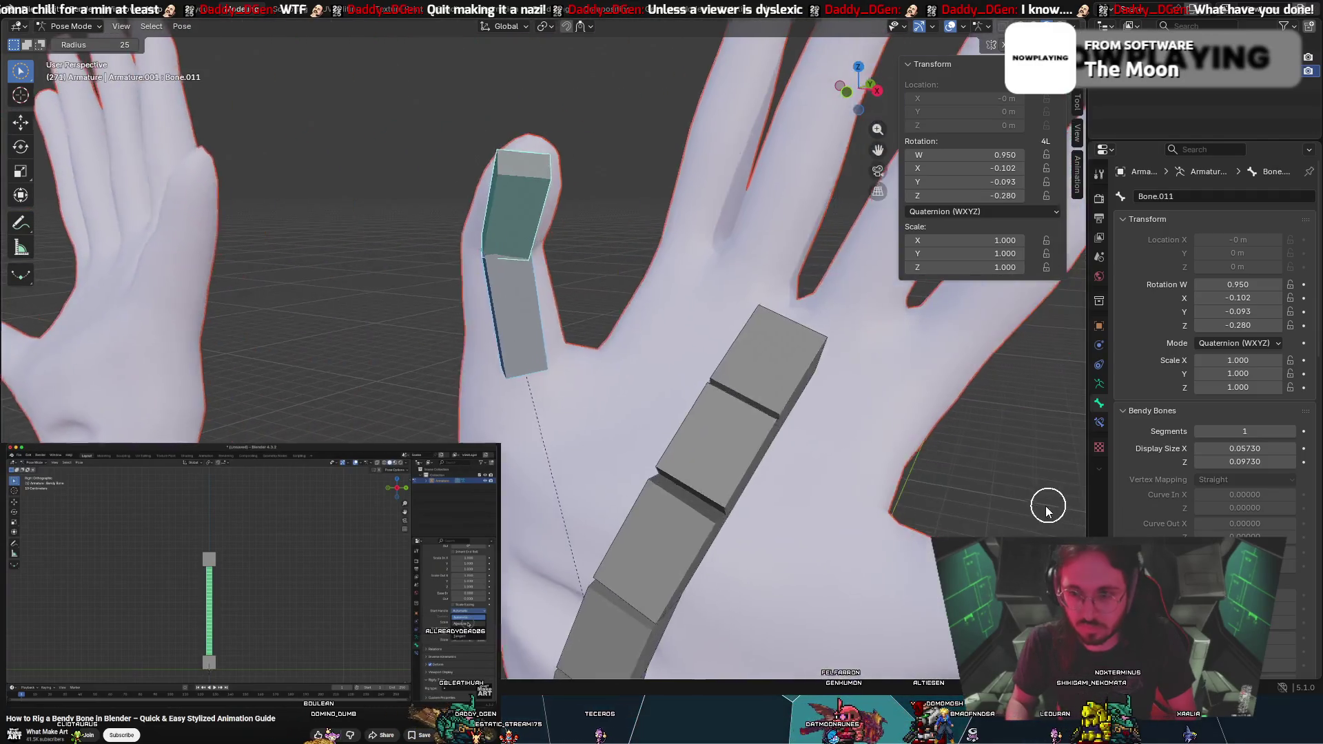
{"action": "mouse_move", "coordinate": [543, 357]}
{"action": "middle_mouse_down"}
{"action": "mouse_move", "coordinate": [486, 310]}
{"action": "mouse_move", "coordinate": [457, 319]}
{"action": "mouse_move", "coordinate": [472, 319]}
{"action": "middle_mouse_up"}
{"action": "mouse_move", "coordinate": [577, 283]}
{"action": "middle_mouse_down"}
{"action": "mouse_move", "coordinate": [354, 271]}
{"action": "mouse_move", "coordinate": [310, 330]}
{"action": "mouse_move", "coordinate": [709, 131]}
{"action": "mouse_move", "coordinate": [569, 121]}
{"action": "mouse_move", "coordinate": [552, 189]}
{"action": "mouse_move", "coordinate": [577, 164]}
{"action": "middle_mouse_up"}
Select the thumb tip and lower thumb bones, trying trial rotations
{"action": "left_click", "coordinate": [560, 240]}
{"action": "right_click", "coordinate": [568, 240]}
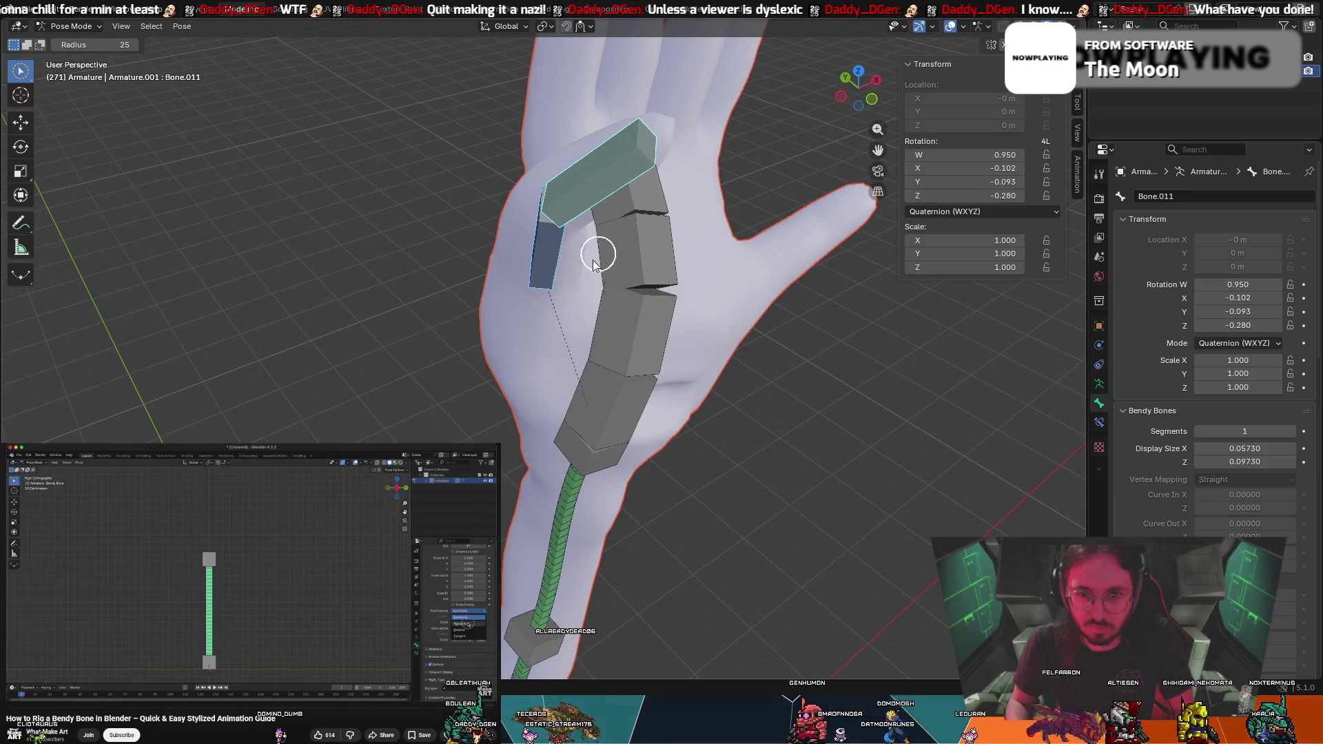
{"action": "left_click", "coordinate": [550, 262]}
{"action": "key", "text": "r"}
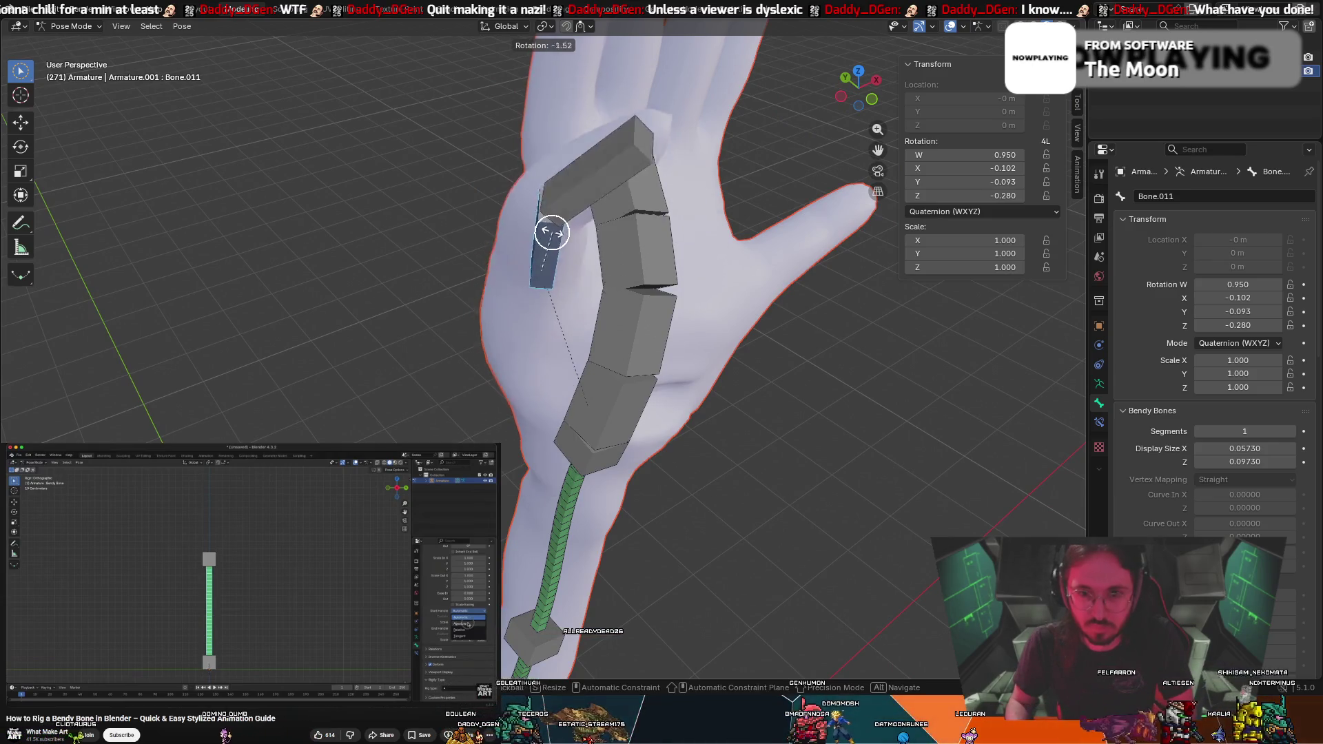
{"action": "right_click", "coordinate": [547, 221]}
{"action": "mouse_move", "coordinate": [547, 221]}
{"action": "middle_mouse_down"}
{"action": "mouse_move", "coordinate": [428, 185]}
{"action": "mouse_move", "coordinate": [535, 186]}
{"action": "middle_mouse_up"}
{"action": "key", "text": "r"}
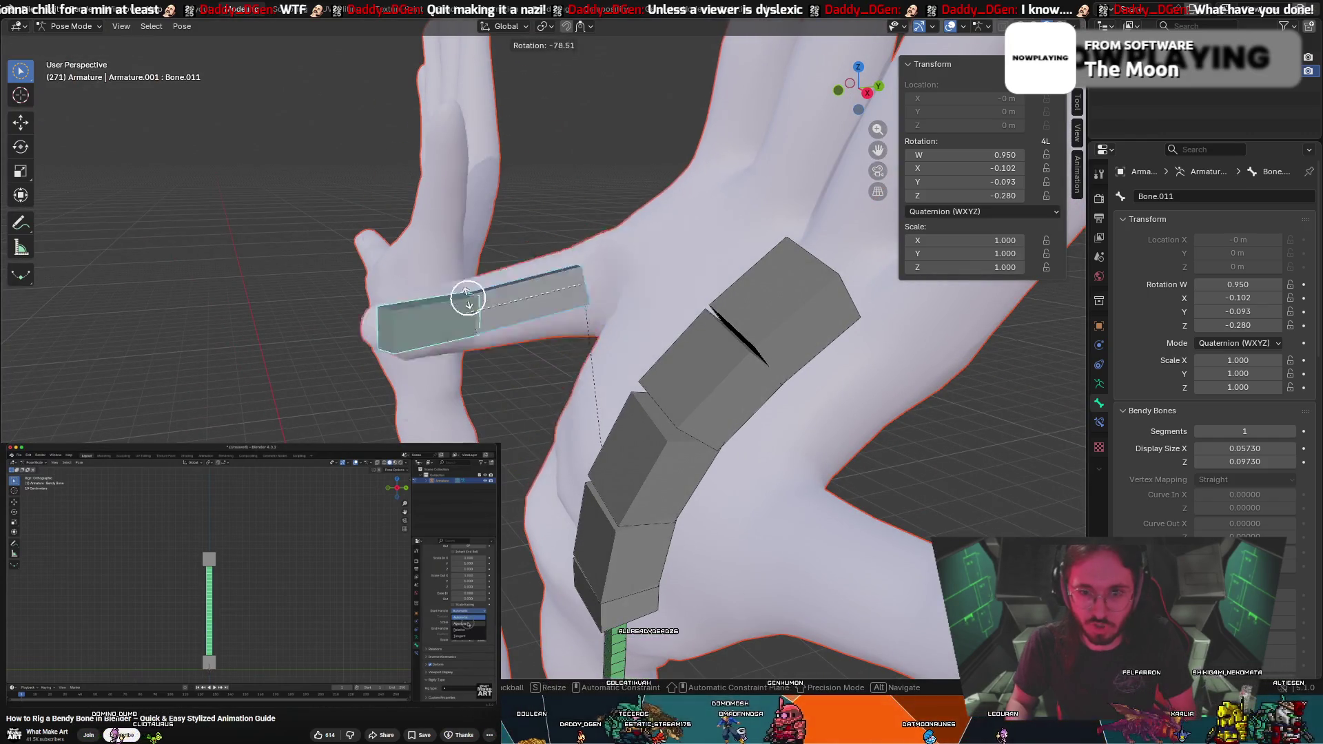
{"action": "left_click", "coordinate": [559, 221]}
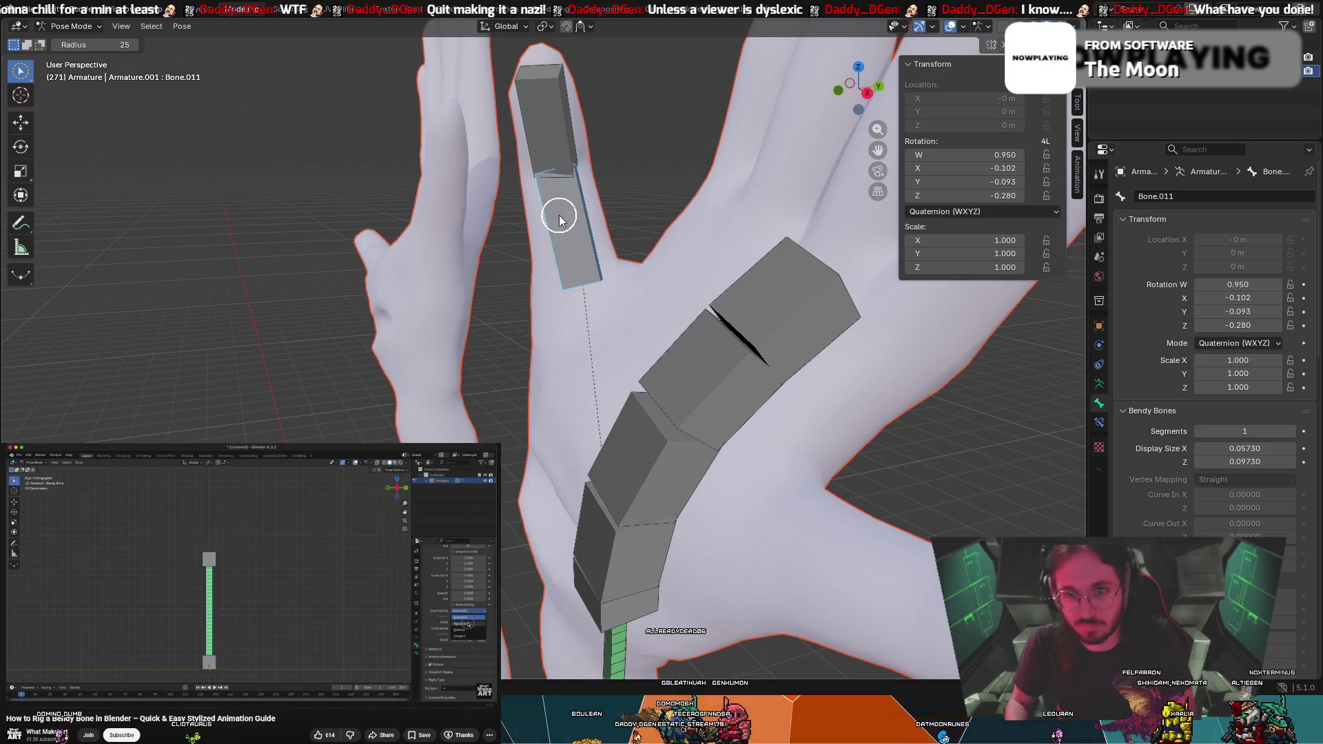
Bend the lower thumb bone across the palm with X, Z and Y axis-locked rotations
{"action": "key", "text": "r"}
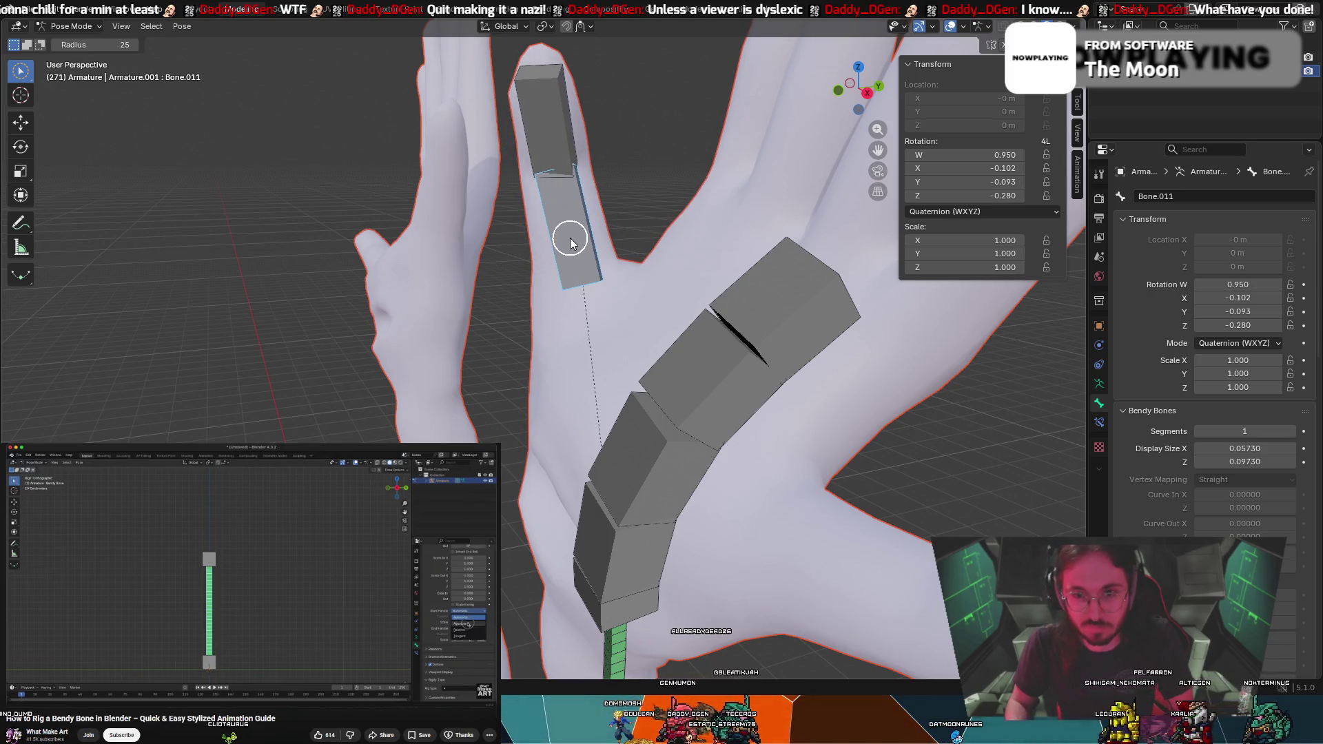
{"action": "key", "text": "r"}
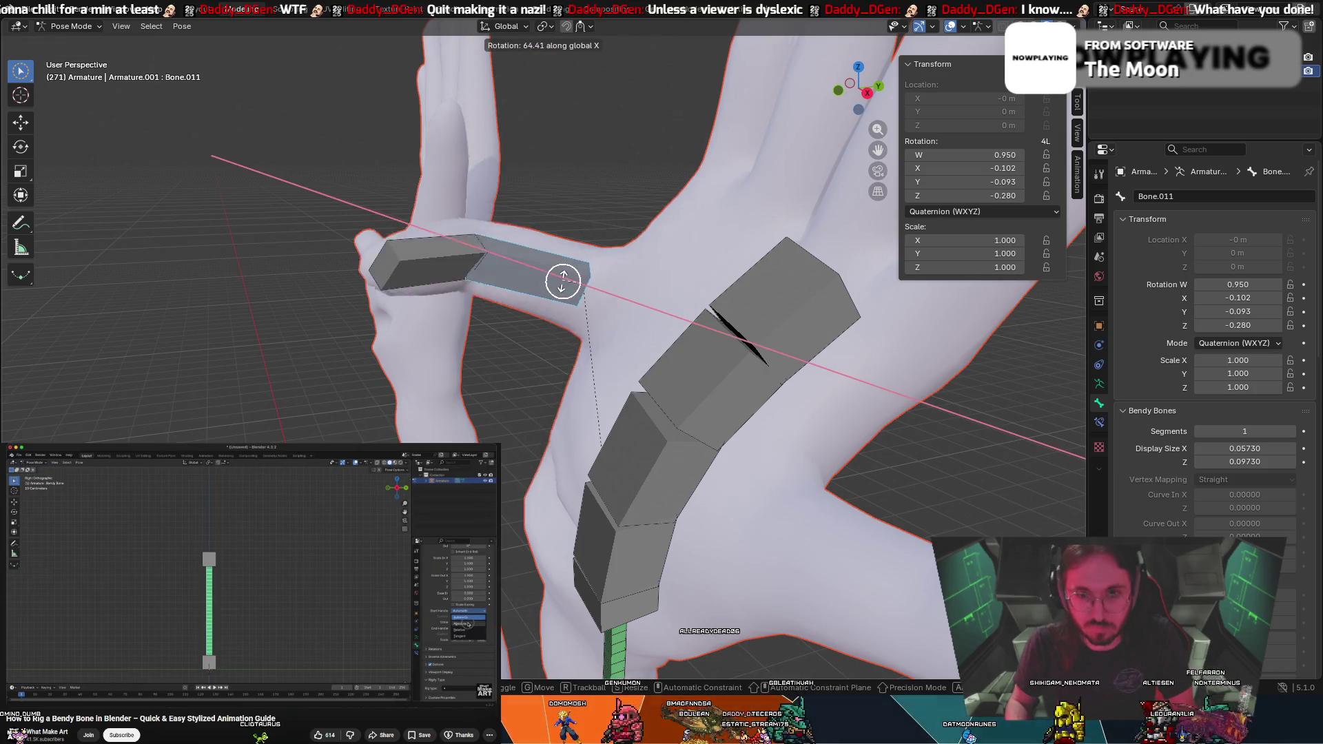
{"action": "left_click", "coordinate": [542, 243]}
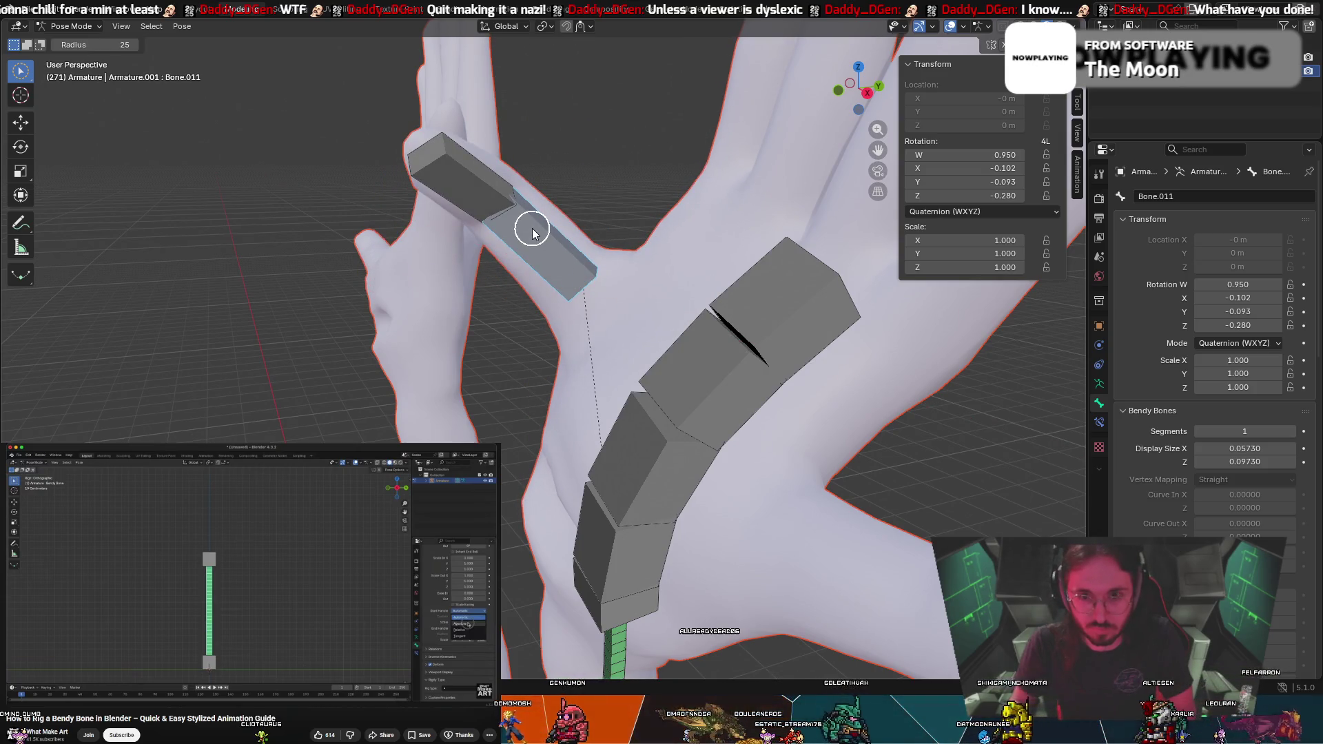
{"action": "key", "text": "z"}
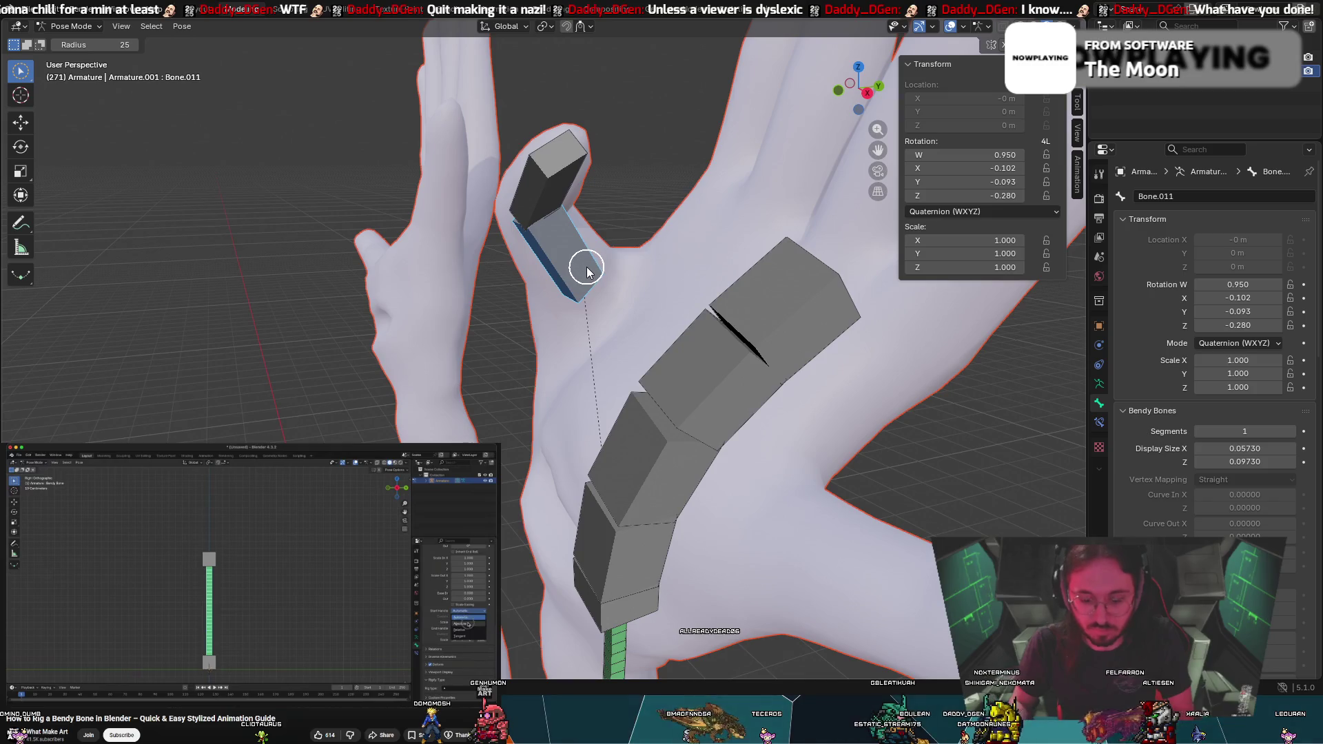
{"action": "right_click", "coordinate": [606, 288]}
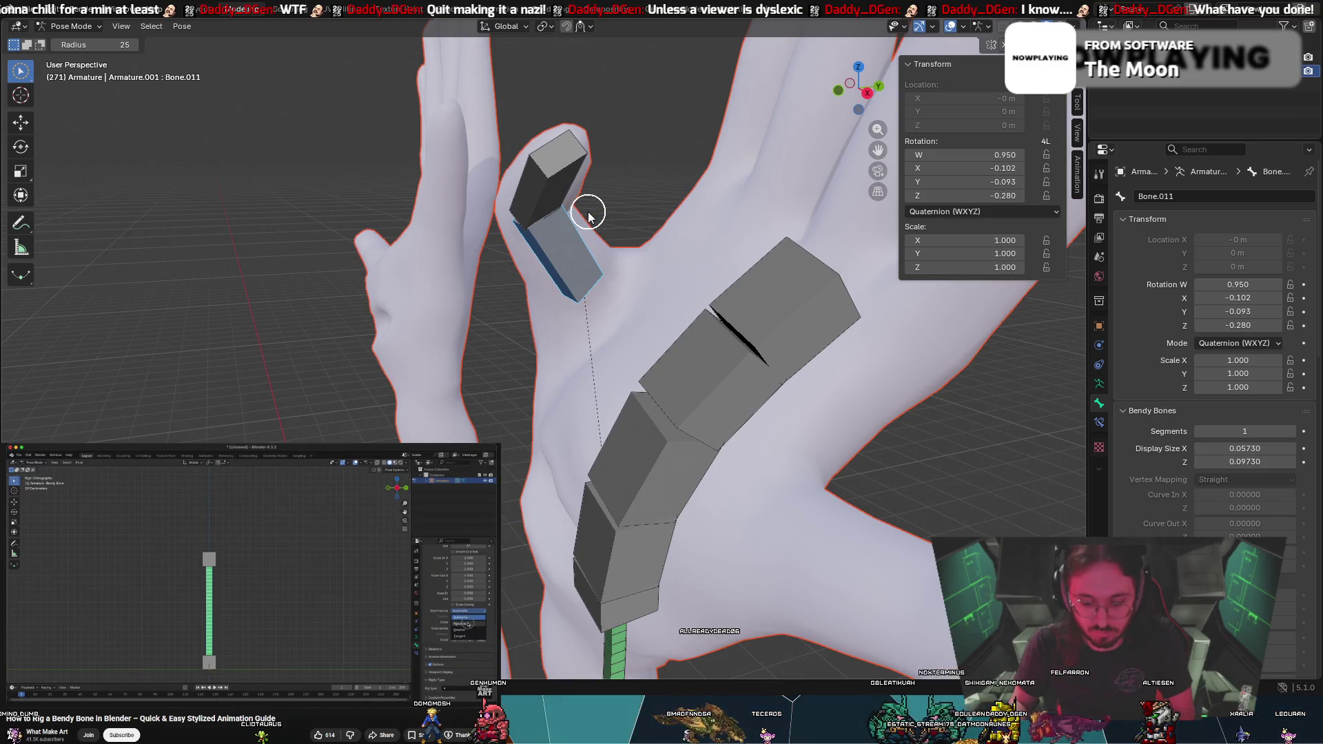
{"action": "key", "text": "r"}
{"action": "key", "text": "y"}
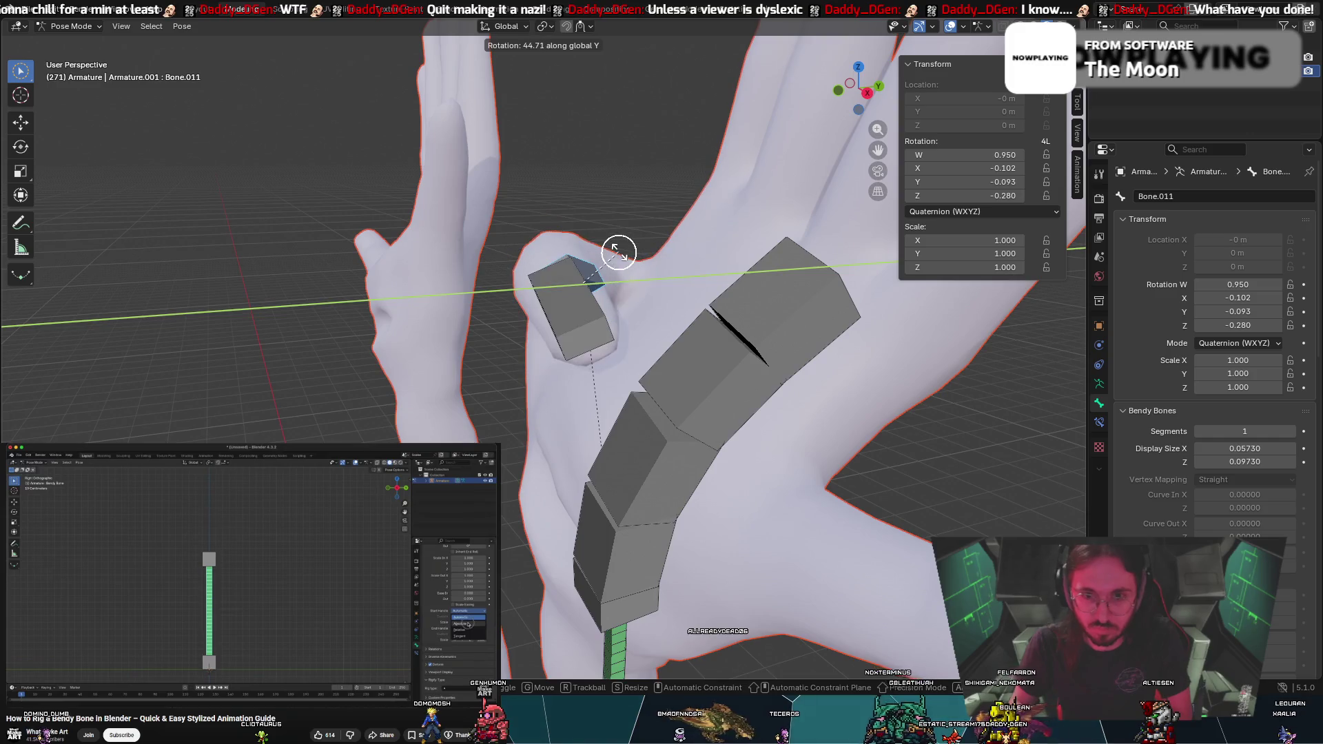
{"action": "left_click", "coordinate": [618, 237]}
{"action": "key", "text": "c"}
Undo the thumb bends to return the bones to their rest pose
{"action": "mouse_move", "coordinate": [617, 237]}
{"action": "middle_mouse_down"}
{"action": "mouse_move", "coordinate": [792, 260]}
{"action": "mouse_move", "coordinate": [697, 224]}
{"action": "mouse_move", "coordinate": [736, 231]}
{"action": "mouse_move", "coordinate": [777, 216]}
{"action": "mouse_move", "coordinate": [762, 226]}
{"action": "mouse_move", "coordinate": [641, 189]}
{"action": "mouse_move", "coordinate": [753, 208]}
{"action": "middle_mouse_up"}
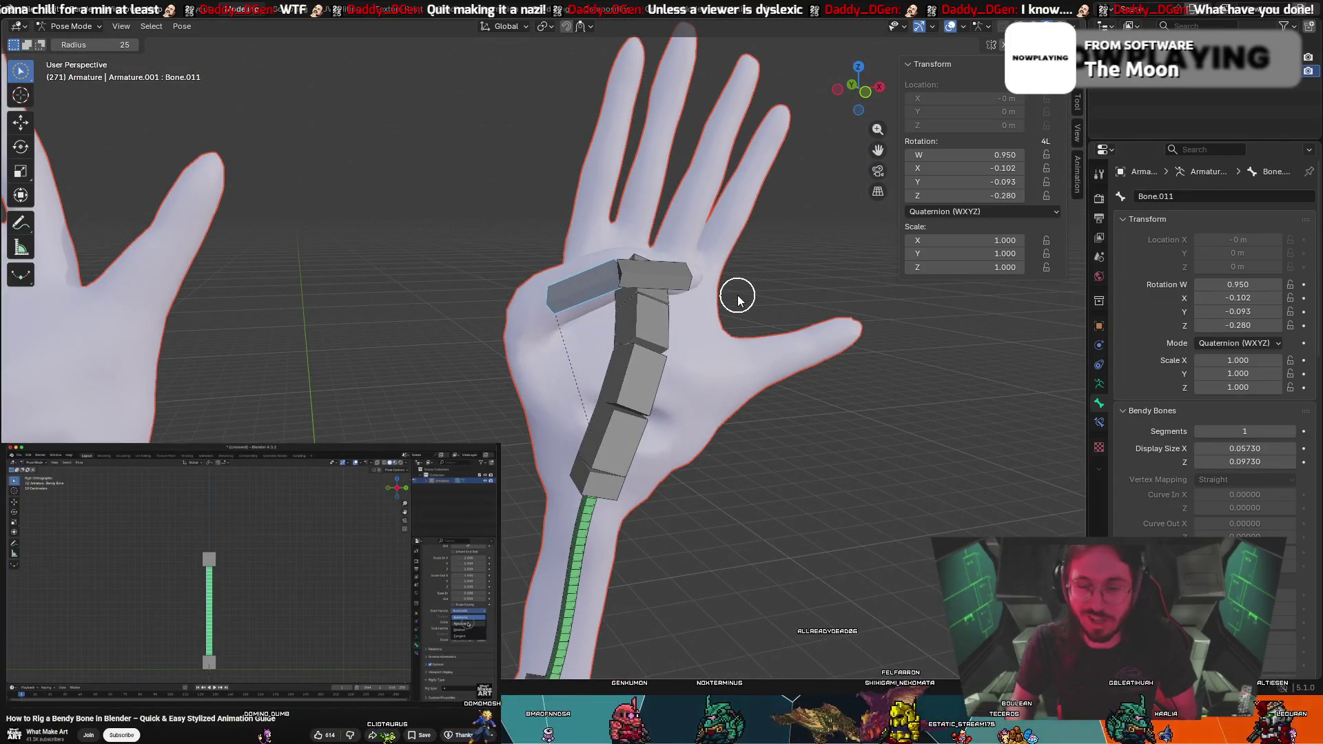
{"action": "key", "text": "ctrl+z"}
{"action": "key", "text": "ctrl+z"}
{"action": "key", "text": "ctrl+z"}
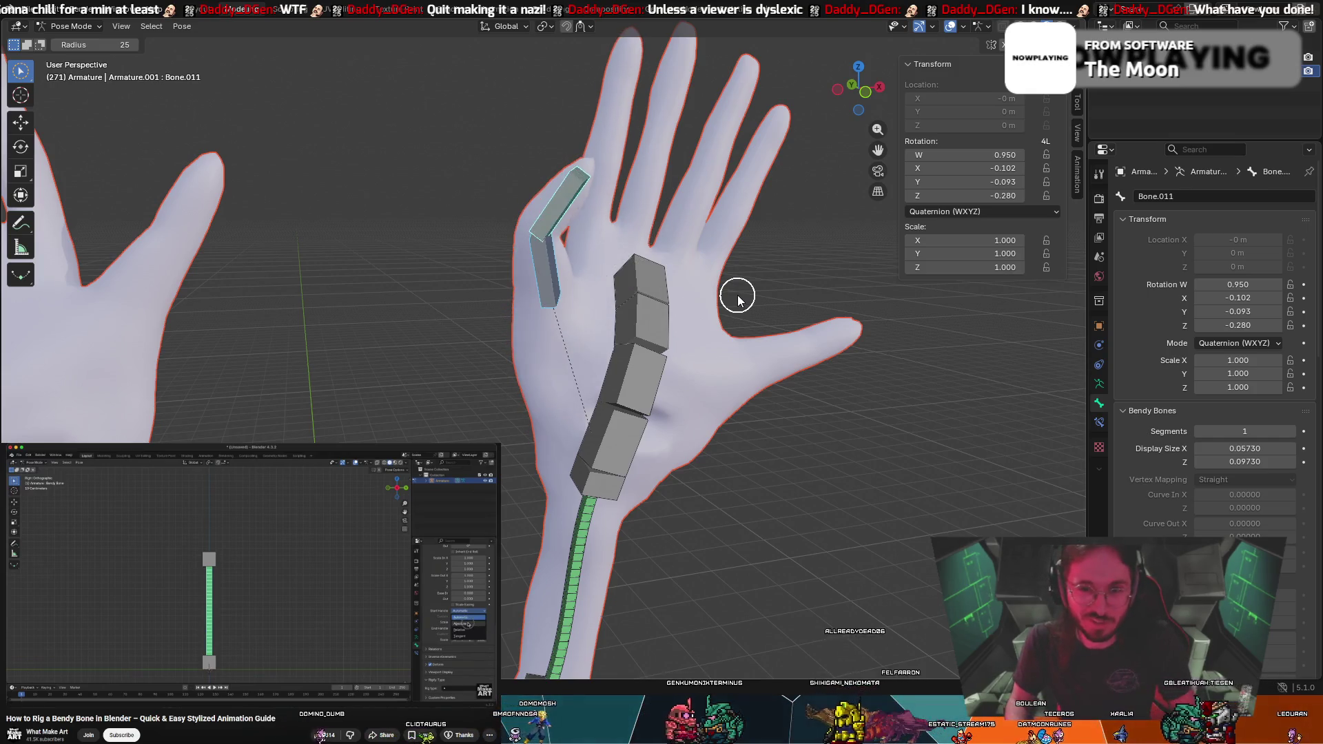
{"action": "key", "text": "ctrl+z"}
{"action": "key", "text": "ctrl+z"}
{"action": "key", "text": "ctrl+z"}
{"action": "key", "text": "ctrl+z"}
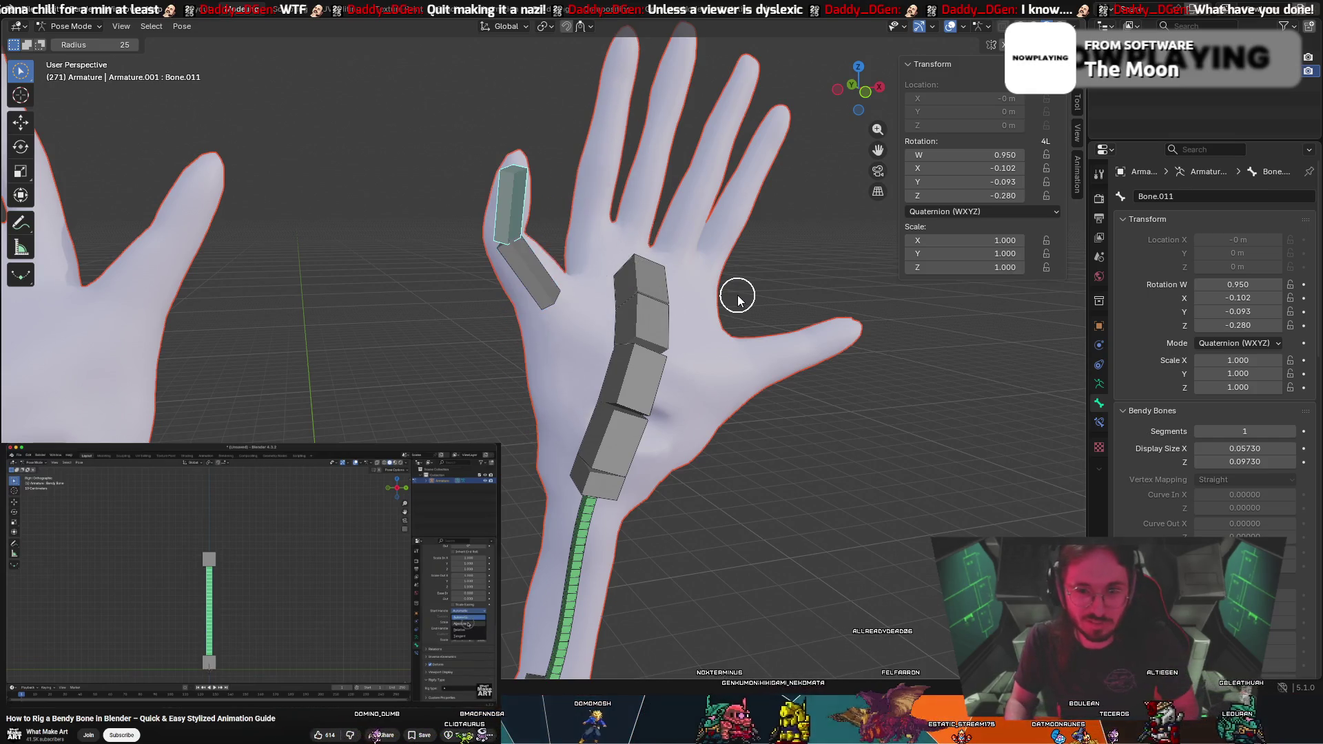
{"action": "scroll", "coordinate": [737, 296], "scroll_direction": "down", "scroll_amount": 3}
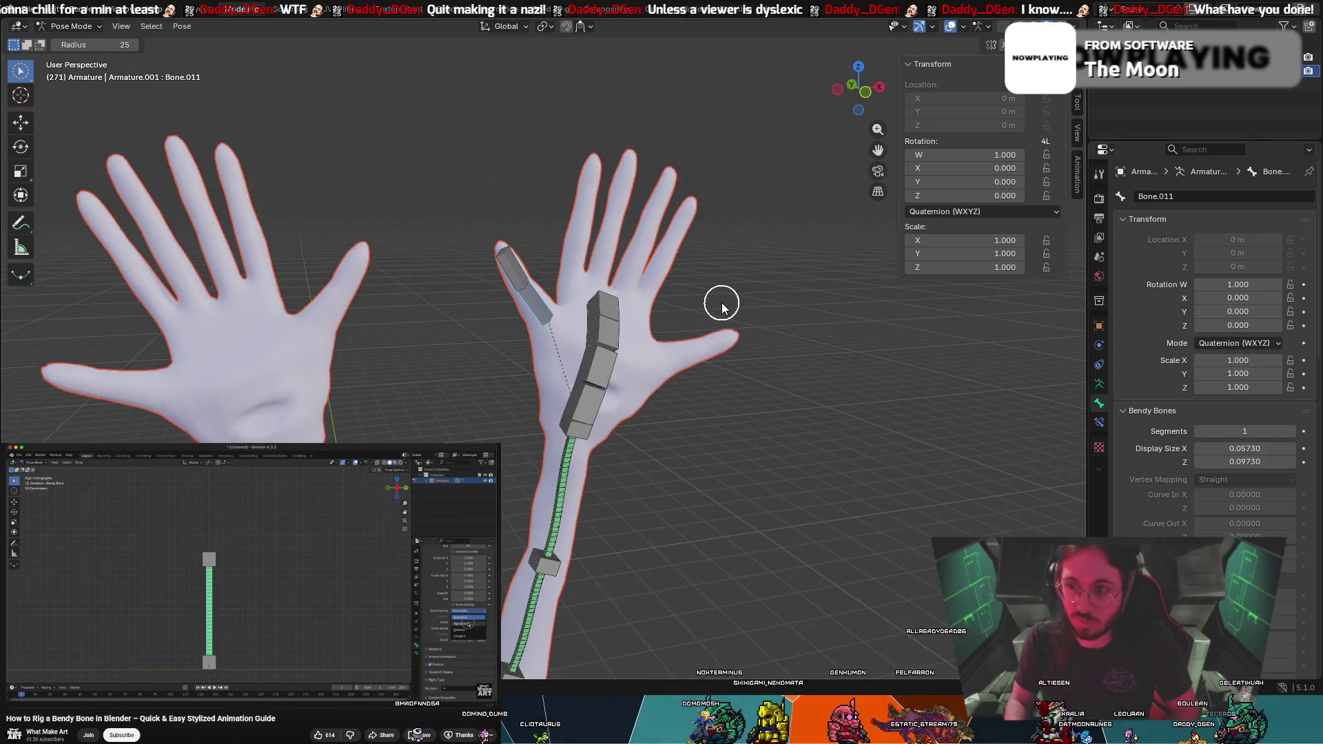
Return the armature to Object Mode and select it
{"action": "key", "text": "ctrl+z"}
{"action": "key", "text": "ctrl+z"}
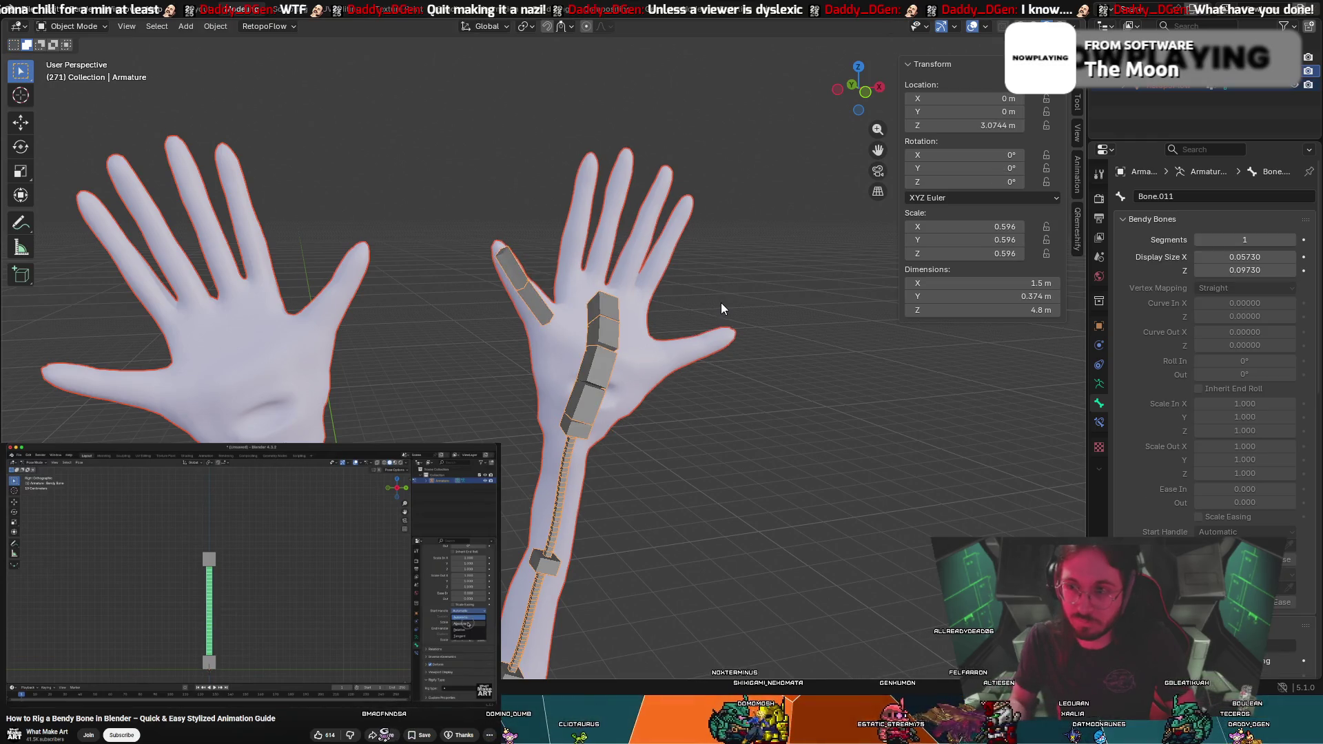
{"action": "middle_click_drag", "start_coordinate": [776, 222], "coordinate": [694, 275]}
{"action": "mouse_move", "coordinate": [506, 321]}
{"action": "middle_mouse_down"}
{"action": "mouse_move", "coordinate": [597, 226]}
{"action": "mouse_move", "coordinate": [580, 230]}
{"action": "middle_mouse_up"}
{"action": "left_click", "coordinate": [526, 309]}
Select the hand mesh, switch briefly into Edit Mode, then leave it again
{"action": "left_click", "coordinate": [580, 229]}
{"action": "left_click", "coordinate": [104, 28]}
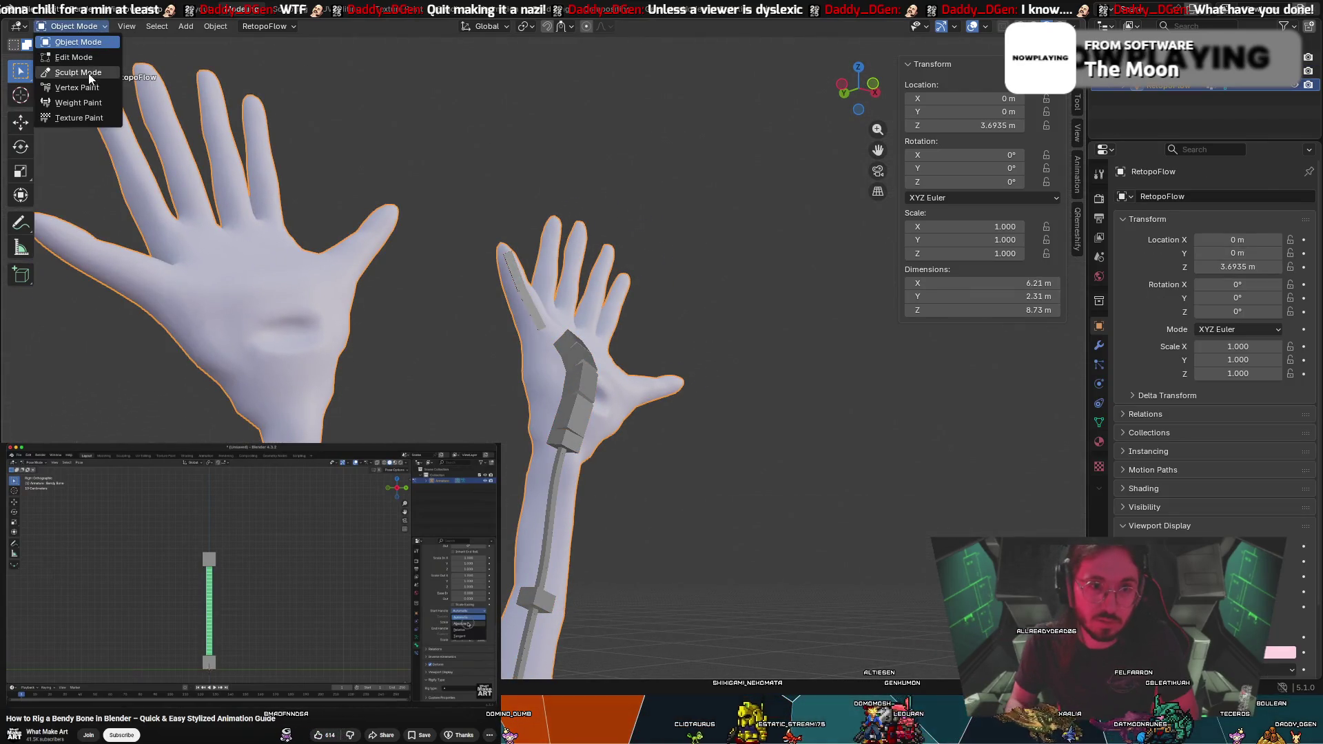
{"action": "left_click", "coordinate": [86, 58]}
{"action": "scroll", "coordinate": [664, 259], "scroll_direction": "up", "scroll_amount": 2}
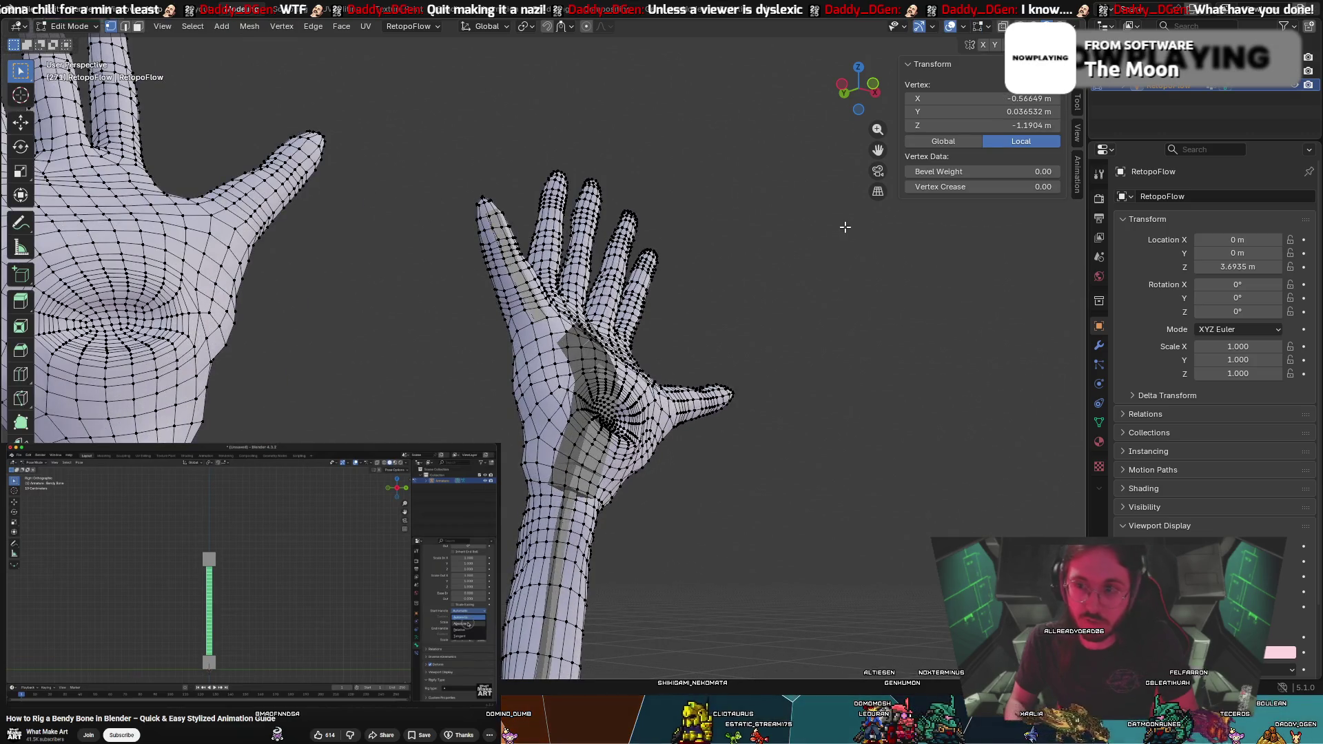
{"action": "scroll", "coordinate": [845, 228], "scroll_direction": "down", "scroll_amount": 2}
{"action": "right_click", "coordinate": [840, 243]}
{"action": "key", "text": "ctrl+z"}
{"action": "key", "text": "ctrl+z"}
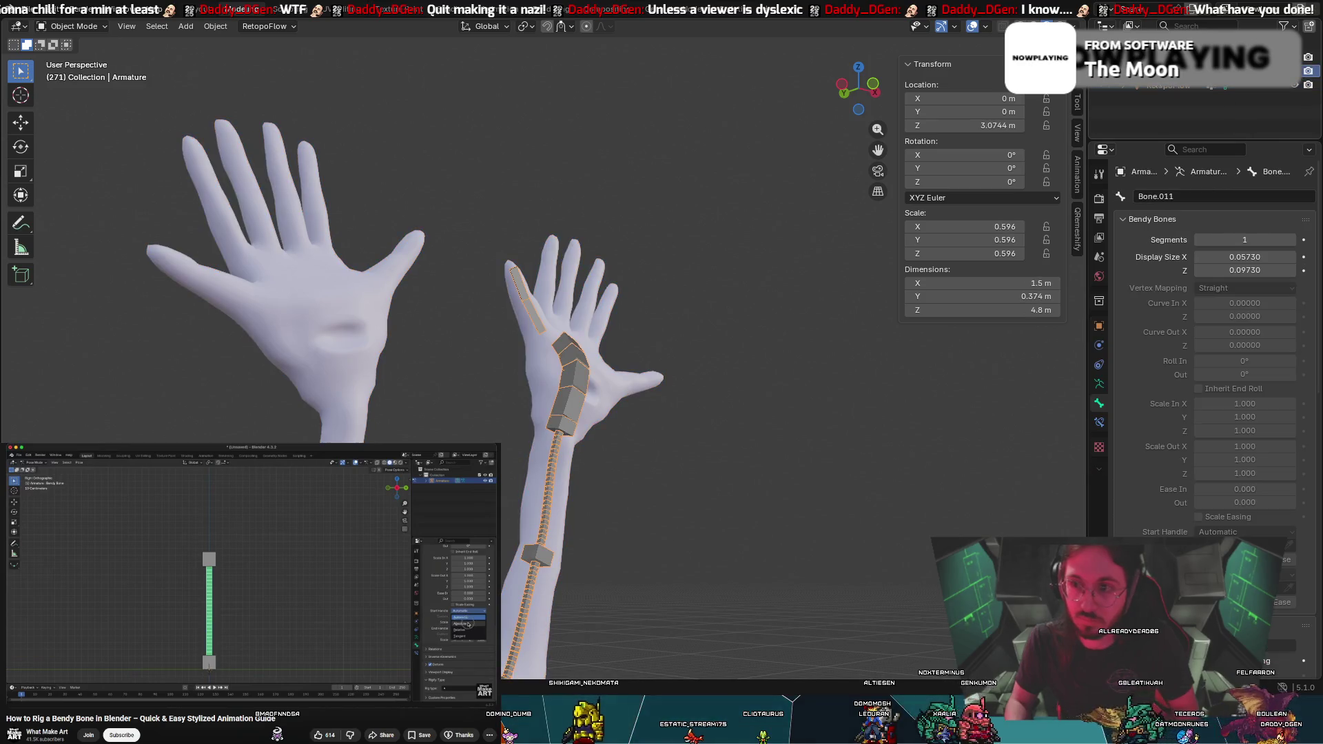
Switch the armature into Edit Mode and view the hand from the palm side
{"action": "left_click", "coordinate": [58, 28]}
{"action": "left_click", "coordinate": [86, 58]}
{"action": "scroll", "coordinate": [448, 292], "scroll_direction": "up", "scroll_amount": 2}
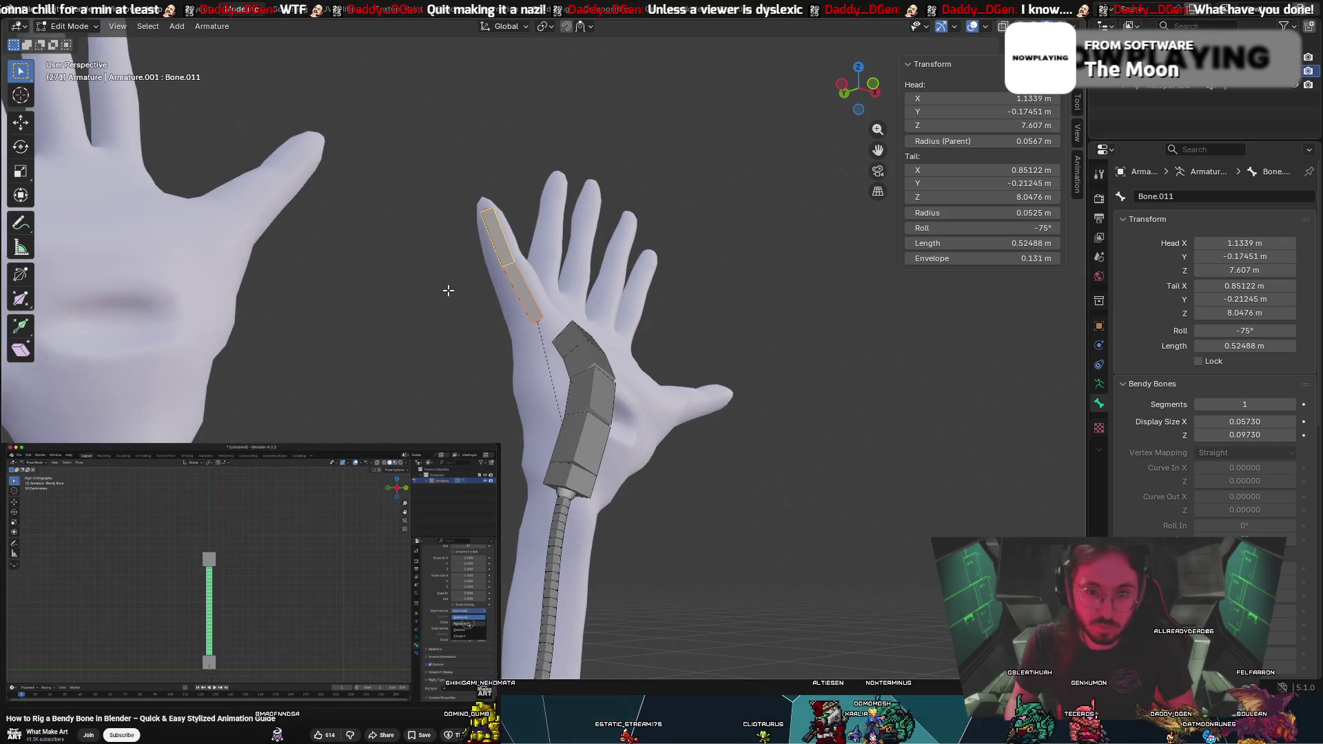
{"action": "mouse_move", "coordinate": [522, 299]}
{"action": "middle_mouse_down"}
{"action": "mouse_move", "coordinate": [404, 313]}
{"action": "mouse_move", "coordinate": [360, 341]}
{"action": "middle_mouse_up"}
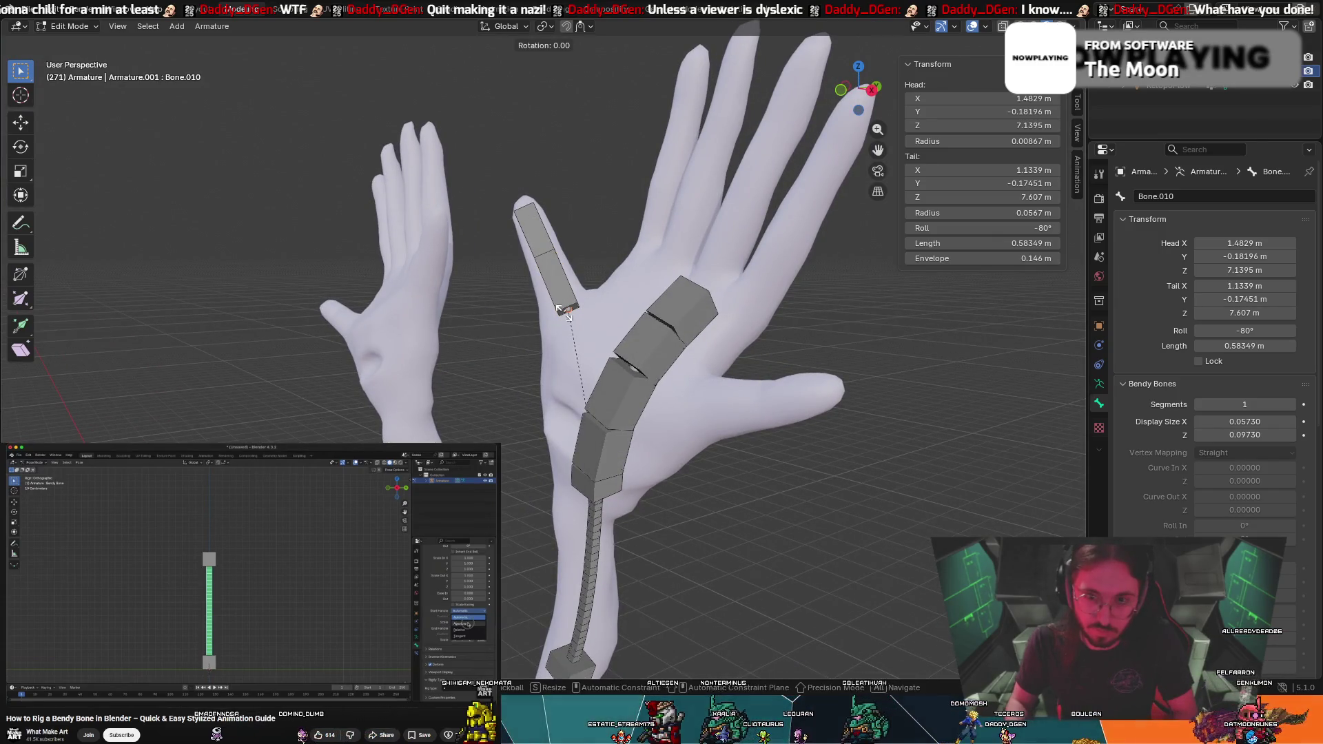
Duplicate the two finger bones and turn the copy across the palm
{"action": "key", "text": "r"}
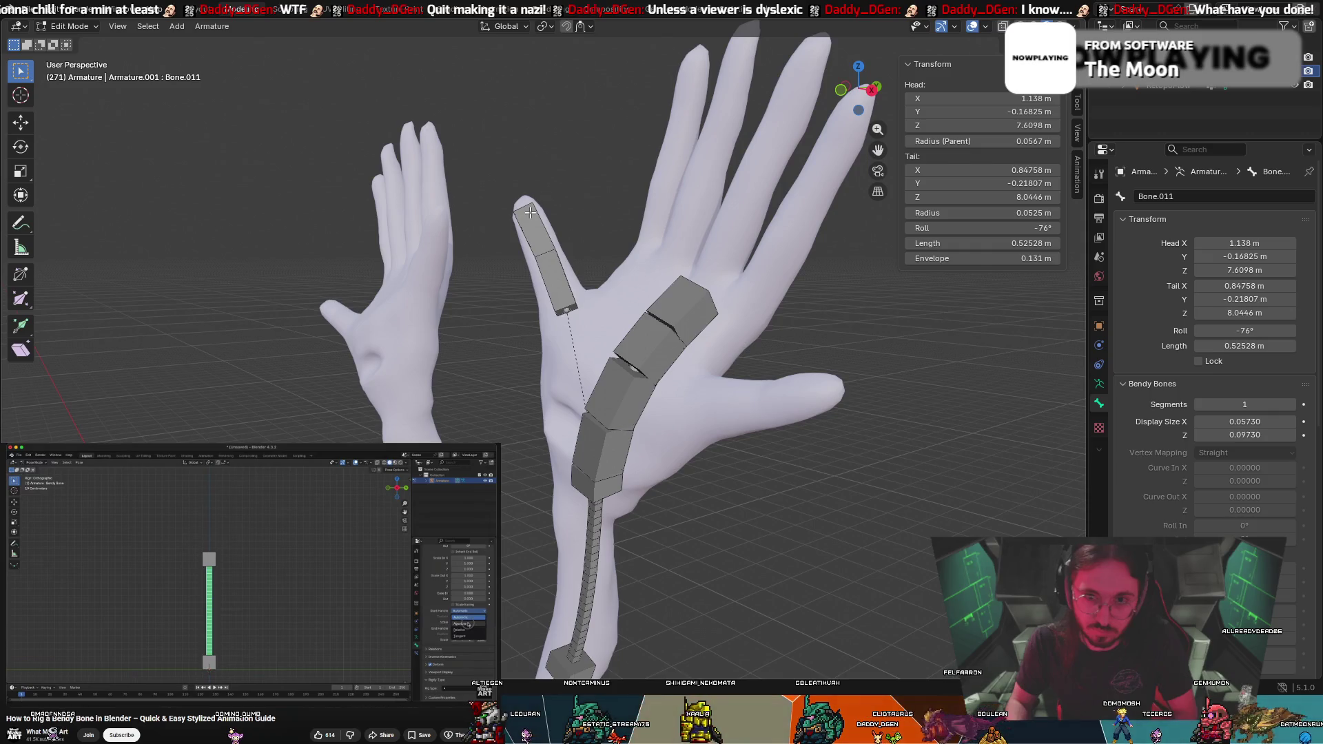
{"action": "mouse_move", "coordinate": [533, 213]}
{"action": "middle_mouse_down"}
{"action": "mouse_move", "coordinate": [712, 275]}
{"action": "mouse_move", "coordinate": [797, 254]}
{"action": "mouse_move", "coordinate": [685, 237]}
{"action": "mouse_move", "coordinate": [544, 265]}
{"action": "middle_mouse_up"}
{"action": "left_click", "coordinate": [544, 265]}
{"action": "left_click", "coordinate": [520, 219], "text": "shift"}
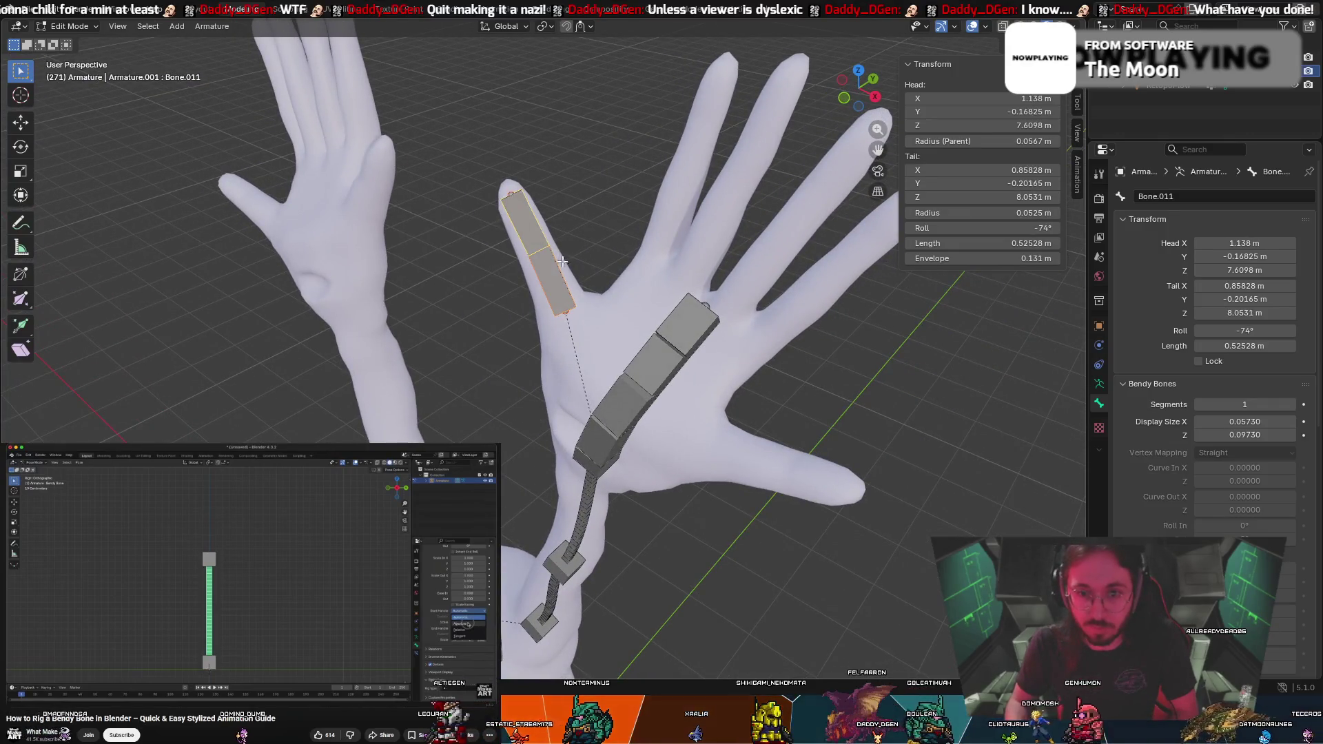
{"action": "key", "text": "shift+d"}
{"action": "left_click", "coordinate": [755, 442]}
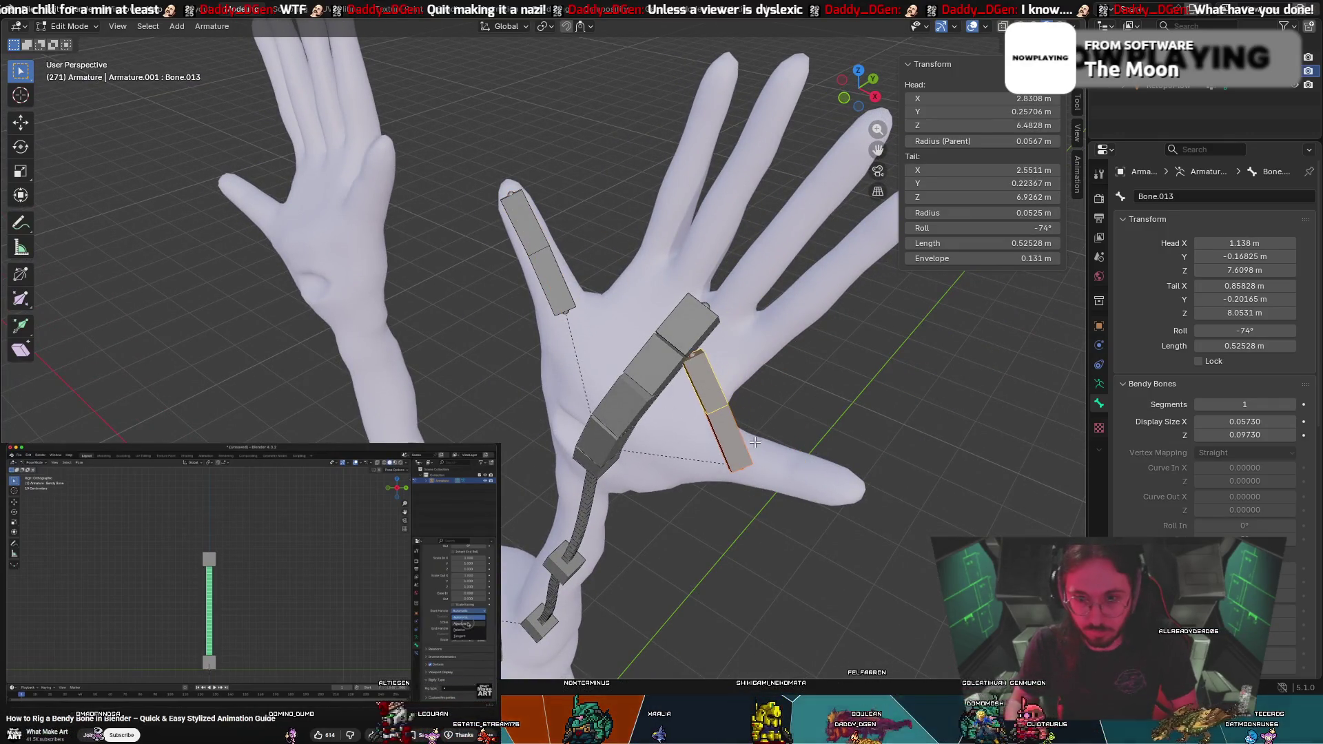
{"action": "key", "text": "r"}
{"action": "left_click", "coordinate": [626, 515]}
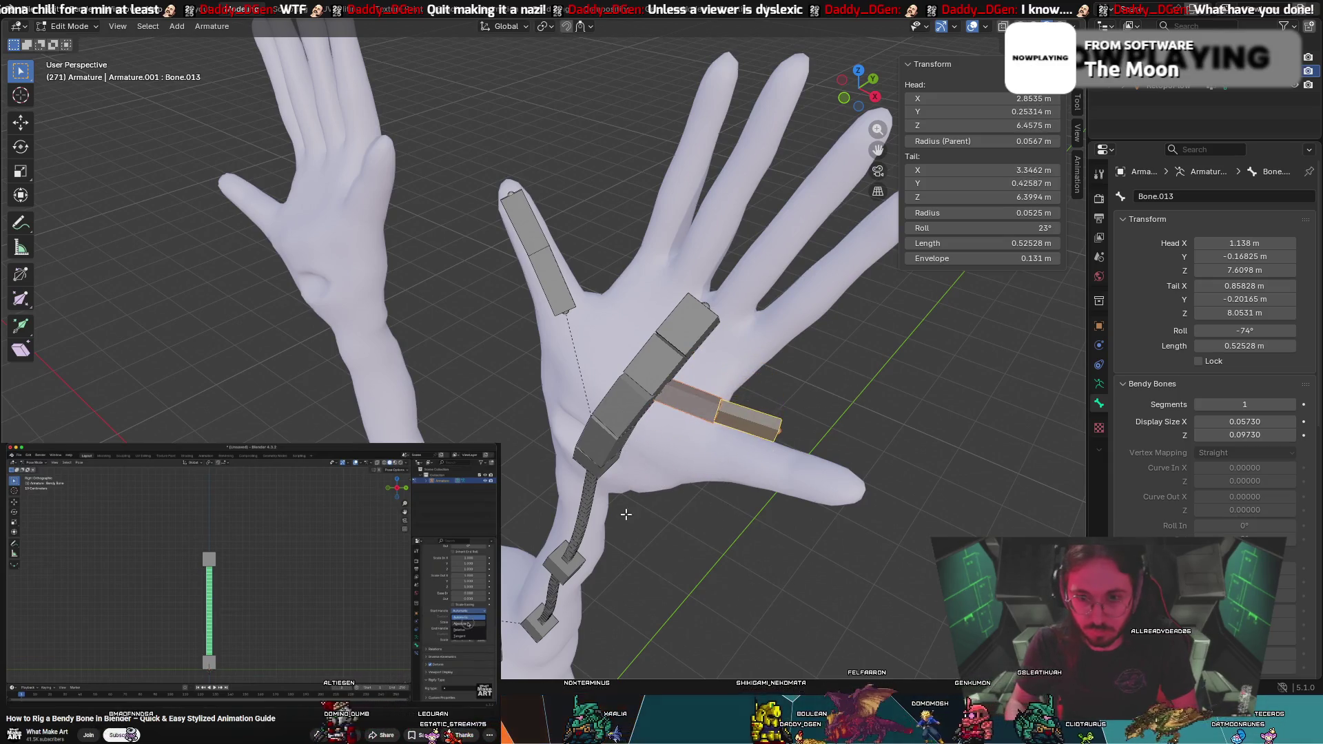
Move the duplicated pair of bones into position along the thumb
{"action": "left_click", "coordinate": [697, 401]}
{"action": "left_click", "coordinate": [743, 418], "text": "shift"}
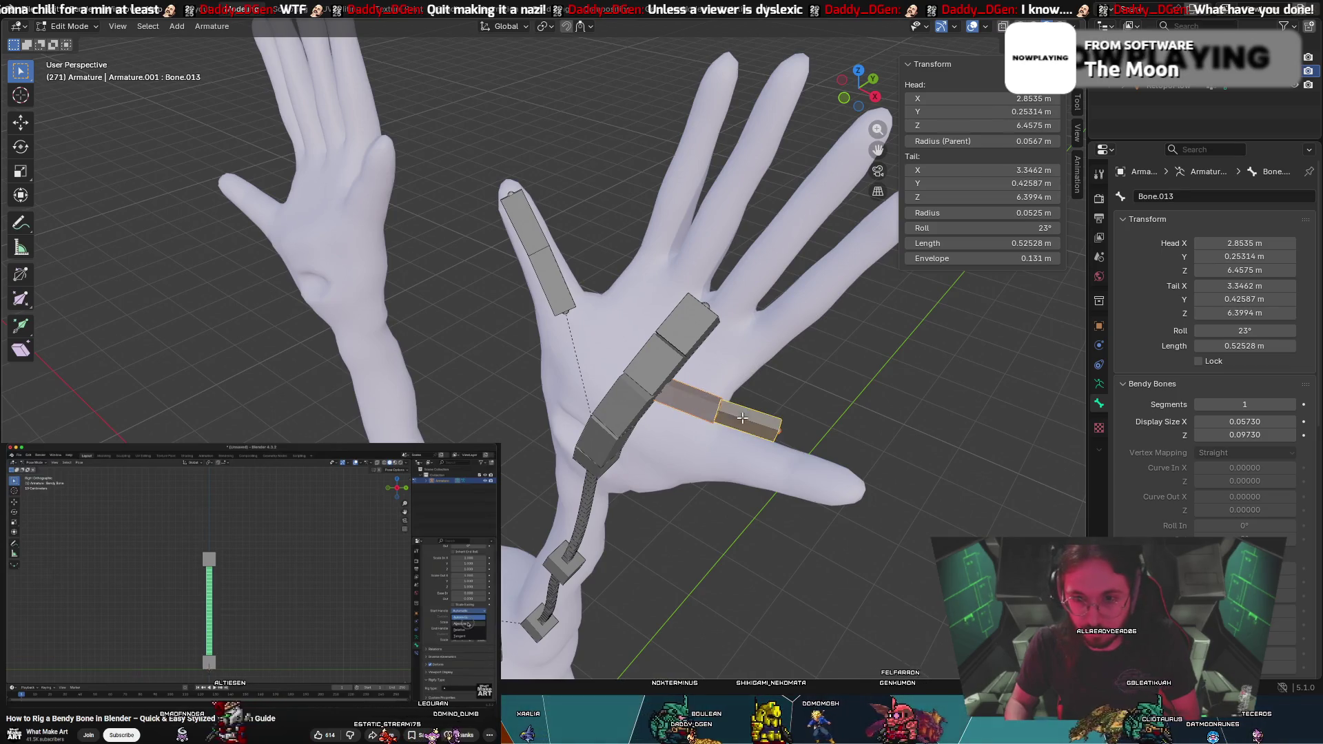
{"action": "key", "text": "g"}
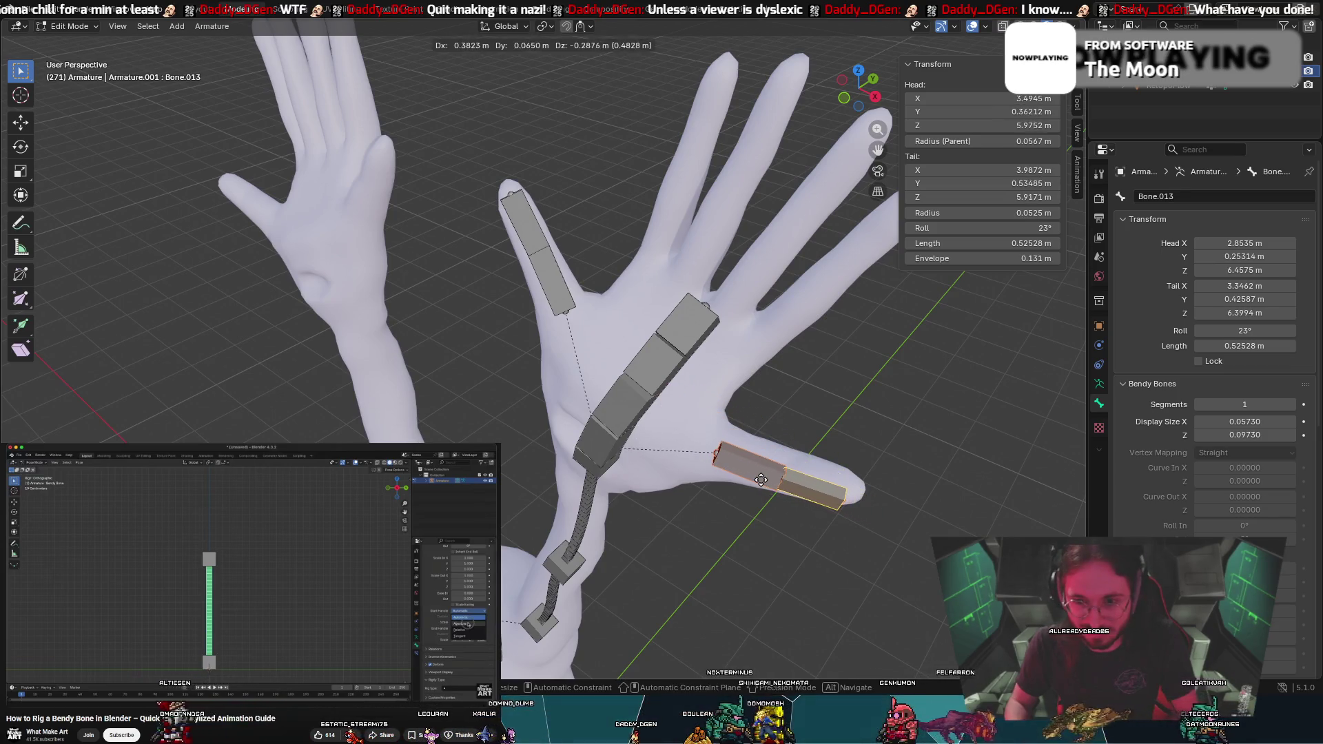
{"action": "left_click", "coordinate": [772, 429]}
{"action": "key", "text": "g"}
{"action": "mouse_move", "coordinate": [772, 429]}
{"action": "middle_mouse_down", "text": "alt"}
{"action": "mouse_move", "coordinate": [793, 400]}
{"action": "mouse_move", "coordinate": [731, 275]}
{"action": "mouse_move", "coordinate": [676, 290]}
{"action": "middle_mouse_up", "text": "alt"}
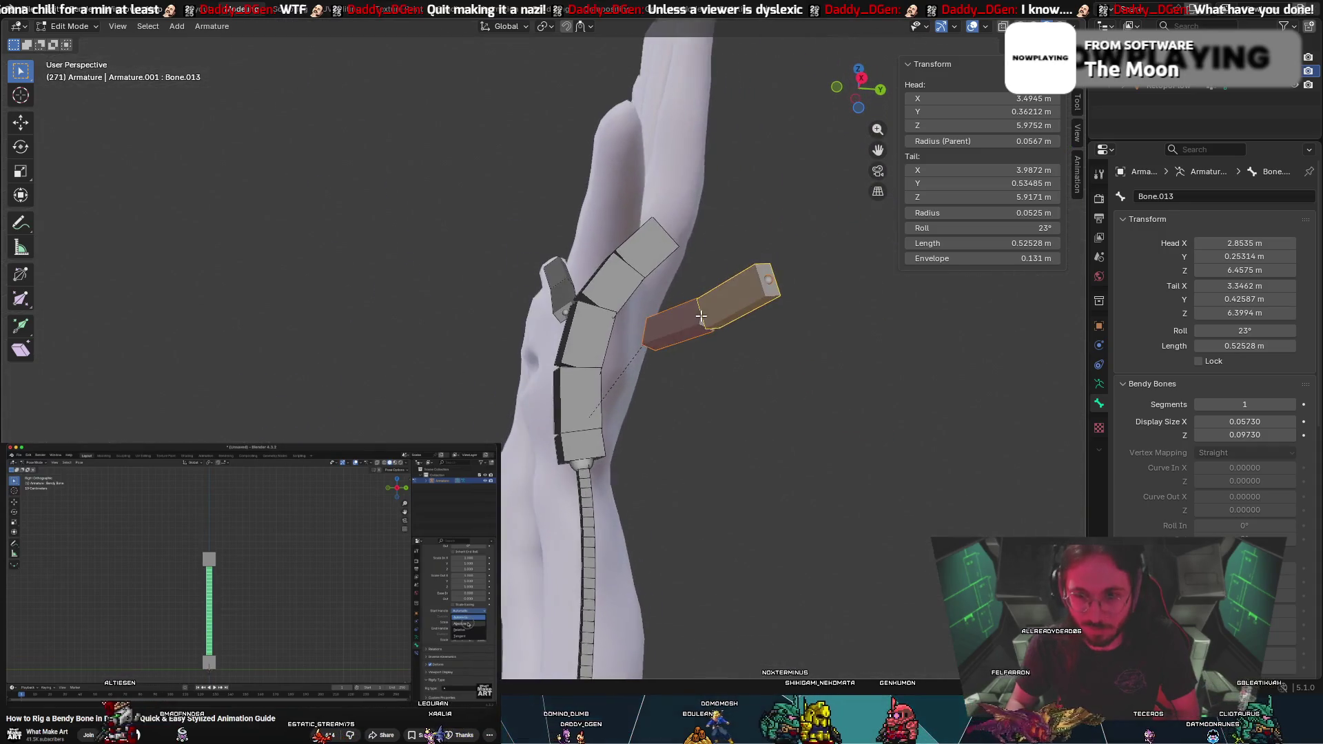
{"action": "left_click", "coordinate": [637, 250]}
{"action": "mouse_move", "coordinate": [636, 249]}
{"action": "middle_mouse_down"}
{"action": "mouse_move", "coordinate": [865, 330]}
{"action": "mouse_move", "coordinate": [815, 334]}
{"action": "mouse_move", "coordinate": [731, 301]}
{"action": "middle_mouse_up"}
Reposition and rotate the lower thumb bone to follow the thumb
{"action": "key", "text": "g"}
{"action": "left_click", "coordinate": [821, 377]}
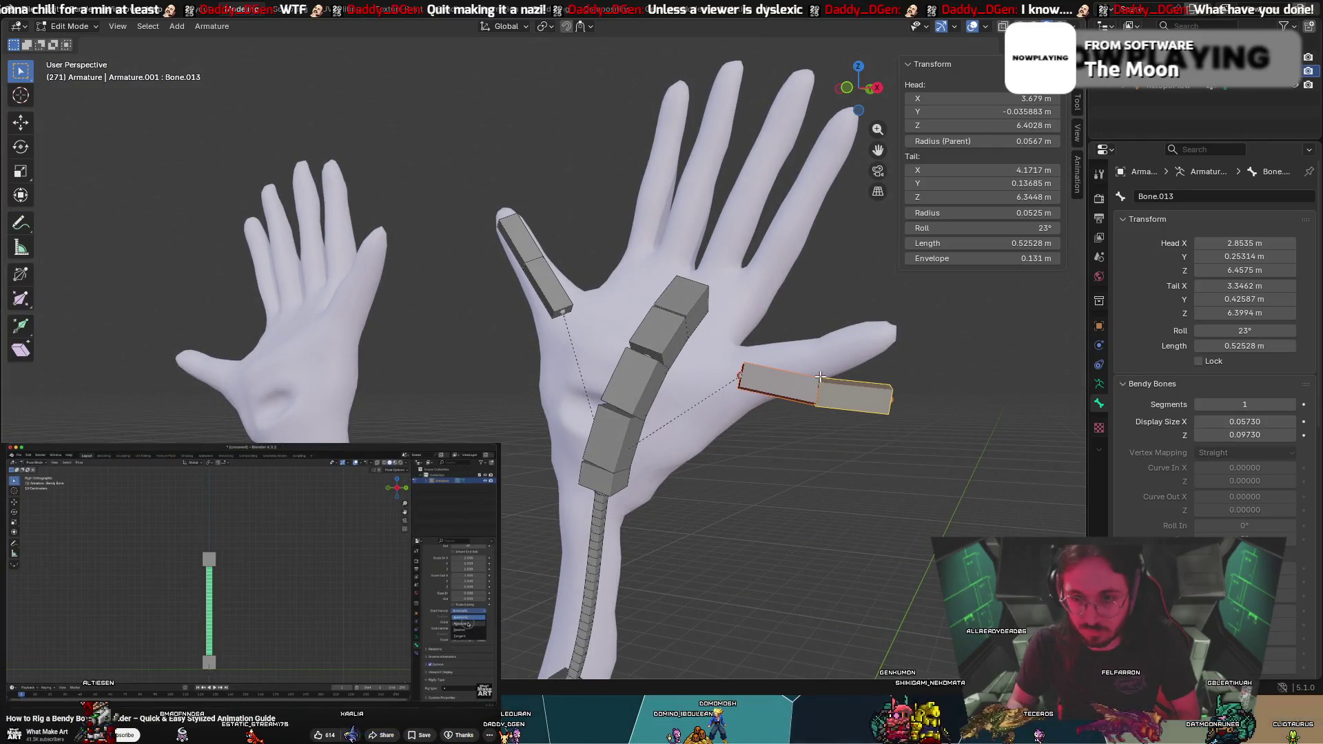
{"action": "key", "text": "r"}
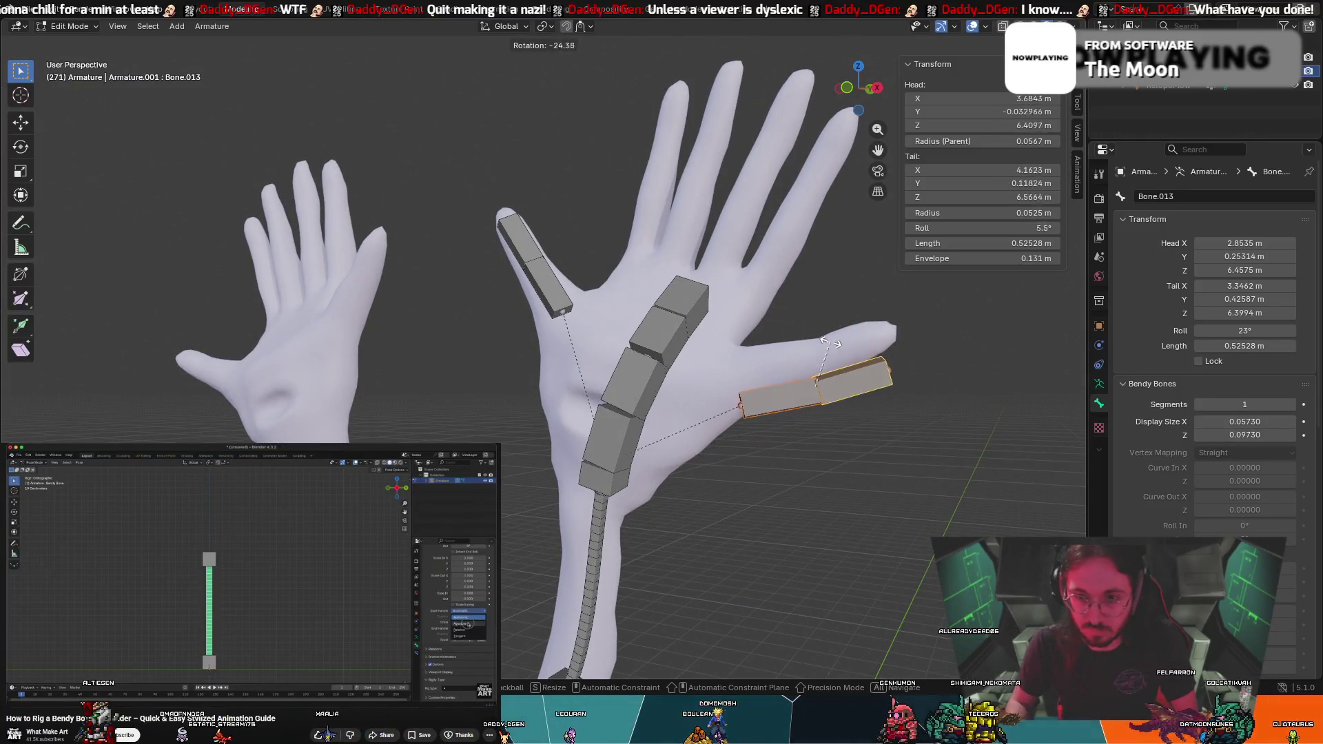
{"action": "key", "text": "g"}
{"action": "left_click", "coordinate": [772, 338]}
{"action": "mouse_move", "coordinate": [772, 338]}
{"action": "middle_mouse_down"}
{"action": "mouse_move", "coordinate": [692, 304]}
{"action": "mouse_move", "coordinate": [793, 345]}
{"action": "middle_mouse_up"}
Re-angle the lower thumb bone upright and settle it inside the thumb
{"action": "key", "text": "g"}
{"action": "left_click", "coordinate": [840, 358]}
{"action": "key", "text": "r"}
{"action": "left_click", "coordinate": [820, 351]}
{"action": "middle_click_drag", "start_coordinate": [820, 352], "coordinate": [644, 296]}
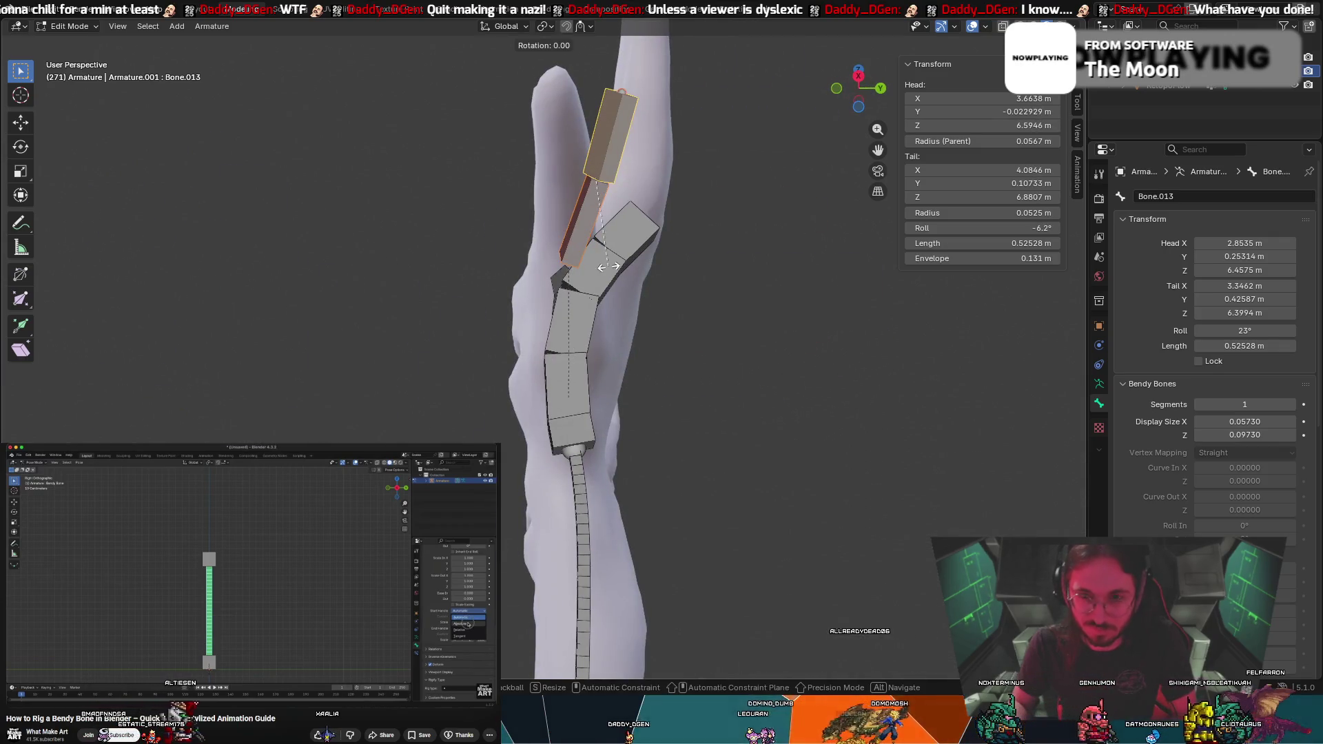
{"action": "left_click", "coordinate": [639, 272]}
{"action": "key", "text": "g"}
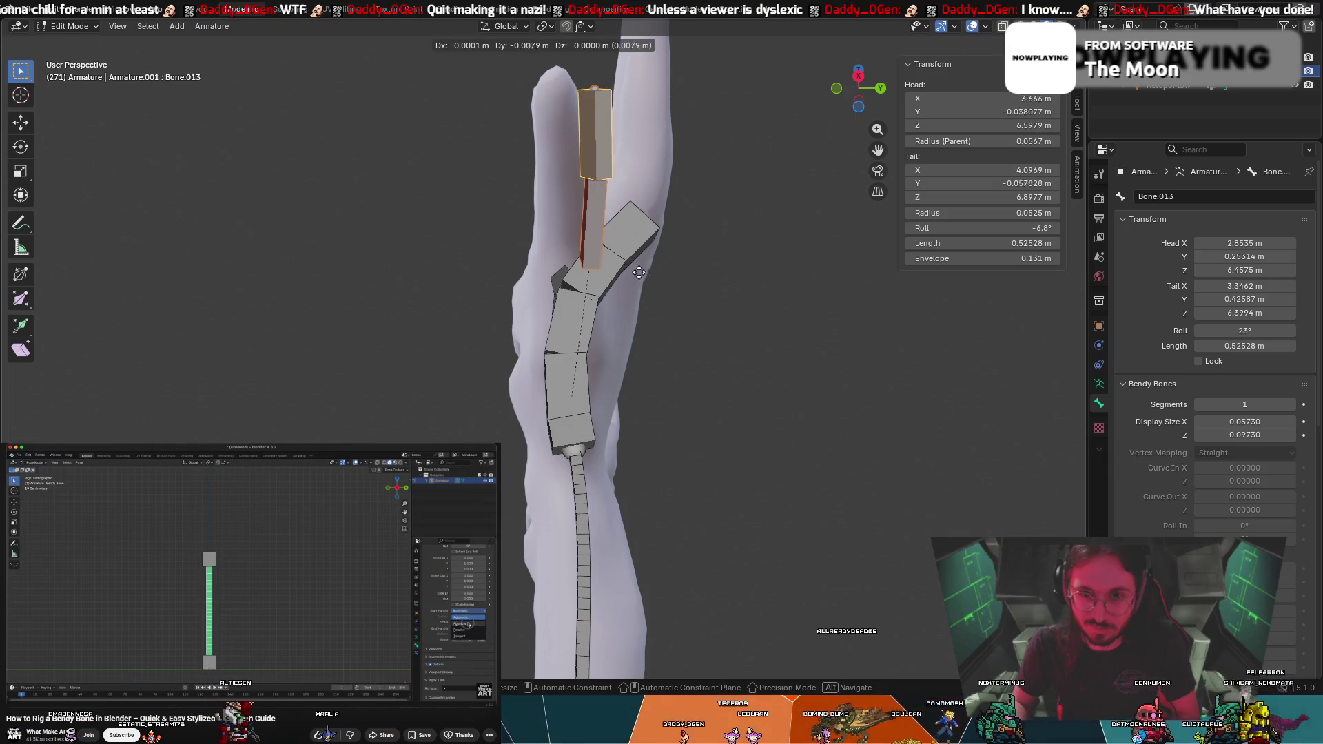
{"action": "left_click", "coordinate": [605, 263]}
{"action": "middle_click_drag", "start_coordinate": [605, 262], "coordinate": [738, 372]}
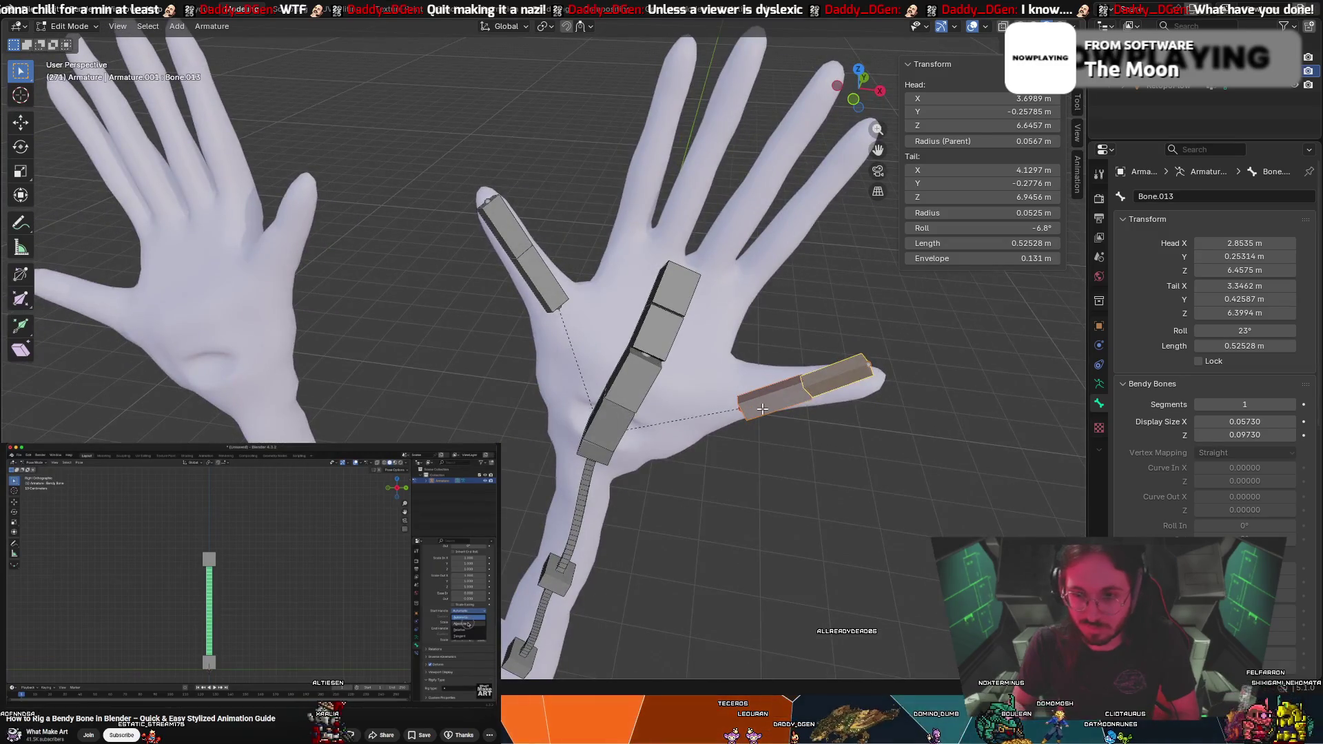
Move the thumb joint and try shifting the thumb-tip bone, undoing that move
{"action": "key", "text": "g"}
{"action": "left_click", "coordinate": [834, 372]}
{"action": "left_click", "coordinate": [841, 370]}
{"action": "key", "text": "g"}
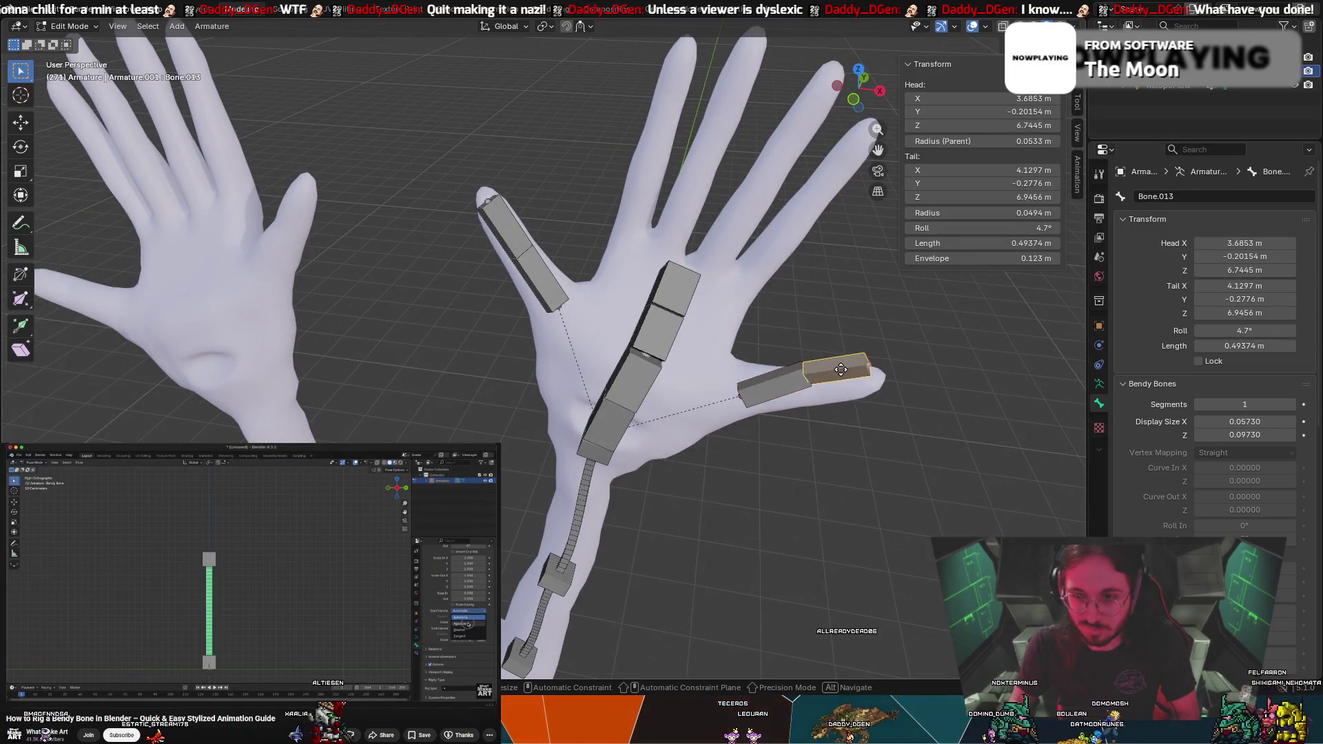
{"action": "left_click", "coordinate": [845, 381]}
{"action": "key", "text": "ctrl+z"}
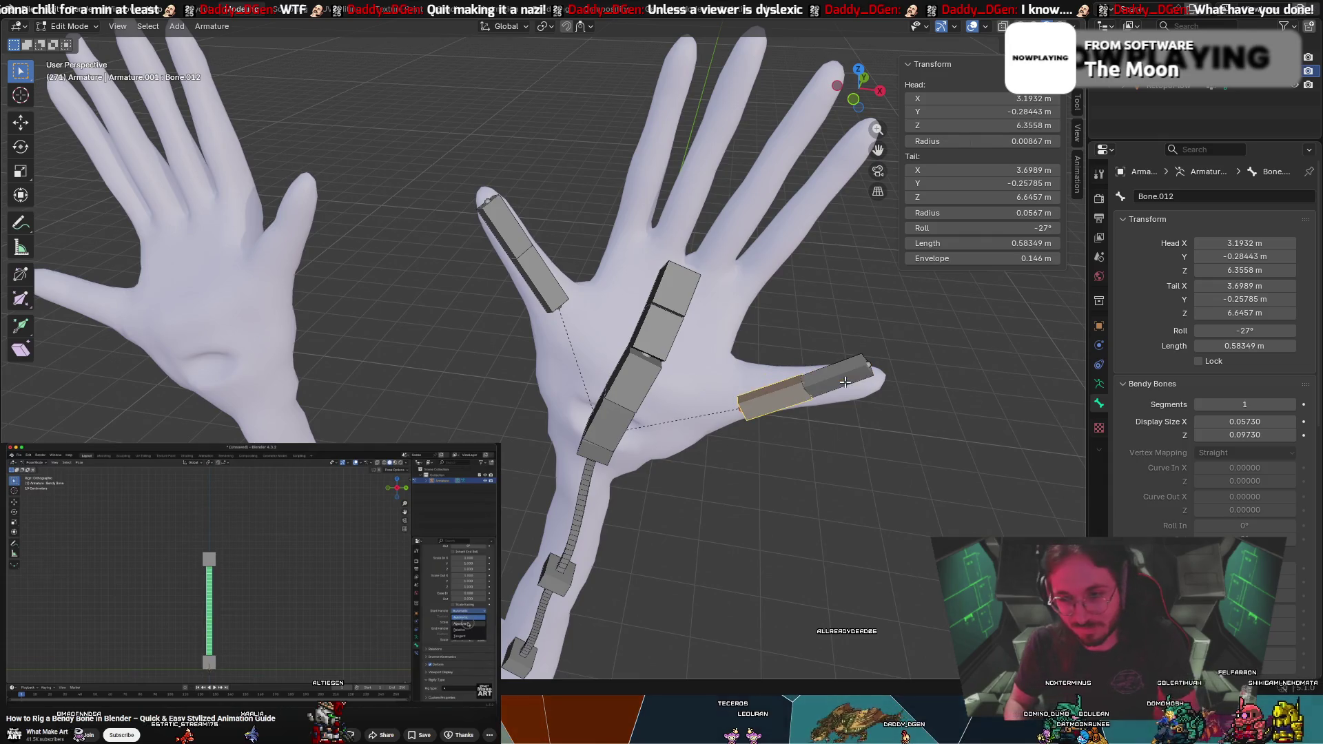
Rotate and reposition thumb-tip bone Bone.013 along the thumb at roll 5.5°
{"action": "middle_click_drag", "start_coordinate": [827, 381], "coordinate": [829, 367]}
{"action": "left_click", "coordinate": [830, 365]}
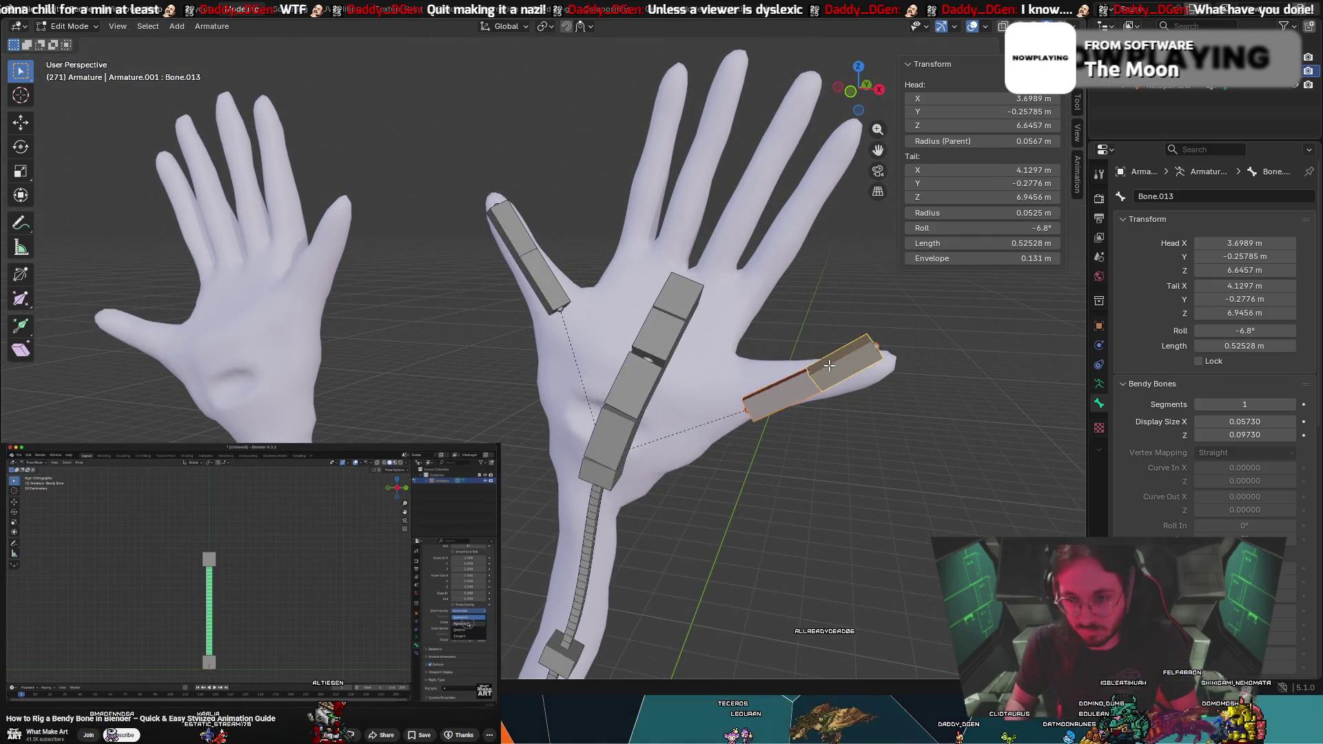
{"action": "key", "text": "r"}
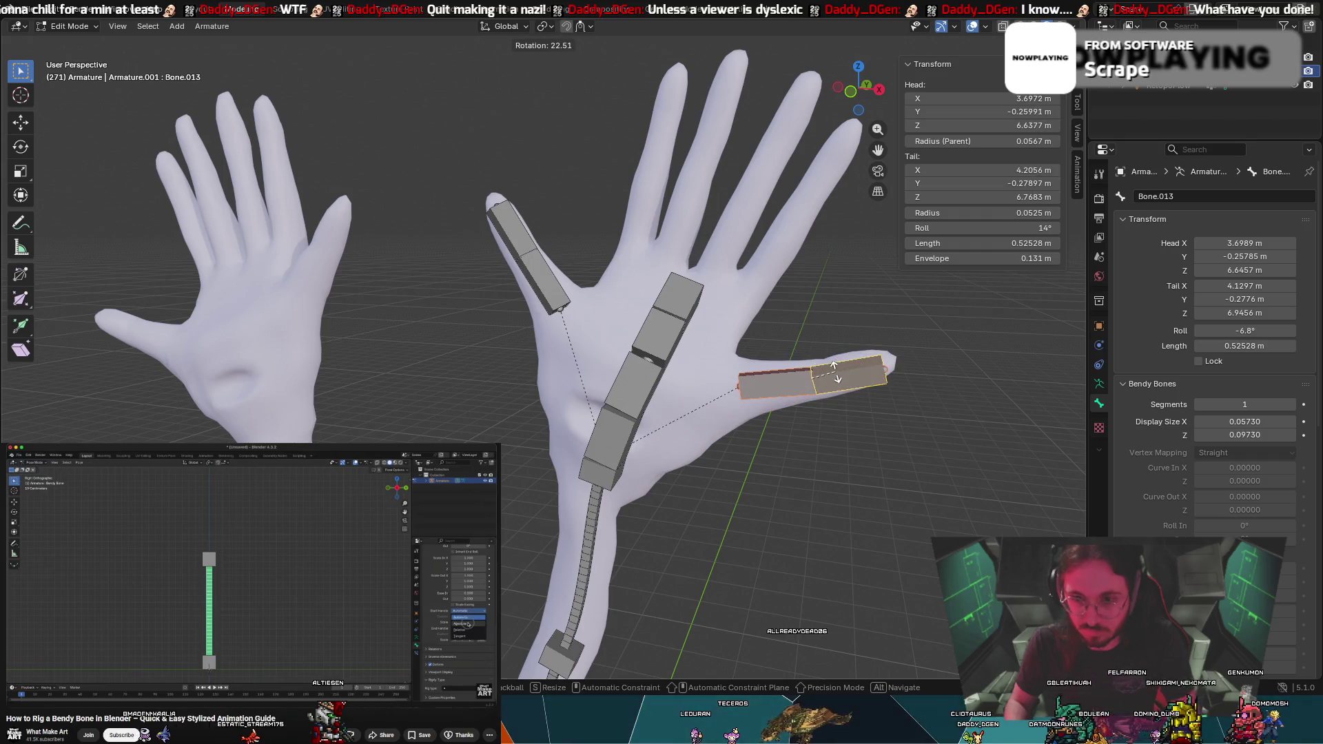
{"action": "left_click", "coordinate": [834, 372]}
{"action": "key", "text": "g"}
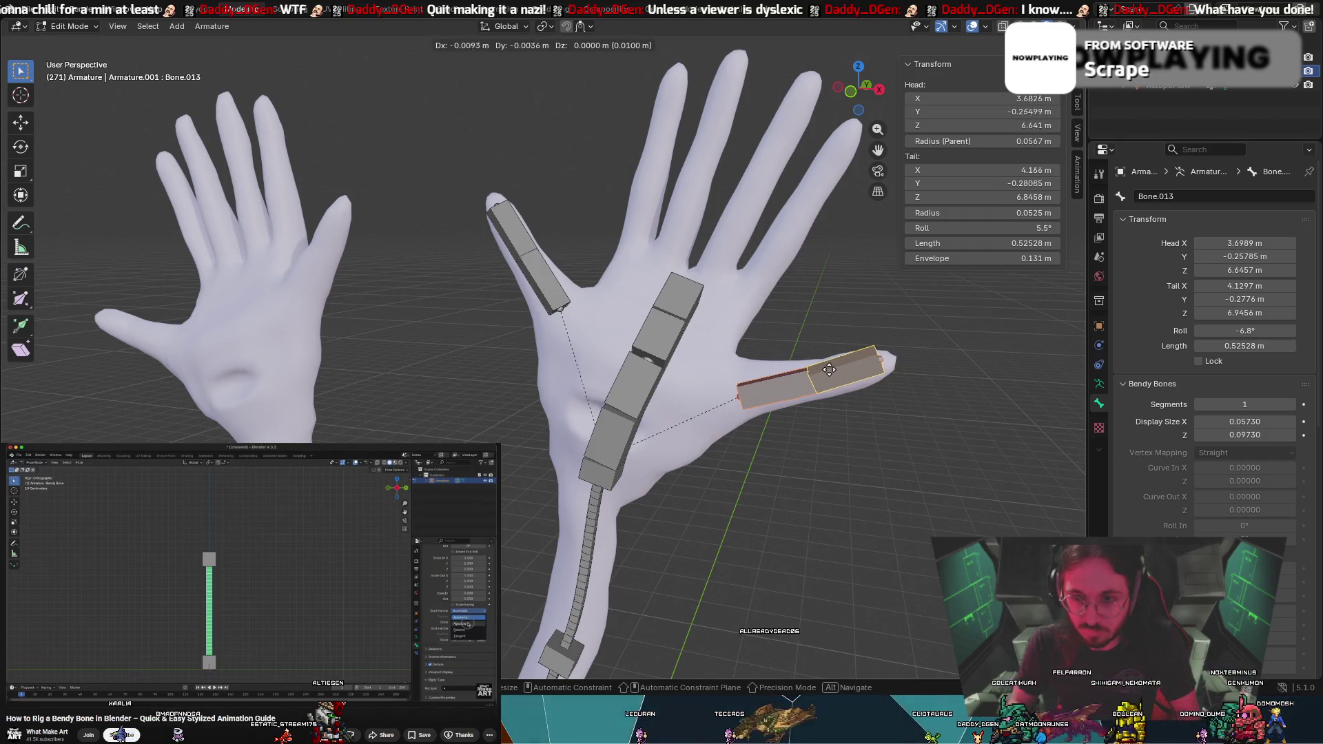
{"action": "left_click", "coordinate": [825, 371]}
{"action": "middle_click_drag", "start_coordinate": [826, 371], "coordinate": [792, 355]}
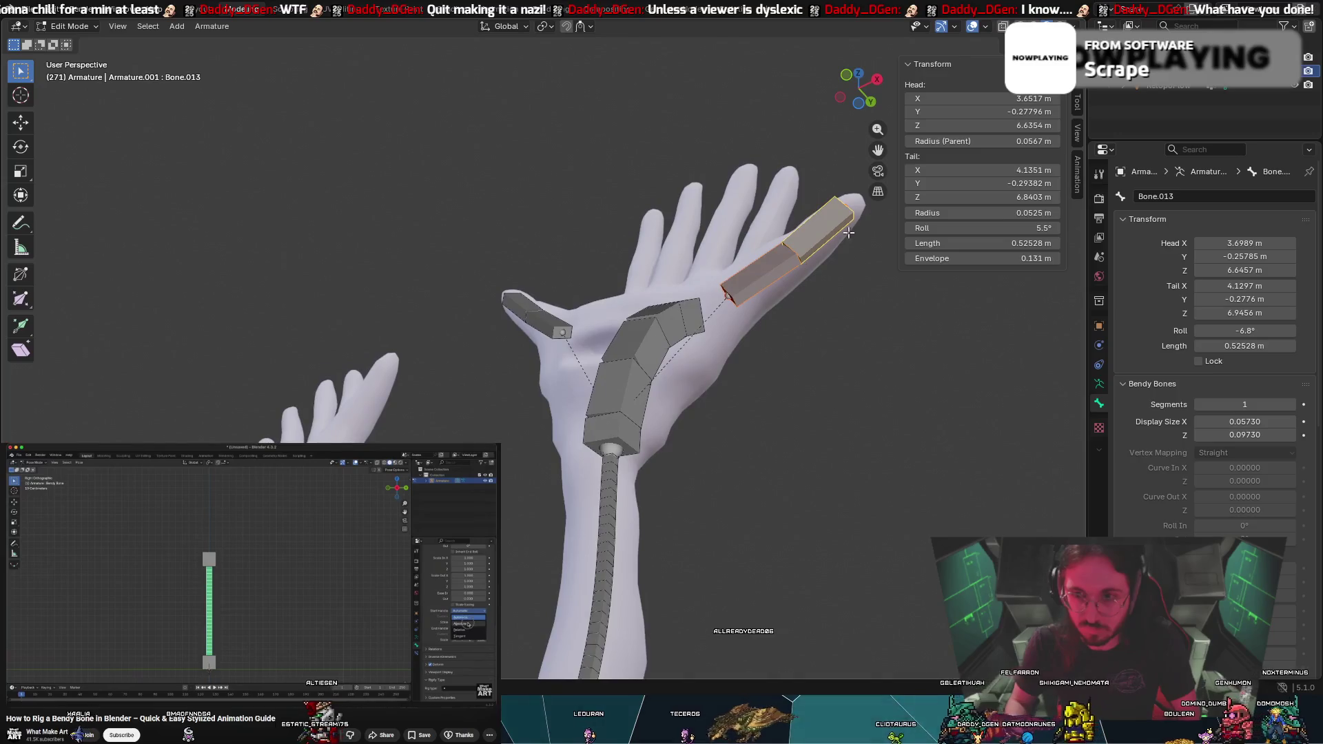
Twist the roll of the thumb-tip bone and the lower thumb bone
{"action": "left_click_drag", "start_coordinate": [1000, 227], "coordinate": [906, 258]}
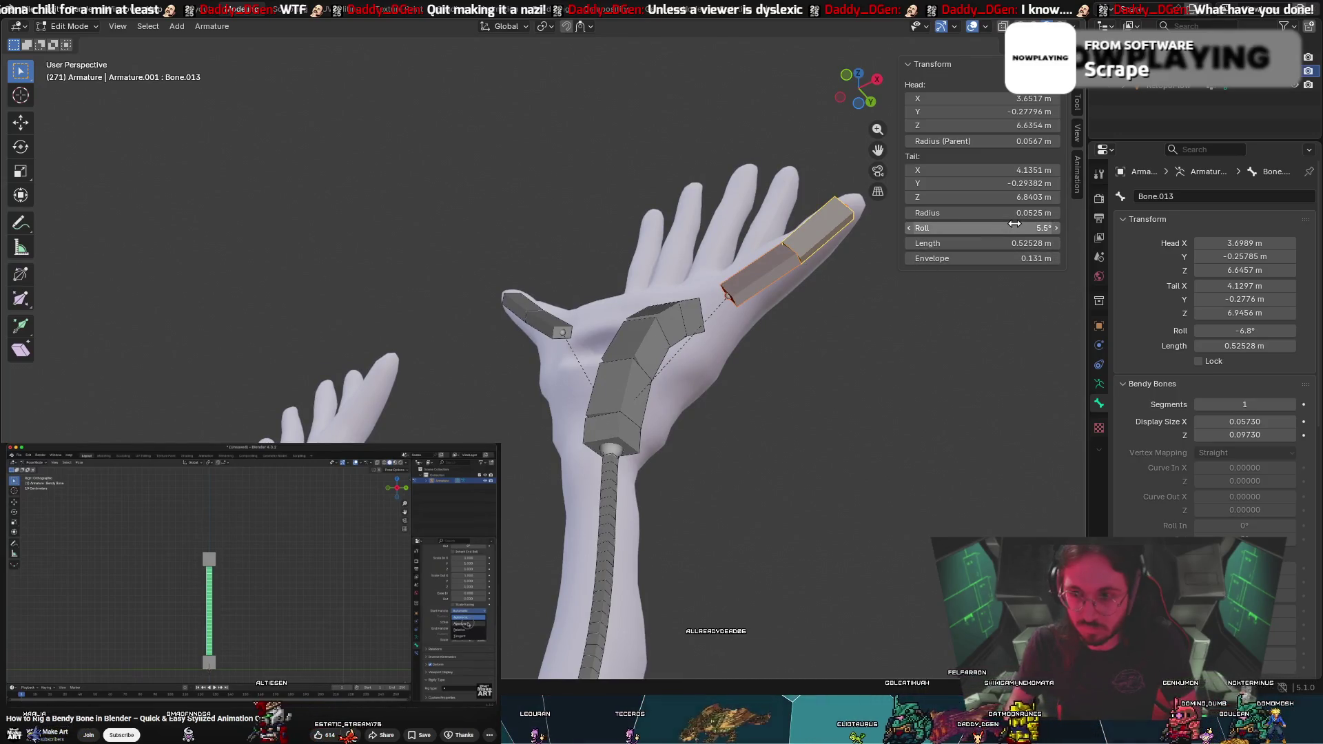
{"action": "left_click_drag", "start_coordinate": [979, 228], "coordinate": [944, 228]}
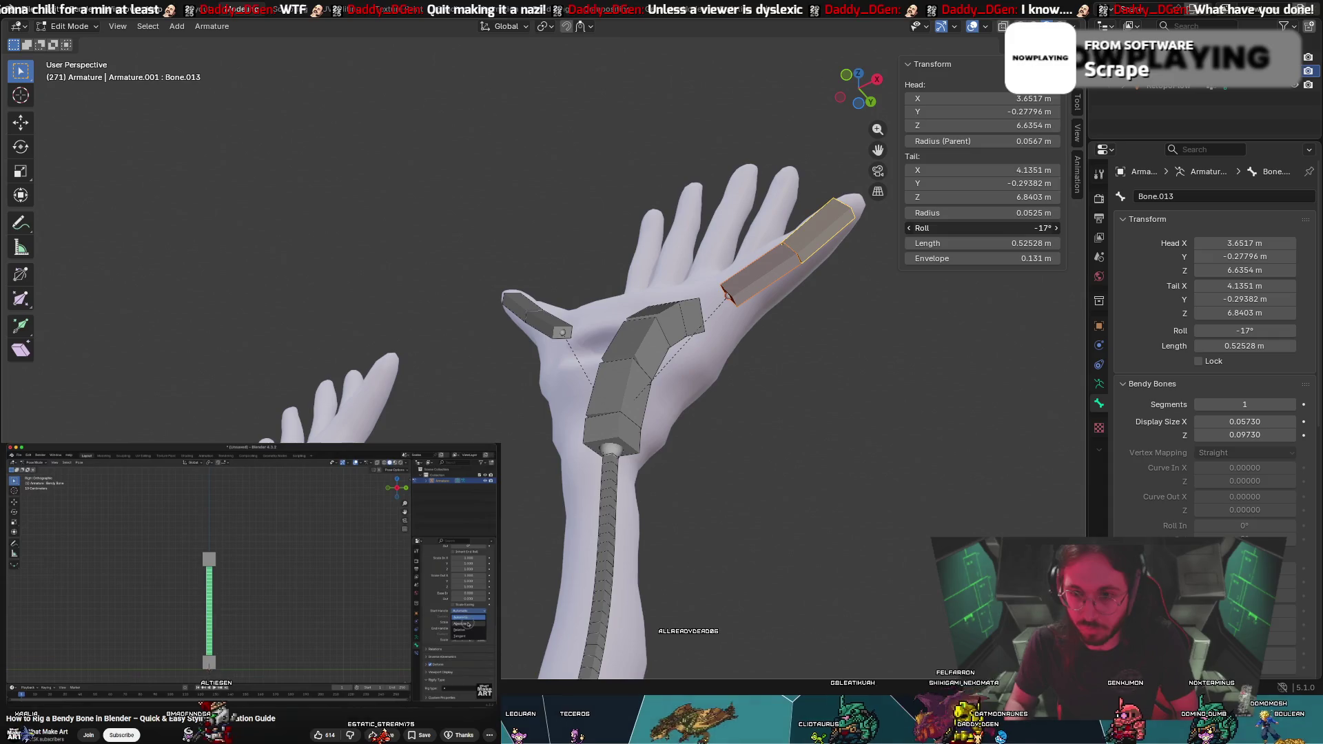
{"action": "left_click", "coordinate": [690, 324]}
{"action": "left_click", "coordinate": [816, 239]}
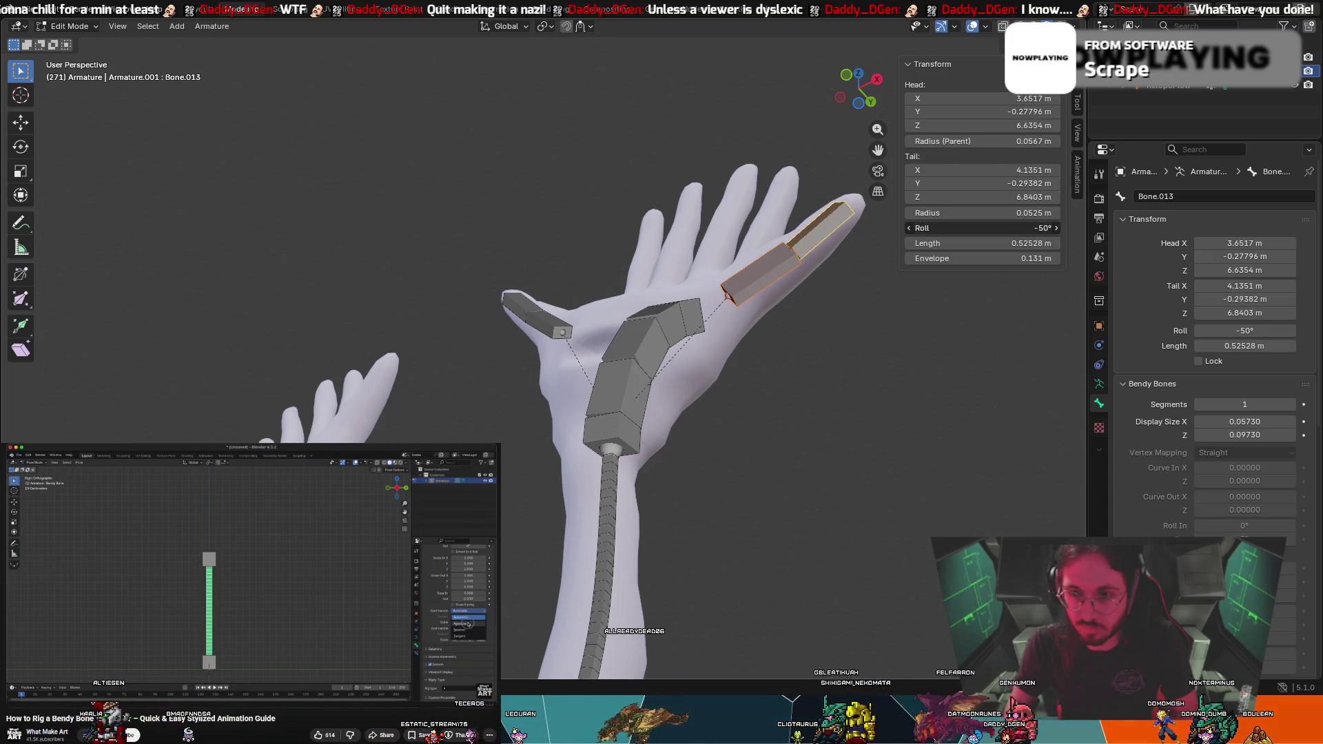
{"action": "left_click", "coordinate": [754, 273]}
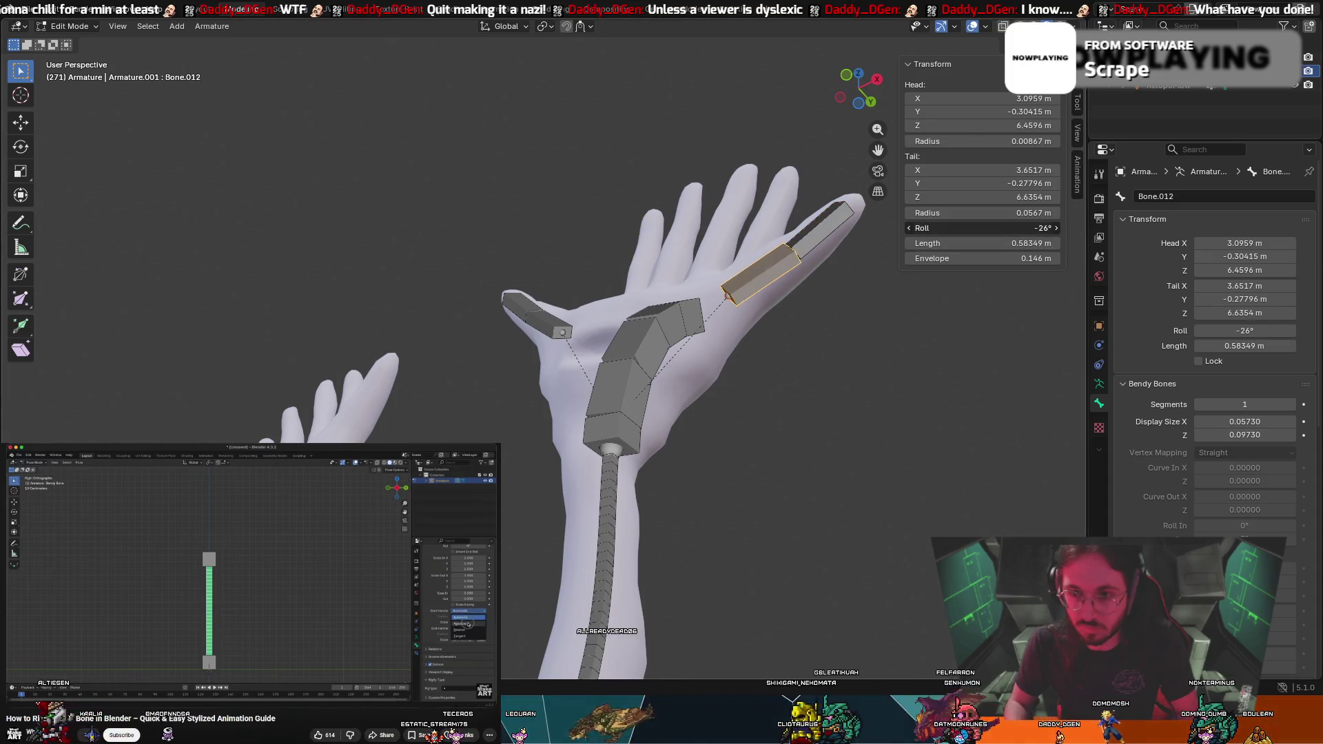
{"action": "left_click_drag", "start_coordinate": [983, 228], "coordinate": [1013, 229]}
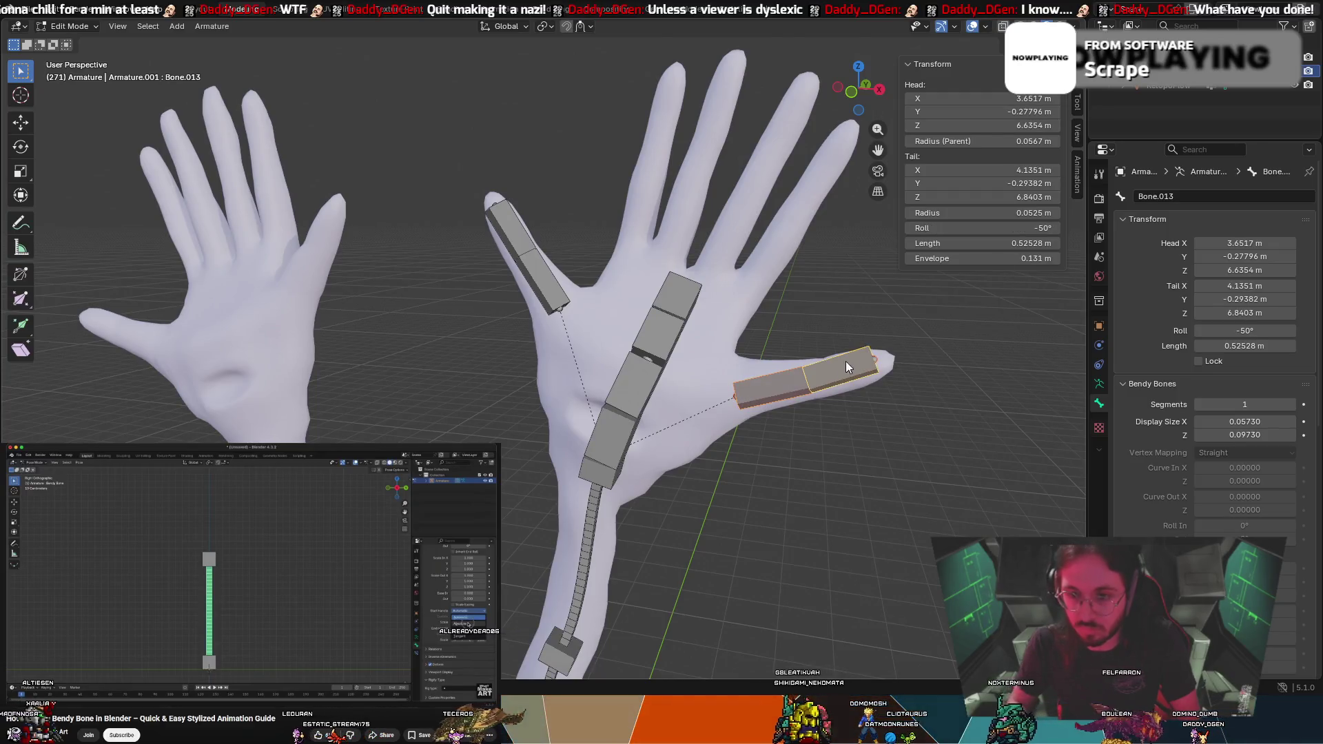
Rotate and move tip bone Bone.013 toward its place in the finger
{"action": "key", "text": "r"}
{"action": "middle_click_drag", "start_coordinate": [958, 295], "coordinate": [891, 343]}
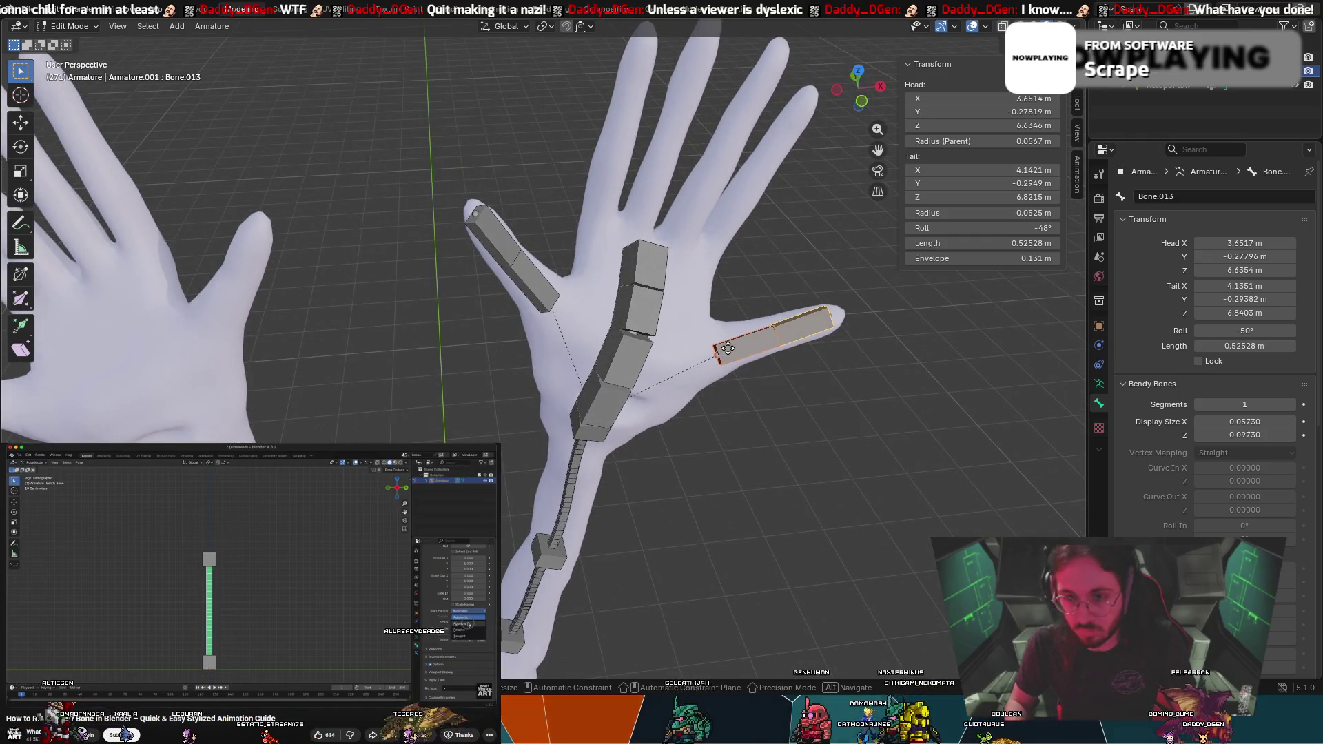
{"action": "key", "text": "r"}
{"action": "left_click", "coordinate": [810, 310]}
{"action": "middle_click_drag", "start_coordinate": [793, 290], "coordinate": [691, 191]}
{"action": "key", "text": "g"}
{"action": "left_click", "coordinate": [689, 188]}
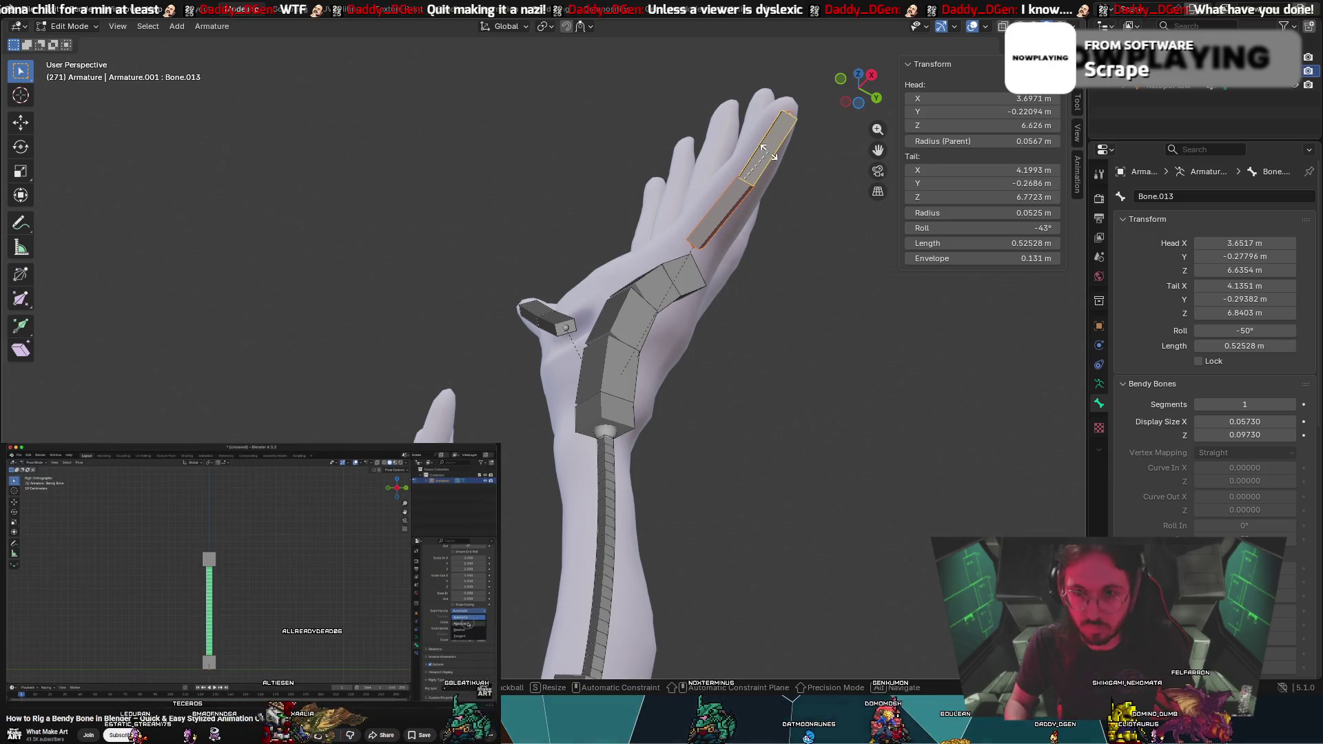
{"action": "left_click", "coordinate": [764, 149]}
Nudge the tip bone's position several times, checking from the palm side
{"action": "key", "text": "g"}
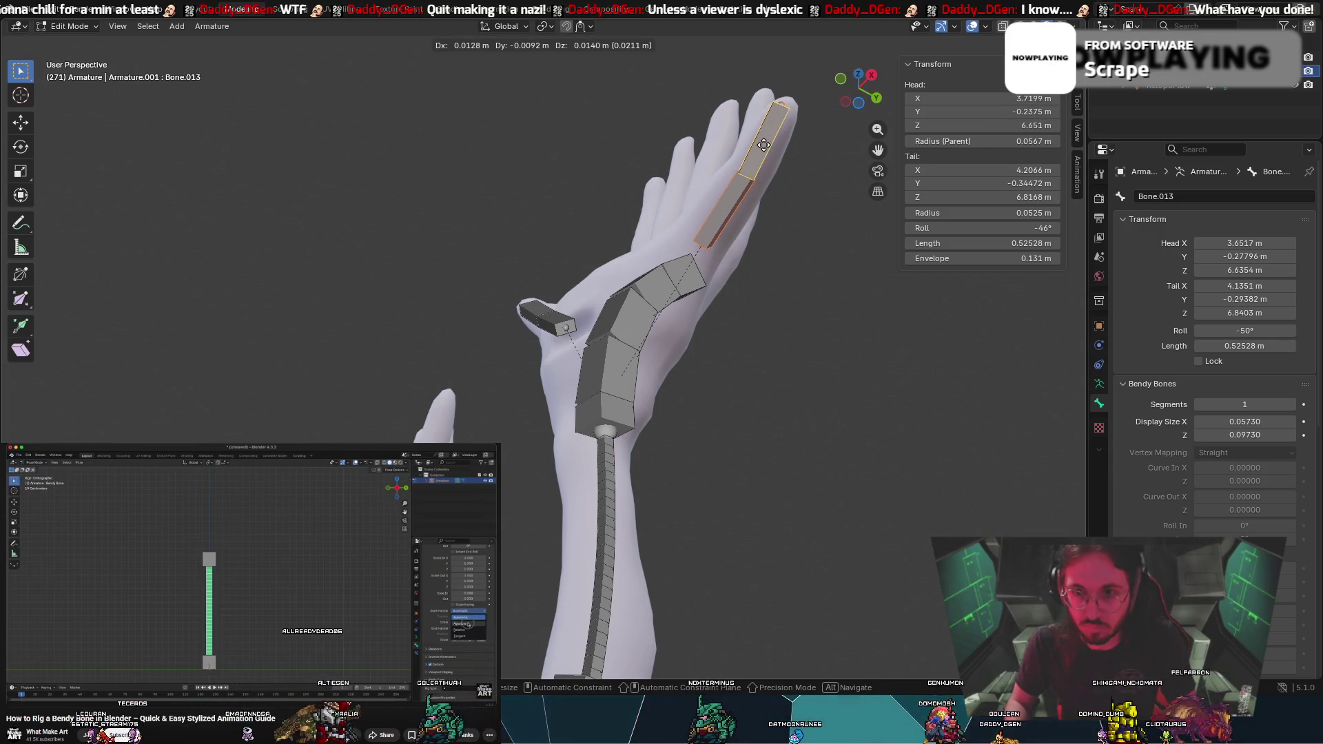
{"action": "left_click", "coordinate": [760, 143]}
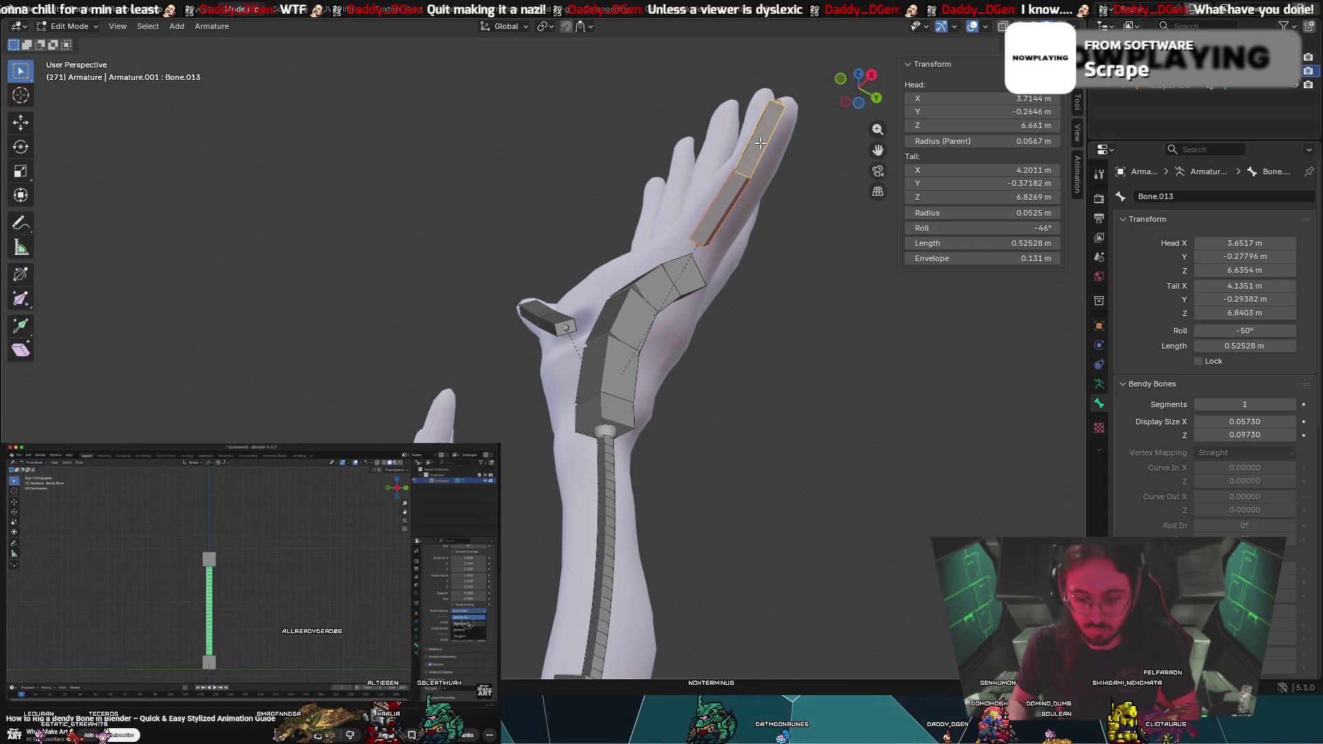
{"action": "left_click", "coordinate": [760, 143]}
{"action": "key", "text": "g"}
{"action": "left_click", "coordinate": [765, 147]}
{"action": "mouse_move", "coordinate": [765, 147]}
{"action": "middle_mouse_down"}
{"action": "mouse_move", "coordinate": [858, 295]}
{"action": "mouse_move", "coordinate": [820, 277]}
{"action": "middle_mouse_up"}
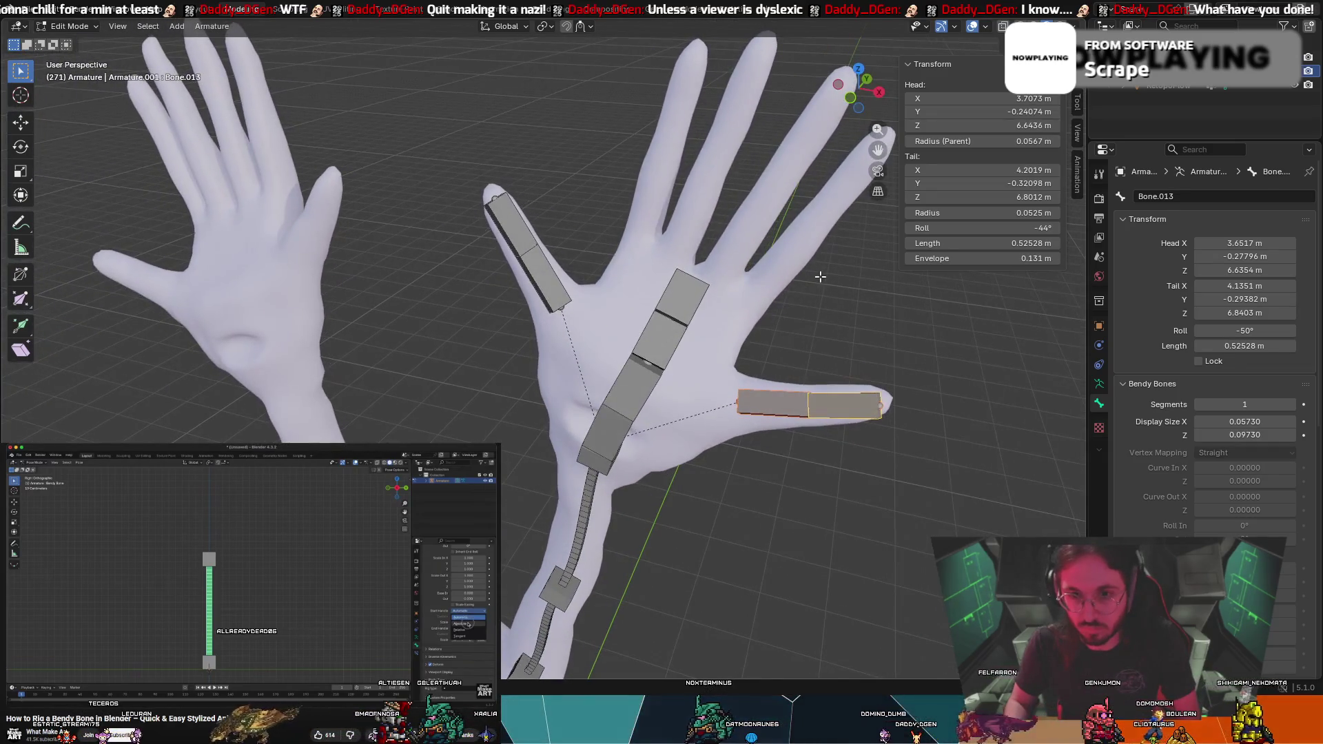
{"action": "key", "text": "g"}
{"action": "left_click", "coordinate": [816, 271]}
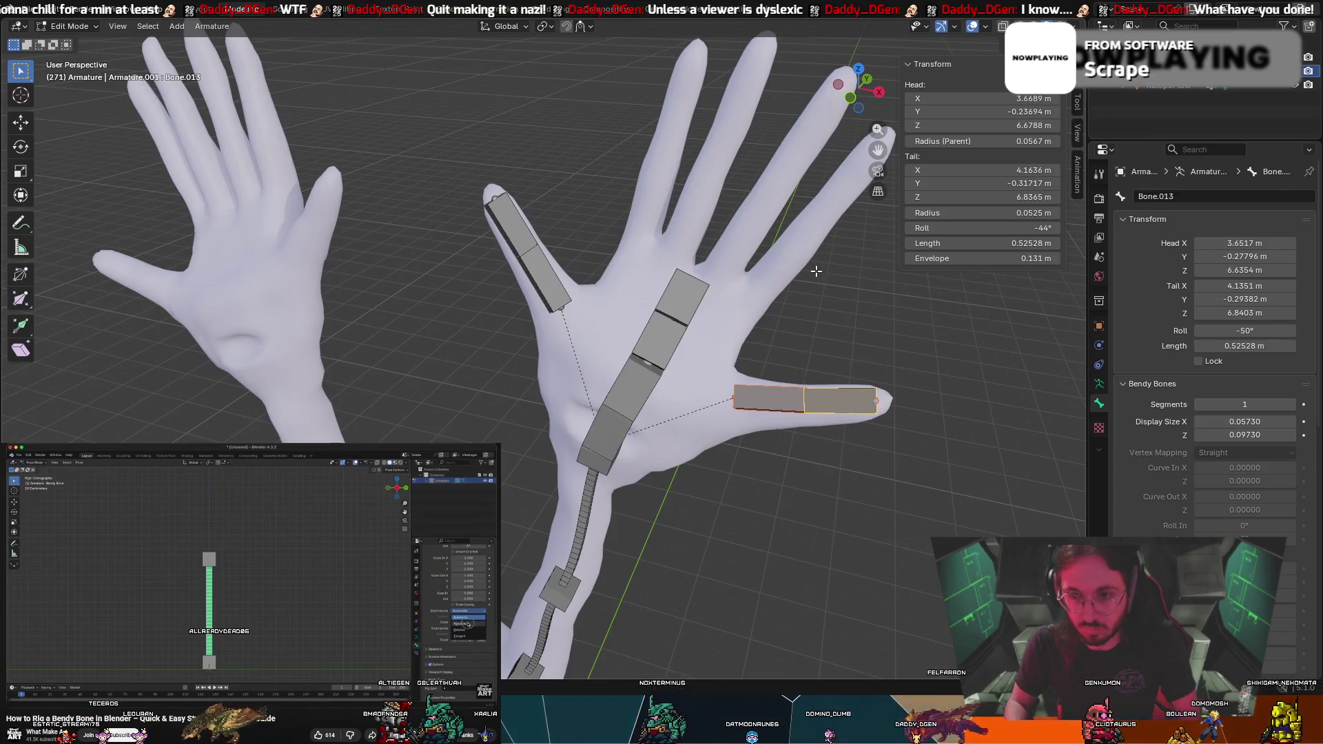
Cancel a tilt and move Bone.013's head to X 3.678, Z 6.635 at roll -48°
{"action": "key", "text": "r"}
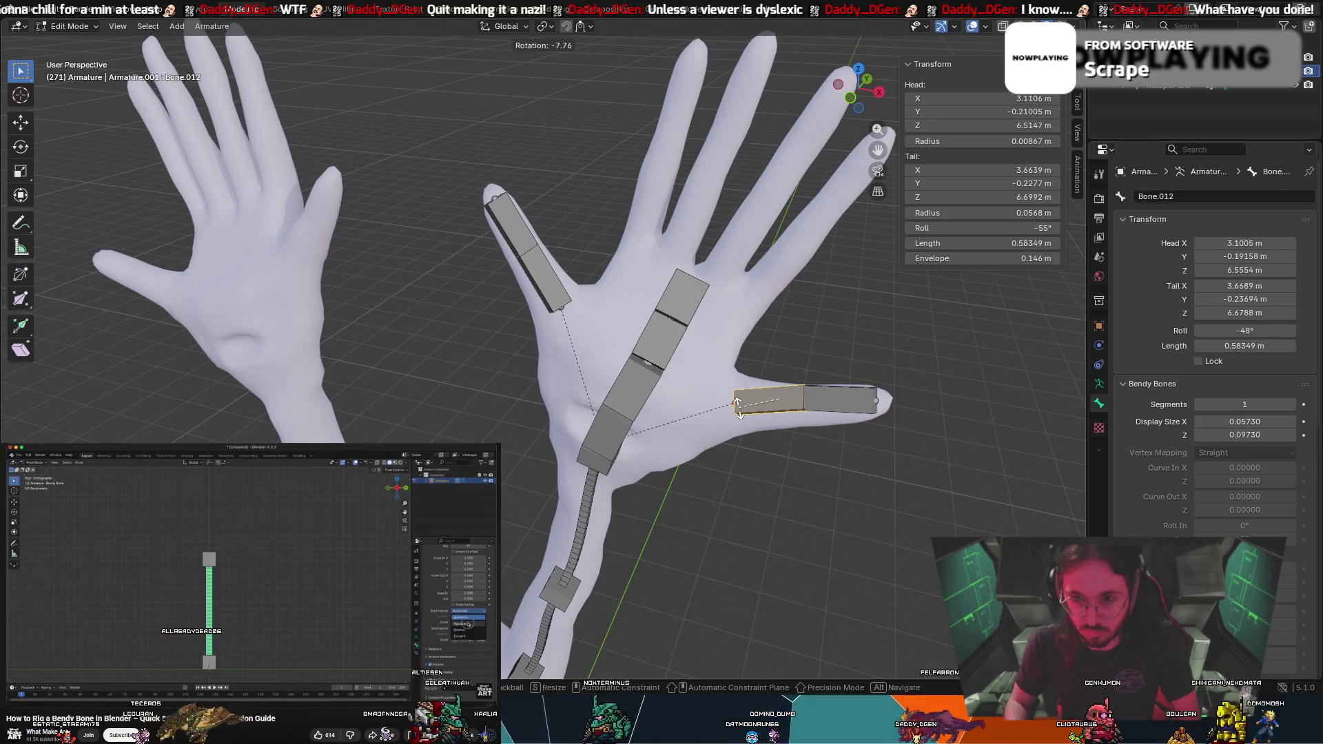
{"action": "key", "text": "Escape"}
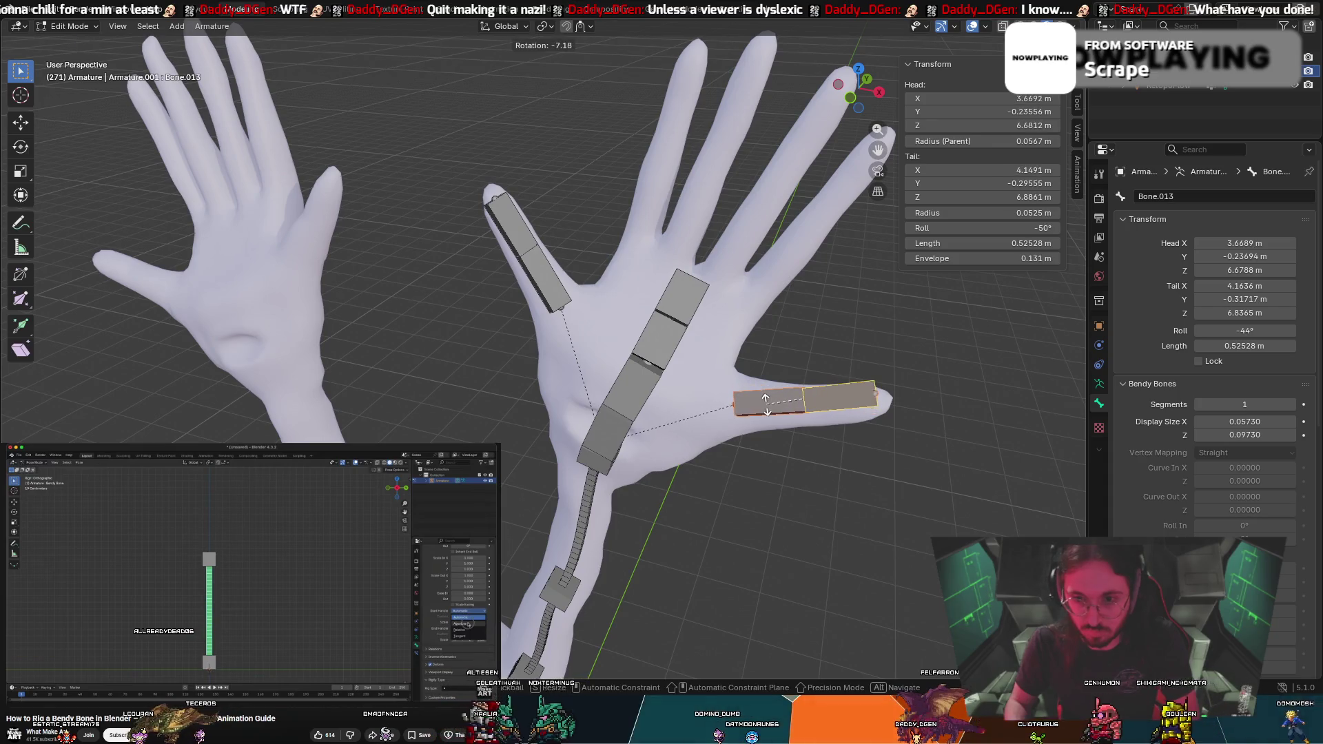
{"action": "key", "text": "g"}
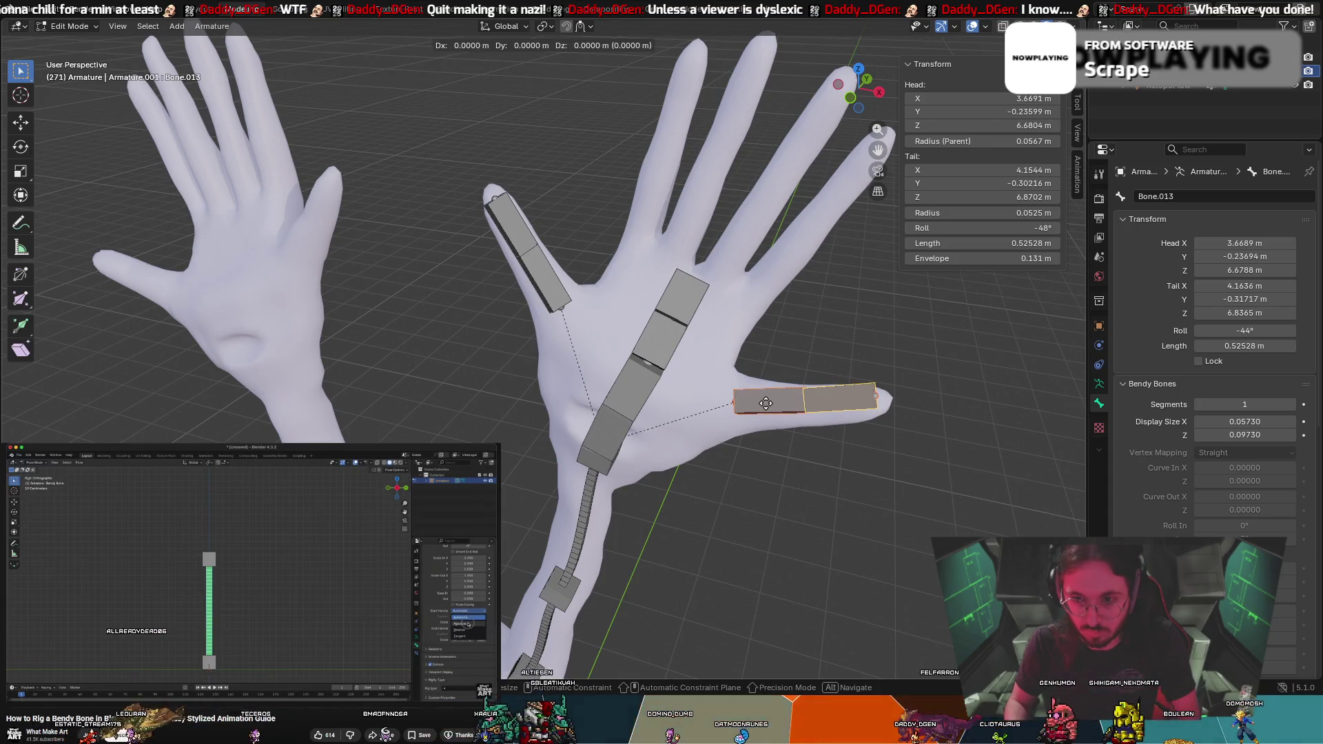
{"action": "left_click", "coordinate": [766, 409]}
{"action": "mouse_move", "coordinate": [766, 409]}
{"action": "middle_mouse_down"}
{"action": "mouse_move", "coordinate": [708, 247]}
{"action": "mouse_move", "coordinate": [536, 347]}
{"action": "mouse_move", "coordinate": [701, 331]}
{"action": "mouse_move", "coordinate": [656, 282]}
{"action": "mouse_move", "coordinate": [872, 287]}
{"action": "mouse_move", "coordinate": [437, 295]}
{"action": "mouse_move", "coordinate": [621, 257]}
{"action": "middle_mouse_up"}
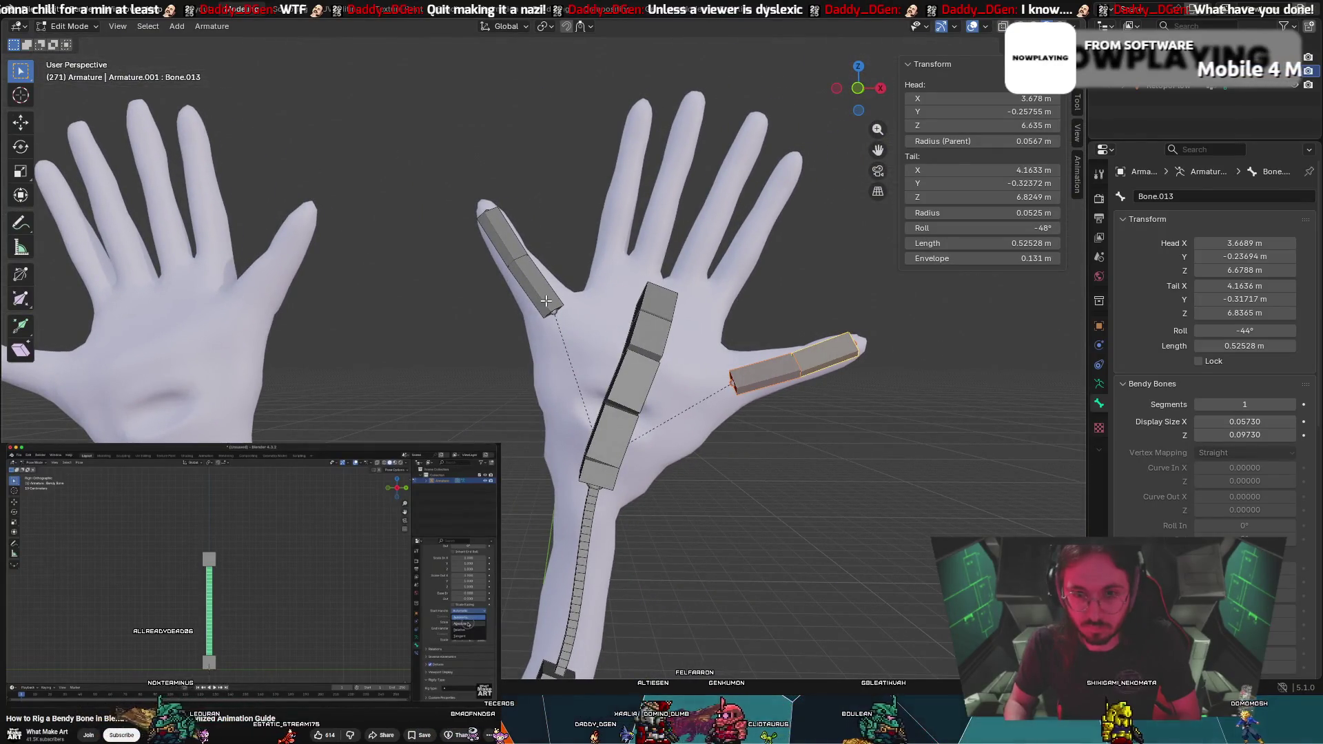
{"action": "mouse_move", "coordinate": [661, 310]}
{"action": "left_mouse_down"}
{"action": "mouse_move", "coordinate": [775, 274]}
{"action": "mouse_move", "coordinate": [593, 282]}
{"action": "mouse_move", "coordinate": [701, 316]}
{"action": "mouse_move", "coordinate": [727, 250]}
{"action": "mouse_move", "coordinate": [648, 248]}
{"action": "mouse_move", "coordinate": [782, 304]}
{"action": "mouse_move", "coordinate": [592, 179]}
{"action": "left_mouse_up"}
{"action": "key", "text": "Escape"}
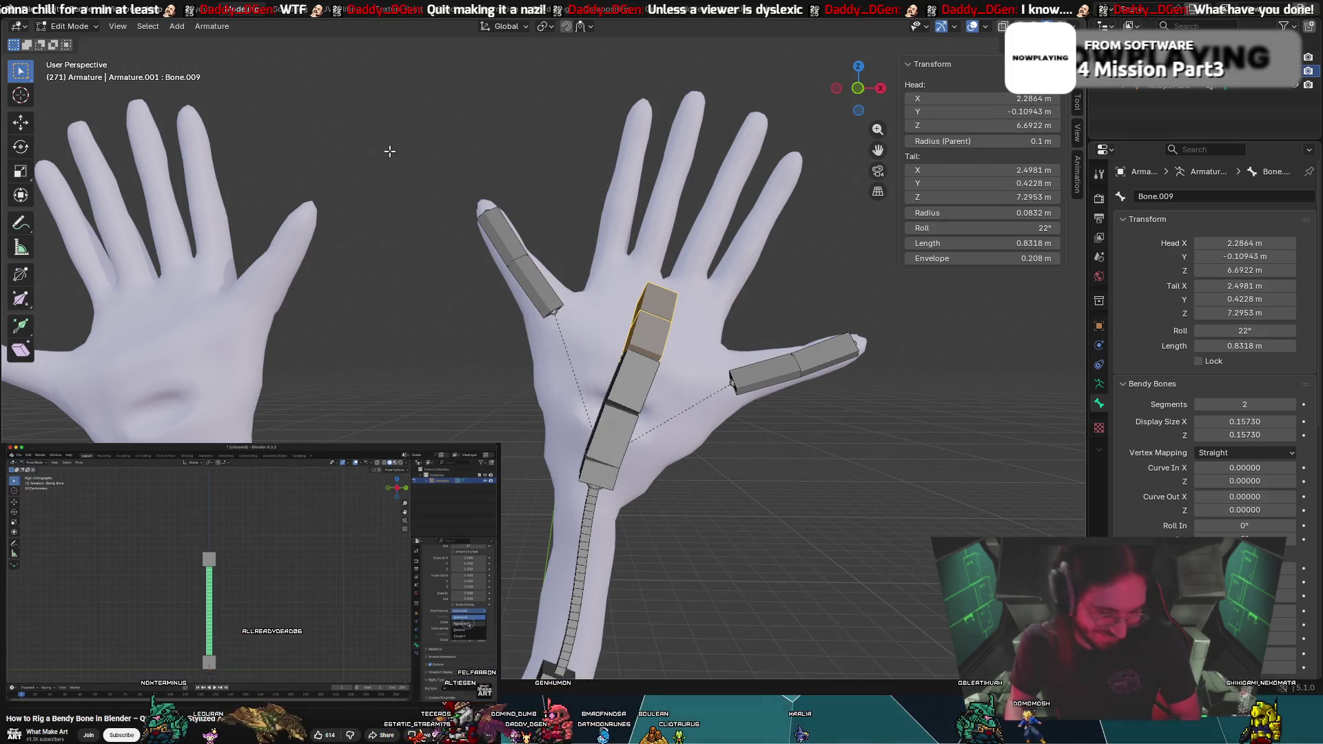
{"action": "left_click", "coordinate": [537, 288]}
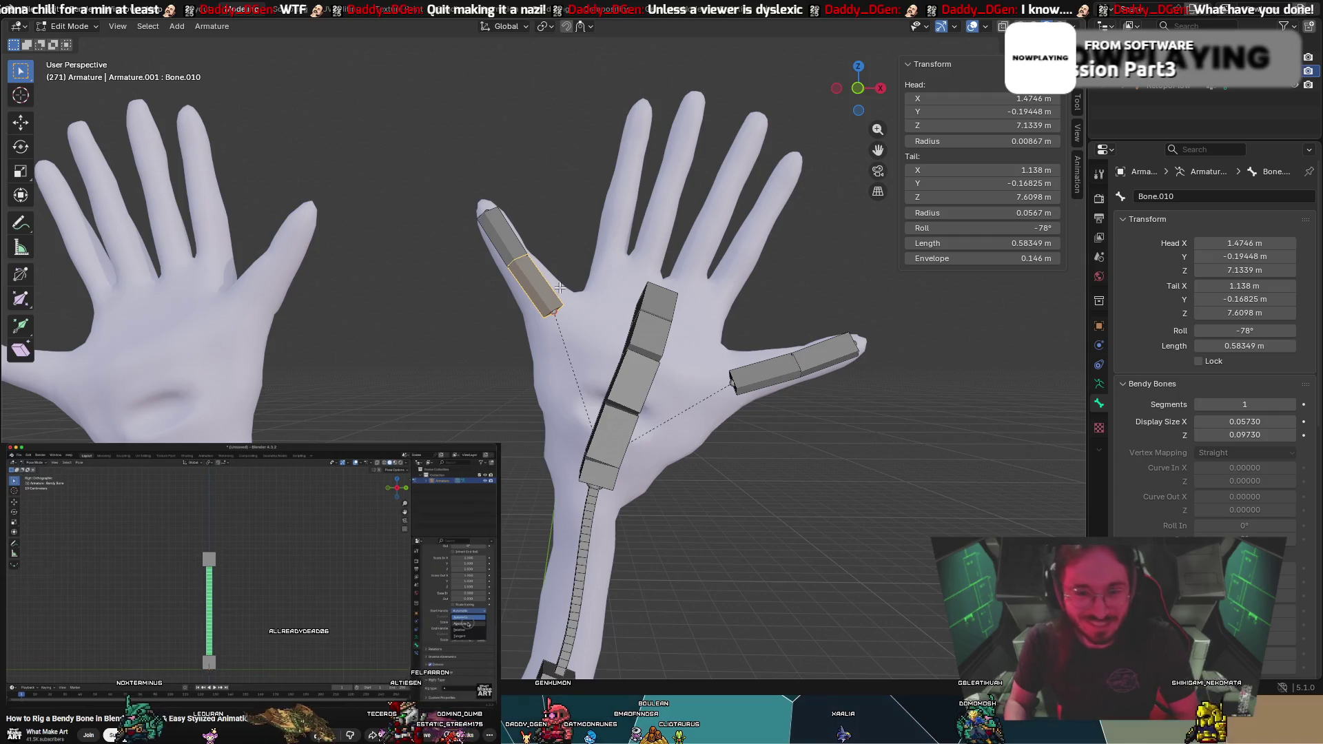
{"action": "left_click", "coordinate": [495, 239]}
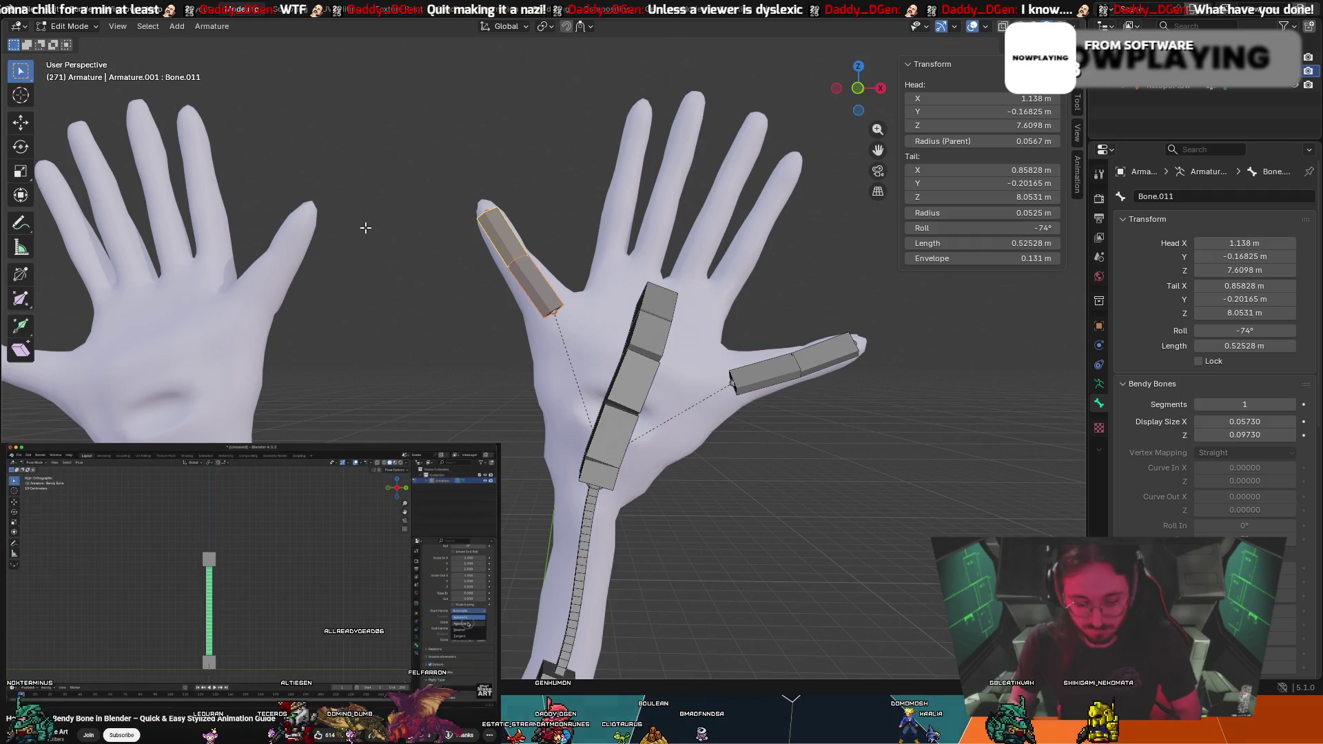
Duplicate the thumb tip bone and turn the copy toward the finger beside the thumb
{"action": "key", "text": "shift+d"}
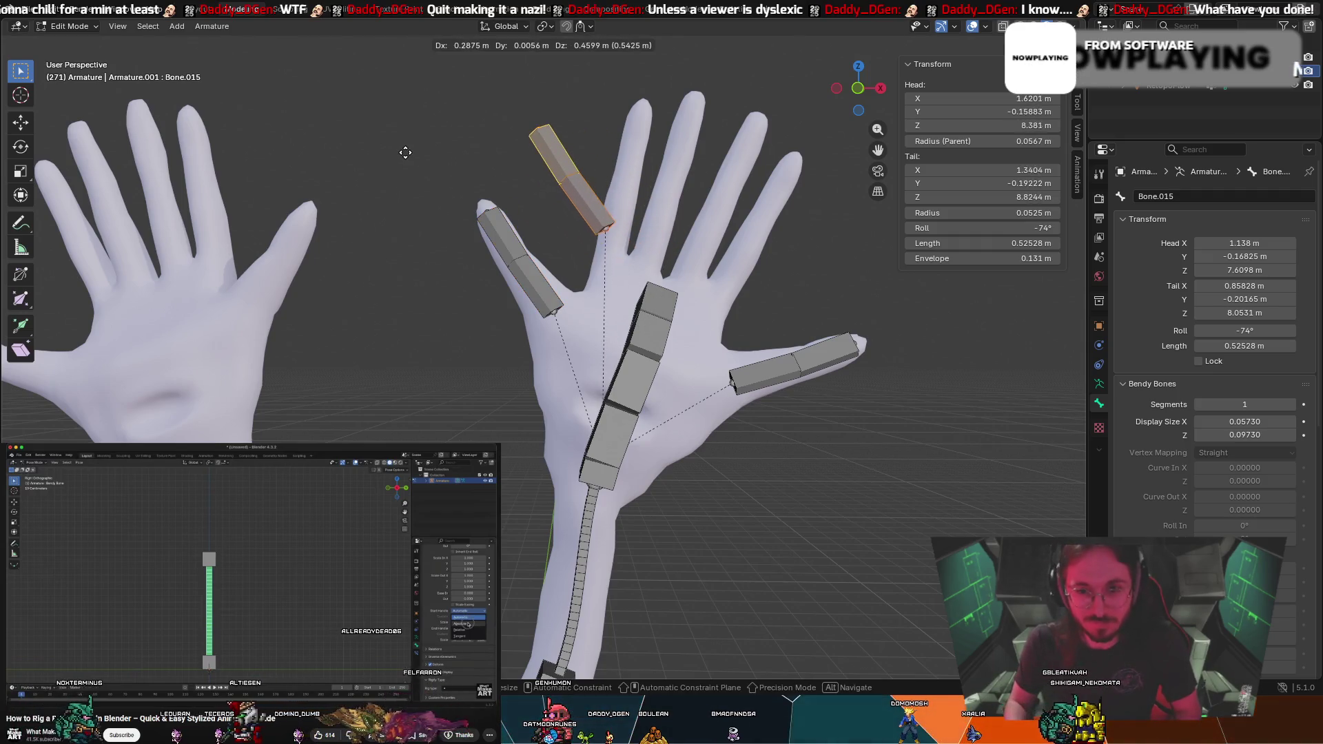
{"action": "left_click", "coordinate": [420, 176]}
{"action": "mouse_move", "coordinate": [421, 176]}
{"action": "middle_mouse_down"}
{"action": "mouse_move", "coordinate": [591, 244]}
{"action": "mouse_move", "coordinate": [402, 156]}
{"action": "mouse_move", "coordinate": [207, 137]}
{"action": "middle_mouse_up"}
{"action": "key", "text": "r"}
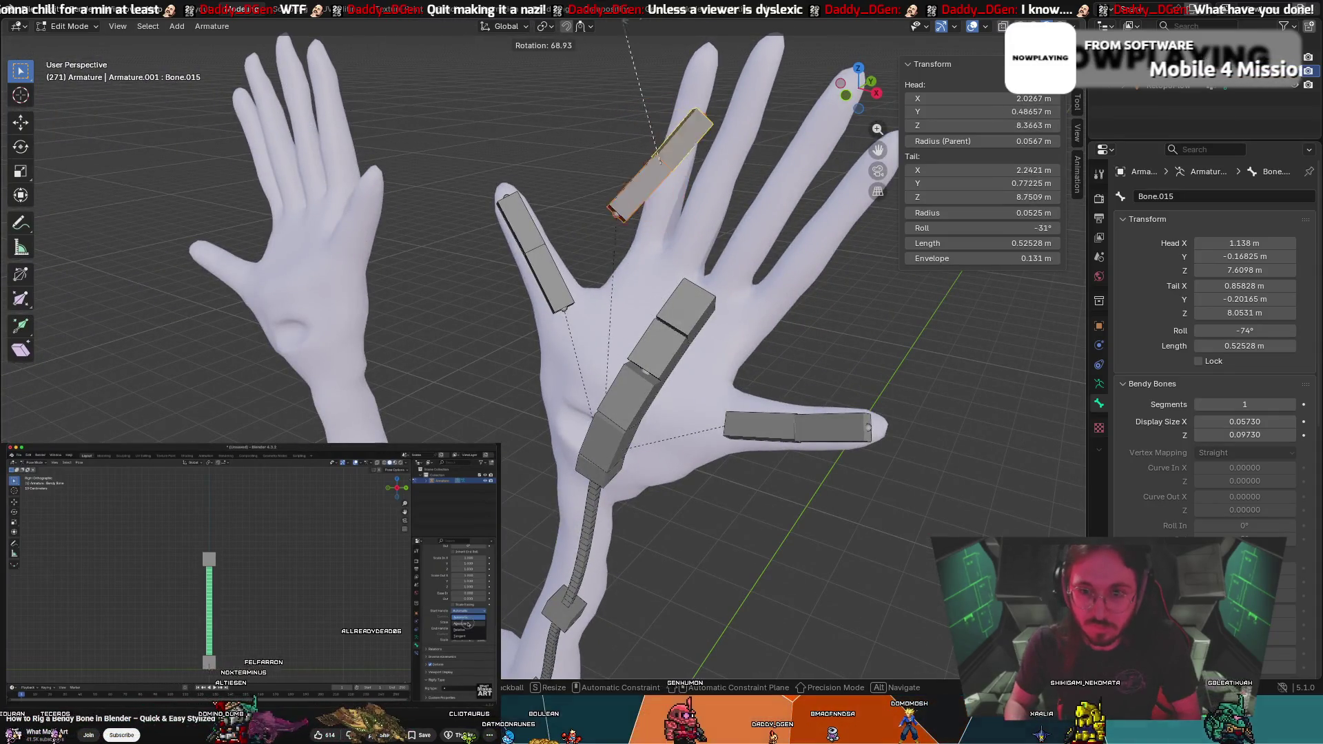
{"action": "left_click", "coordinate": [509, 671]}
Set Bone.014's roll to about -77° and Bone.015's roll to about -92°
{"action": "mouse_move", "coordinate": [896, 262]}
{"action": "middle_mouse_down"}
{"action": "mouse_move", "coordinate": [839, 260]}
{"action": "mouse_move", "coordinate": [645, 179]}
{"action": "middle_mouse_up"}
{"action": "left_click", "coordinate": [641, 177]}
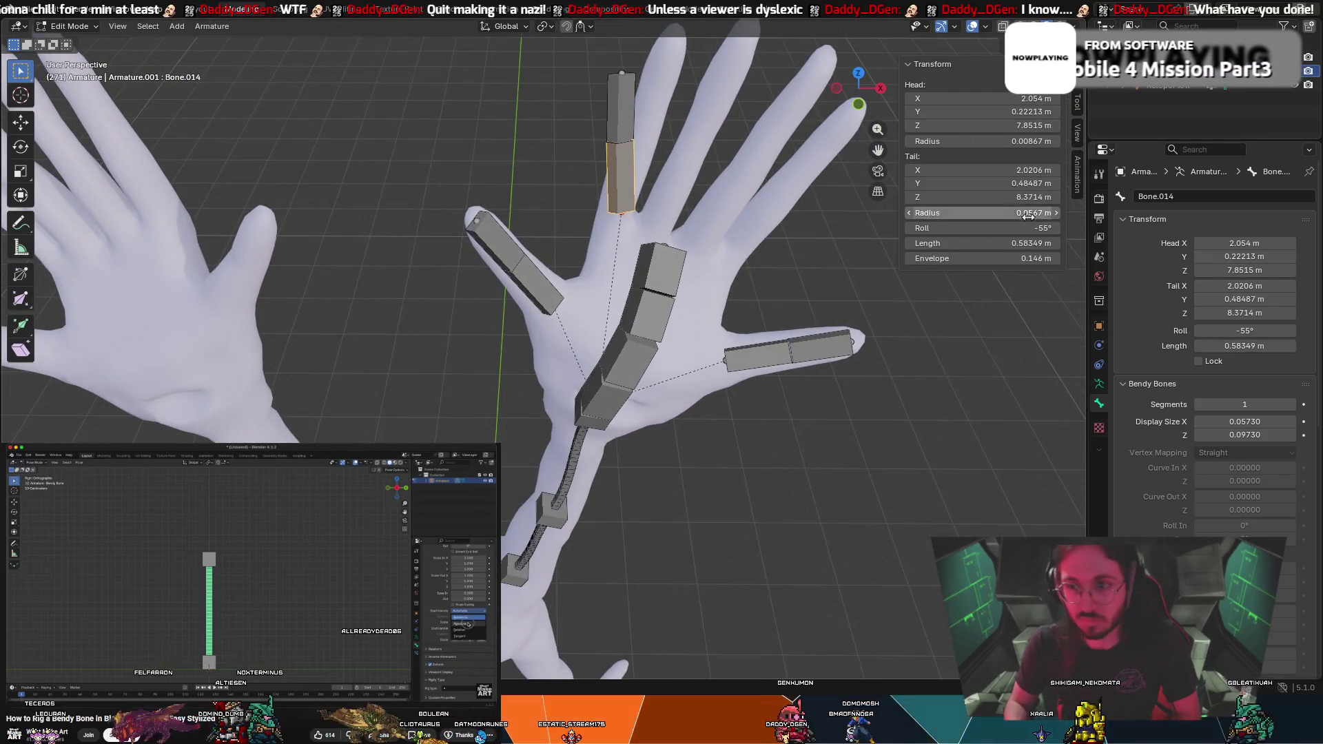
{"action": "left_click_drag", "start_coordinate": [986, 228], "coordinate": [951, 228]}
{"action": "left_click", "coordinate": [625, 103]}
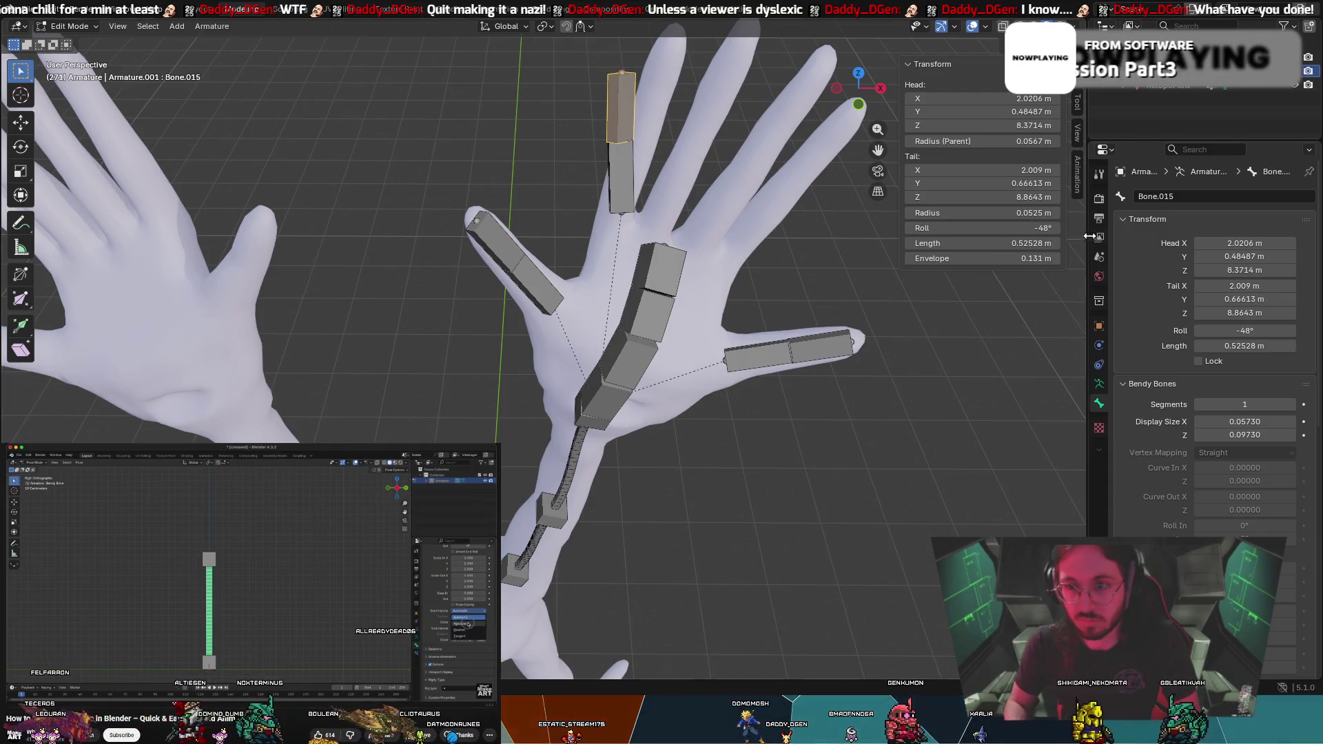
{"action": "left_click_drag", "start_coordinate": [985, 228], "coordinate": [958, 228]}
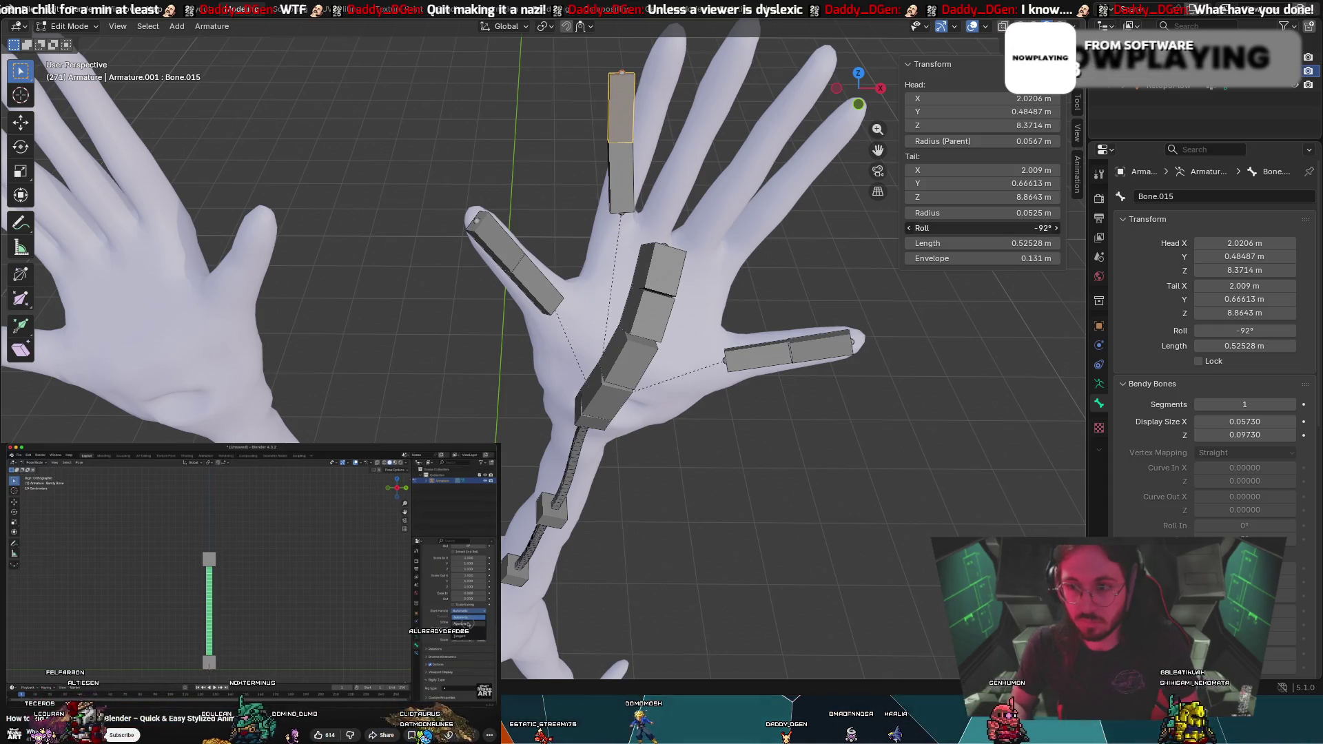
{"action": "left_click", "coordinate": [612, 110]}
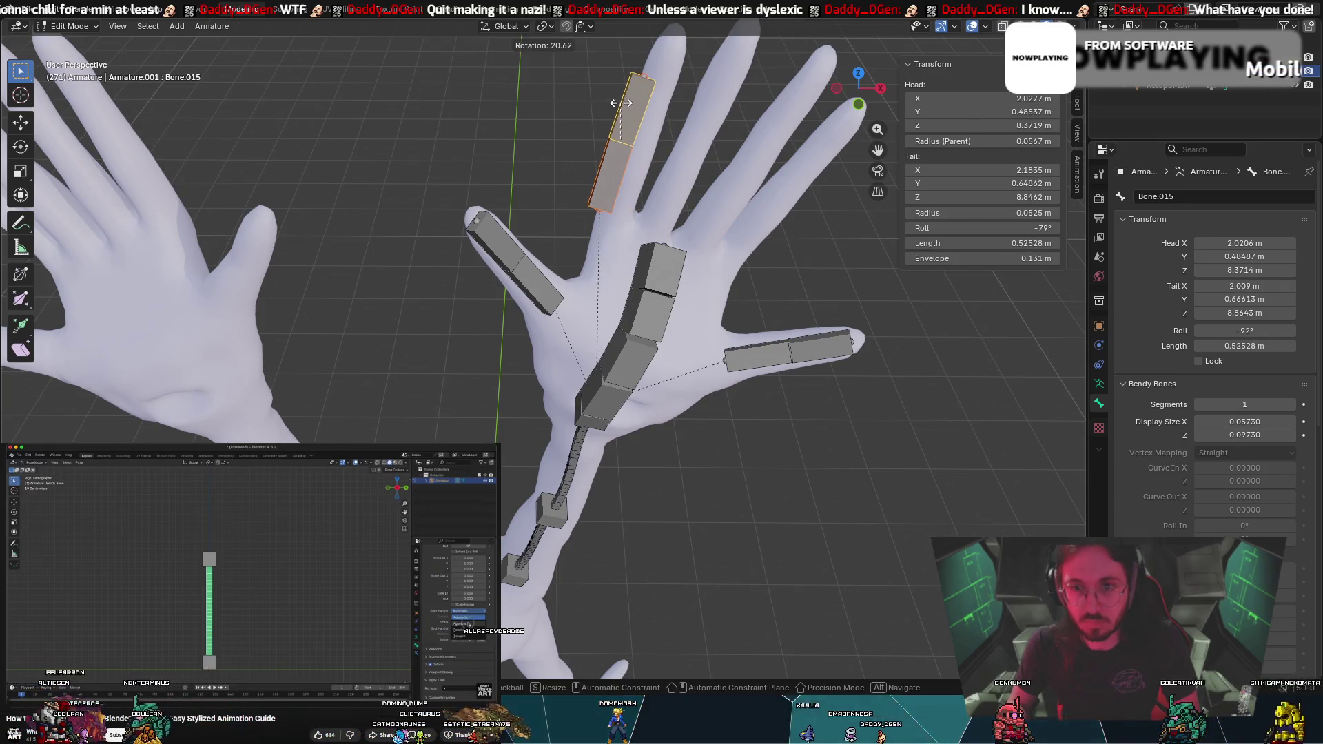
{"action": "left_click", "coordinate": [620, 103]}
Turn the upper finger bone upright and move it to fit along the finger
{"action": "middle_click_drag", "start_coordinate": [620, 103], "coordinate": [774, 127]}
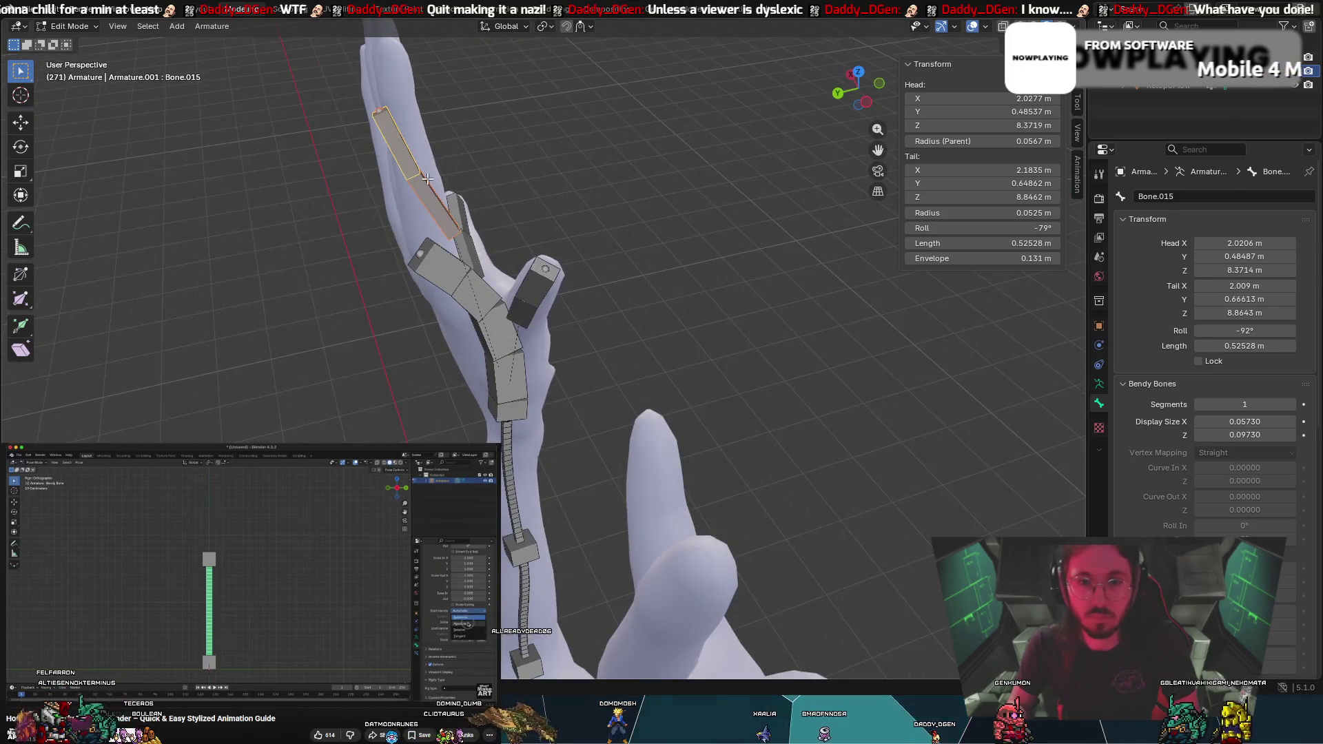
{"action": "key", "text": "r"}
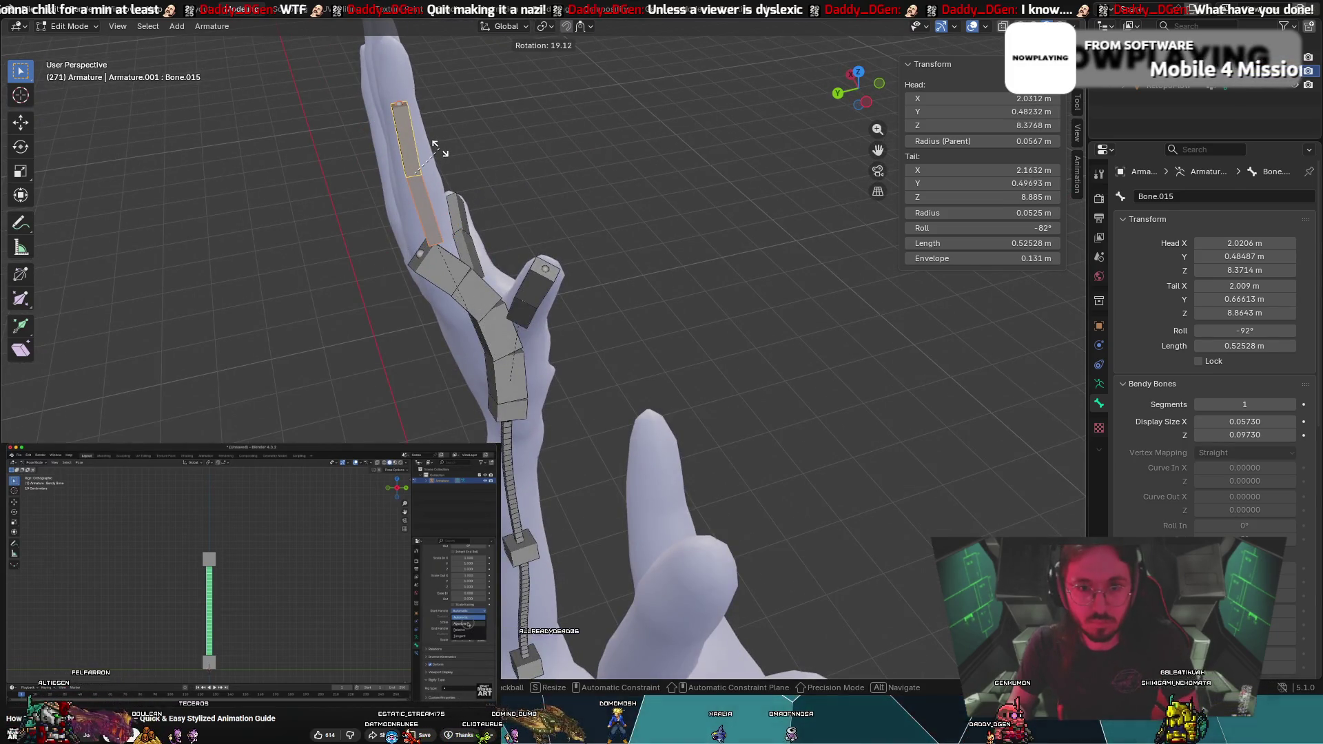
{"action": "mouse_move", "coordinate": [442, 147]}
{"action": "middle_mouse_down"}
{"action": "mouse_move", "coordinate": [384, 142]}
{"action": "mouse_move", "coordinate": [631, 164]}
{"action": "middle_mouse_up"}
{"action": "key", "text": "g"}
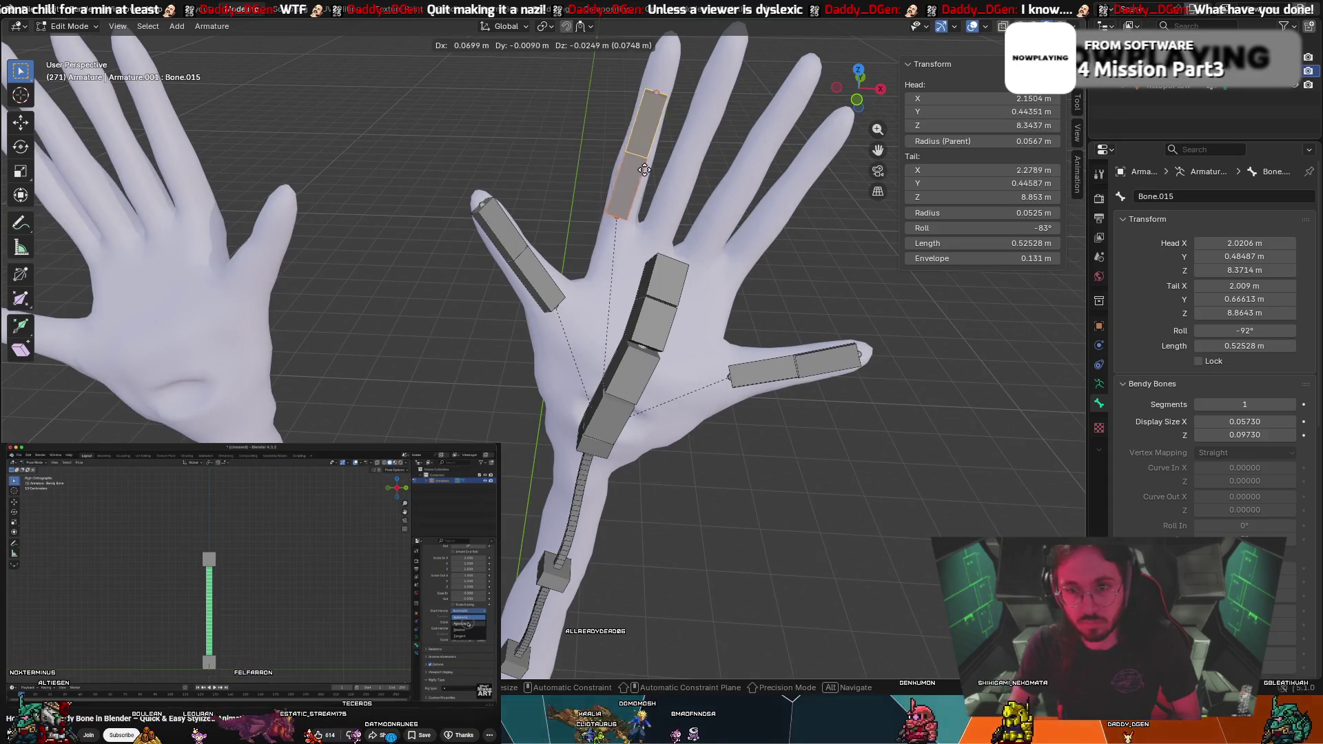
{"action": "left_click", "coordinate": [645, 170]}
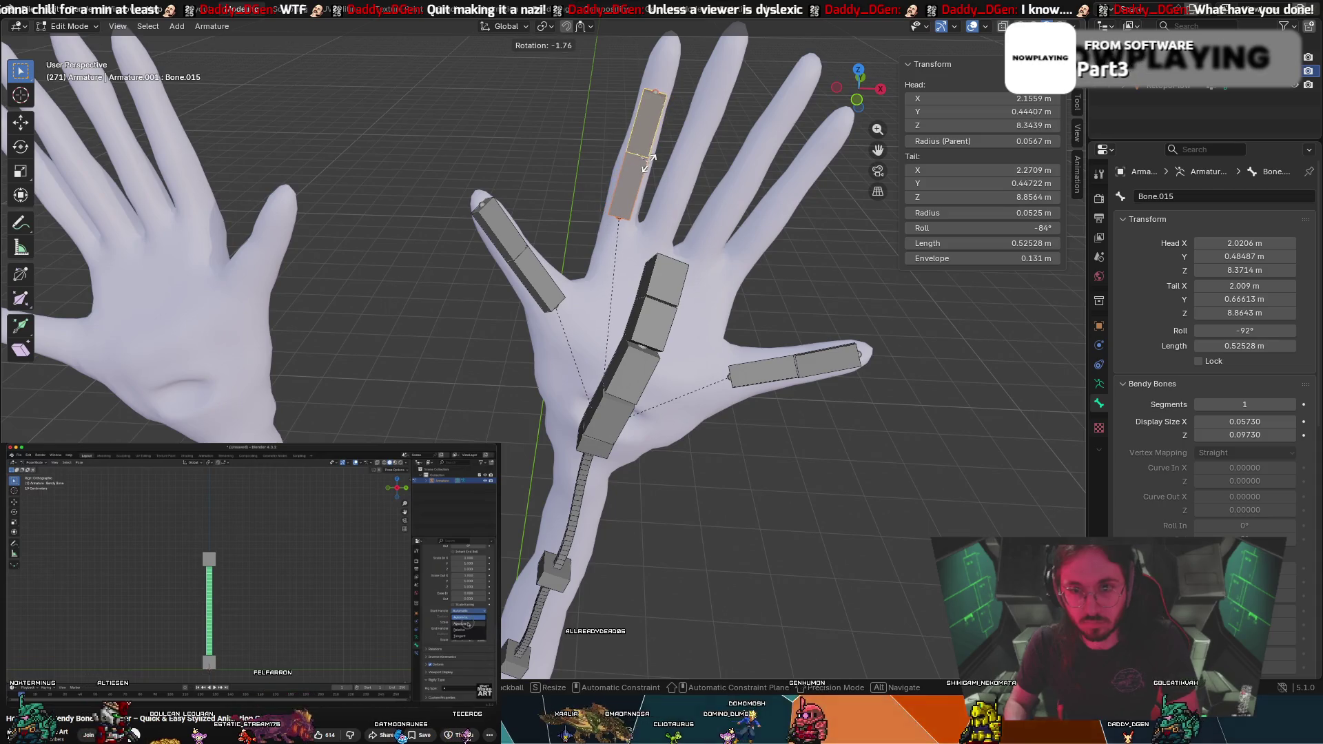
{"action": "key", "text": "g"}
{"action": "key", "text": "r"}
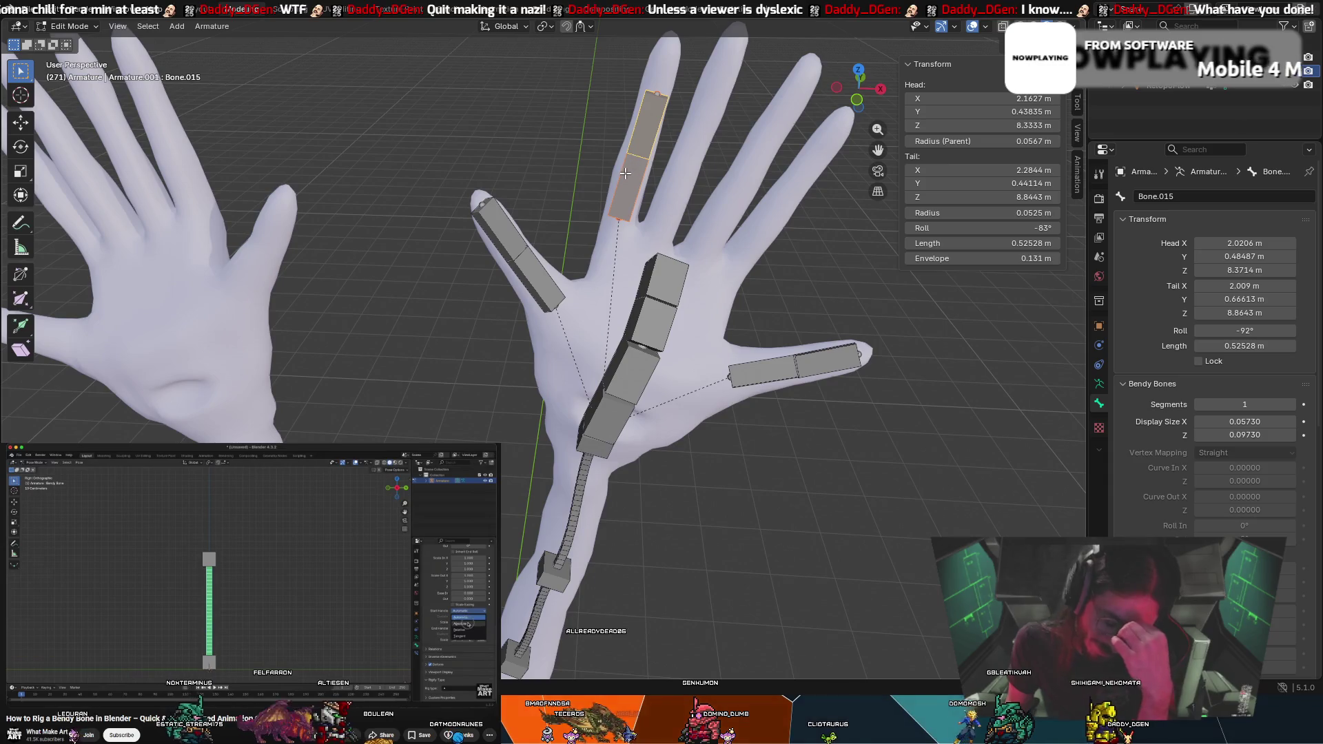
{"action": "scroll", "coordinate": [702, 165], "scroll_direction": "up", "scroll_amount": 3}
{"action": "mouse_move", "coordinate": [702, 165]}
{"action": "middle_mouse_down"}
{"action": "mouse_move", "coordinate": [774, 130]}
{"action": "mouse_move", "coordinate": [572, 145]}
{"action": "mouse_move", "coordinate": [621, 166]}
{"action": "mouse_move", "coordinate": [561, 148]}
{"action": "middle_mouse_up"}
{"action": "scroll", "coordinate": [564, 141], "scroll_direction": "down", "scroll_amount": 3}
{"action": "key", "text": "r"}
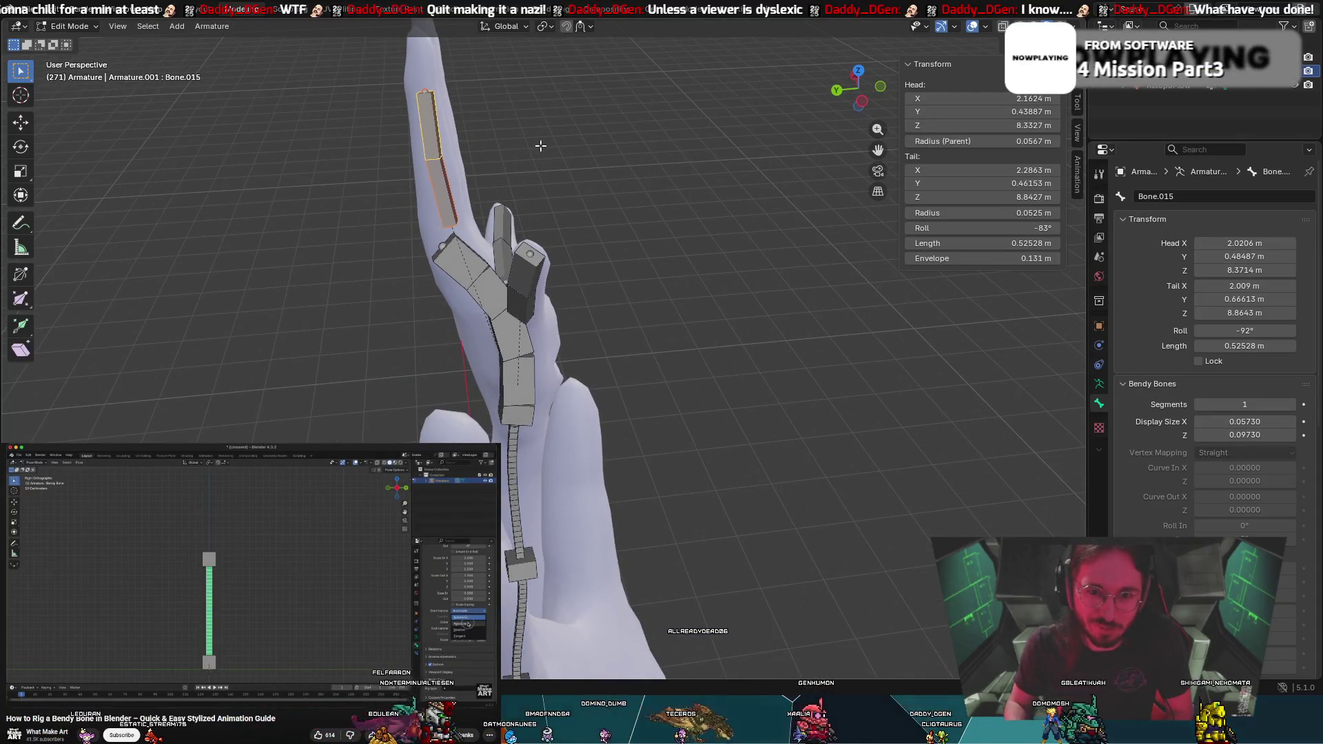
Check the lower bone Bone.014 and place the new 0.42461 m Bone.016 at the fingertip
{"action": "left_click", "coordinate": [445, 204]}
{"action": "key", "text": "g"}
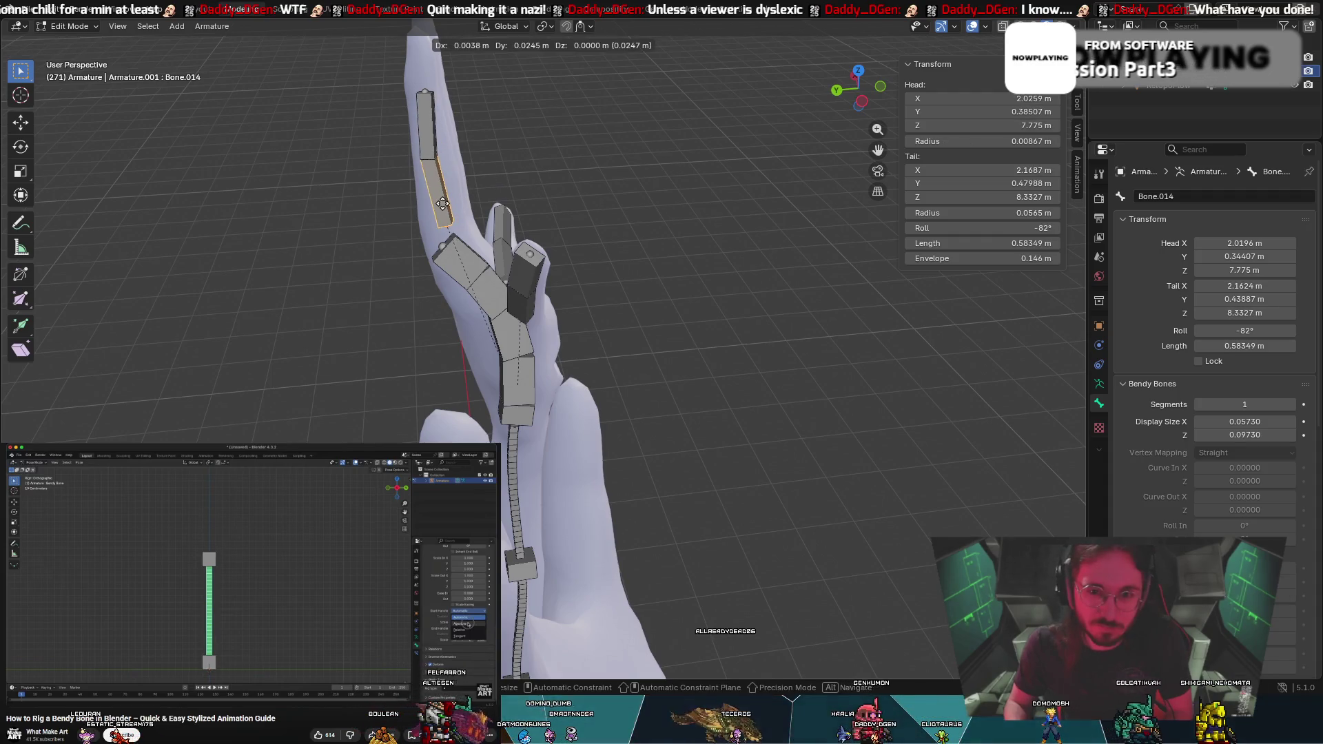
{"action": "right_click", "coordinate": [445, 204]}
{"action": "mouse_move", "coordinate": [445, 204]}
{"action": "middle_mouse_down"}
{"action": "mouse_move", "coordinate": [310, 200]}
{"action": "mouse_move", "coordinate": [296, 184]}
{"action": "middle_mouse_up"}
{"action": "middle_click_drag", "start_coordinate": [629, 110], "coordinate": [642, 102]}
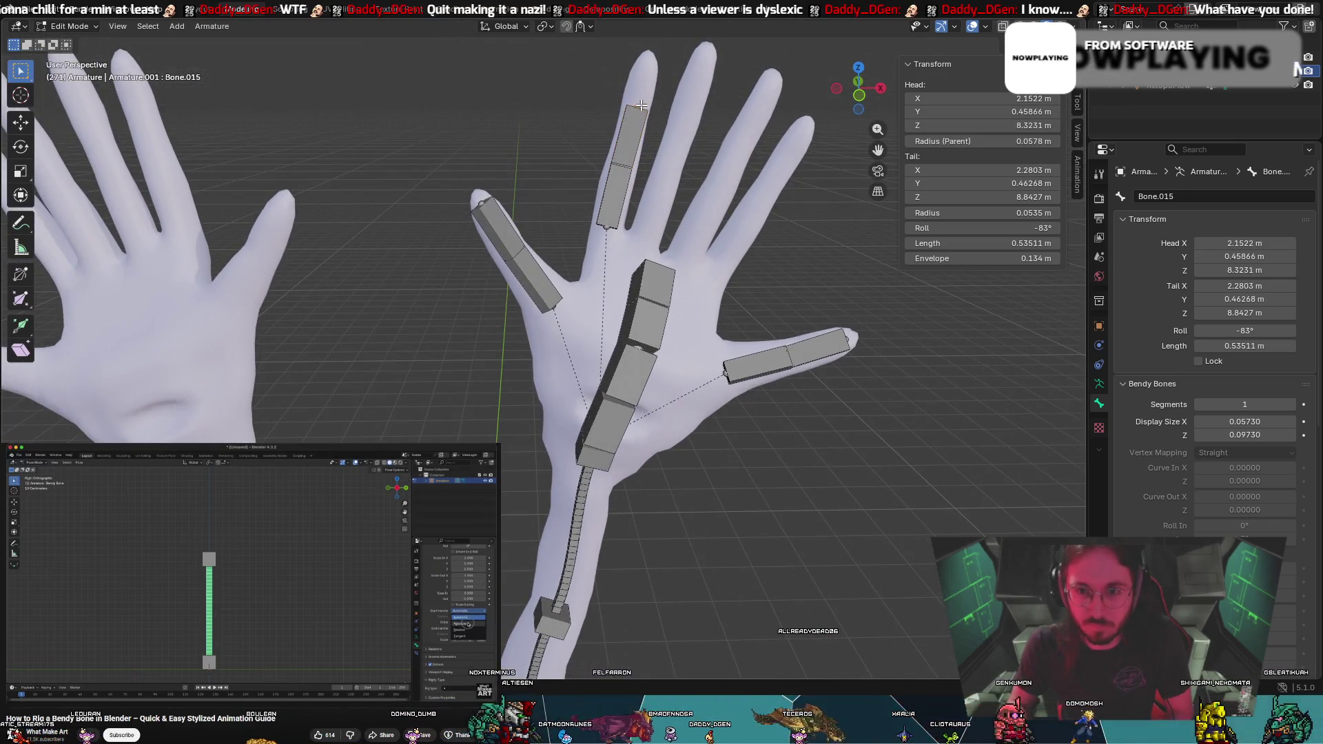
{"action": "left_click", "coordinate": [650, 64]}
{"action": "middle_click_drag", "start_coordinate": [650, 63], "coordinate": [805, 88]}
Angle Bone.016 to roll -83° at the fingertip, then select the chain's tip bone
{"action": "key", "text": "r"}
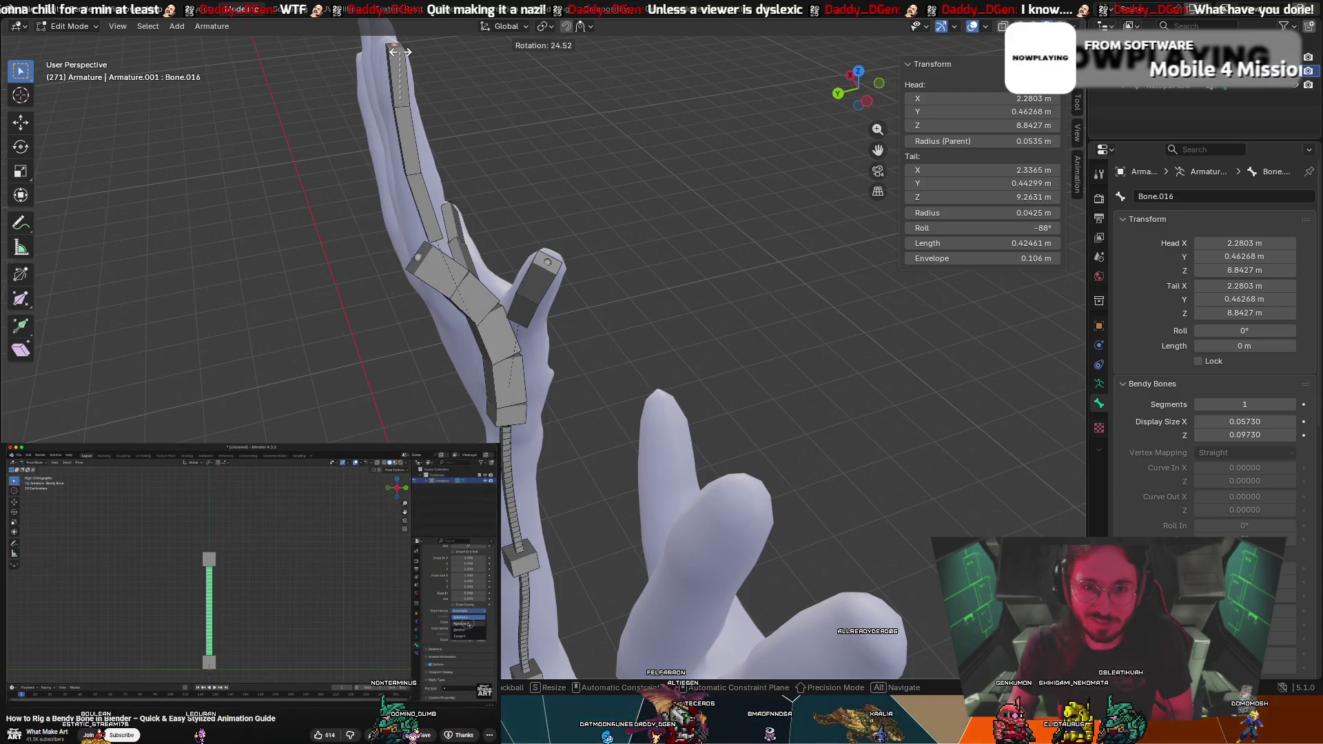
{"action": "left_click", "coordinate": [386, 53]}
{"action": "middle_click_drag", "start_coordinate": [386, 53], "coordinate": [241, 63]}
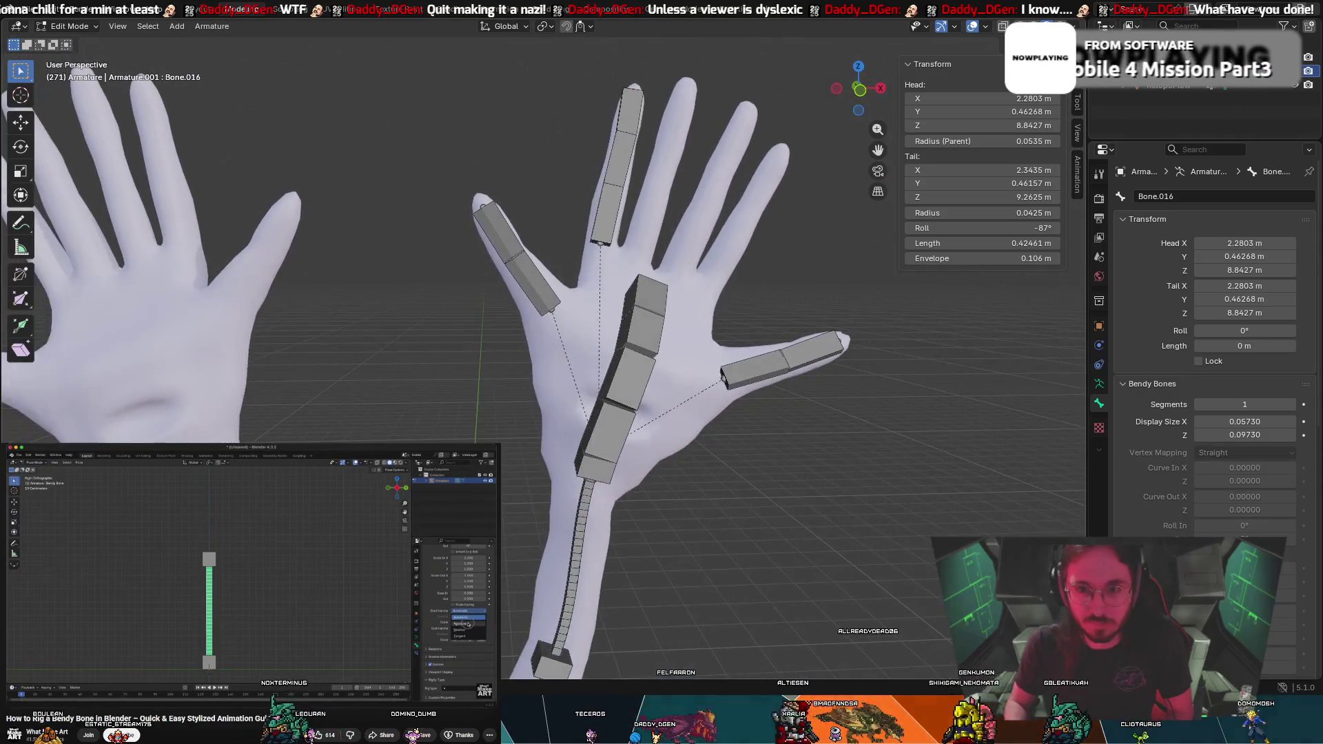
{"action": "key", "text": "r"}
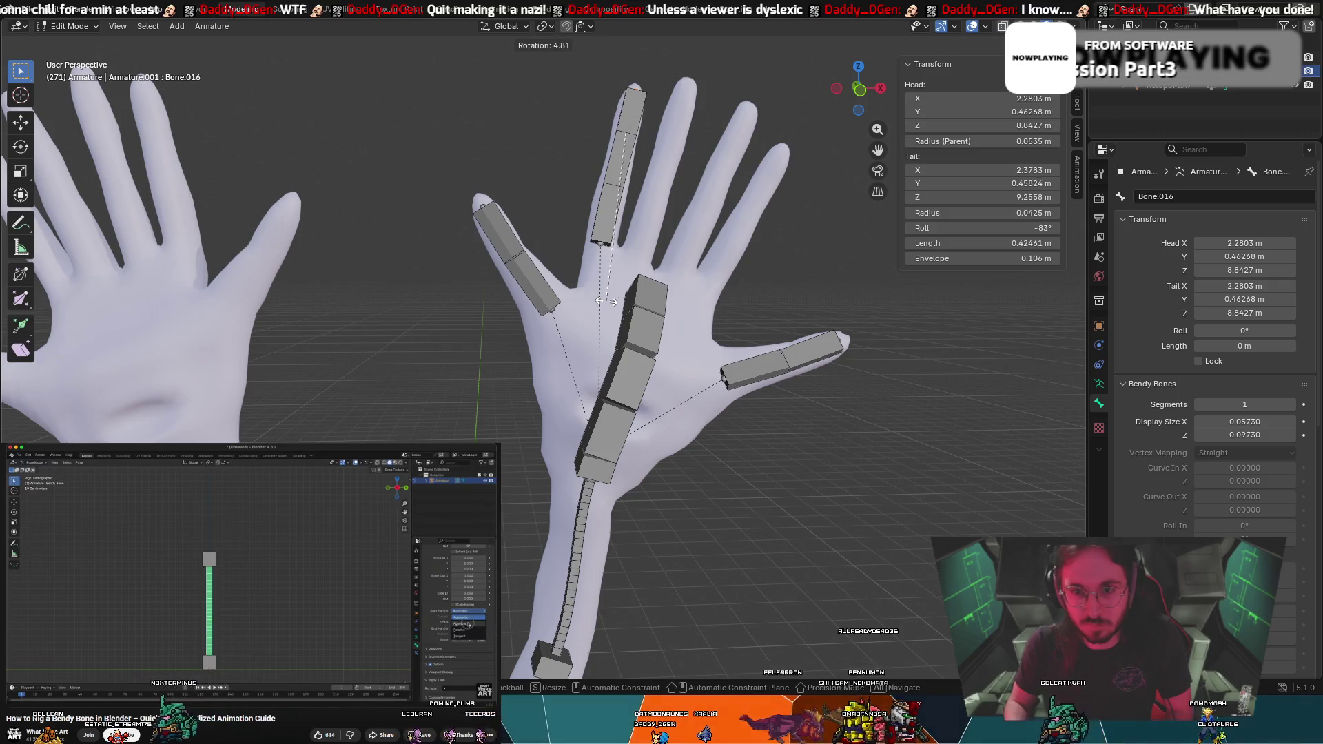
{"action": "middle_click_drag", "start_coordinate": [649, 280], "coordinate": [875, 282]}
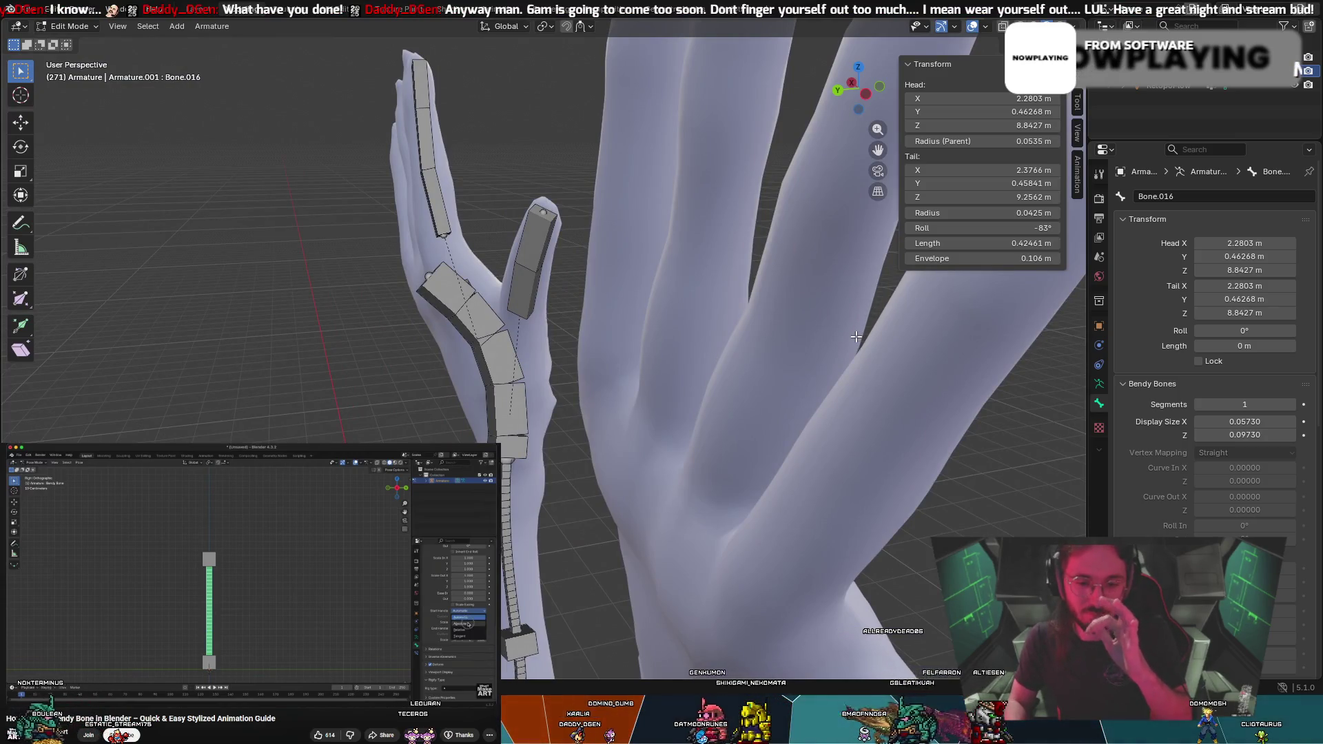
{"action": "middle_click_drag", "start_coordinate": [609, 138], "coordinate": [693, 123]}
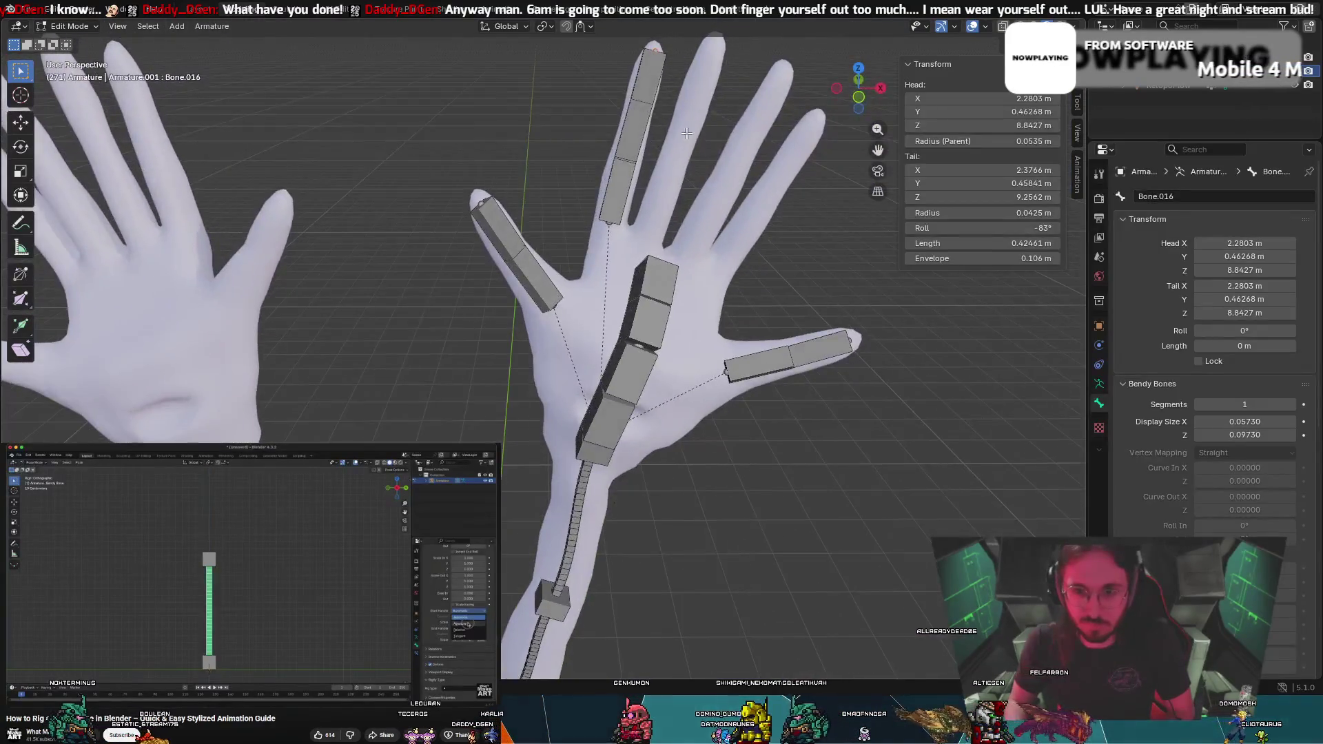
{"action": "left_click", "coordinate": [619, 191]}
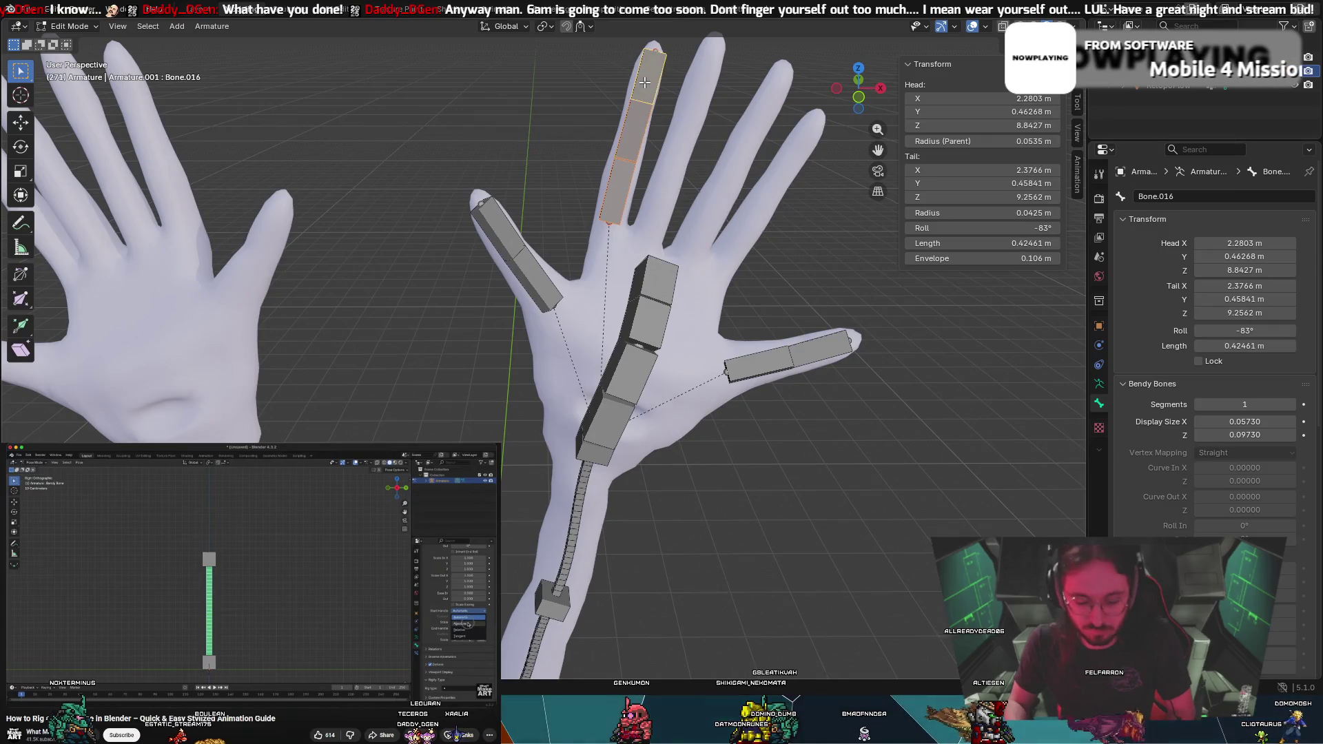
Duplicate the fingertip bone onto the neighbouring fingertip and rotate it along that finger
{"action": "key", "text": "shift+d"}
{"action": "left_click", "coordinate": [790, 128]}
{"action": "key", "text": "t"}
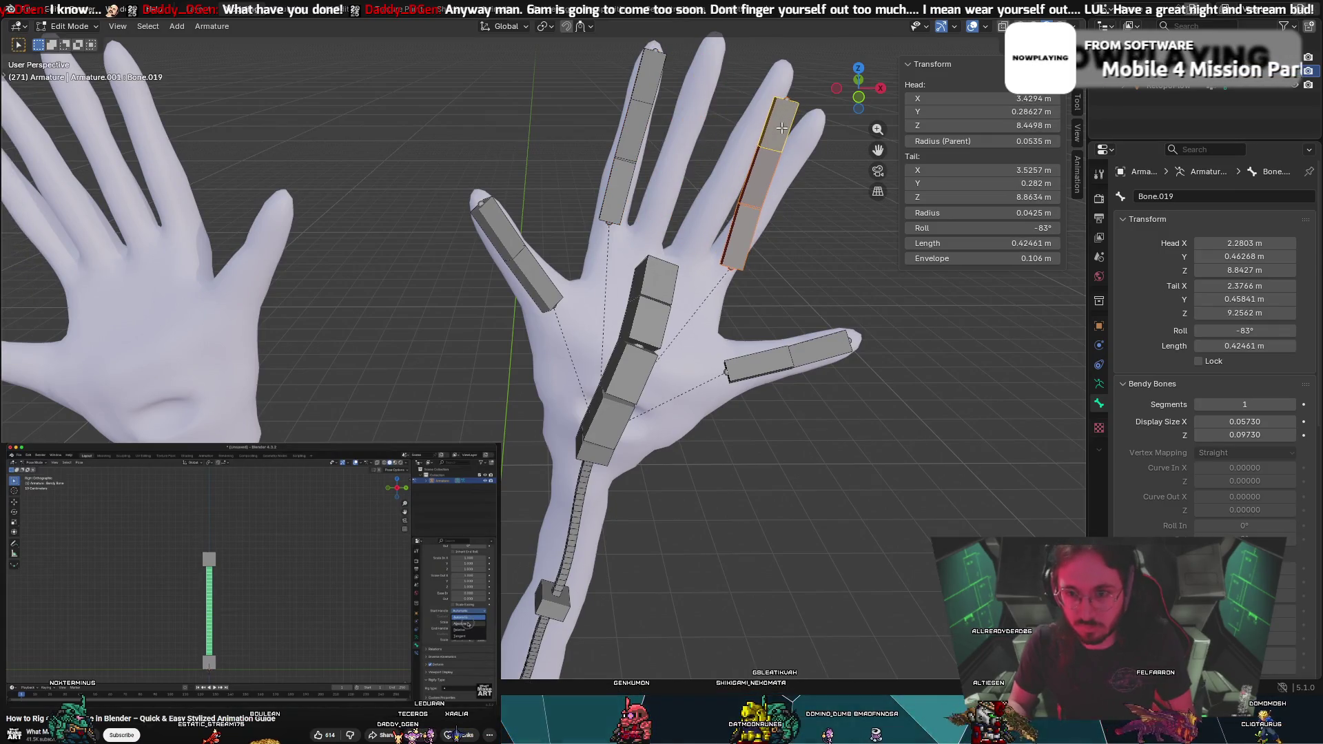
{"action": "key", "text": "r"}
{"action": "left_click", "coordinate": [819, 128]}
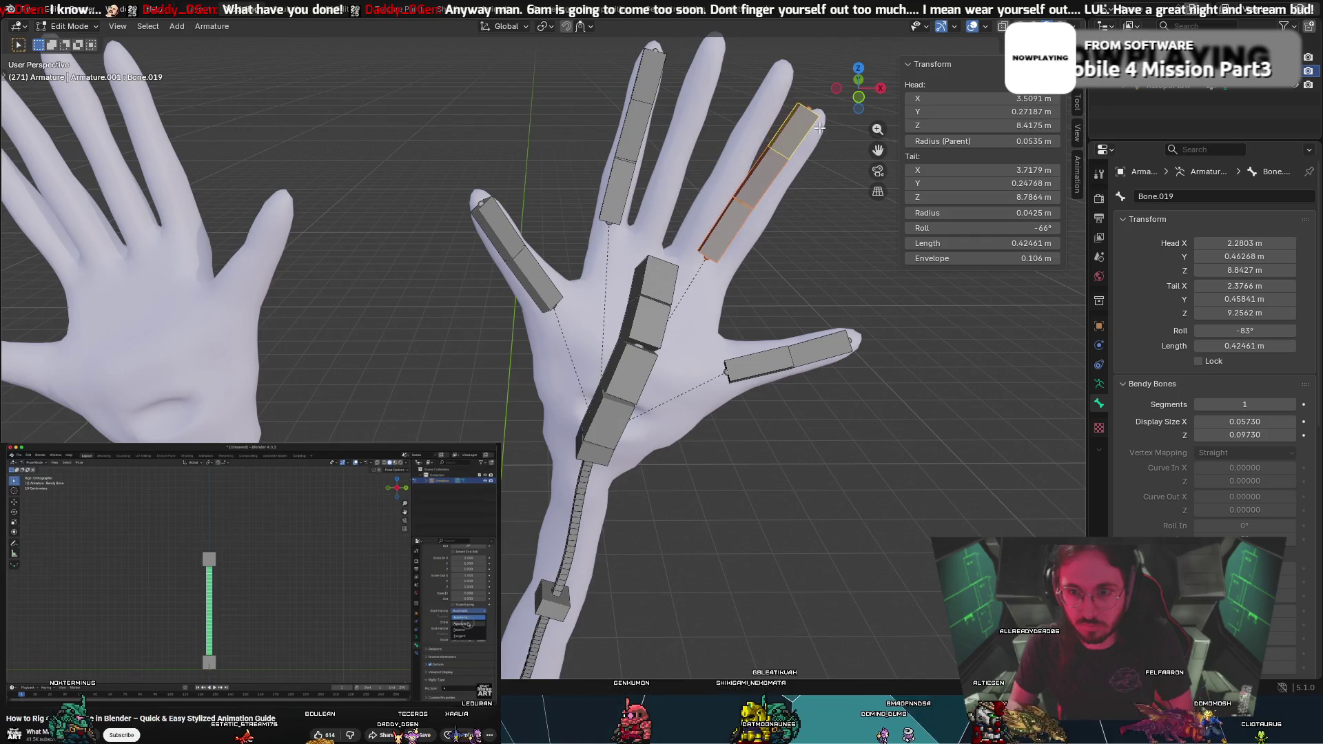
{"action": "mouse_move", "coordinate": [810, 143]}
{"action": "middle_mouse_down", "text": "alt"}
{"action": "mouse_move", "coordinate": [713, 135]}
{"action": "mouse_move", "coordinate": [690, 114]}
{"action": "mouse_move", "coordinate": [788, 167]}
{"action": "mouse_move", "coordinate": [688, 119]}
{"action": "mouse_move", "coordinate": [710, 193]}
{"action": "mouse_move", "coordinate": [742, 200]}
{"action": "mouse_move", "coordinate": [715, 186]}
{"action": "mouse_move", "coordinate": [728, 189]}
{"action": "mouse_move", "coordinate": [714, 162]}
{"action": "mouse_move", "coordinate": [846, 201]}
{"action": "middle_mouse_up", "text": "alt"}
Move the copied tip bone Bone.019 into the neighbouring finger, checking from the side
{"action": "key", "text": "g"}
{"action": "left_click", "coordinate": [686, 110]}
{"action": "key", "text": "g"}
{"action": "left_click", "coordinate": [727, 187]}
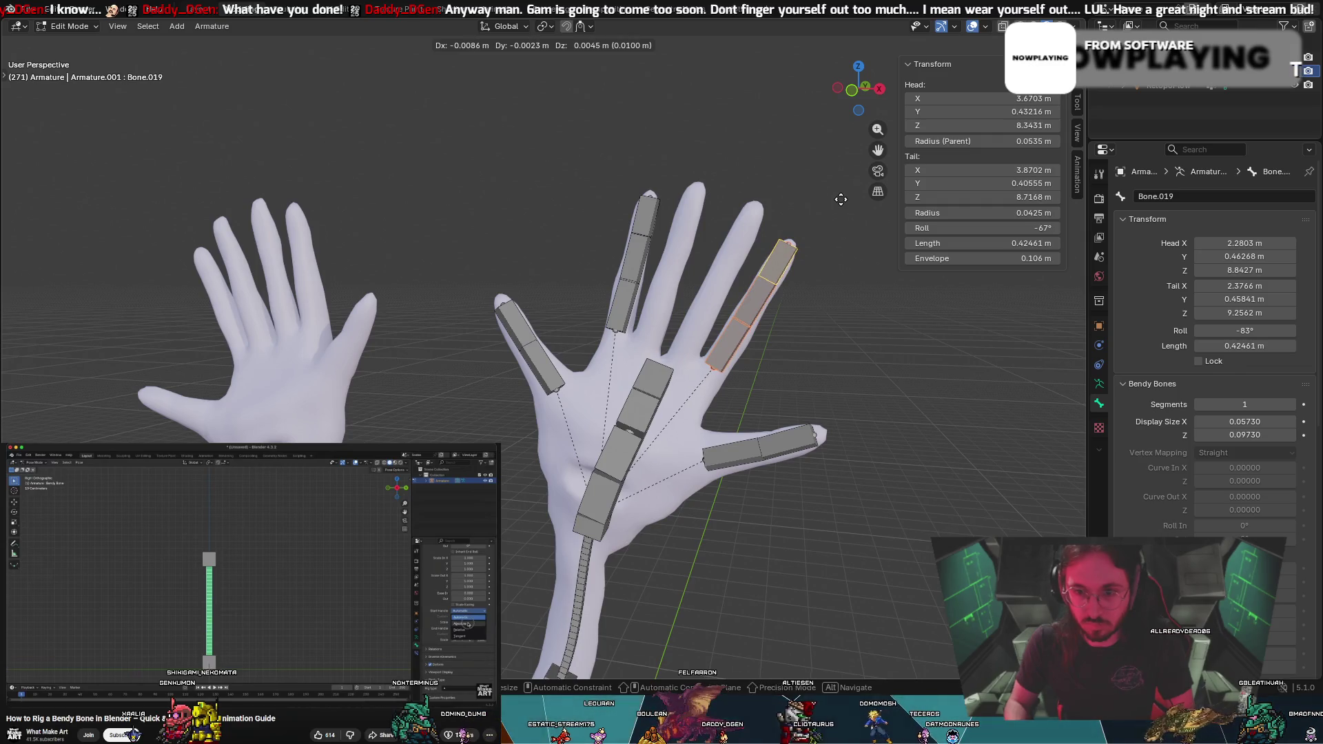
{"action": "left_click", "coordinate": [841, 199]}
{"action": "mouse_move", "coordinate": [841, 200]}
{"action": "middle_mouse_down"}
{"action": "mouse_move", "coordinate": [721, 162]}
{"action": "mouse_move", "coordinate": [1039, 233]}
{"action": "mouse_move", "coordinate": [691, 216]}
{"action": "mouse_move", "coordinate": [699, 175]}
{"action": "mouse_move", "coordinate": [561, 164]}
{"action": "mouse_move", "coordinate": [407, 236]}
{"action": "mouse_move", "coordinate": [412, 259]}
{"action": "mouse_move", "coordinate": [328, 257]}
{"action": "mouse_move", "coordinate": [65, 162]}
{"action": "mouse_move", "coordinate": [207, 227]}
{"action": "mouse_move", "coordinate": [582, 301]}
{"action": "mouse_move", "coordinate": [677, 294]}
{"action": "mouse_move", "coordinate": [919, 333]}
{"action": "mouse_move", "coordinate": [505, 275]}
{"action": "mouse_move", "coordinate": [653, 282]}
{"action": "middle_mouse_up"}
{"action": "middle_click_drag", "start_coordinate": [854, 275], "coordinate": [940, 313]}
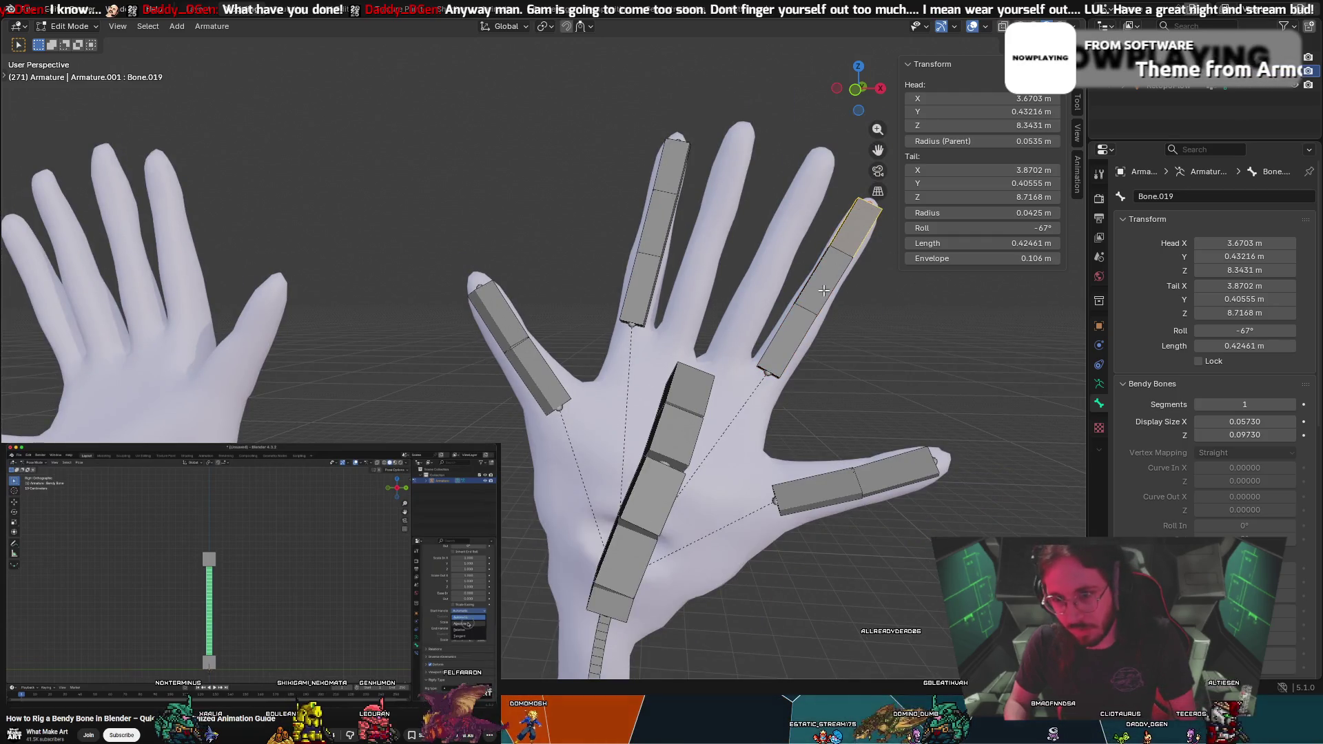
Rotate and shift the copied fingertip bone deeper into its finger
{"action": "left_click", "coordinate": [855, 233]}
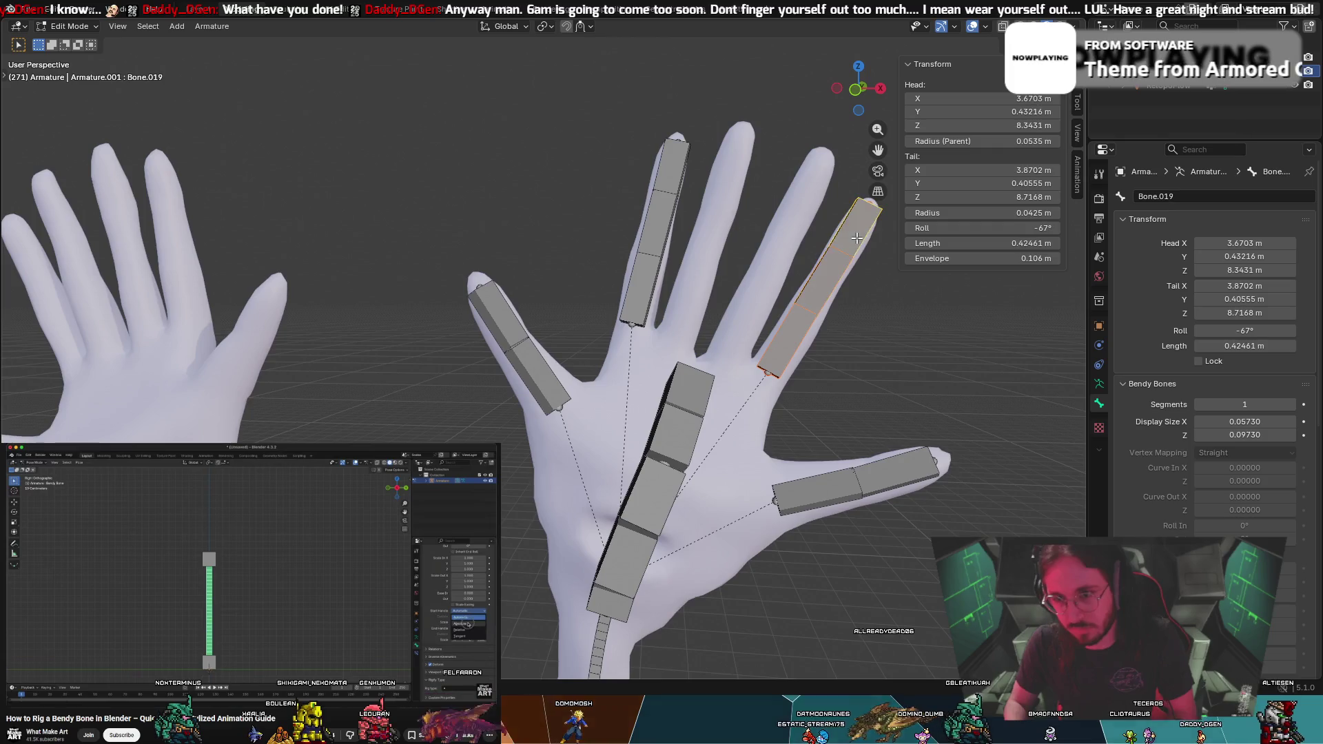
{"action": "key", "text": "r"}
{"action": "left_click", "coordinate": [862, 234]}
{"action": "key", "text": "g"}
{"action": "left_click", "coordinate": [836, 270]}
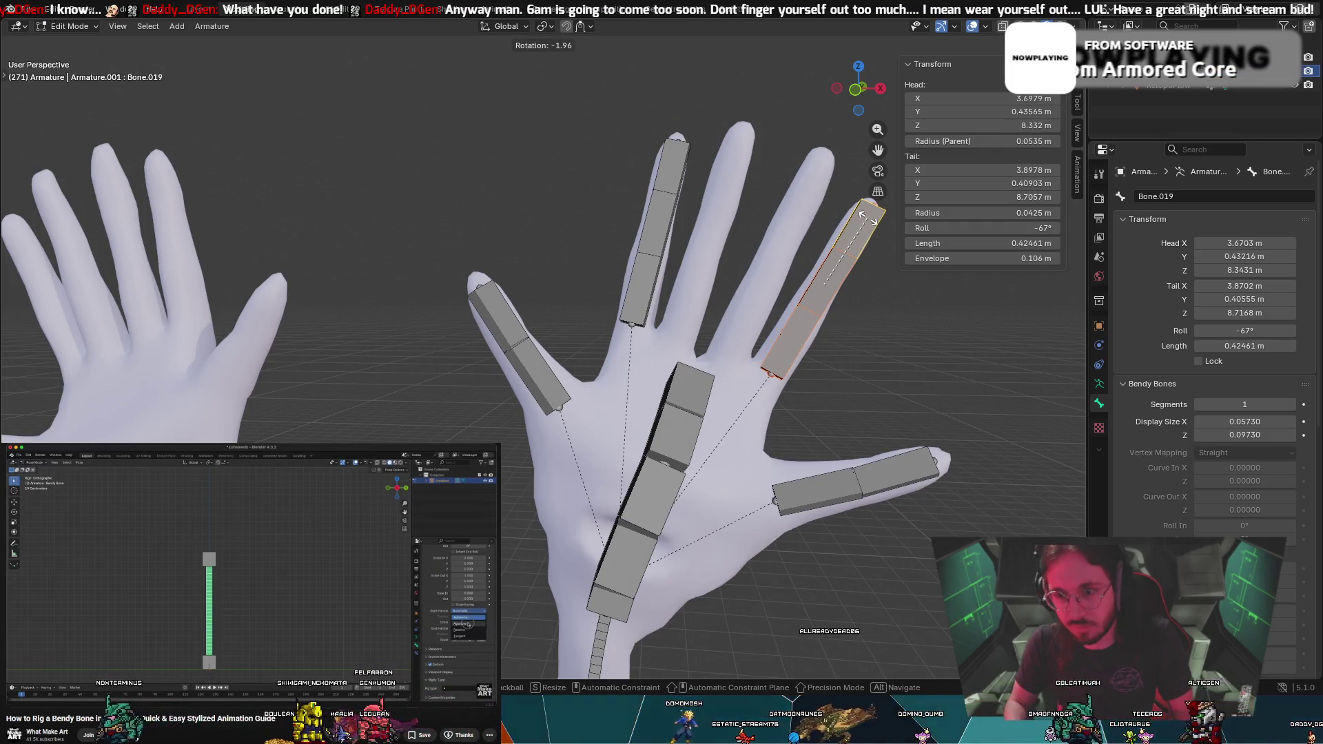
{"action": "key", "text": "g"}
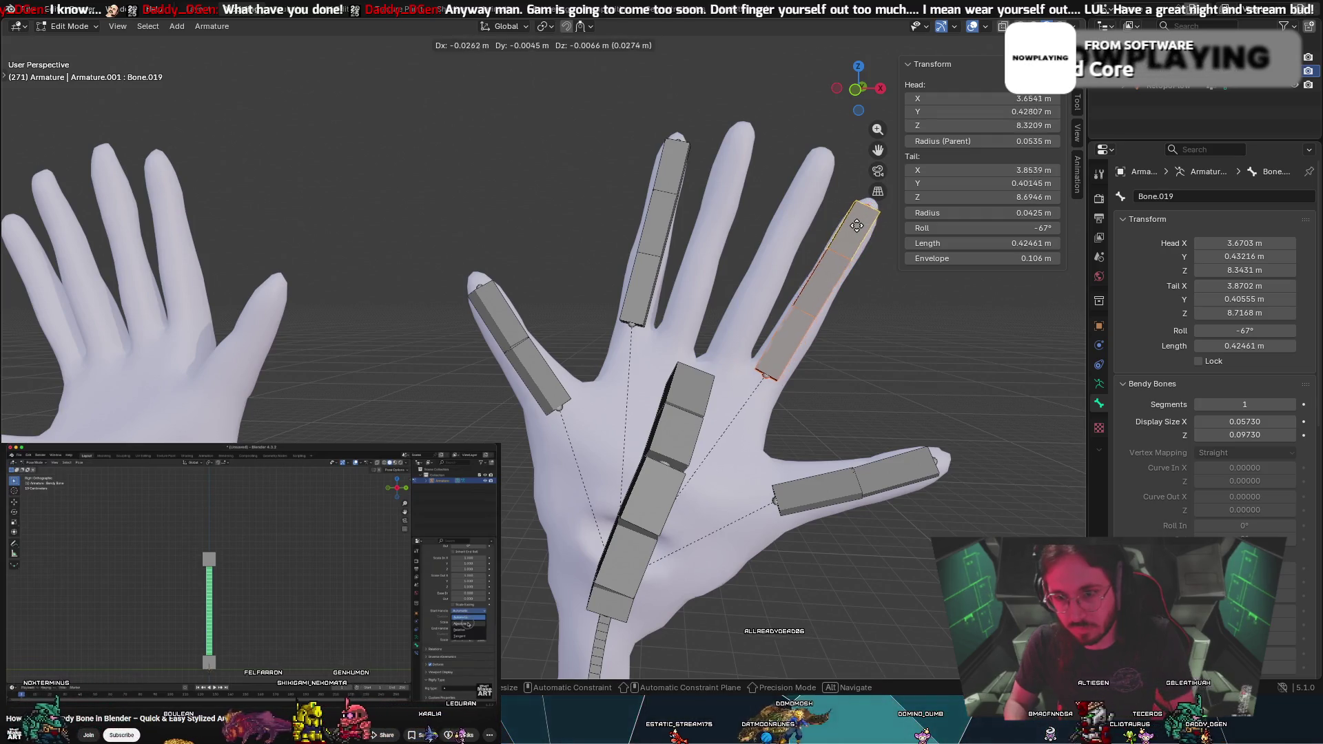
{"action": "left_click", "coordinate": [857, 228]}
{"action": "mouse_move", "coordinate": [857, 228]}
{"action": "middle_mouse_down"}
{"action": "mouse_move", "coordinate": [706, 186]}
{"action": "mouse_move", "coordinate": [864, 232]}
{"action": "mouse_move", "coordinate": [855, 245]}
{"action": "middle_mouse_up"}
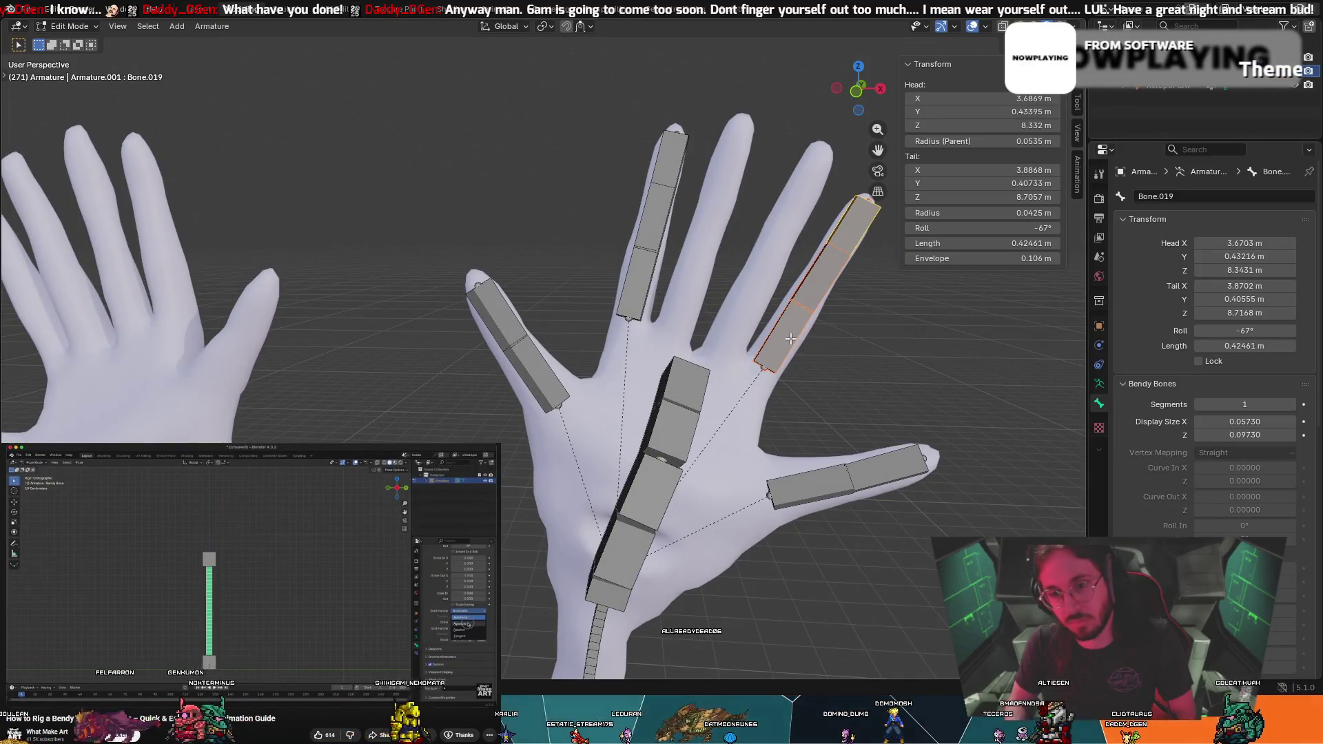
Slightly rotate the upright finger's tip bone Bone.016, then select the chain's base bone
{"action": "left_click", "coordinate": [639, 208]}
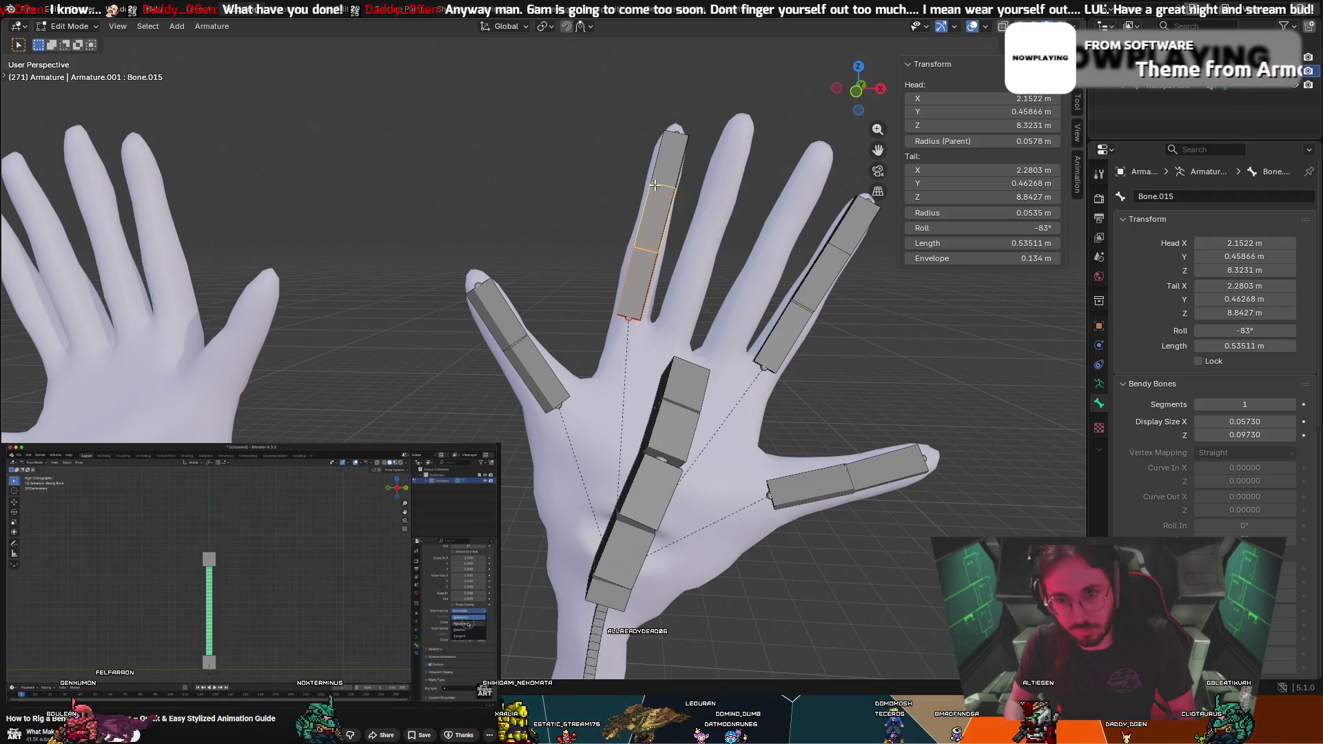
{"action": "key", "text": "r"}
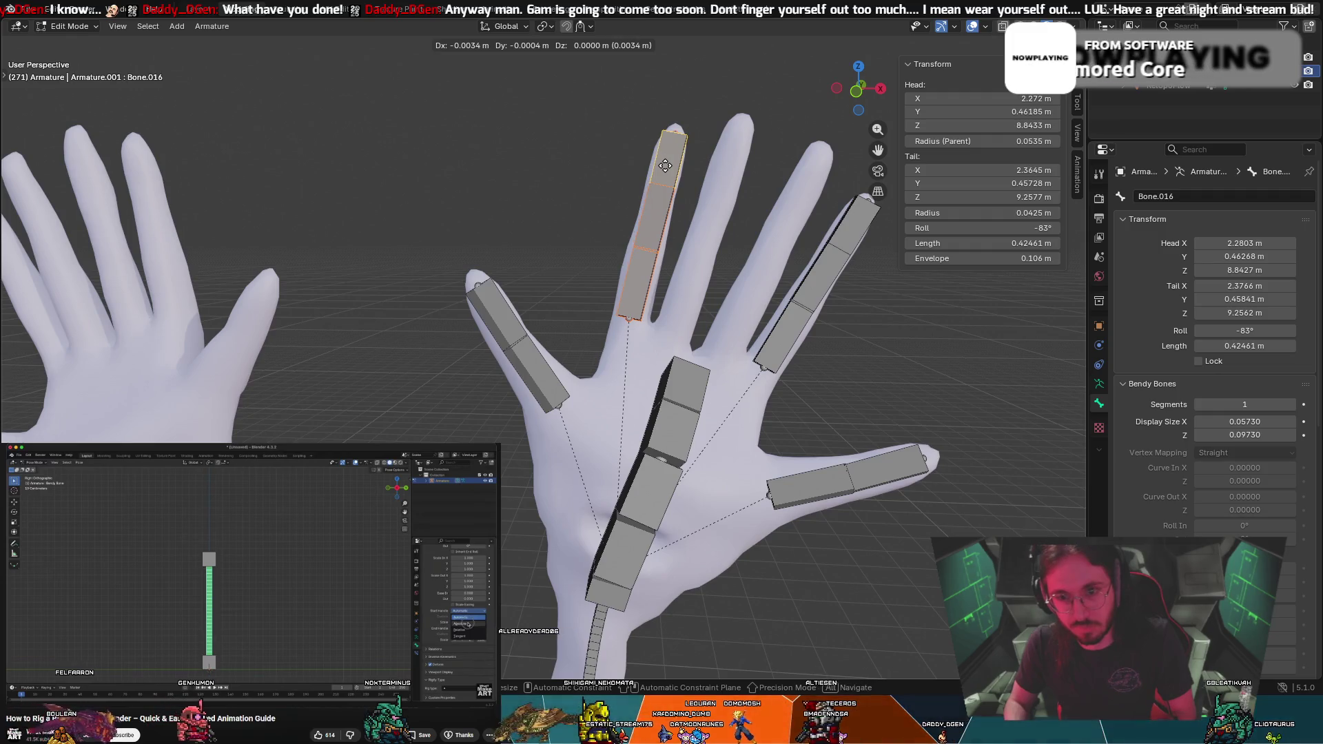
{"action": "left_click", "coordinate": [665, 165]}
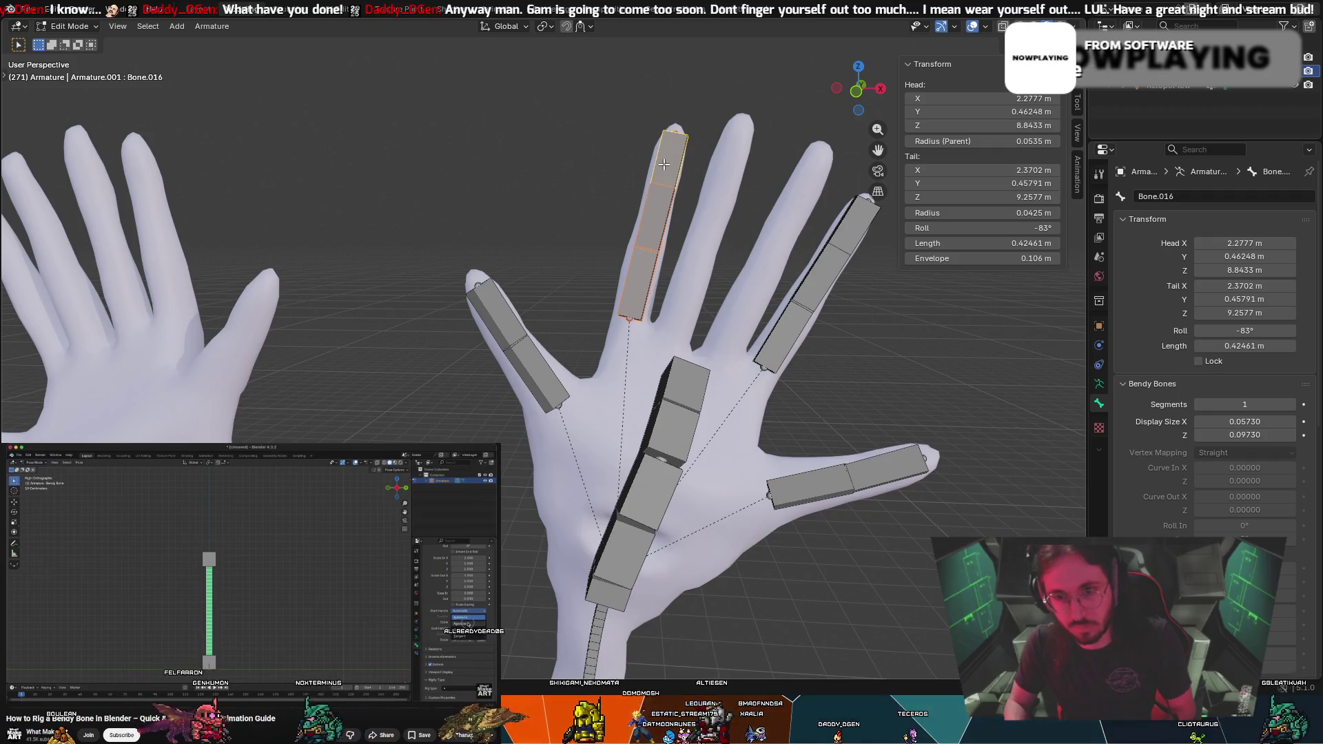
{"action": "right_click", "coordinate": [662, 168]}
{"action": "mouse_move", "coordinate": [858, 88]}
{"action": "left_mouse_down"}
{"action": "mouse_move", "coordinate": [876, 102]}
{"action": "mouse_move", "coordinate": [783, 124]}
{"action": "mouse_move", "coordinate": [769, 114]}
{"action": "mouse_move", "coordinate": [724, 228]}
{"action": "left_mouse_up"}
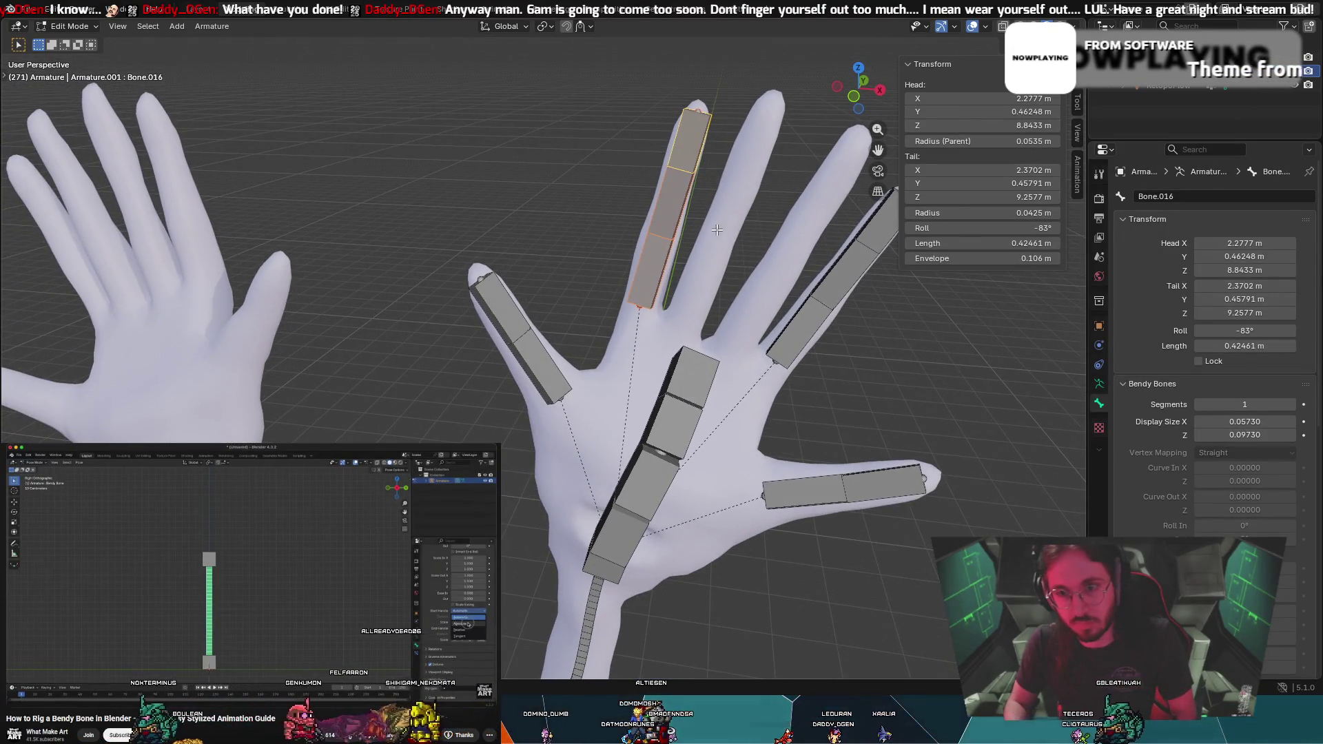
{"action": "mouse_move", "coordinate": [710, 271]}
{"action": "middle_mouse_down"}
{"action": "mouse_move", "coordinate": [901, 329]}
{"action": "mouse_move", "coordinate": [797, 307]}
{"action": "mouse_move", "coordinate": [848, 298]}
{"action": "middle_mouse_up"}
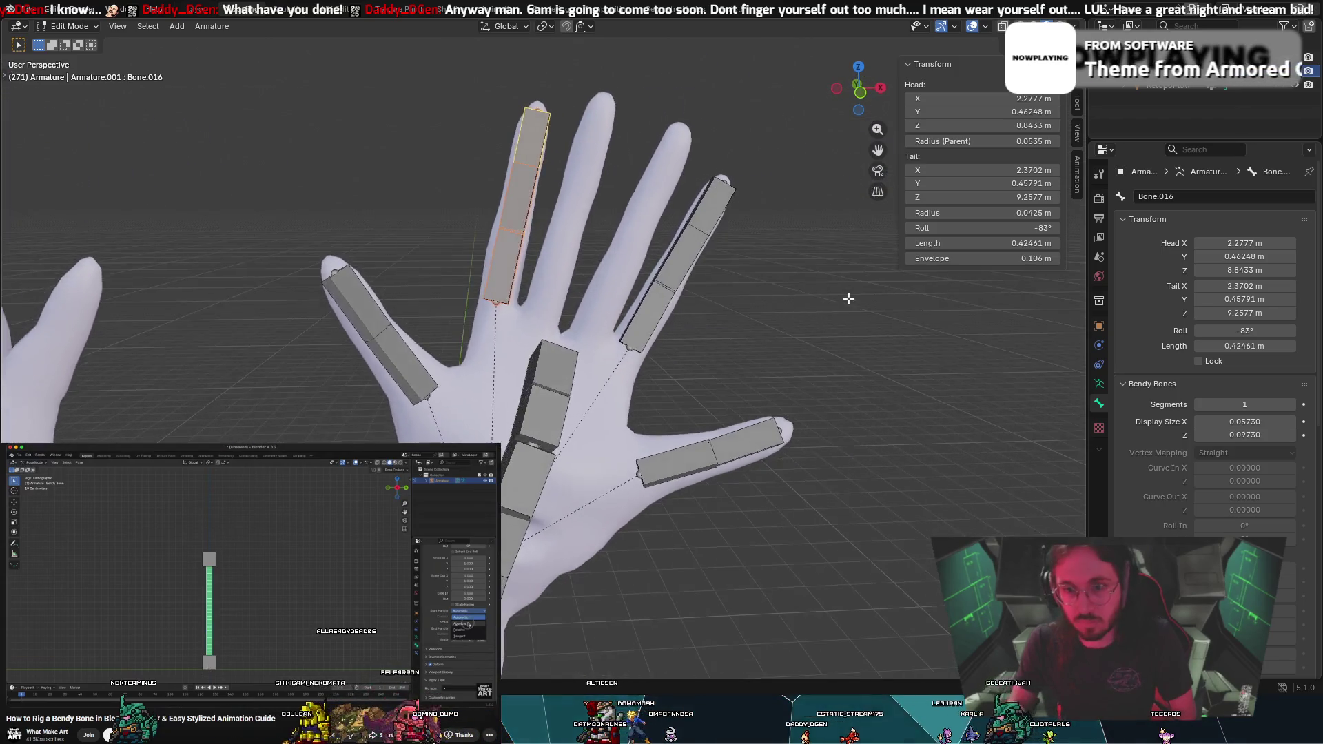
{"action": "left_click", "coordinate": [511, 236]}
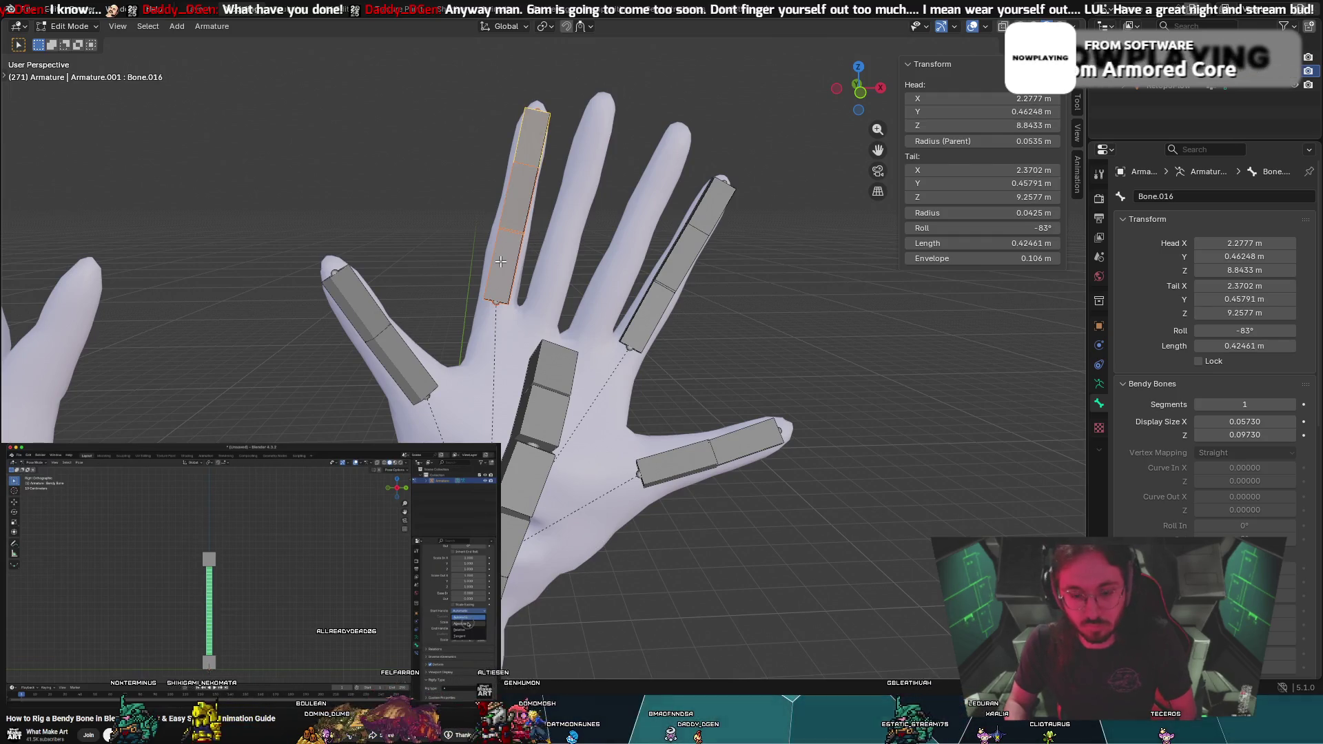
Duplicate the upright finger's three-bone chain and rotate the copy onto the neighbouring finger
{"action": "key", "text": "shift+d"}
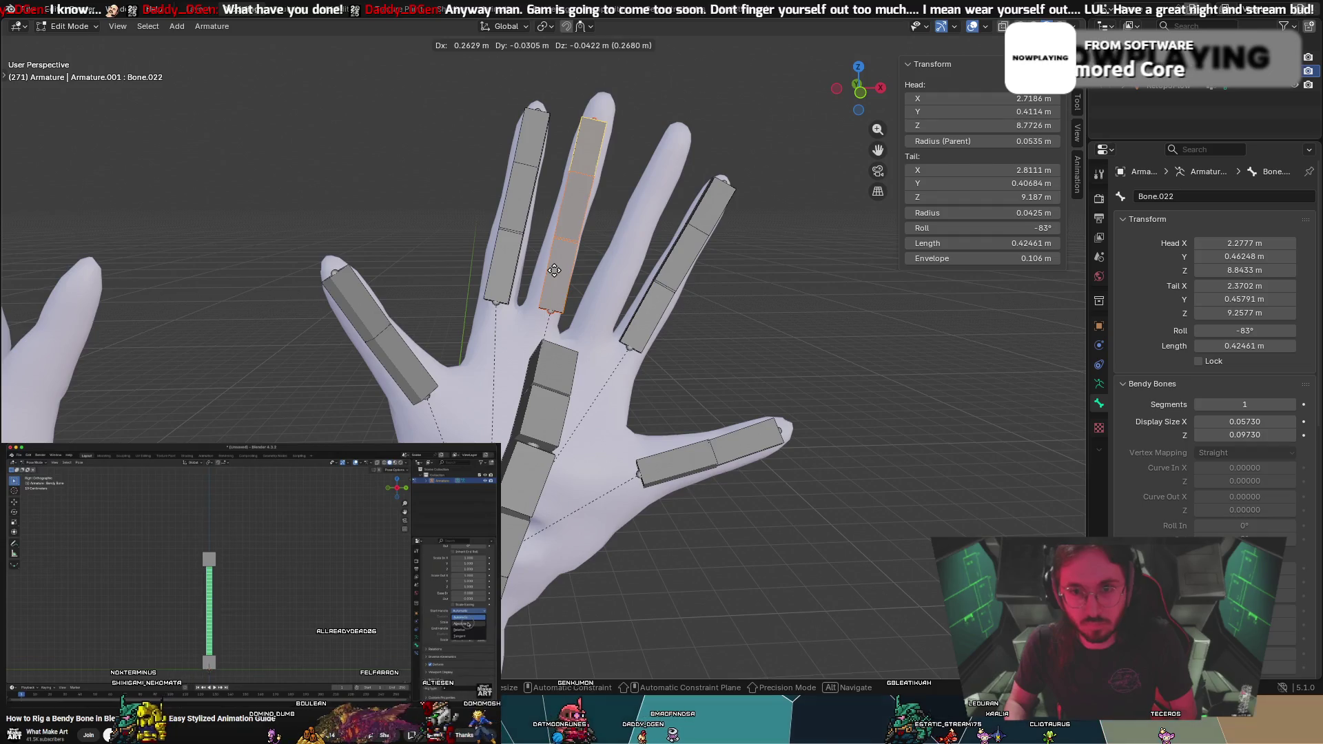
{"action": "key", "text": "r"}
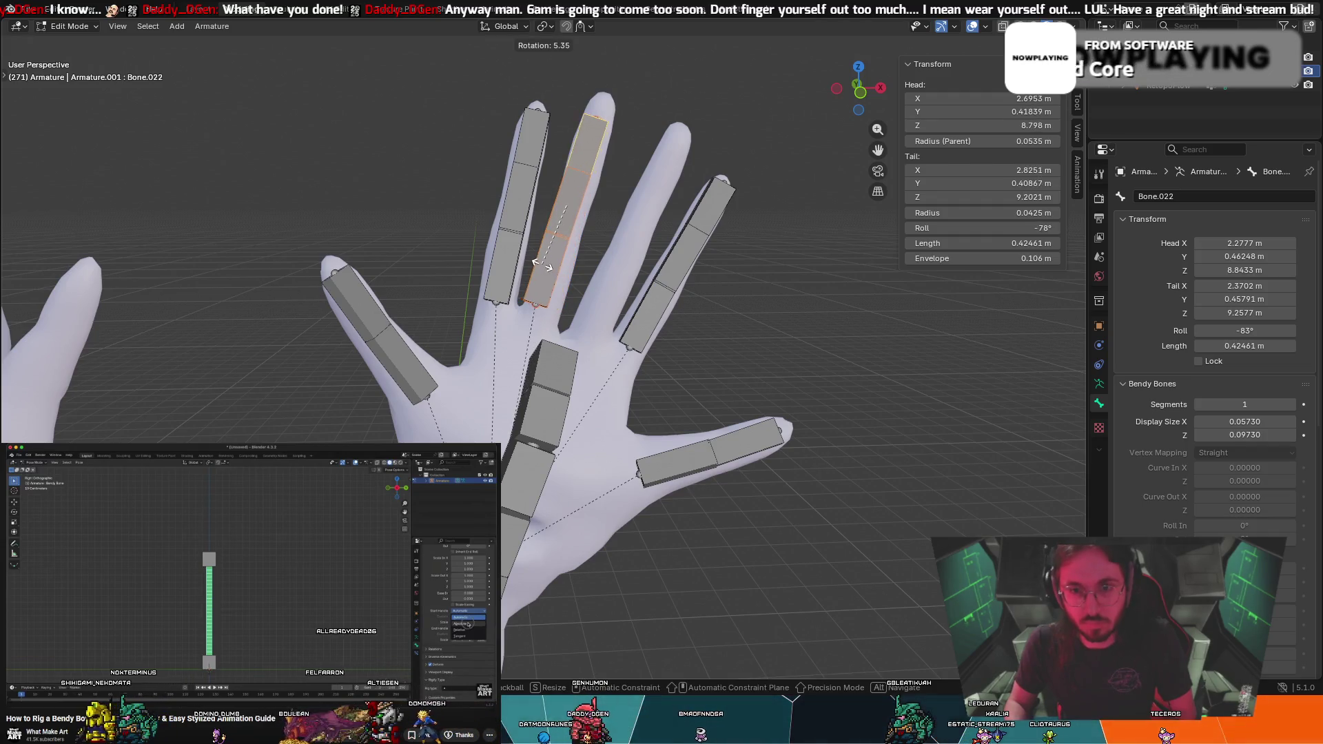
{"action": "left_click", "coordinate": [565, 240]}
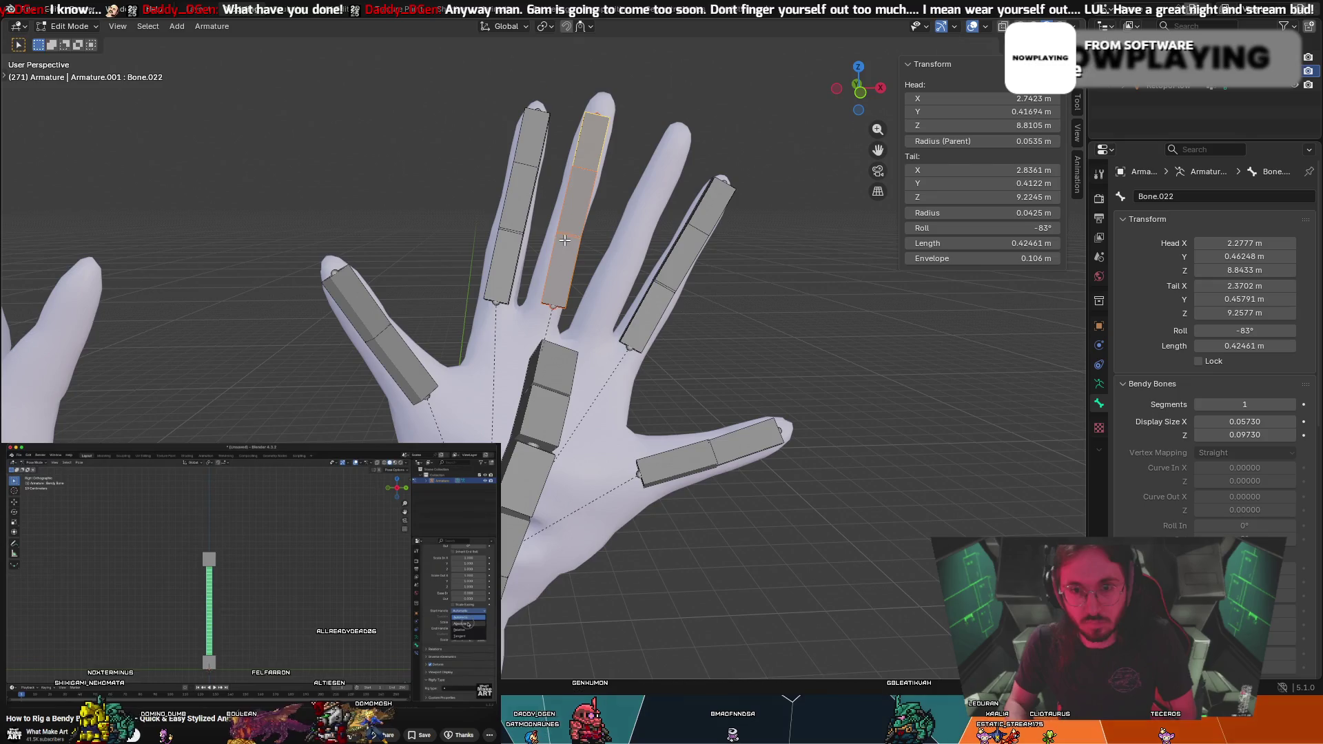
{"action": "left_click", "coordinate": [513, 210]}
{"action": "left_click", "coordinate": [530, 152]}
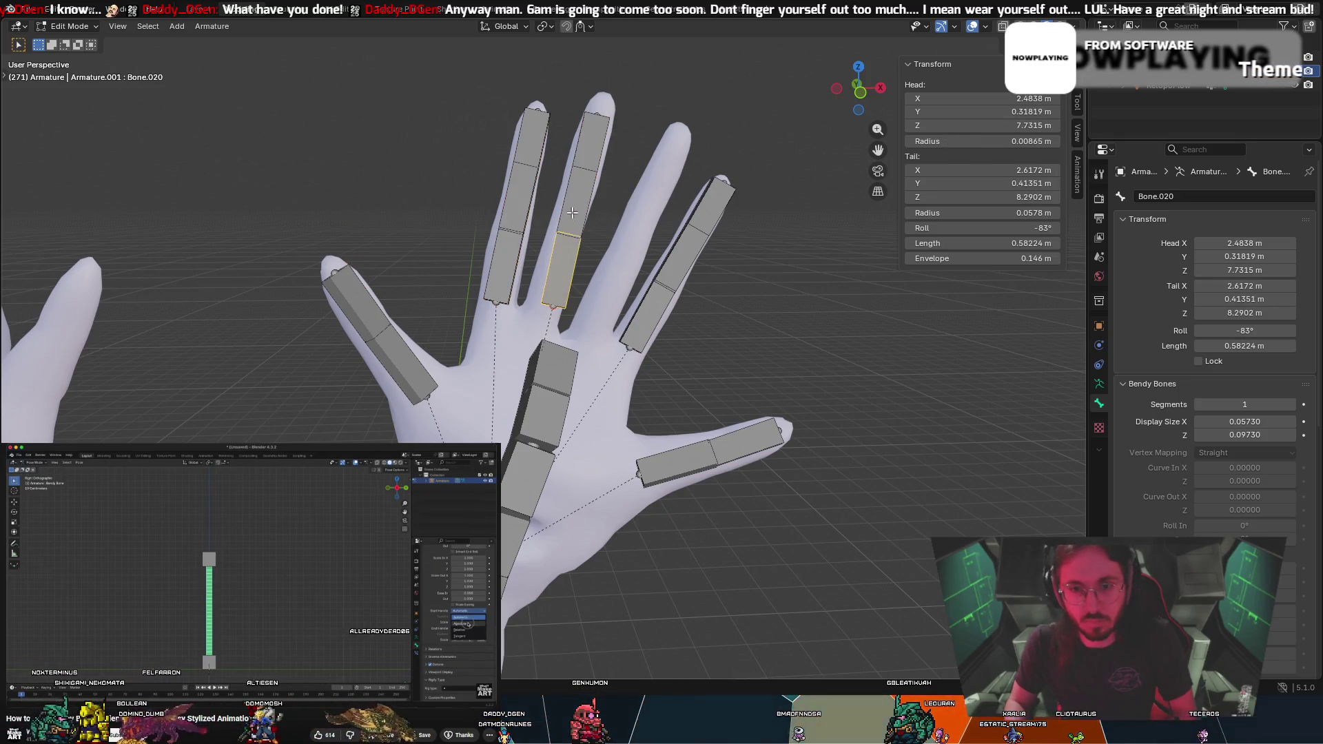
Rotate and move the copied tip bone Bone.022 so it sits at the fingertip
{"action": "left_click", "coordinate": [584, 150]}
{"action": "key", "text": "g"}
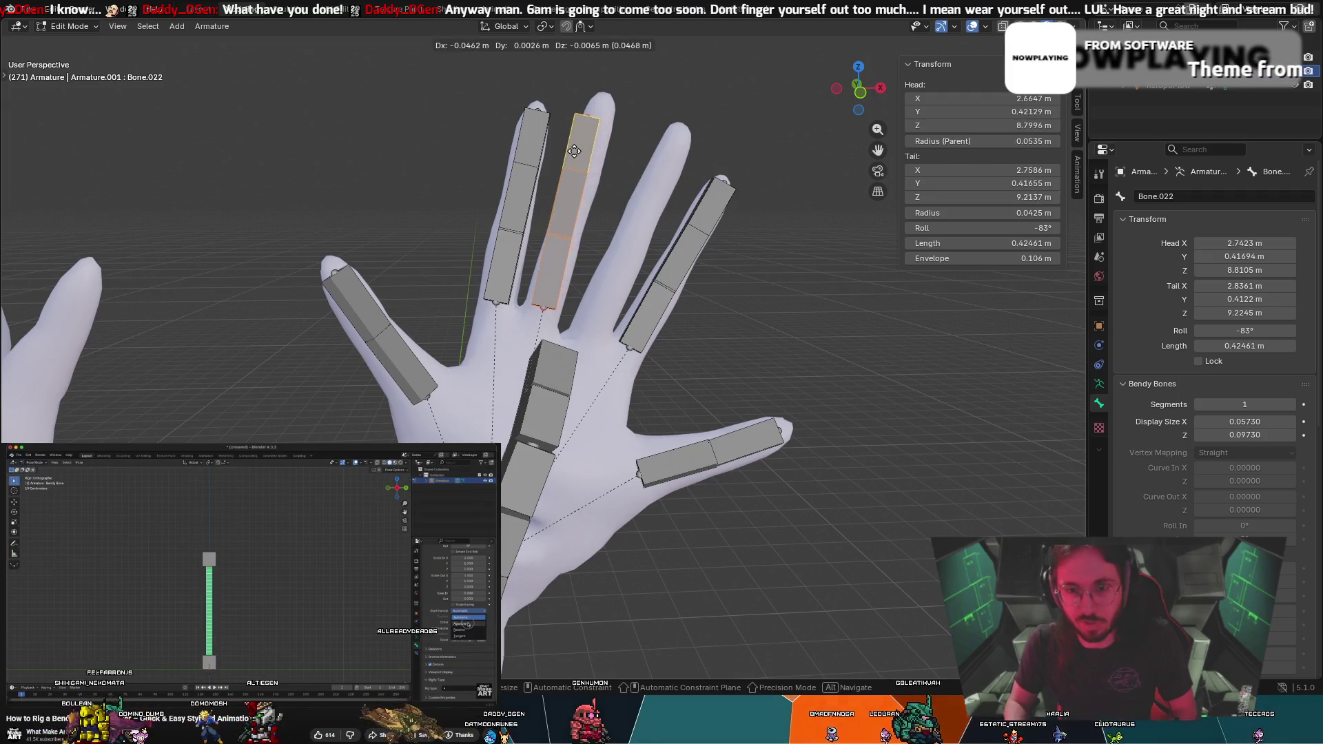
{"action": "key", "text": "r"}
{"action": "left_click", "coordinate": [583, 153]}
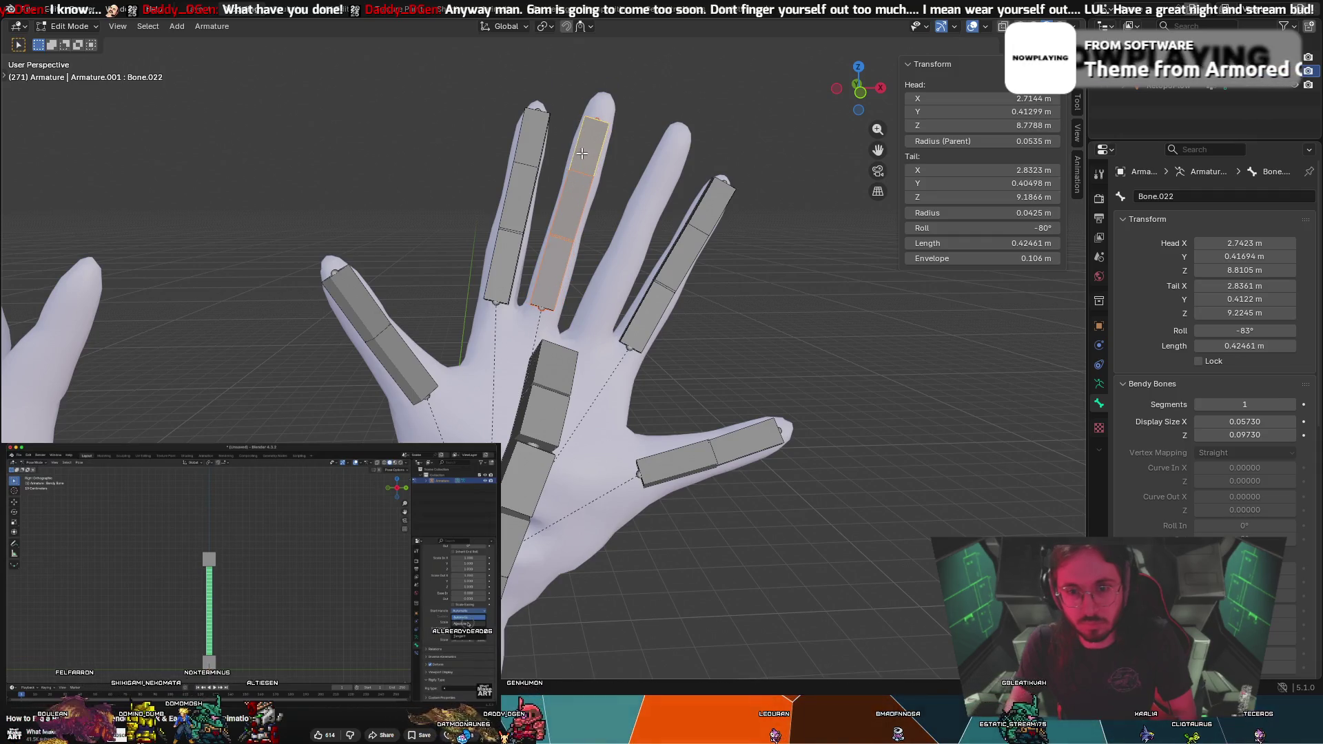
{"action": "key", "text": "g"}
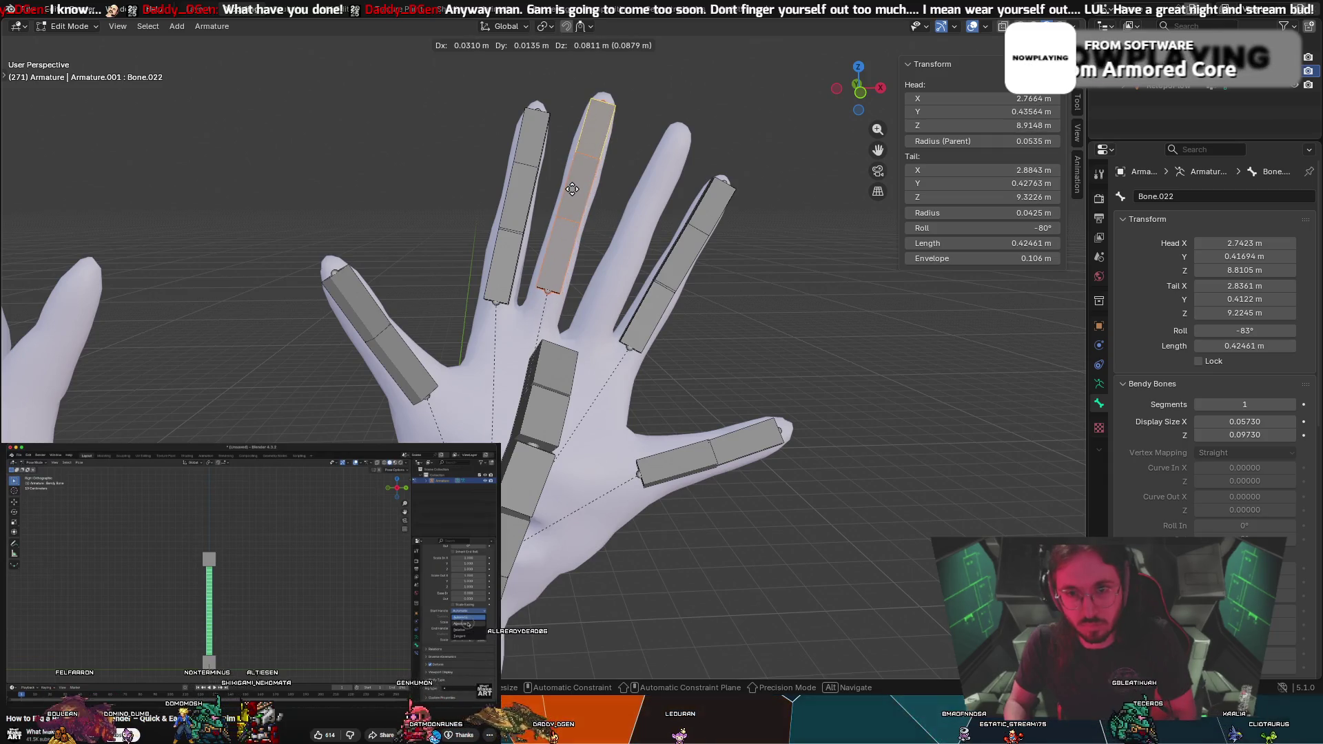
{"action": "left_click", "coordinate": [581, 183]}
{"action": "left_click", "coordinate": [591, 159]}
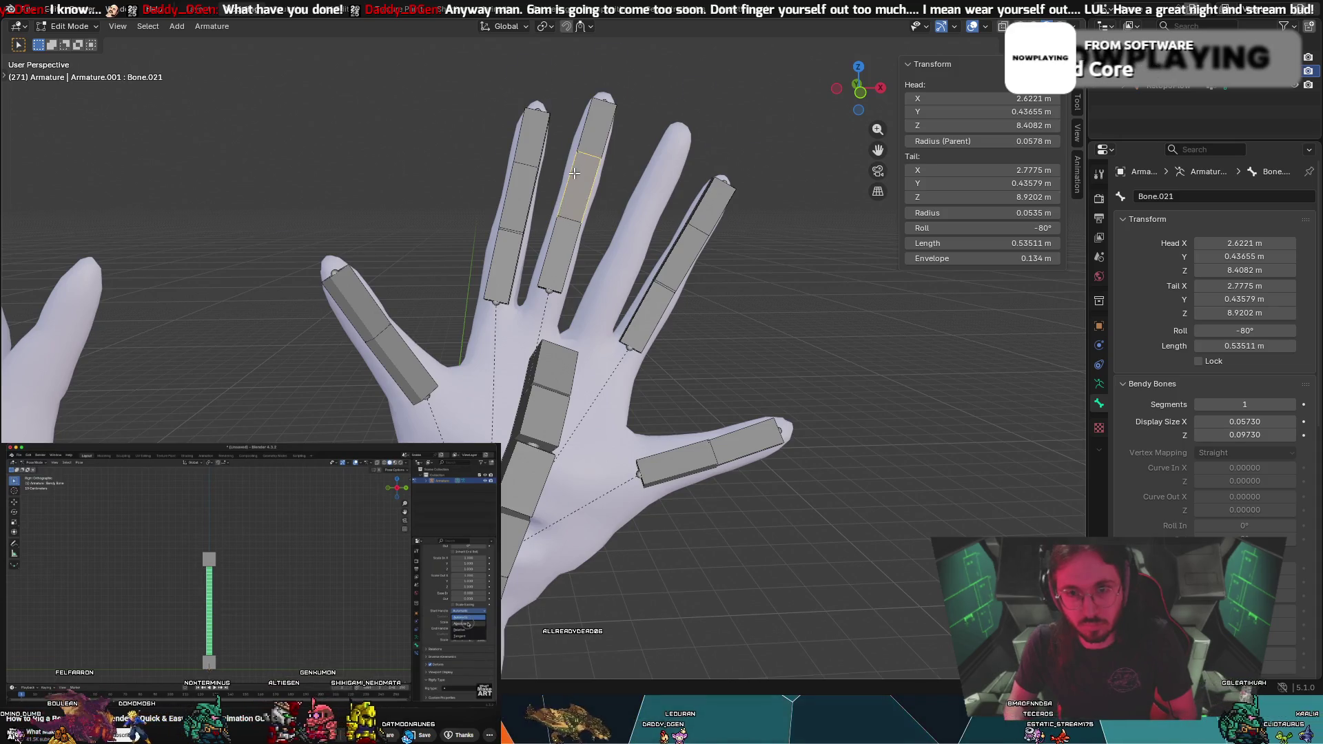
Pull the copied chain's joints down so lower bone Bone.020 (0.49869 m) fills the finger
{"action": "scroll", "coordinate": [580, 173], "scroll_direction": "up", "scroll_amount": 5}
{"action": "mouse_move", "coordinate": [586, 179]}
{"action": "middle_mouse_down", "text": "shift"}
{"action": "mouse_move", "coordinate": [635, 237]}
{"action": "mouse_move", "coordinate": [603, 430]}
{"action": "middle_mouse_up", "text": "shift"}
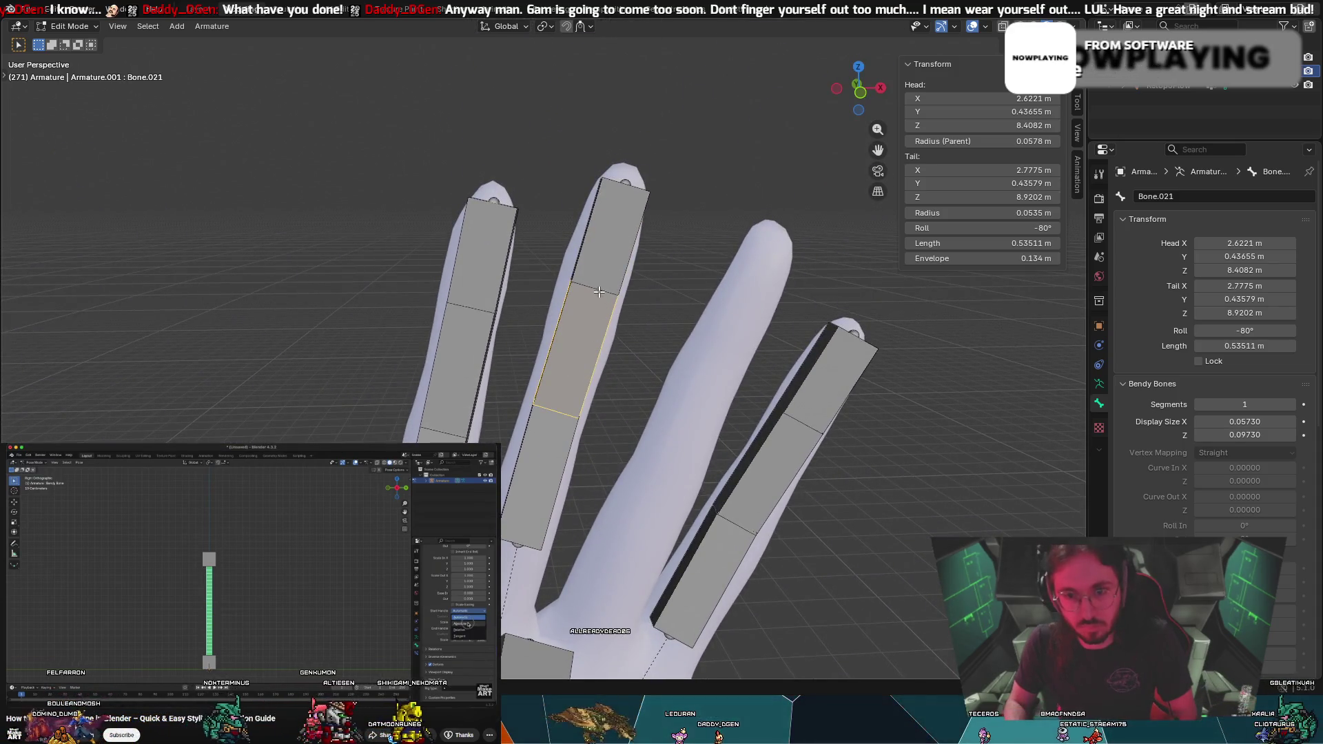
{"action": "left_click_drag", "start_coordinate": [596, 284], "coordinate": [591, 299]}
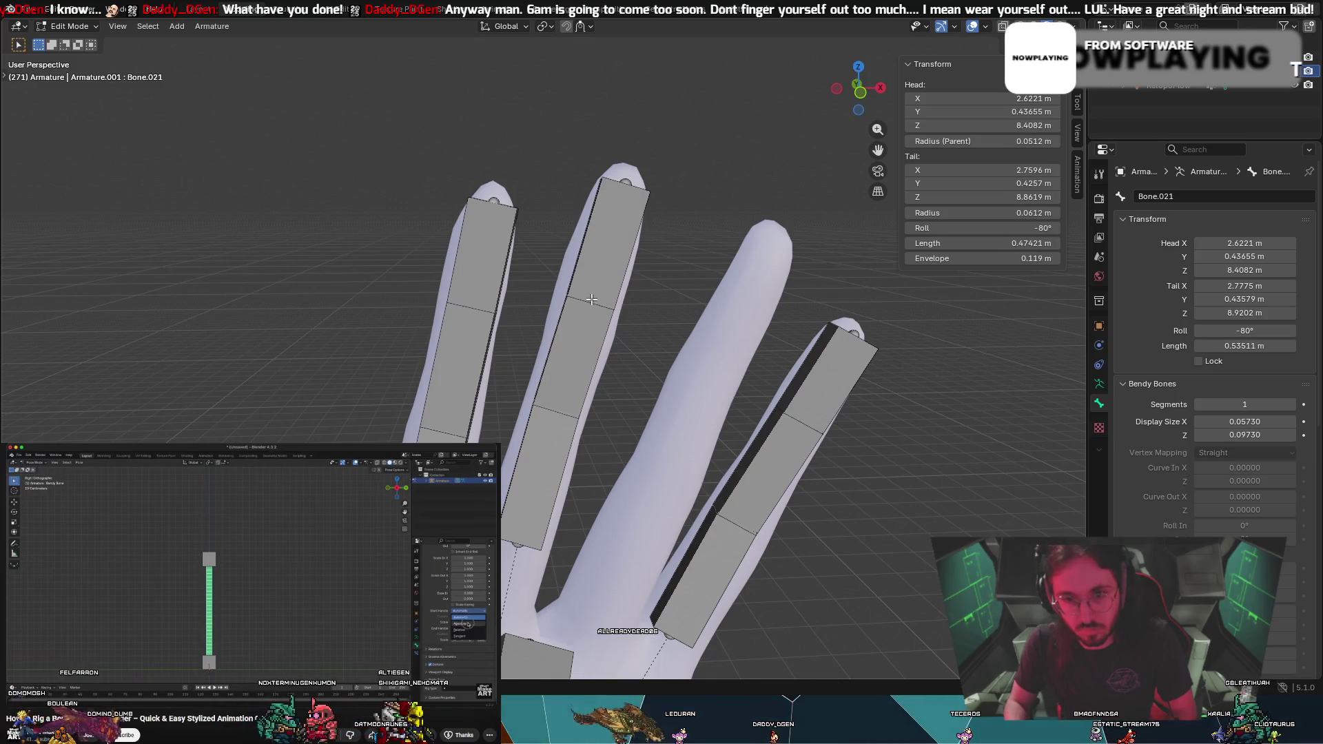
{"action": "left_click_drag", "start_coordinate": [560, 409], "coordinate": [552, 440]}
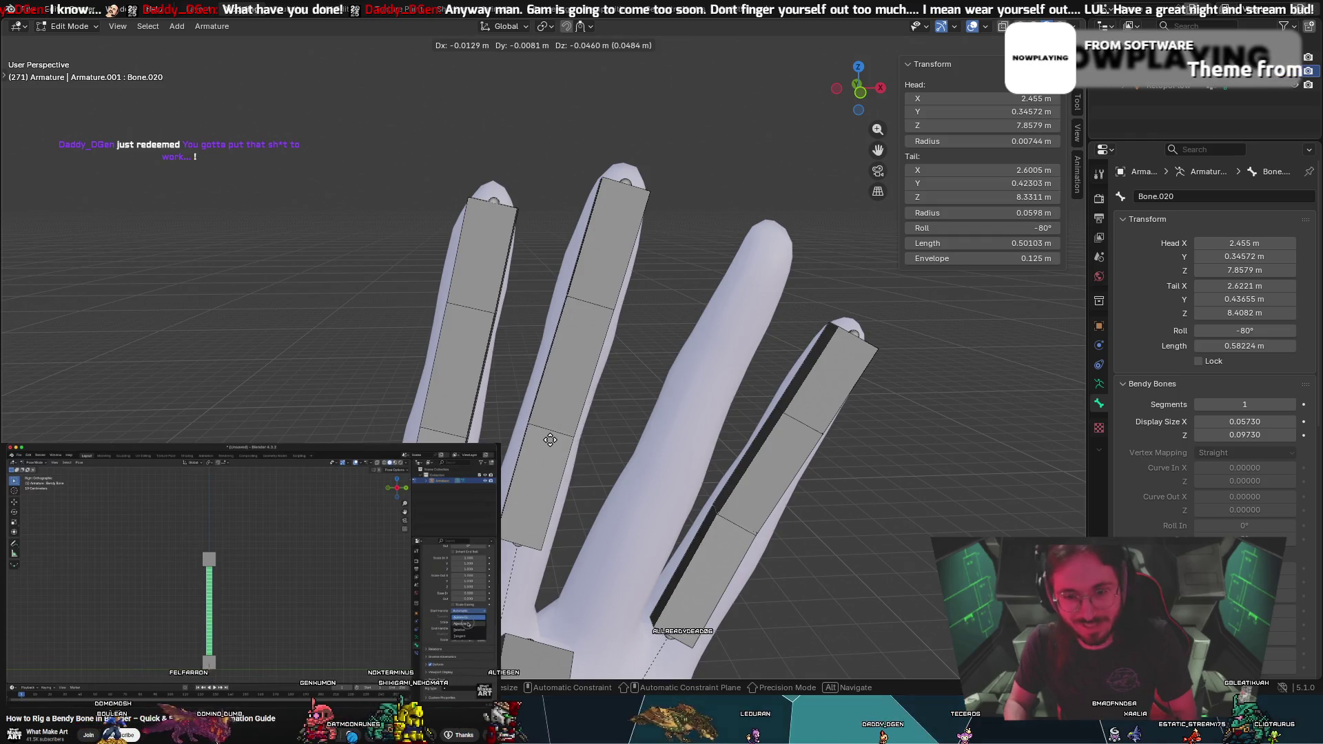
{"action": "left_click", "coordinate": [545, 525]}
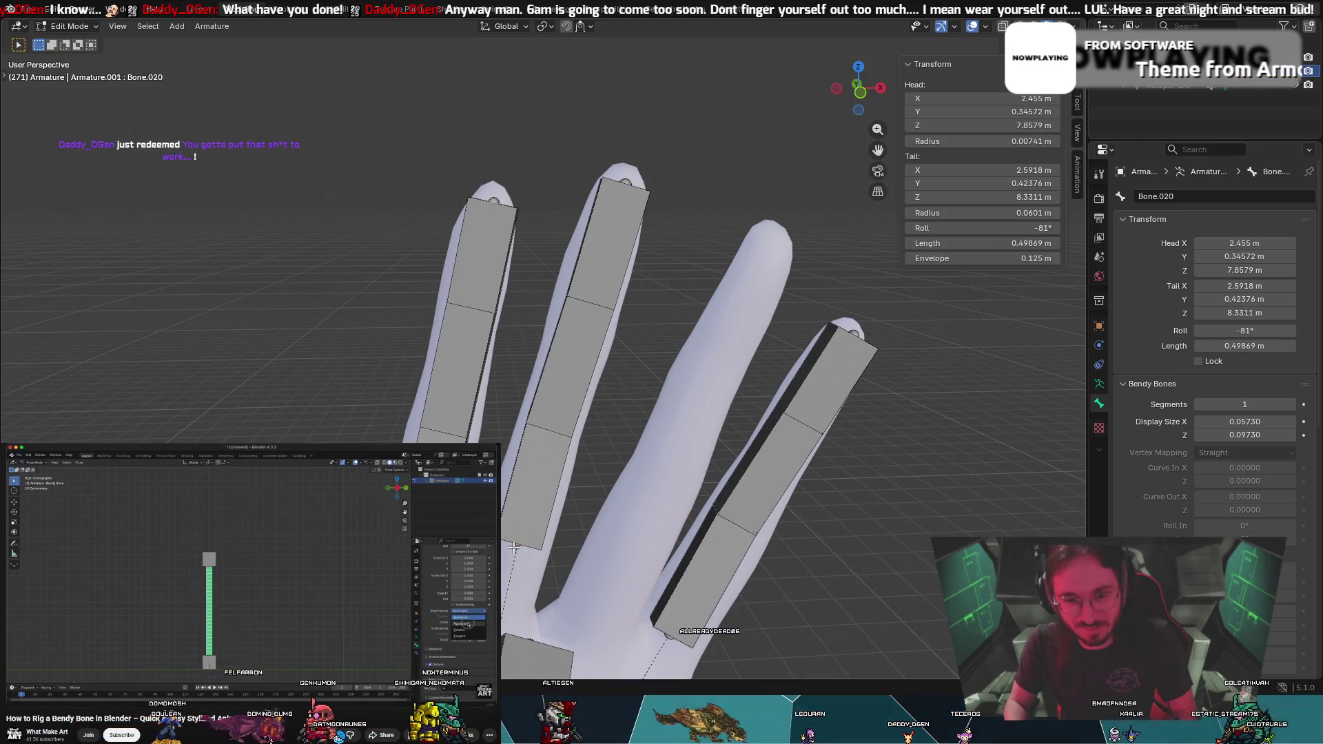
{"action": "key", "text": "g"}
{"action": "left_click", "coordinate": [510, 599]}
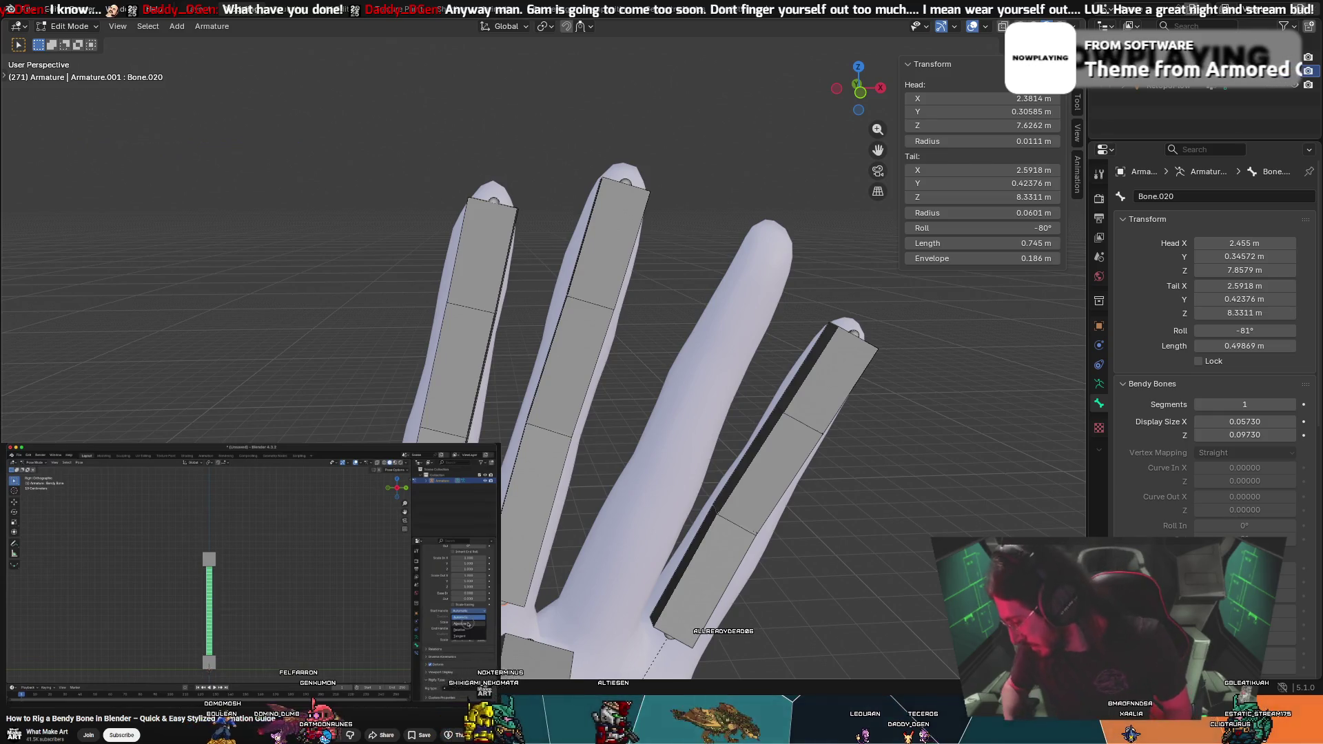
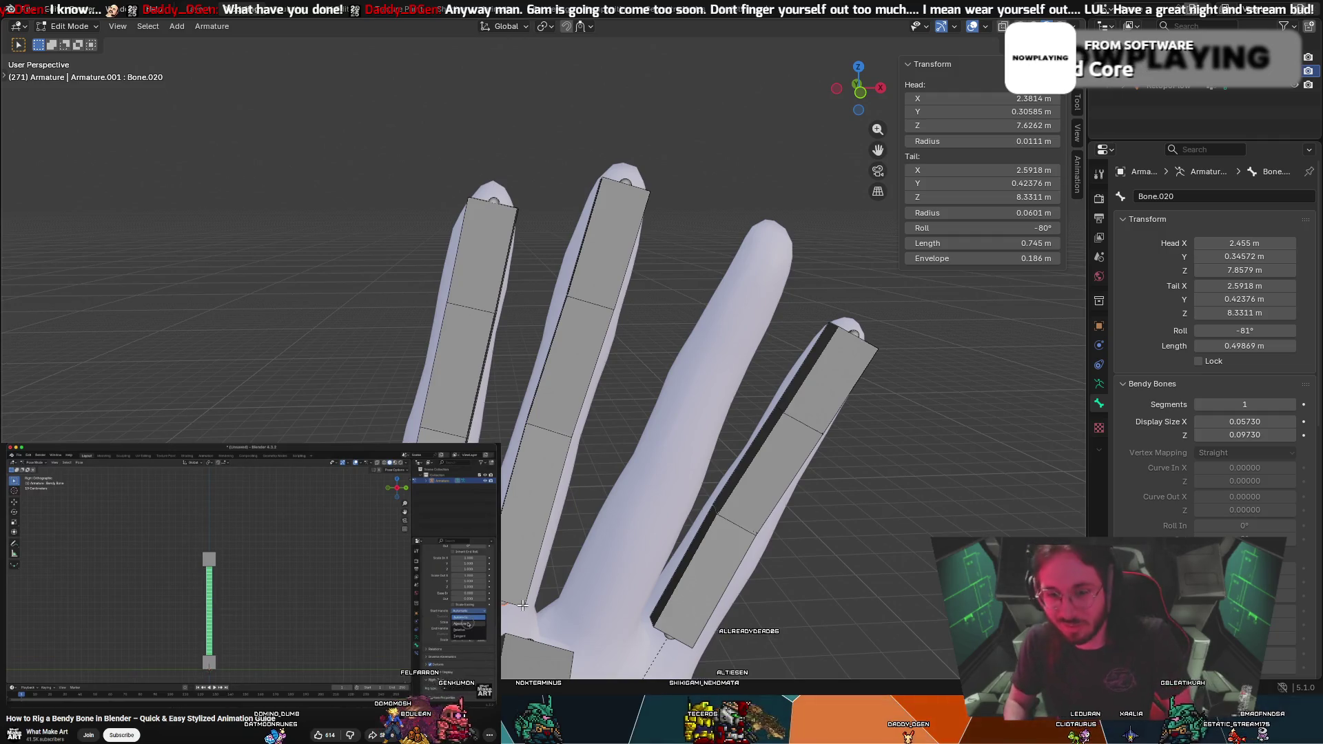
Move three finger bone tails so the joints sit inside the fingers
{"action": "mouse_move", "coordinate": [636, 183]}
{"action": "middle_mouse_down"}
{"action": "mouse_move", "coordinate": [763, 221]}
{"action": "mouse_move", "coordinate": [836, 221]}
{"action": "mouse_move", "coordinate": [745, 227]}
{"action": "mouse_move", "coordinate": [656, 201]}
{"action": "mouse_move", "coordinate": [534, 300]}
{"action": "middle_mouse_up"}
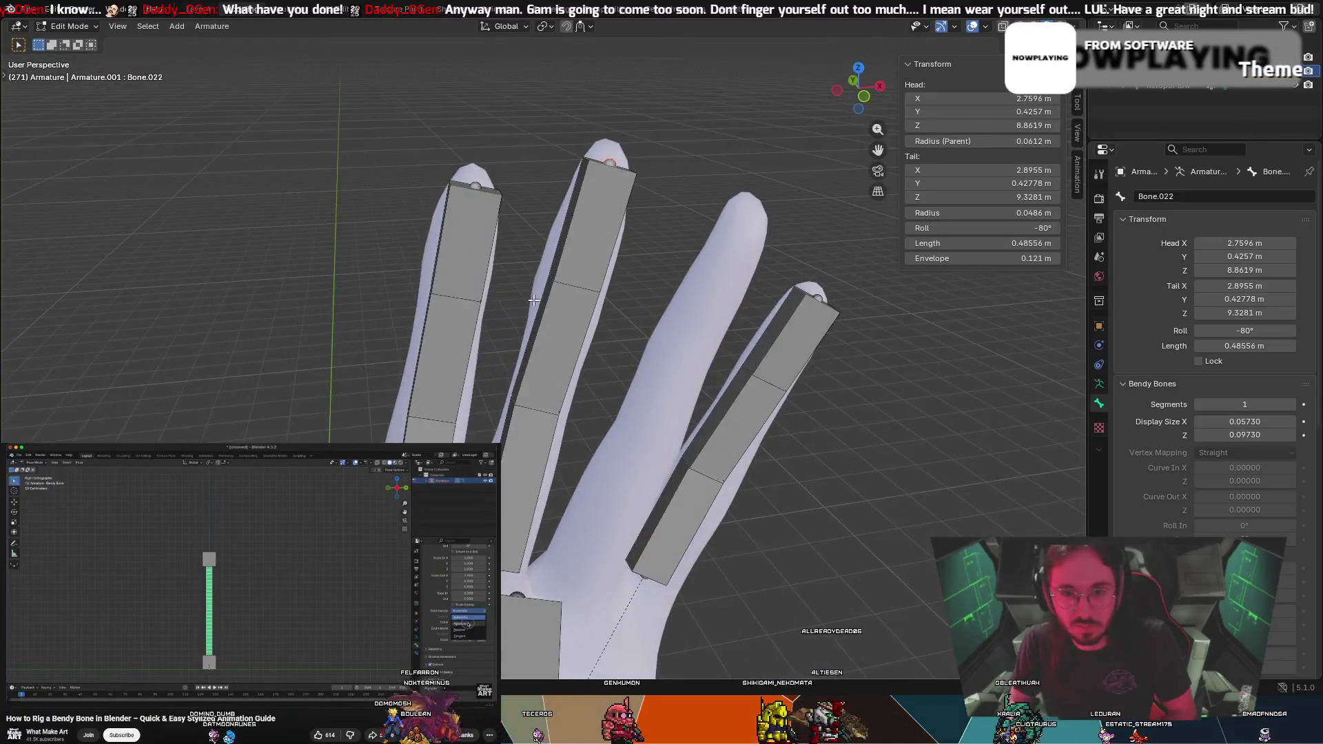
{"action": "key", "text": "g"}
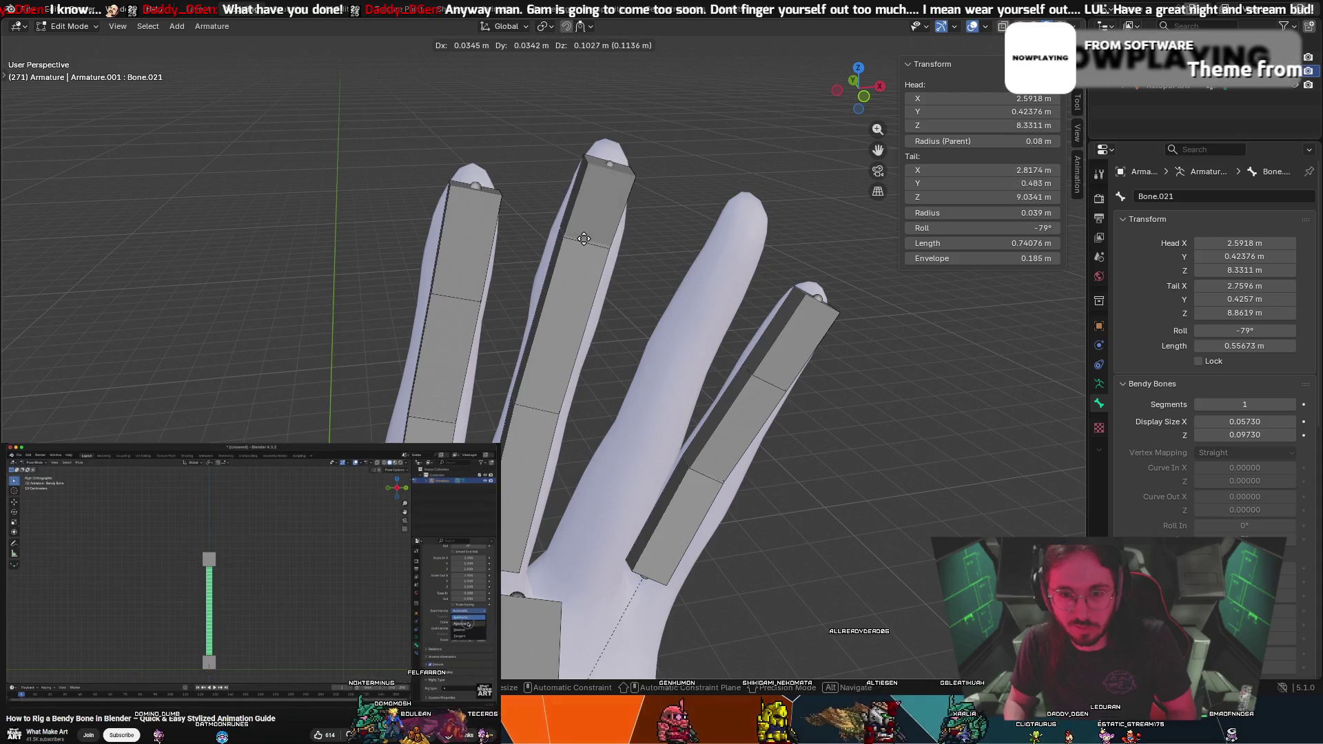
{"action": "left_click", "coordinate": [584, 245]}
{"action": "mouse_move", "coordinate": [584, 245]}
{"action": "middle_mouse_down"}
{"action": "mouse_move", "coordinate": [774, 251]}
{"action": "mouse_move", "coordinate": [750, 253]}
{"action": "mouse_move", "coordinate": [735, 248]}
{"action": "mouse_move", "coordinate": [804, 249]}
{"action": "mouse_move", "coordinate": [901, 221]}
{"action": "mouse_move", "coordinate": [1028, 221]}
{"action": "mouse_move", "coordinate": [104, 234]}
{"action": "mouse_move", "coordinate": [236, 239]}
{"action": "mouse_move", "coordinate": [348, 265]}
{"action": "middle_mouse_up"}
{"action": "key", "text": "g"}
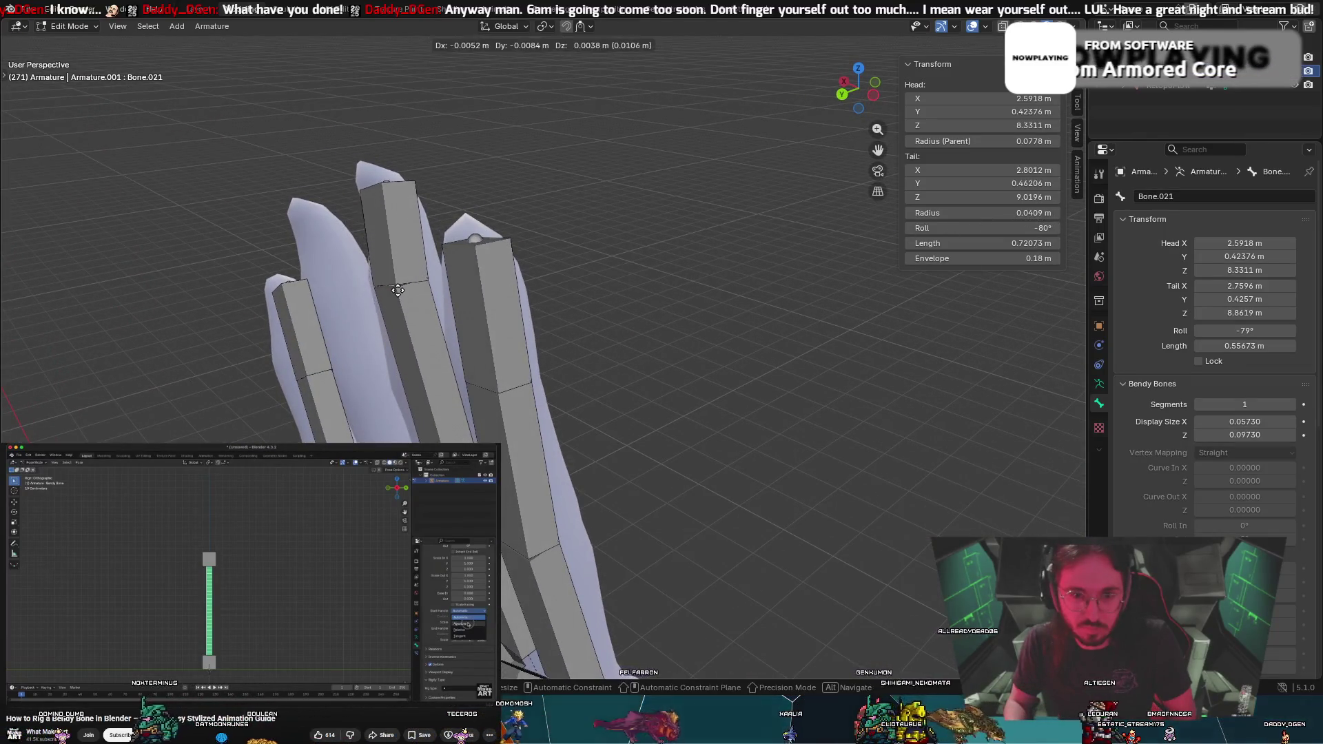
{"action": "left_click", "coordinate": [400, 289]}
{"action": "mouse_move", "coordinate": [404, 296]}
{"action": "middle_mouse_down"}
{"action": "mouse_move", "coordinate": [424, 340]}
{"action": "mouse_move", "coordinate": [527, 342]}
{"action": "mouse_move", "coordinate": [245, 331]}
{"action": "mouse_move", "coordinate": [184, 314]}
{"action": "mouse_move", "coordinate": [308, 378]}
{"action": "middle_mouse_up"}
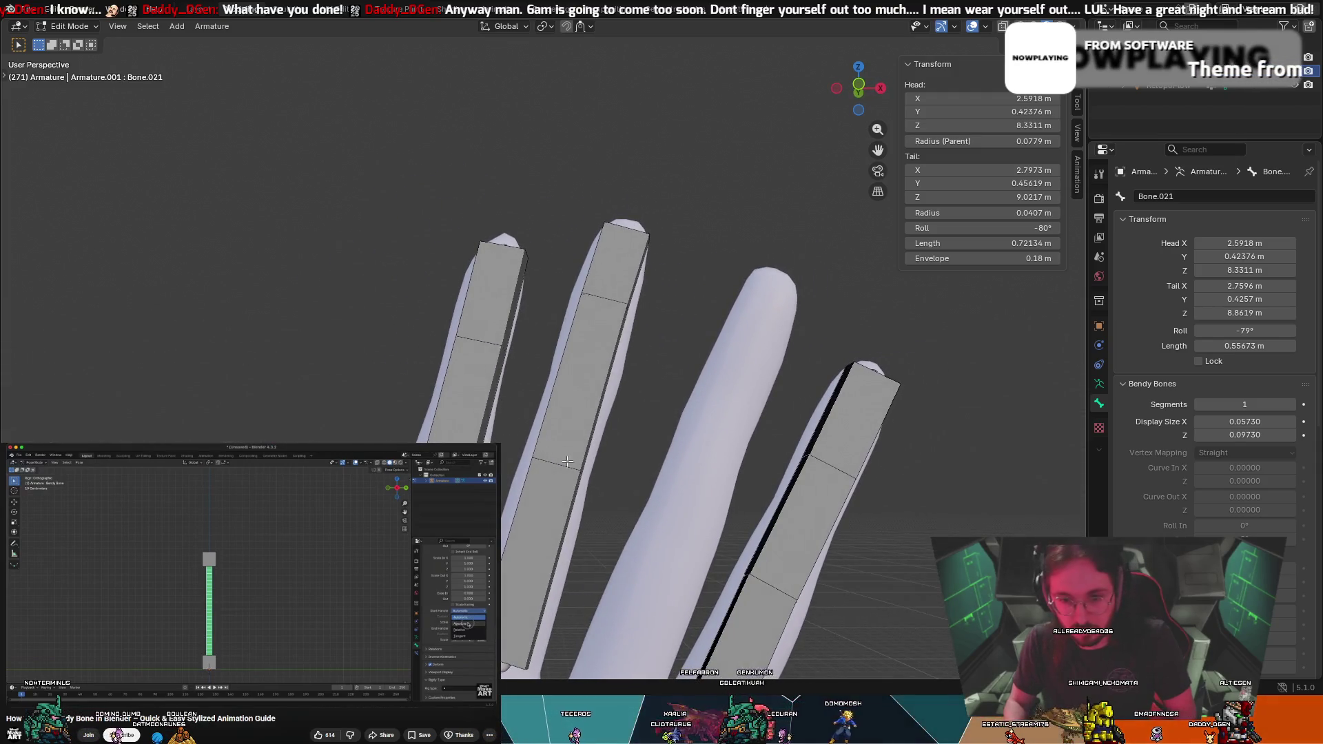
{"action": "key", "text": "g"}
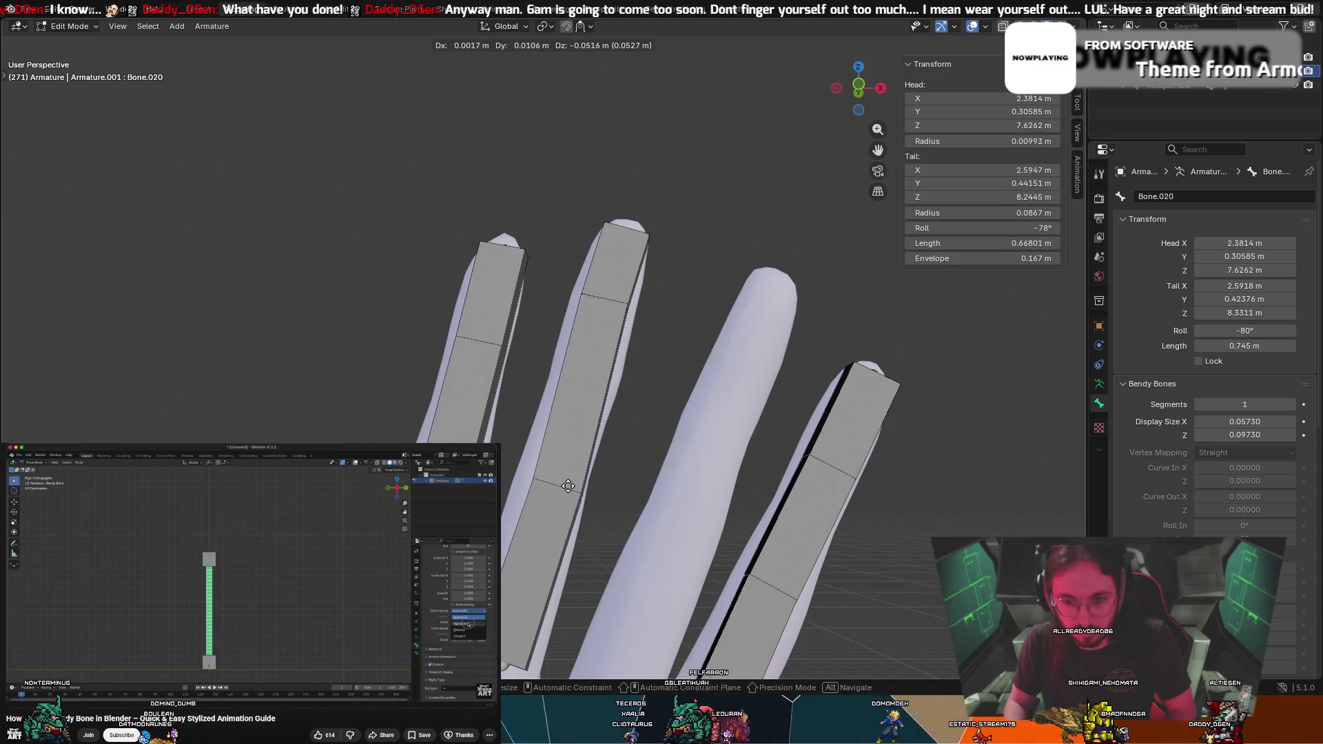
{"action": "left_click", "coordinate": [568, 486]}
{"action": "middle_click_drag", "start_coordinate": [568, 486], "coordinate": [496, 468]}
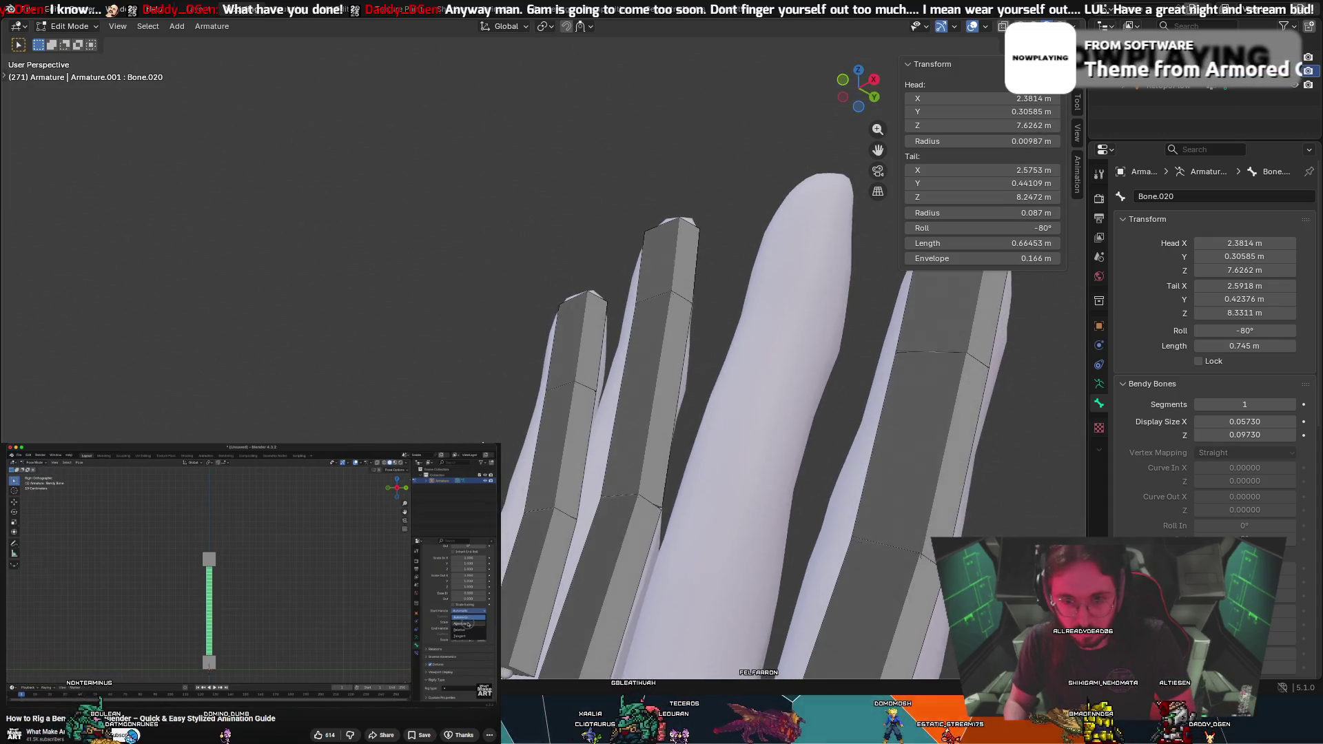
Reposition Bone.021's joint and extrude fingertip bone Bone.022 from its tail to the fingertip
{"action": "left_click", "coordinate": [624, 467]}
{"action": "key", "text": "g"}
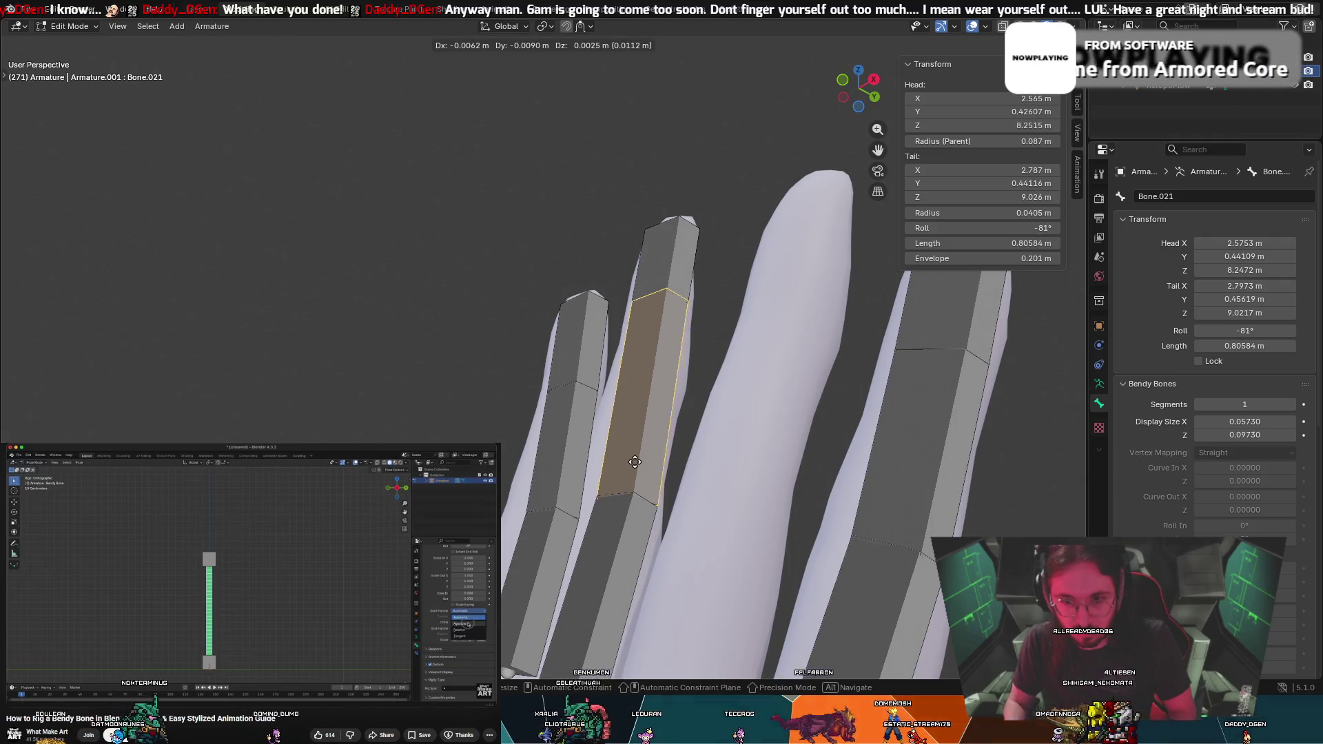
{"action": "left_click", "coordinate": [635, 461]}
{"action": "mouse_move", "coordinate": [635, 462]}
{"action": "middle_mouse_down"}
{"action": "mouse_move", "coordinate": [555, 463]}
{"action": "mouse_move", "coordinate": [768, 503]}
{"action": "mouse_move", "coordinate": [857, 556]}
{"action": "middle_mouse_up"}
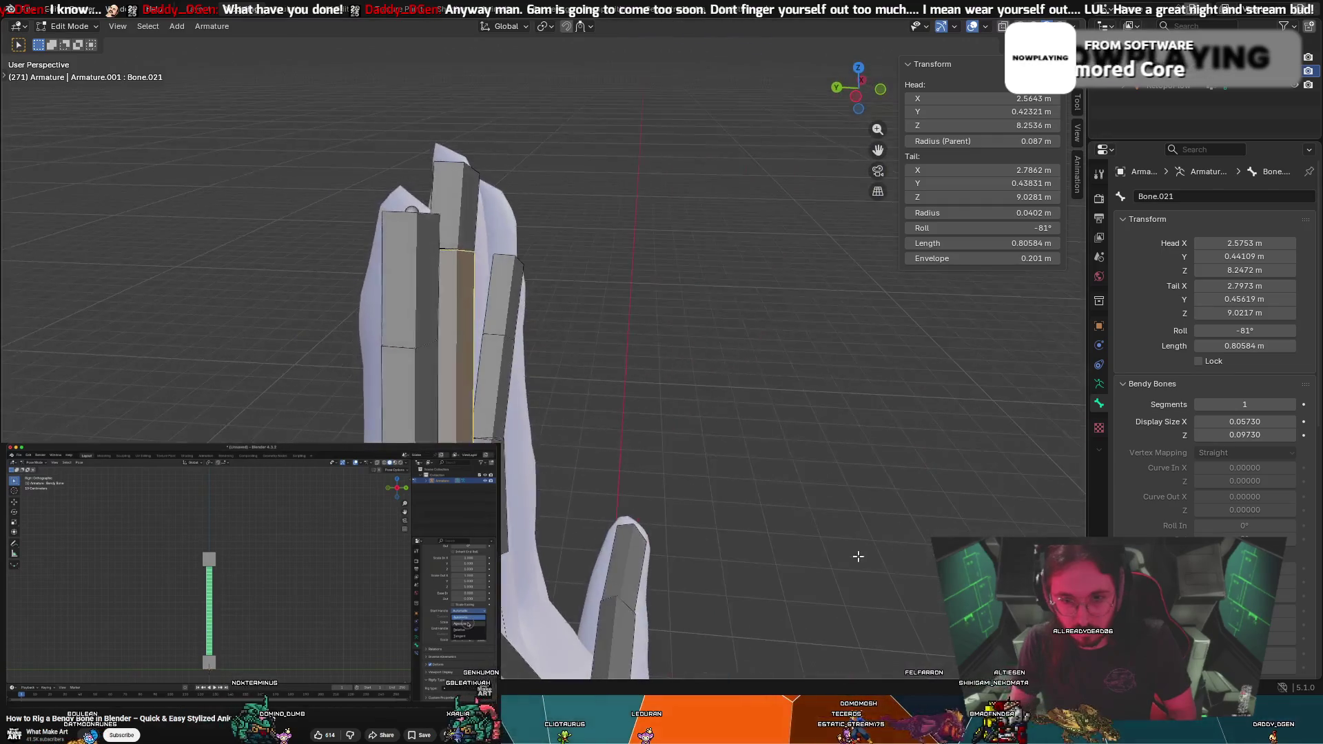
{"action": "middle_click_drag", "start_coordinate": [439, 381], "coordinate": [505, 375]}
{"action": "left_click", "coordinate": [595, 385]}
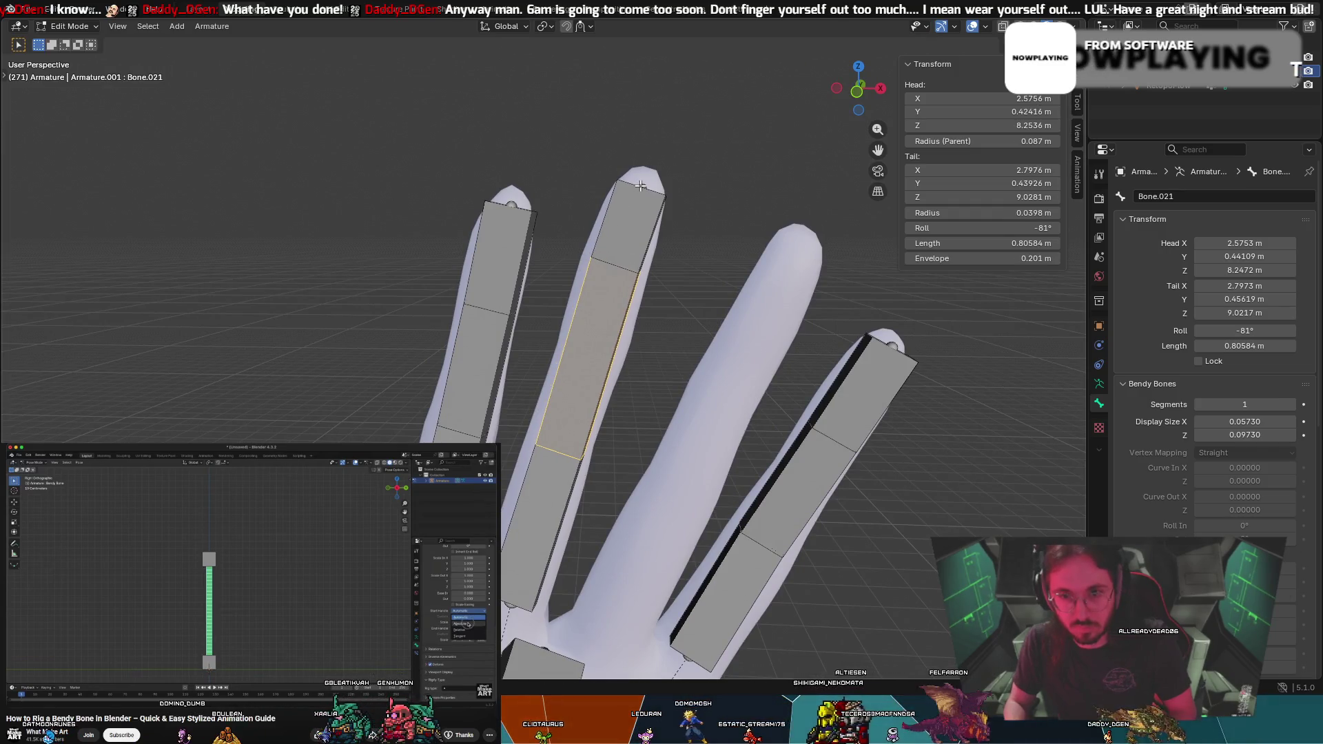
{"action": "key", "text": "e"}
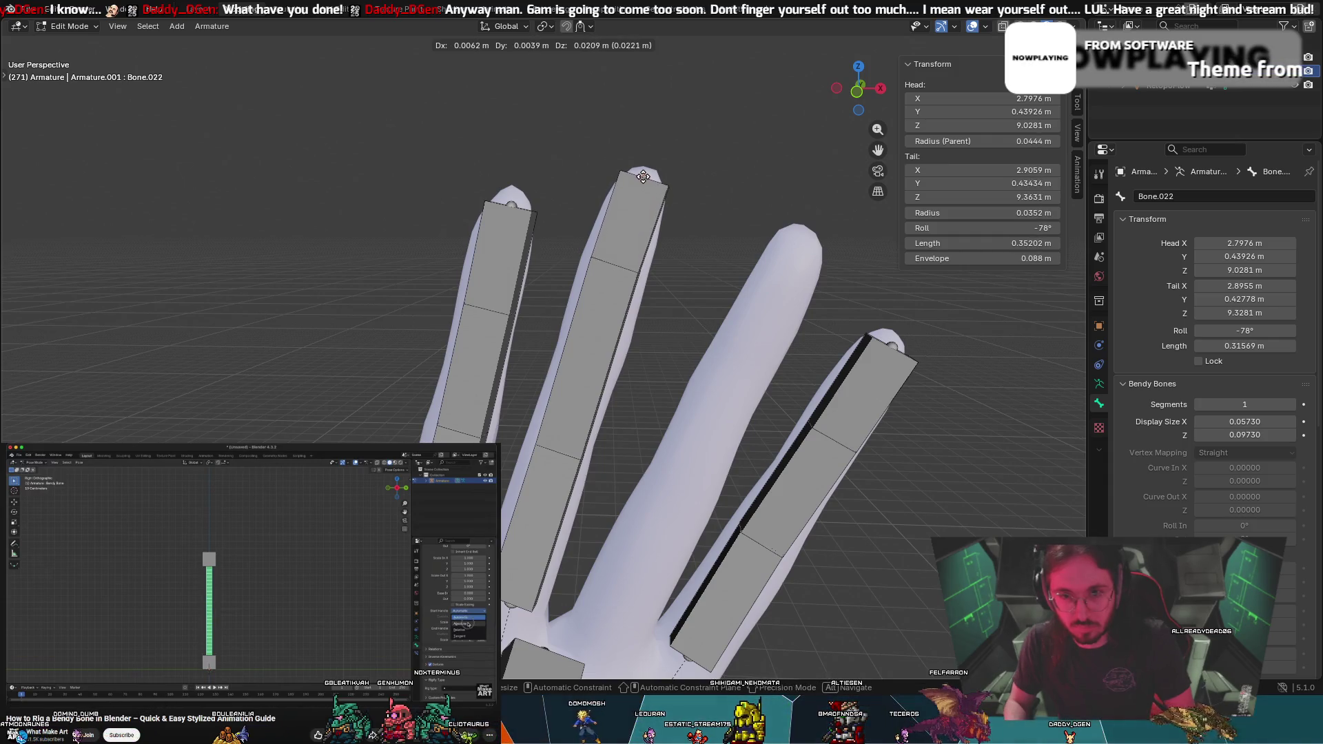
{"action": "left_click", "coordinate": [642, 174]}
{"action": "mouse_move", "coordinate": [642, 174]}
{"action": "middle_mouse_down"}
{"action": "mouse_move", "coordinate": [363, 175]}
{"action": "mouse_move", "coordinate": [641, 242]}
{"action": "mouse_move", "coordinate": [659, 160]}
{"action": "middle_mouse_up"}
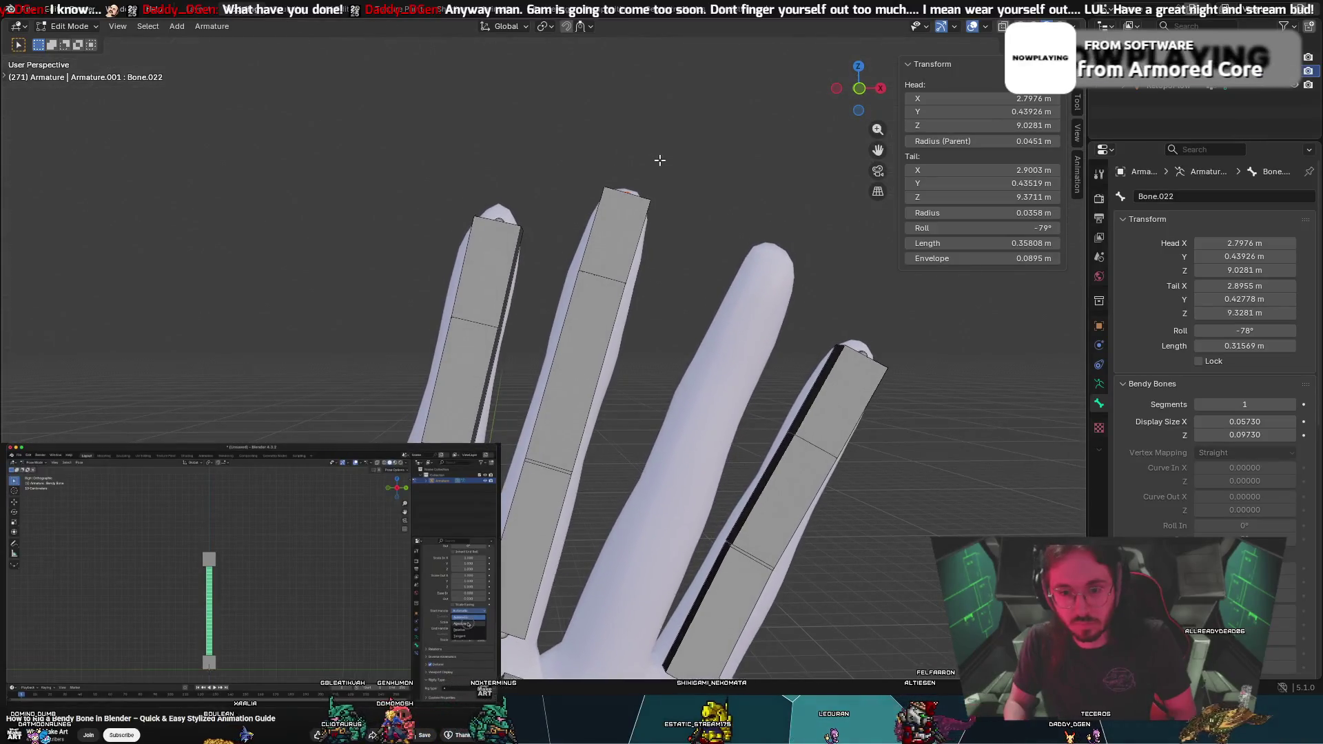
{"action": "left_click", "coordinate": [542, 528]}
{"action": "key", "text": "g"}
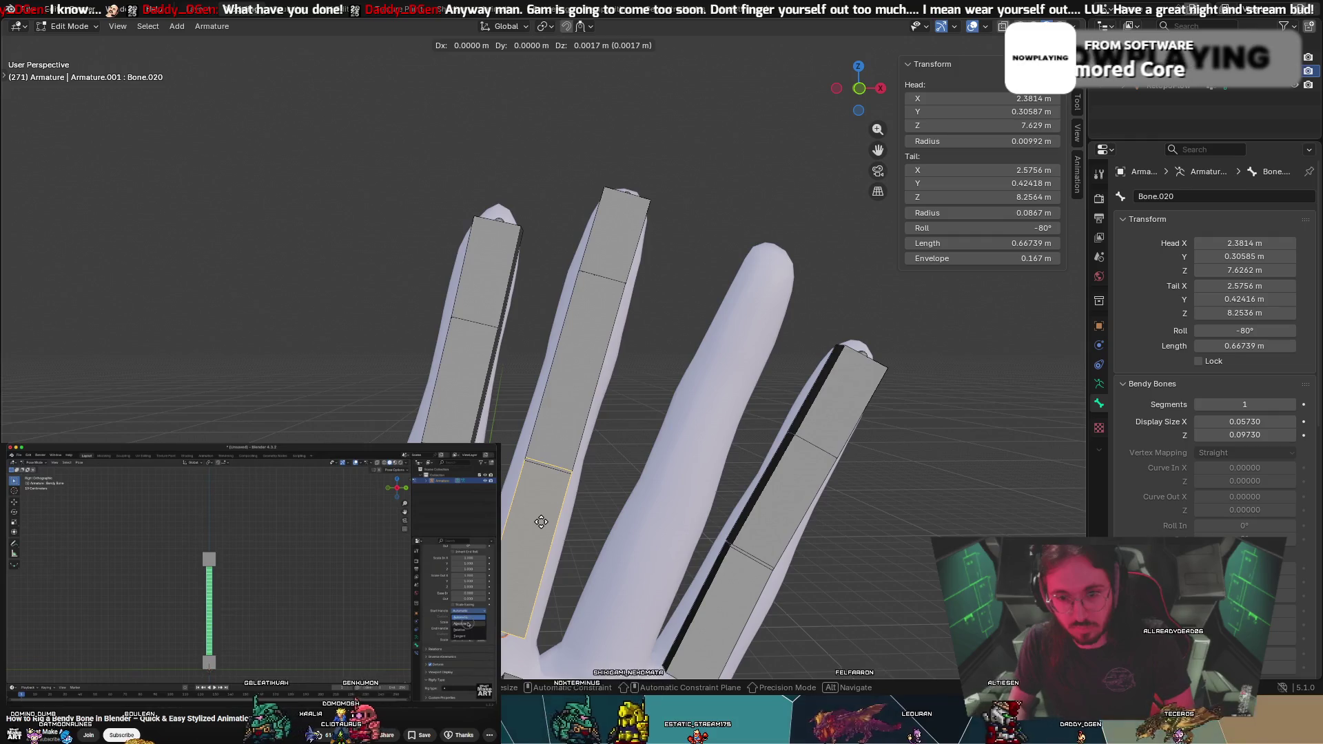
Select fingertip bone Bone.025 and rotate it into line with the third finger
{"action": "right_click", "coordinate": [542, 521]}
{"action": "left_click", "coordinate": [564, 411]}
{"action": "left_click", "coordinate": [595, 262]}
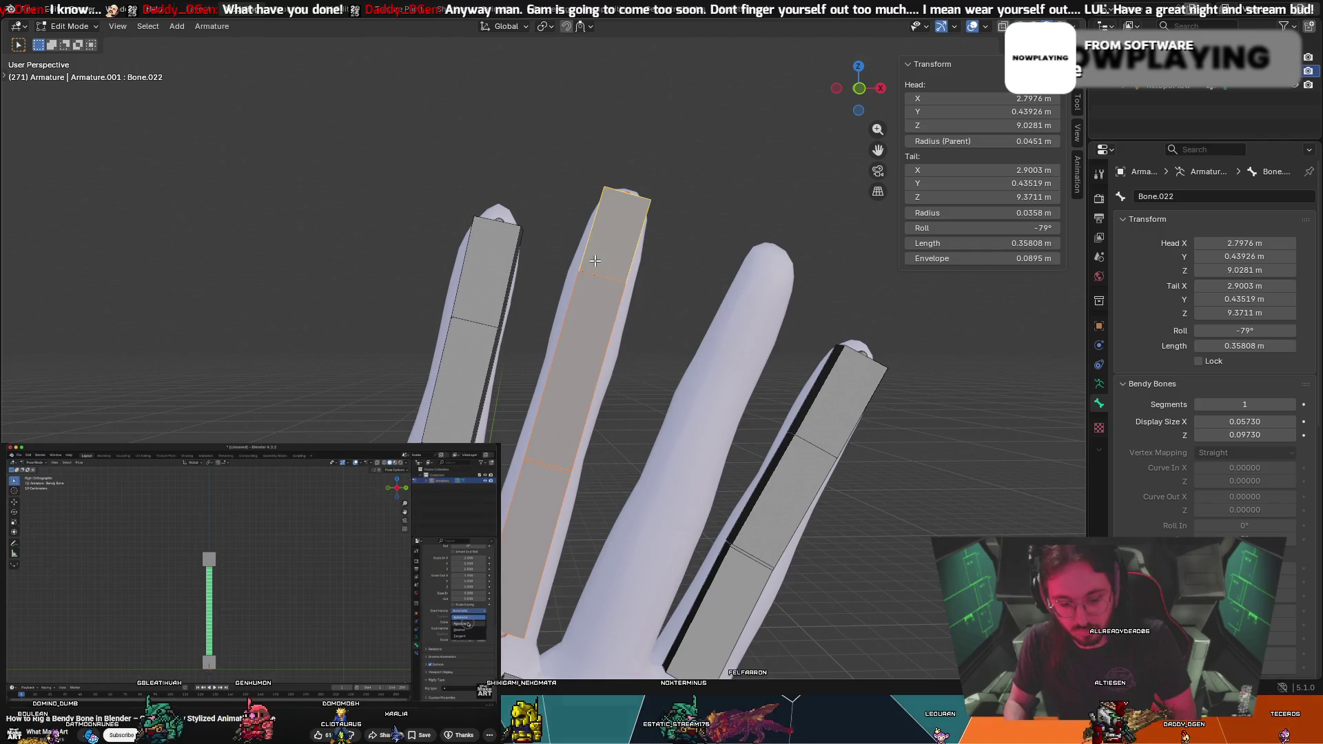
{"action": "left_click", "coordinate": [702, 297]}
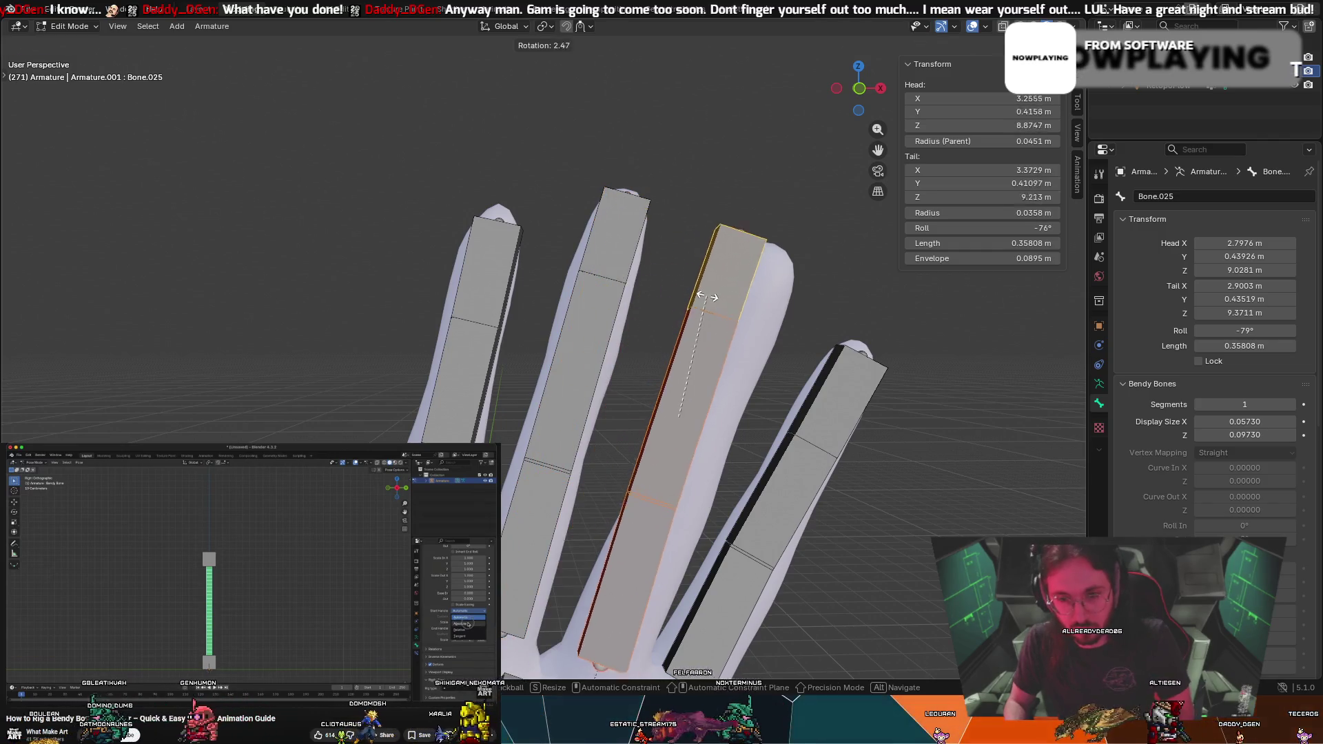
{"action": "mouse_move", "coordinate": [693, 385]}
{"action": "middle_mouse_down"}
{"action": "mouse_move", "coordinate": [903, 504]}
{"action": "mouse_move", "coordinate": [889, 518]}
{"action": "middle_mouse_up"}
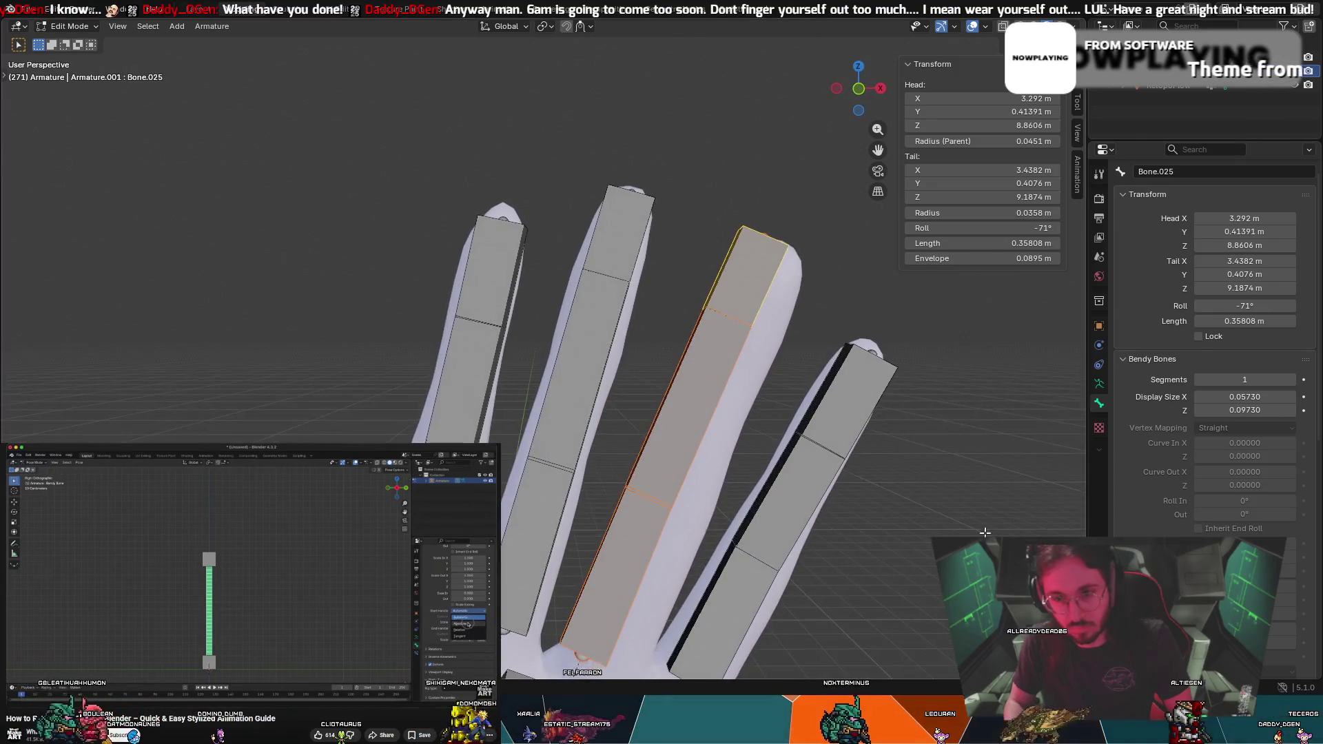
{"action": "key", "text": "g"}
{"action": "key", "text": "r"}
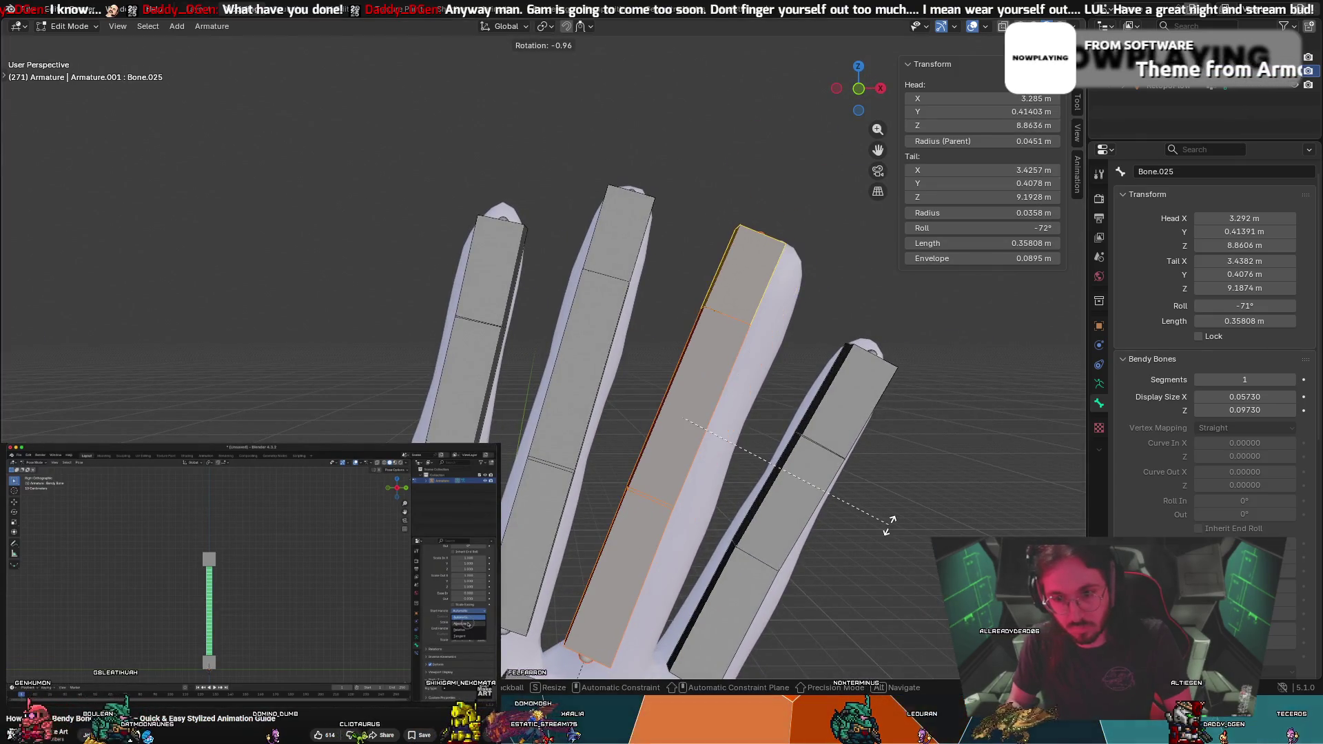
{"action": "key", "text": "Escape"}
{"action": "key", "text": "s"}
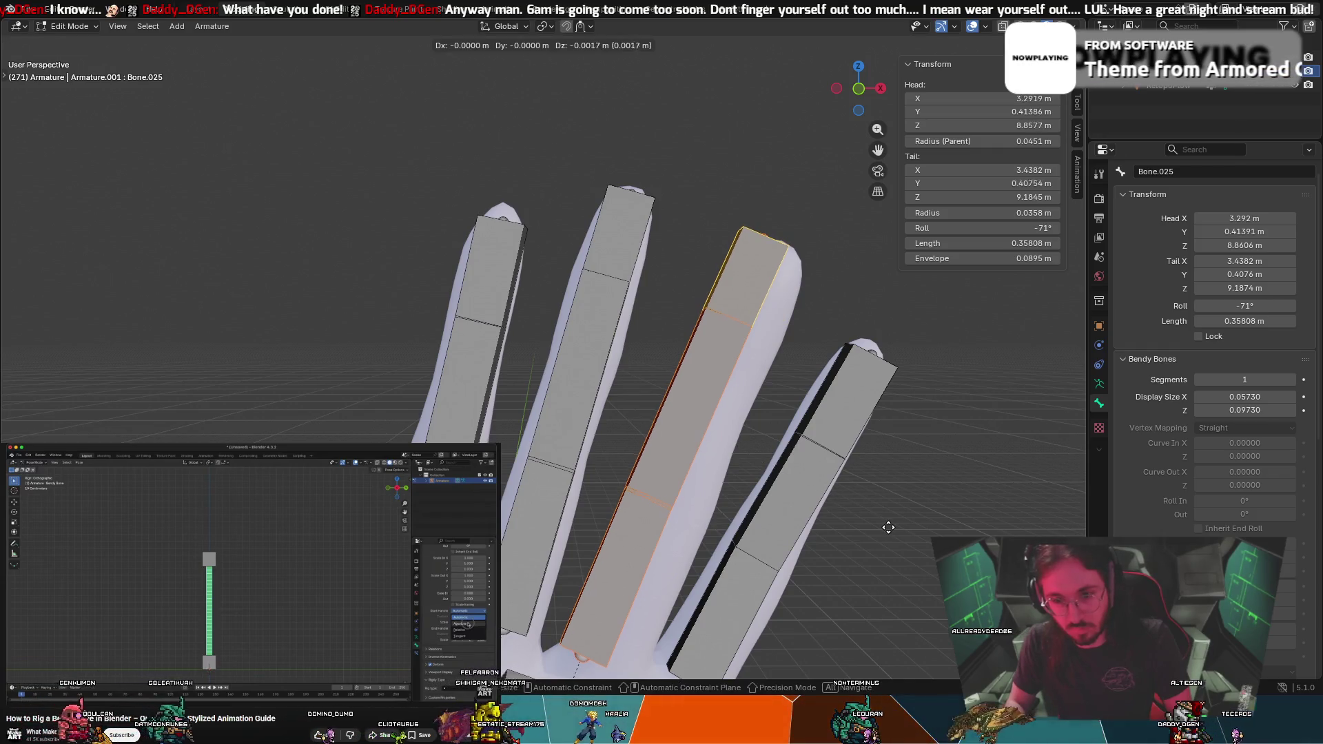
{"action": "key", "text": "r"}
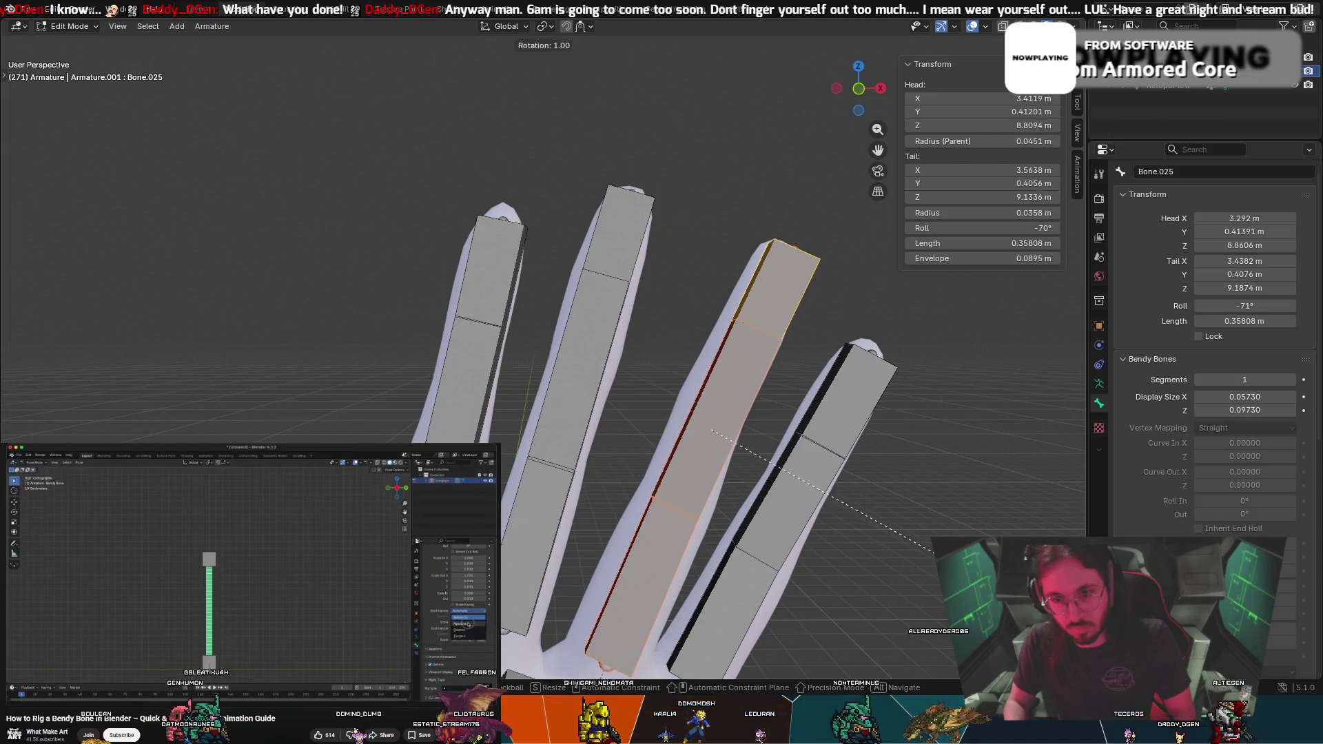
{"action": "left_click", "coordinate": [924, 552]}
Try another adjustment of the fingertip bone, leaving it unchanged, and recheck the hand
{"action": "middle_click_drag", "start_coordinate": [924, 552], "coordinate": [646, 564]}
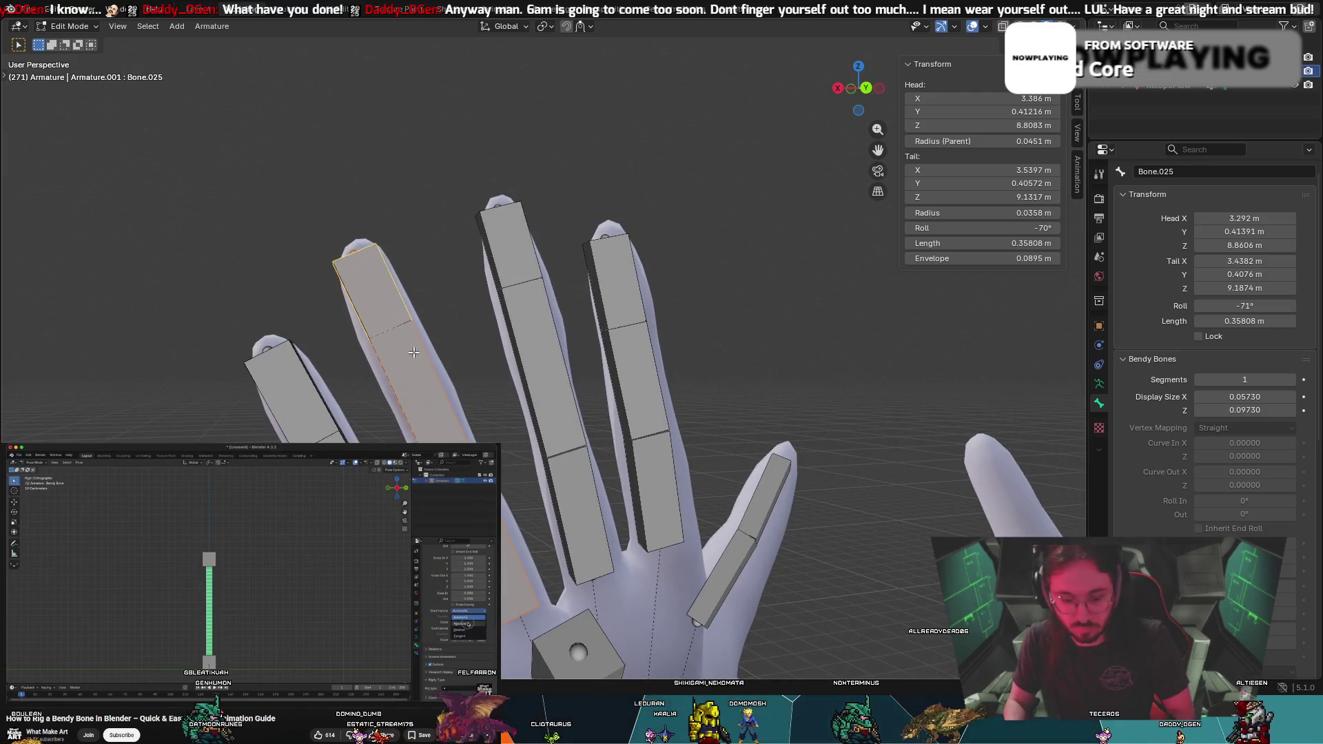
{"action": "key", "text": "r"}
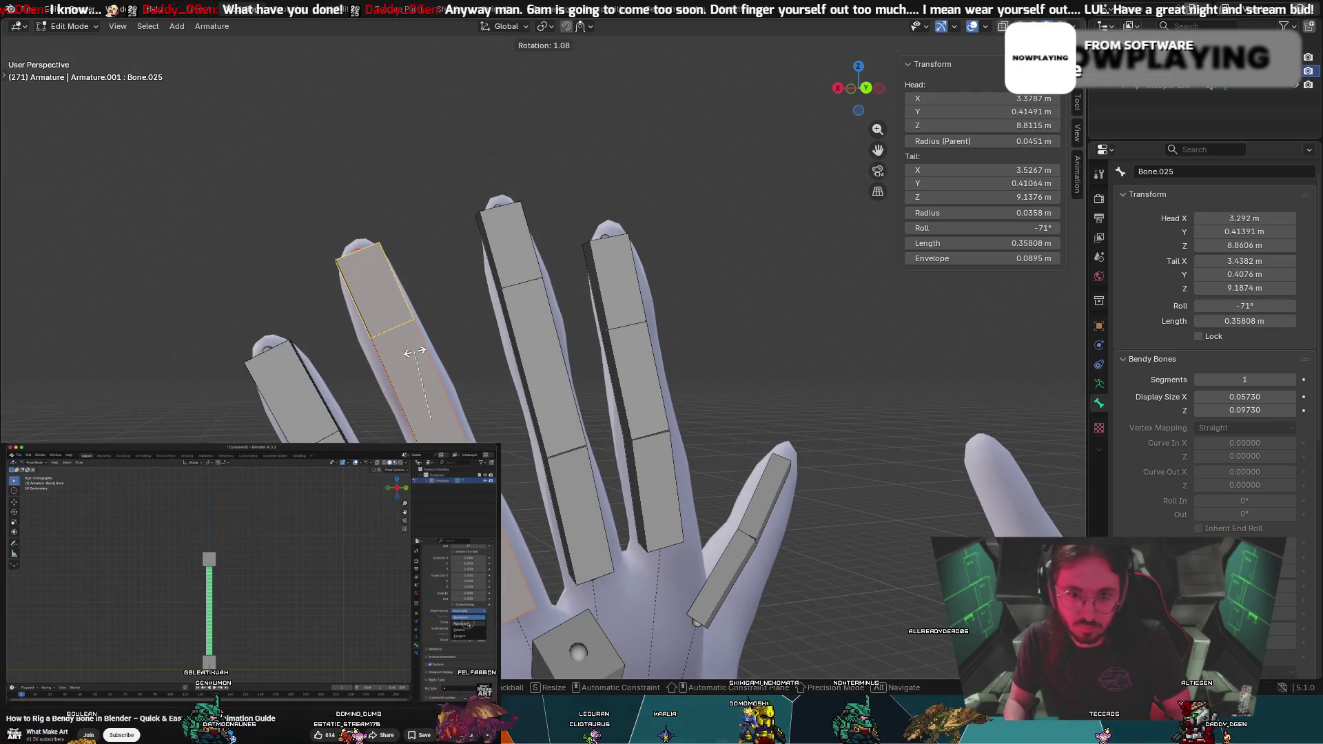
{"action": "key", "text": "g"}
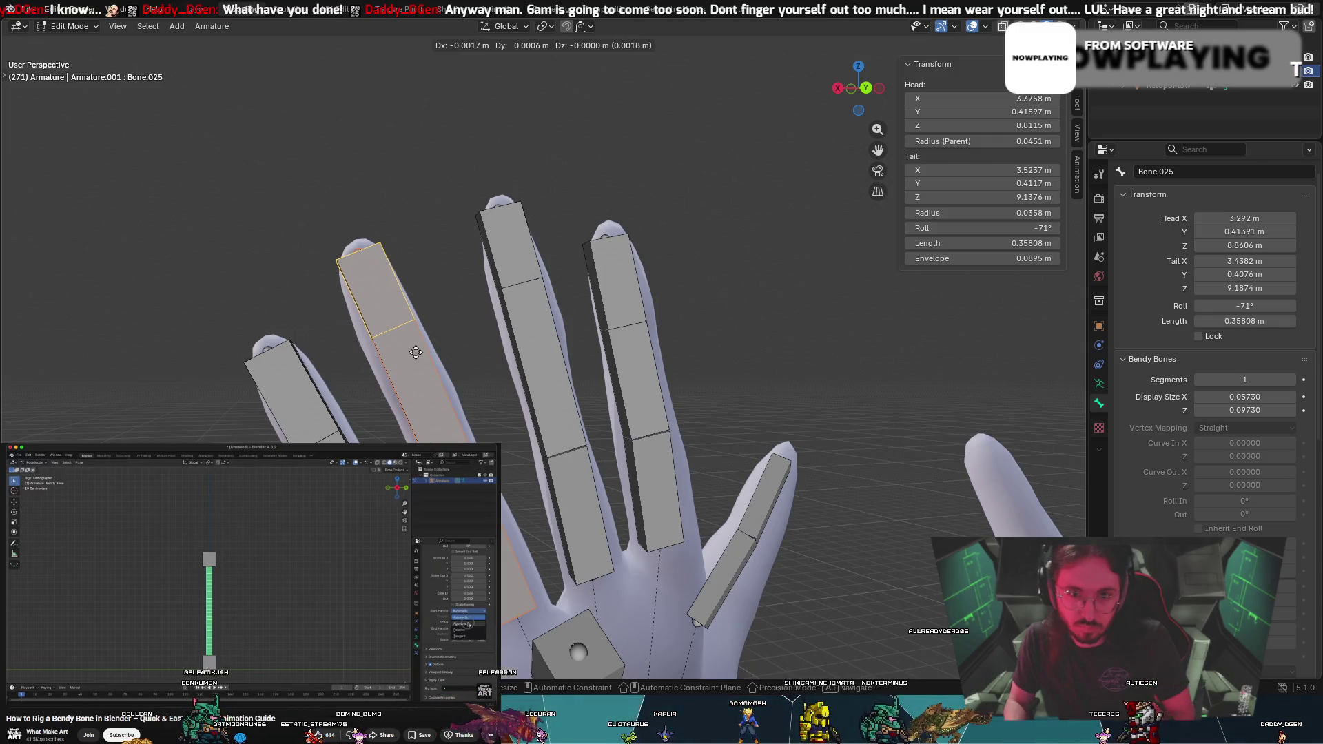
{"action": "left_click", "coordinate": [416, 352]}
{"action": "middle_click_drag", "start_coordinate": [376, 396], "coordinate": [665, 409]}
{"action": "scroll", "coordinate": [917, 303], "scroll_direction": "up", "scroll_amount": 5}
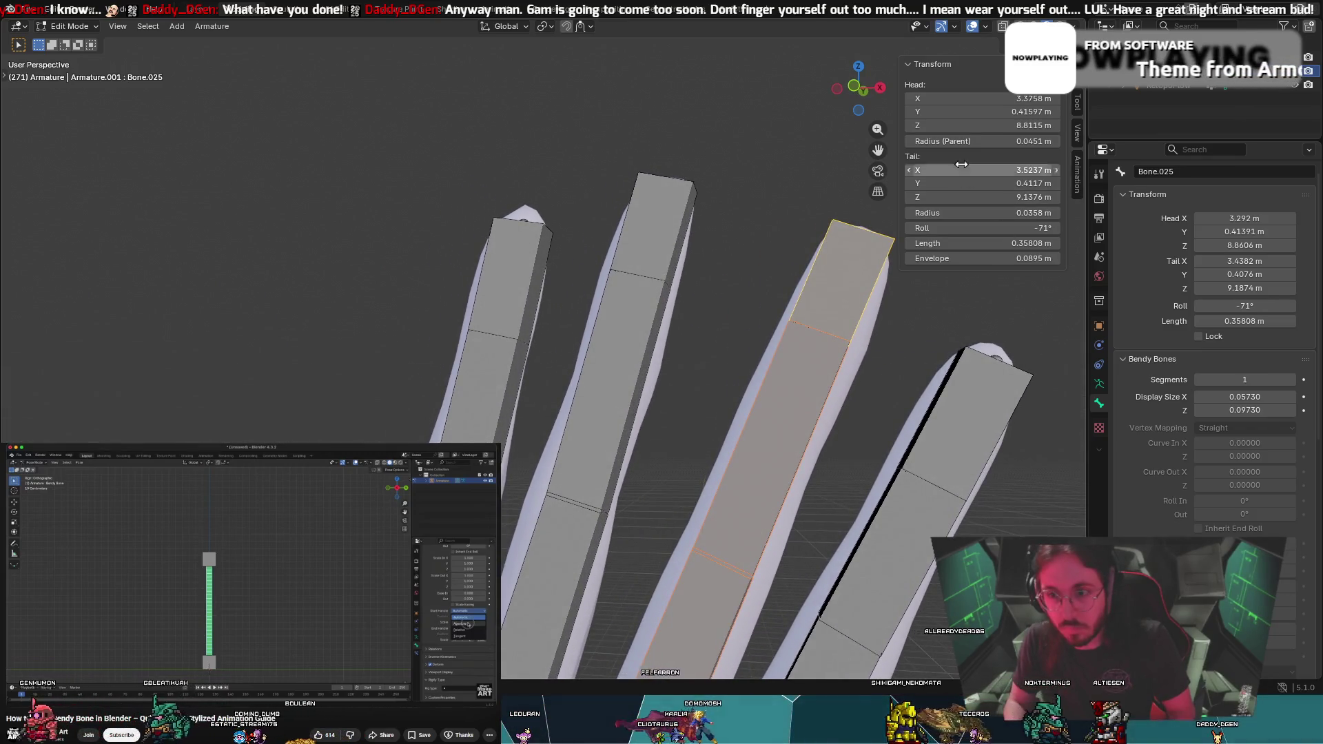
{"action": "scroll", "coordinate": [828, 408], "scroll_direction": "down", "scroll_amount": 4}
Select Bone.024 and change its roll from -72° to -70°
{"action": "left_click", "coordinate": [603, 541]}
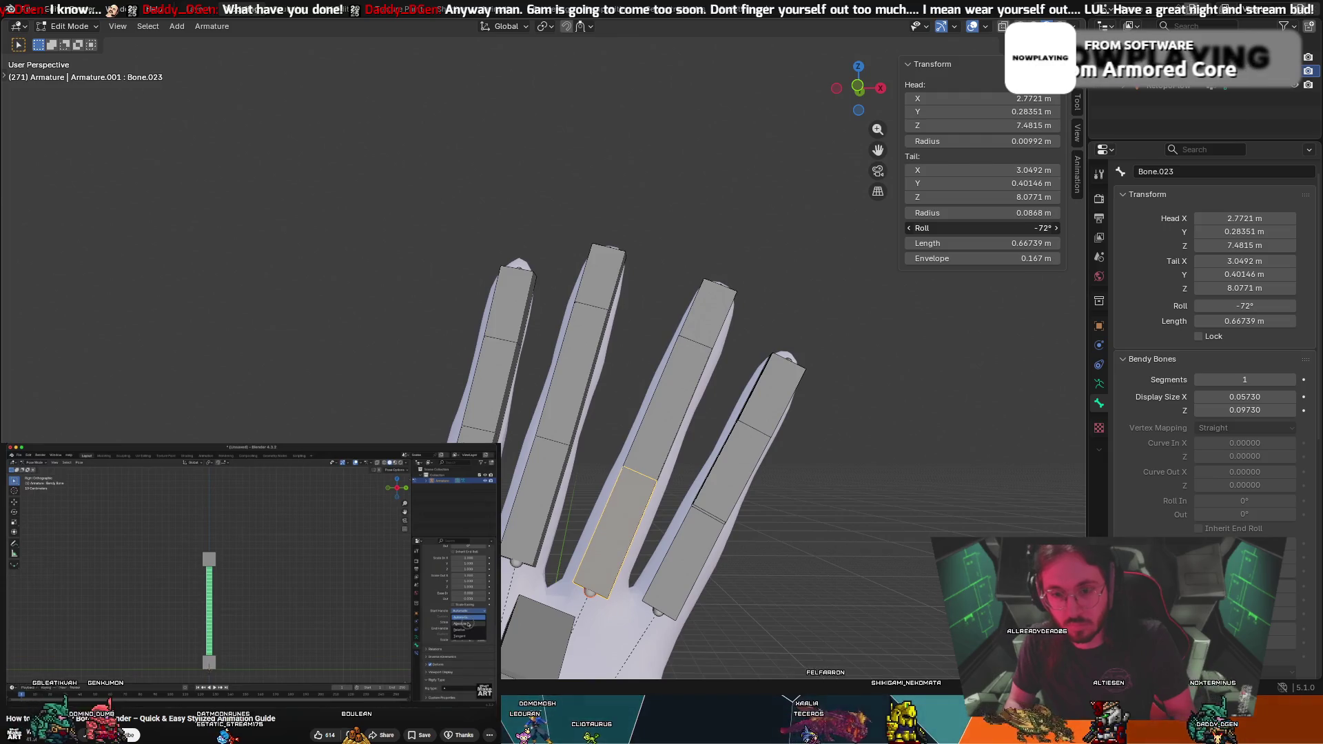
{"action": "mouse_move", "coordinate": [813, 325]}
{"action": "middle_mouse_down"}
{"action": "mouse_move", "coordinate": [839, 337]}
{"action": "mouse_move", "coordinate": [800, 334]}
{"action": "middle_mouse_up"}
{"action": "left_click", "coordinate": [661, 449]}
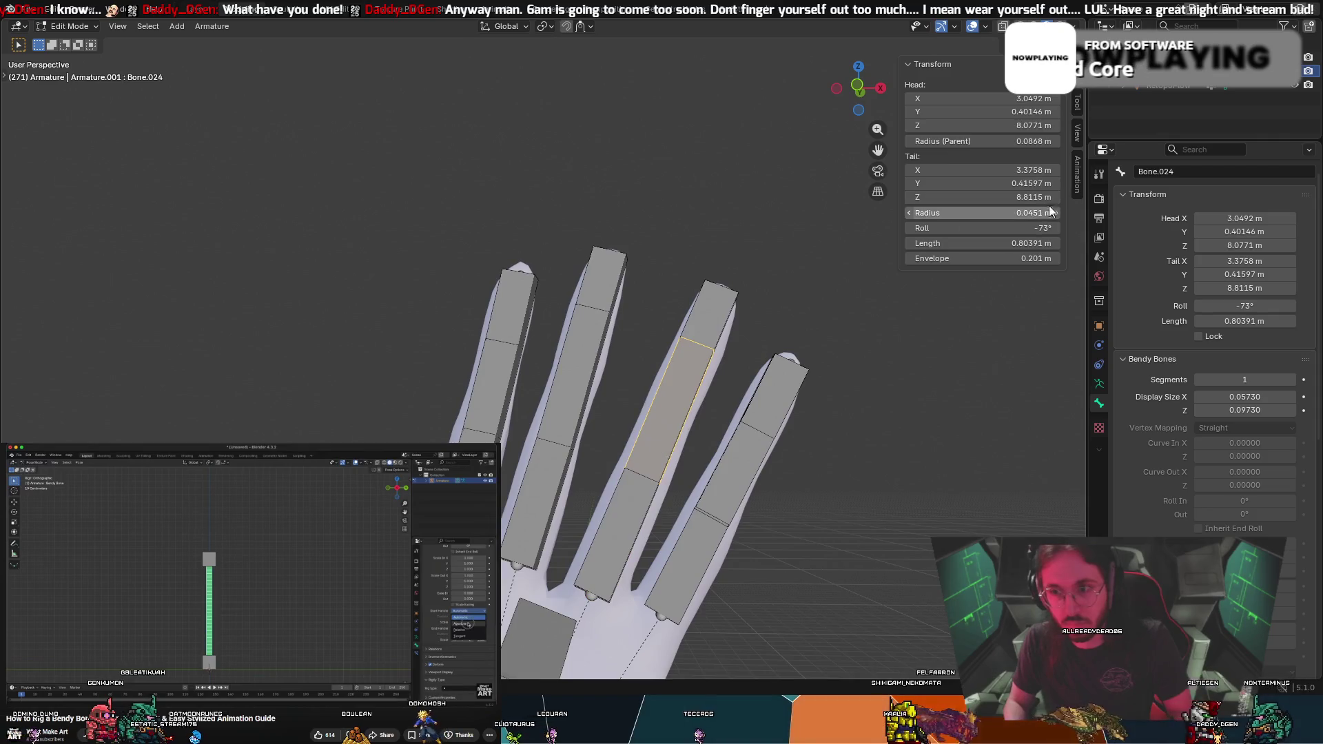
{"action": "left_click_drag", "start_coordinate": [982, 228], "coordinate": [997, 228]}
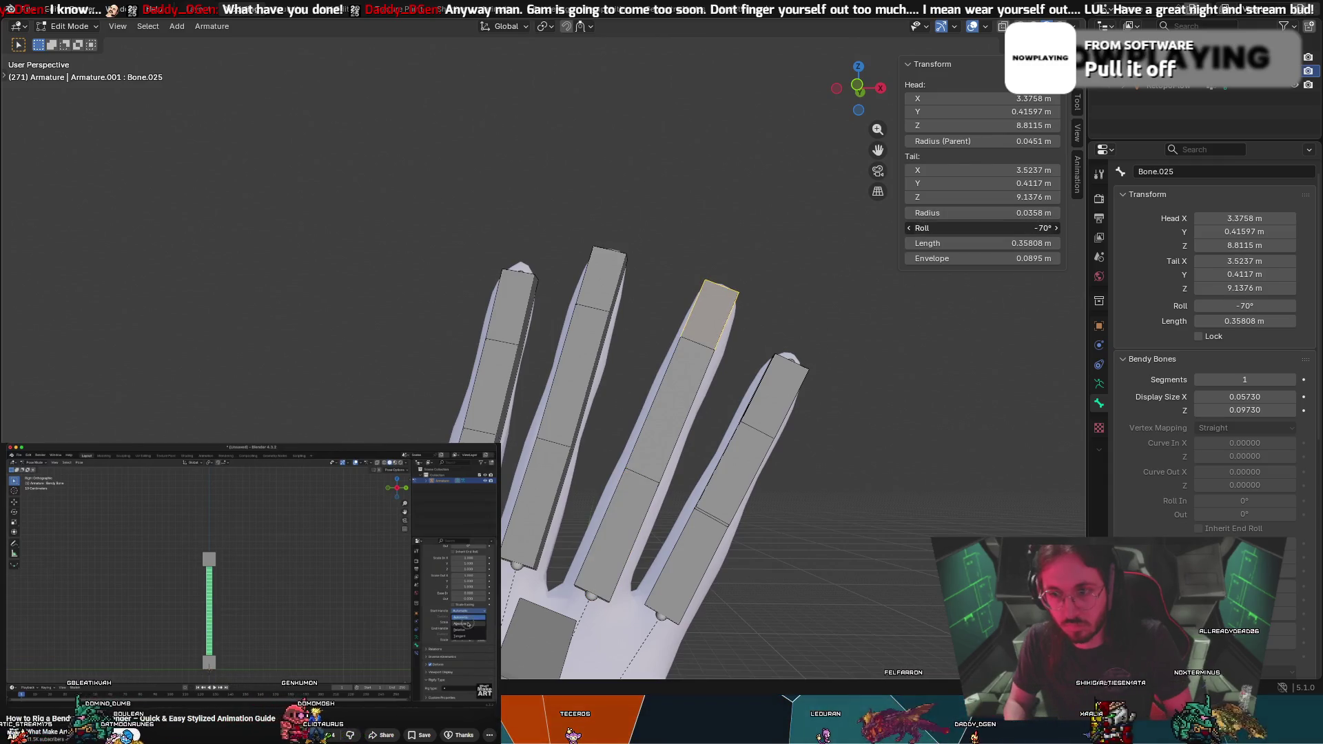
Select the finger bones Bone.023 to Bone.025 and shift them slightly into the finger
{"action": "mouse_move", "coordinate": [824, 442]}
{"action": "middle_mouse_down"}
{"action": "mouse_move", "coordinate": [851, 440]}
{"action": "mouse_move", "coordinate": [775, 308]}
{"action": "mouse_move", "coordinate": [717, 312]}
{"action": "mouse_move", "coordinate": [546, 429]}
{"action": "middle_mouse_up"}
{"action": "left_click", "coordinate": [632, 419], "text": "shift"}
{"action": "left_click", "coordinate": [605, 486], "text": "shift"}
{"action": "key", "text": "s"}
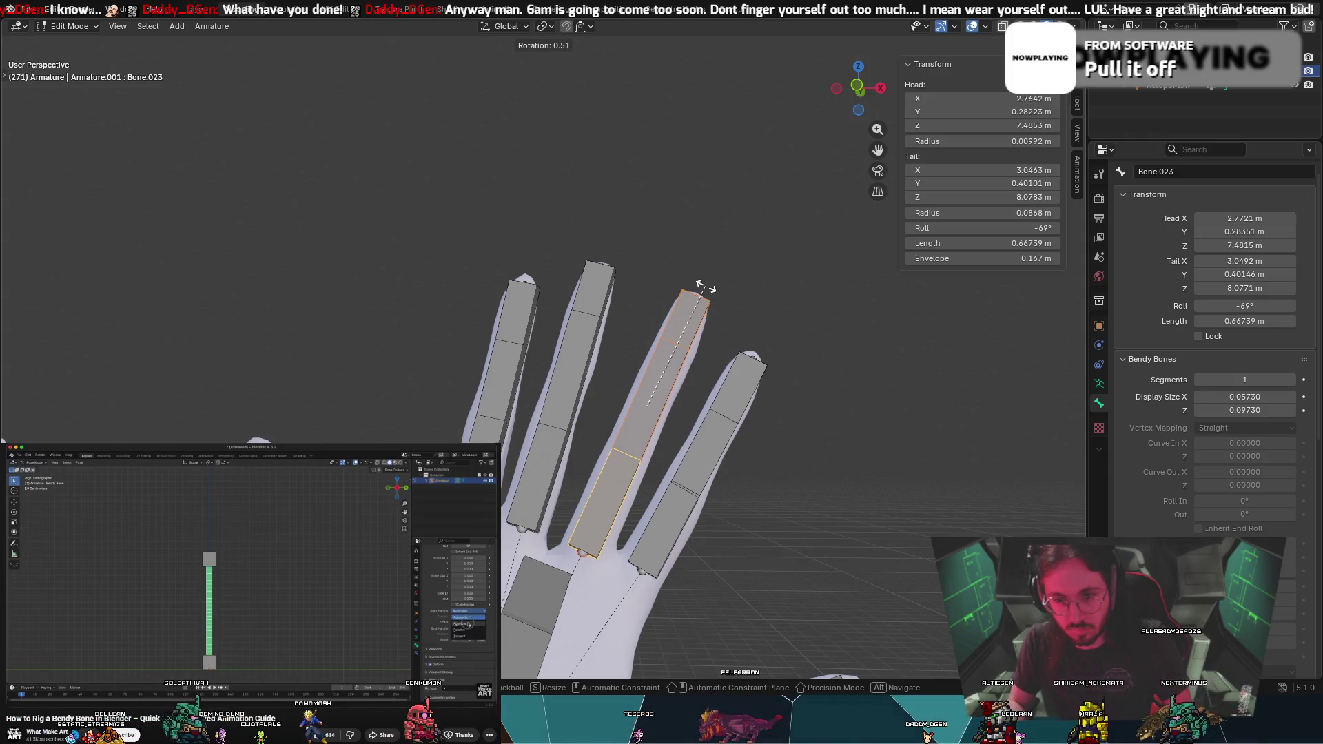
{"action": "key", "text": "g"}
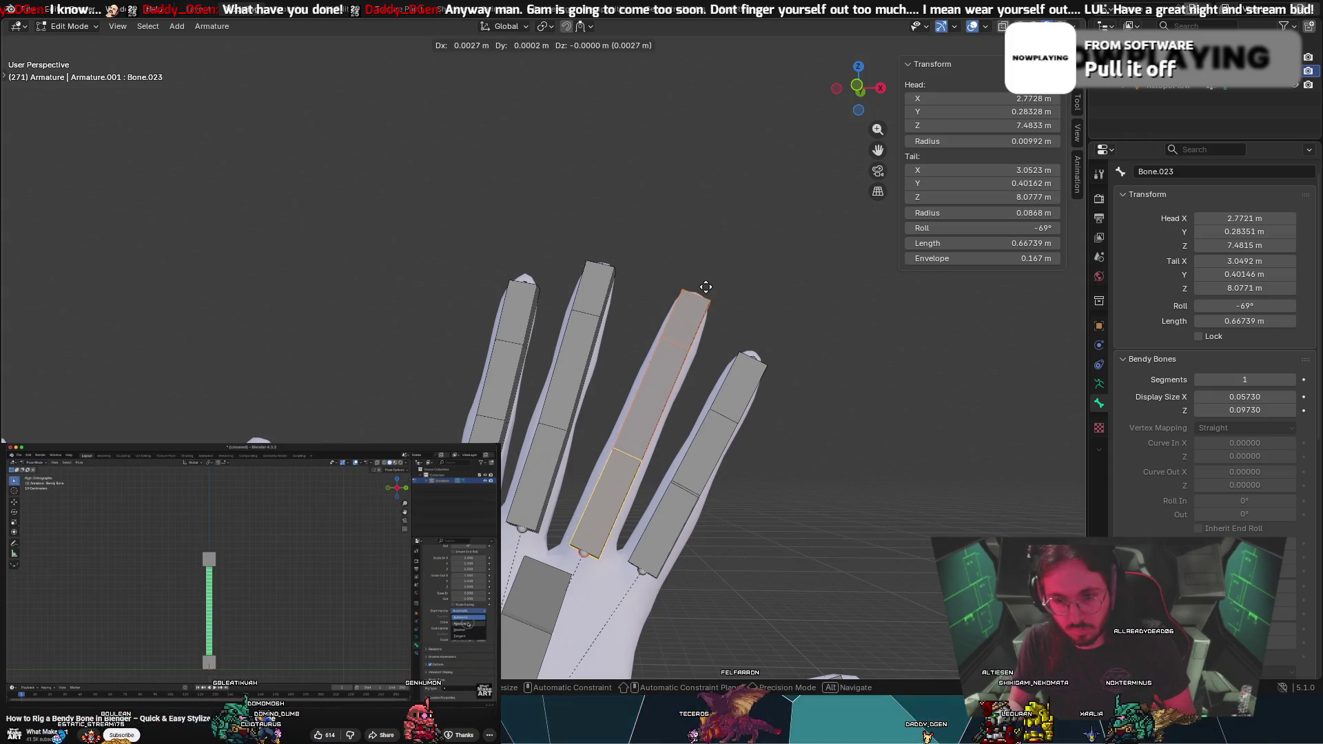
{"action": "left_click", "coordinate": [708, 287]}
{"action": "mouse_move", "coordinate": [689, 315]}
{"action": "middle_mouse_down"}
{"action": "mouse_move", "coordinate": [670, 320]}
{"action": "mouse_move", "coordinate": [706, 329]}
{"action": "mouse_move", "coordinate": [679, 323]}
{"action": "middle_mouse_up"}
{"action": "key", "text": "g"}
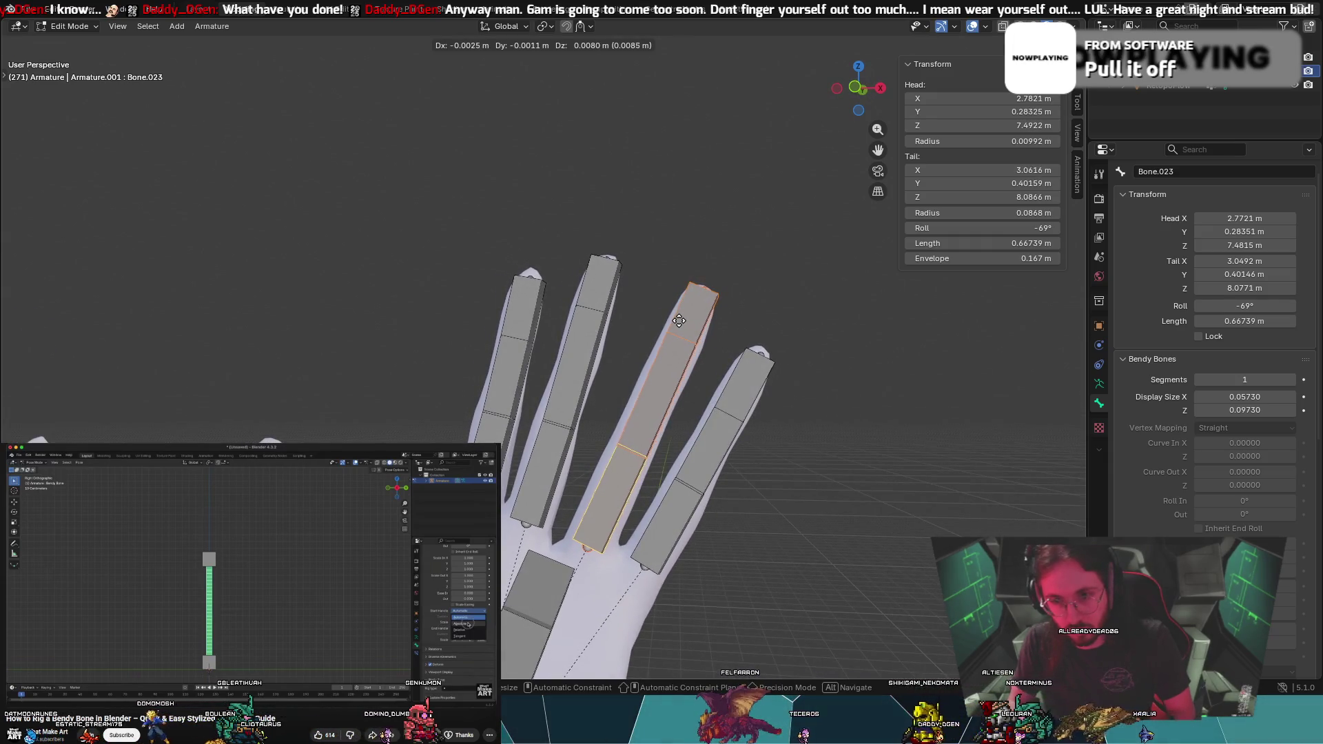
{"action": "left_click", "coordinate": [676, 324]}
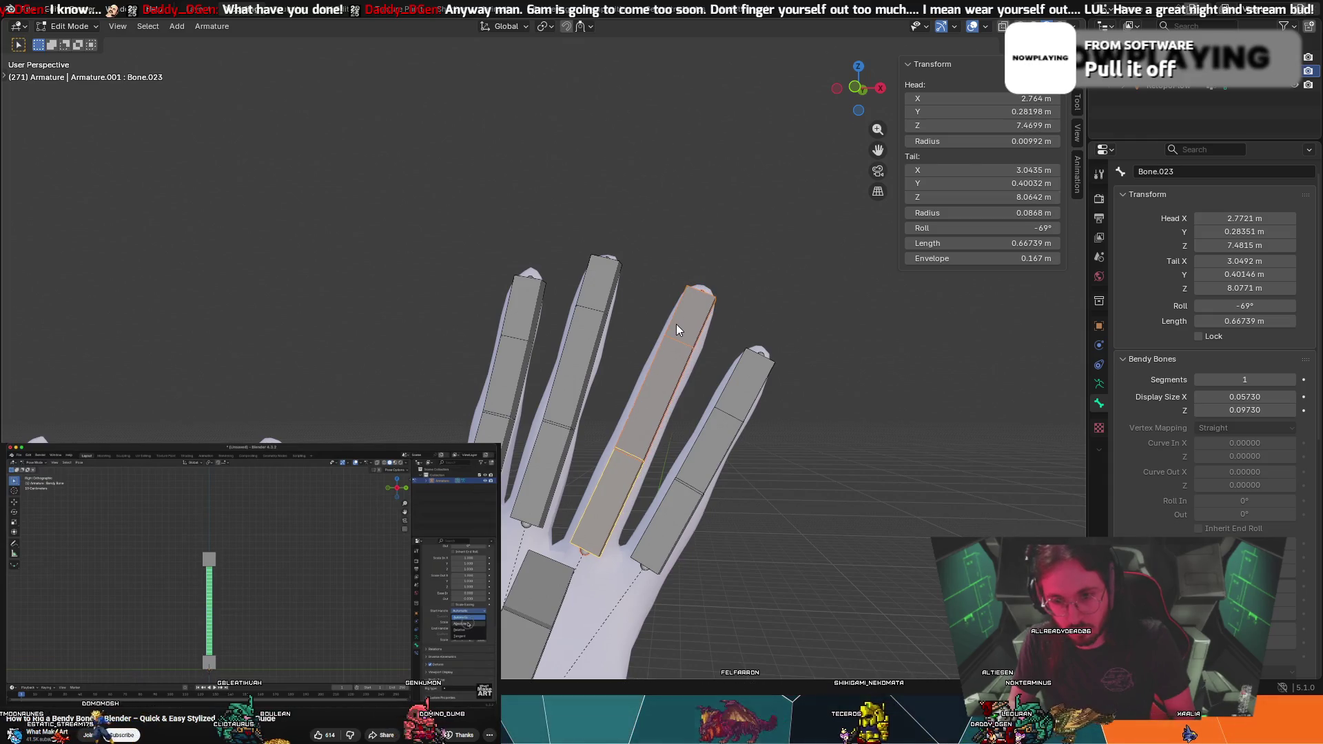
Nudge the finger bone slightly, hide the toolbar, and zoom out to the whole rig
{"action": "key", "text": "r"}
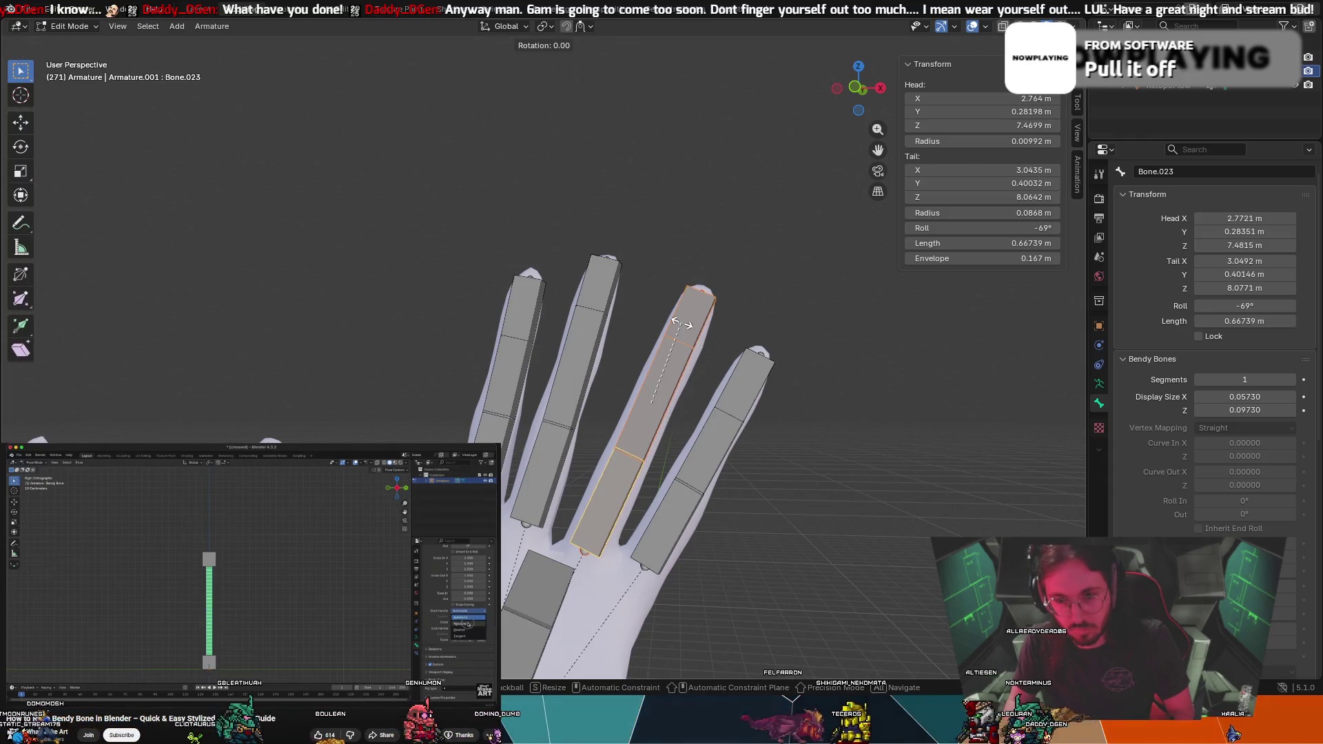
{"action": "right_click", "coordinate": [683, 324]}
{"action": "key", "text": "g"}
{"action": "left_click", "coordinate": [683, 330]}
{"action": "key", "text": "t"}
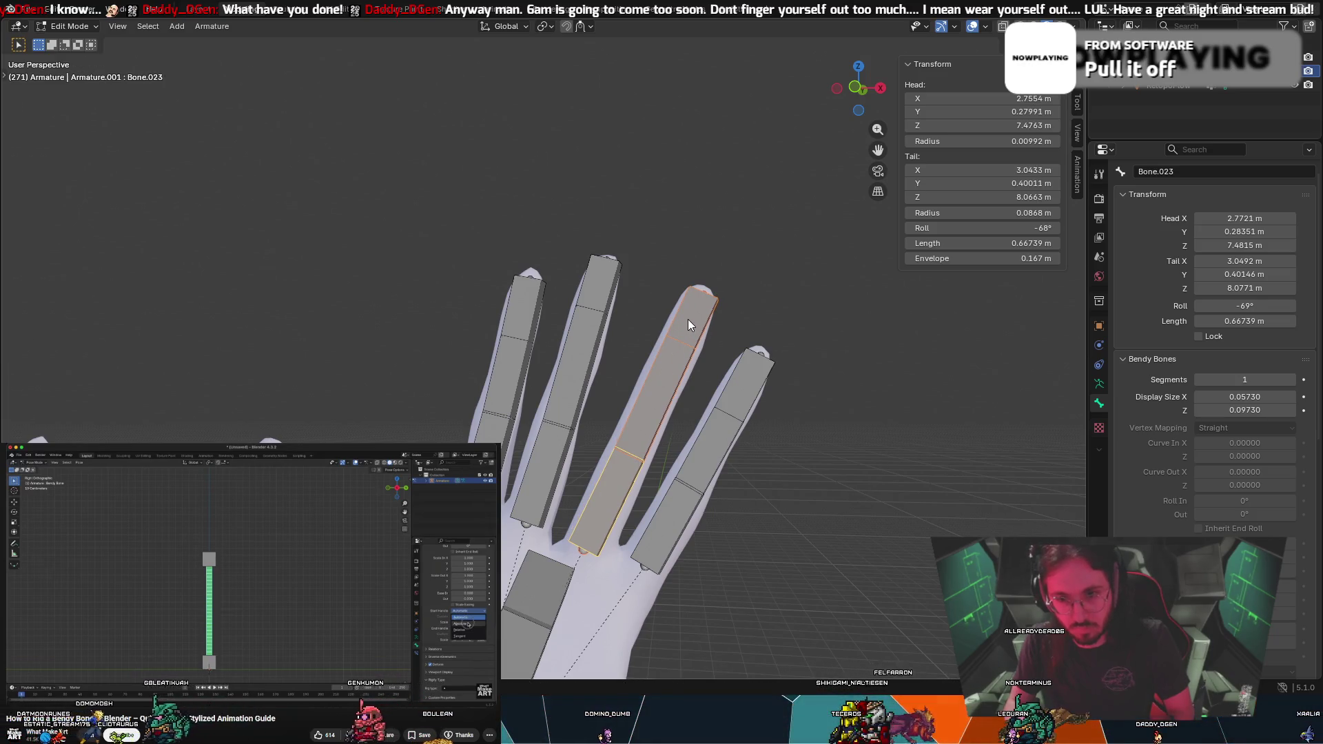
{"action": "key", "text": "r"}
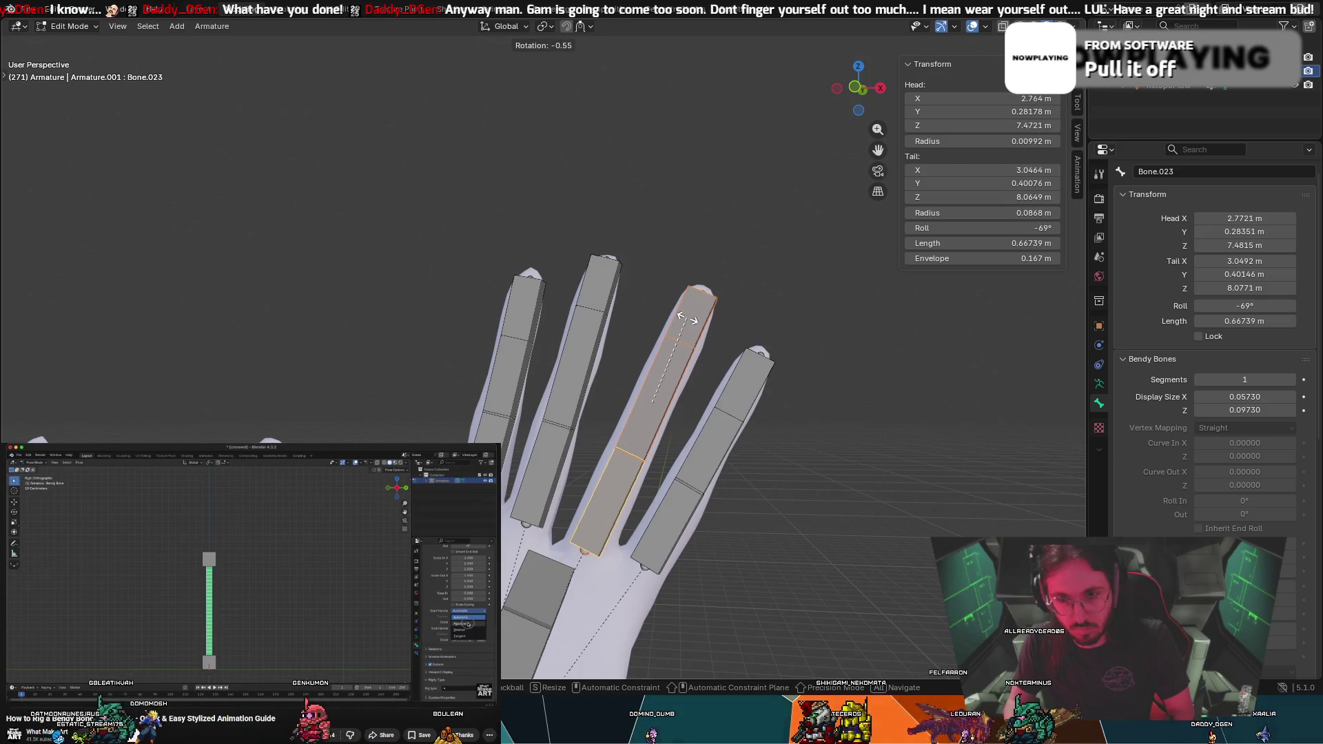
{"action": "mouse_move", "coordinate": [688, 318]}
{"action": "middle_mouse_down"}
{"action": "mouse_move", "coordinate": [710, 329]}
{"action": "mouse_move", "coordinate": [677, 345]}
{"action": "mouse_move", "coordinate": [488, 340]}
{"action": "mouse_move", "coordinate": [456, 411]}
{"action": "mouse_move", "coordinate": [690, 483]}
{"action": "mouse_move", "coordinate": [770, 522]}
{"action": "mouse_move", "coordinate": [783, 502]}
{"action": "mouse_move", "coordinate": [635, 585]}
{"action": "middle_mouse_up"}
{"action": "scroll", "coordinate": [488, 340], "scroll_direction": "down", "scroll_amount": 6}
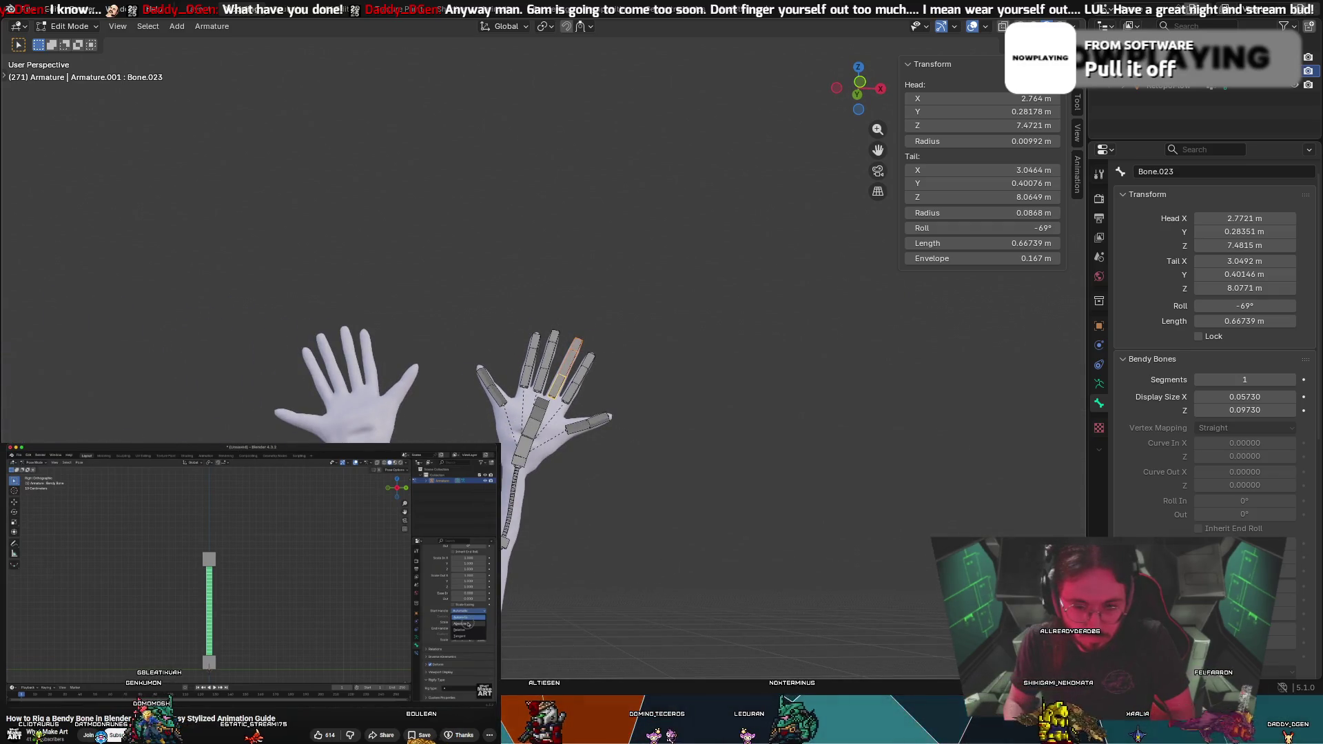
From below the figure, select the small elbow bone Bone.004 between the bendy arm bones
{"action": "scroll", "coordinate": [441, 386], "scroll_direction": "up", "scroll_amount": 1}
{"action": "scroll", "coordinate": [483, 386], "scroll_direction": "down", "scroll_amount": 1}
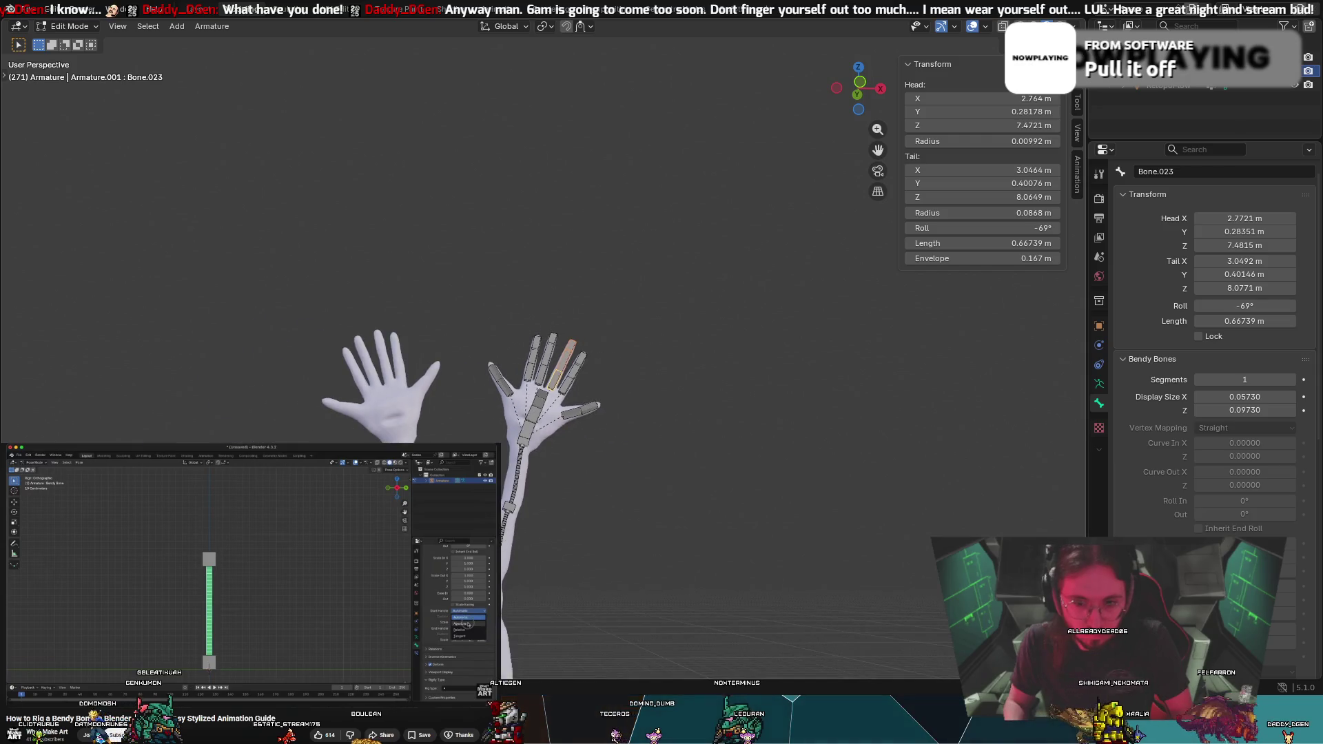
{"action": "mouse_move", "coordinate": [652, 608]}
{"action": "middle_mouse_down"}
{"action": "mouse_move", "coordinate": [553, 639]}
{"action": "mouse_move", "coordinate": [815, 204]}
{"action": "mouse_move", "coordinate": [681, 289]}
{"action": "middle_mouse_up"}
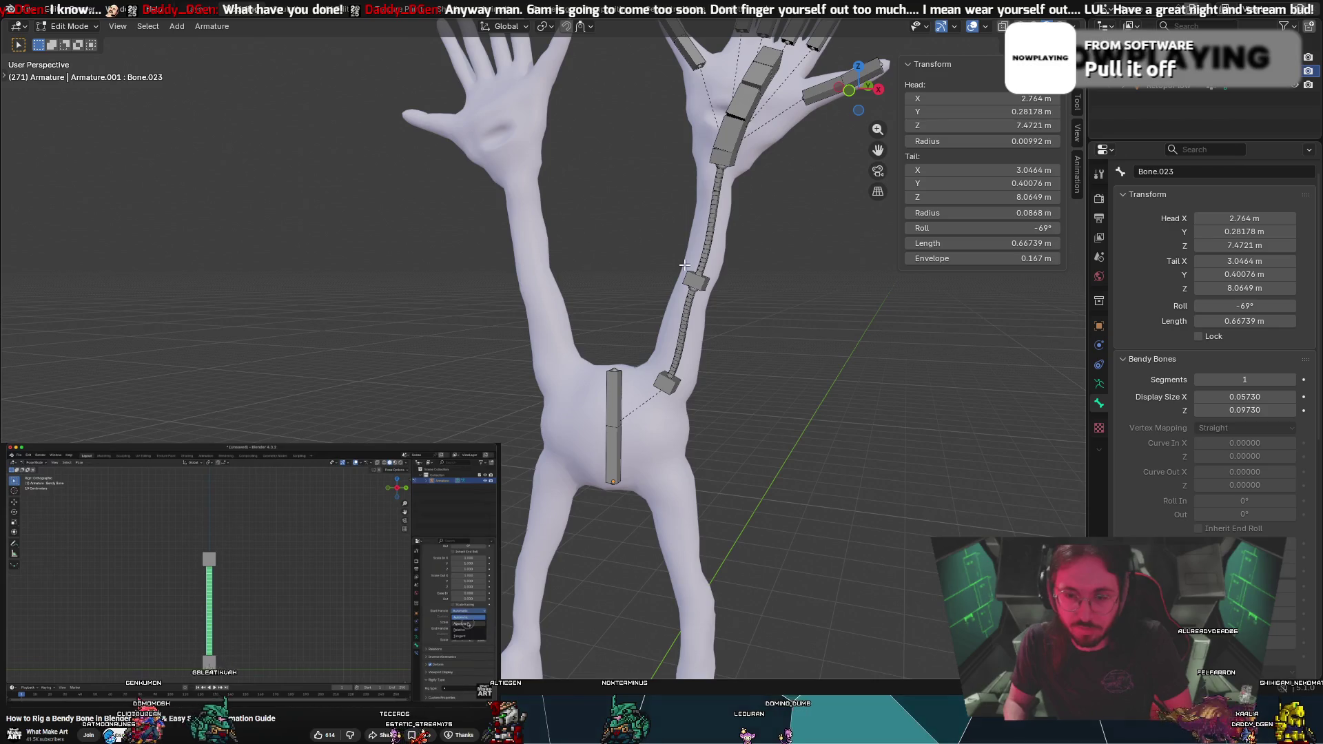
{"action": "left_click", "coordinate": [699, 282]}
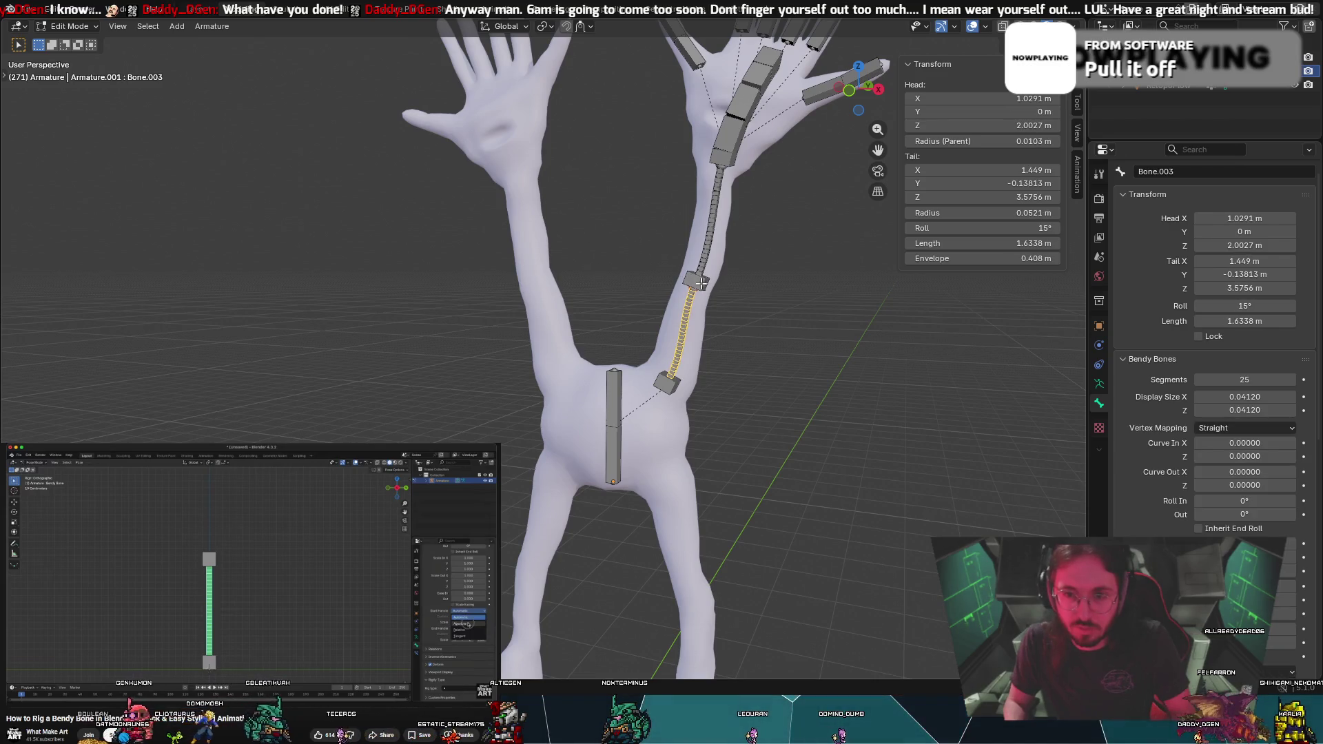
{"action": "left_click", "coordinate": [700, 279]}
{"action": "left_click", "coordinate": [697, 276]}
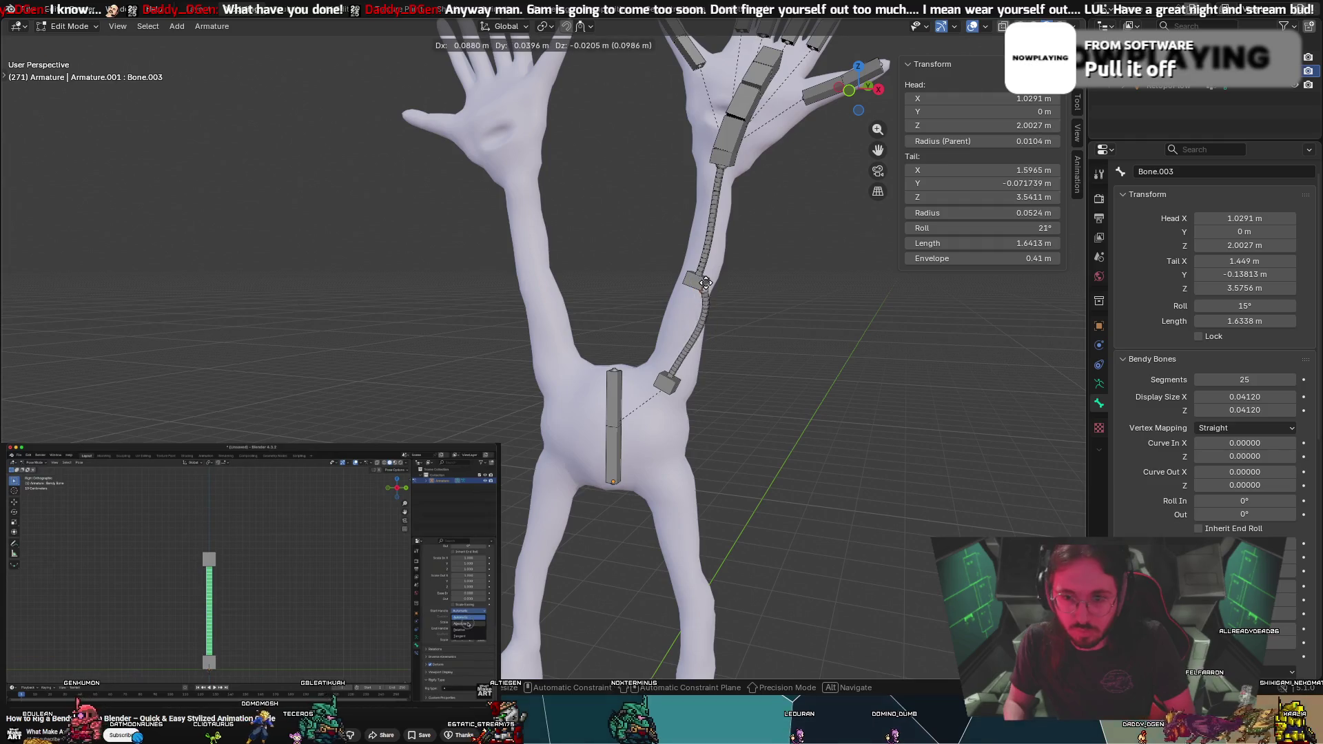
{"action": "left_click", "coordinate": [696, 279]}
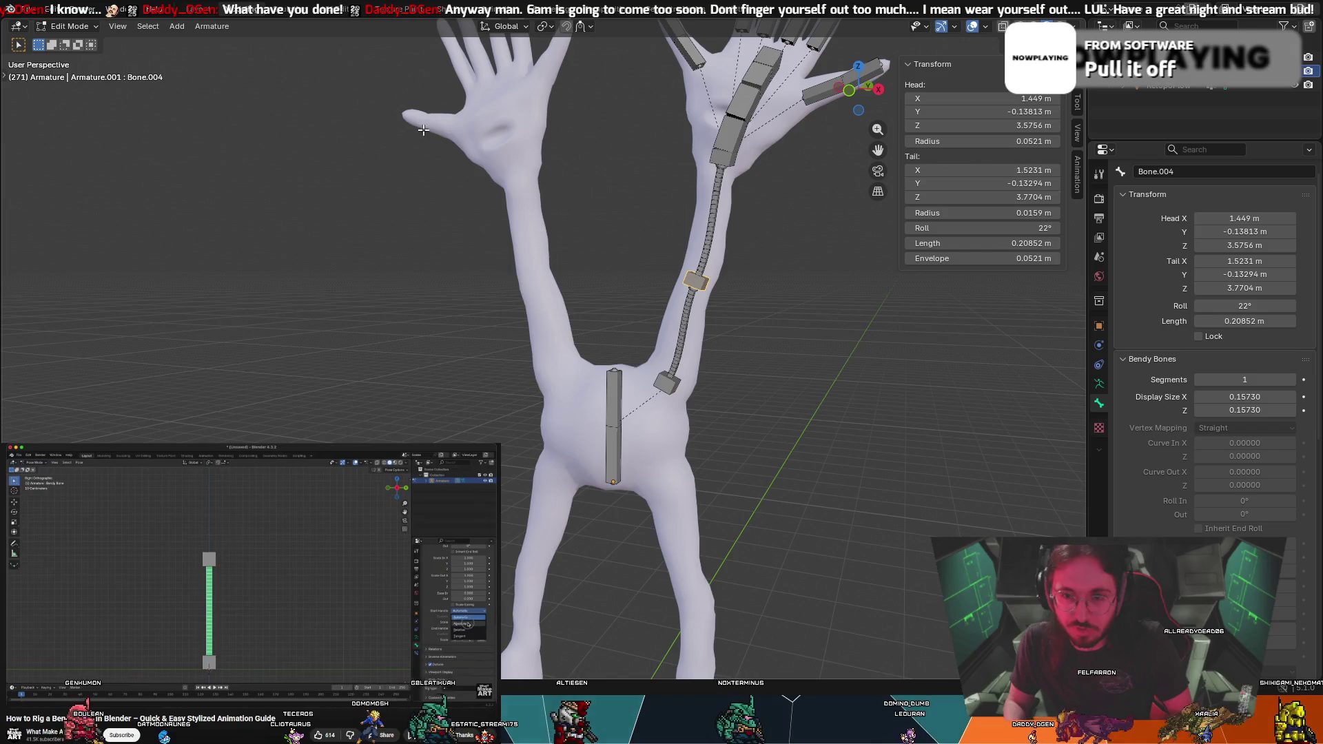
Switch to Pose Mode and drag Bone.004 to test the arm bend
{"action": "left_click", "coordinate": [41, 28]}
{"action": "left_click", "coordinate": [65, 66]}
{"action": "key", "text": "g"}
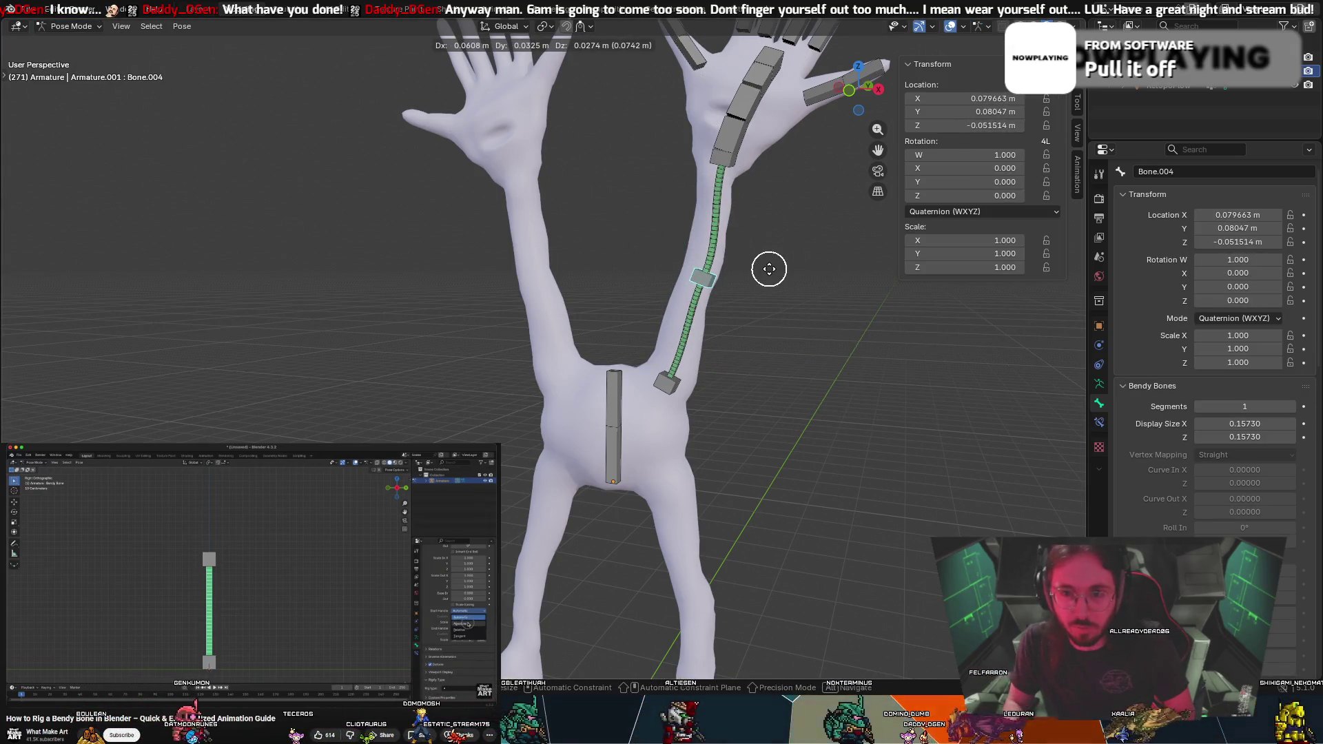
Cancel the elbow bone test moves so the bendy arm stays straight
{"action": "right_click", "coordinate": [756, 267]}
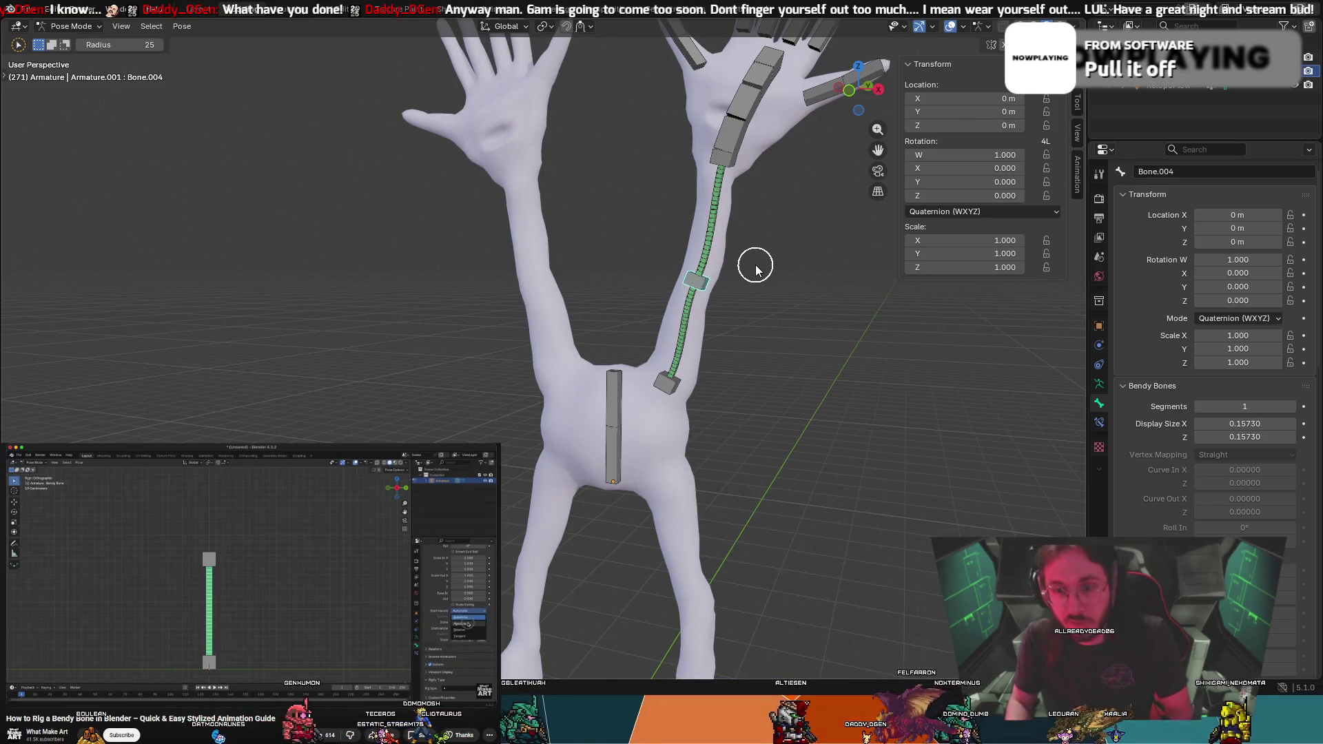
{"action": "key", "text": "g"}
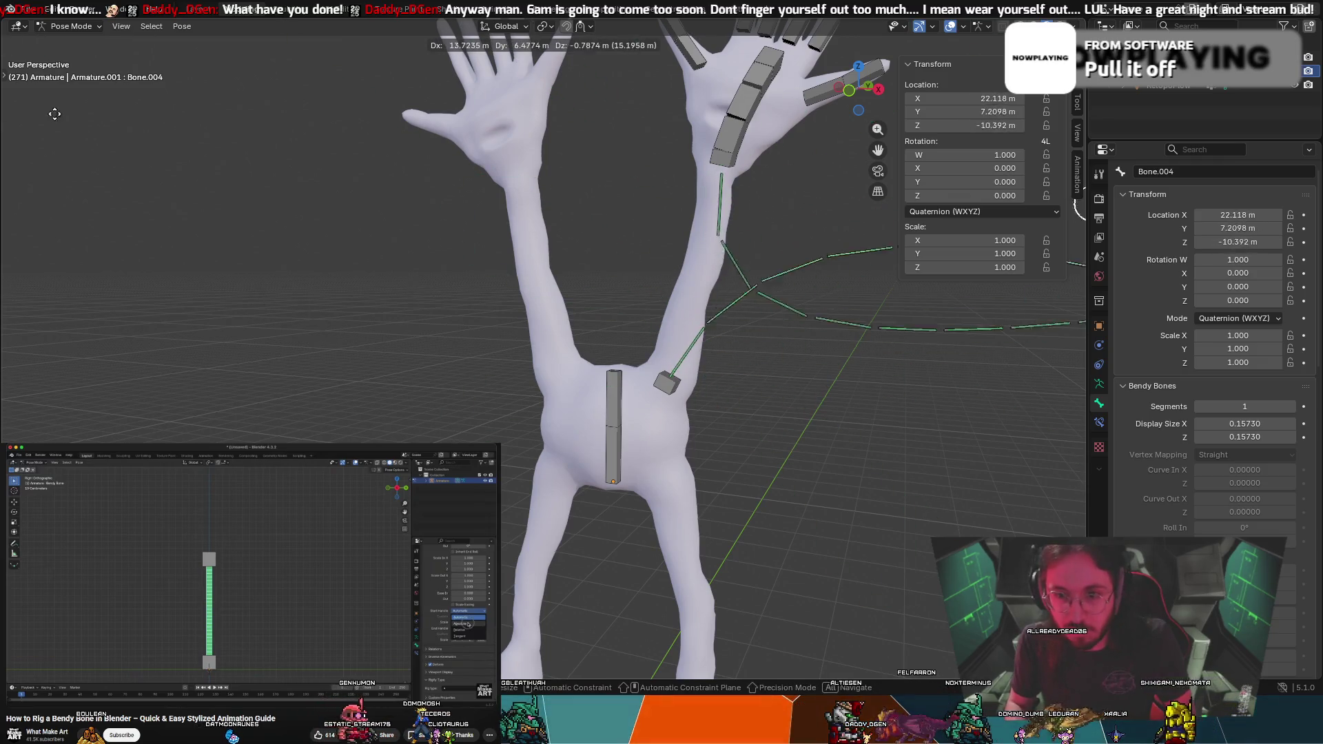
{"action": "right_click", "coordinate": [511, 62]}
{"action": "mouse_move", "coordinate": [352, 192]}
{"action": "middle_mouse_down"}
{"action": "mouse_move", "coordinate": [403, 226]}
{"action": "mouse_move", "coordinate": [433, 126]}
{"action": "middle_mouse_up"}
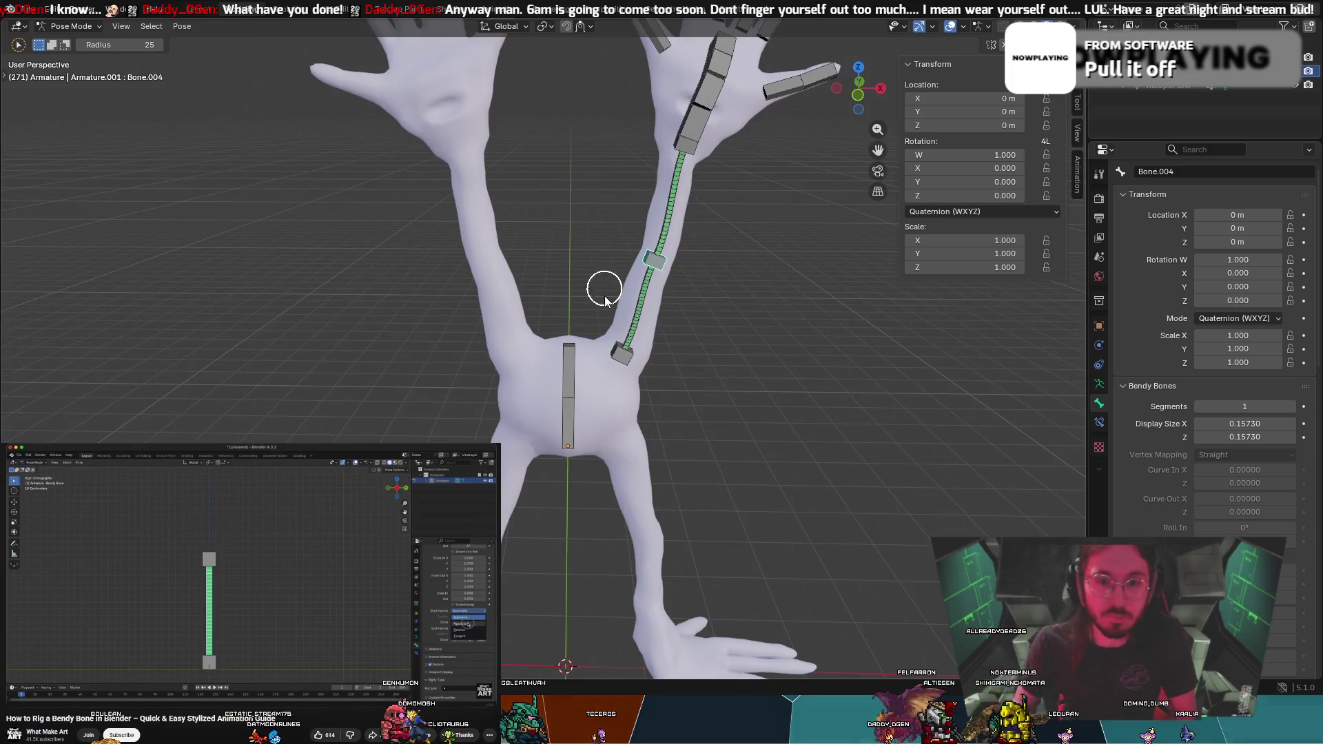
{"action": "scroll", "coordinate": [606, 286], "scroll_direction": "up", "scroll_amount": 2}
{"action": "middle_click_drag", "start_coordinate": [606, 289], "coordinate": [597, 211]}
{"action": "scroll", "coordinate": [597, 210], "scroll_direction": "down", "scroll_amount": 2}
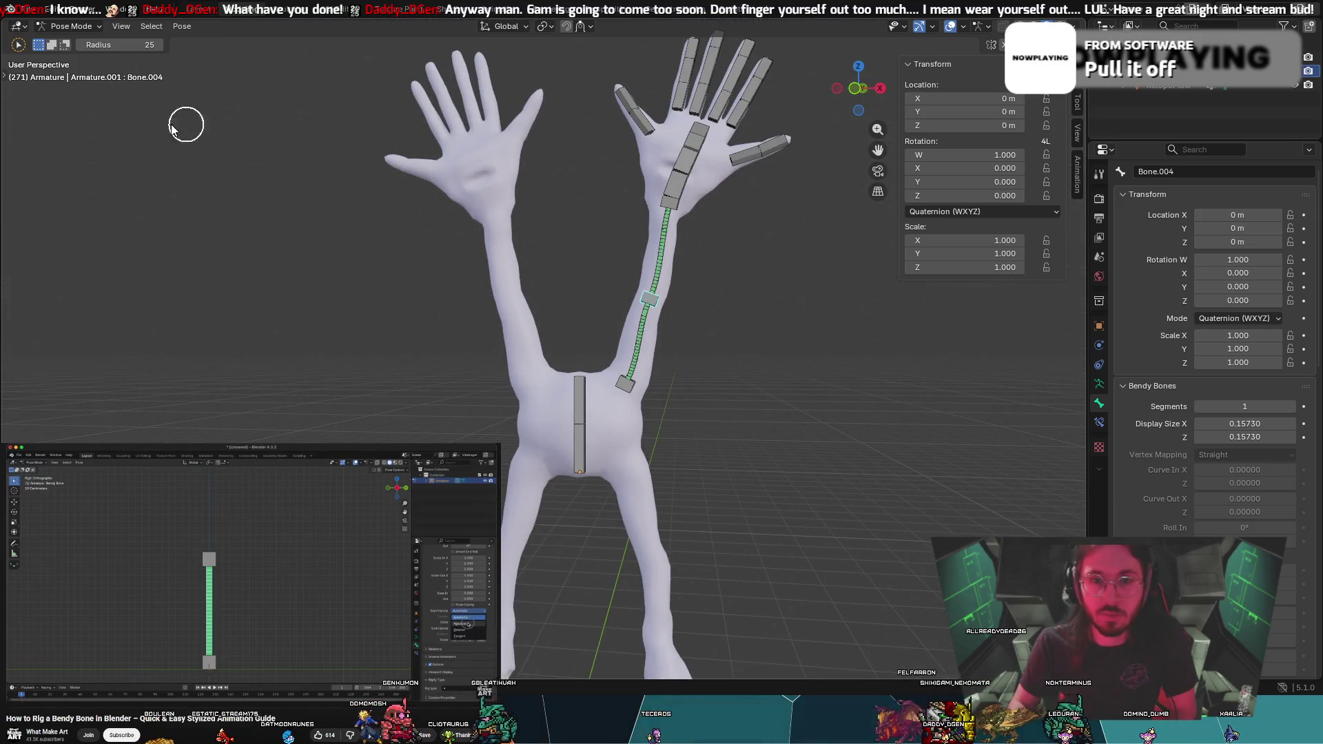
Return to Object Mode and select the RetopoFlow body mesh
{"action": "left_click", "coordinate": [47, 26]}
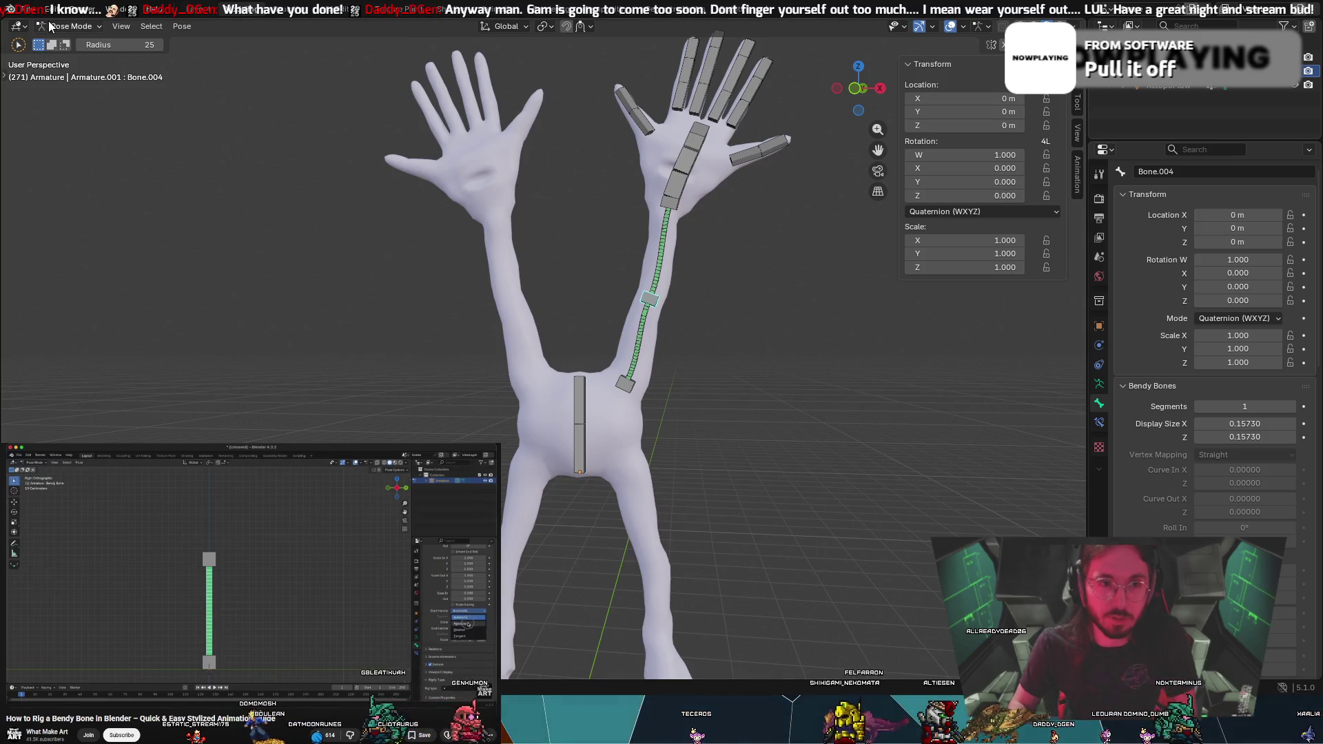
{"action": "left_click", "coordinate": [69, 26]}
{"action": "left_click", "coordinate": [67, 44]}
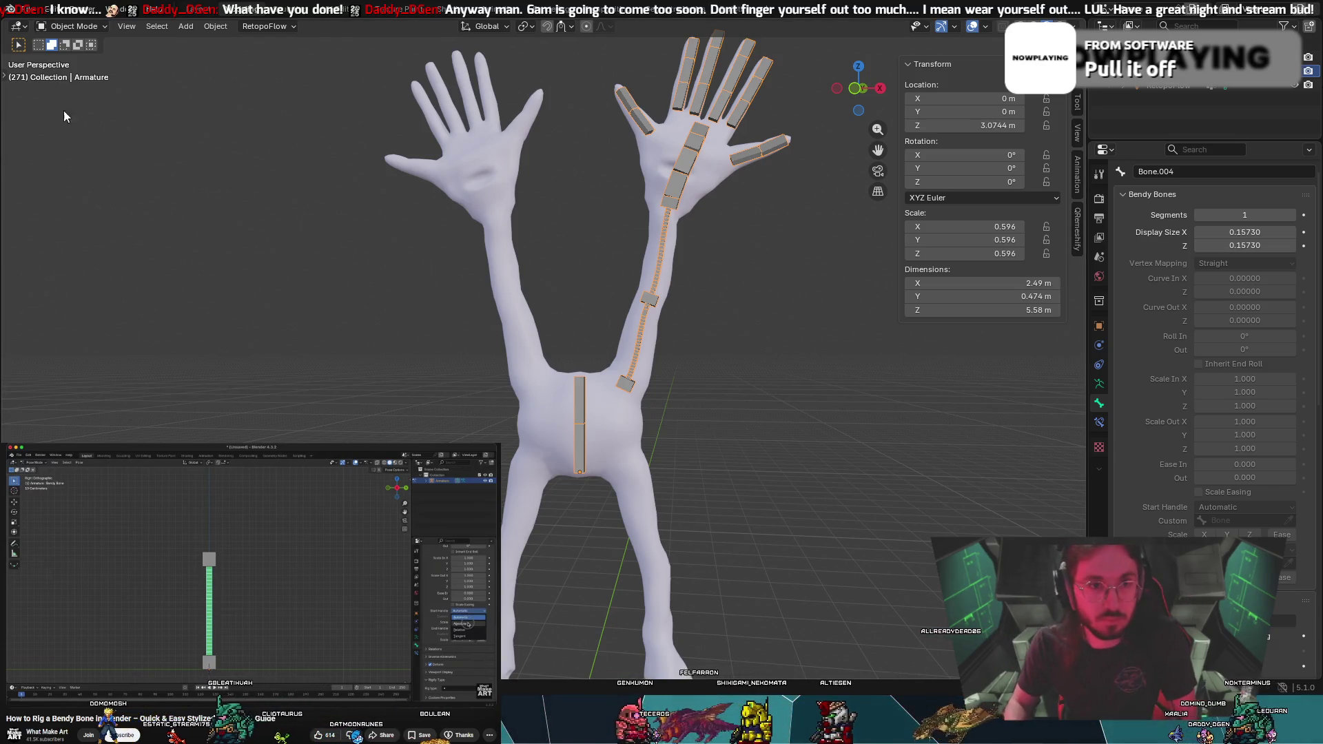
{"action": "left_click", "coordinate": [106, 29]}
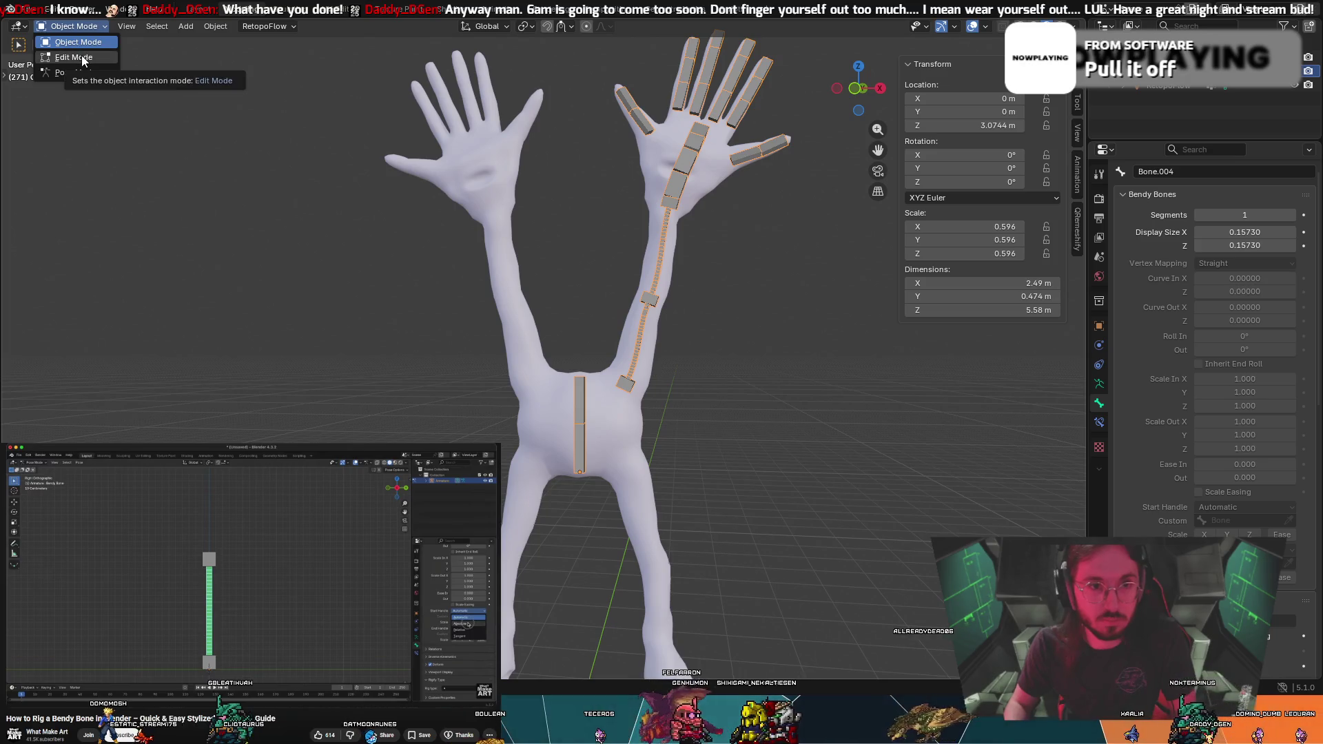
{"action": "left_click", "coordinate": [85, 58]}
{"action": "left_click", "coordinate": [66, 26]}
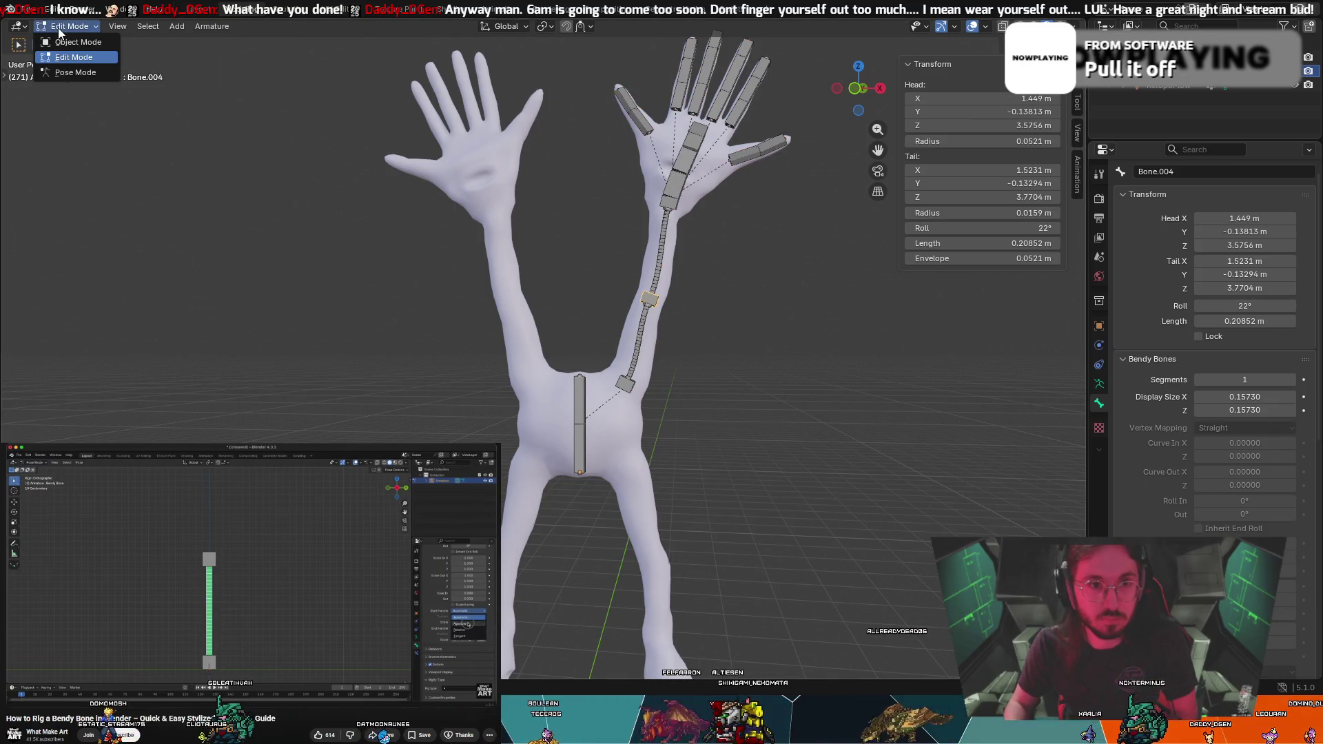
{"action": "left_click", "coordinate": [75, 42]}
{"action": "left_click", "coordinate": [719, 173]}
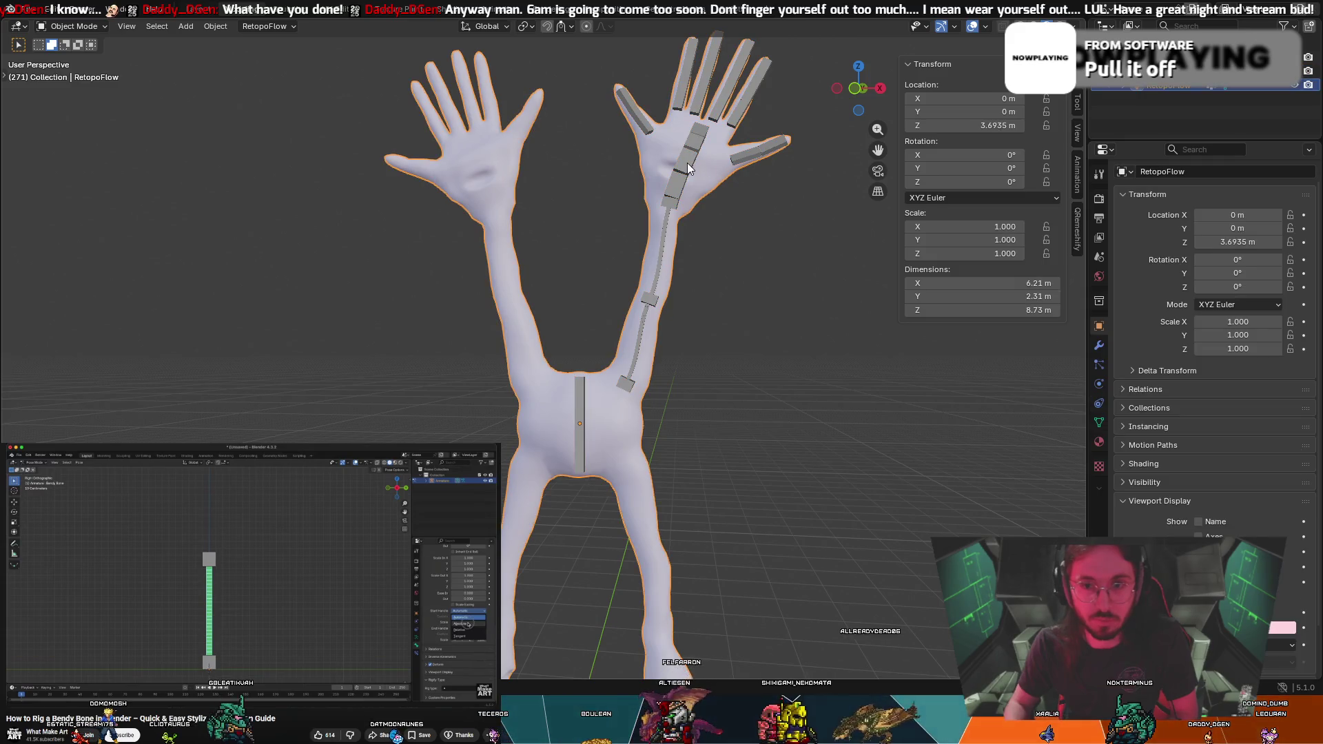
Parent the body mesh to the armature with automatic weights
{"action": "left_click", "coordinate": [689, 165], "text": "shift"}
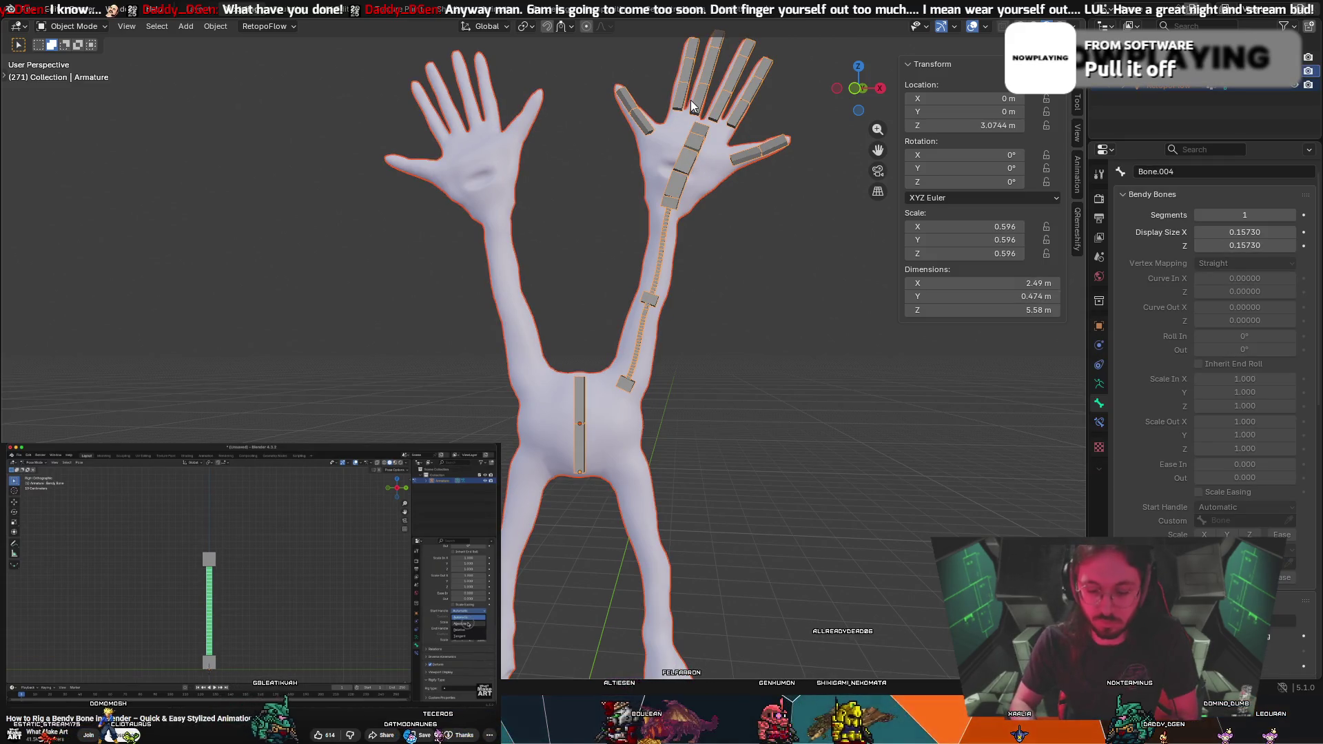
{"action": "key", "text": "ctrl+p"}
{"action": "left_click", "coordinate": [615, 132]}
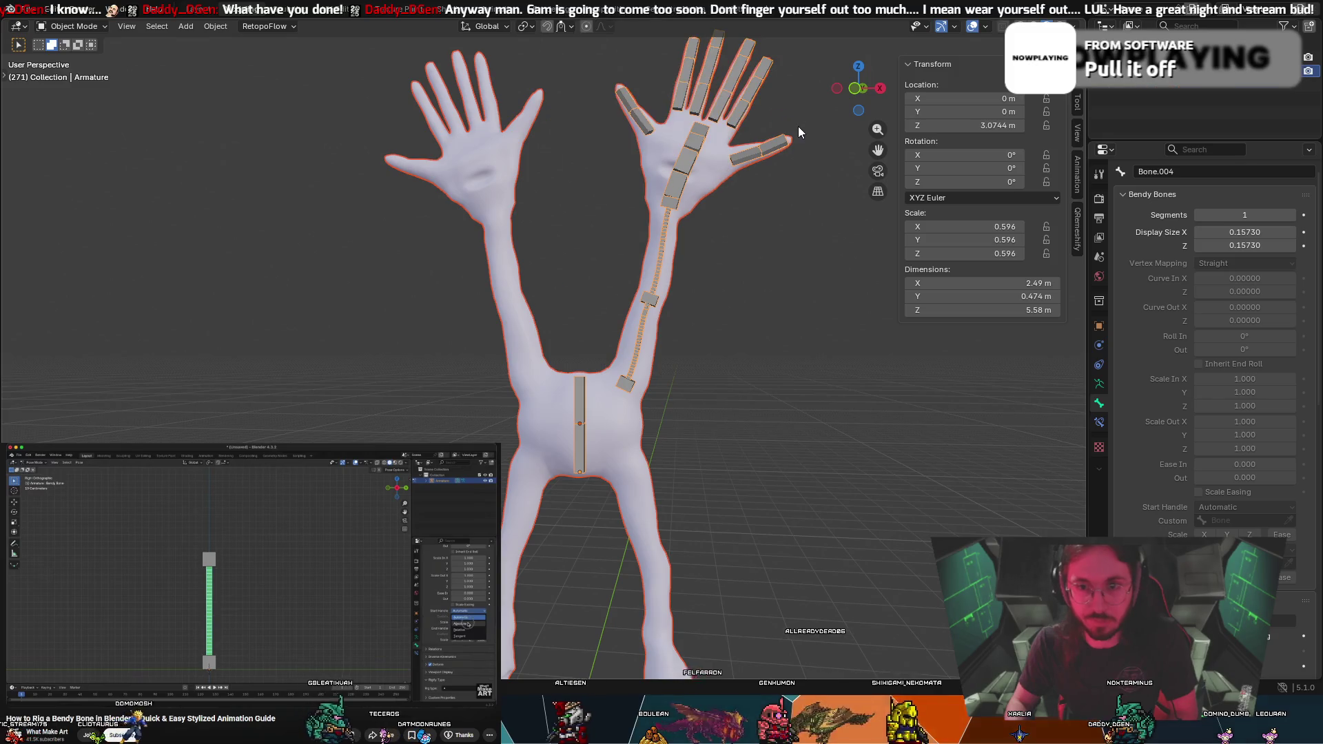
{"action": "scroll", "coordinate": [799, 126], "scroll_direction": "up", "scroll_amount": 3}
Switch to Pose Mode and rotate a palm bone to test the palm bend
{"action": "mouse_move", "coordinate": [827, 109]}
{"action": "middle_mouse_down"}
{"action": "mouse_move", "coordinate": [598, 201]}
{"action": "mouse_move", "coordinate": [251, 381]}
{"action": "mouse_move", "coordinate": [168, 374]}
{"action": "mouse_move", "coordinate": [2, 20]}
{"action": "middle_mouse_up"}
{"action": "left_click", "coordinate": [78, 26]}
{"action": "left_click", "coordinate": [69, 76]}
{"action": "middle_click_drag", "start_coordinate": [781, 193], "coordinate": [745, 218]}
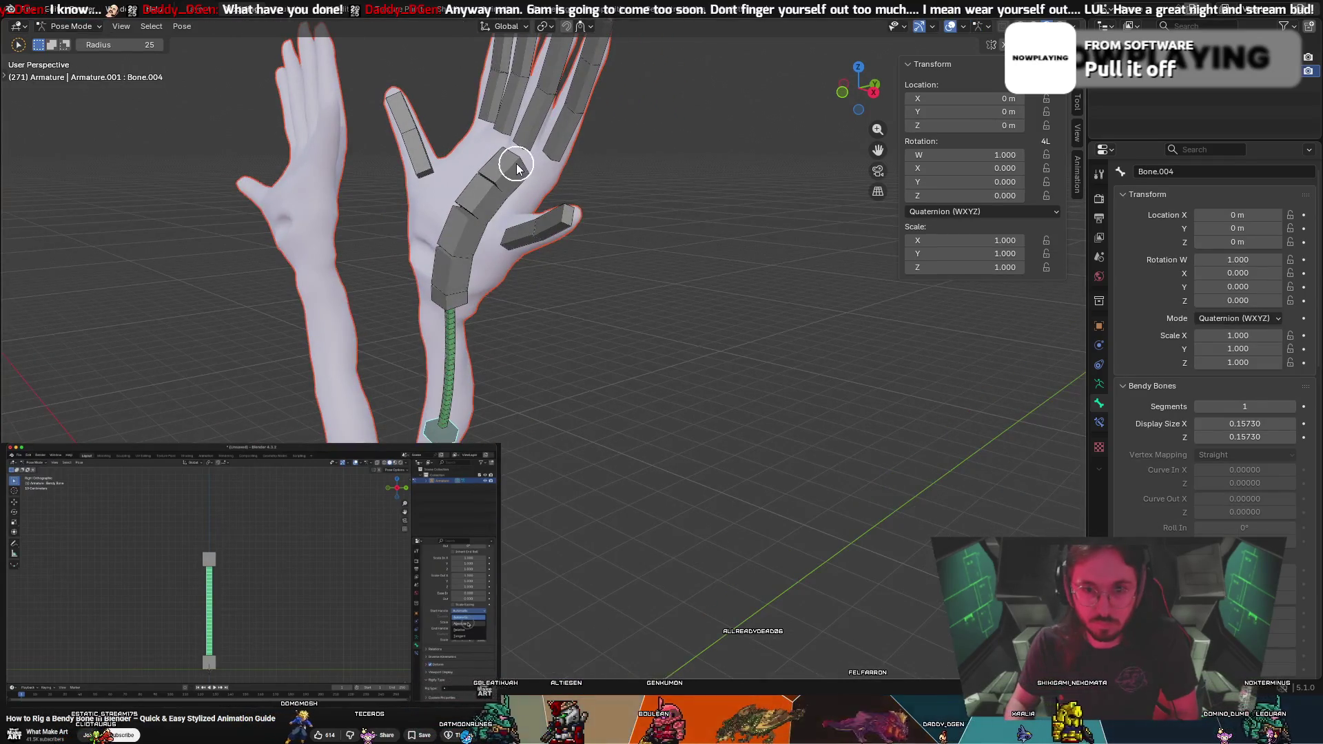
{"action": "key", "text": "r"}
{"action": "key", "text": "Escape"}
{"action": "key", "text": "c"}
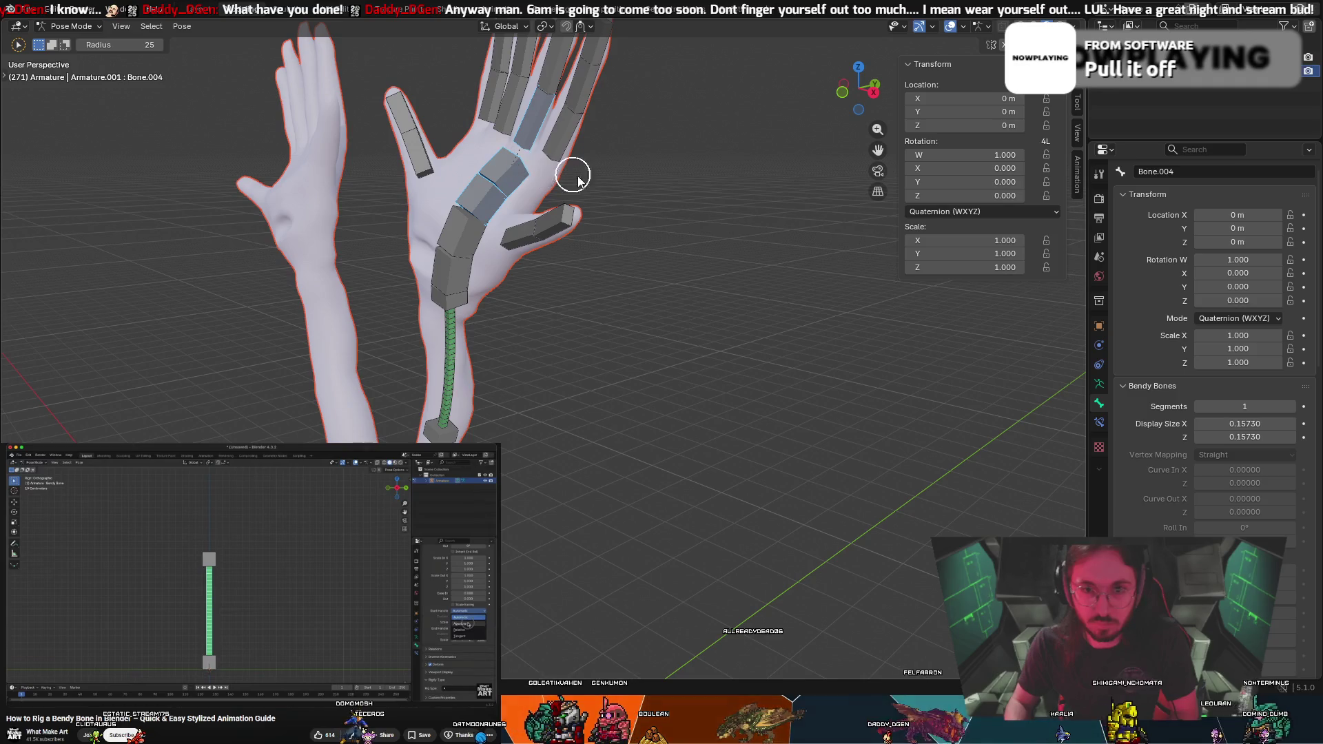
{"action": "key", "text": "Escape"}
{"action": "key", "text": "r"}
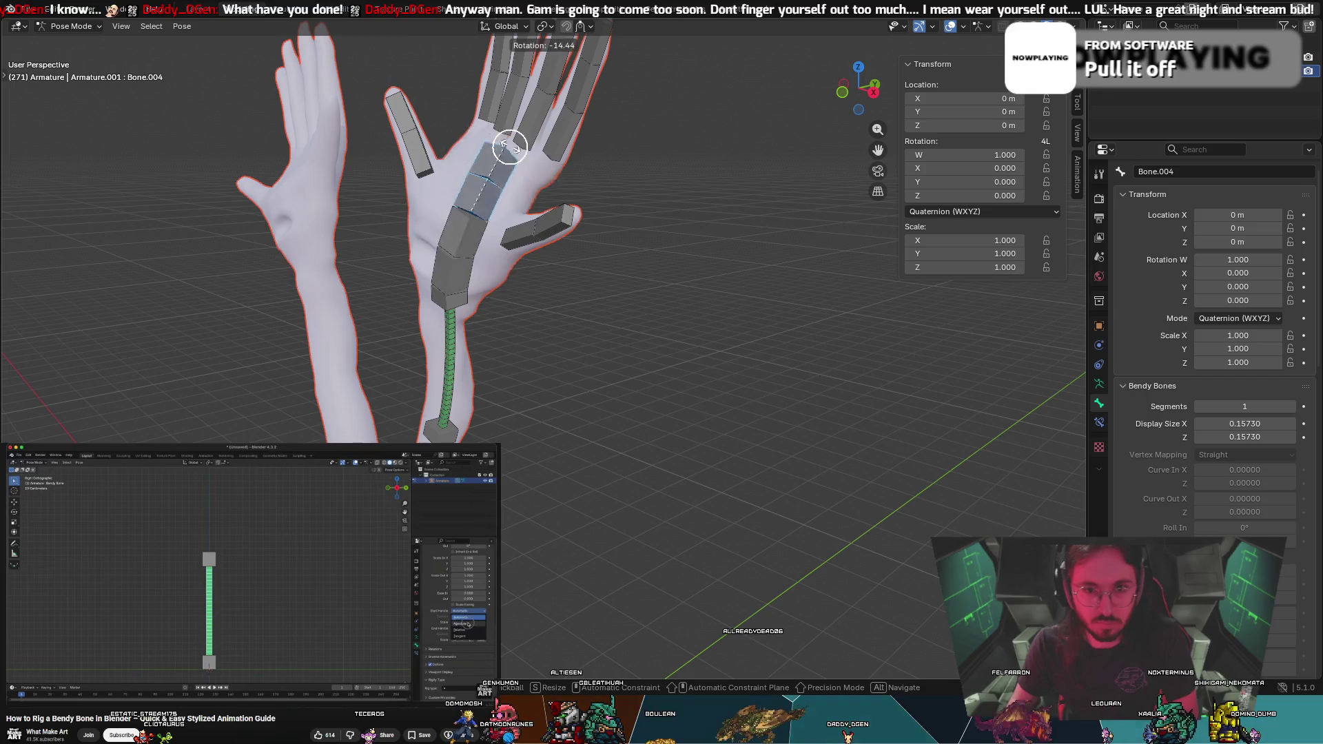
{"action": "left_click", "coordinate": [511, 149]}
Circle-select the palm bones, then check the top palm bone's Bendy Bones segments, still 1
{"action": "key", "text": "c"}
{"action": "mouse_move", "coordinate": [480, 238]}
{"action": "left_mouse_down"}
{"action": "mouse_move", "coordinate": [508, 242]}
{"action": "mouse_move", "coordinate": [475, 229]}
{"action": "left_mouse_up"}
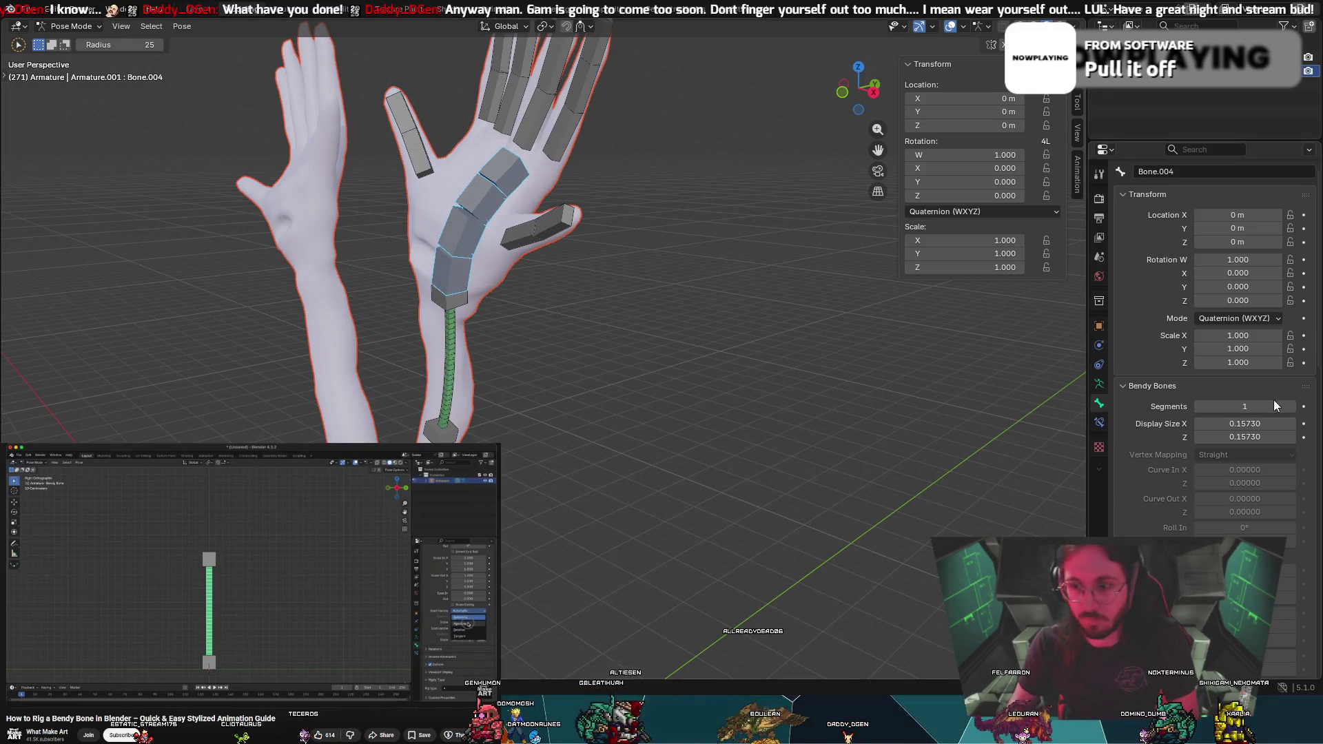
{"action": "left_click", "coordinate": [487, 186]}
{"action": "left_click", "coordinate": [1217, 407]}
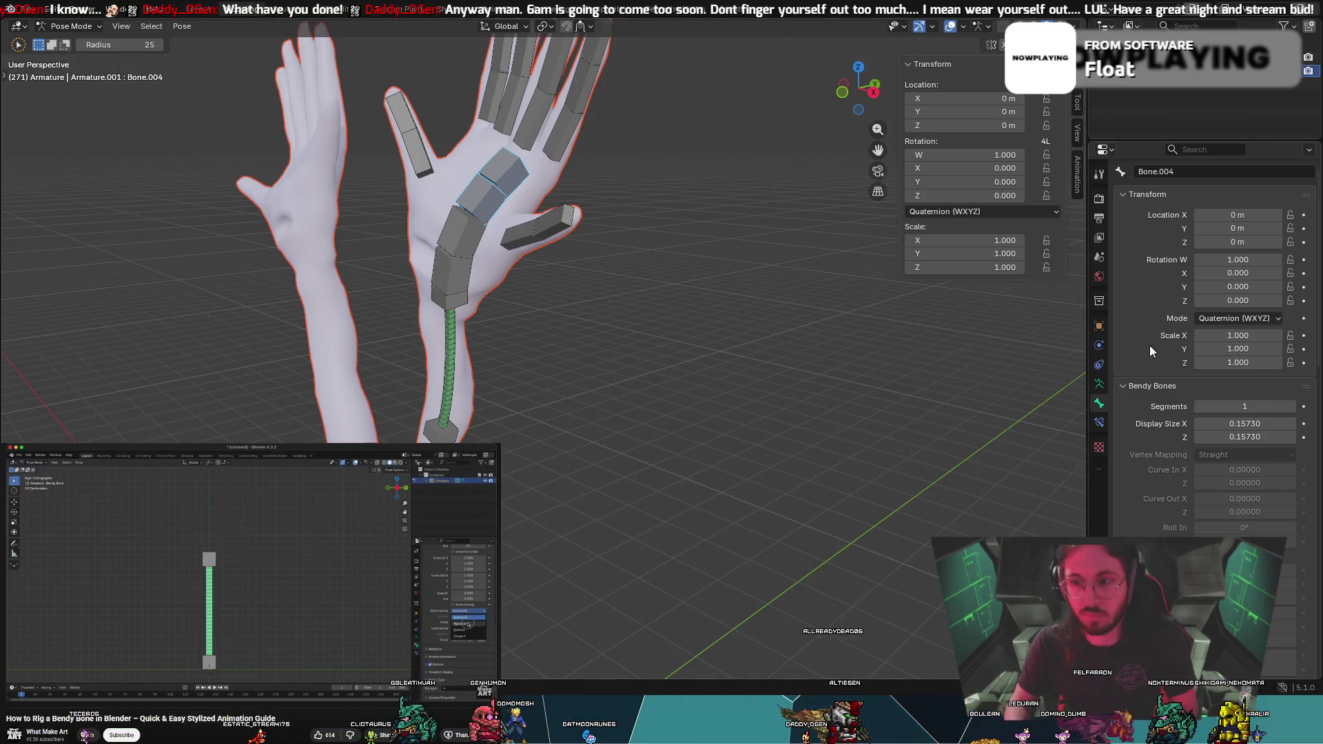
{"action": "scroll", "coordinate": [503, 235], "scroll_direction": "up", "scroll_amount": 4}
{"action": "middle_click_drag", "start_coordinate": [552, 238], "coordinate": [502, 234]}
{"action": "mouse_move", "coordinate": [274, 257]}
{"action": "middle_mouse_down"}
{"action": "mouse_move", "coordinate": [289, 257]}
{"action": "mouse_move", "coordinate": [195, 209]}
{"action": "mouse_move", "coordinate": [582, 272]}
{"action": "mouse_move", "coordinate": [698, 308]}
{"action": "mouse_move", "coordinate": [464, 352]}
{"action": "mouse_move", "coordinate": [588, 399]}
{"action": "mouse_move", "coordinate": [611, 378]}
{"action": "mouse_move", "coordinate": [539, 355]}
{"action": "middle_mouse_up"}
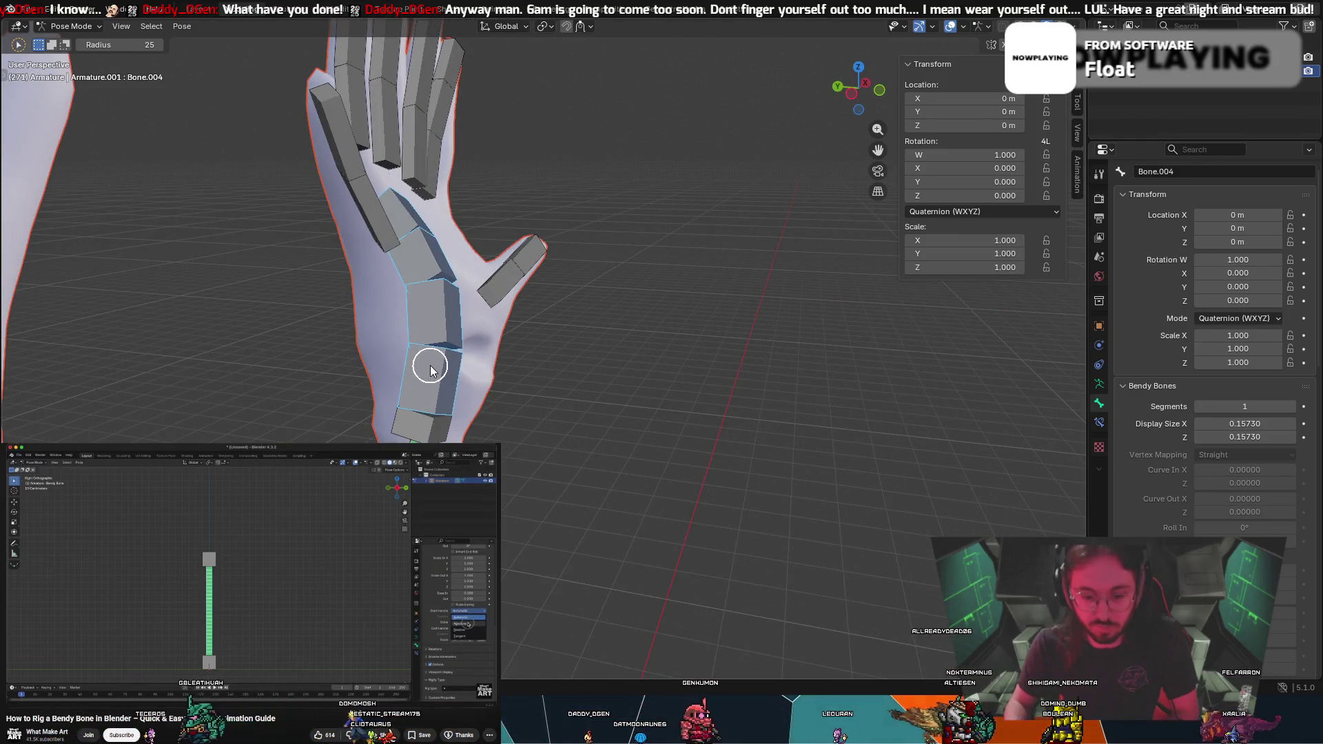
{"action": "key", "text": "r"}
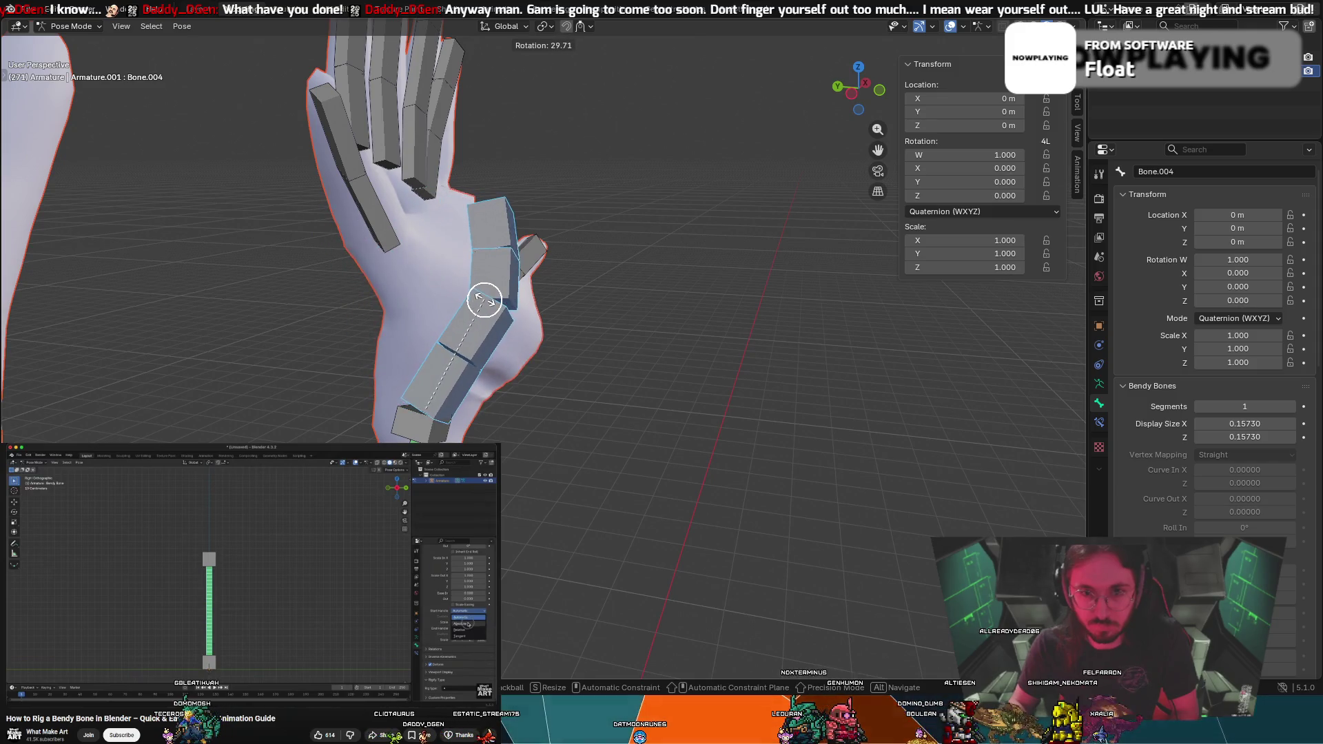
{"action": "right_click", "coordinate": [428, 275]}
{"action": "mouse_move", "coordinate": [428, 275]}
{"action": "middle_mouse_down"}
{"action": "mouse_move", "coordinate": [374, 229]}
{"action": "mouse_move", "coordinate": [383, 236]}
{"action": "middle_mouse_up"}
{"action": "left_click", "coordinate": [309, 200]}
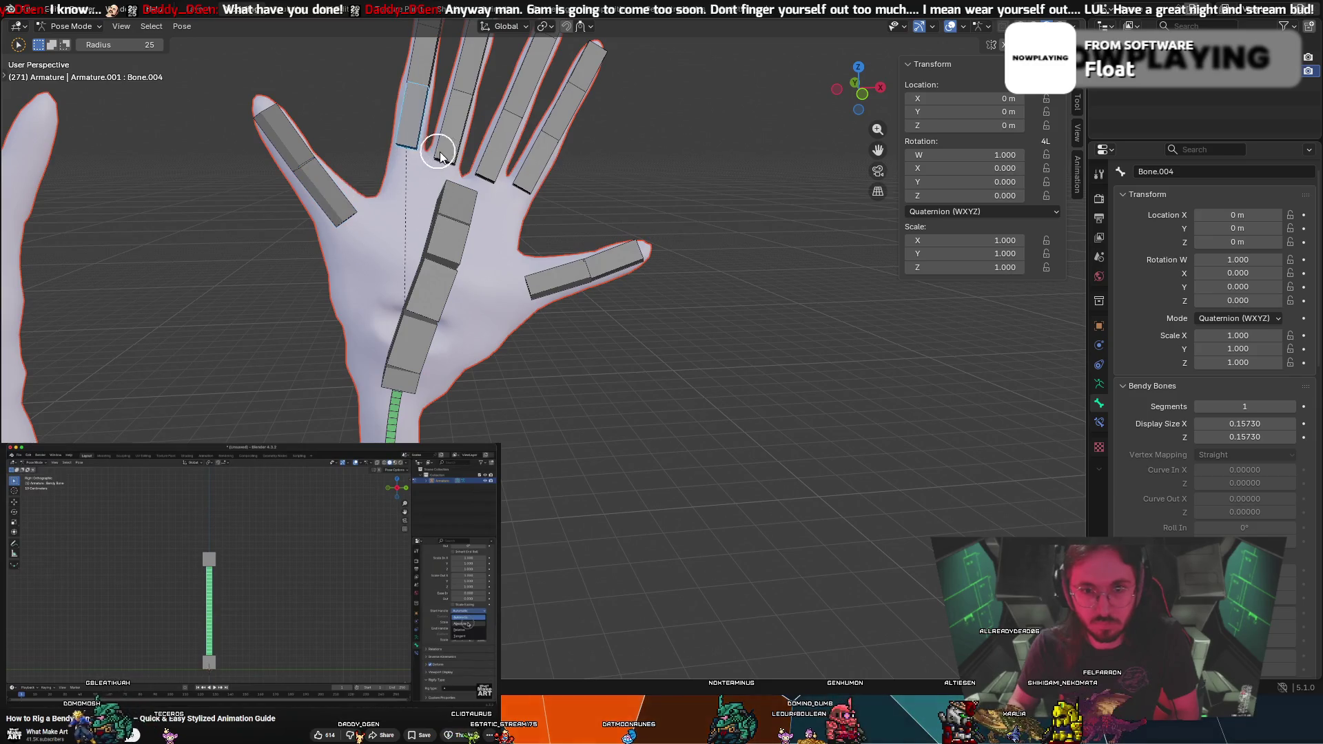
{"action": "left_click", "coordinate": [564, 288]}
{"action": "left_click", "coordinate": [455, 217]}
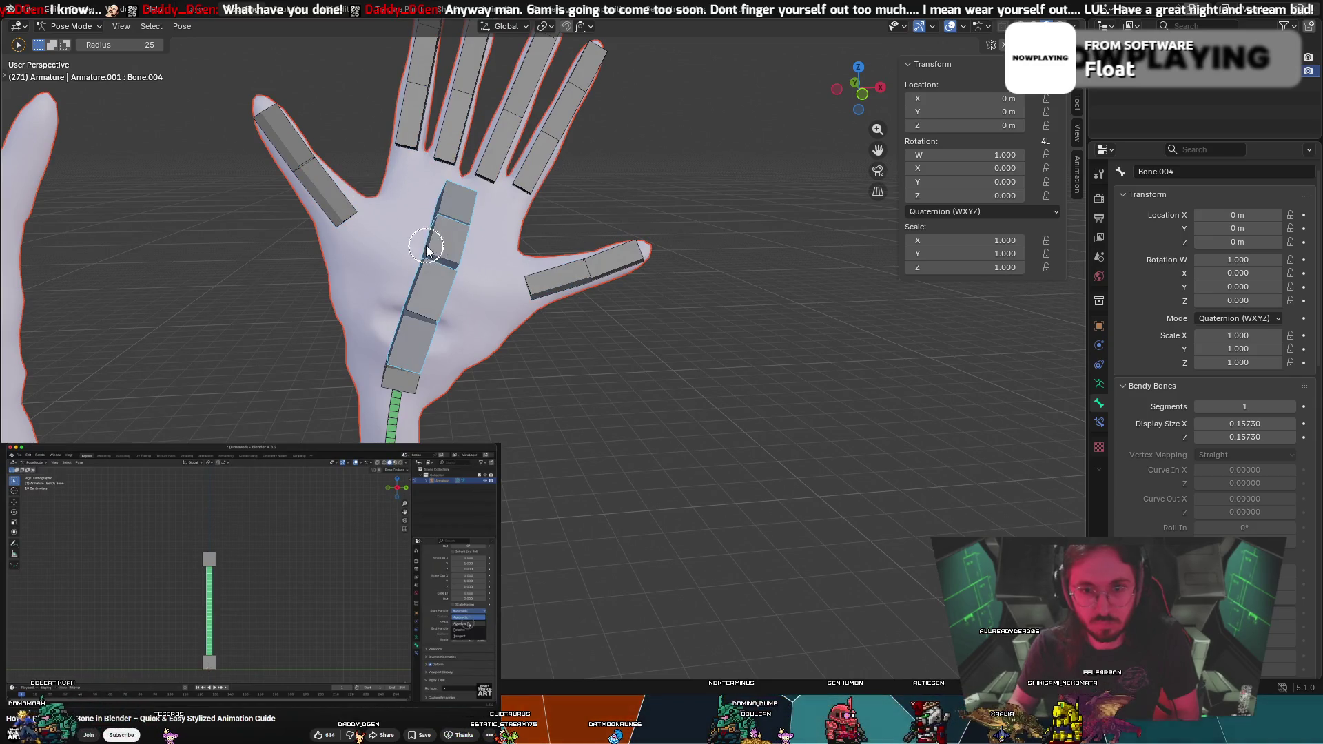
{"action": "key", "text": "r"}
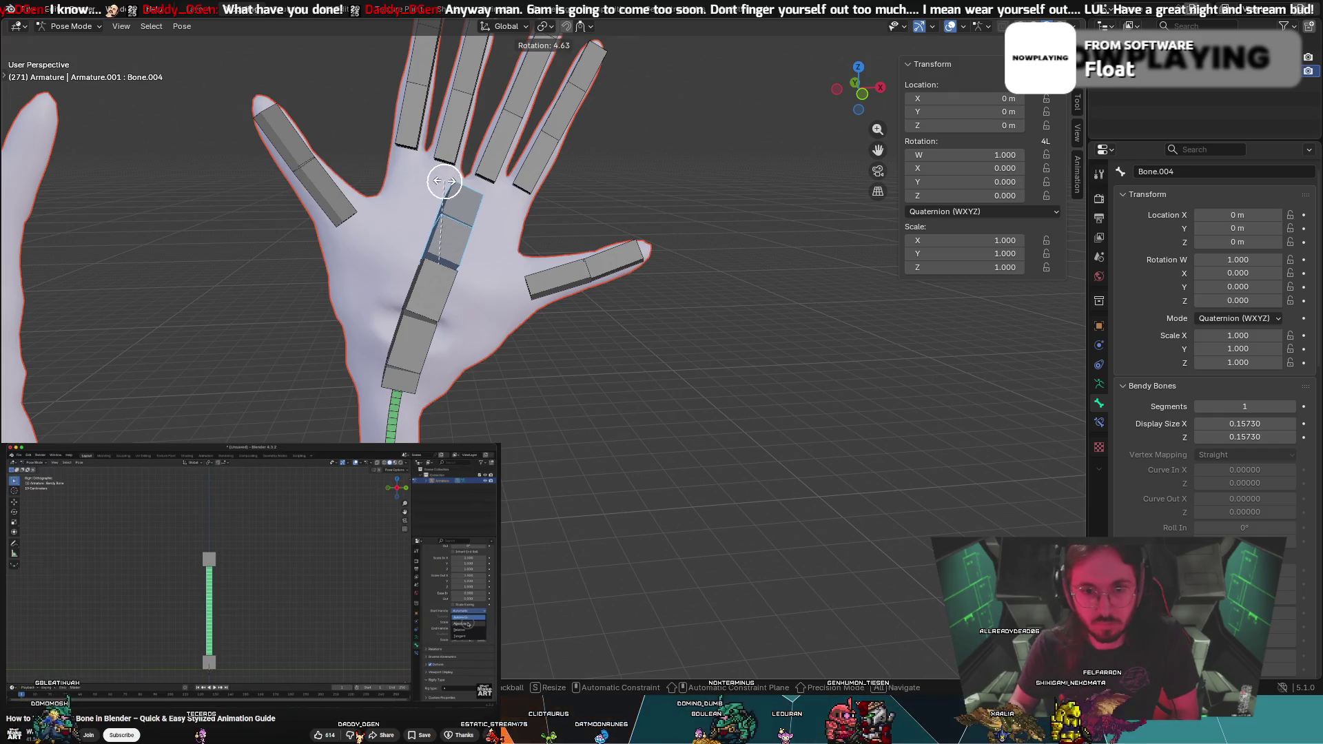
{"action": "key", "text": "Escape"}
{"action": "key", "text": "c"}
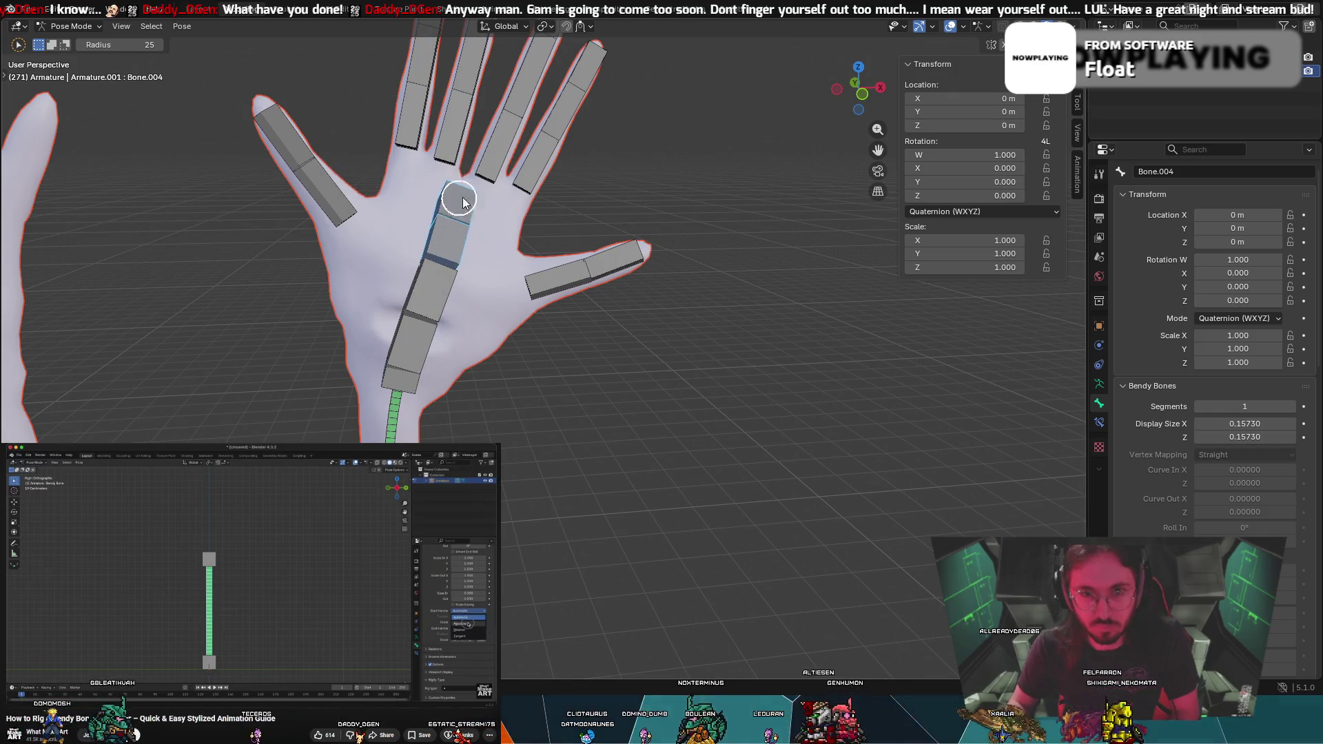
{"action": "middle_click_drag", "start_coordinate": [457, 186], "coordinate": [553, 201]}
{"action": "key", "text": "Escape"}
{"action": "key", "text": "r"}
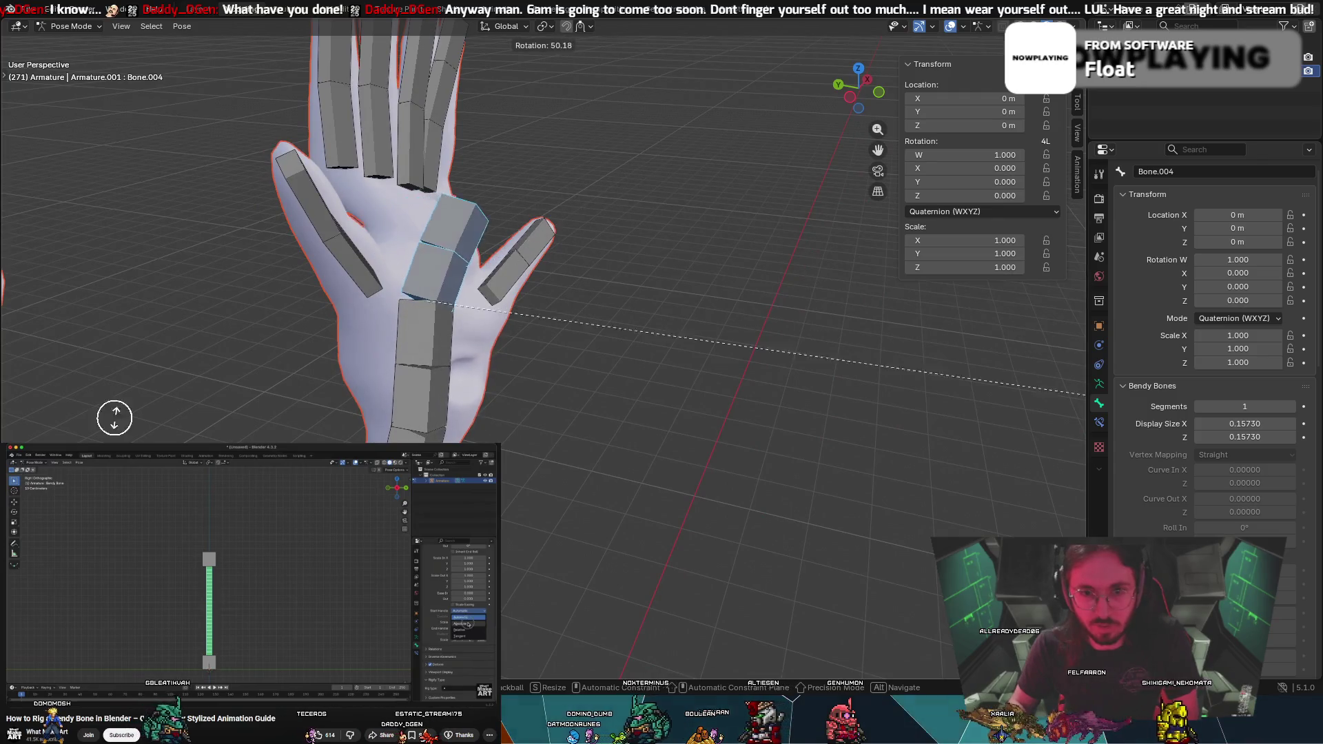
{"action": "key", "text": "Escape"}
{"action": "key", "text": "c"}
{"action": "mouse_move", "coordinate": [387, 148]}
{"action": "middle_mouse_down"}
{"action": "mouse_move", "coordinate": [331, 173]}
{"action": "mouse_move", "coordinate": [267, 163]}
{"action": "middle_mouse_up"}
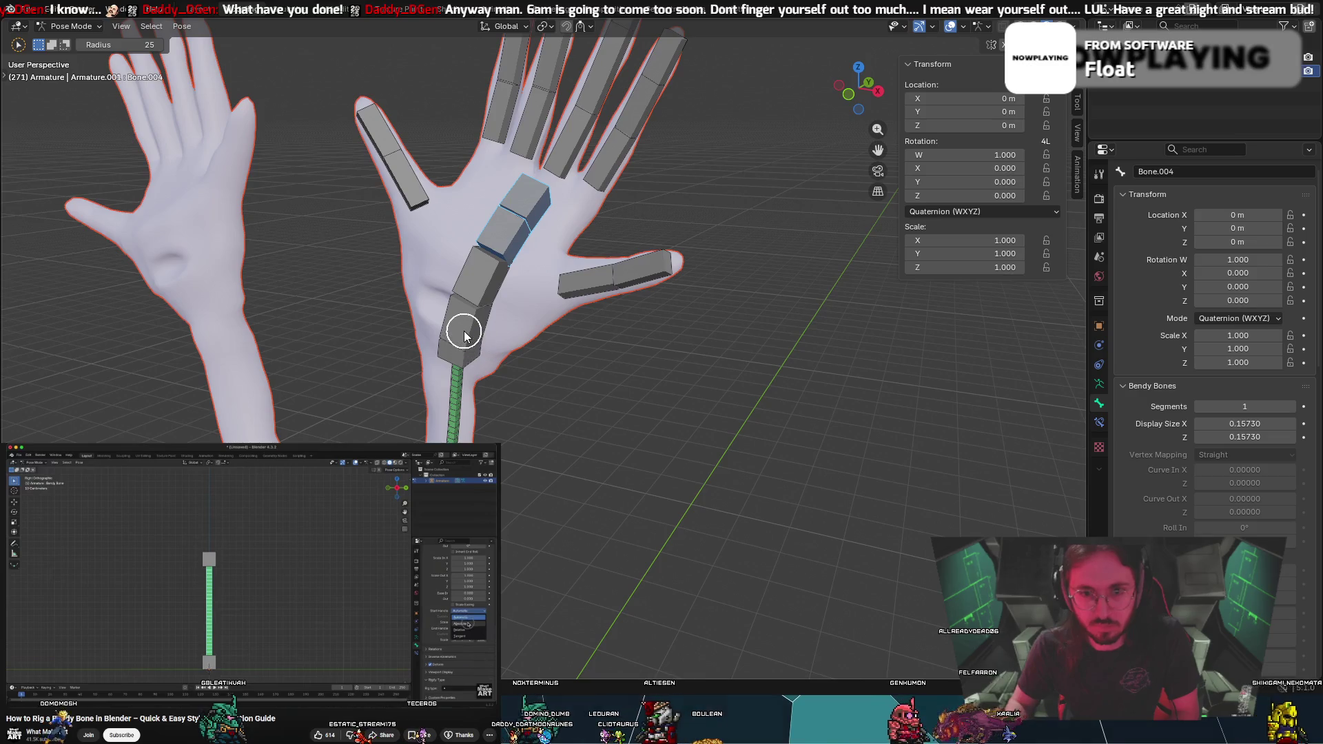
{"action": "key", "text": "Escape"}
{"action": "key", "text": "r"}
{"action": "mouse_move", "coordinate": [460, 338]}
{"action": "middle_mouse_down", "text": "alt"}
{"action": "mouse_move", "coordinate": [403, 368]}
{"action": "mouse_move", "coordinate": [464, 324]}
{"action": "middle_mouse_up", "text": "alt"}
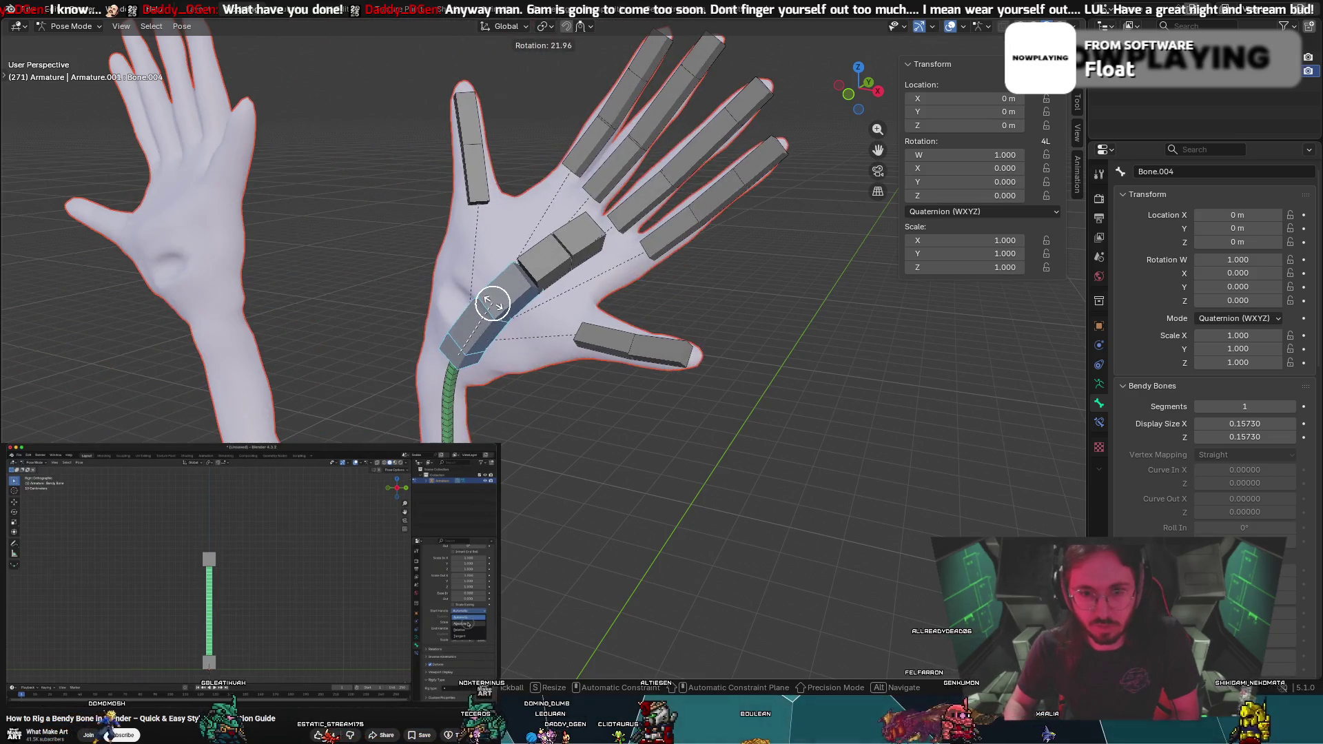
{"action": "key", "text": "Escape"}
{"action": "key", "text": "g"}
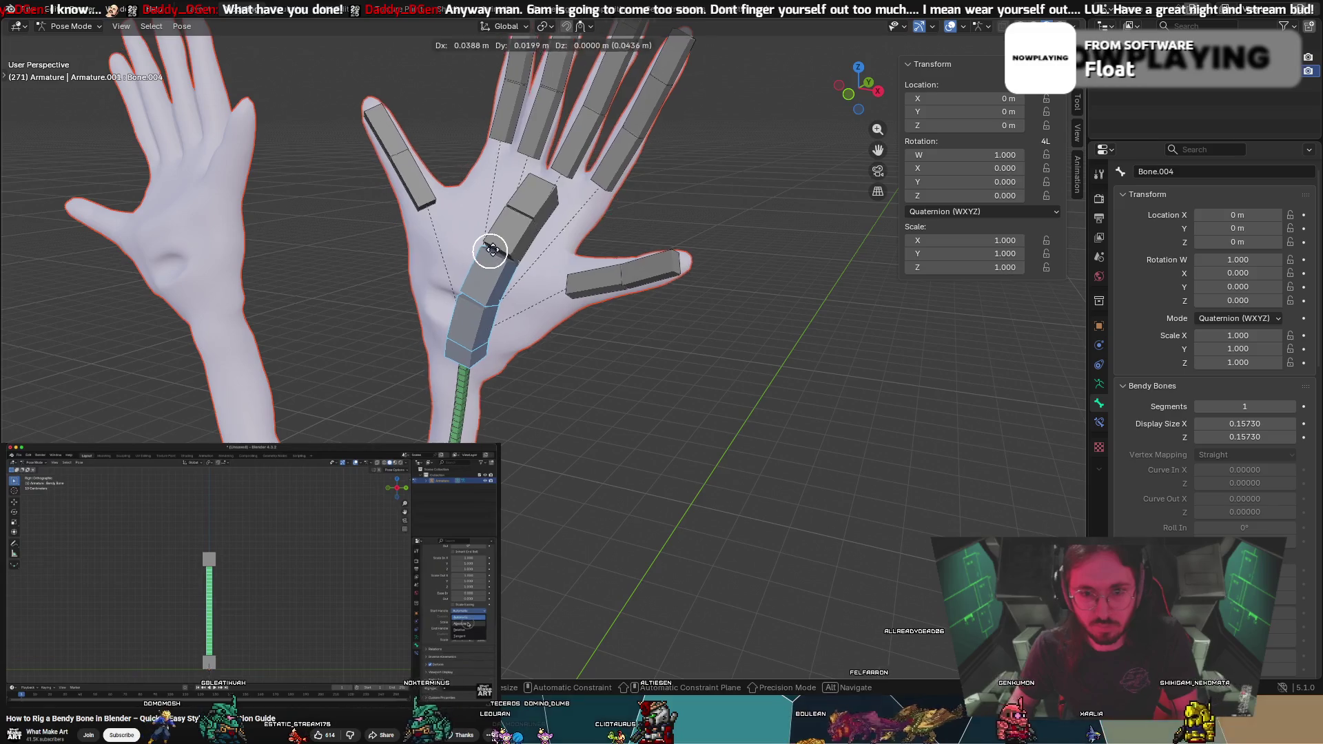
{"action": "key", "text": "Escape"}
{"action": "left_click", "coordinate": [579, 297]}
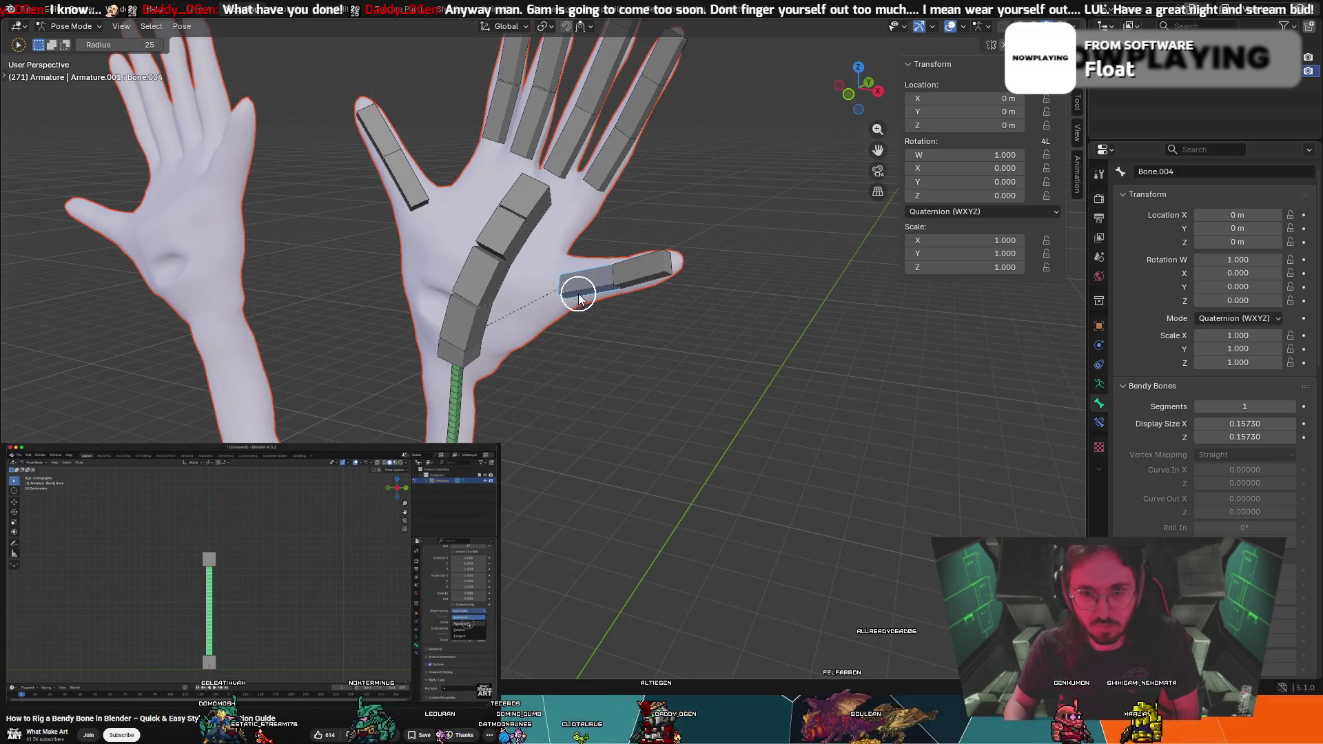
{"action": "key", "text": "g"}
{"action": "key", "text": "Escape"}
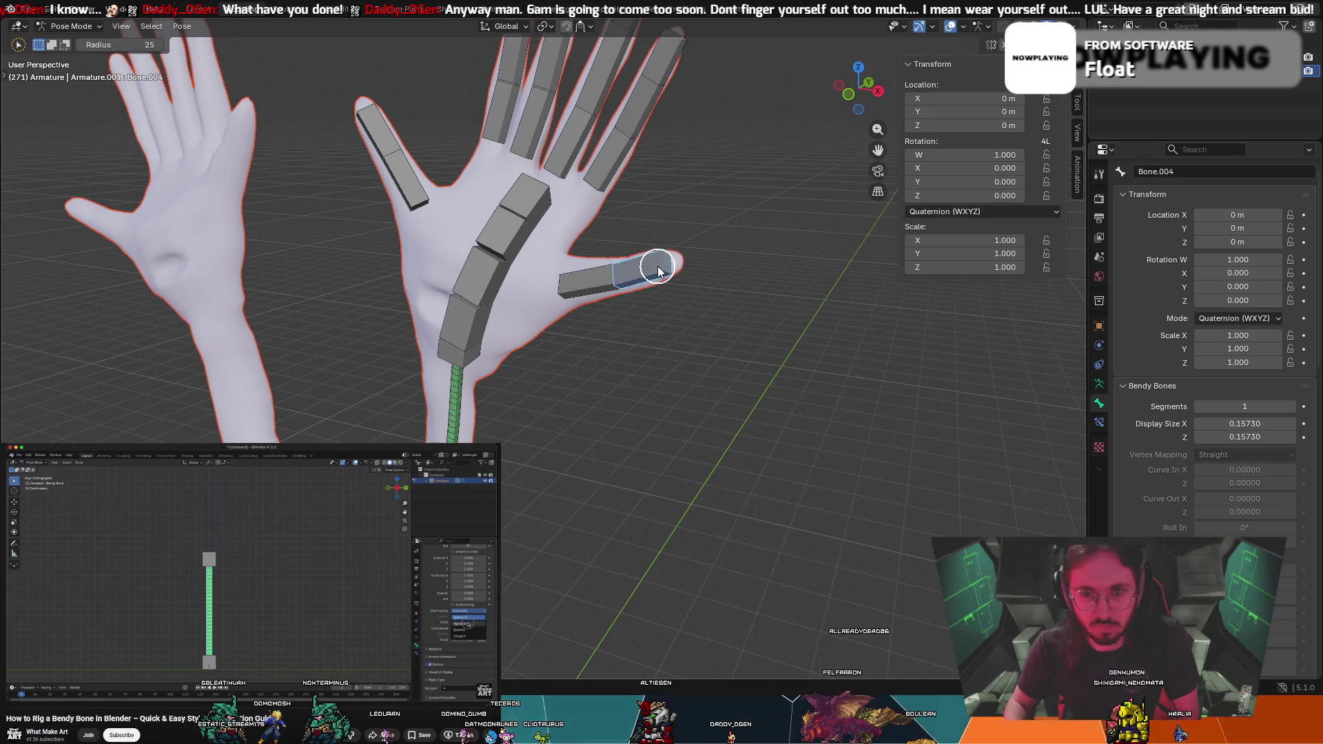
{"action": "key", "text": "g"}
{"action": "key", "text": "Escape"}
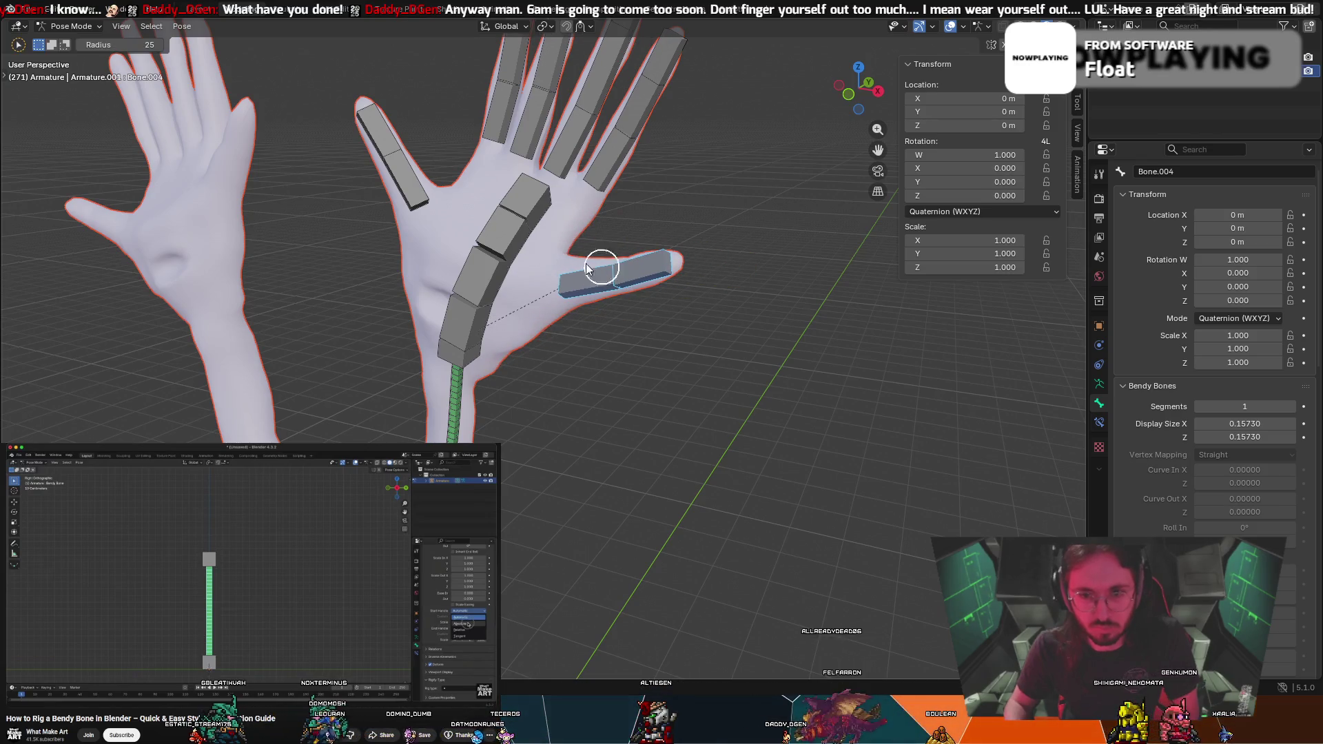
{"action": "mouse_move", "coordinate": [441, 232]}
{"action": "middle_mouse_down"}
{"action": "mouse_move", "coordinate": [523, 231]}
{"action": "mouse_move", "coordinate": [264, 198]}
{"action": "middle_mouse_up"}
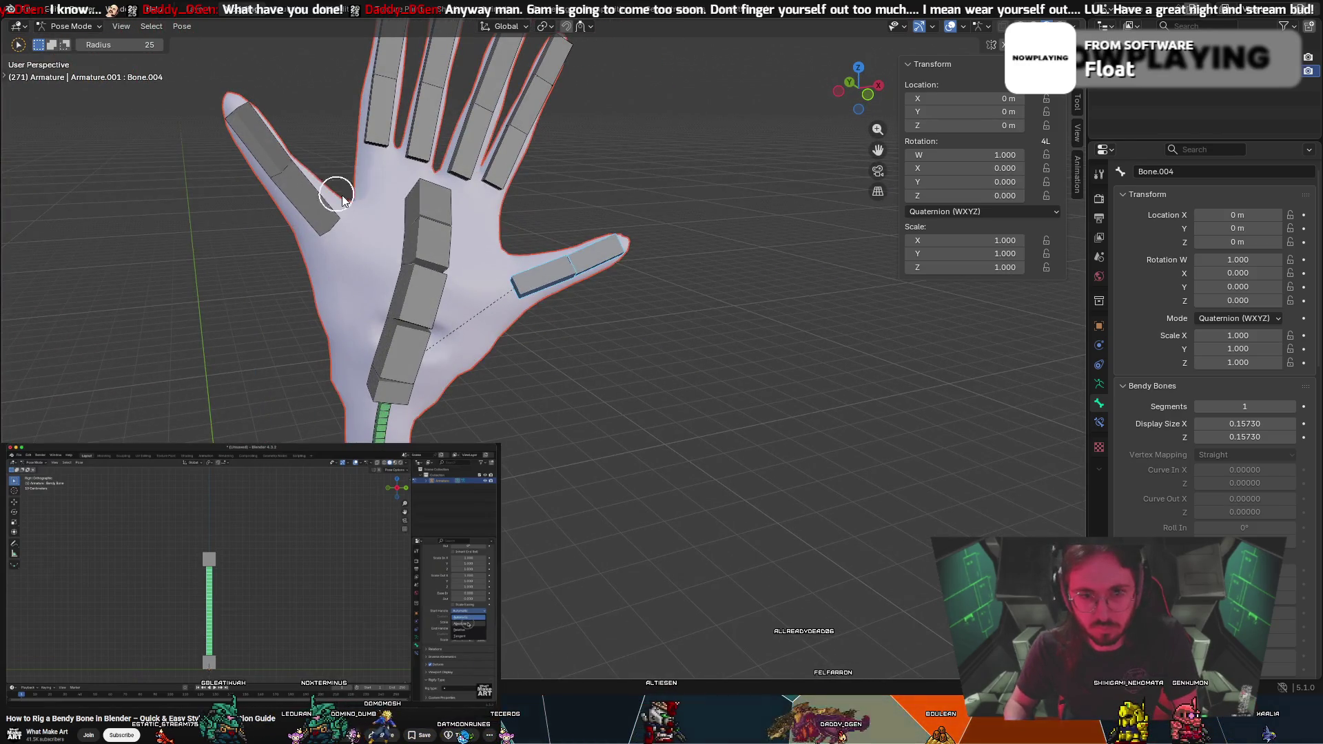
{"action": "key", "text": "g"}
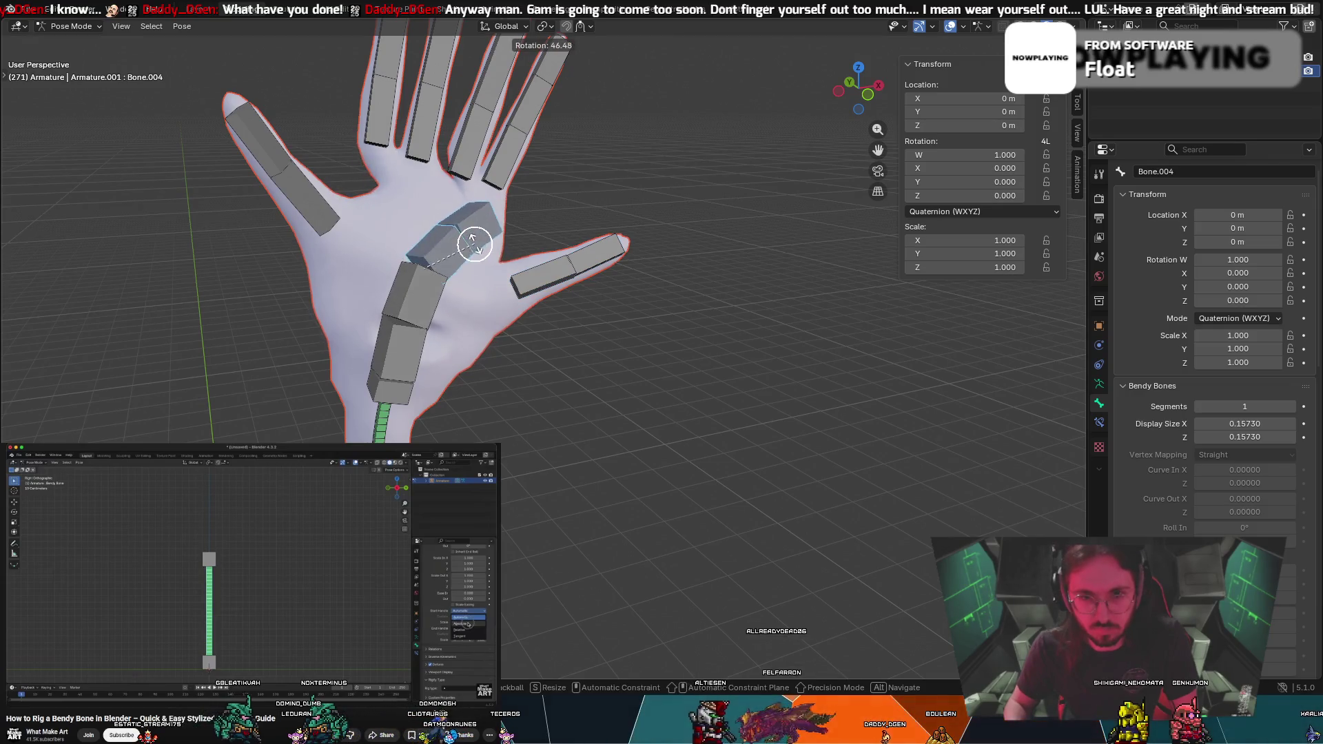
{"action": "key", "text": "Escape"}
{"action": "key", "text": "g"}
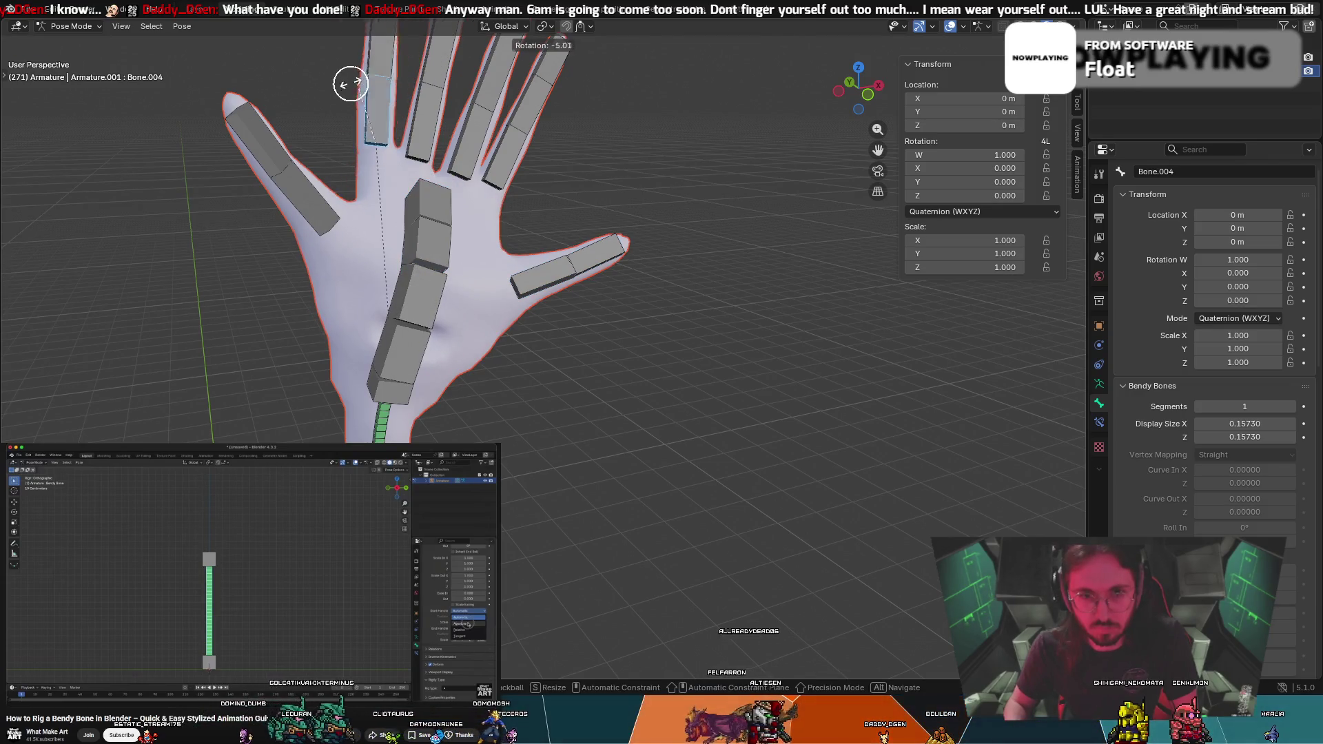
{"action": "key", "text": "Escape"}
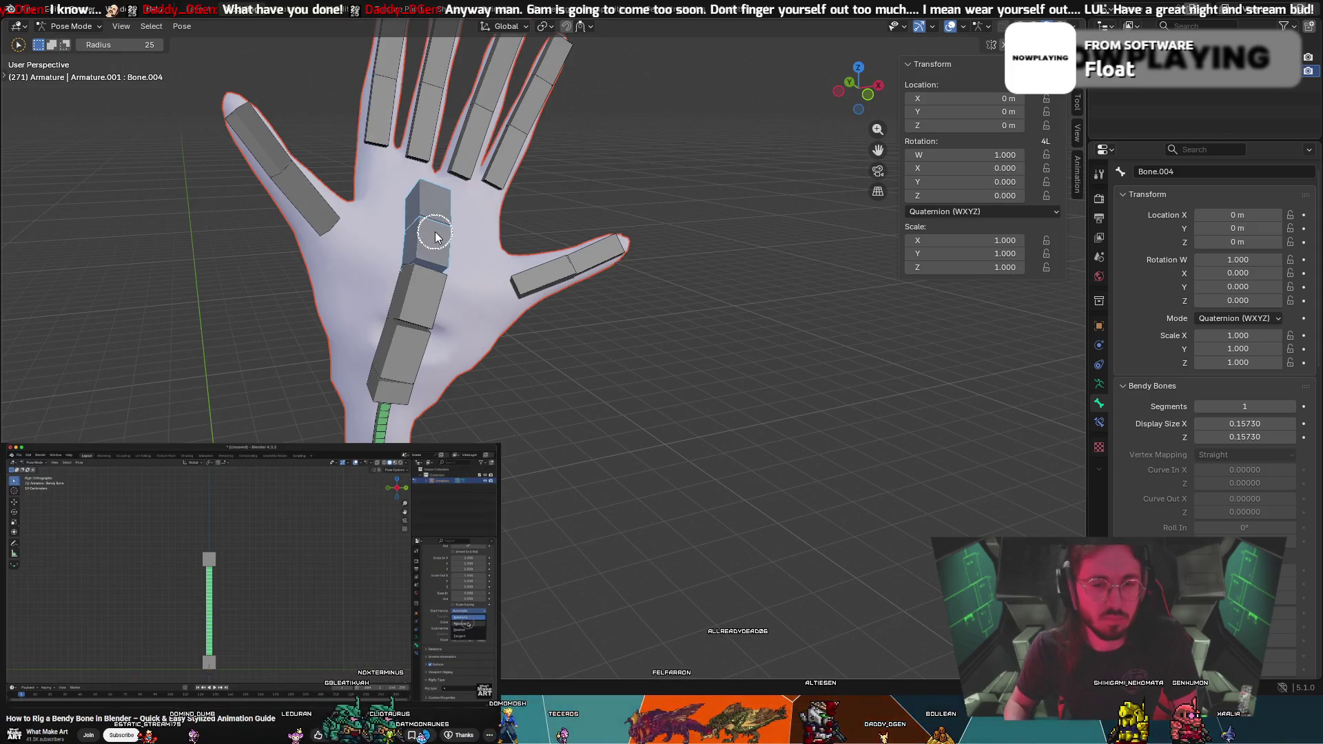
{"action": "mouse_move", "coordinate": [351, 135]}
{"action": "middle_mouse_down"}
{"action": "mouse_move", "coordinate": [376, 173]}
{"action": "mouse_move", "coordinate": [463, 172]}
{"action": "mouse_move", "coordinate": [434, 219]}
{"action": "mouse_move", "coordinate": [415, 142]}
{"action": "mouse_move", "coordinate": [384, 130]}
{"action": "mouse_move", "coordinate": [476, 344]}
{"action": "mouse_move", "coordinate": [407, 303]}
{"action": "mouse_move", "coordinate": [384, 150]}
{"action": "mouse_move", "coordinate": [668, 230]}
{"action": "mouse_move", "coordinate": [579, 205]}
{"action": "middle_mouse_up"}
{"action": "key", "text": "r"}
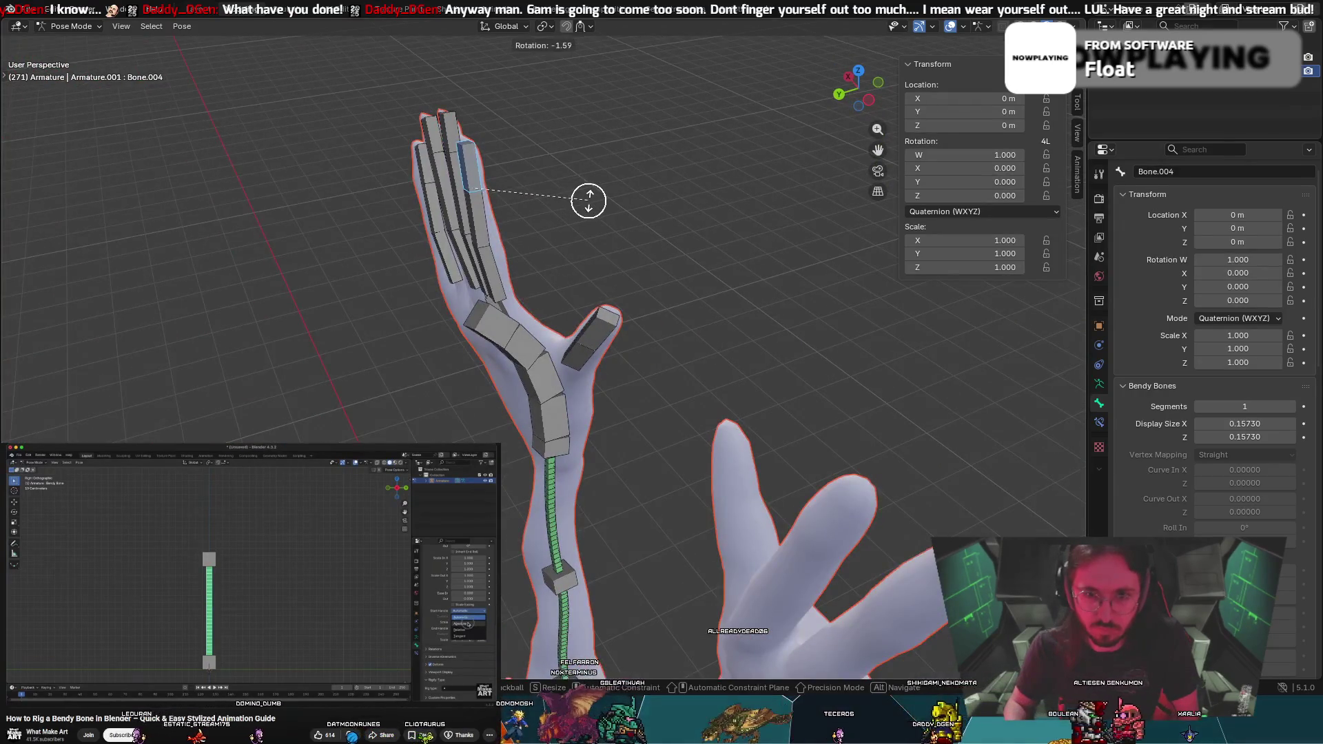
Bend the index finger bones down toward the thumb
{"action": "left_click", "coordinate": [510, 231]}
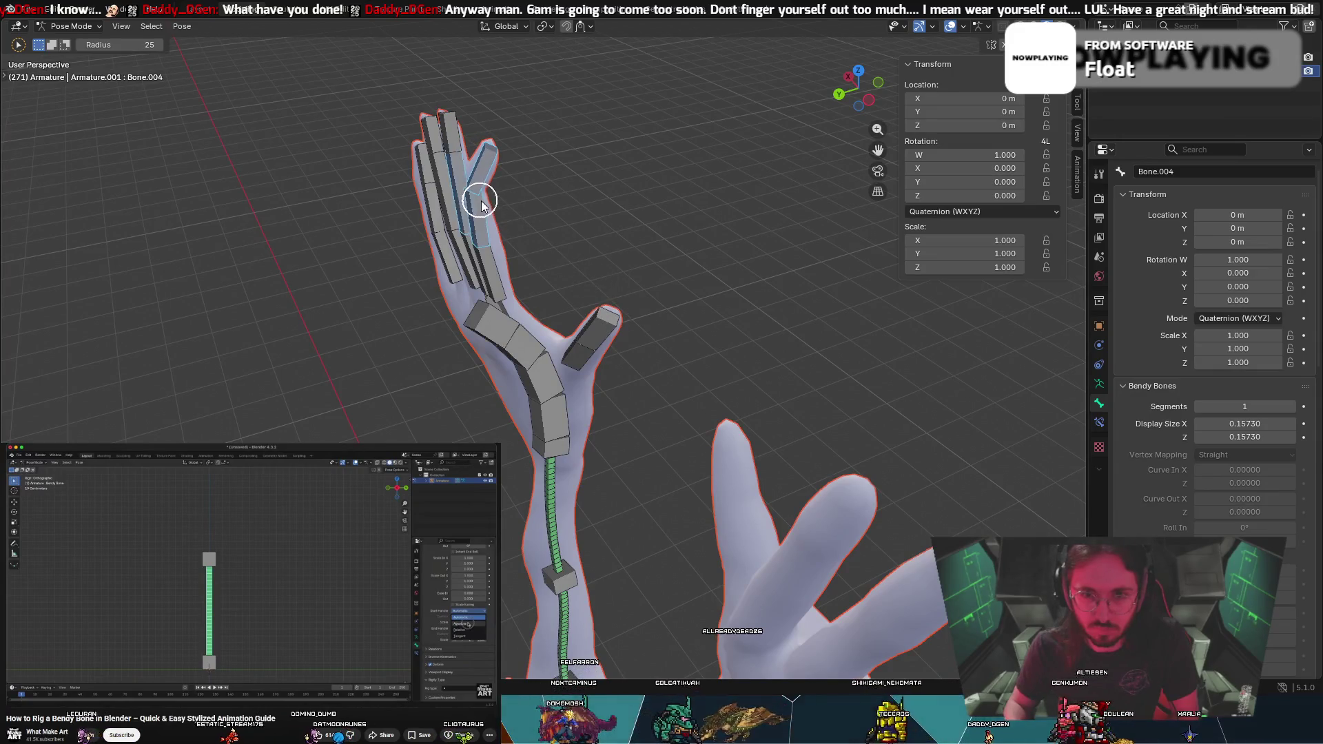
{"action": "key", "text": "r"}
{"action": "left_click", "coordinate": [513, 233]}
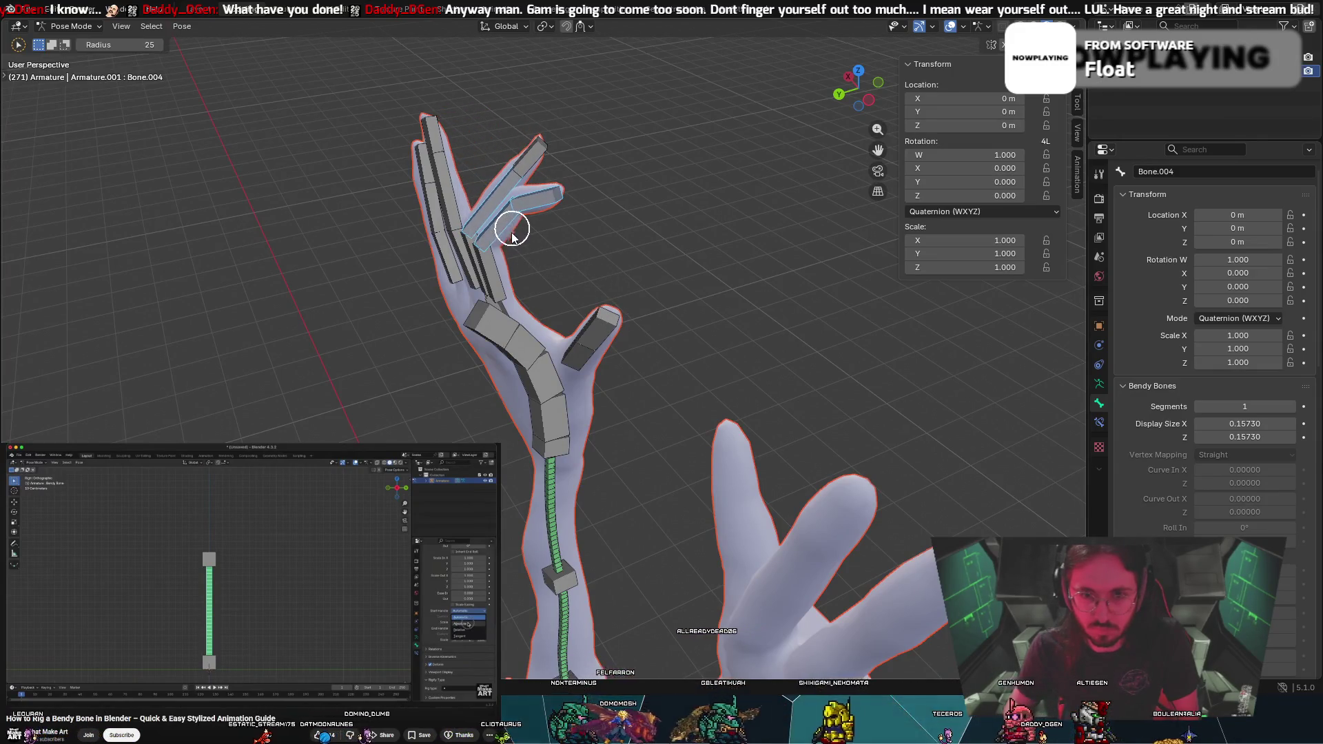
{"action": "key", "text": "r"}
{"action": "left_click", "coordinate": [687, 324]}
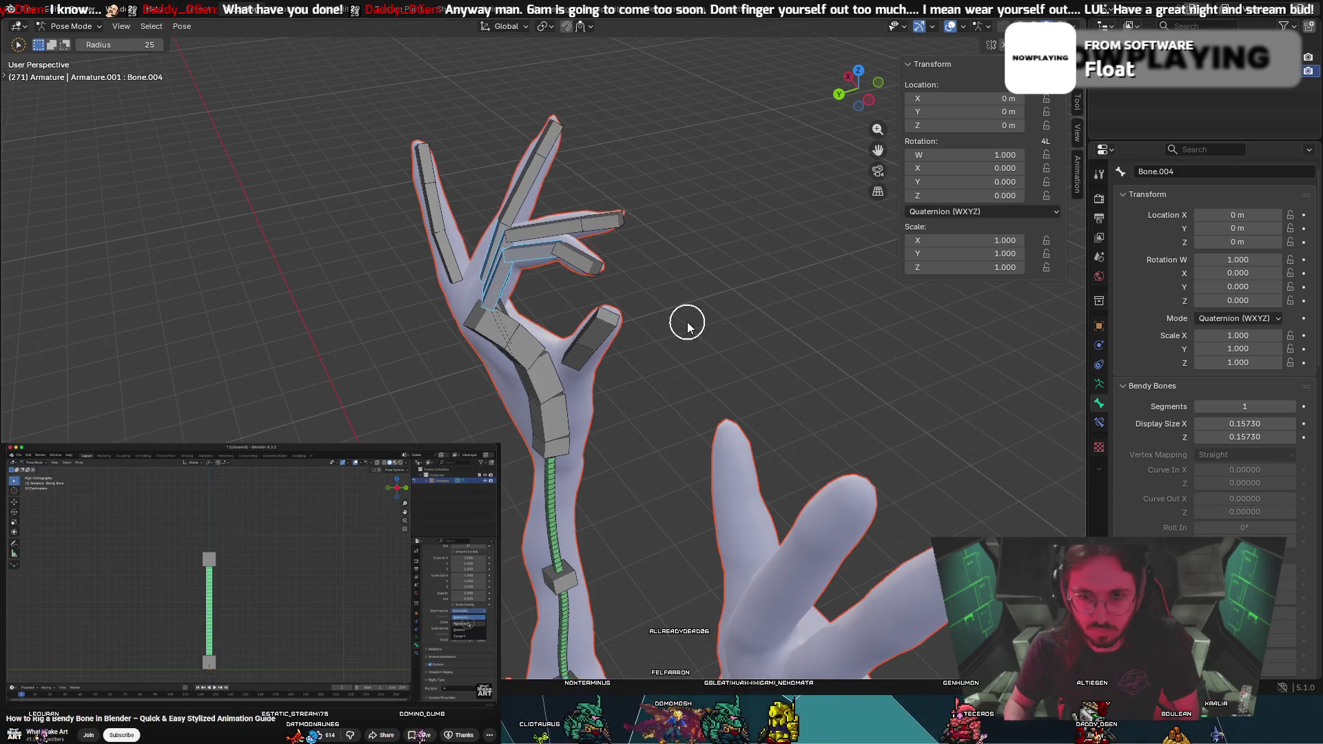
{"action": "mouse_move", "coordinate": [676, 324]}
{"action": "middle_mouse_down"}
{"action": "mouse_move", "coordinate": [526, 246]}
{"action": "mouse_move", "coordinate": [414, 220]}
{"action": "middle_mouse_up"}
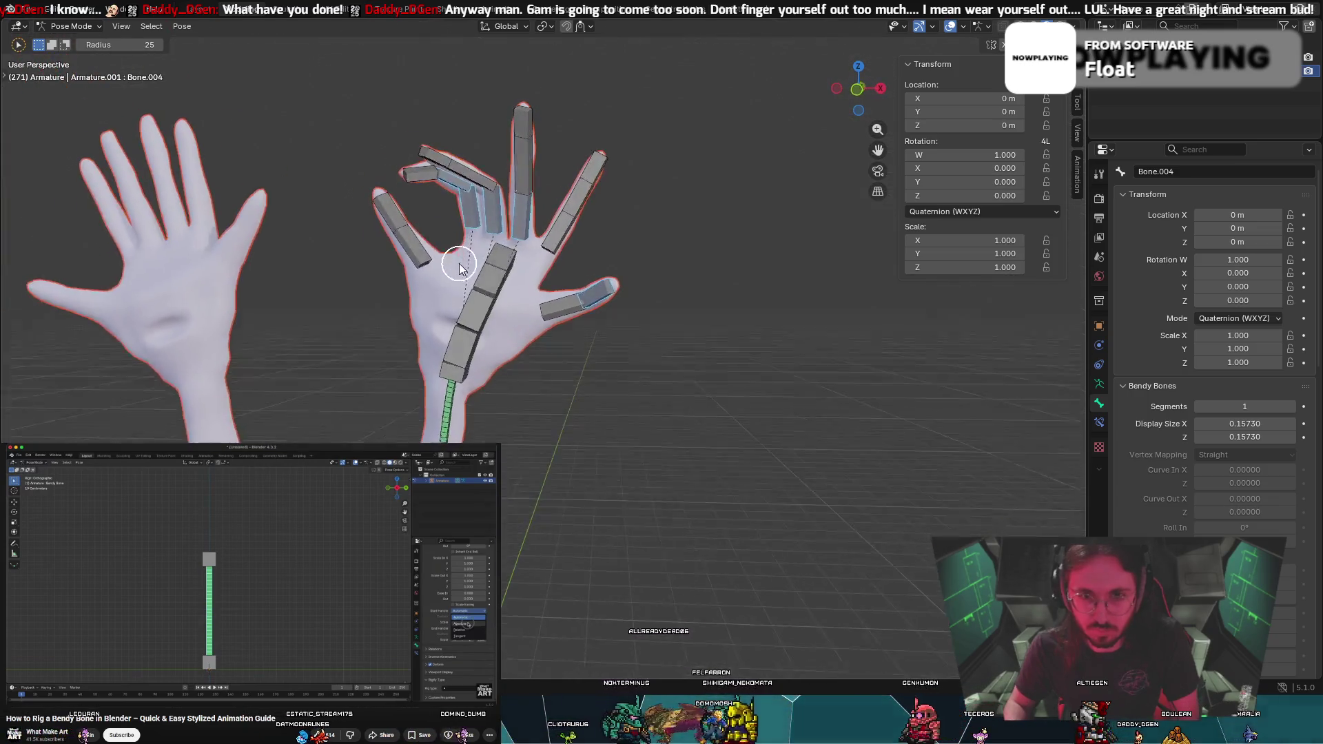
Rotate the thumb bones upward to meet the index finger
{"action": "key", "text": "r"}
{"action": "left_click", "coordinate": [399, 212]}
{"action": "key", "text": "r"}
{"action": "left_click", "coordinate": [403, 250]}
{"action": "key", "text": "r"}
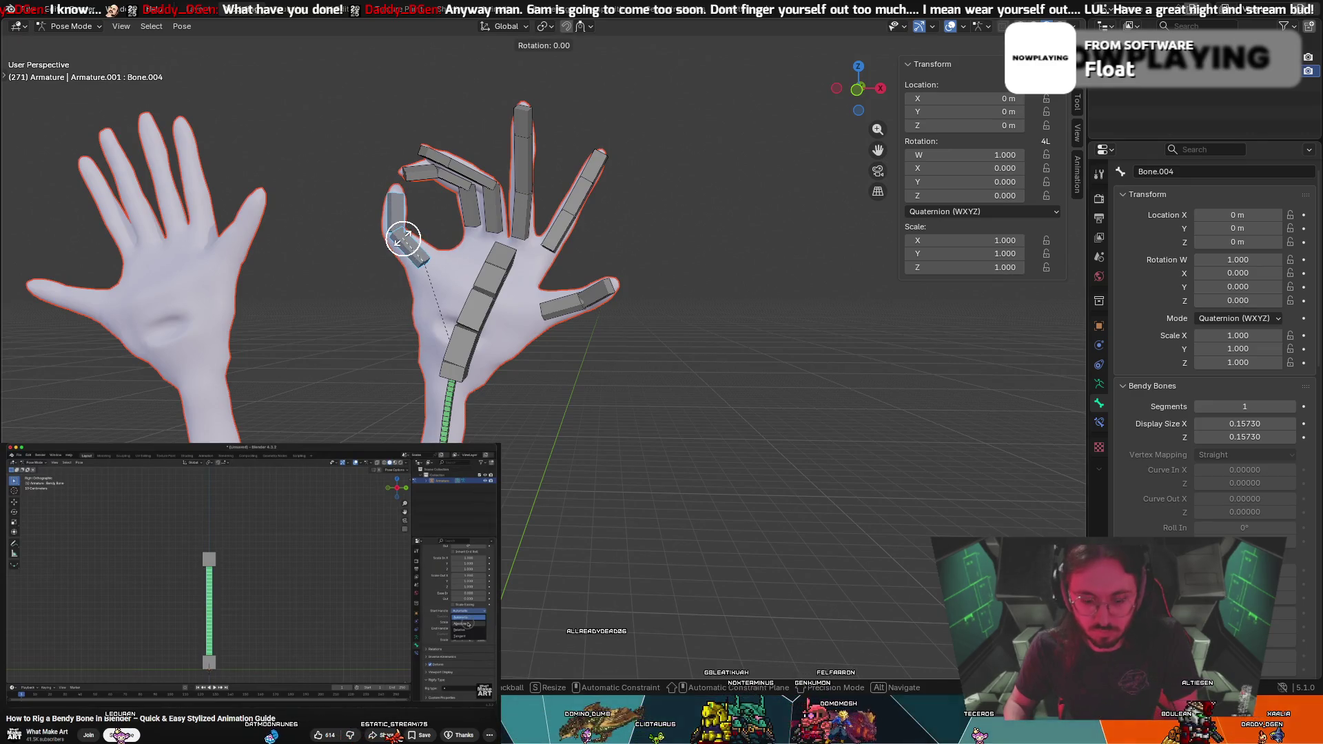
{"action": "left_click", "coordinate": [419, 250]}
{"action": "mouse_move", "coordinate": [418, 251]}
{"action": "middle_mouse_down"}
{"action": "mouse_move", "coordinate": [428, 207]}
{"action": "mouse_move", "coordinate": [547, 266]}
{"action": "mouse_move", "coordinate": [644, 248]}
{"action": "middle_mouse_up"}
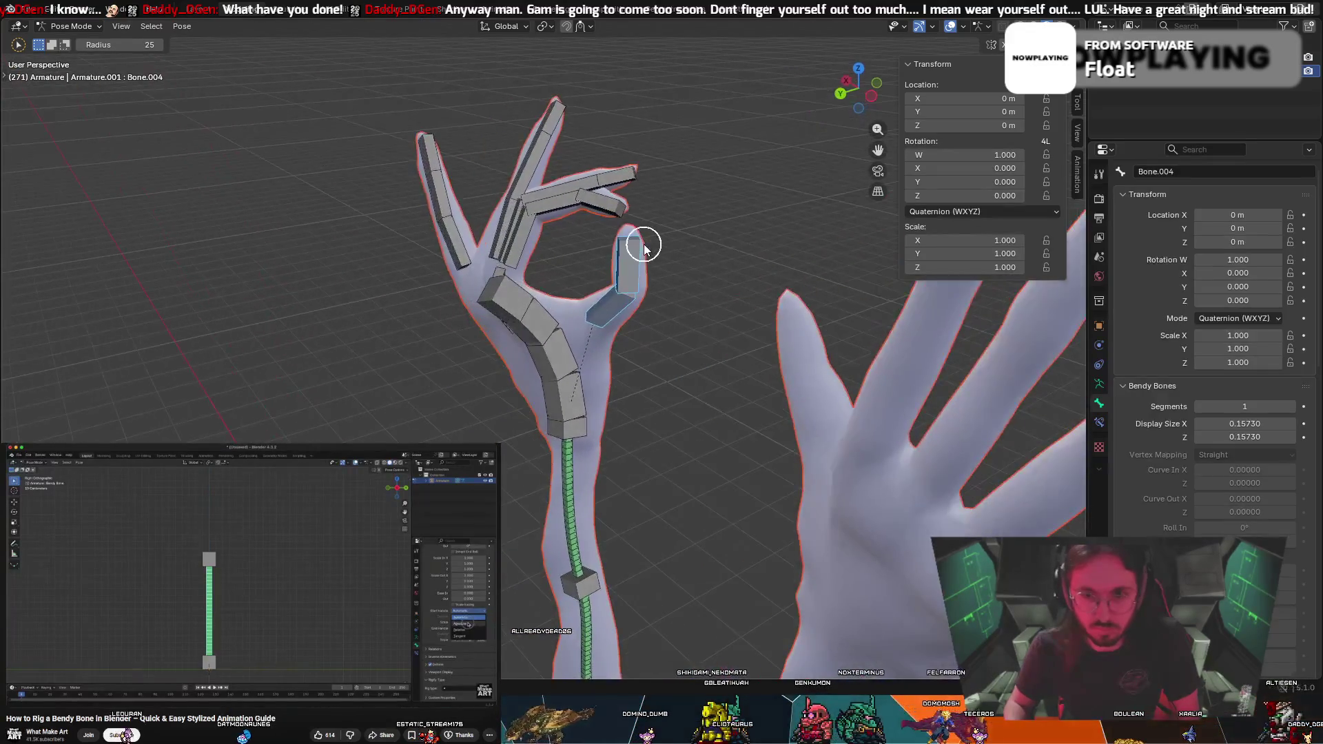
Fine-tune the neighbouring finger bone rotations to close the ring, cancelling the last trial rotations
{"action": "key", "text": "r"}
{"action": "left_click", "coordinate": [626, 221]}
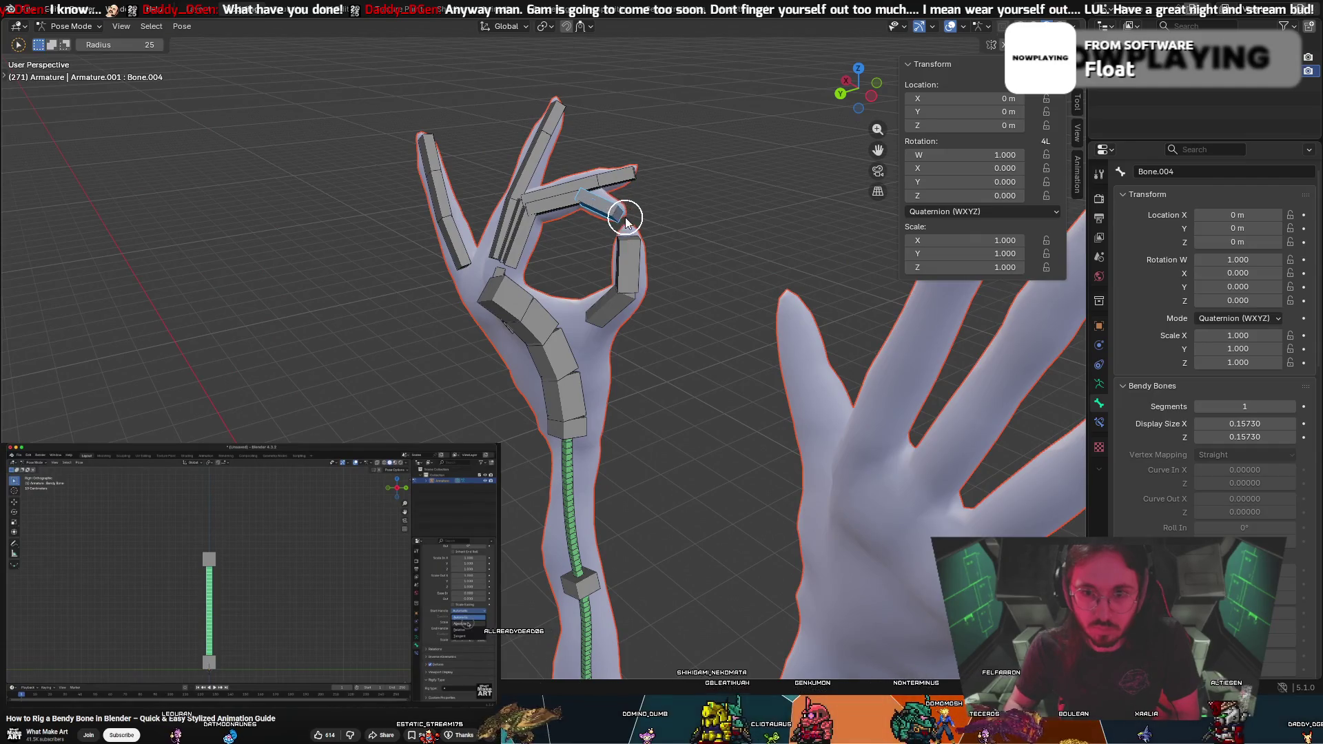
{"action": "key", "text": "r"}
{"action": "left_click", "coordinate": [573, 205]}
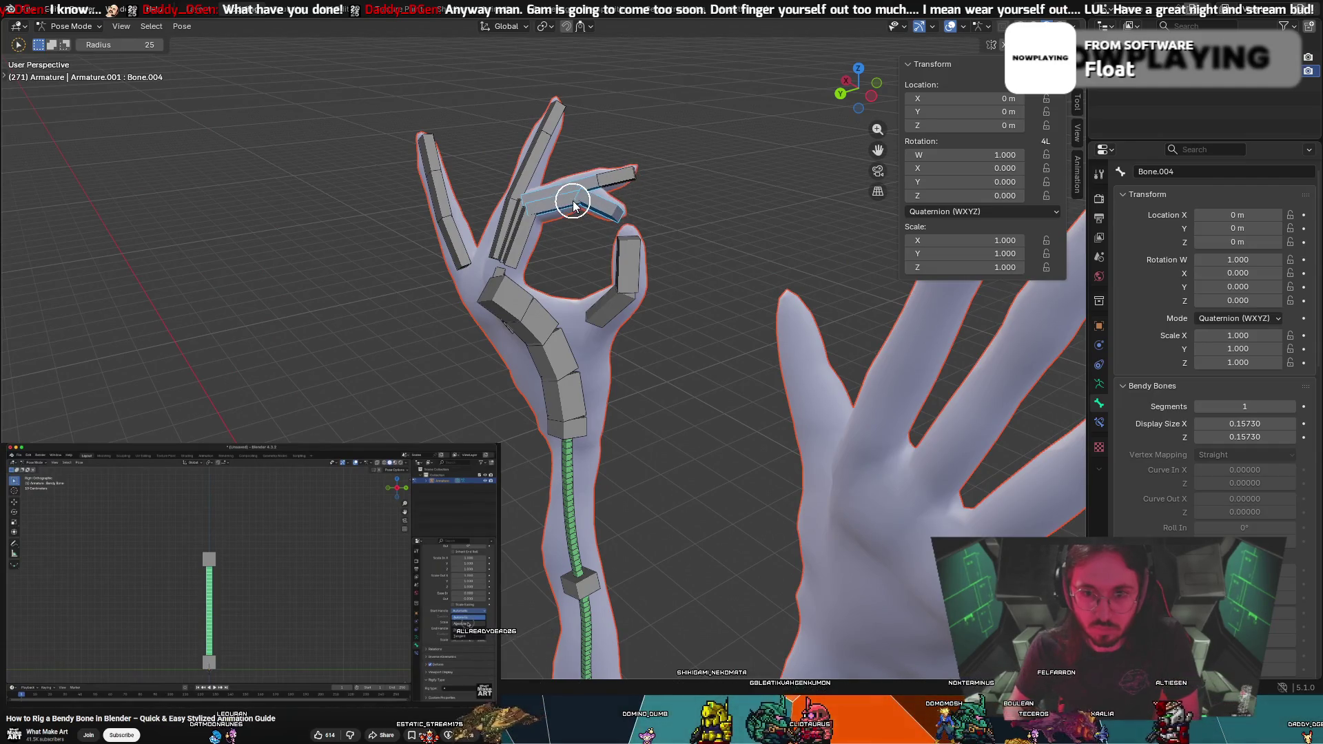
{"action": "key", "text": "r"}
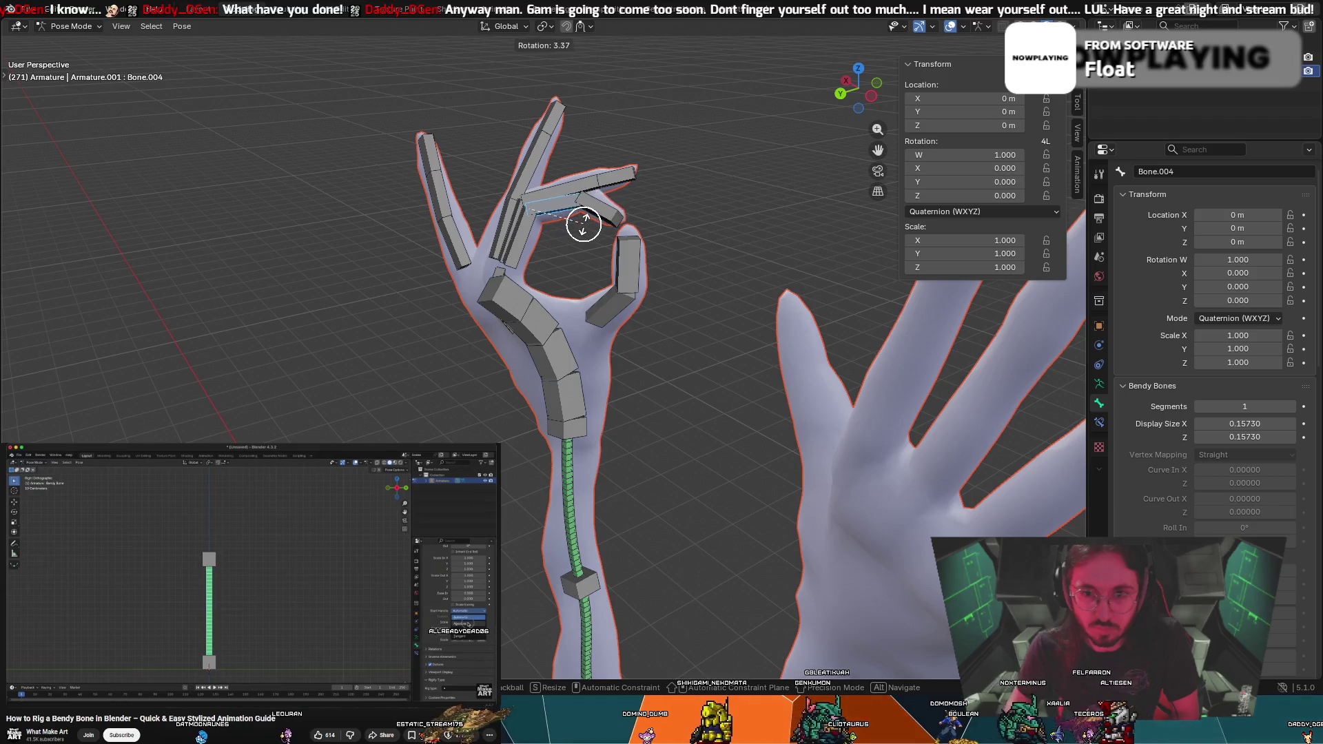
{"action": "left_click", "coordinate": [562, 224]}
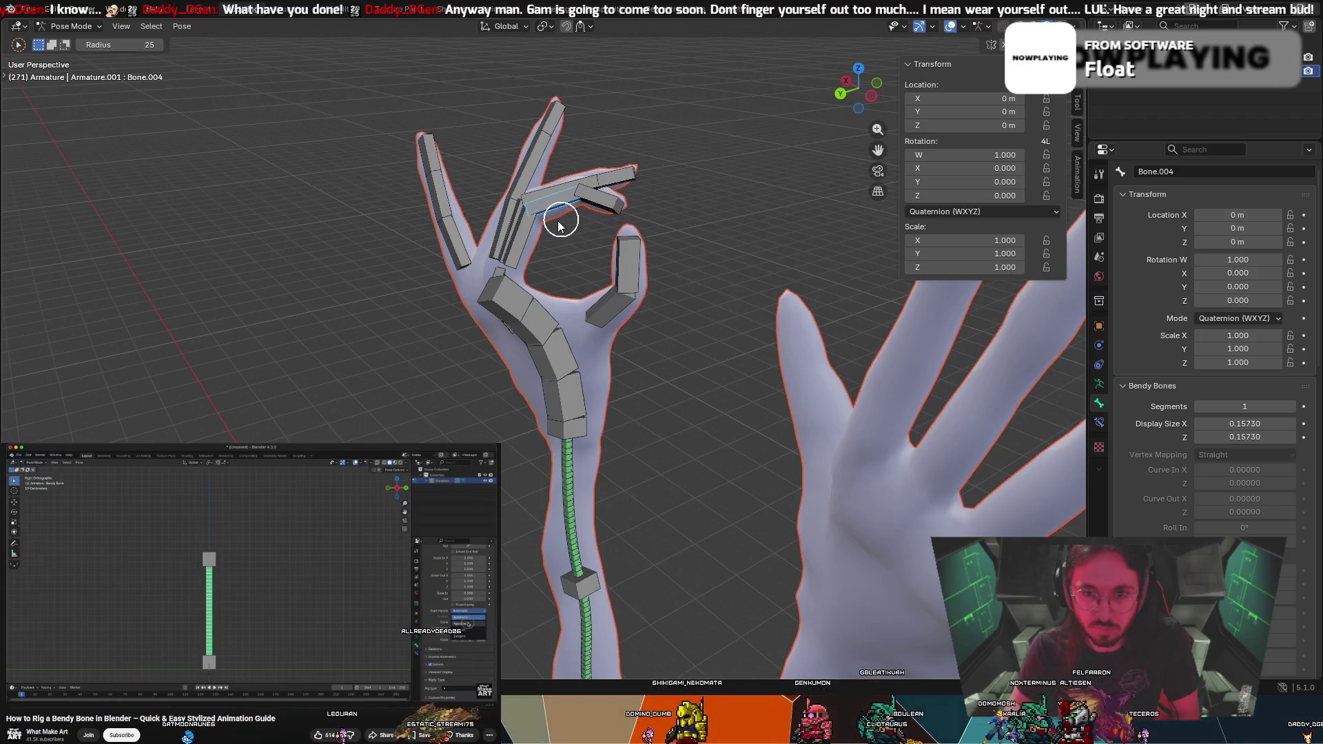
{"action": "key", "text": "r"}
{"action": "right_click", "coordinate": [537, 235]}
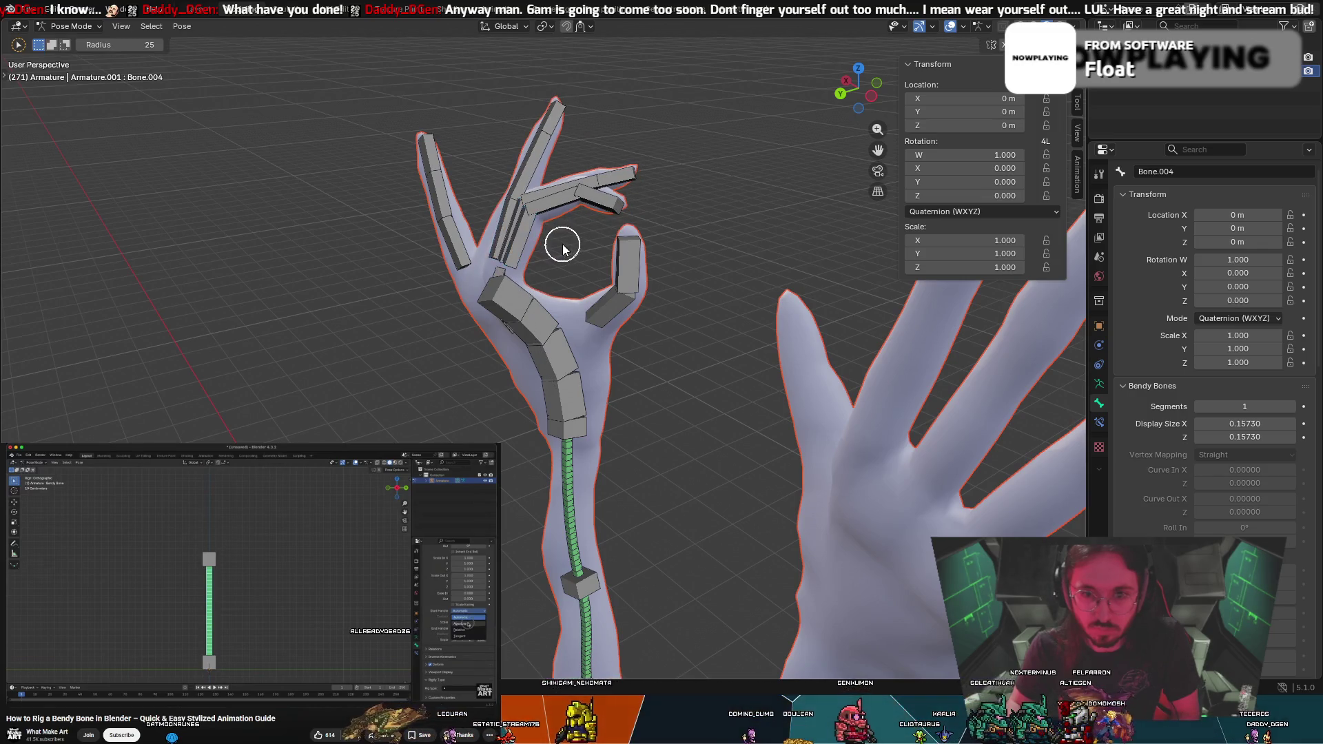
{"action": "middle_click_drag", "start_coordinate": [561, 246], "coordinate": [577, 256]}
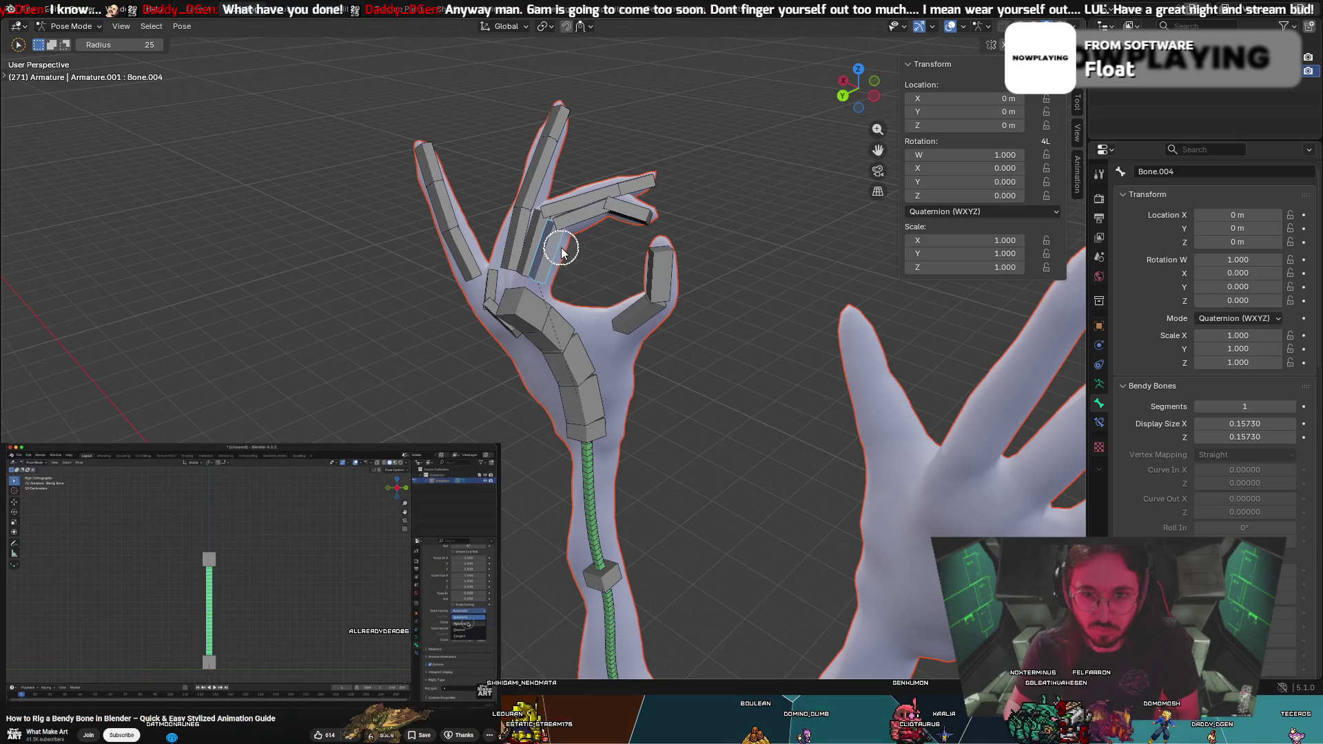
{"action": "key", "text": "r"}
{"action": "right_click", "coordinate": [566, 248]}
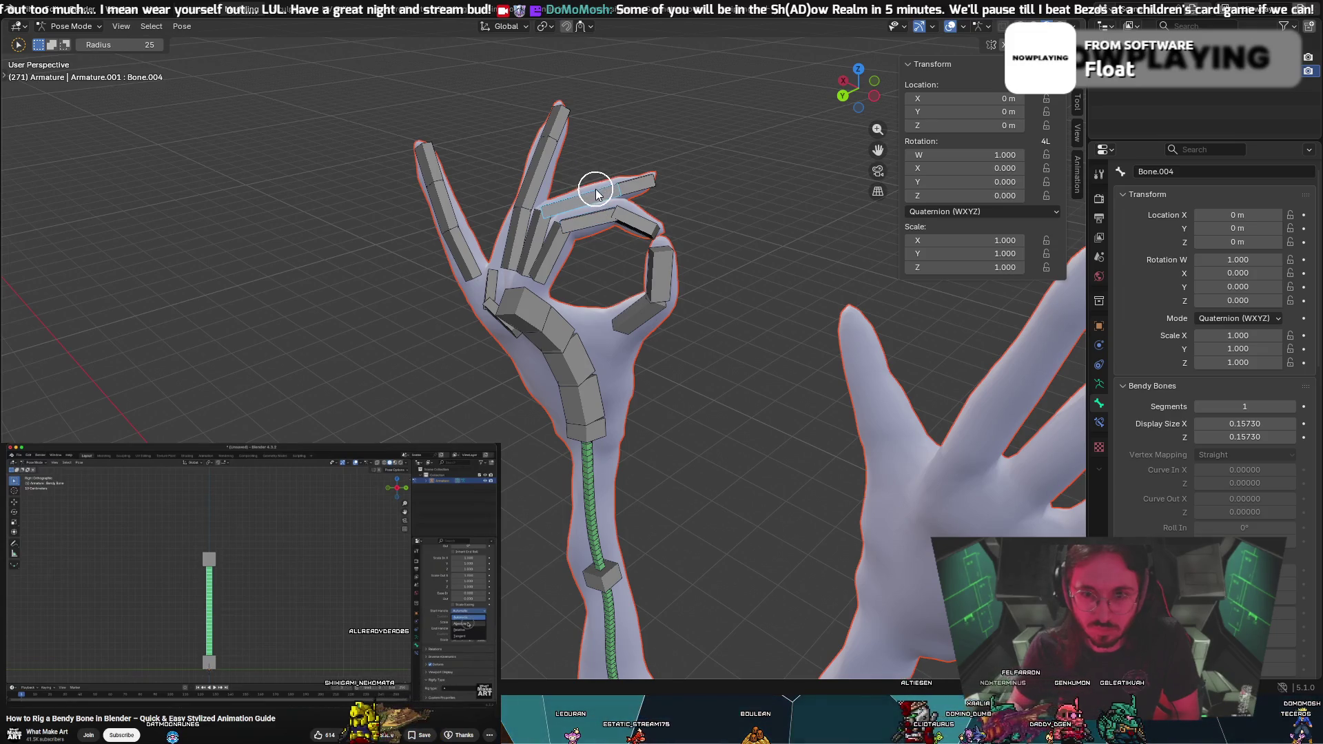
Tilt the index fingertip up, then bend the pinky bones and turn the pinky tip right
{"action": "key", "text": "r"}
{"action": "left_click", "coordinate": [456, 161]}
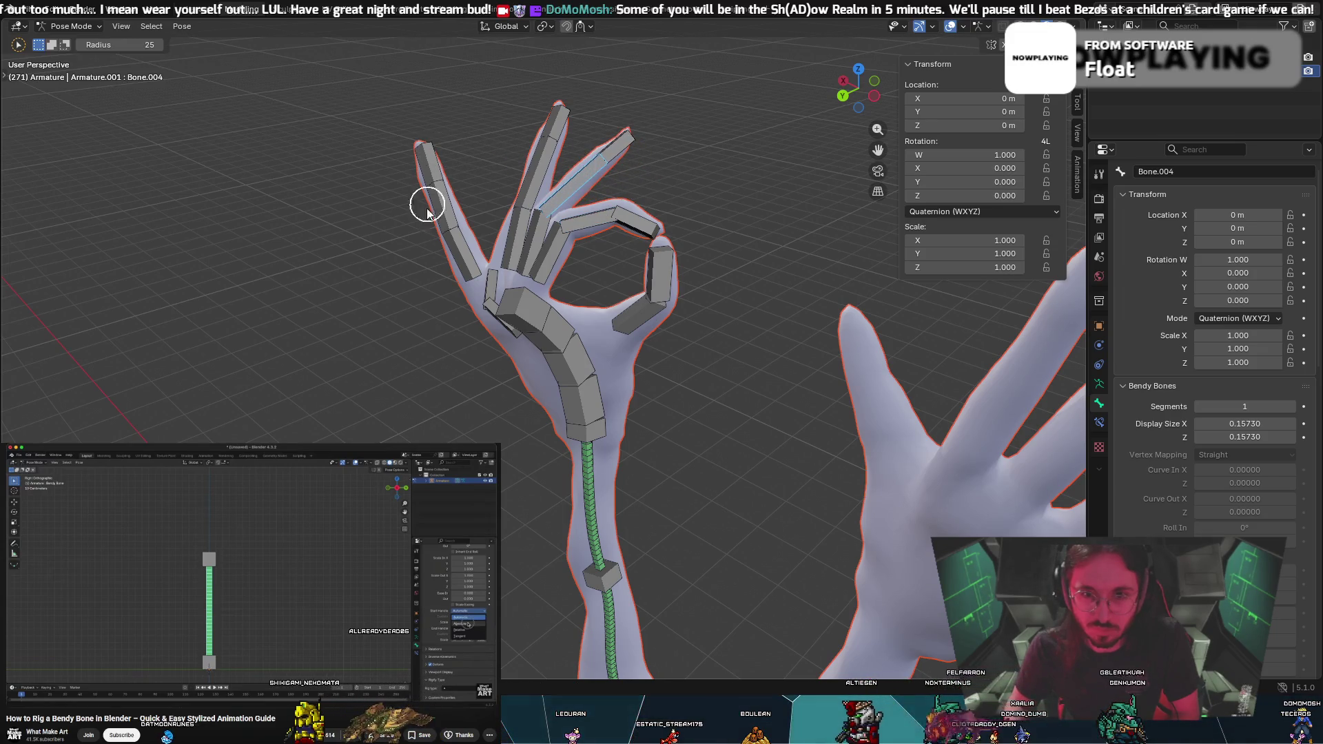
{"action": "left_click", "coordinate": [447, 219]}
{"action": "key", "text": "r"}
{"action": "left_click", "coordinate": [464, 207]}
{"action": "left_click", "coordinate": [464, 177]}
{"action": "key", "text": "r"}
{"action": "left_click", "coordinate": [474, 152]}
{"action": "key", "text": "r"}
{"action": "left_click", "coordinate": [491, 147]}
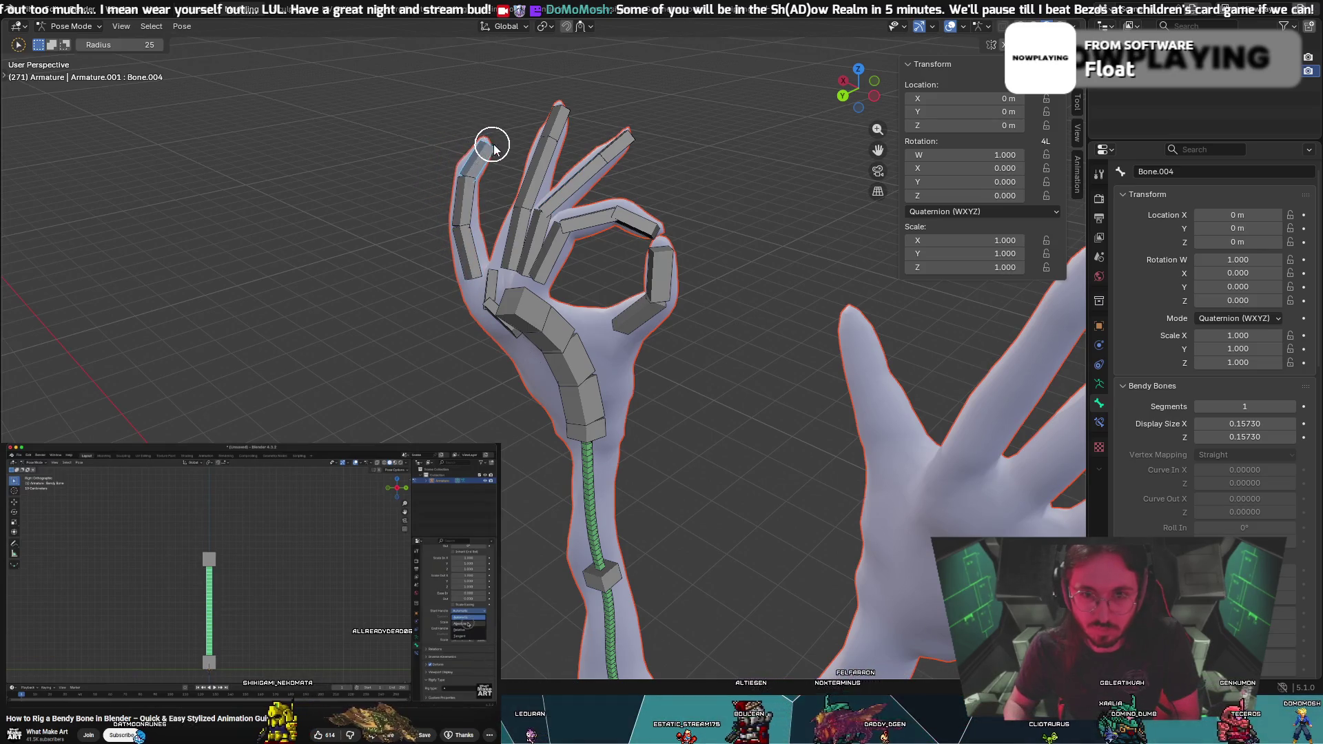
Rotate the ring-finger bones slightly into a new bend
{"action": "left_click", "coordinate": [531, 186]}
{"action": "key", "text": "r"}
{"action": "left_click", "coordinate": [531, 193]}
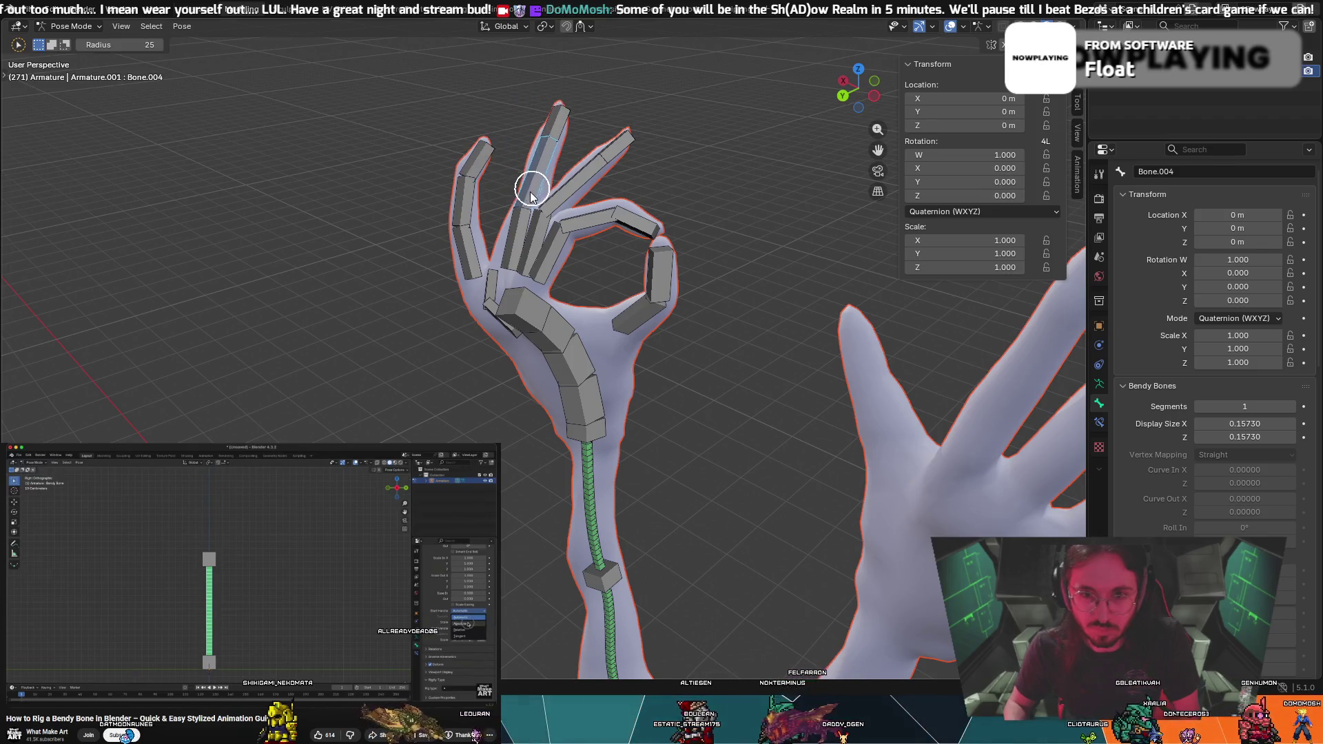
{"action": "key", "text": "r"}
{"action": "left_click", "coordinate": [519, 230]}
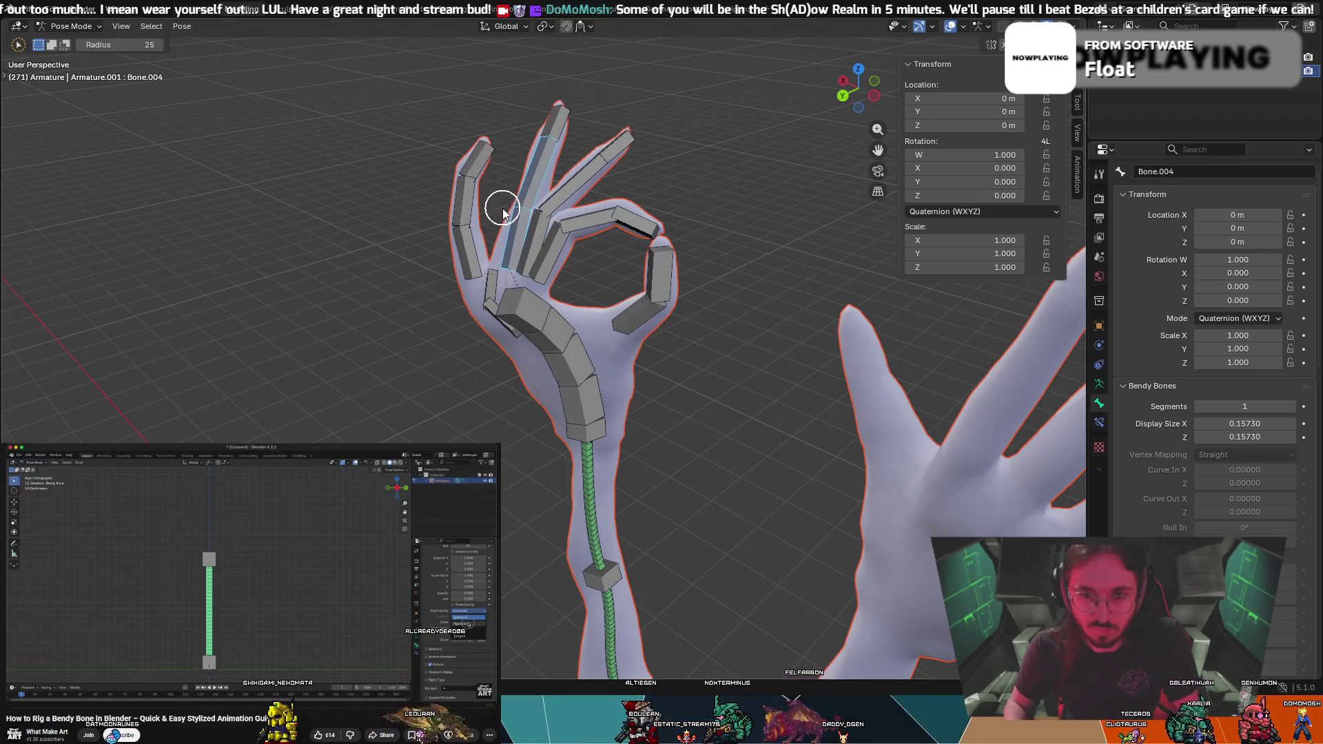
Bend the middle finger bones through several rotations, tilting them upward
{"action": "left_click", "coordinate": [508, 219]}
{"action": "key", "text": "r"}
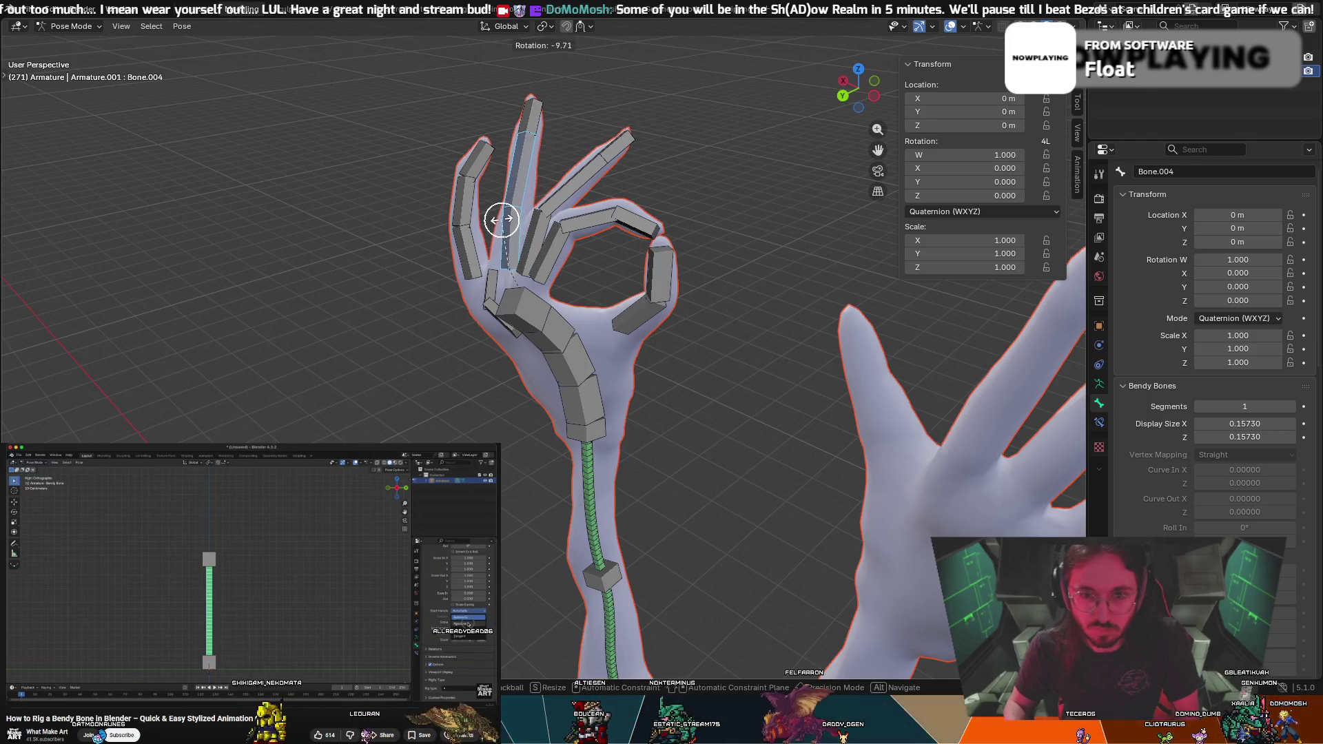
{"action": "left_click", "coordinate": [503, 215]}
{"action": "left_click", "coordinate": [526, 139]}
{"action": "key", "text": "r"}
{"action": "left_click", "coordinate": [508, 221]}
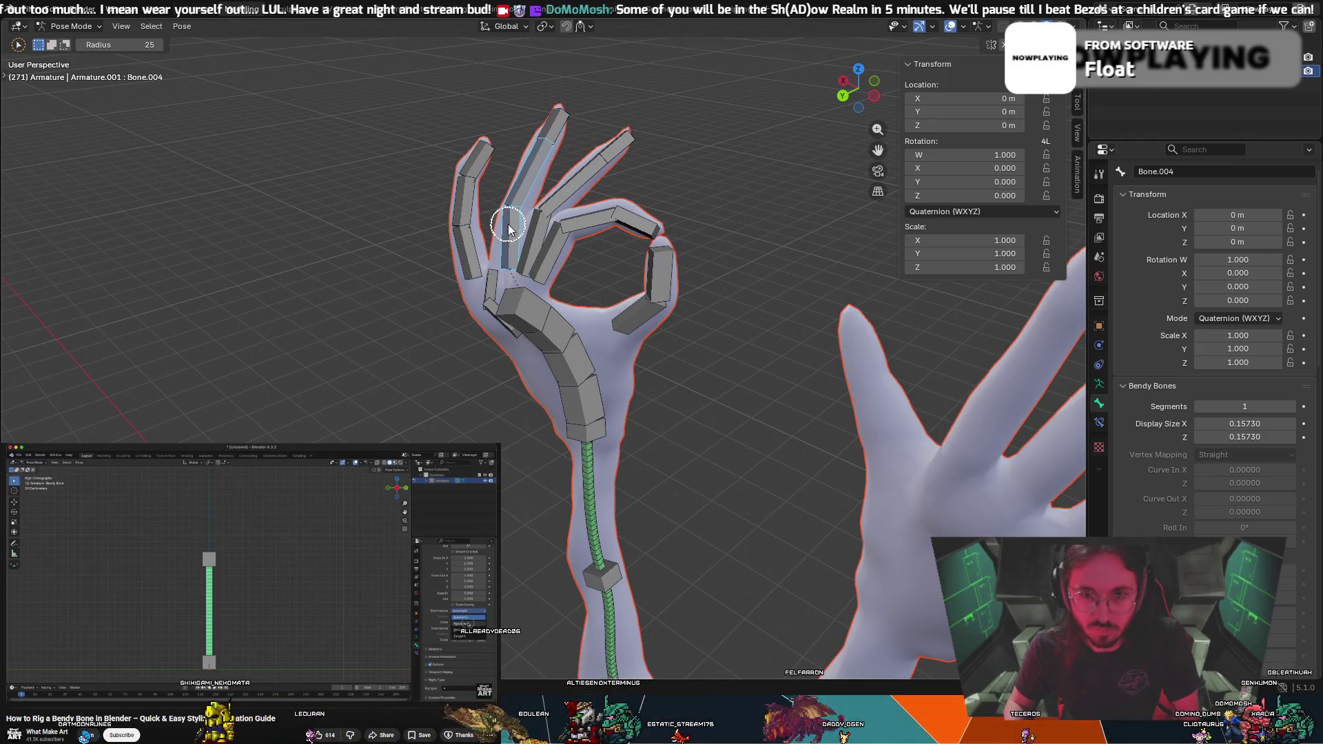
{"action": "key", "text": "r"}
{"action": "left_click", "coordinate": [526, 159]}
{"action": "key", "text": "r"}
{"action": "left_click", "coordinate": [552, 126]}
{"action": "key", "text": "r"}
{"action": "left_click", "coordinate": [562, 136]}
From behind the hand, rotate the index finger bone into the OK-sign ring with the thumb
{"action": "mouse_move", "coordinate": [561, 136]}
{"action": "middle_mouse_down"}
{"action": "mouse_move", "coordinate": [482, 112]}
{"action": "mouse_move", "coordinate": [339, 118]}
{"action": "mouse_move", "coordinate": [459, 136]}
{"action": "middle_mouse_up"}
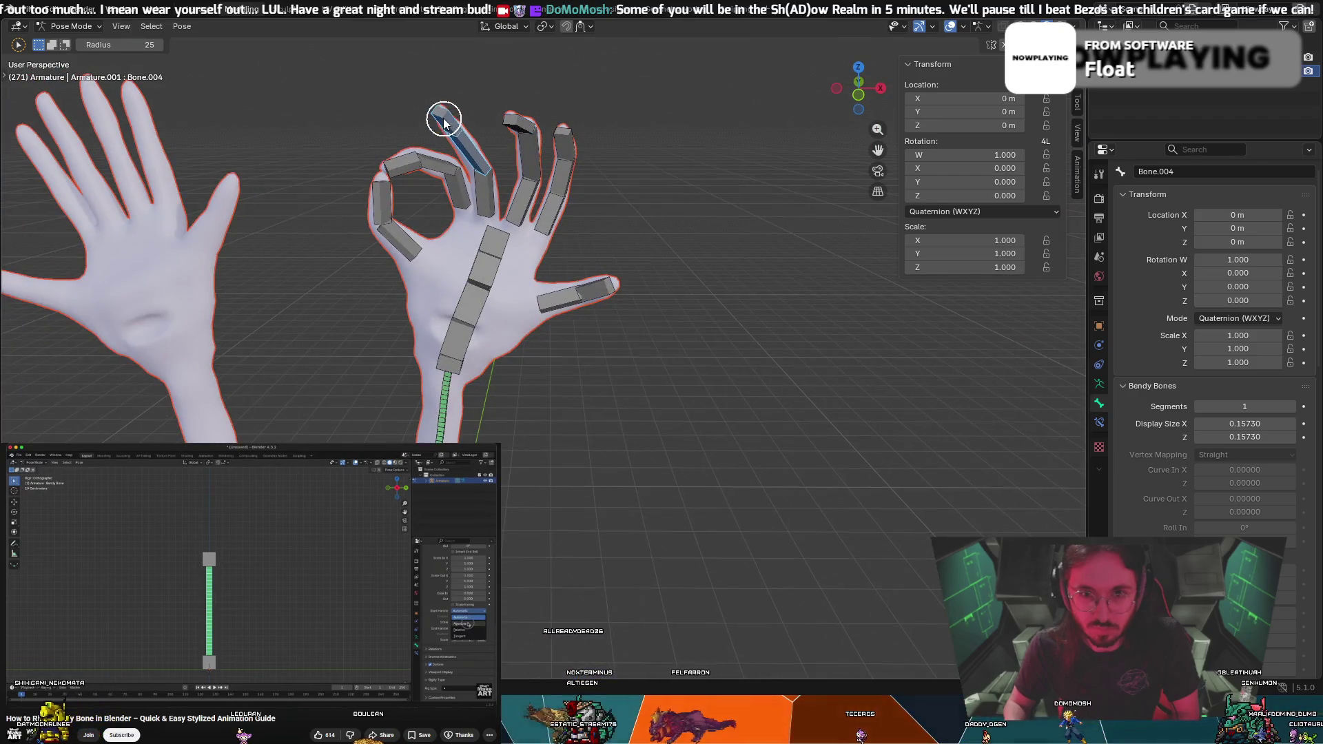
{"action": "key", "text": "r"}
{"action": "left_click", "coordinate": [439, 124]}
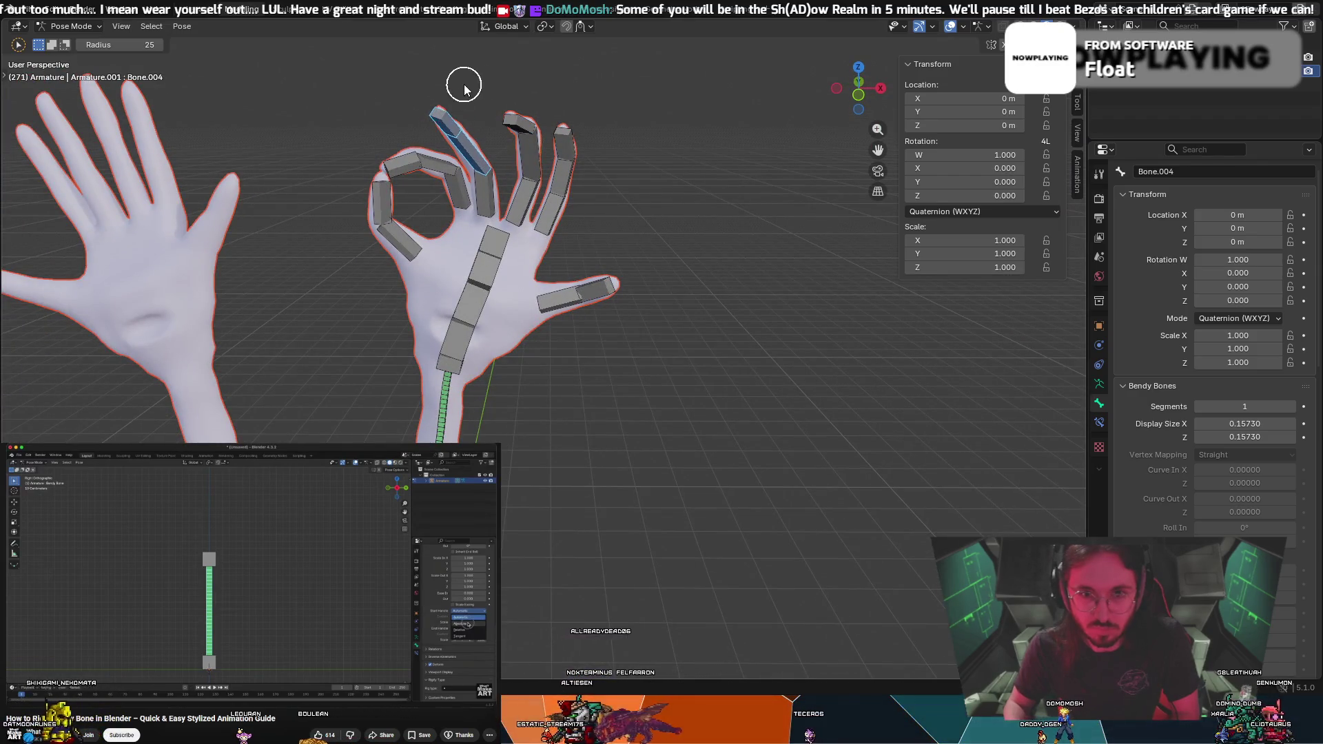
{"action": "key", "text": "r"}
{"action": "right_click", "coordinate": [459, 118]}
{"action": "key", "text": "r"}
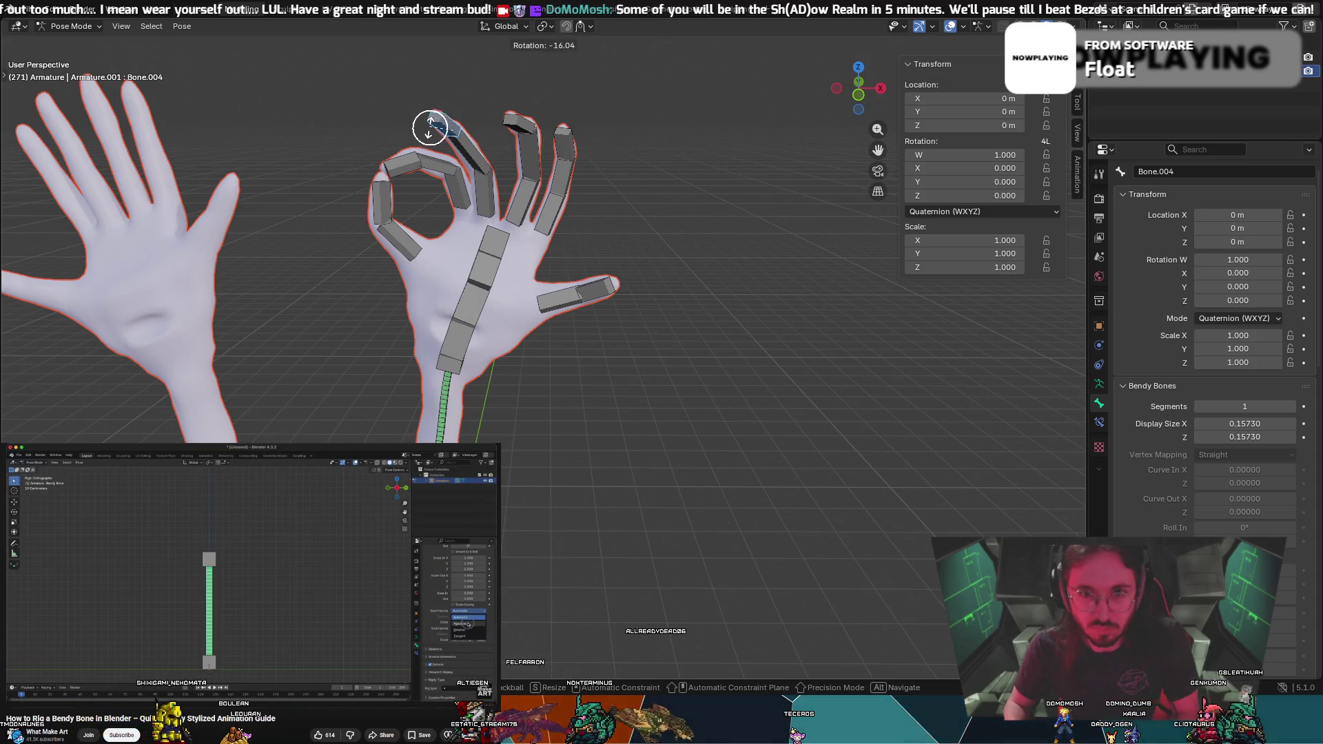
{"action": "left_click", "coordinate": [433, 133]}
{"action": "mouse_move", "coordinate": [434, 136]}
{"action": "middle_mouse_down"}
{"action": "mouse_move", "coordinate": [591, 142]}
{"action": "mouse_move", "coordinate": [663, 163]}
{"action": "middle_mouse_up"}
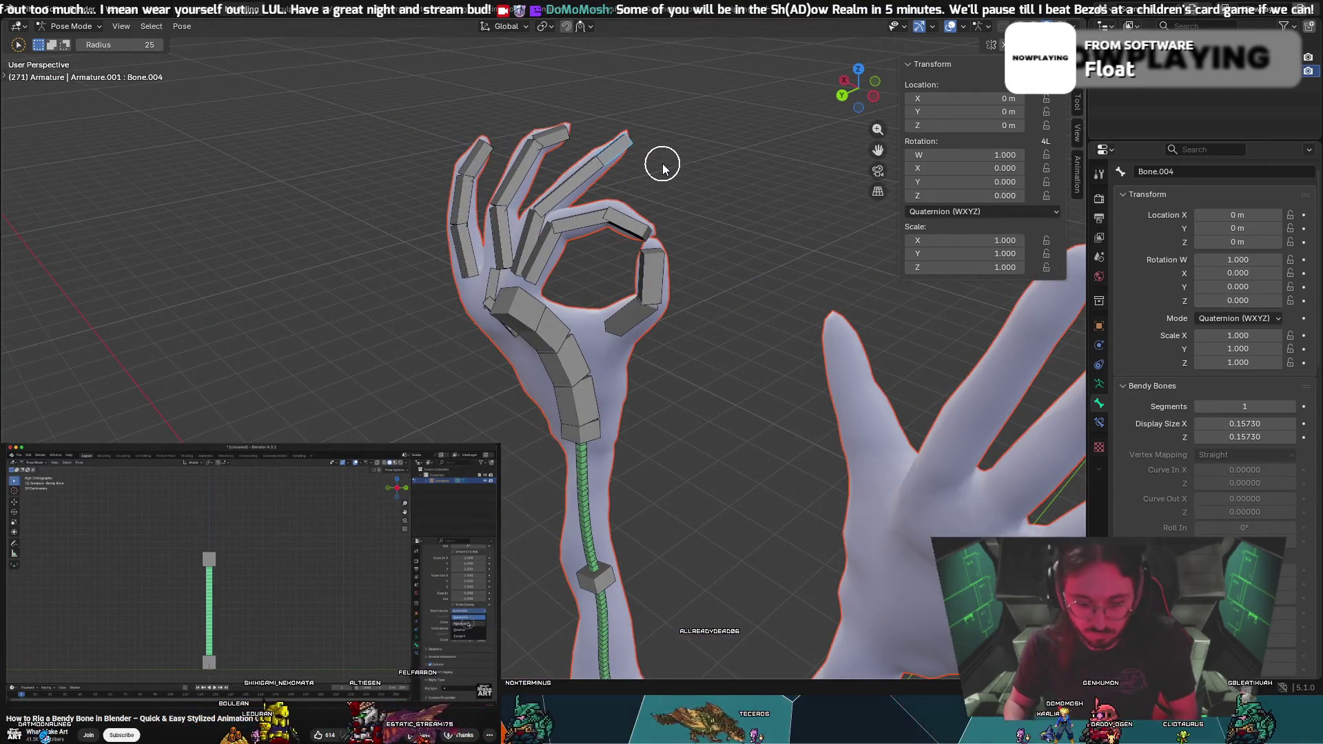
Rotate the index fingertip bone Bone.004 and view the hand from another angle
{"action": "key", "text": "r"}
{"action": "left_click", "coordinate": [676, 235]}
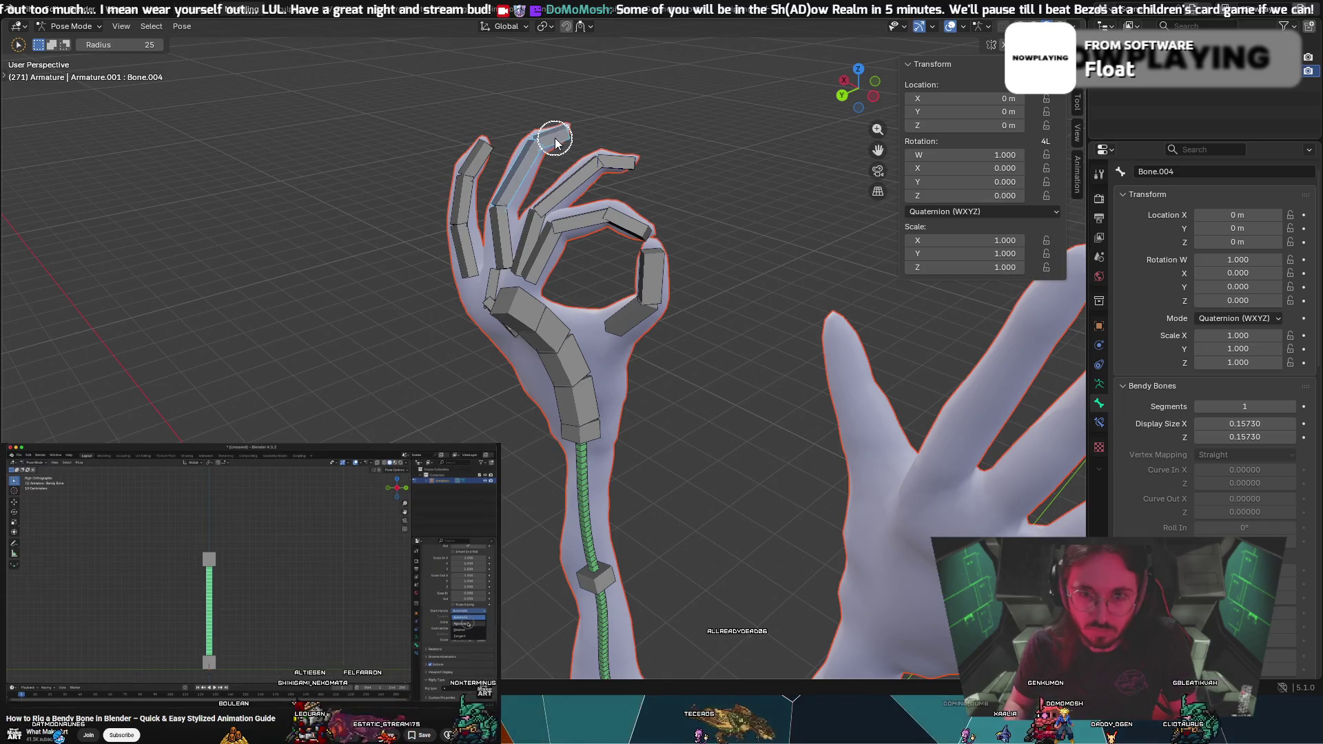
{"action": "right_click", "coordinate": [710, 102]}
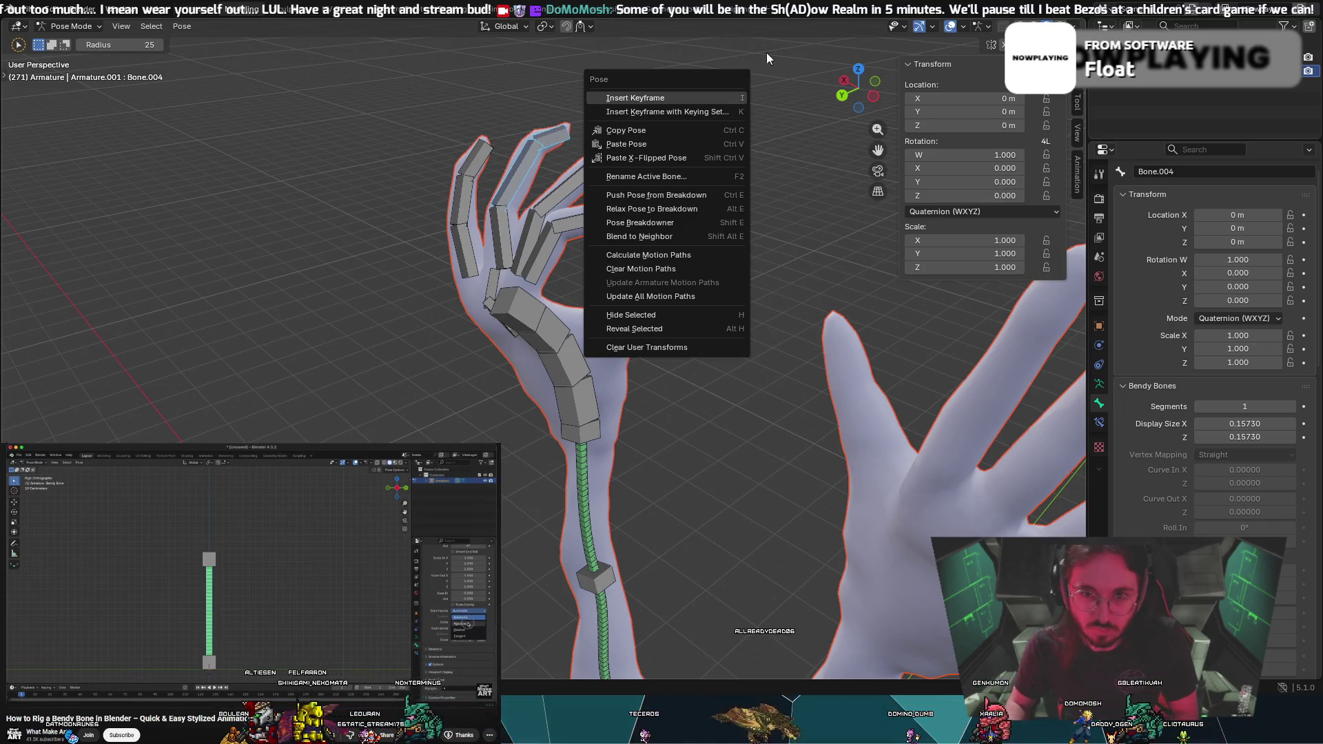
{"action": "mouse_move", "coordinate": [810, 123]}
{"action": "middle_mouse_down"}
{"action": "mouse_move", "coordinate": [638, 122]}
{"action": "mouse_move", "coordinate": [655, 119]}
{"action": "middle_mouse_up"}
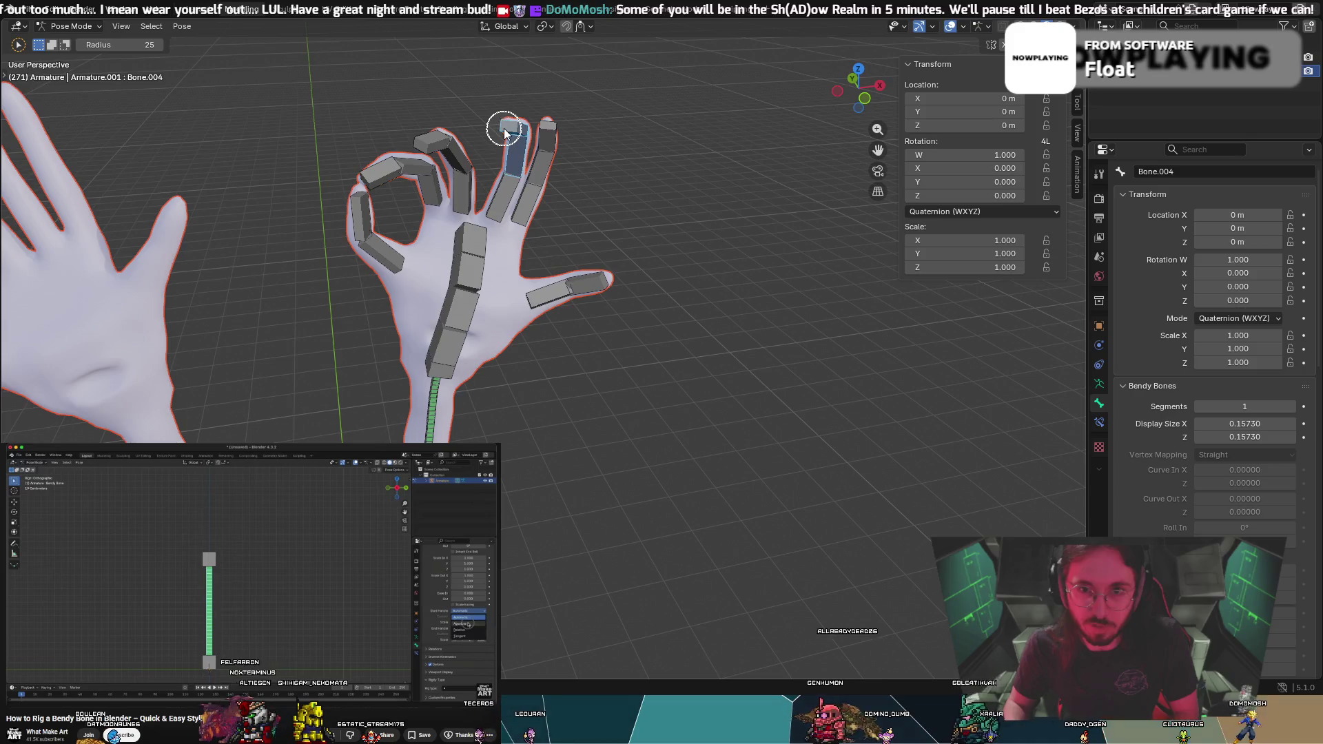
Undo the finger rotations back to an open hand and return the armature to Object Mode
{"action": "left_click", "coordinate": [515, 149]}
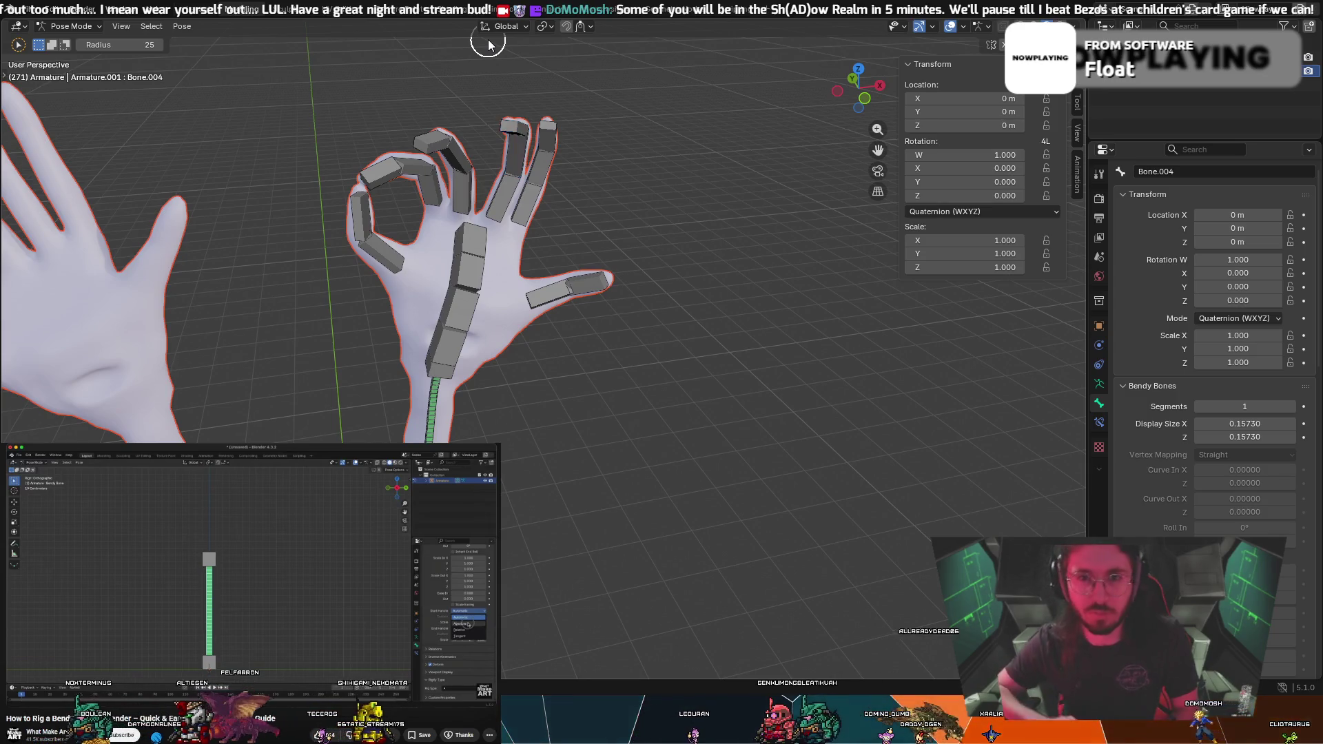
{"action": "left_click", "coordinate": [446, 146]}
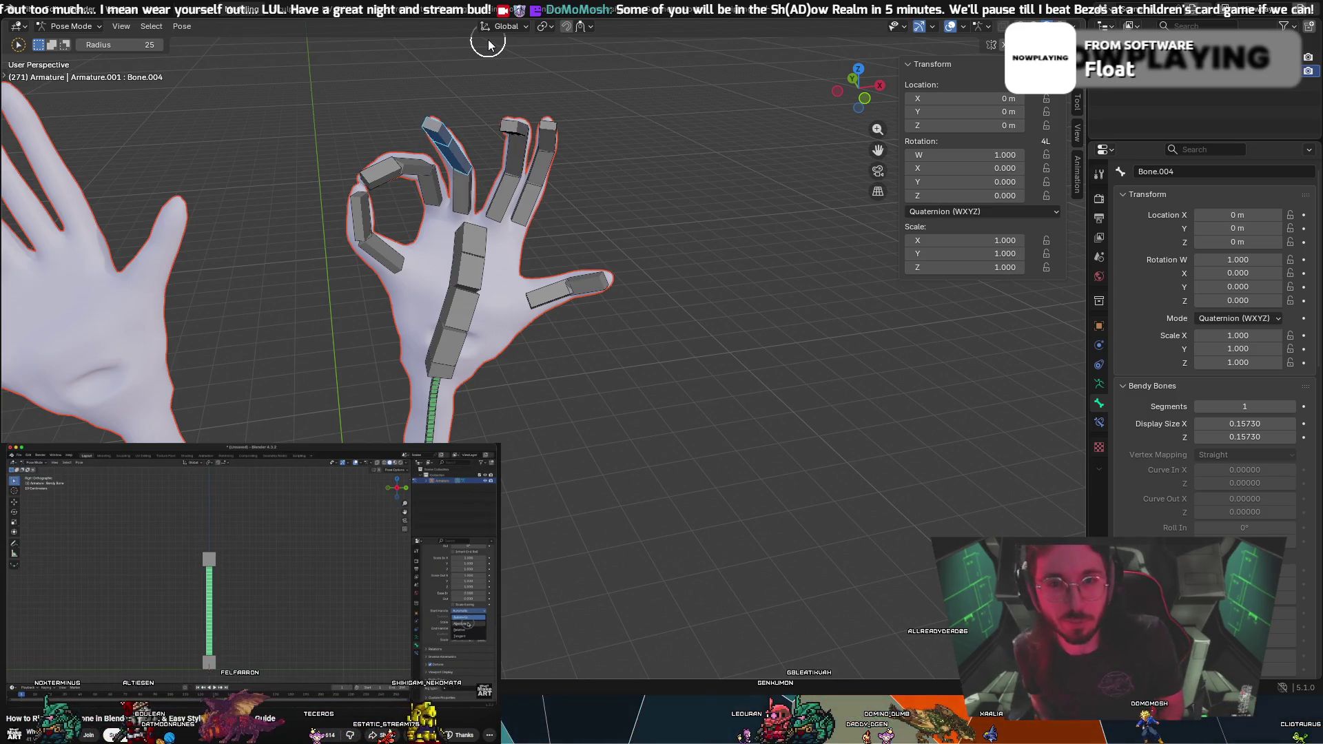
{"action": "left_click", "coordinate": [514, 127]}
{"action": "key", "text": "alt+a"}
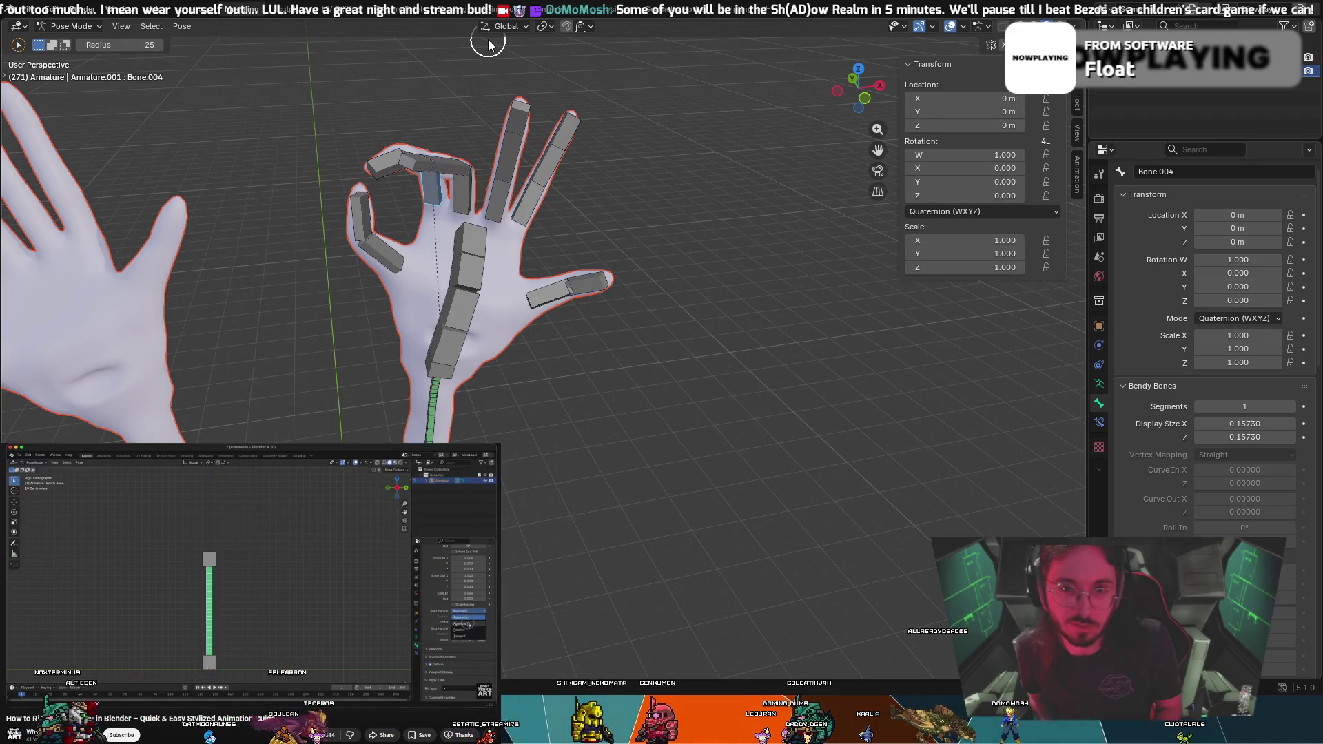
{"action": "key", "text": "ctrl+z"}
{"action": "key", "text": "ctrl+z"}
{"action": "key", "text": "ctrl+z"}
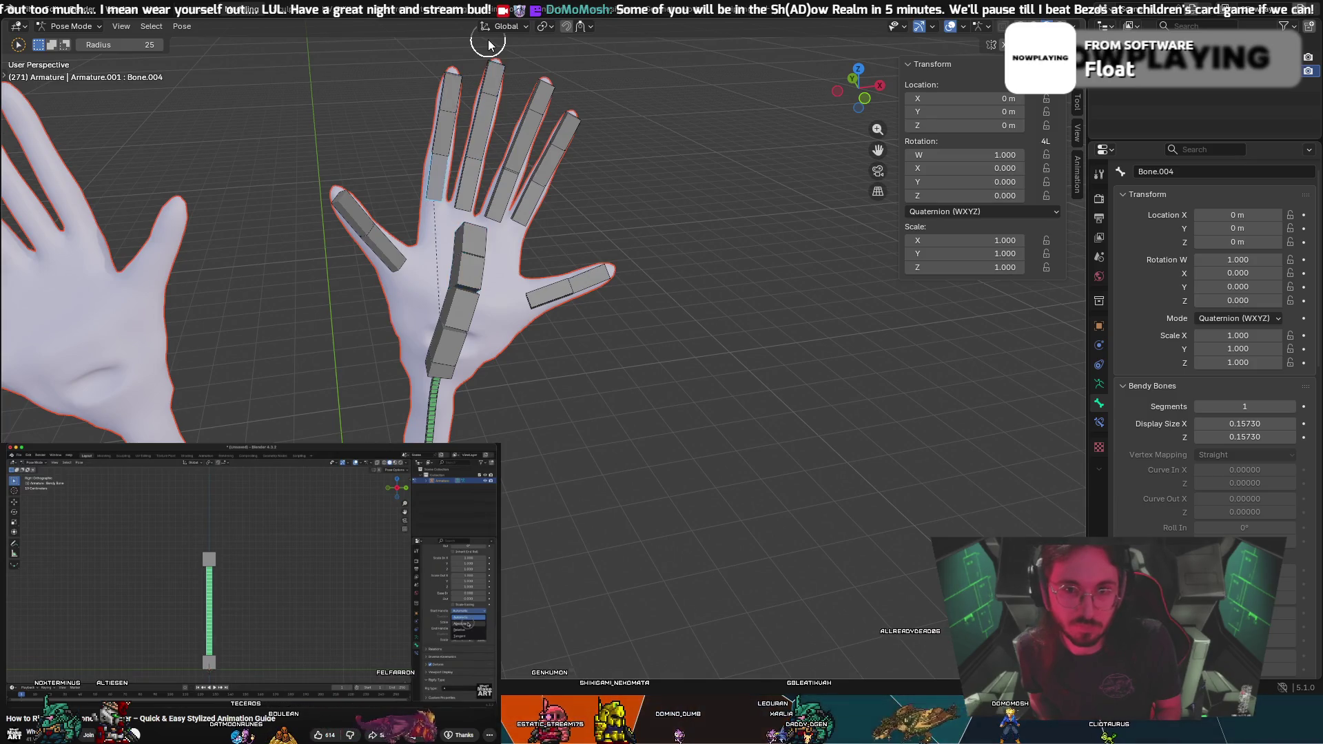
{"action": "key", "text": "ctrl+z"}
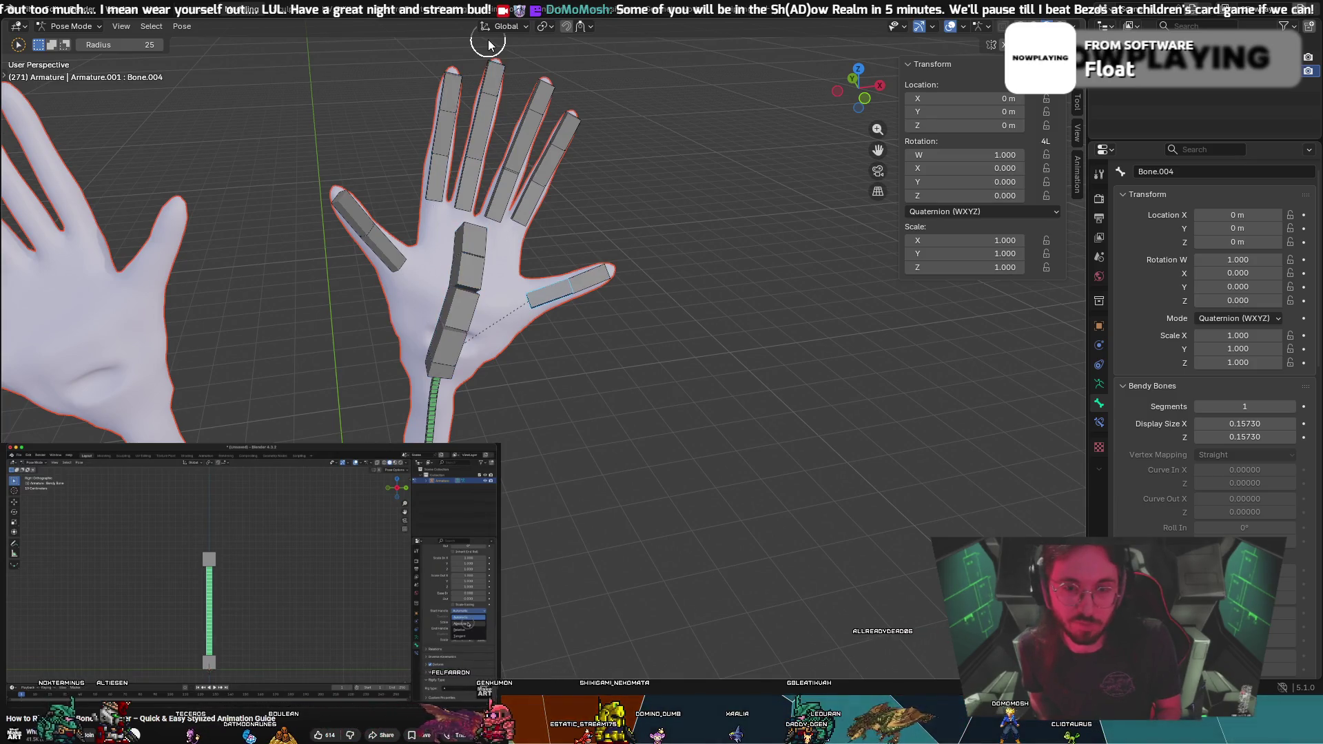
{"action": "key", "text": "ctrl+z"}
{"action": "key", "text": "ctrl+z"}
{"action": "key", "text": "ctrl+z"}
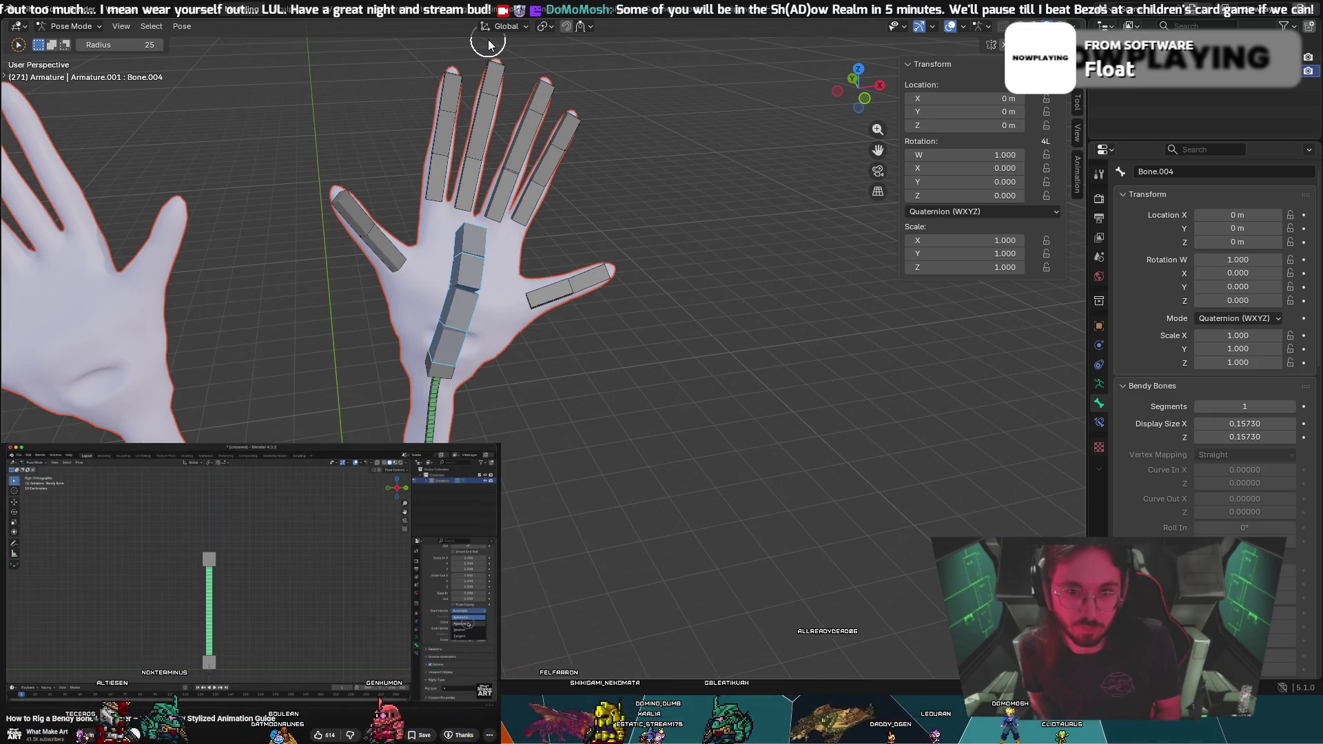
{"action": "key", "text": "ctrl+z"}
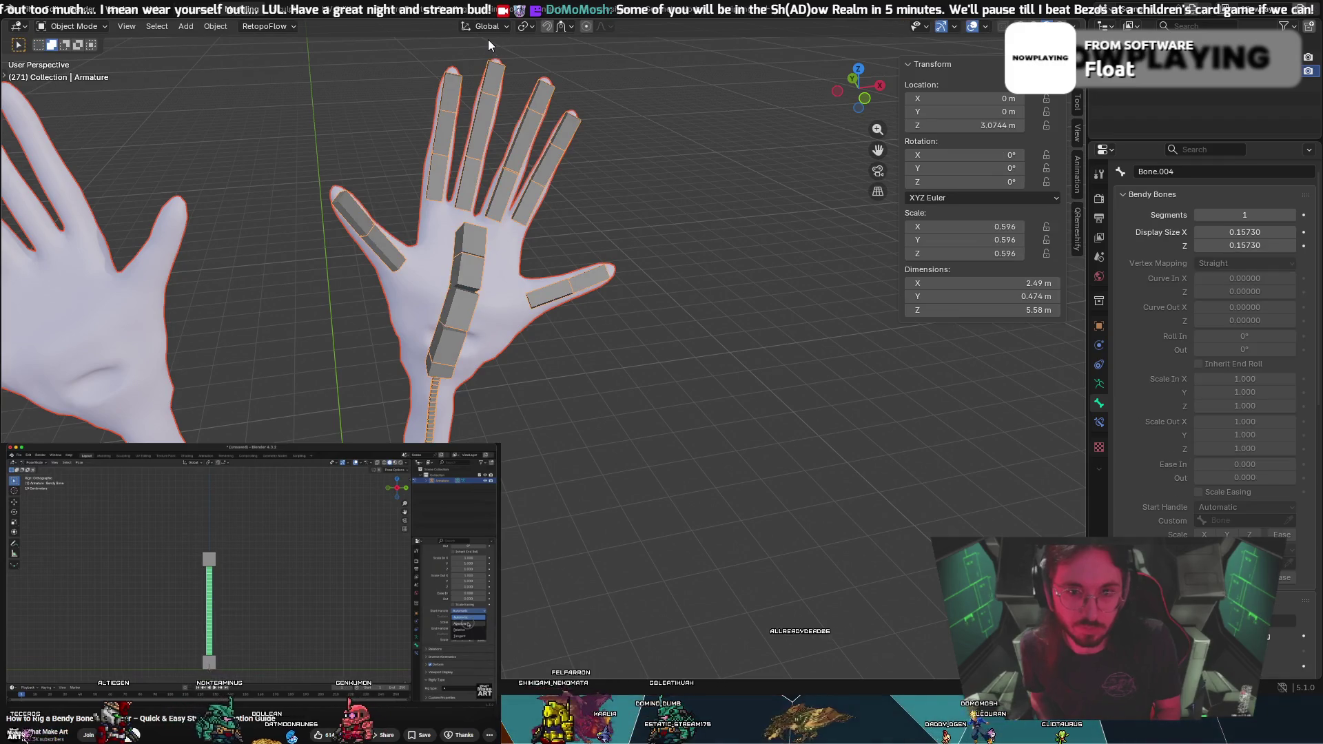
In Edit Mode, set Bendy Bones Segments to 1 on palm bones Bone.009 and Bone.008
{"action": "key", "text": "ctrl+z"}
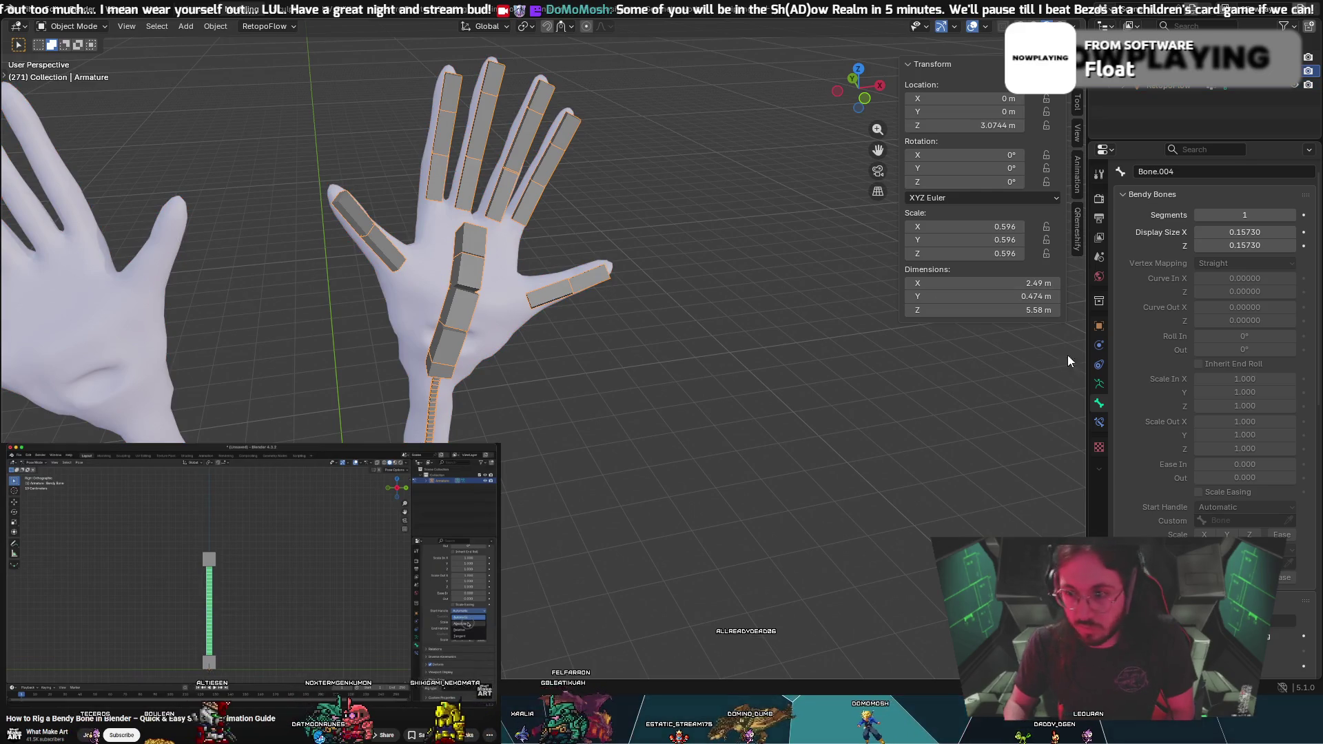
{"action": "left_click", "coordinate": [641, 360]}
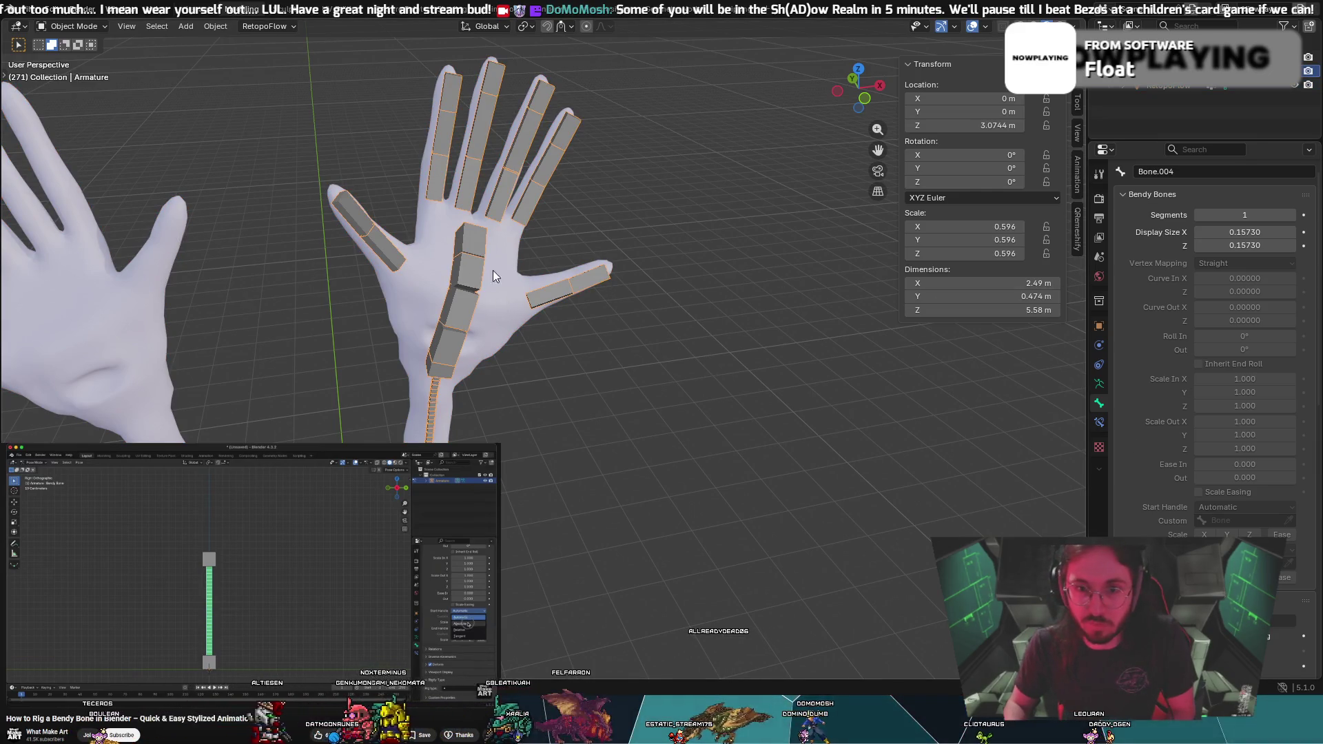
{"action": "left_click", "coordinate": [65, 28]}
{"action": "left_click", "coordinate": [69, 61]}
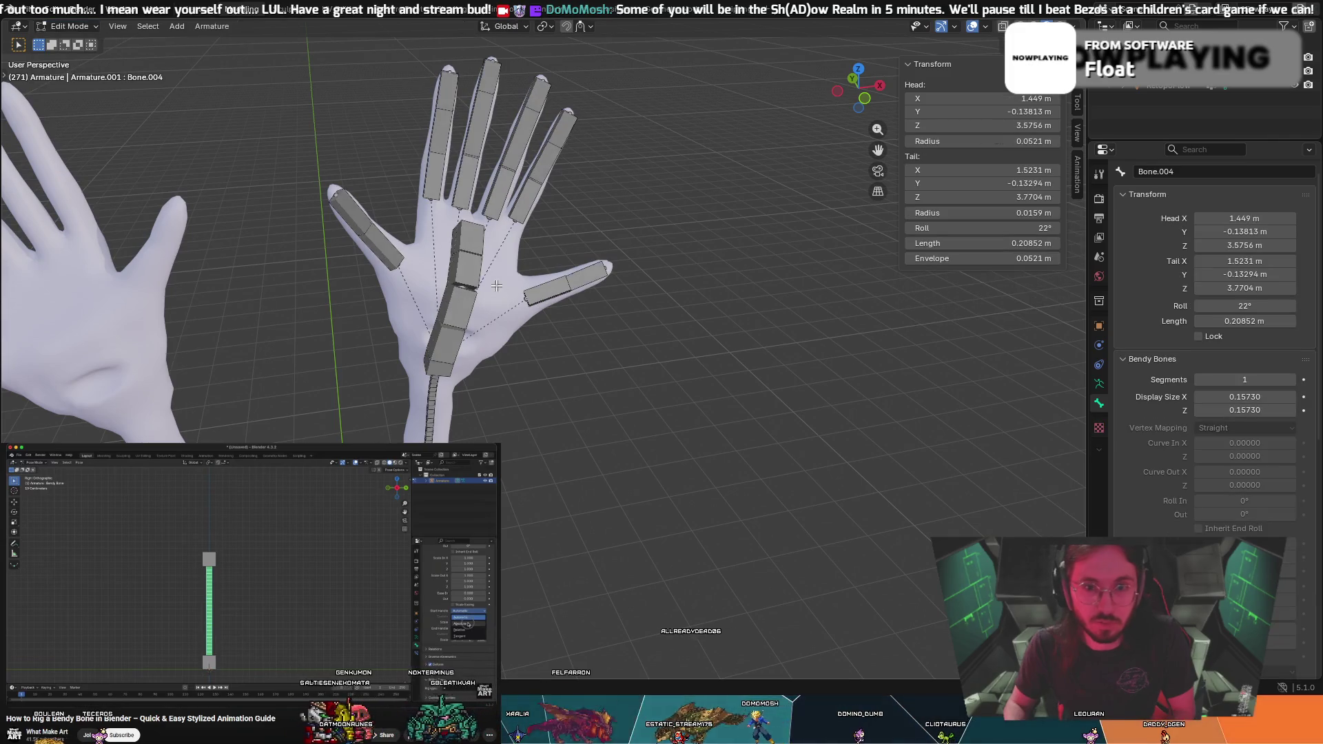
{"action": "left_click", "coordinate": [469, 253]}
{"action": "left_click", "coordinate": [1202, 384]}
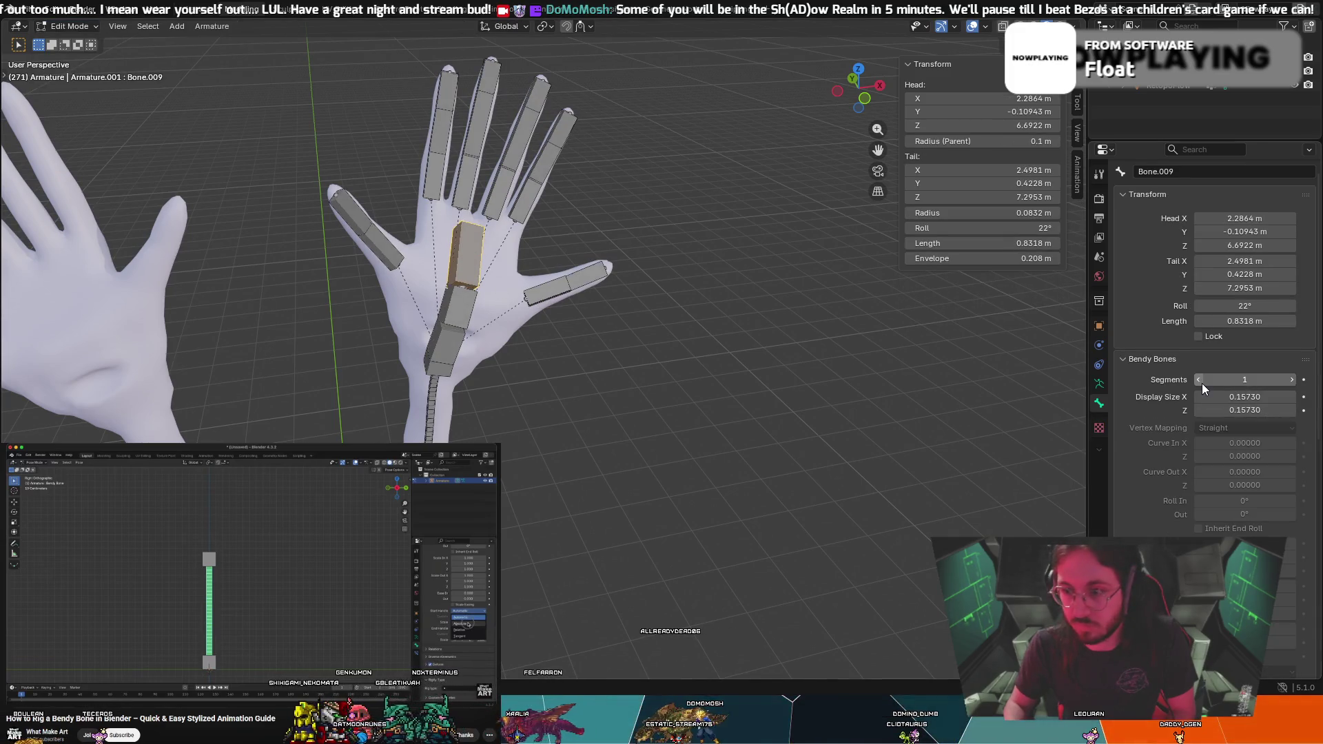
{"action": "left_click", "coordinate": [432, 344]}
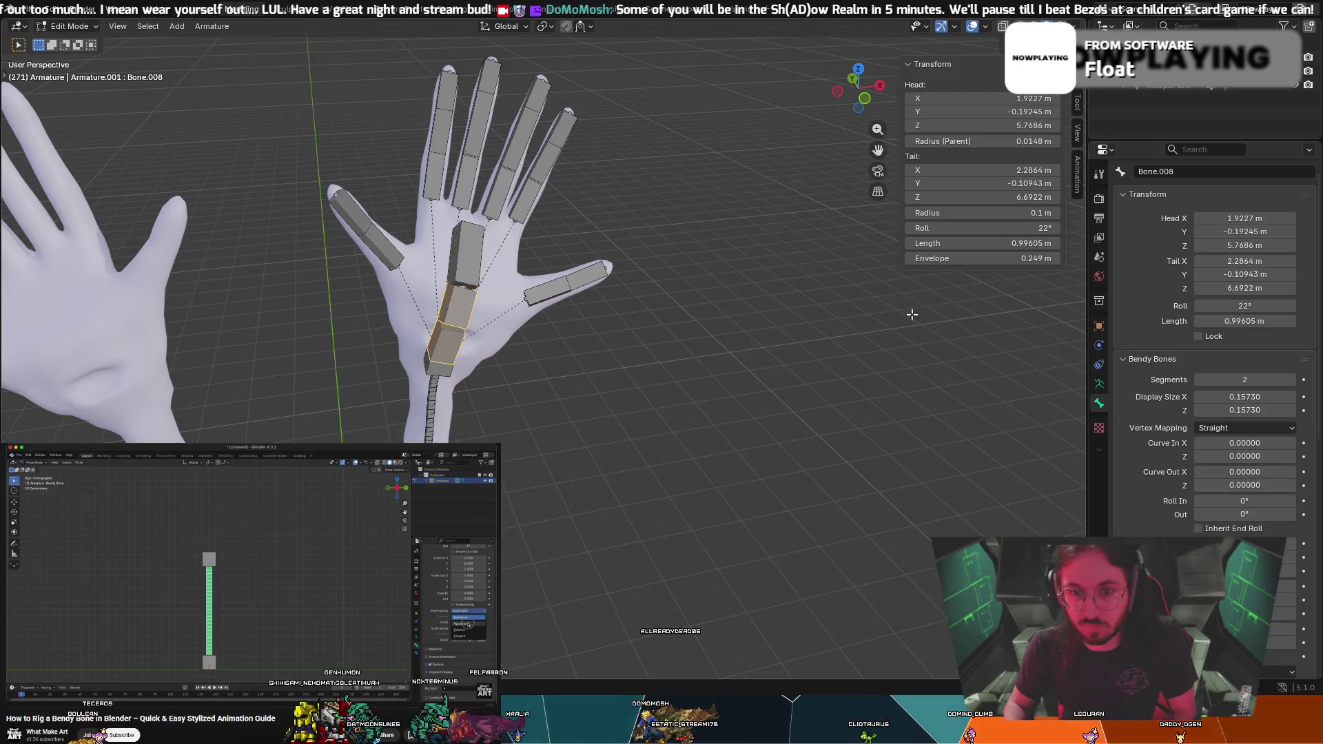
{"action": "left_click", "coordinate": [1198, 381]}
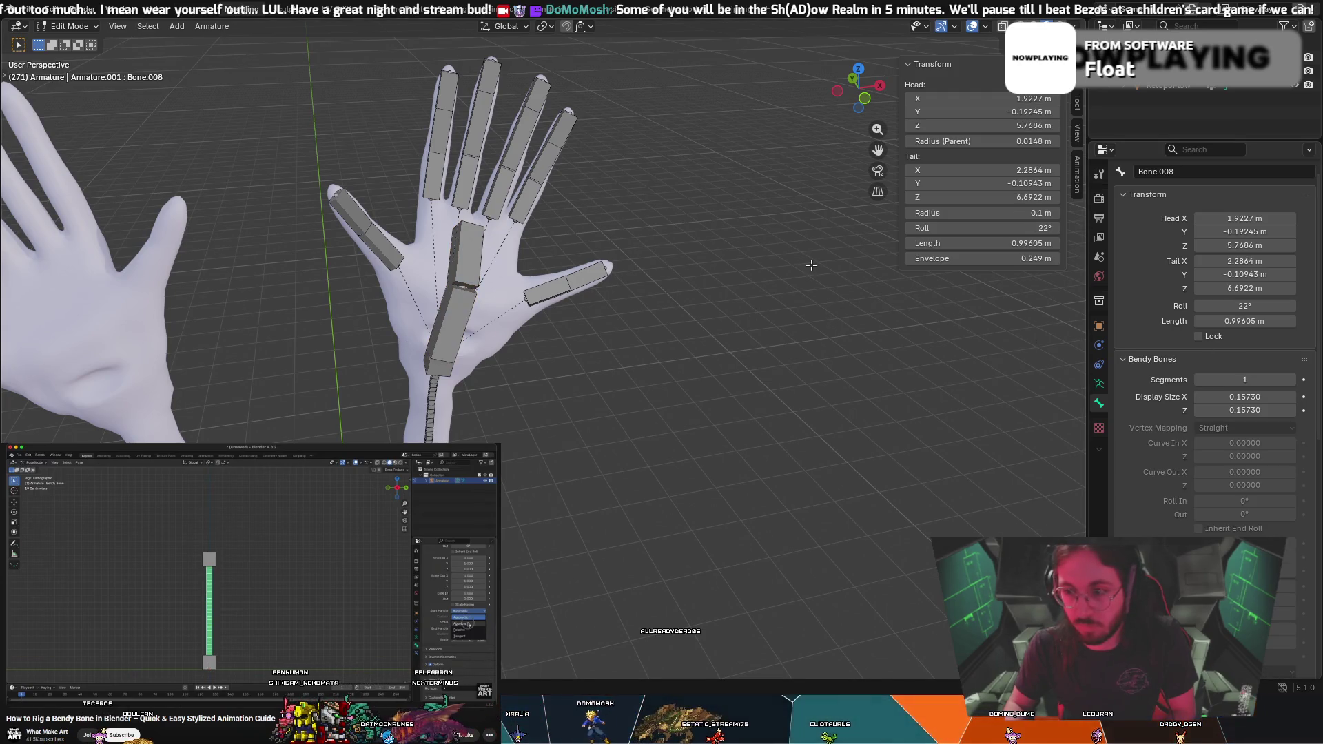
Back in Object Mode, select the hand mesh, then the armature, for Ctrl+P parenting
{"action": "left_click", "coordinate": [79, 28]}
{"action": "left_click", "coordinate": [78, 42]}
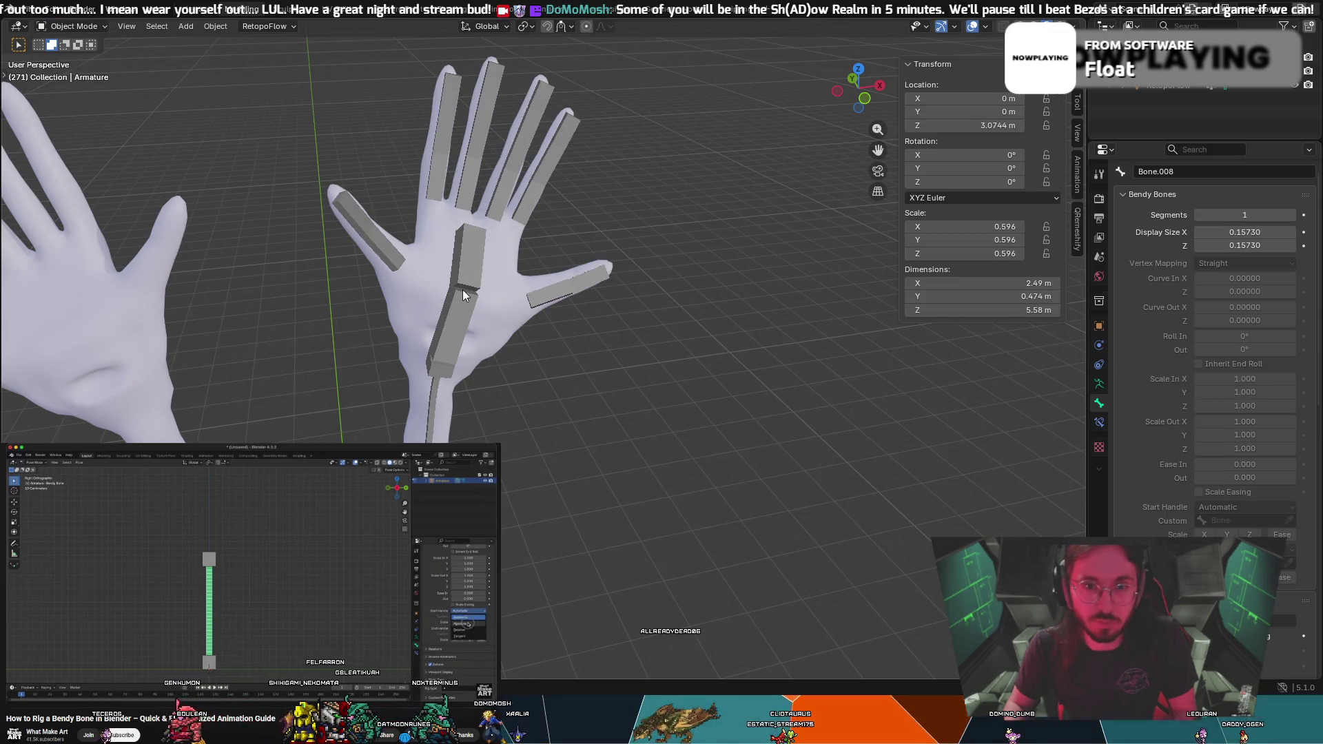
{"action": "left_click", "coordinate": [460, 262]}
{"action": "left_click", "coordinate": [460, 262], "text": "shift"}
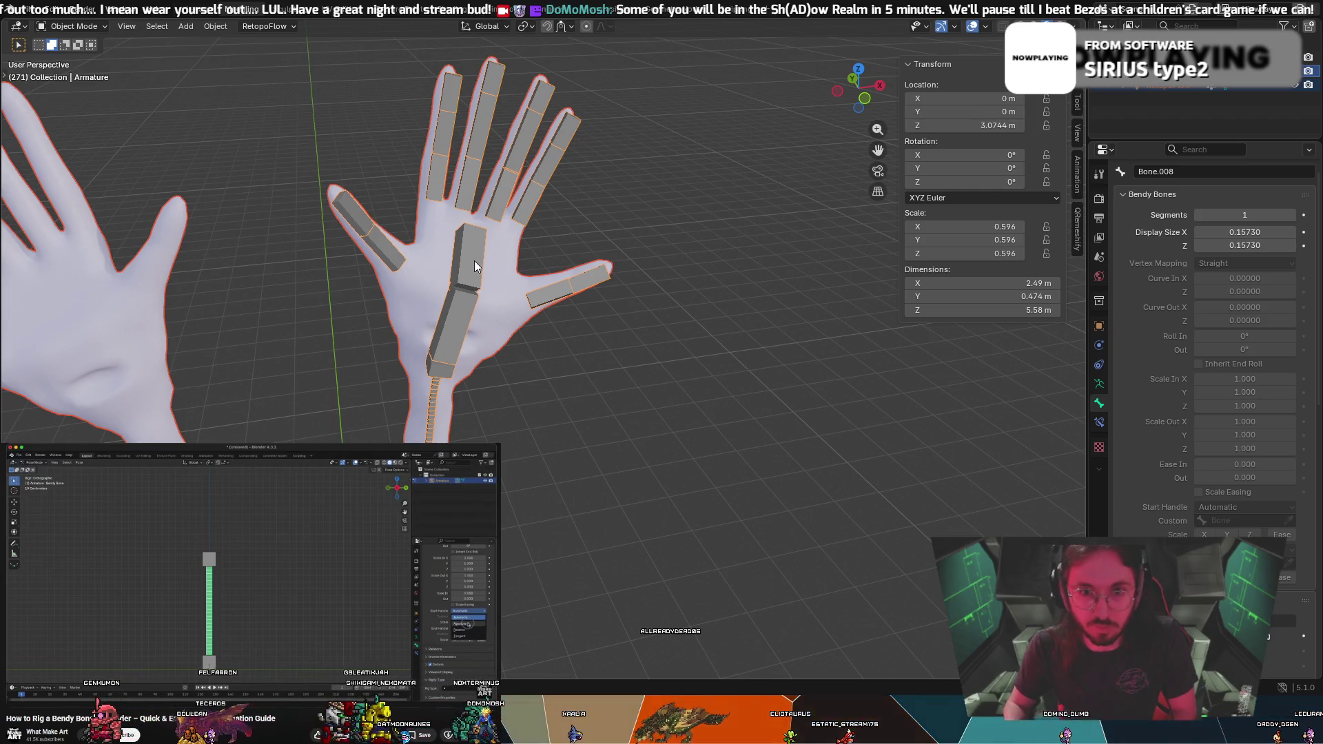
{"action": "key", "text": "ctrl+p"}
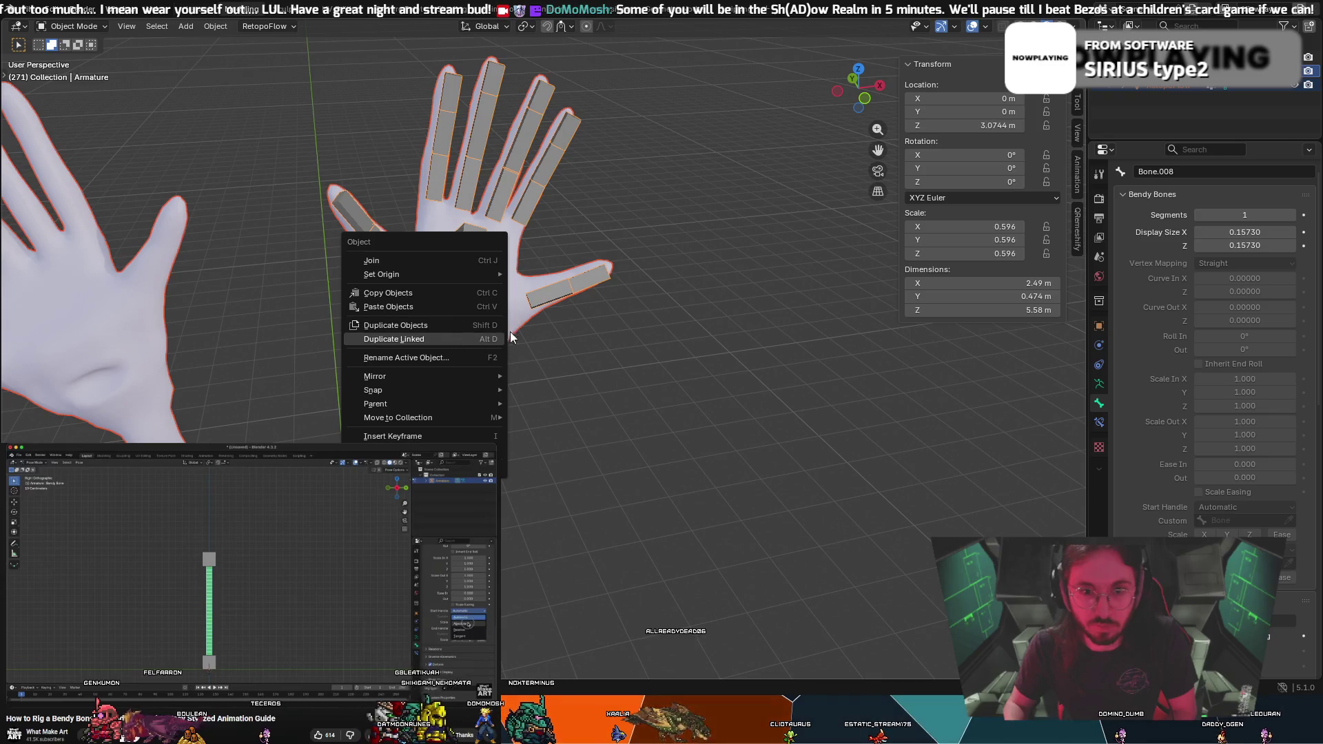
{"action": "left_click", "coordinate": [501, 338]}
{"action": "key", "text": "ctrl+p"}
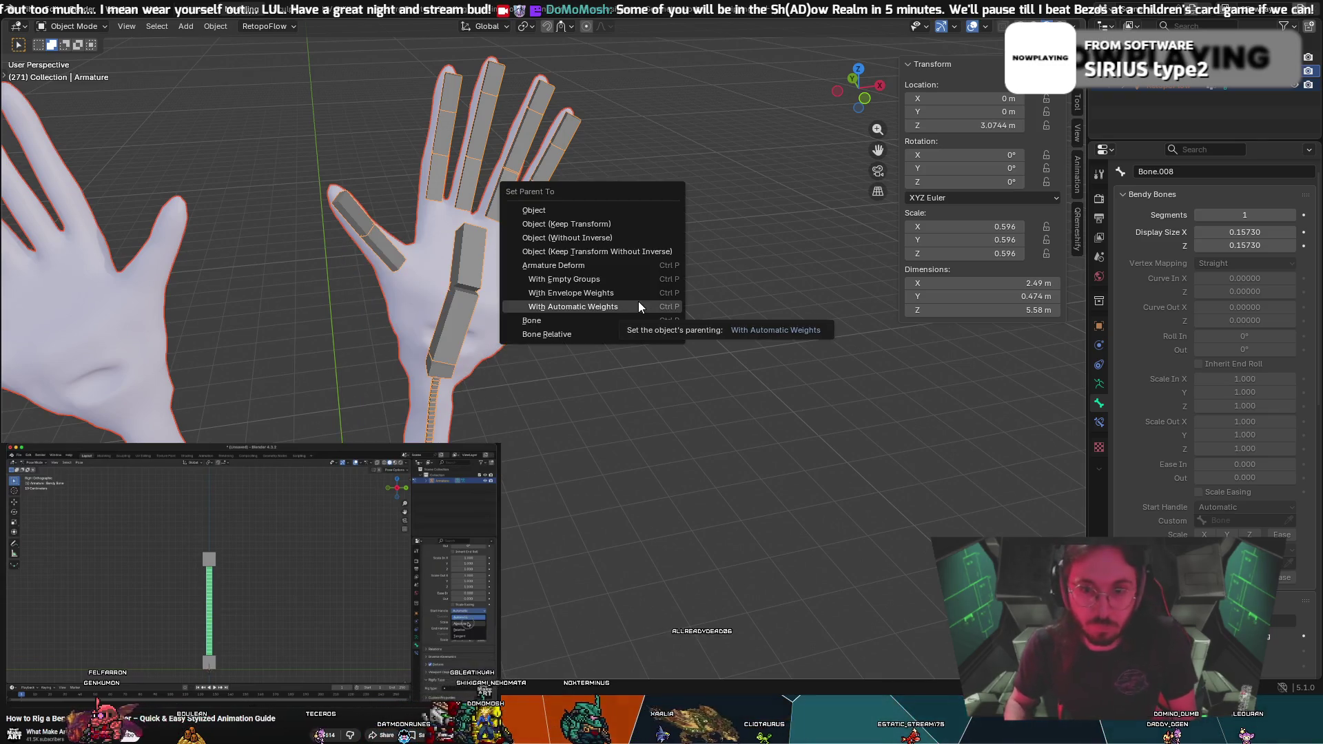
{"action": "left_click", "coordinate": [642, 308]}
{"action": "left_click", "coordinate": [94, 31]}
{"action": "left_click", "coordinate": [86, 74]}
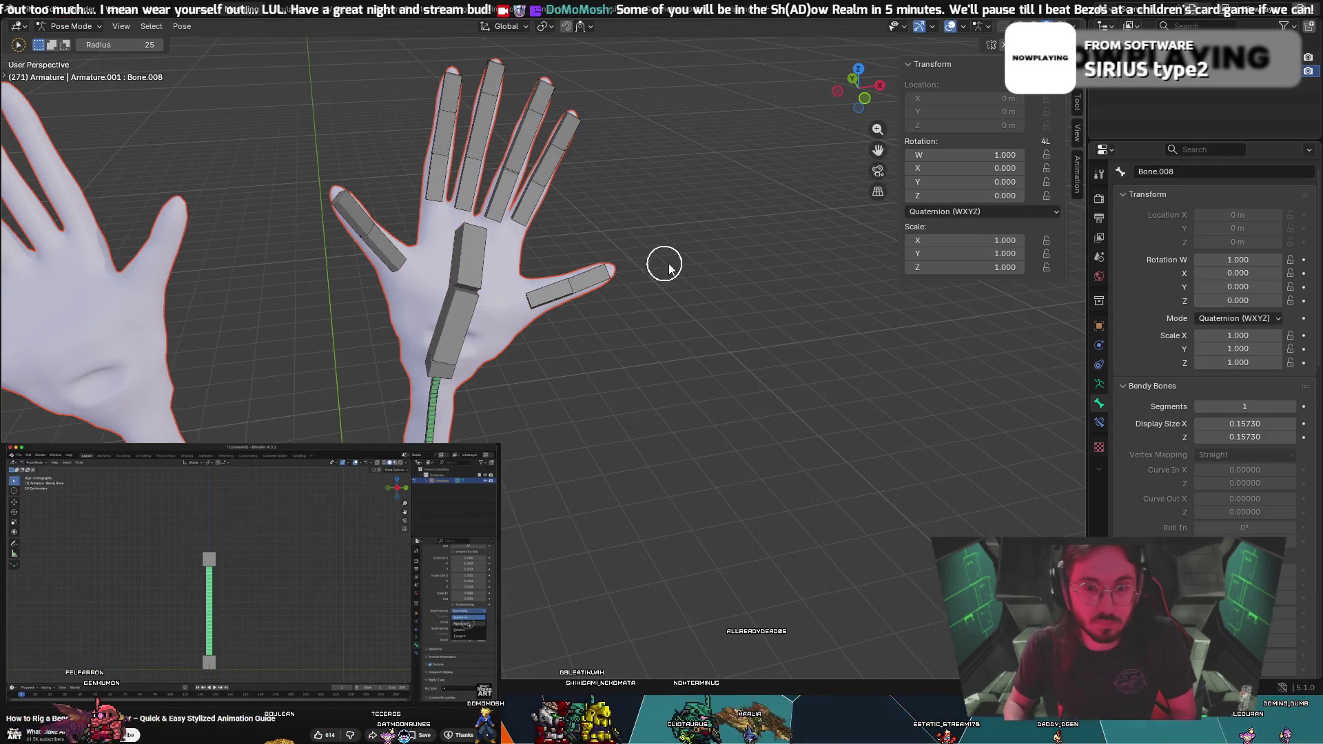
{"action": "middle_click_drag", "start_coordinate": [665, 269], "coordinate": [788, 257]}
{"action": "middle_click_drag", "start_coordinate": [488, 219], "coordinate": [414, 255]}
{"action": "key", "text": "r"}
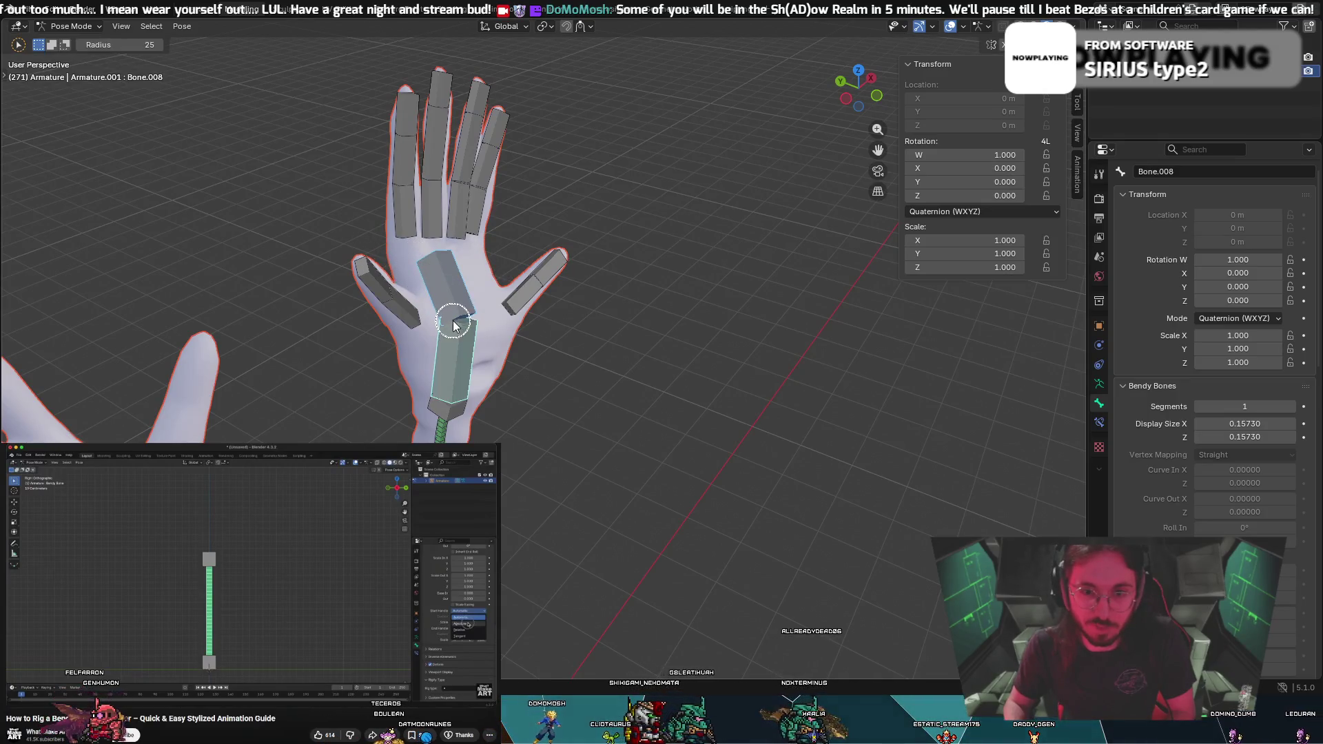
{"action": "key", "text": "Escape"}
{"action": "key", "text": "c"}
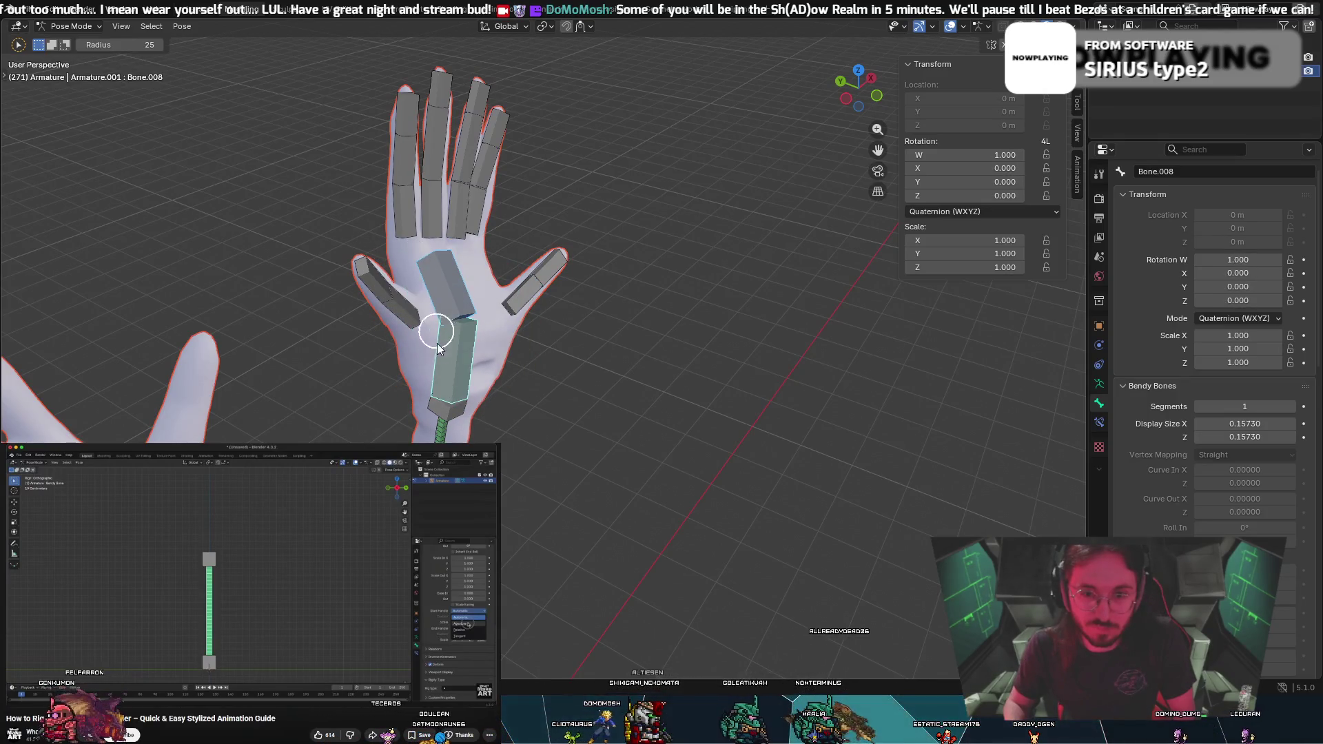
{"action": "key", "text": "Escape"}
{"action": "key", "text": "r"}
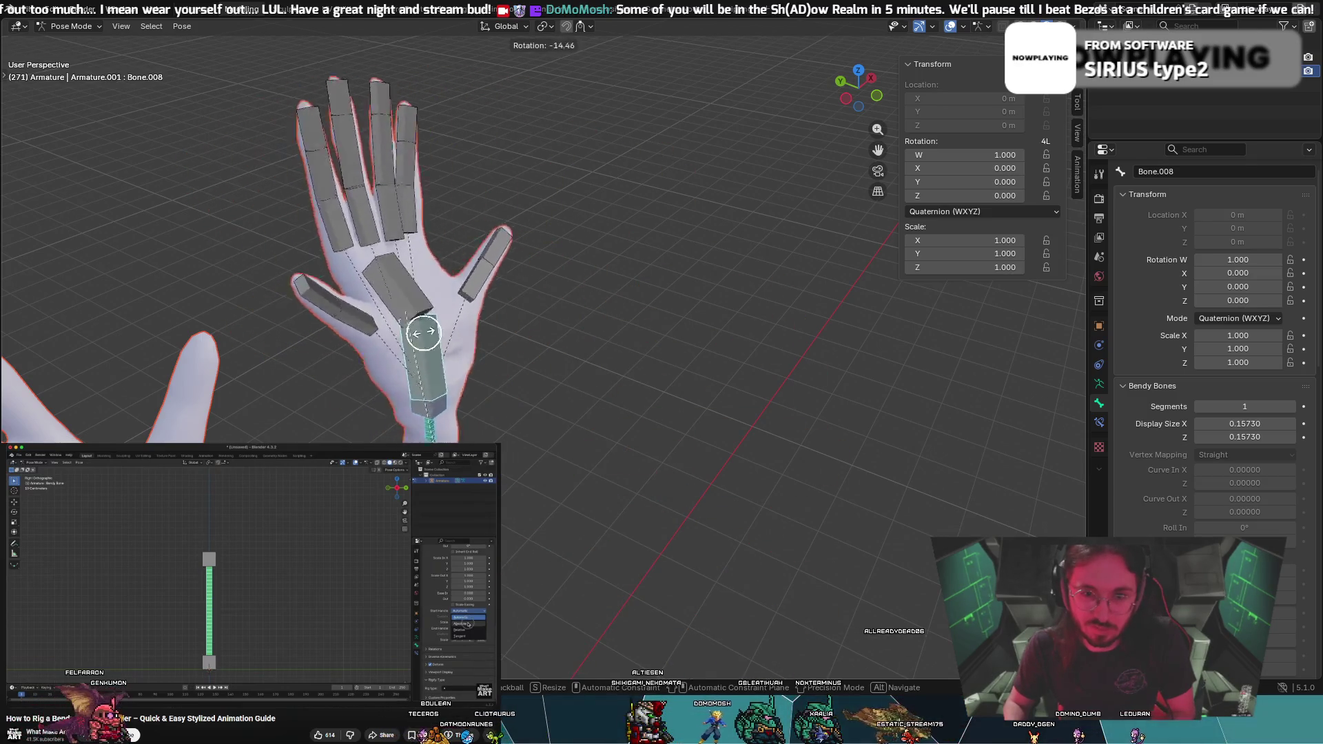
{"action": "key", "text": "Escape"}
{"action": "key", "text": "c"}
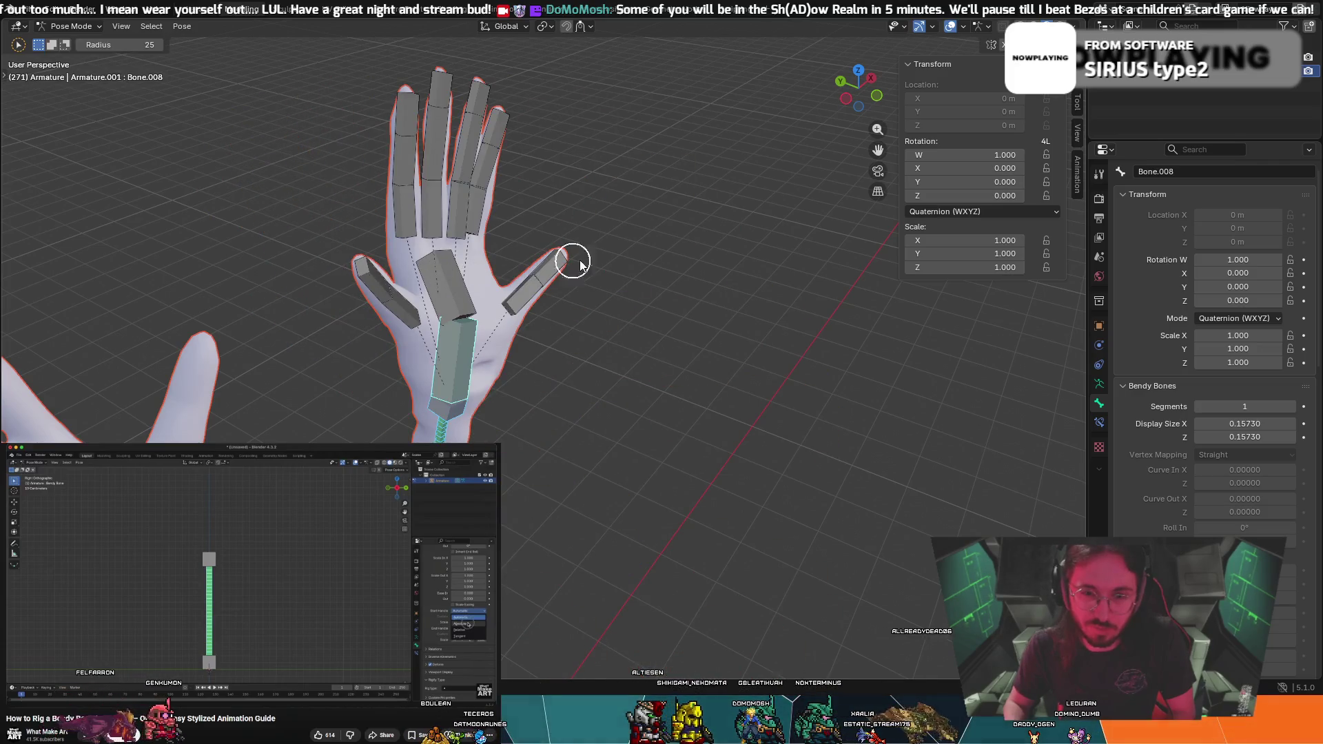
{"action": "mouse_move", "coordinate": [662, 261]}
{"action": "middle_mouse_down"}
{"action": "mouse_move", "coordinate": [591, 271]}
{"action": "mouse_move", "coordinate": [460, 362]}
{"action": "middle_mouse_up"}
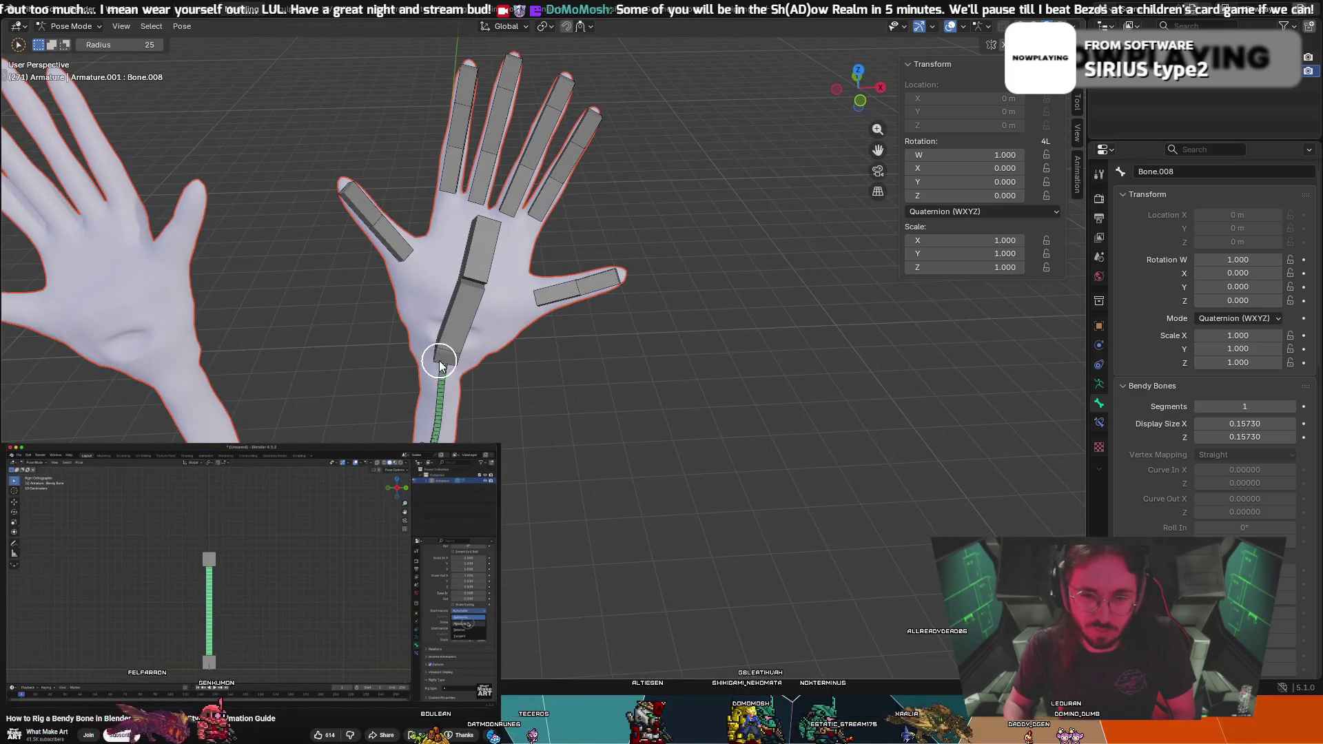
{"action": "left_click", "coordinate": [439, 359]}
{"action": "key", "text": "Escape"}
{"action": "key", "text": "r"}
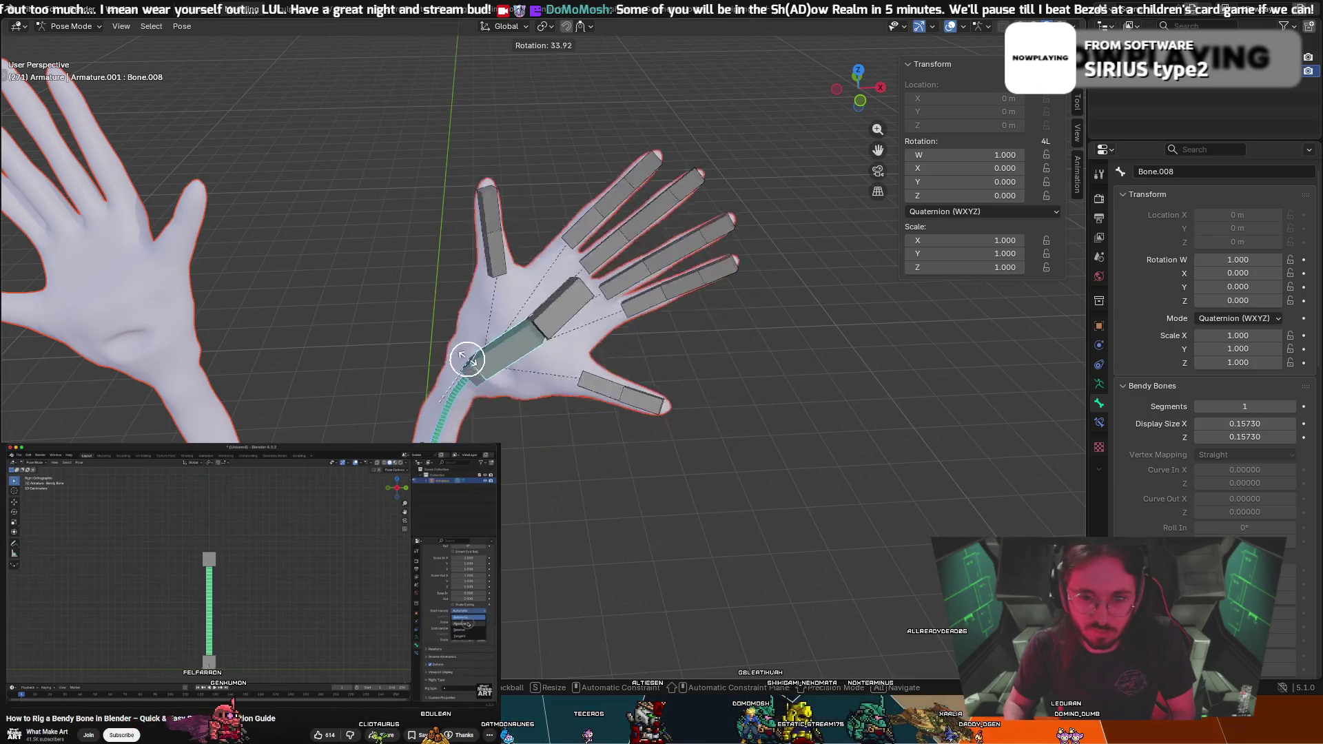
{"action": "key", "text": "Escape"}
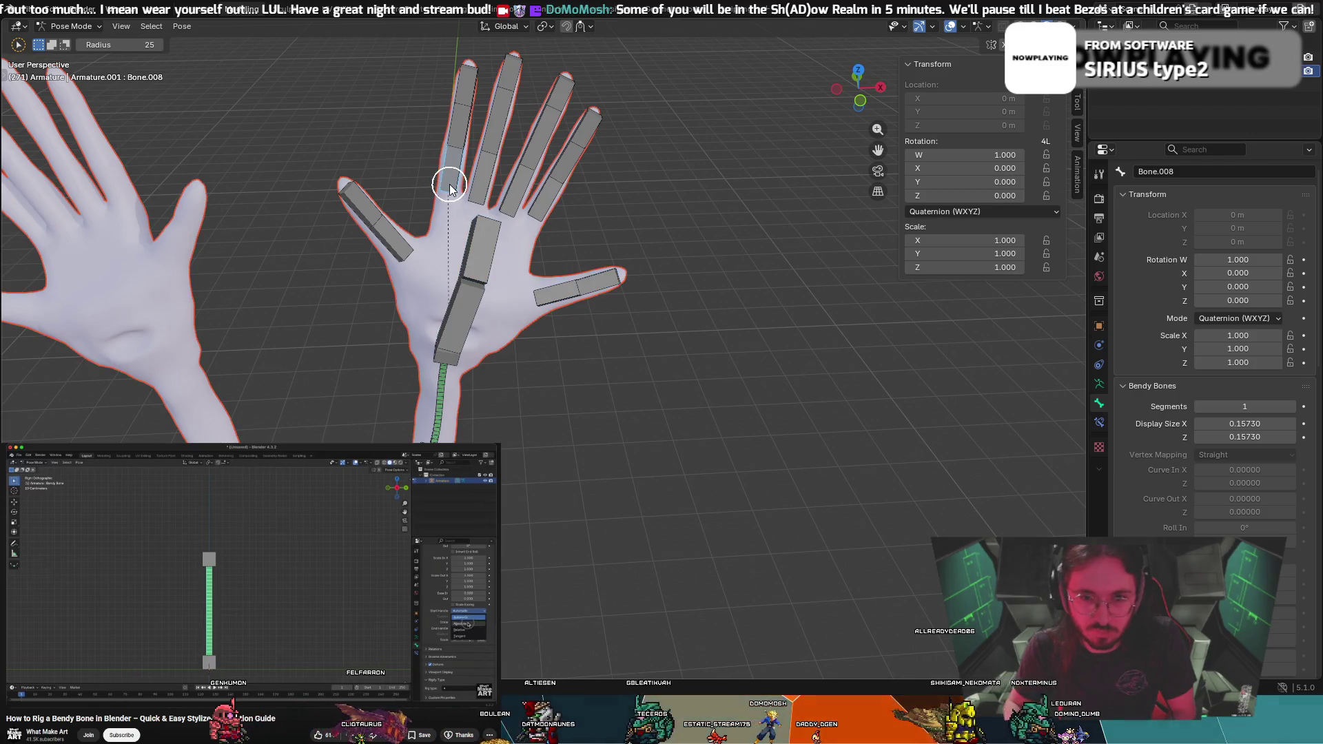
{"action": "left_click", "coordinate": [459, 311]}
{"action": "key", "text": "r"}
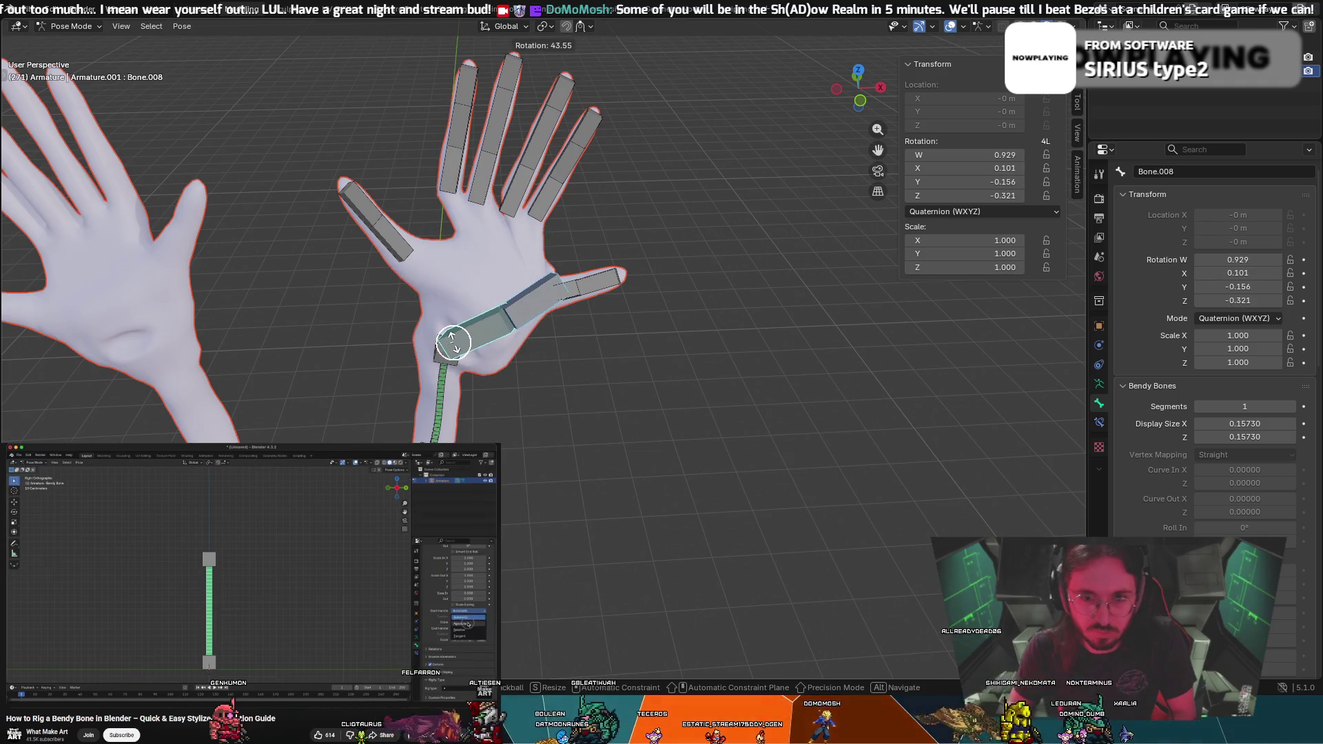
{"action": "key", "text": "Escape"}
{"action": "mouse_move", "coordinate": [765, 159]}
{"action": "middle_mouse_down"}
{"action": "mouse_move", "coordinate": [692, 161]}
{"action": "mouse_move", "coordinate": [712, 324]}
{"action": "mouse_move", "coordinate": [963, 354]}
{"action": "mouse_move", "coordinate": [1027, 375]}
{"action": "middle_mouse_up"}
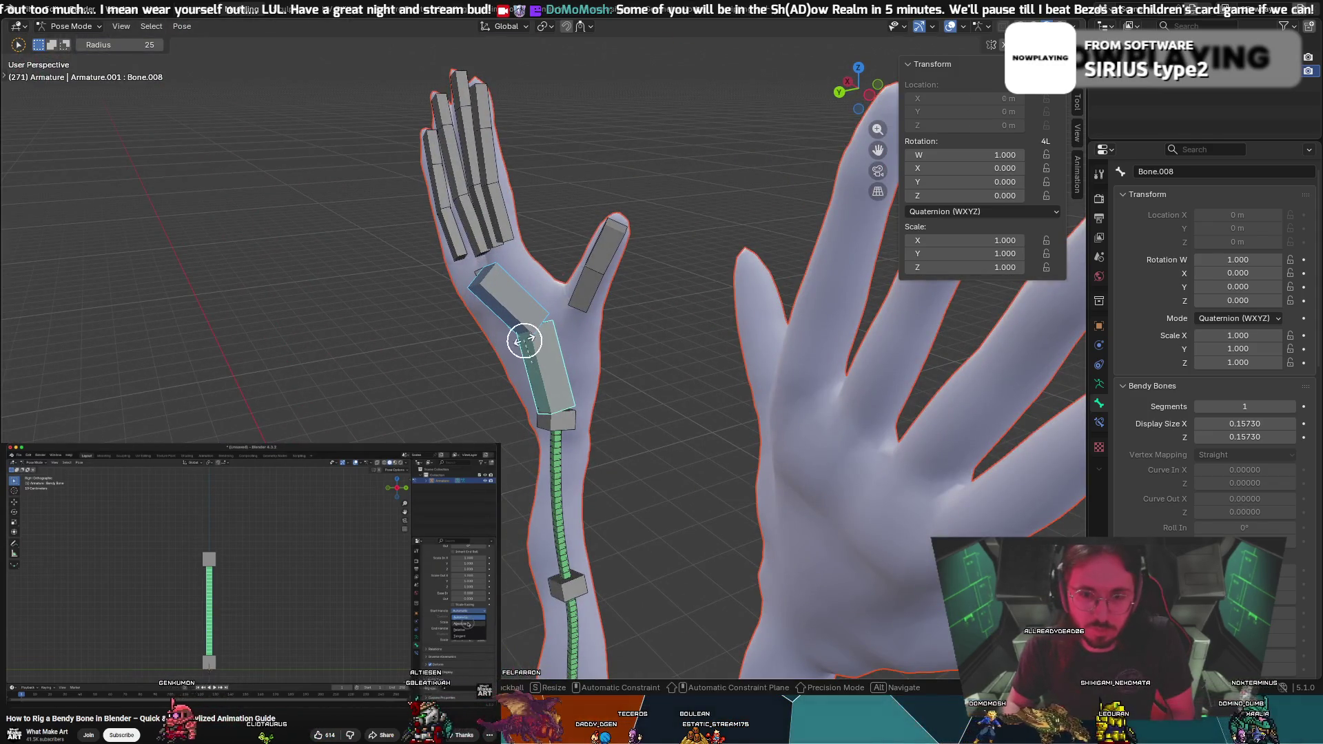
Select the index, middle and ring finger bones, the thumb bone and the outer side bone
{"action": "key", "text": "Escape"}
{"action": "mouse_move", "coordinate": [586, 210]}
{"action": "middle_mouse_down"}
{"action": "mouse_move", "coordinate": [603, 207]}
{"action": "mouse_move", "coordinate": [523, 221]}
{"action": "middle_mouse_up"}
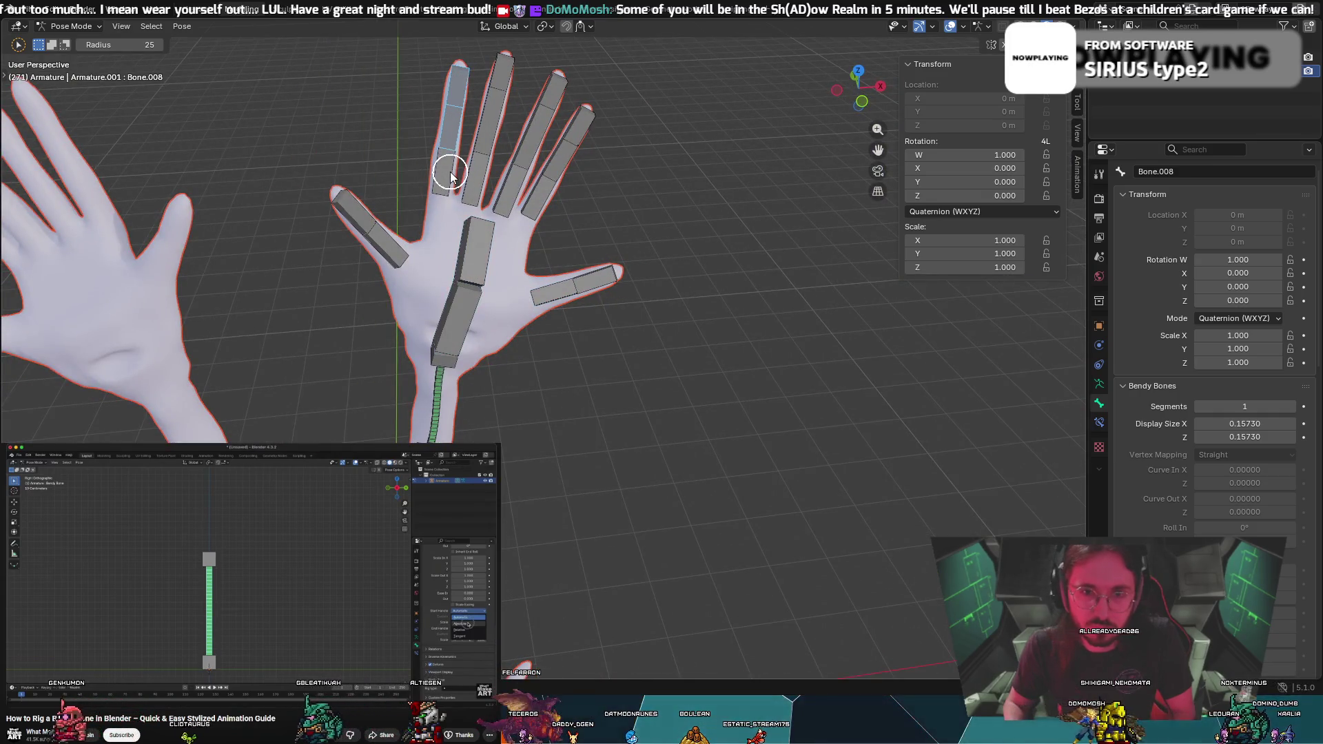
{"action": "left_click", "coordinate": [456, 92]}
{"action": "mouse_move", "coordinate": [456, 92]}
{"action": "left_mouse_down"}
{"action": "mouse_move", "coordinate": [448, 159]}
{"action": "mouse_move", "coordinate": [487, 83]}
{"action": "mouse_move", "coordinate": [488, 163]}
{"action": "mouse_move", "coordinate": [545, 115]}
{"action": "mouse_move", "coordinate": [561, 142]}
{"action": "mouse_move", "coordinate": [549, 195]}
{"action": "left_mouse_up"}
{"action": "left_click", "coordinate": [592, 301]}
{"action": "left_click", "coordinate": [386, 250]}
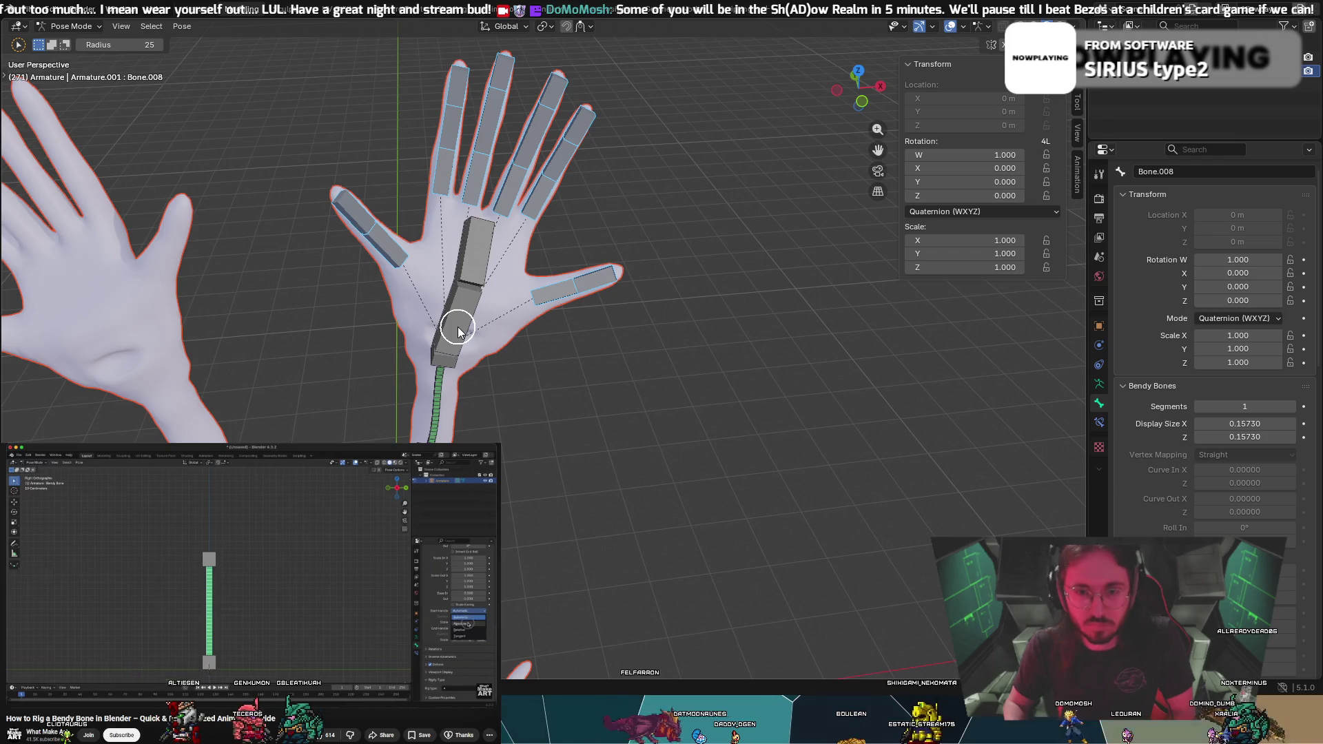
Add the palm bone as the active bone and bring up the Set Parent To options
{"action": "right_click", "coordinate": [459, 331]}
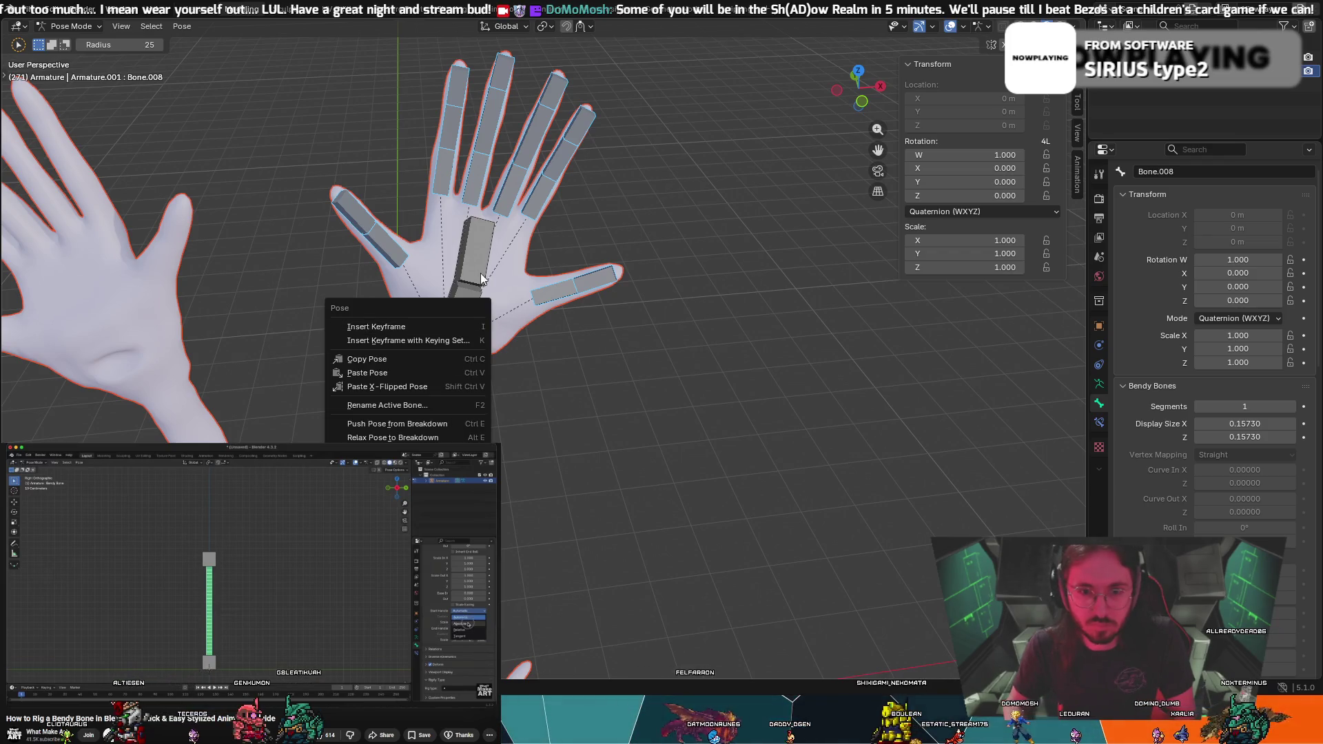
{"action": "left_click", "coordinate": [458, 316]}
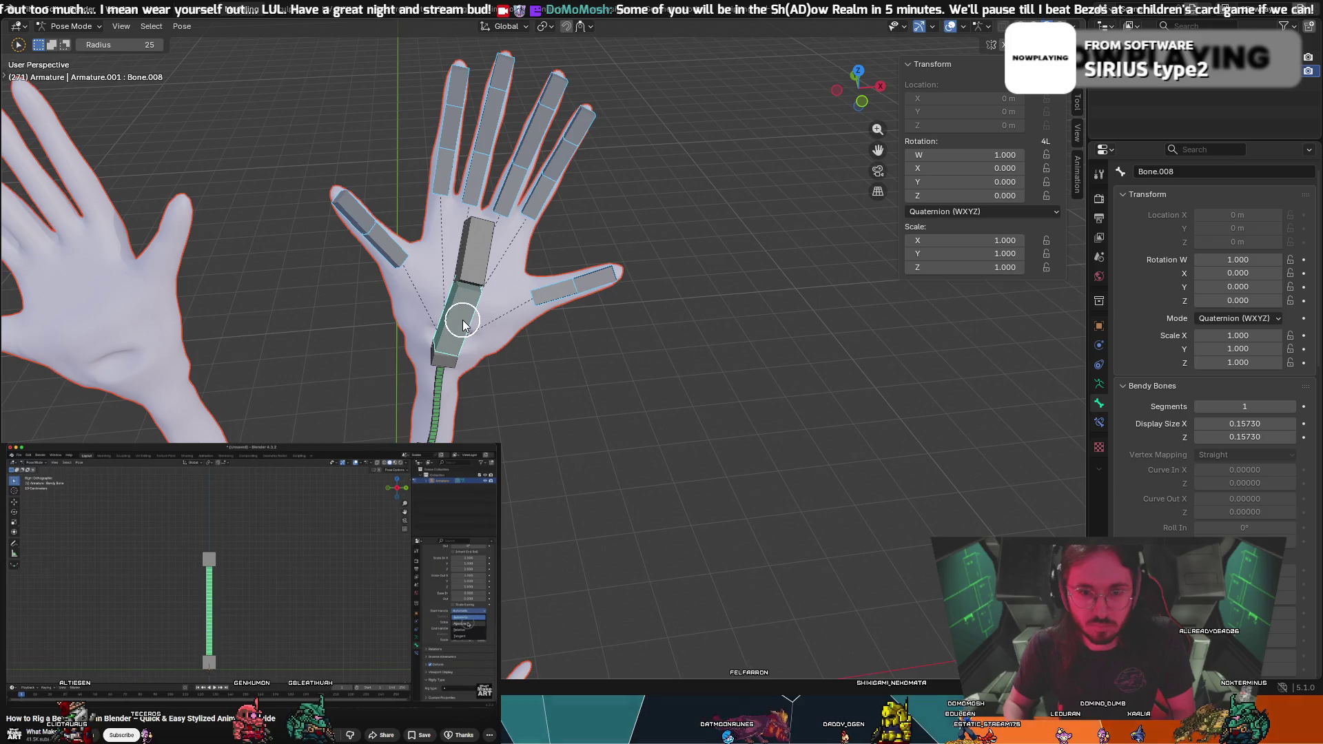
{"action": "right_click", "coordinate": [462, 320]}
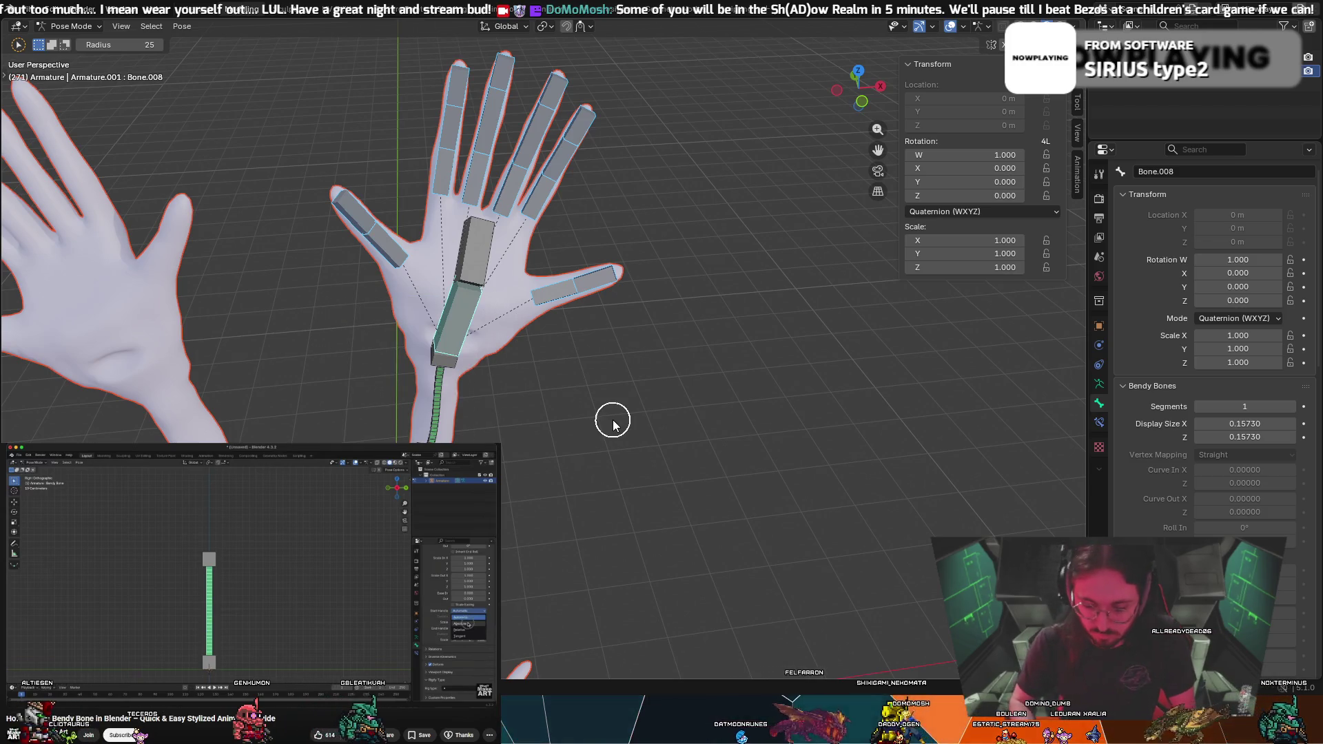
{"action": "key", "text": "ctrl+p"}
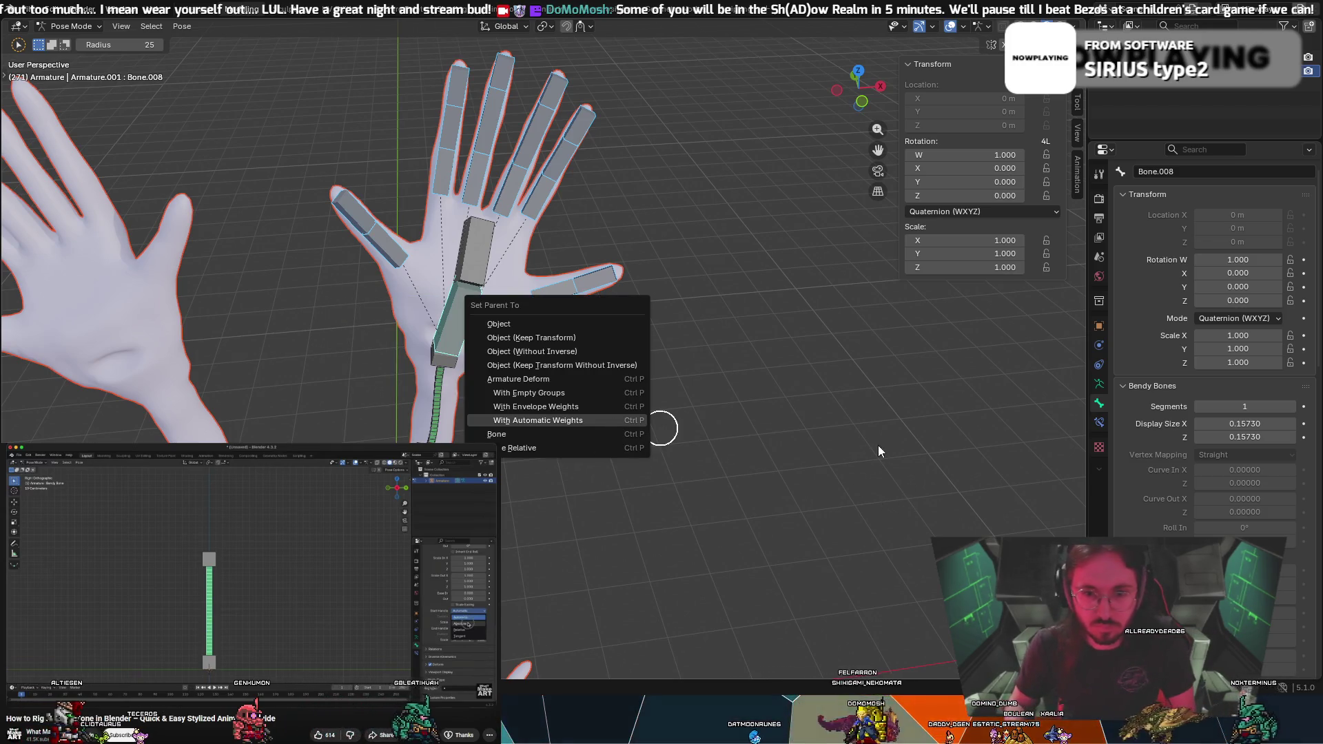
In Edit Mode, parent the selected bones to the palm bone, then deselect all
{"action": "left_click", "coordinate": [77, 28]}
{"action": "left_click", "coordinate": [81, 55]}
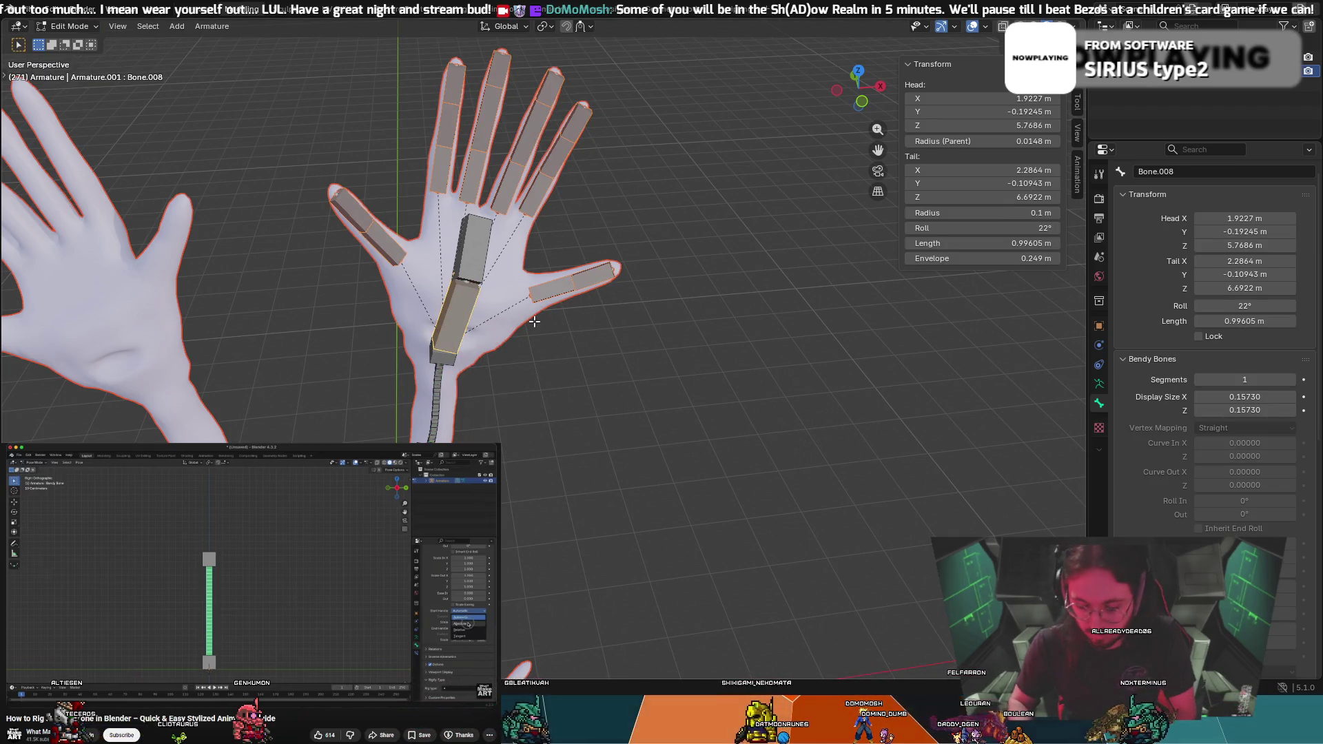
{"action": "key", "text": "ctrl+p"}
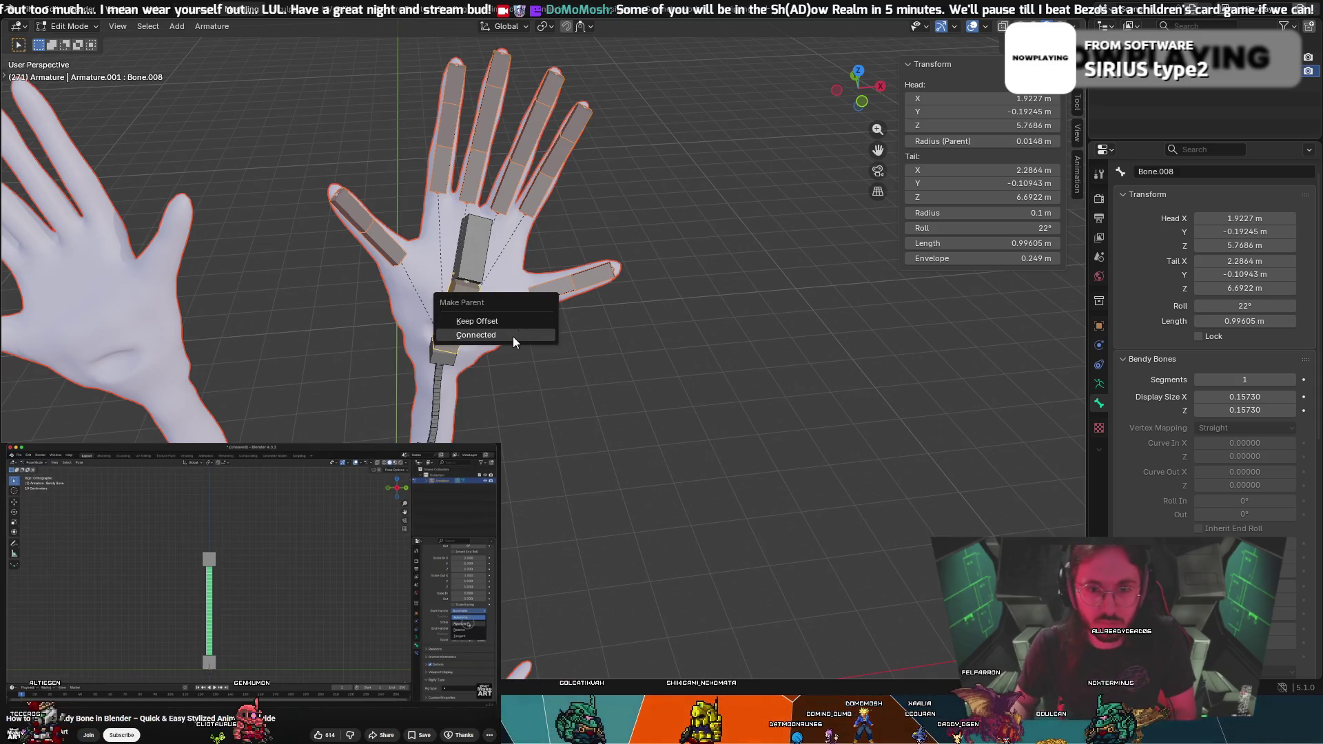
{"action": "left_click", "coordinate": [514, 332]}
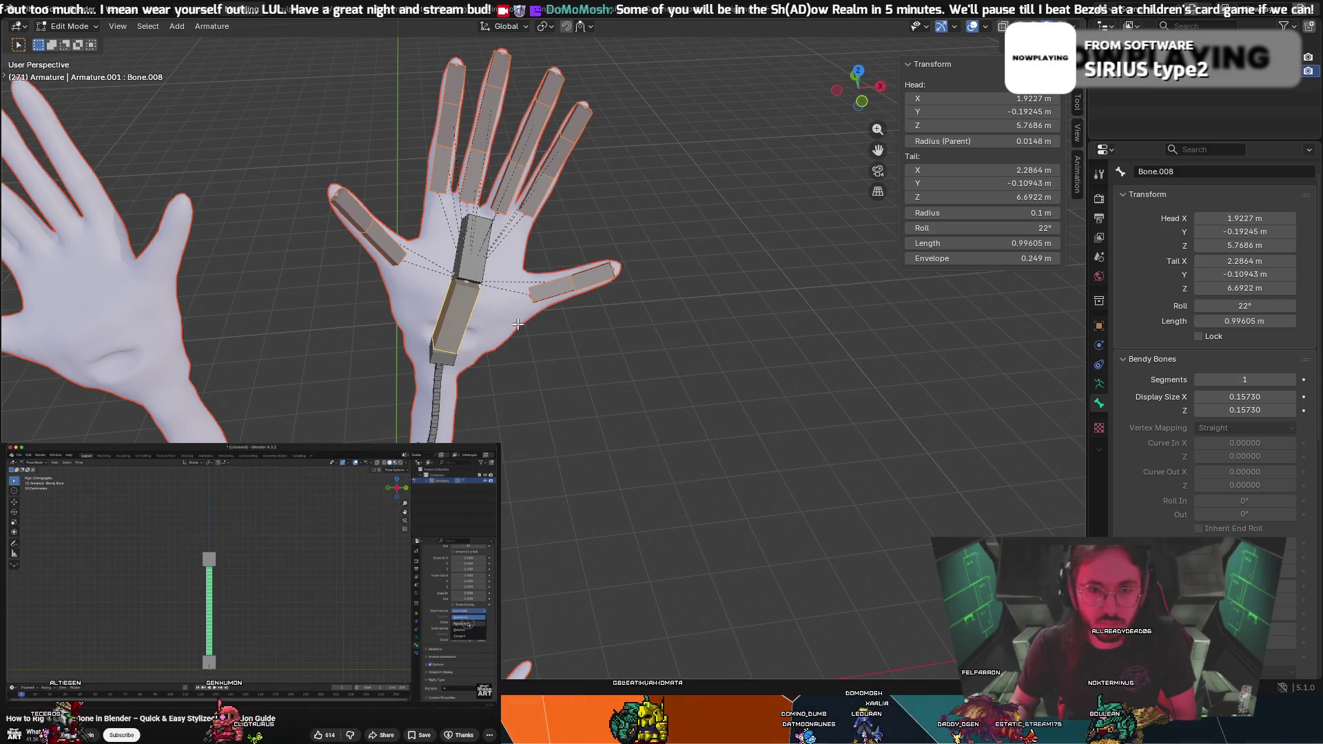
{"action": "left_click", "coordinate": [698, 420]}
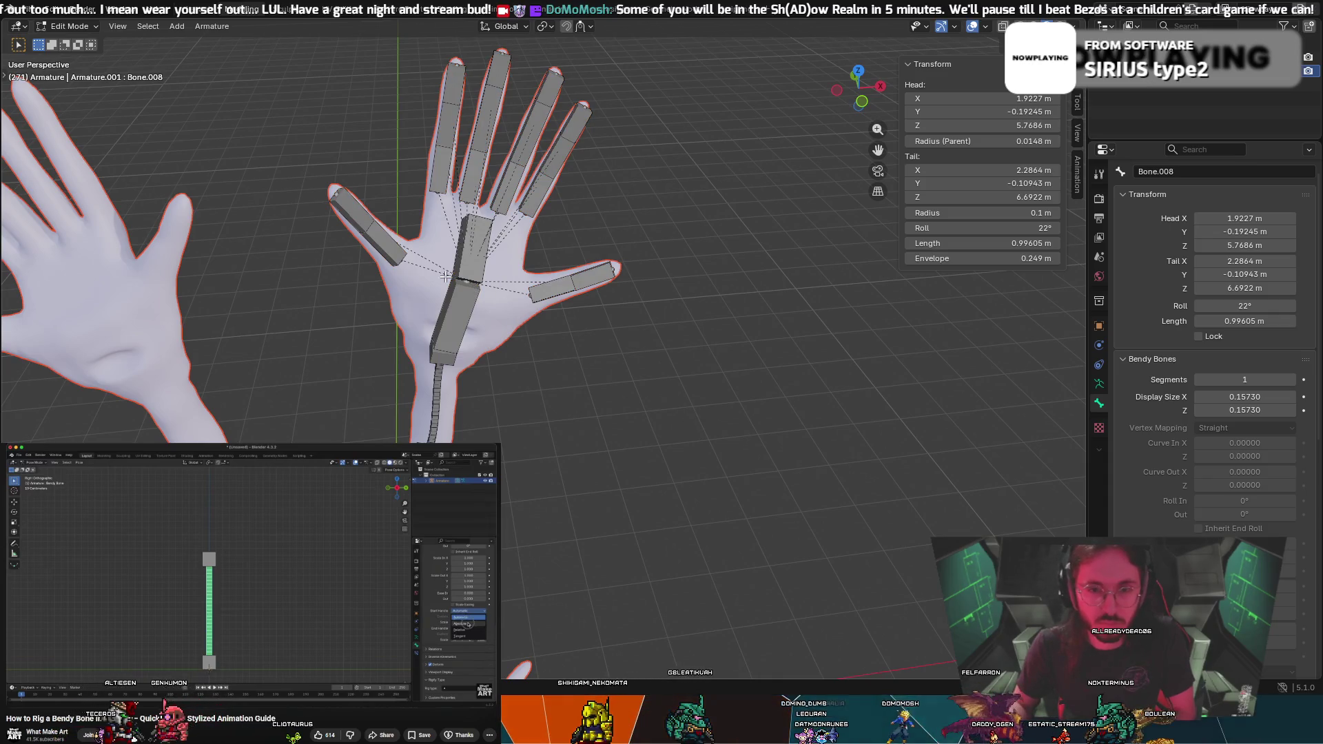
Back in Pose Mode, select the palm bone and test-rotate it, cancelling each time
{"action": "key", "text": "ctrl+Tab"}
{"action": "key", "text": "c"}
{"action": "left_click", "coordinate": [472, 295]}
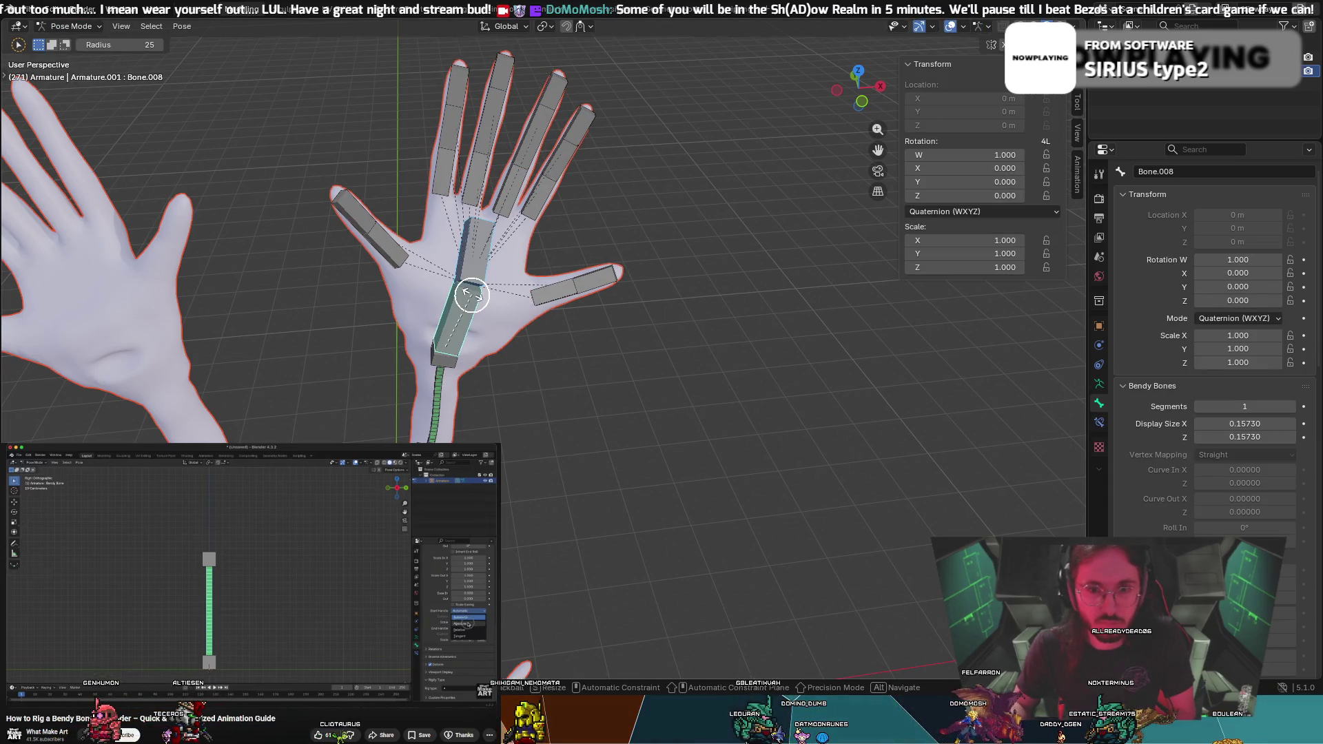
{"action": "right_click", "coordinate": [474, 241]}
{"action": "key", "text": "r"}
{"action": "right_click", "coordinate": [466, 275]}
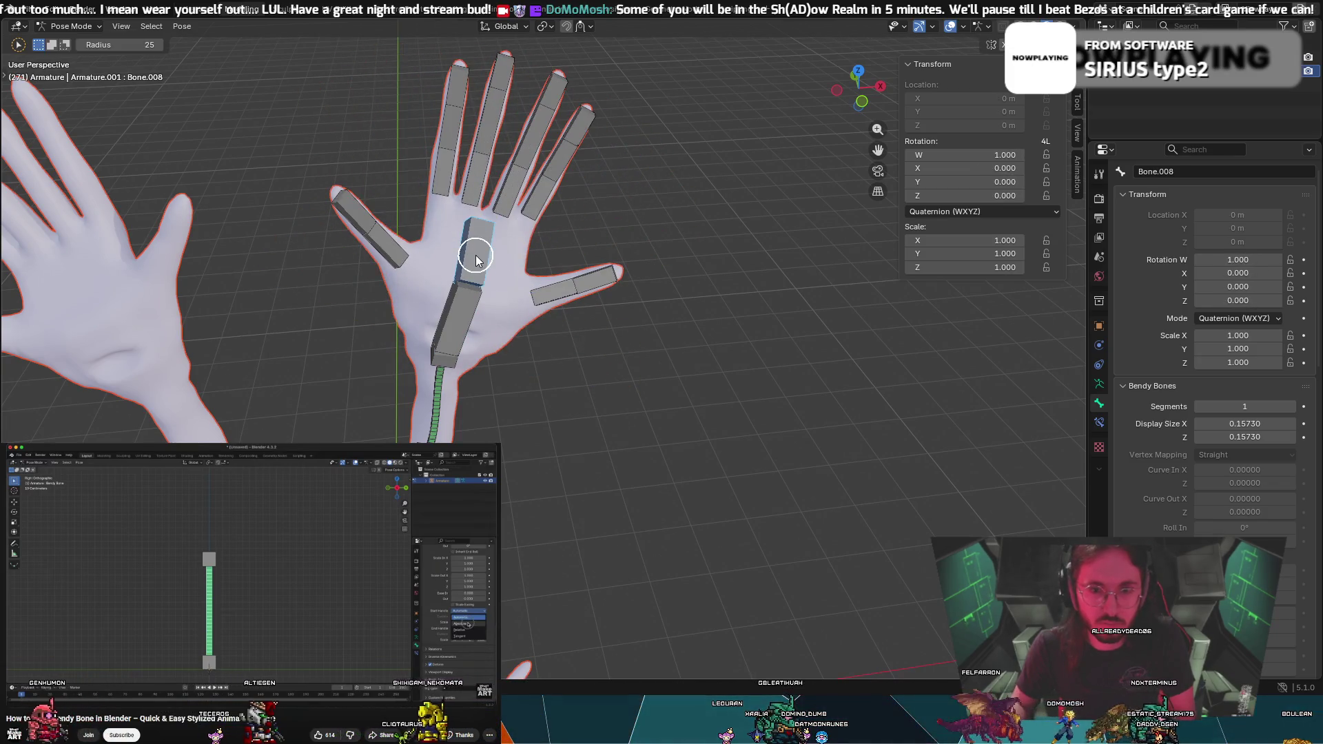
Parent the selected bones to the lower palm bone, then undo and deselect the upper palm bone
{"action": "left_click", "coordinate": [472, 295]}
{"action": "right_click", "coordinate": [472, 295]}
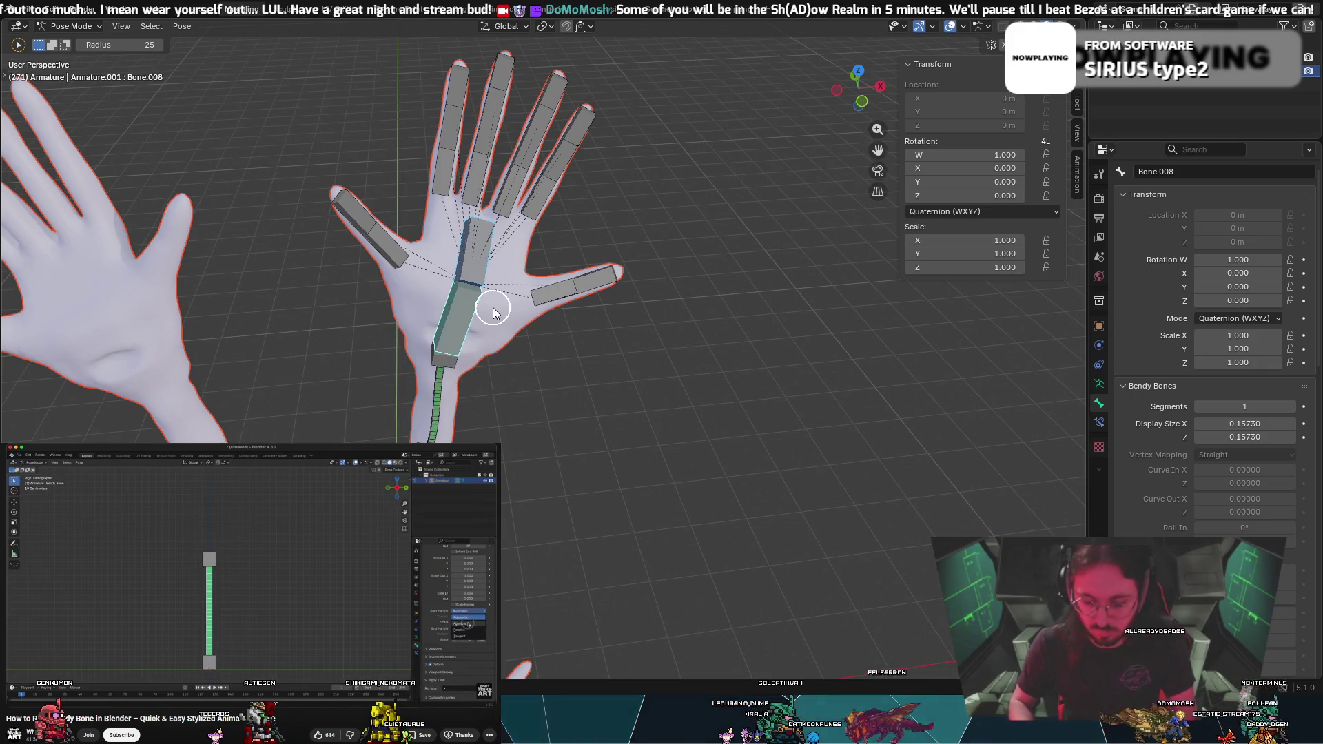
{"action": "key", "text": "ctrl+p"}
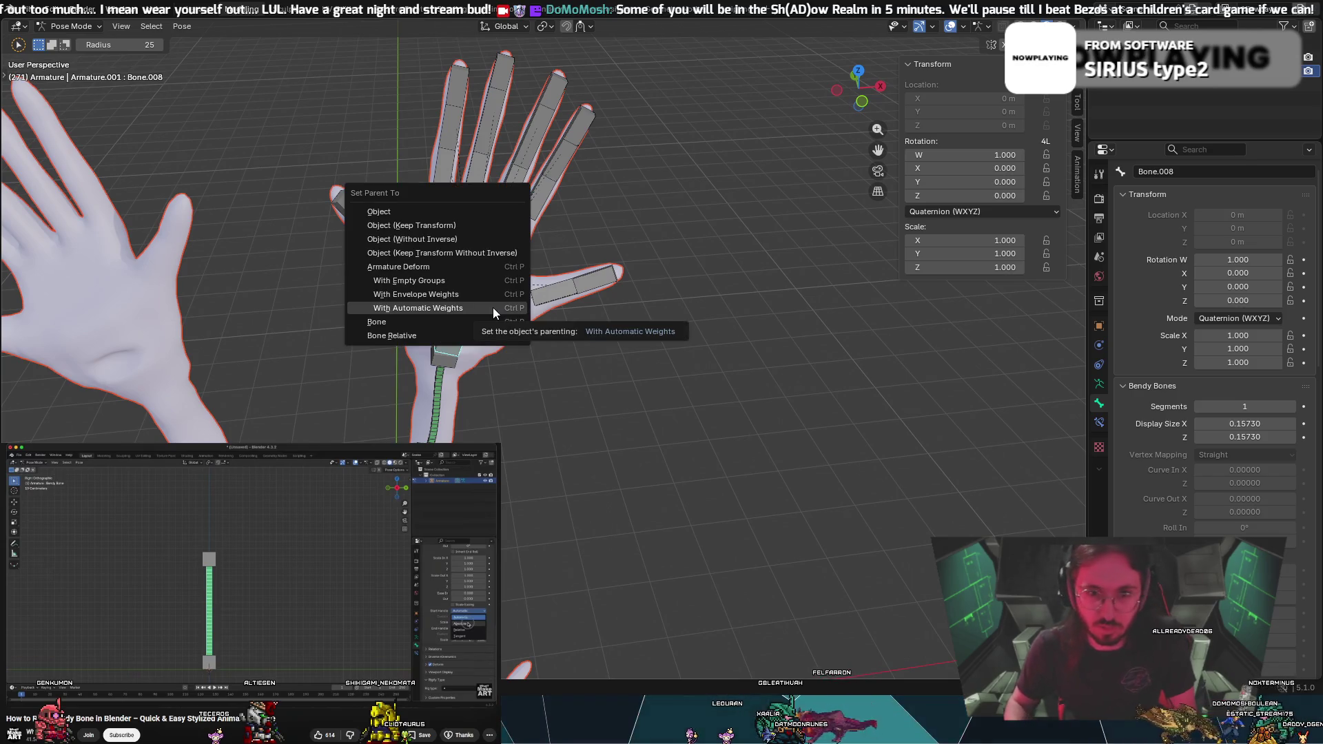
{"action": "left_click", "coordinate": [487, 321]}
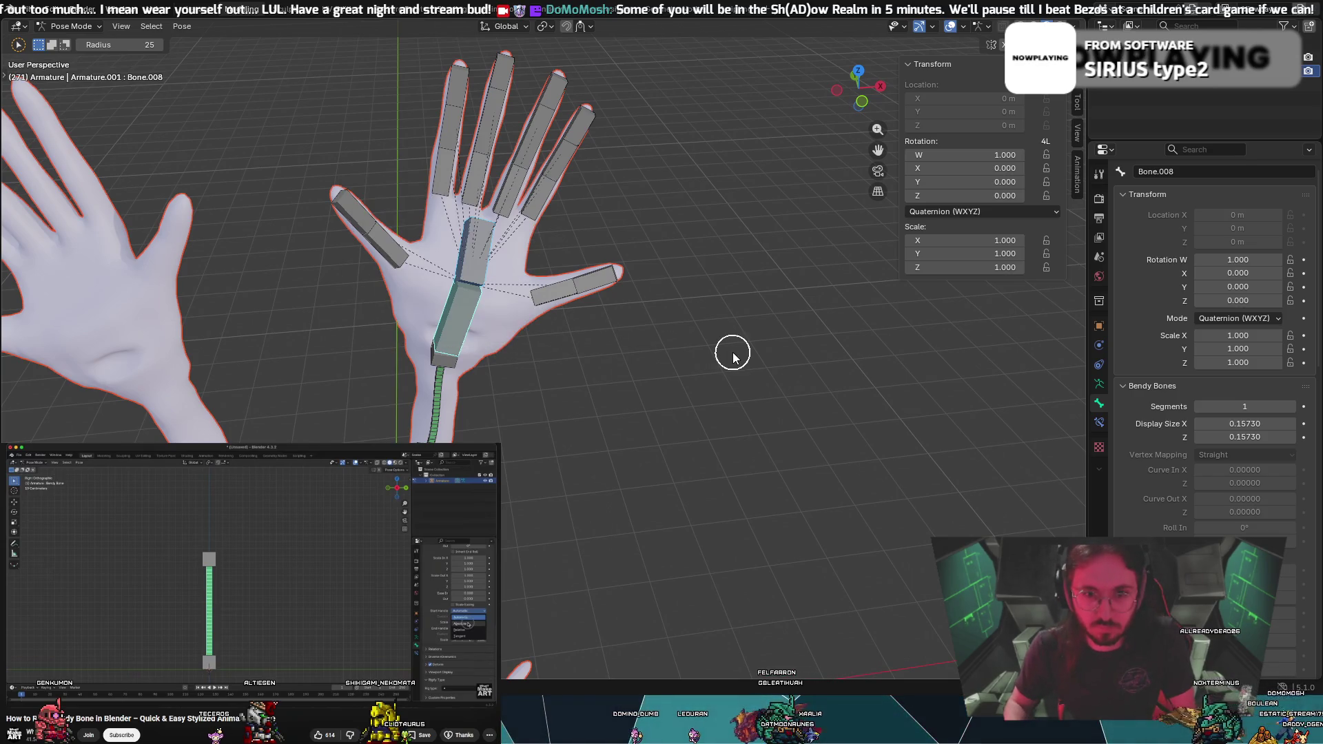
{"action": "key", "text": "ctrl+p"}
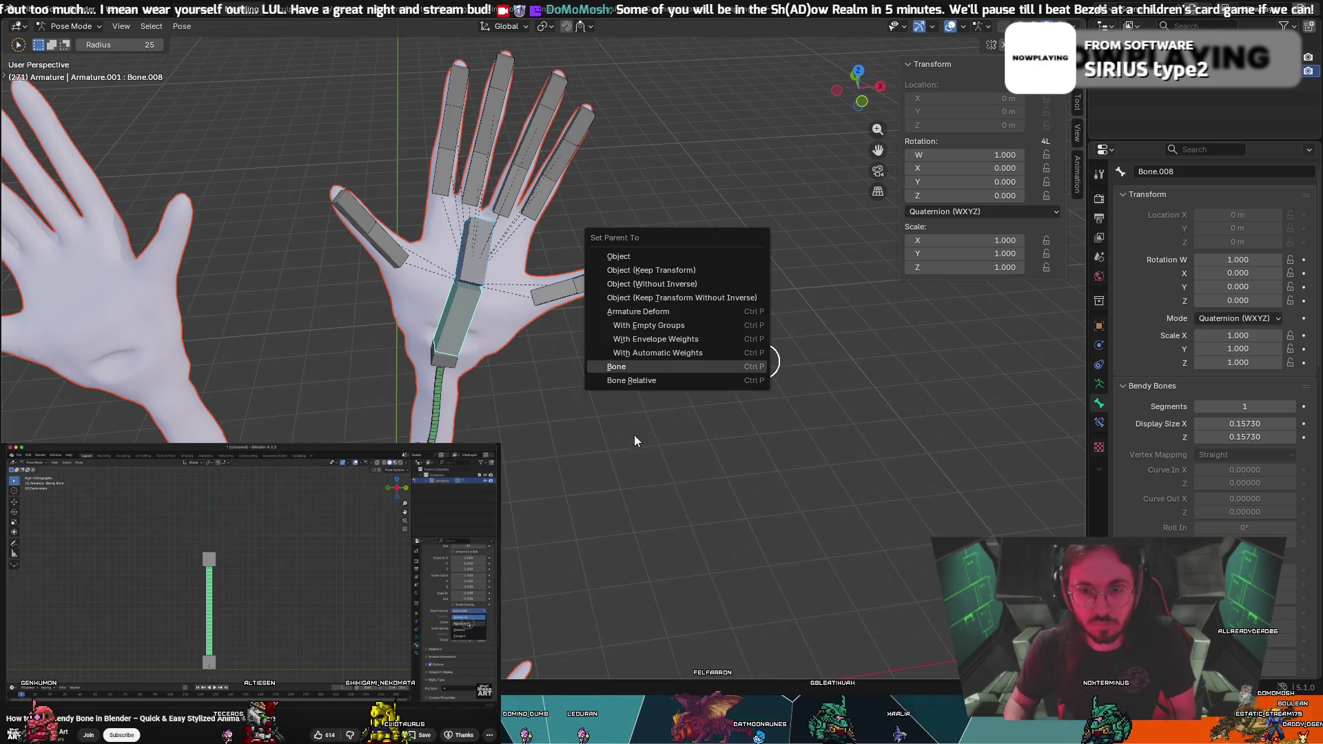
{"action": "key", "text": "Escape"}
{"action": "key", "text": "ctrl+z"}
{"action": "left_click", "coordinate": [685, 487]}
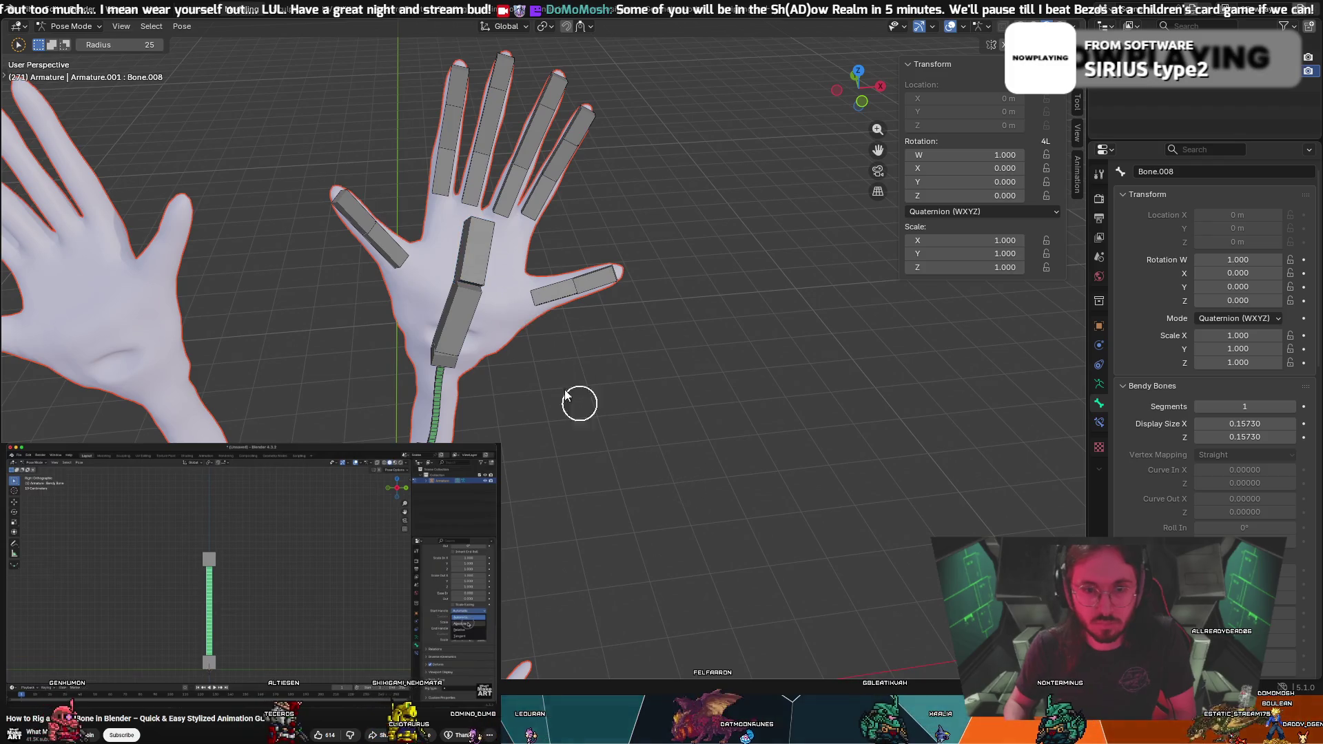
In Edit Mode, check the lower palm bone's parent options and try rotating Bone.009 without applying
{"action": "left_click", "coordinate": [55, 27]}
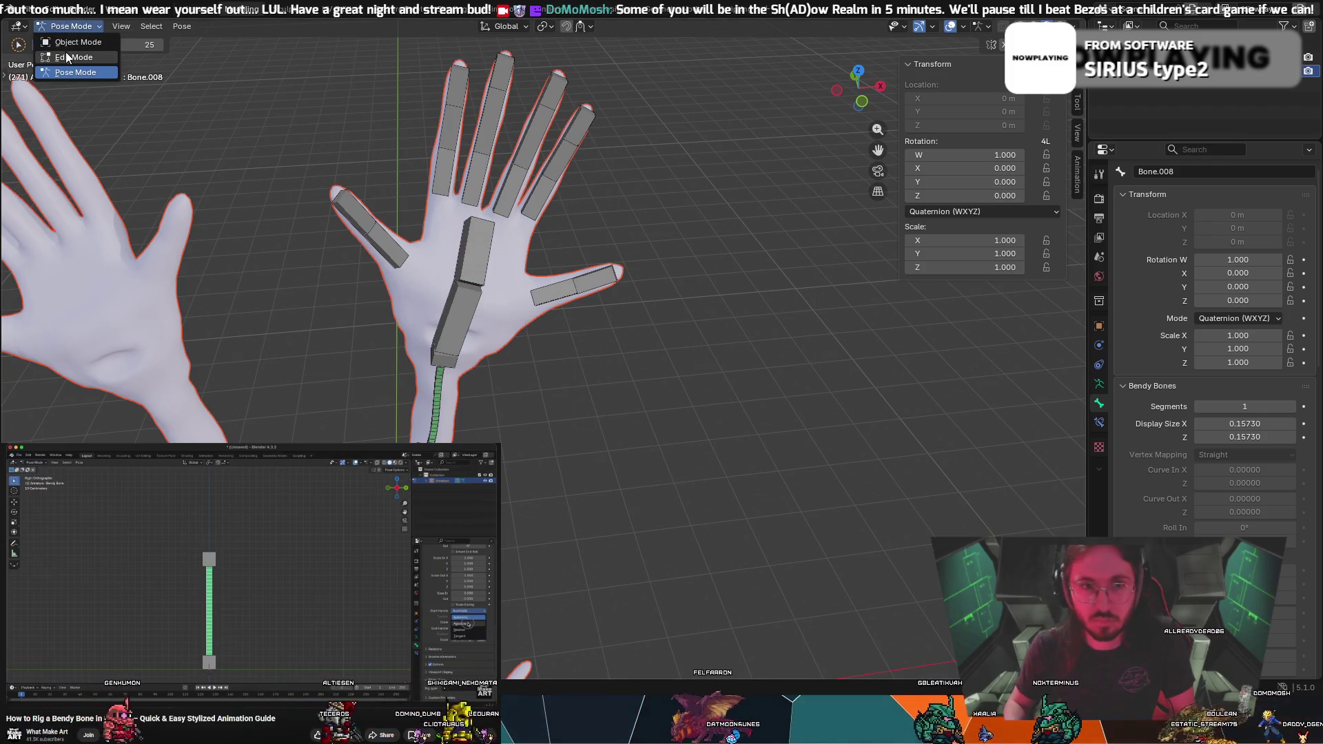
{"action": "left_click", "coordinate": [65, 51]}
{"action": "left_click", "coordinate": [465, 315]}
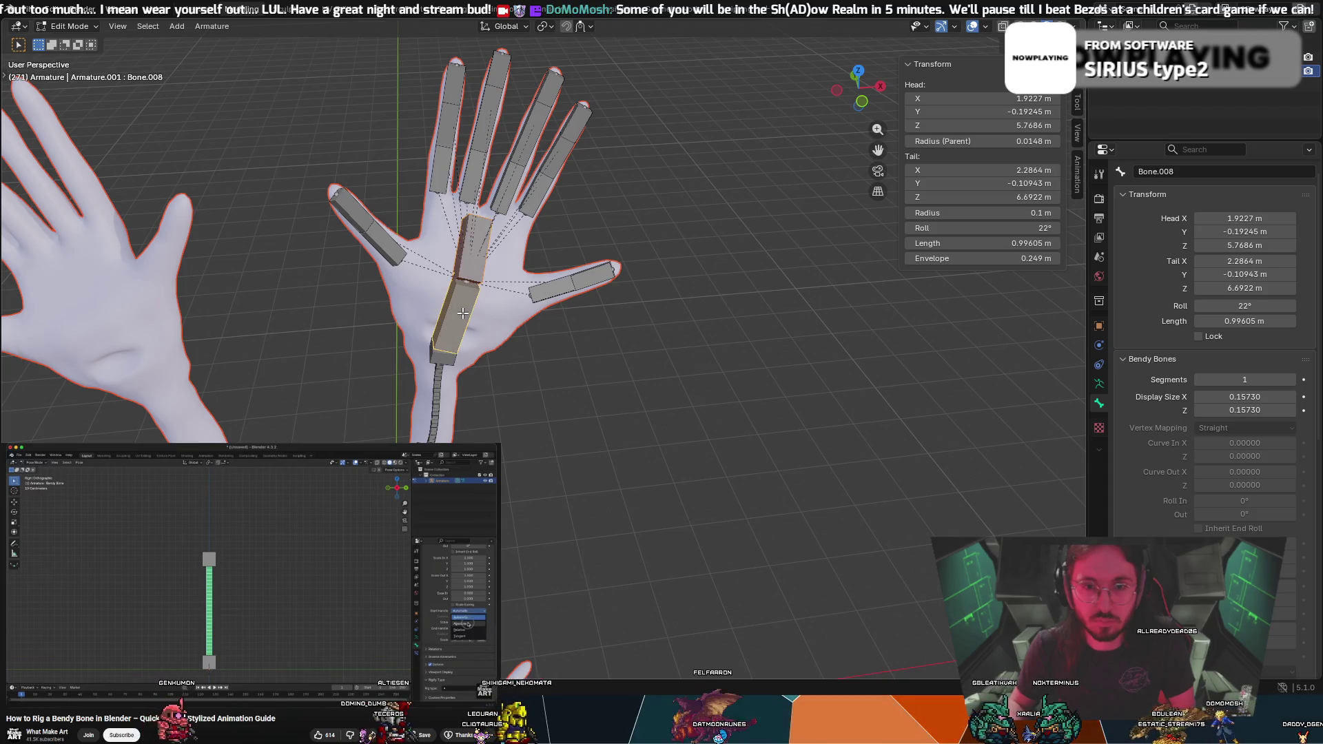
{"action": "key", "text": "ctrl+p"}
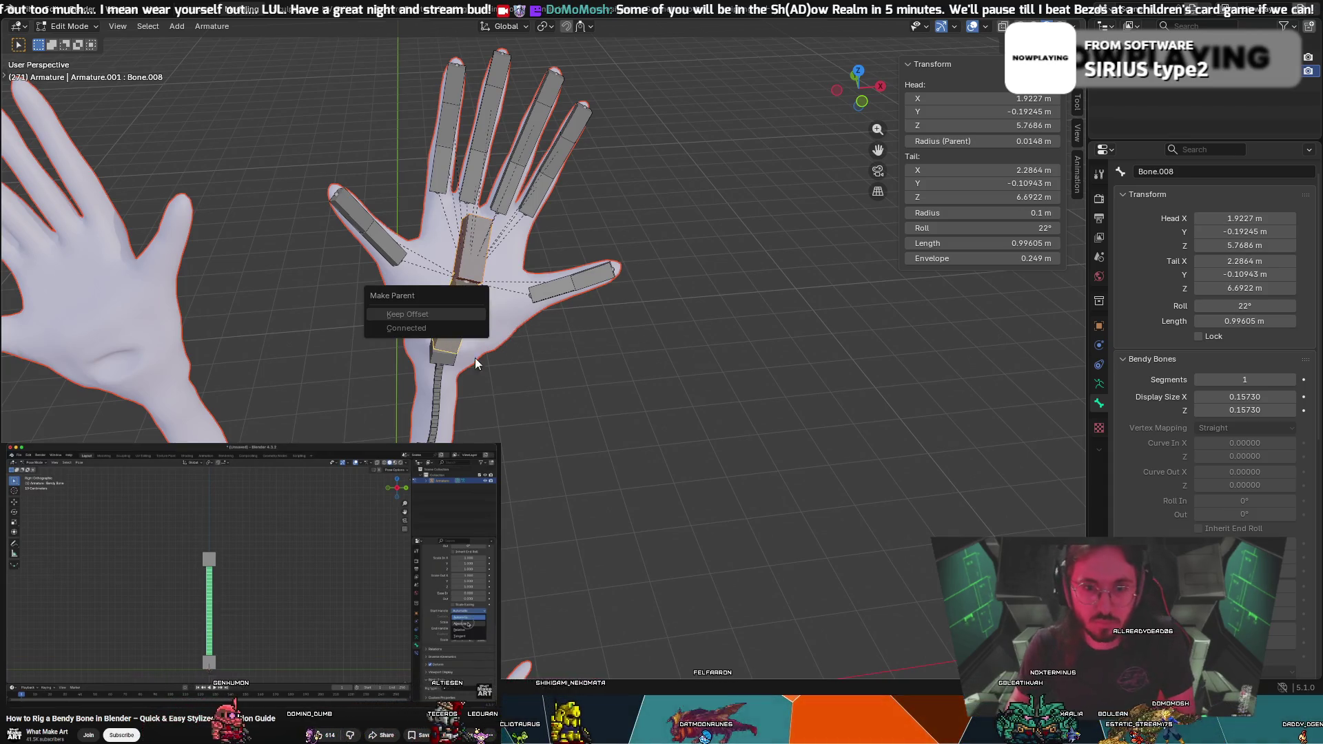
{"action": "left_click", "coordinate": [477, 237]}
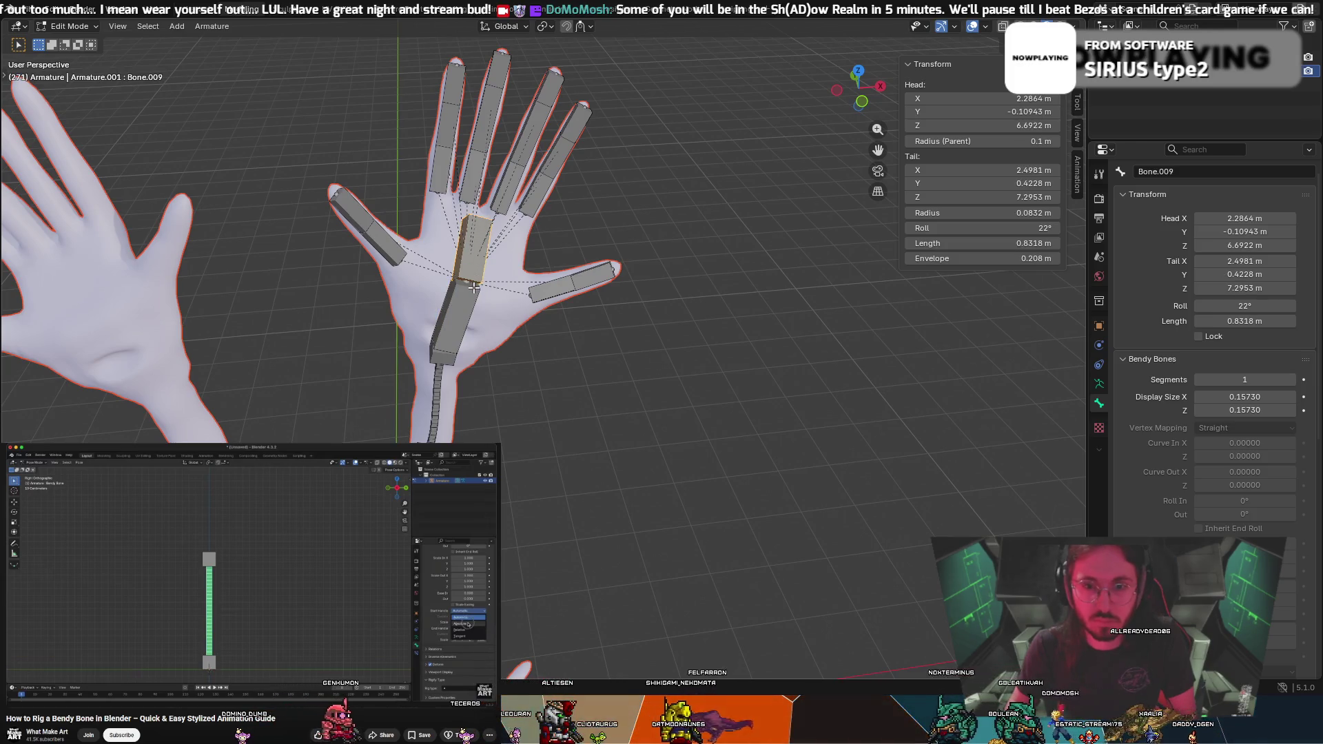
{"action": "key", "text": "r"}
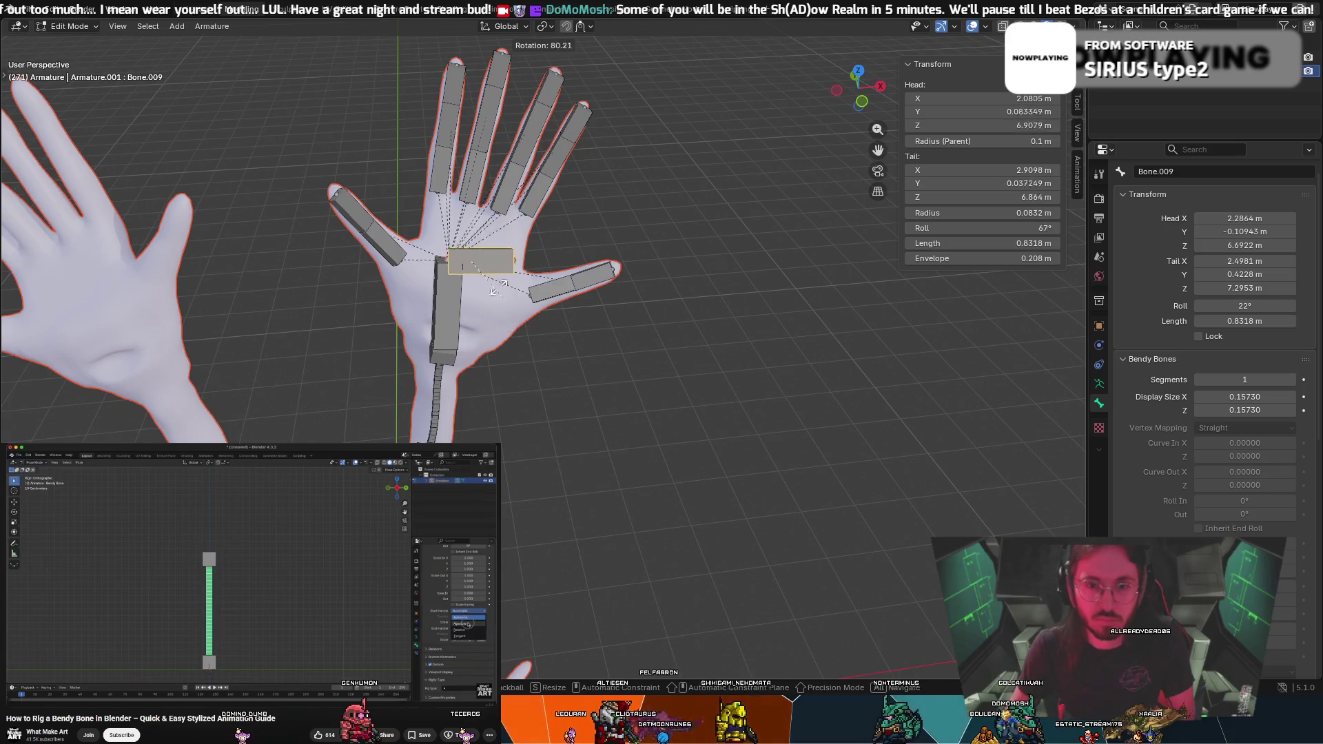
{"action": "key", "text": "Escape"}
{"action": "key", "text": "r"}
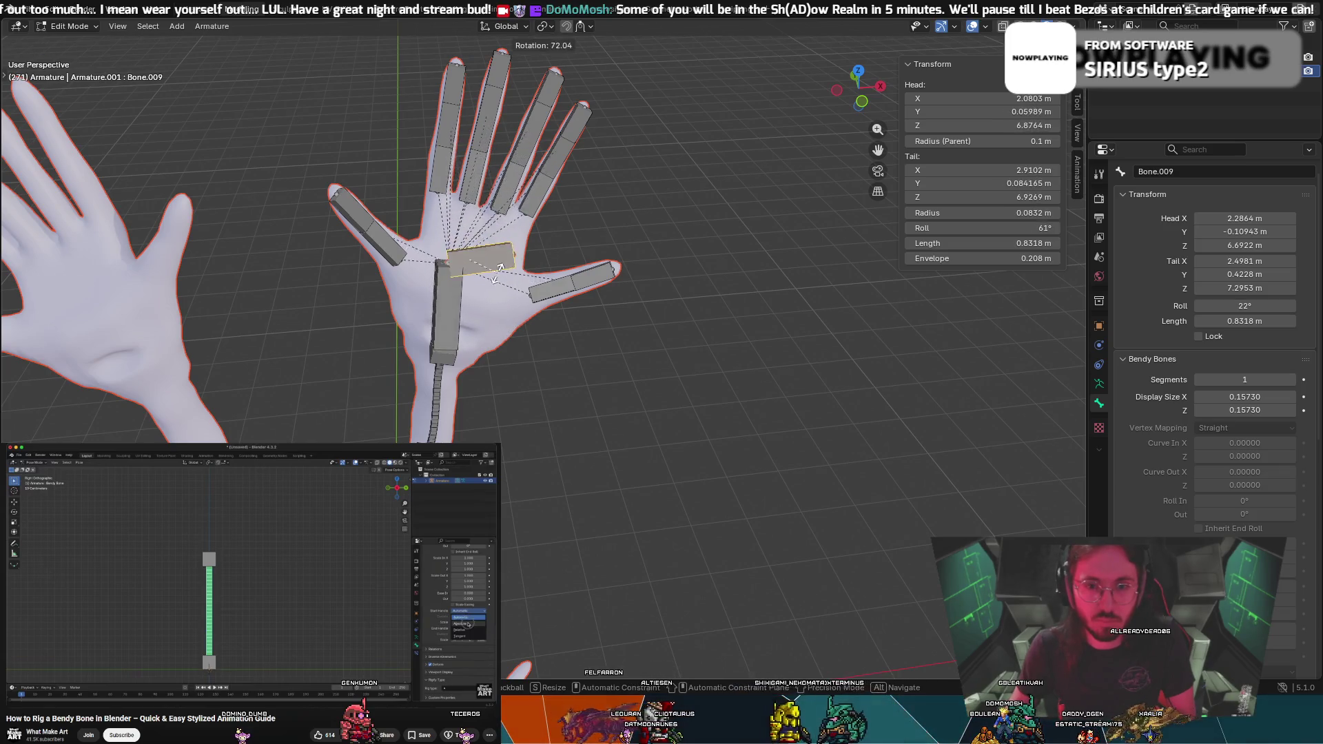
{"action": "key", "text": "Escape"}
{"action": "middle_click_drag", "start_coordinate": [555, 217], "coordinate": [665, 259]}
{"action": "right_click", "coordinate": [665, 259]}
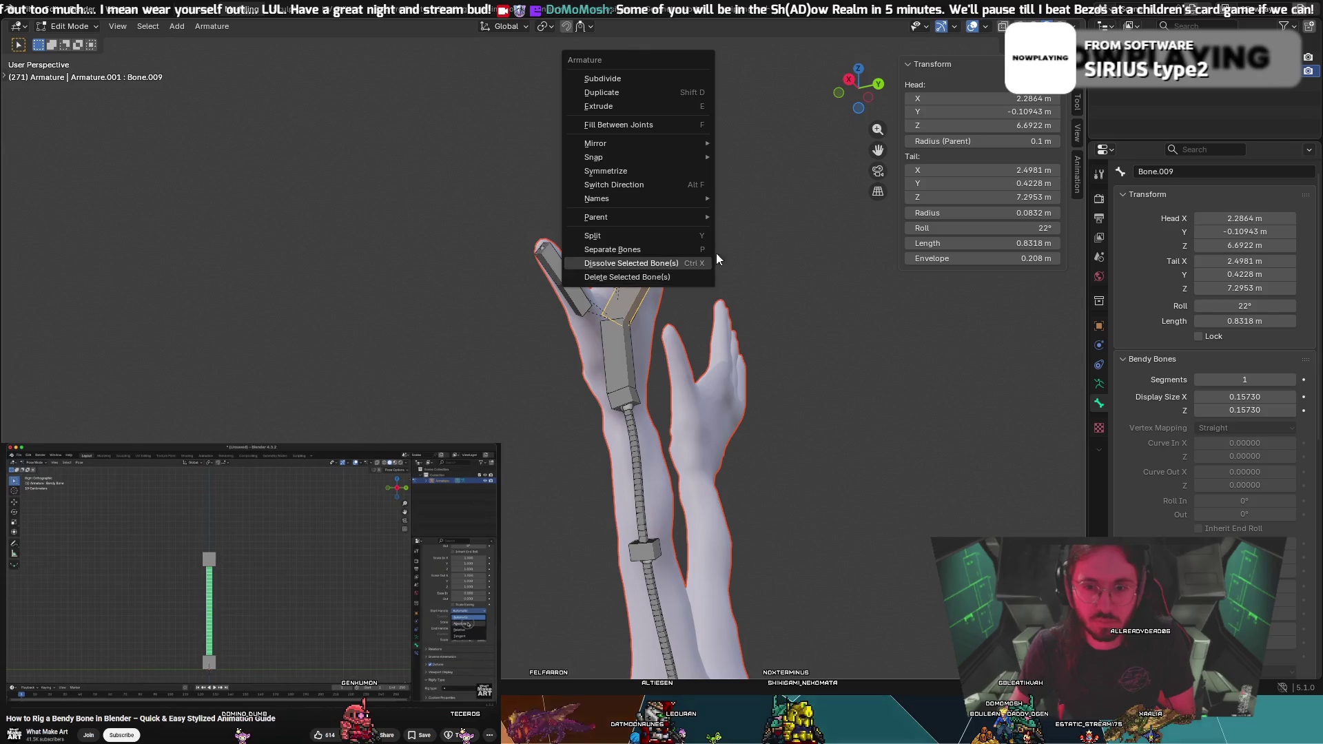
{"action": "left_click", "coordinate": [76, 26]}
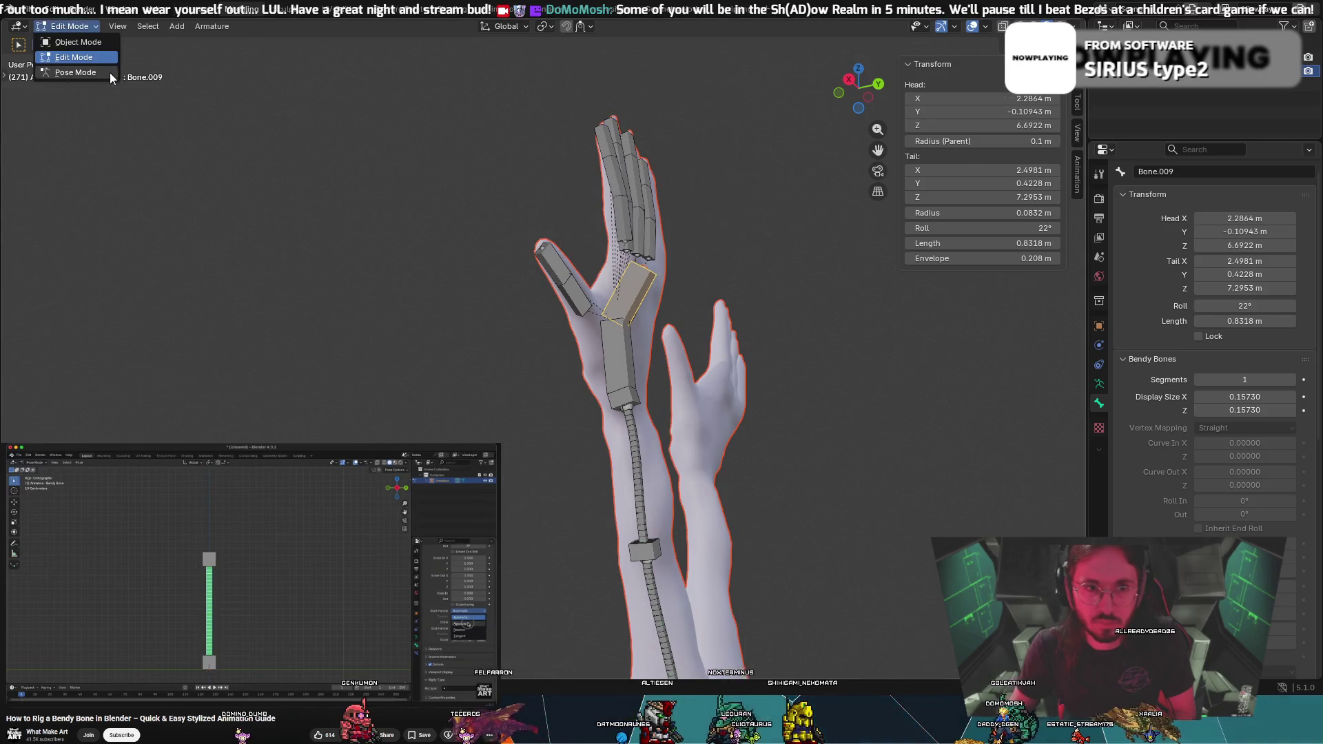
Switch the armature to Pose Mode, face both hands from the front, and select the palm bone
{"action": "left_click", "coordinate": [110, 75]}
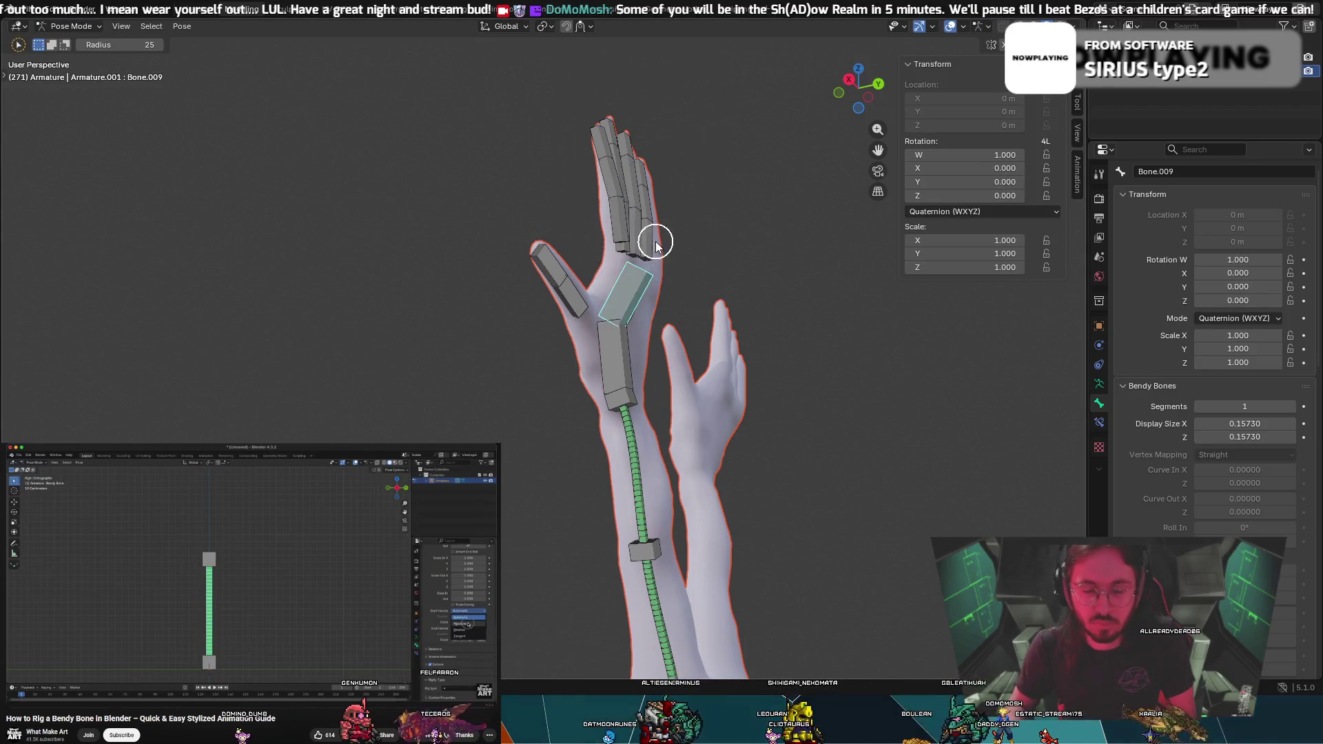
{"action": "middle_click_drag", "start_coordinate": [656, 246], "coordinate": [854, 325]}
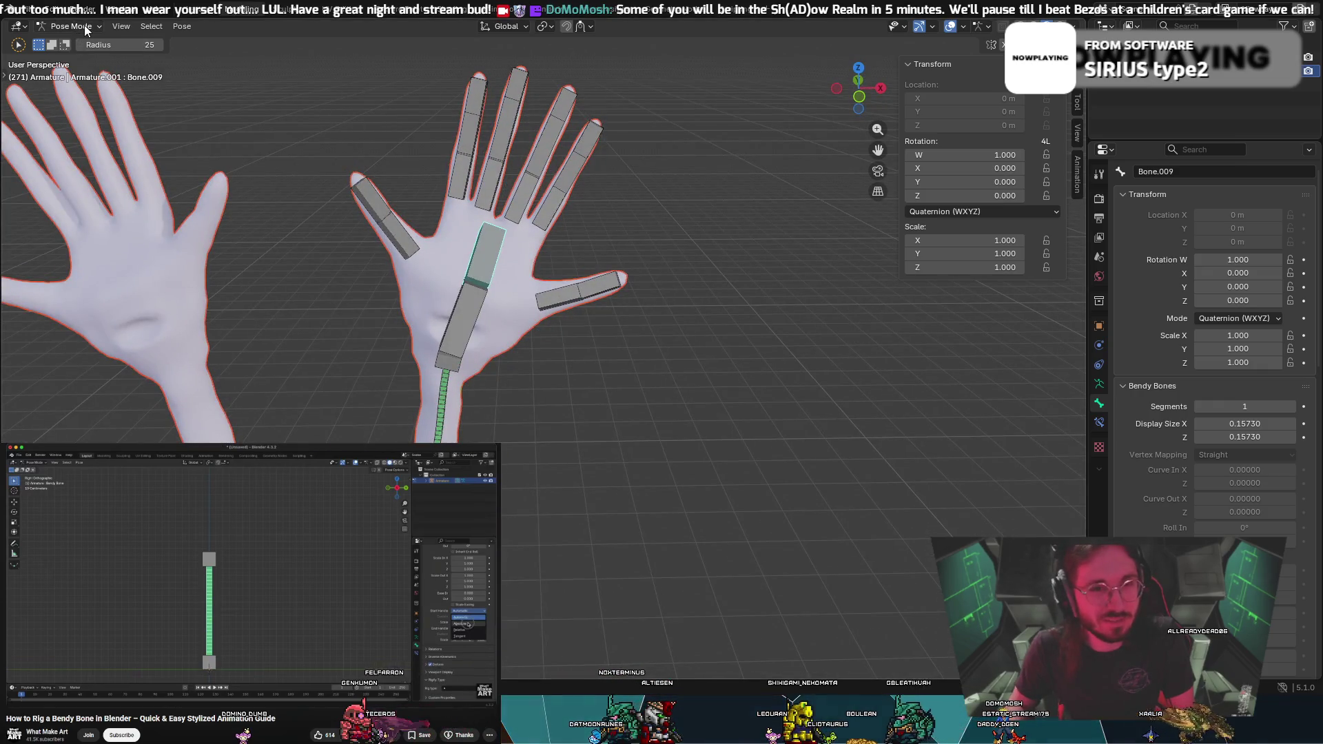
{"action": "key", "text": "w"}
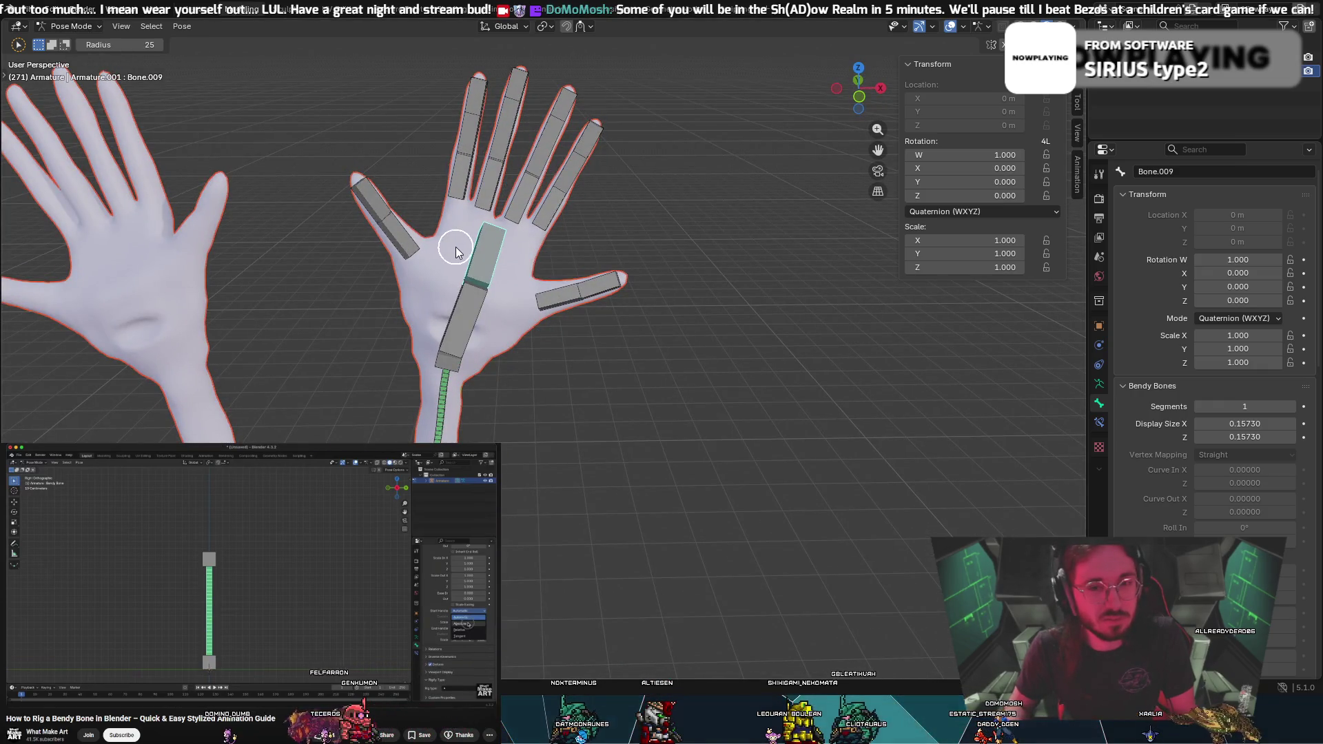
{"action": "left_click", "coordinate": [473, 298]}
{"action": "right_click", "coordinate": [474, 310]}
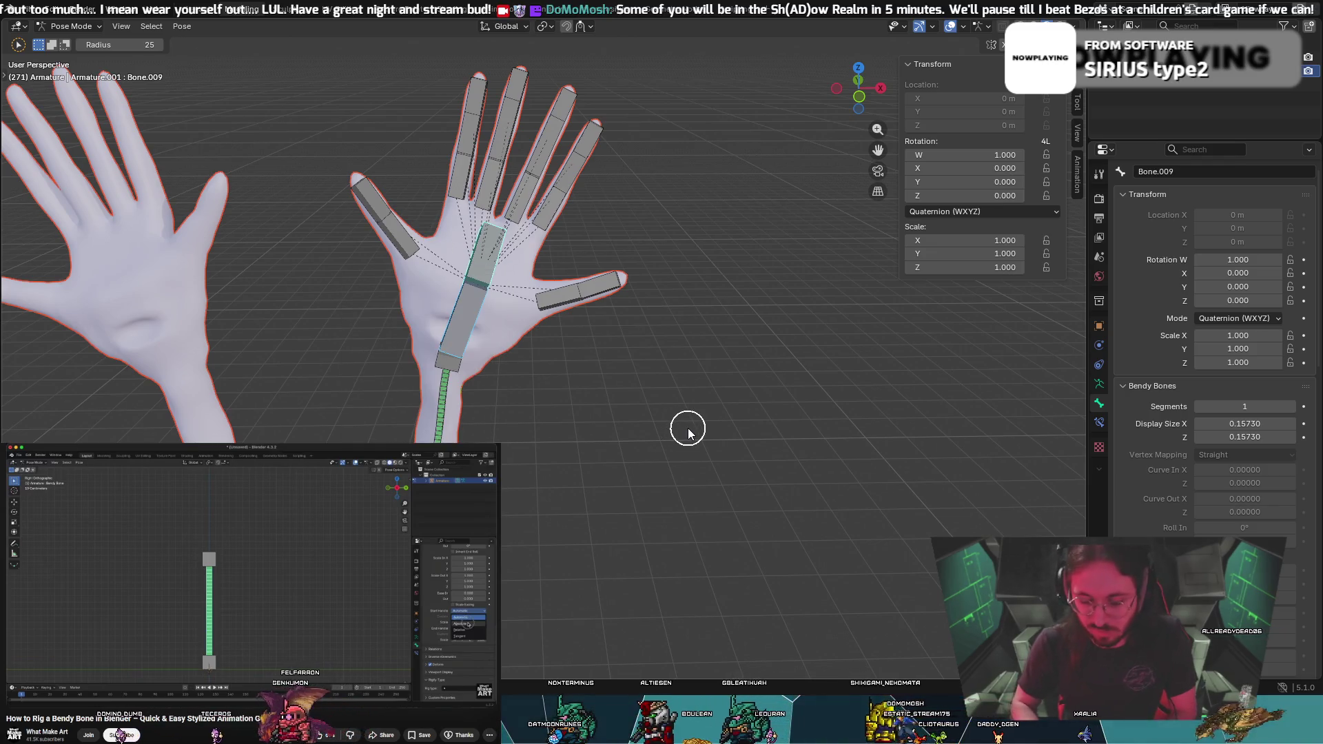
Set the keying set to Location, Rotation & Scale and show Bone.009's bone constraints
{"action": "key", "text": "k"}
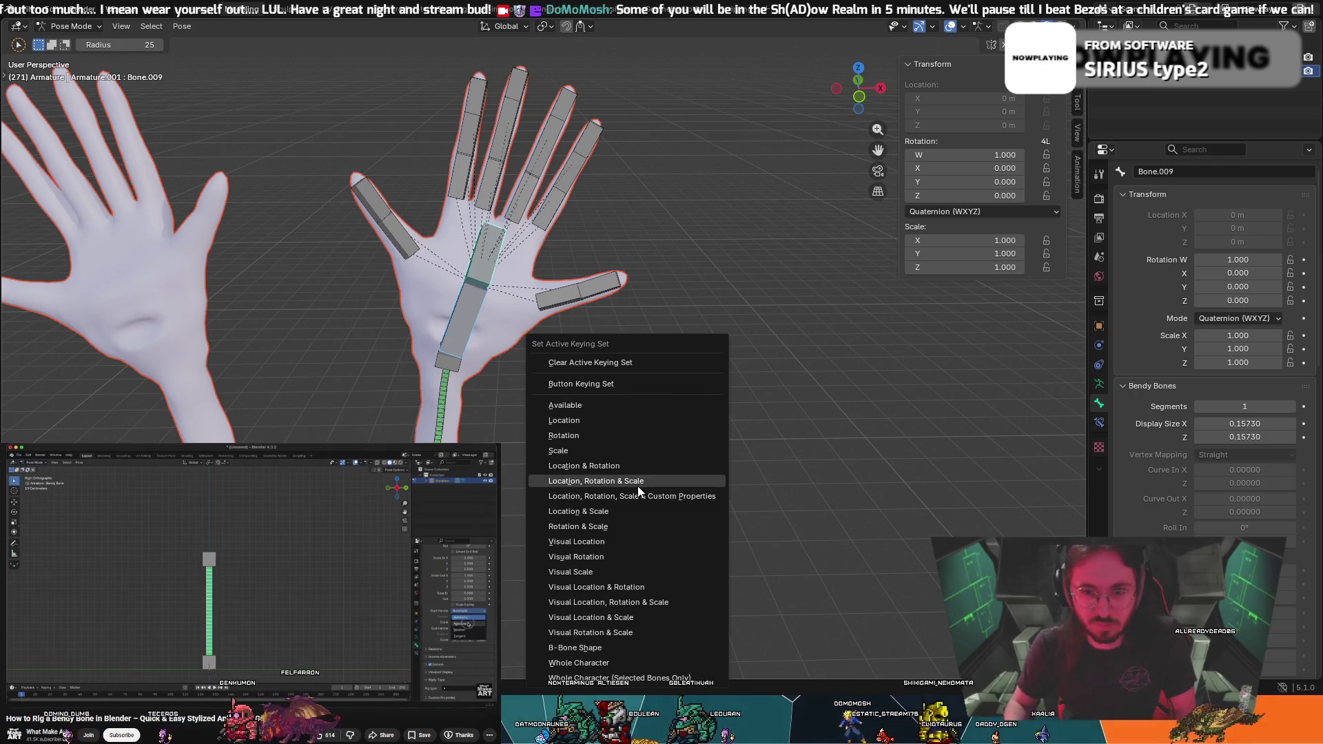
{"action": "left_click", "coordinate": [639, 490]}
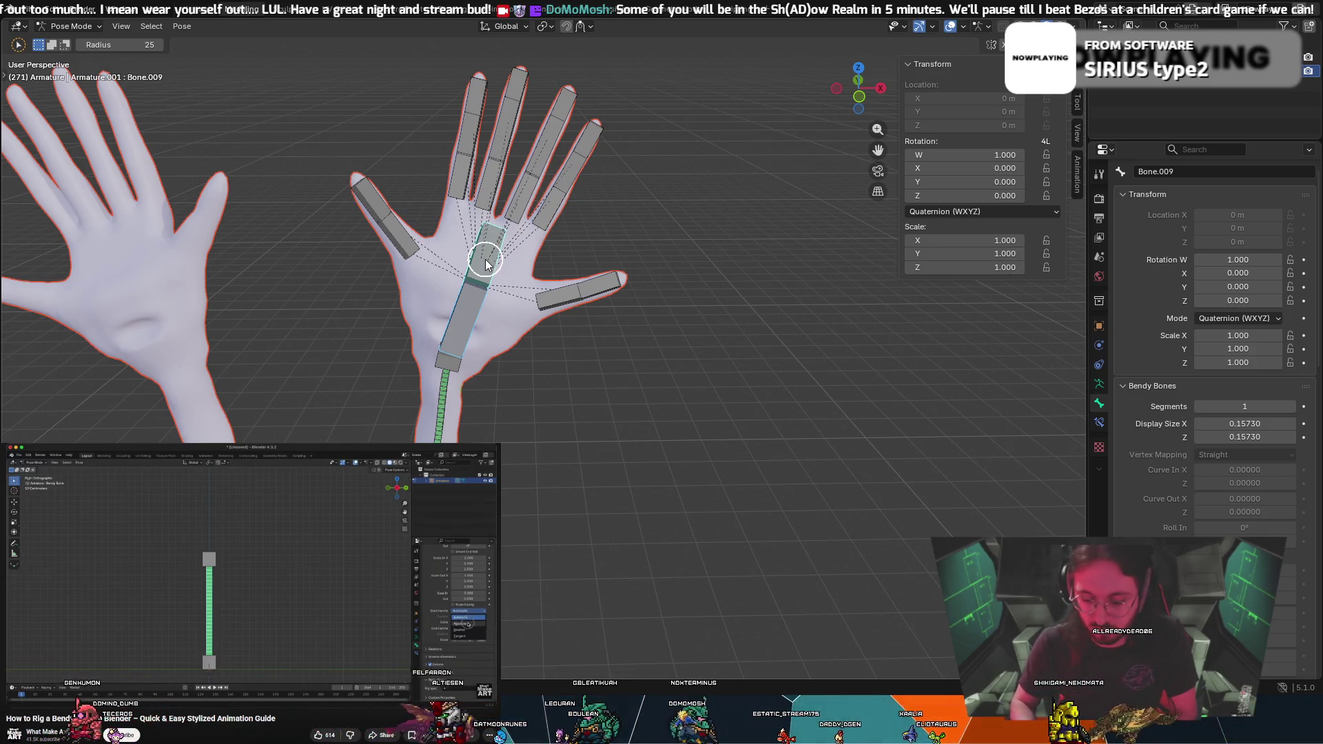
{"action": "key", "text": "ctrl+i"}
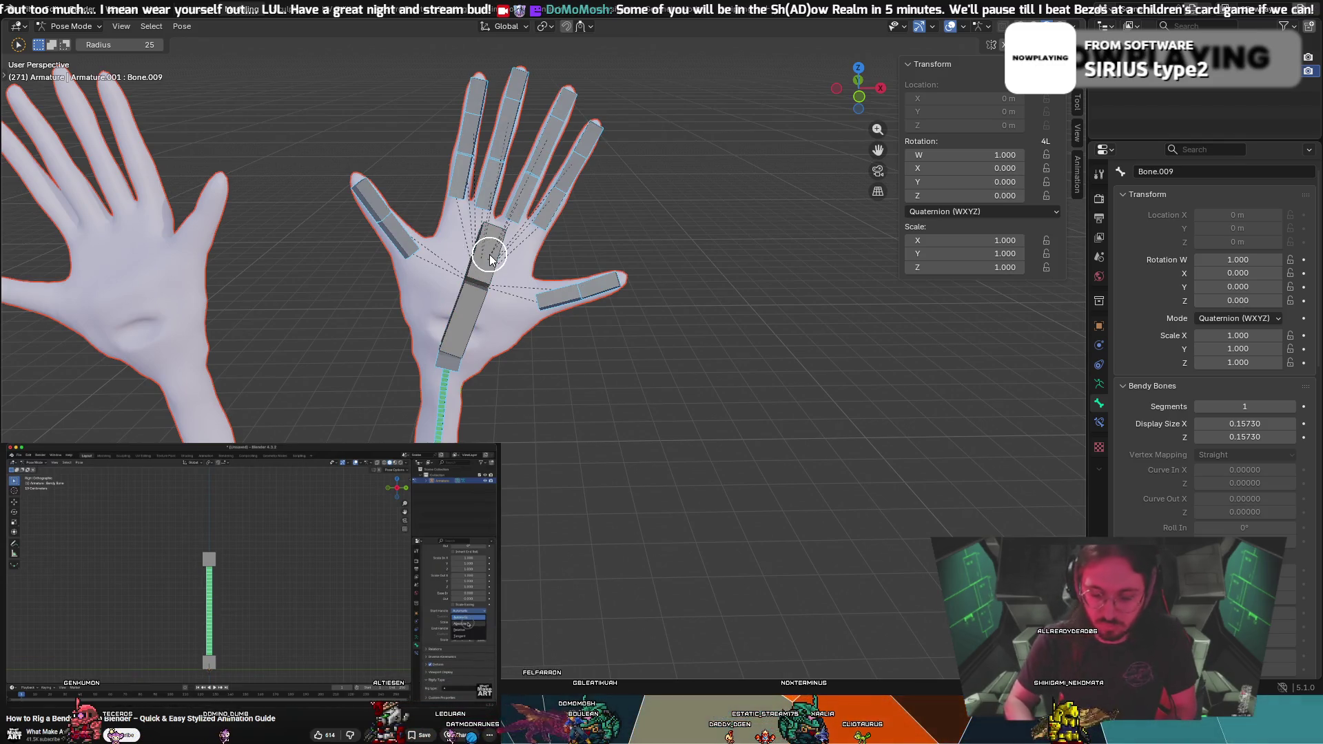
{"action": "left_click", "coordinate": [490, 260]}
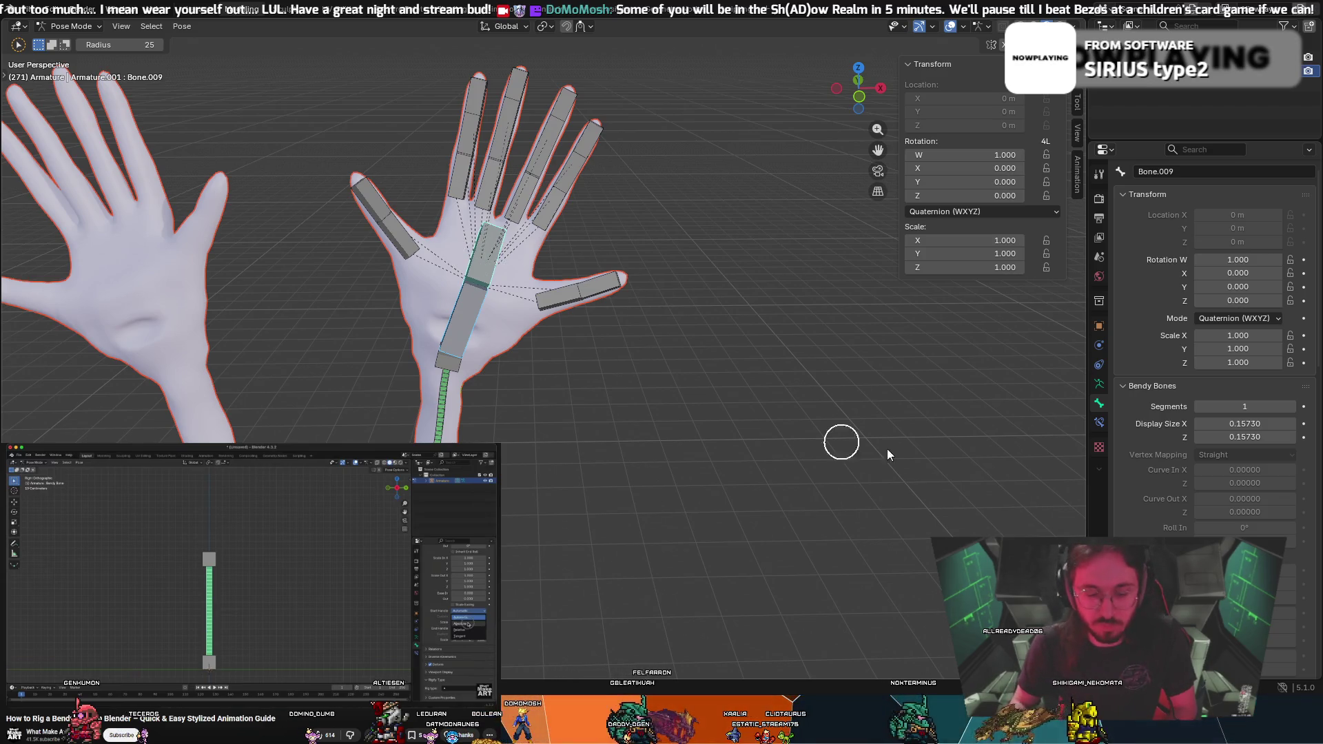
{"action": "left_click", "coordinate": [1098, 426]}
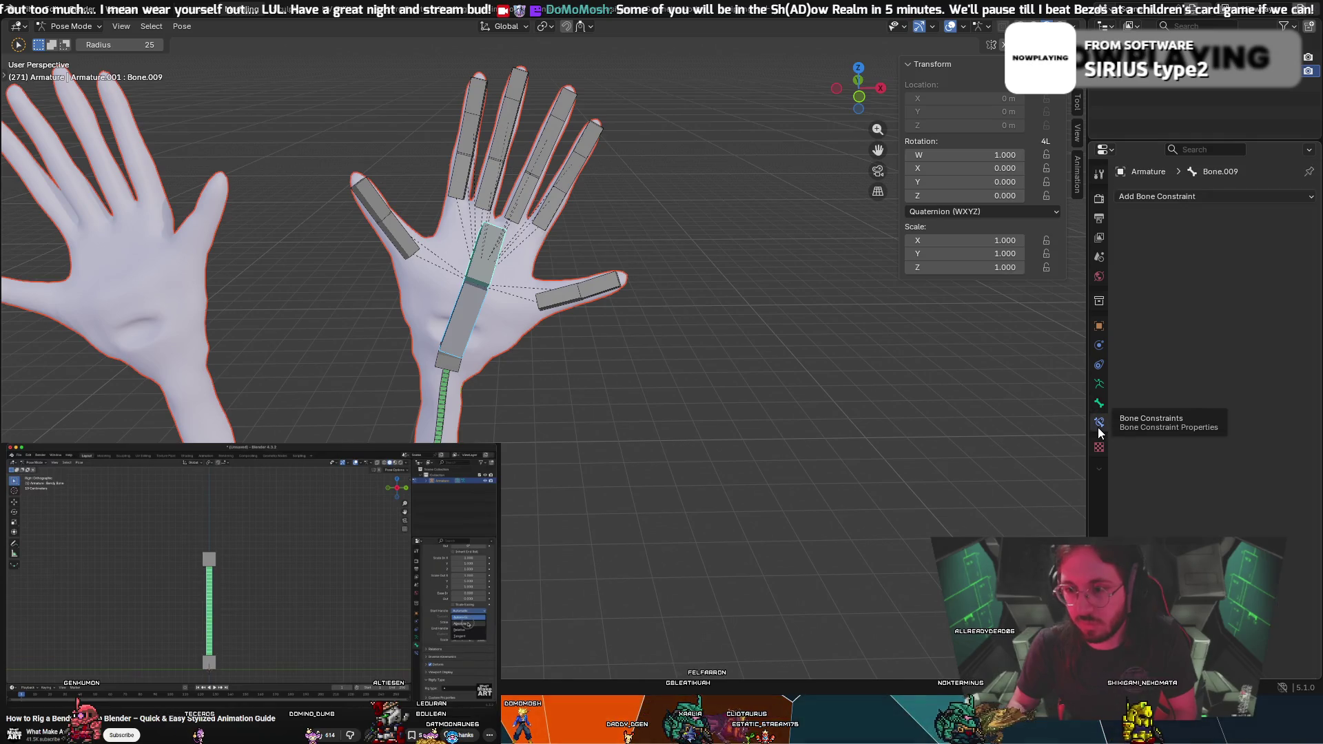
{"action": "left_click", "coordinate": [1256, 197]}
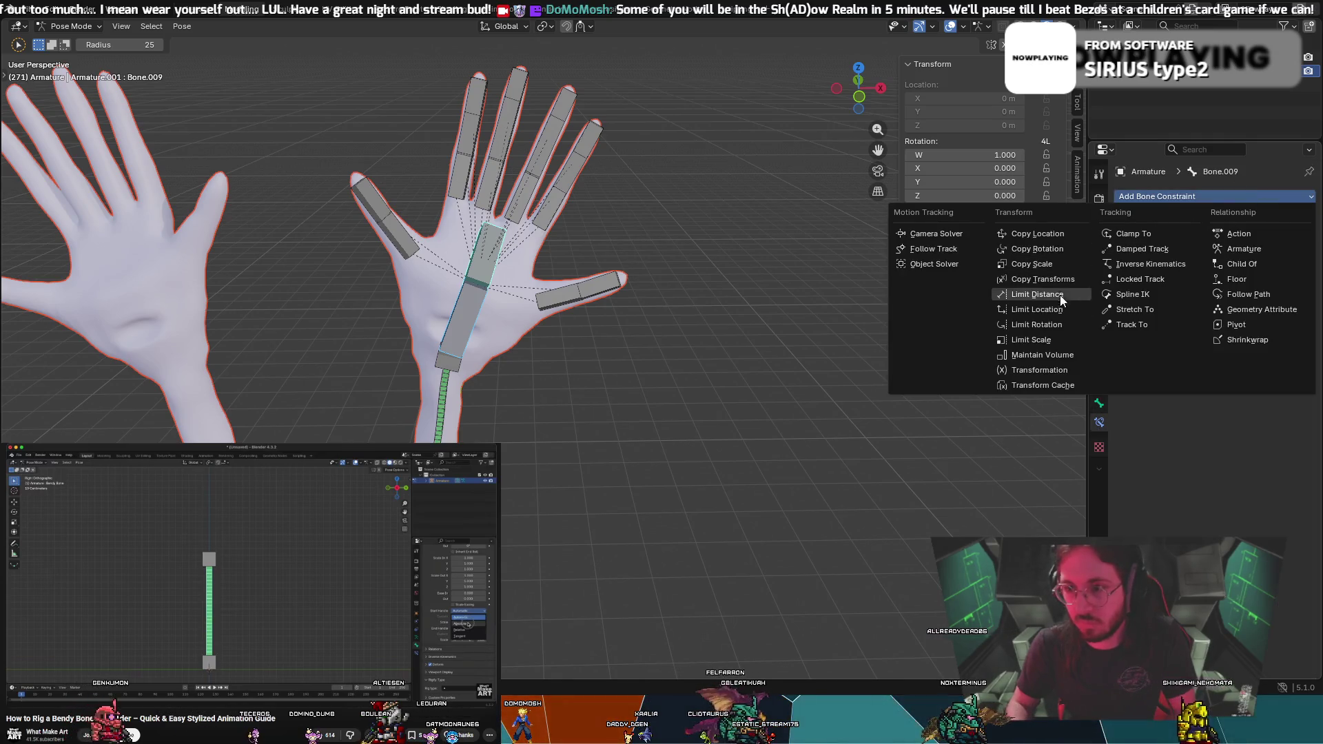
{"action": "left_click", "coordinate": [1146, 262]}
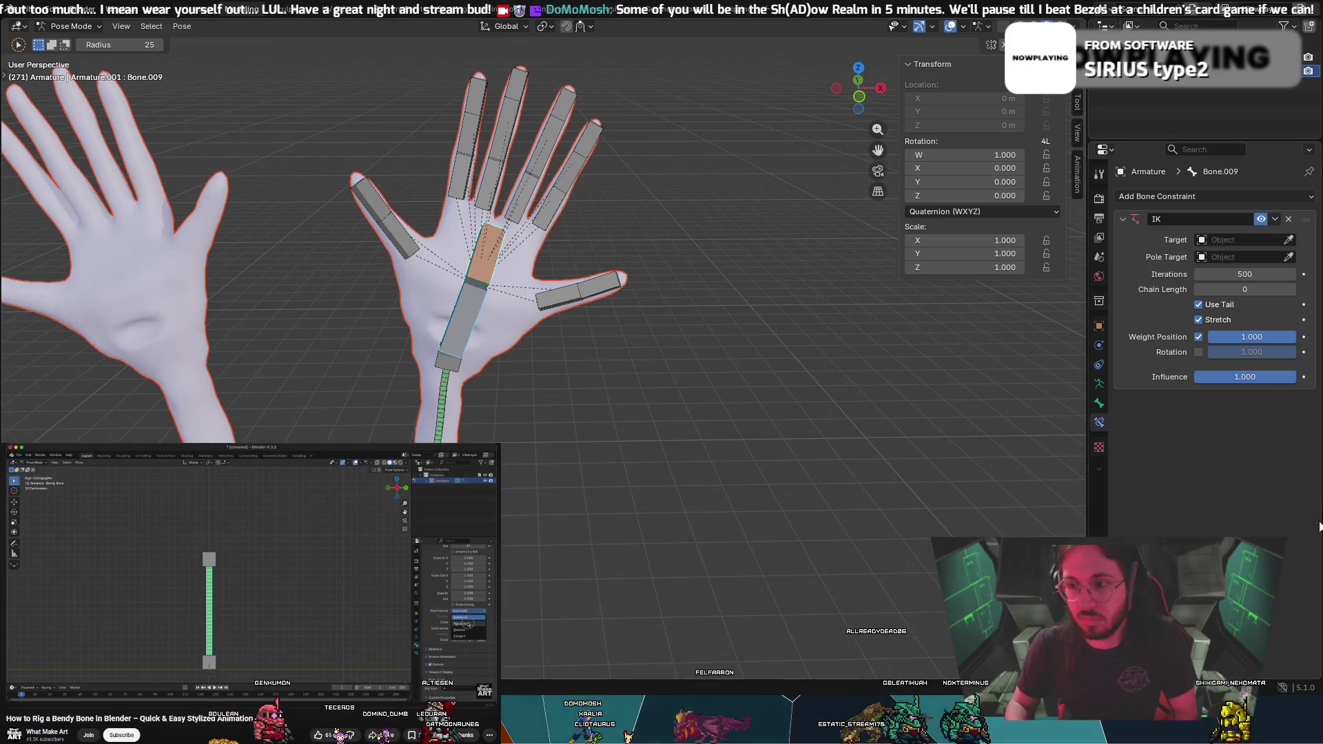
{"action": "mouse_move", "coordinate": [791, 366]}
{"action": "middle_mouse_down"}
{"action": "mouse_move", "coordinate": [692, 354]}
{"action": "mouse_move", "coordinate": [683, 319]}
{"action": "middle_mouse_up"}
{"action": "key", "text": "r"}
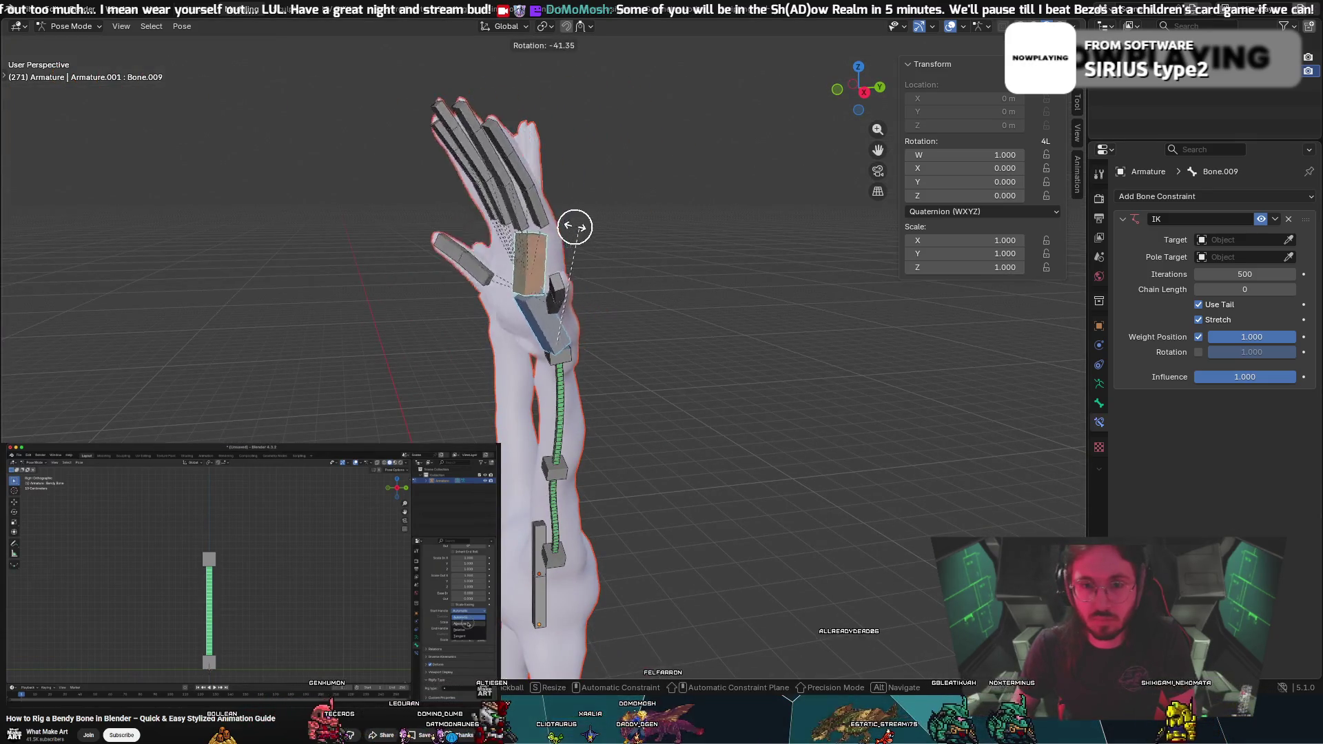
{"action": "left_click", "coordinate": [573, 233]}
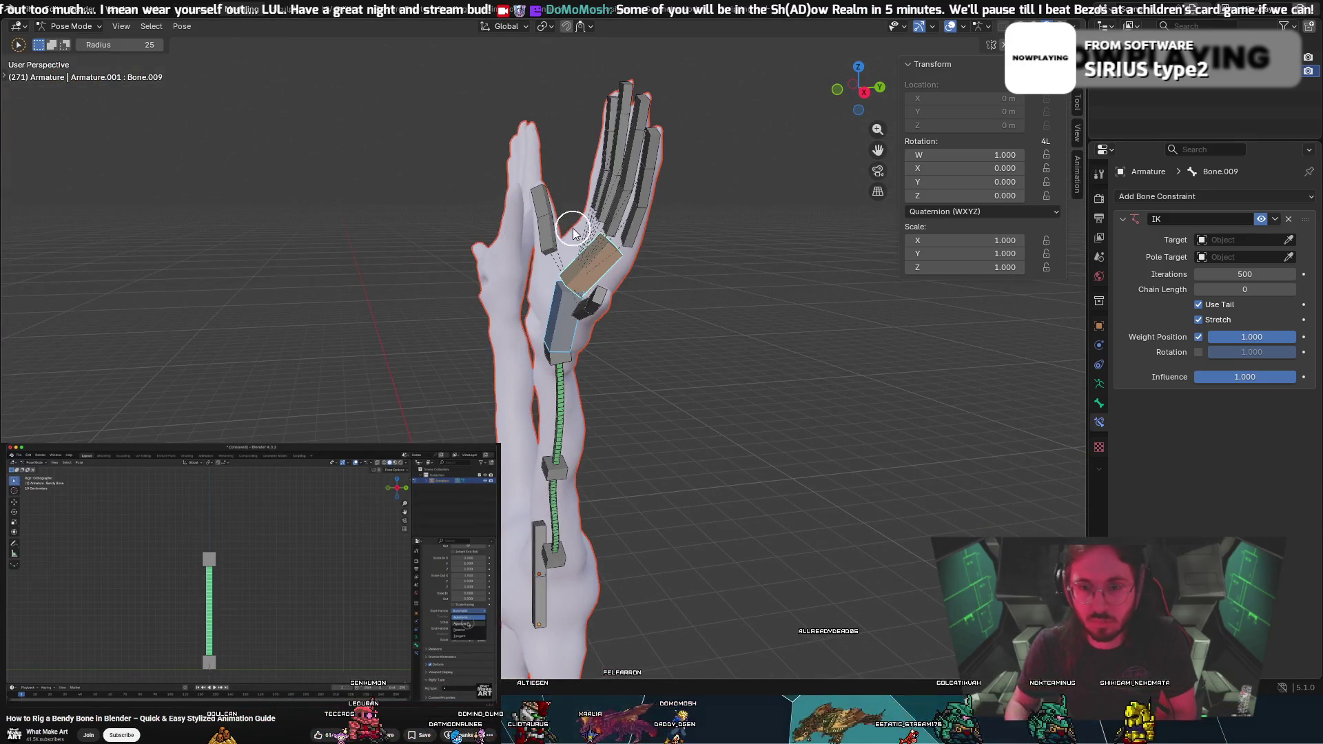
{"action": "left_click", "coordinate": [607, 248]}
{"action": "middle_click_drag", "start_coordinate": [606, 248], "coordinate": [760, 266]}
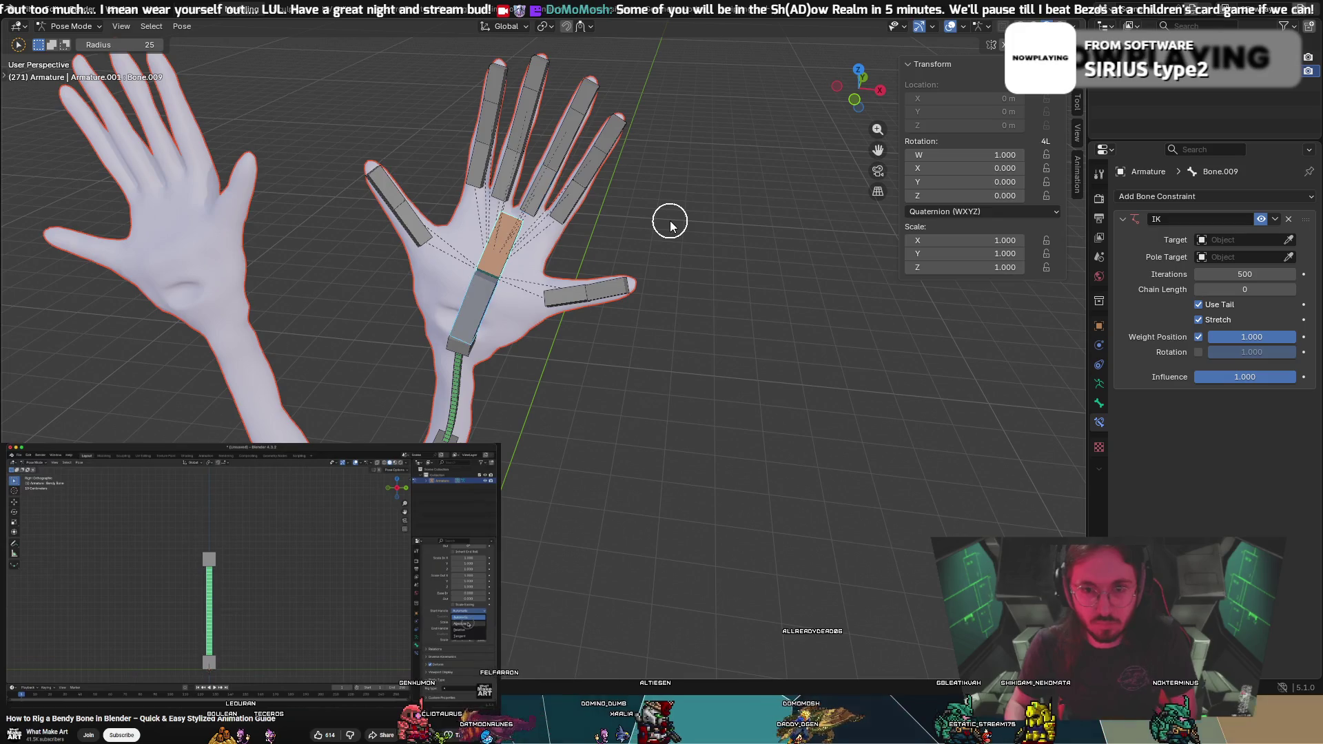
{"action": "key", "text": "ctrl+alt+i"}
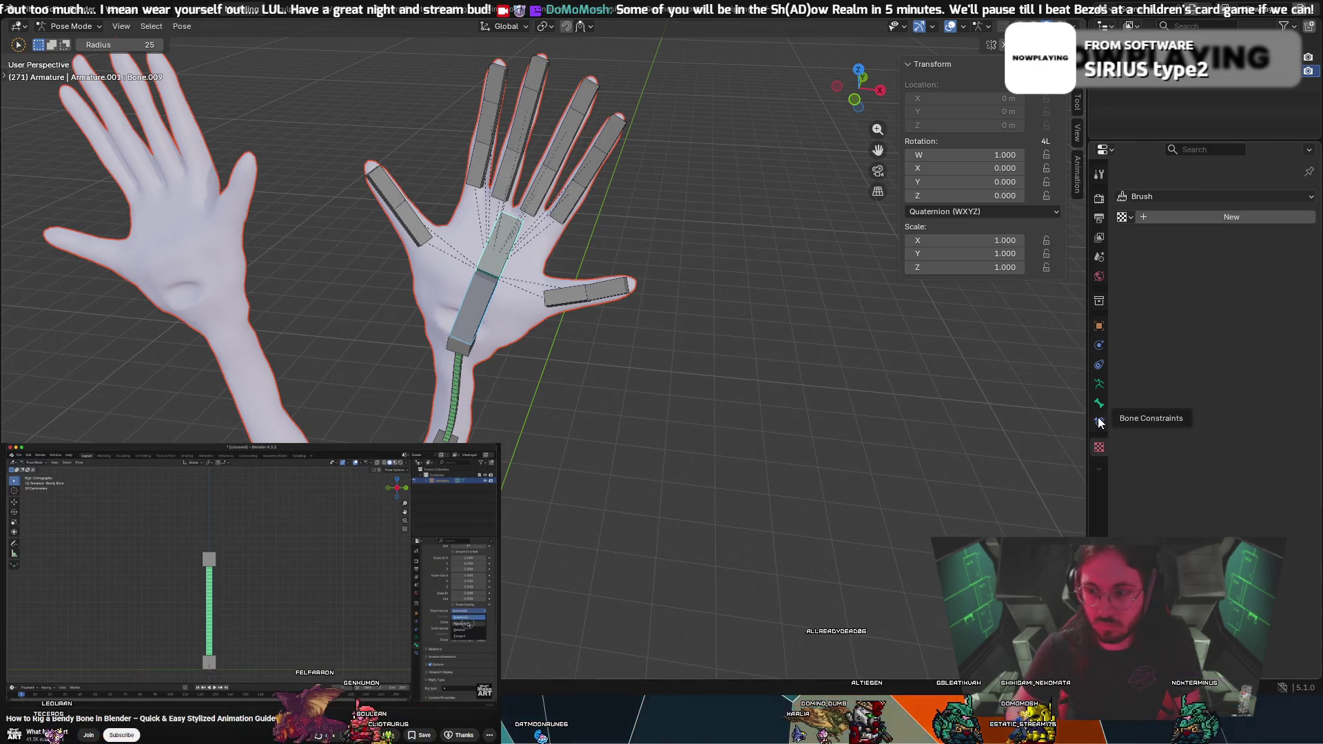
{"action": "left_click", "coordinate": [1237, 196]}
{"action": "left_click", "coordinate": [1171, 264]}
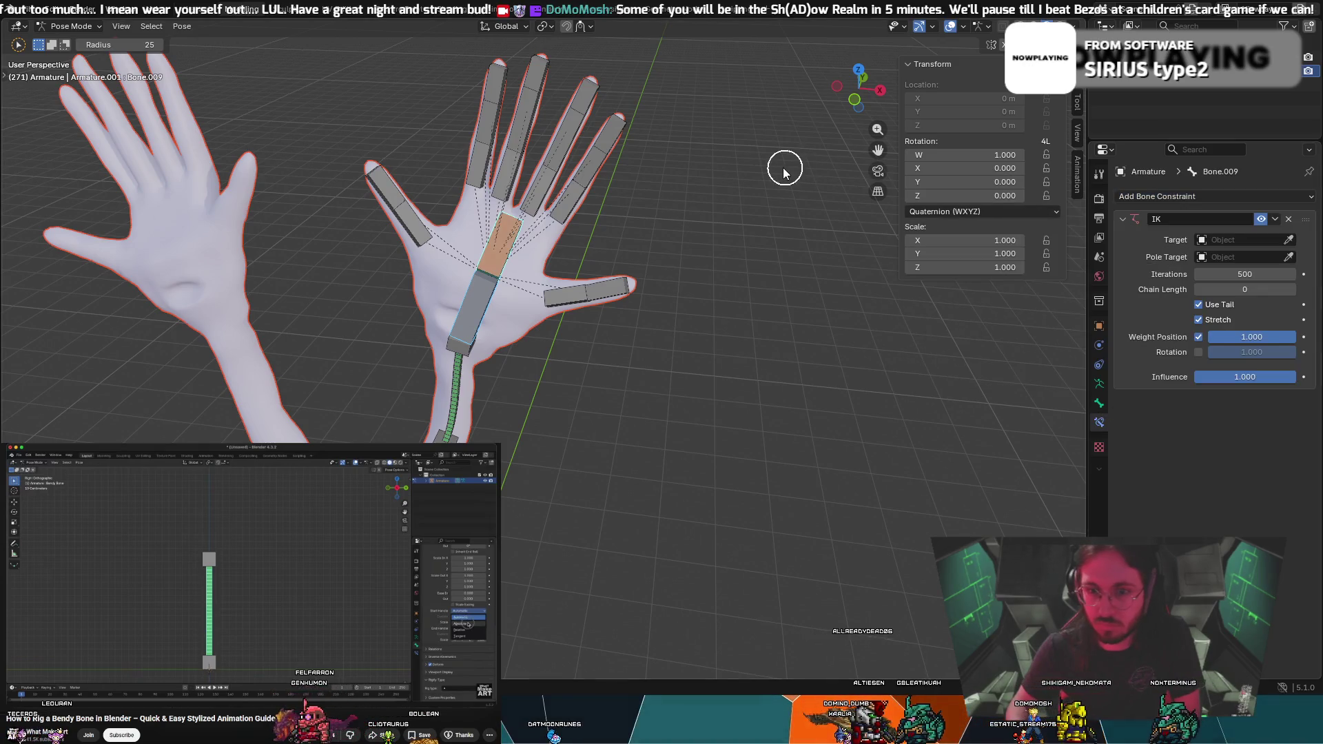
{"action": "middle_click_drag", "start_coordinate": [792, 166], "coordinate": [696, 142]}
{"action": "key", "text": "r"}
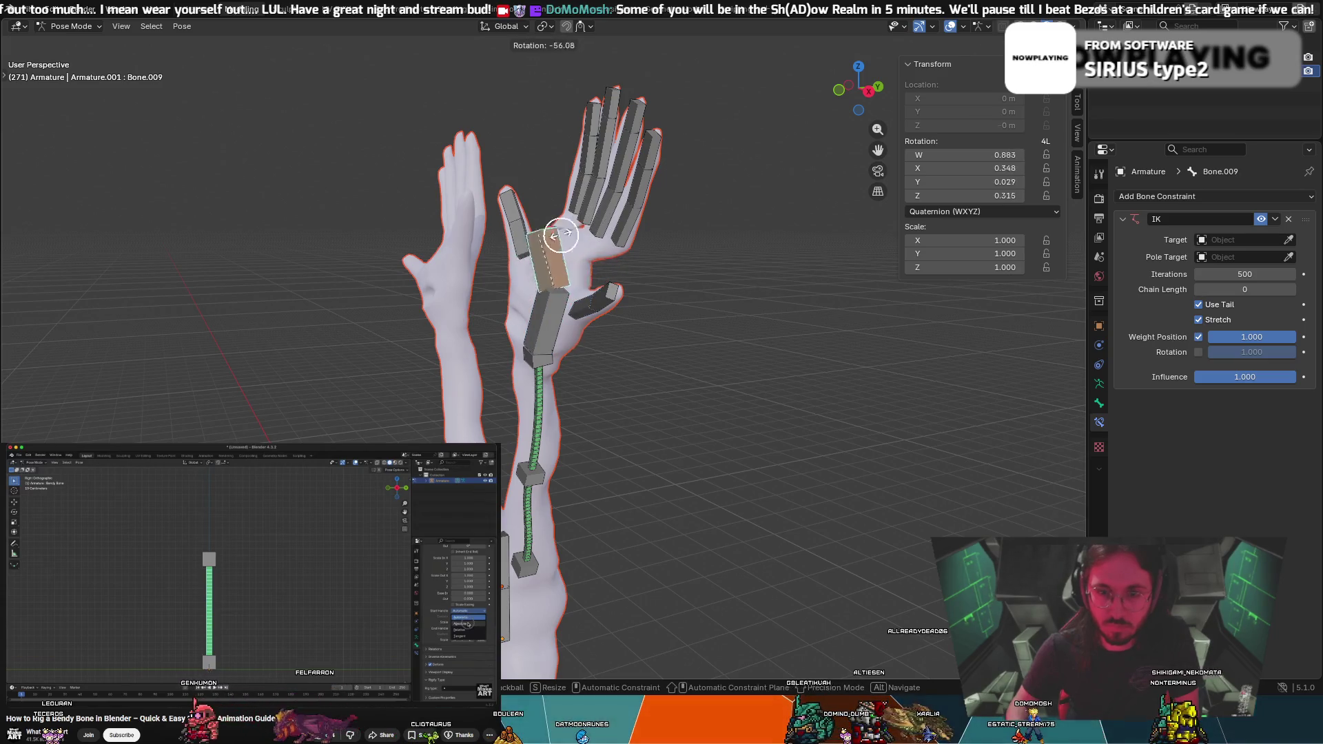
{"action": "right_click", "coordinate": [629, 265]}
{"action": "key", "text": "ctrl+z"}
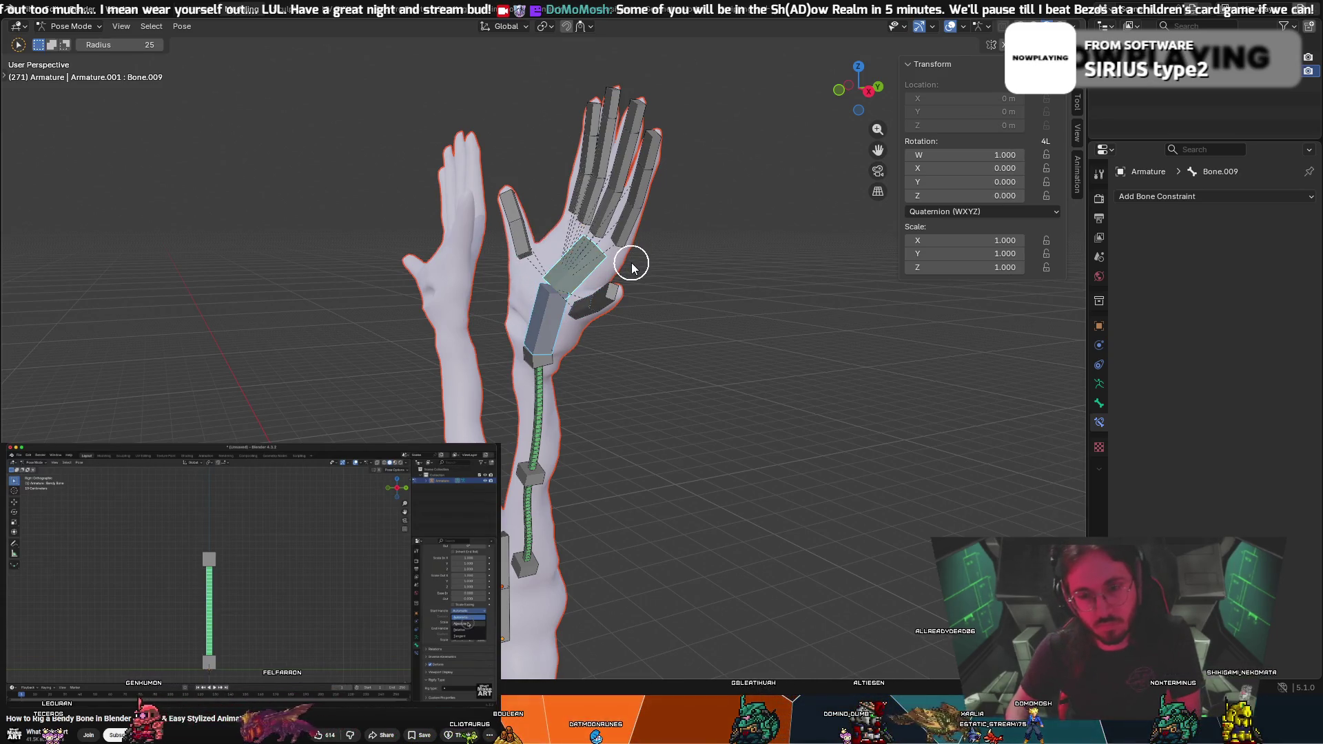
{"action": "key", "text": "ctrl+z"}
{"action": "key", "text": "ctrl+z"}
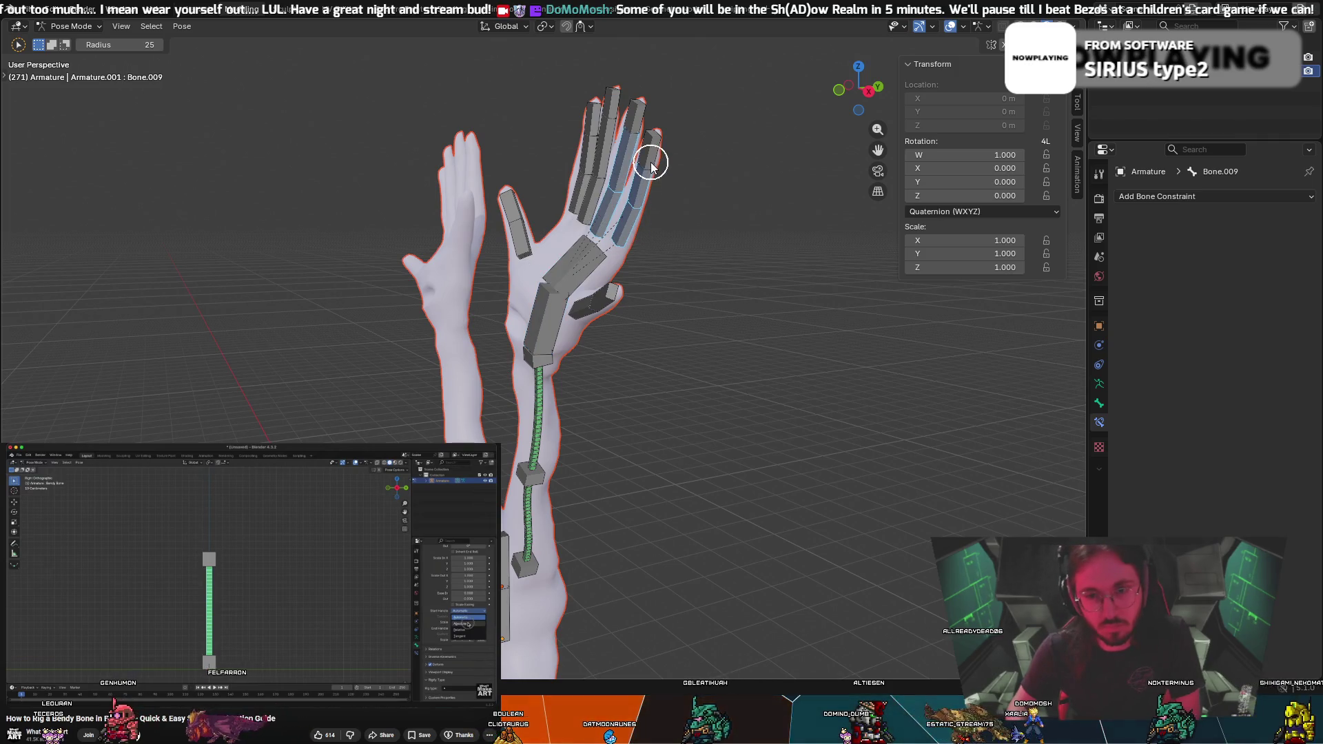
{"action": "left_click_drag", "start_coordinate": [614, 110], "coordinate": [620, 159]}
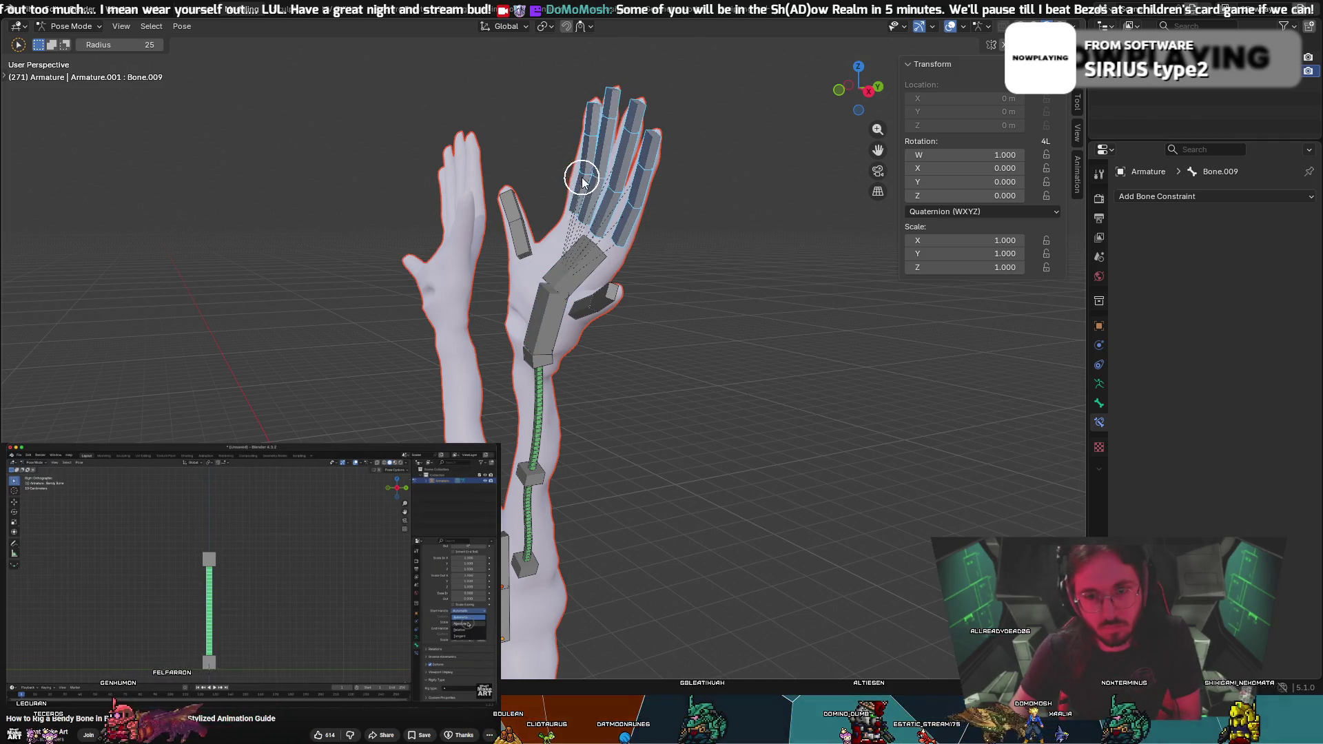
{"action": "right_click", "coordinate": [583, 267]}
{"action": "left_click", "coordinate": [584, 262]}
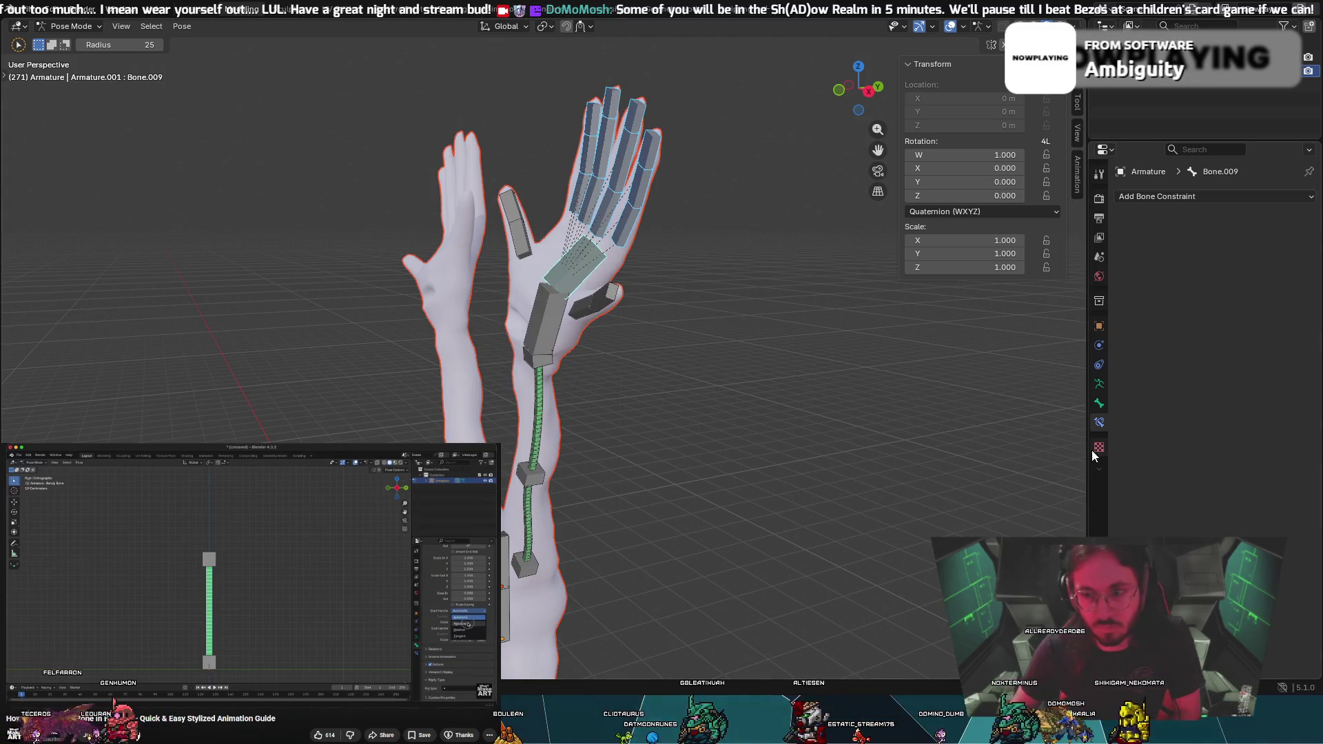
Try an Inverse Kinematics and a Follow Path constraint on the palm bone, removing each
{"action": "left_click", "coordinate": [1216, 197]}
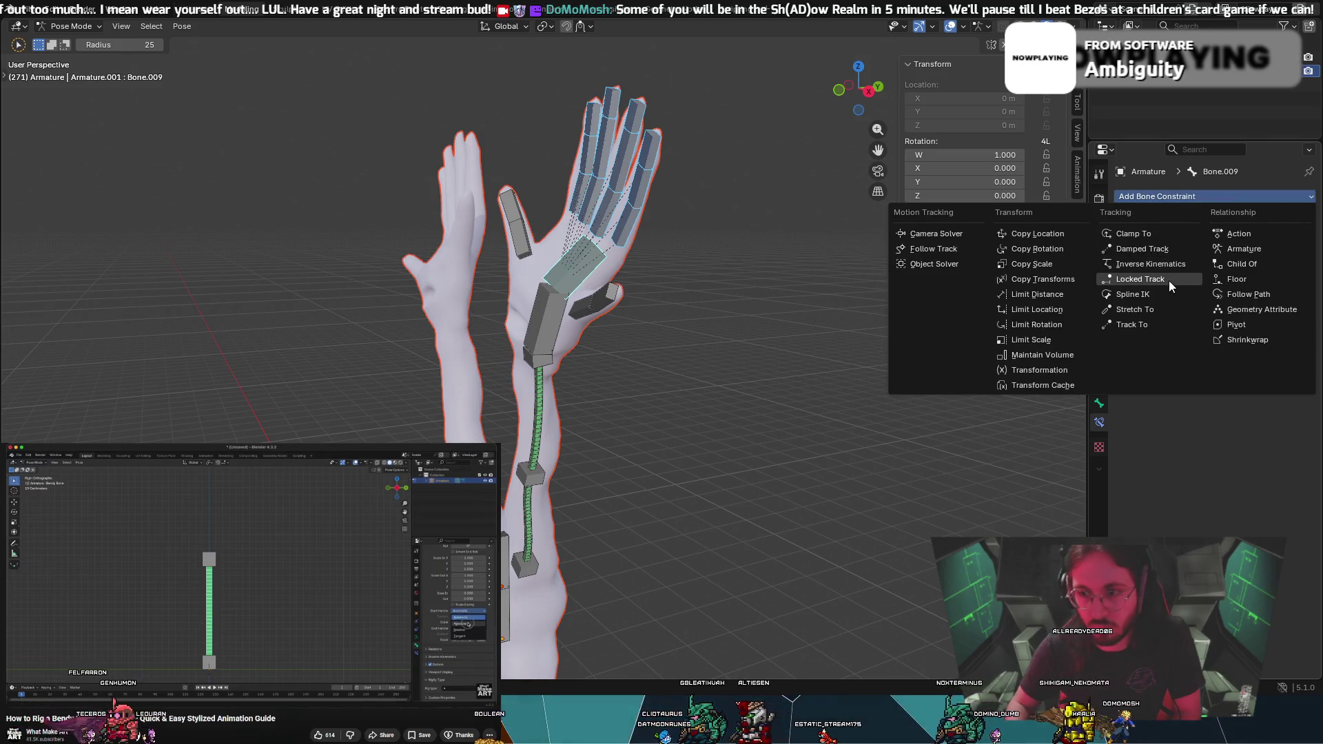
{"action": "left_click", "coordinate": [1151, 264]}
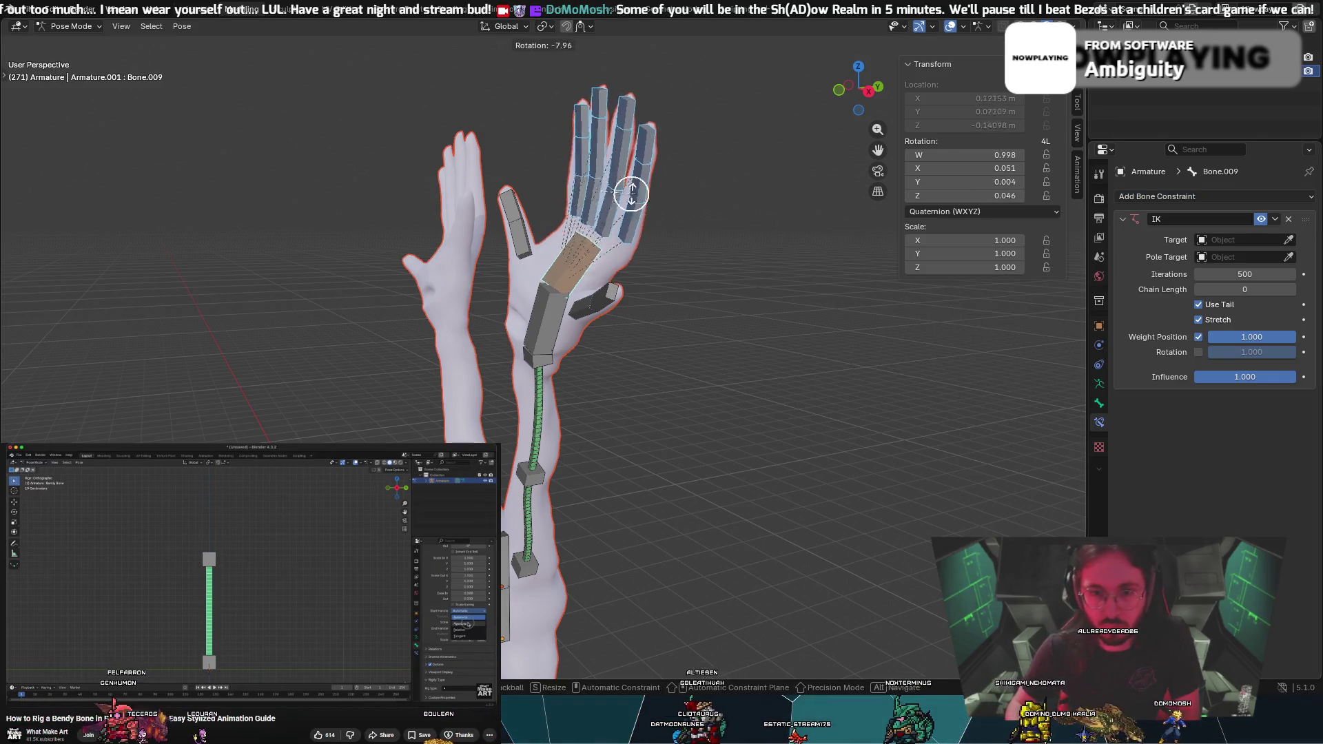
{"action": "key", "text": "x"}
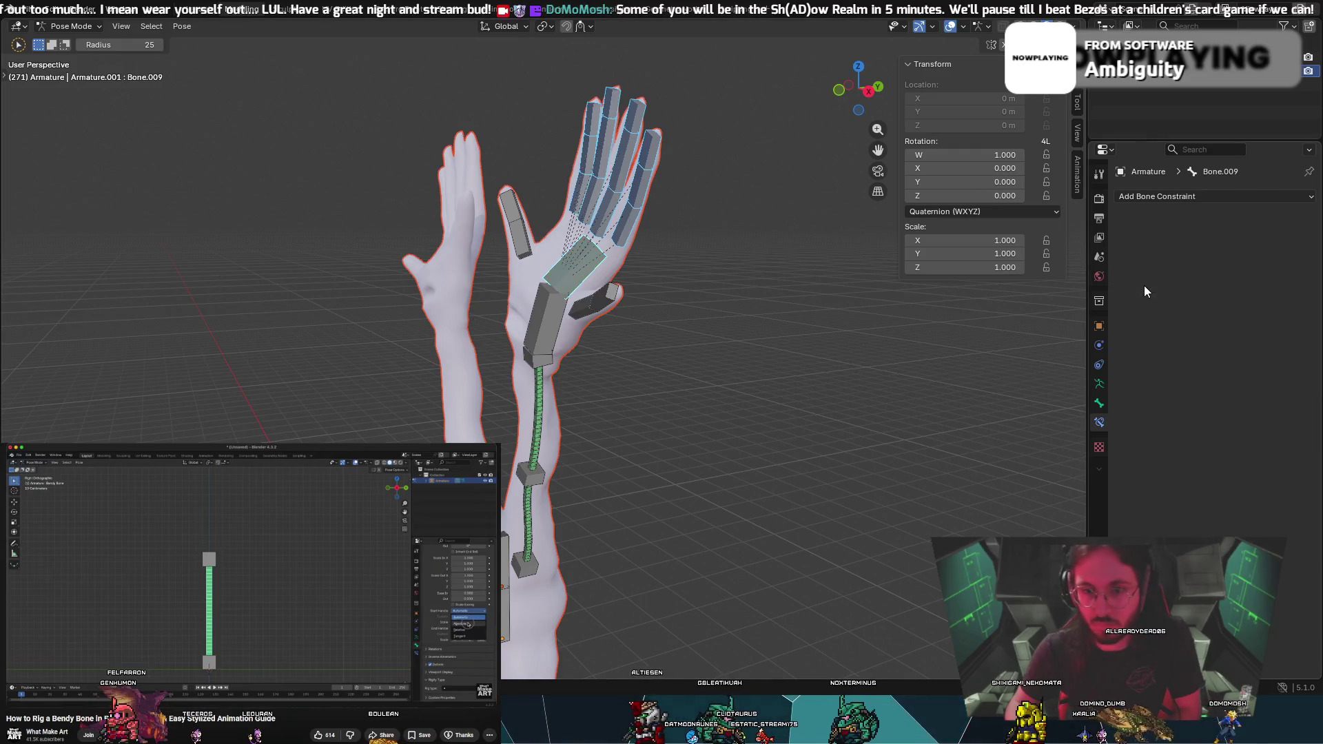
{"action": "left_click", "coordinate": [1193, 198]}
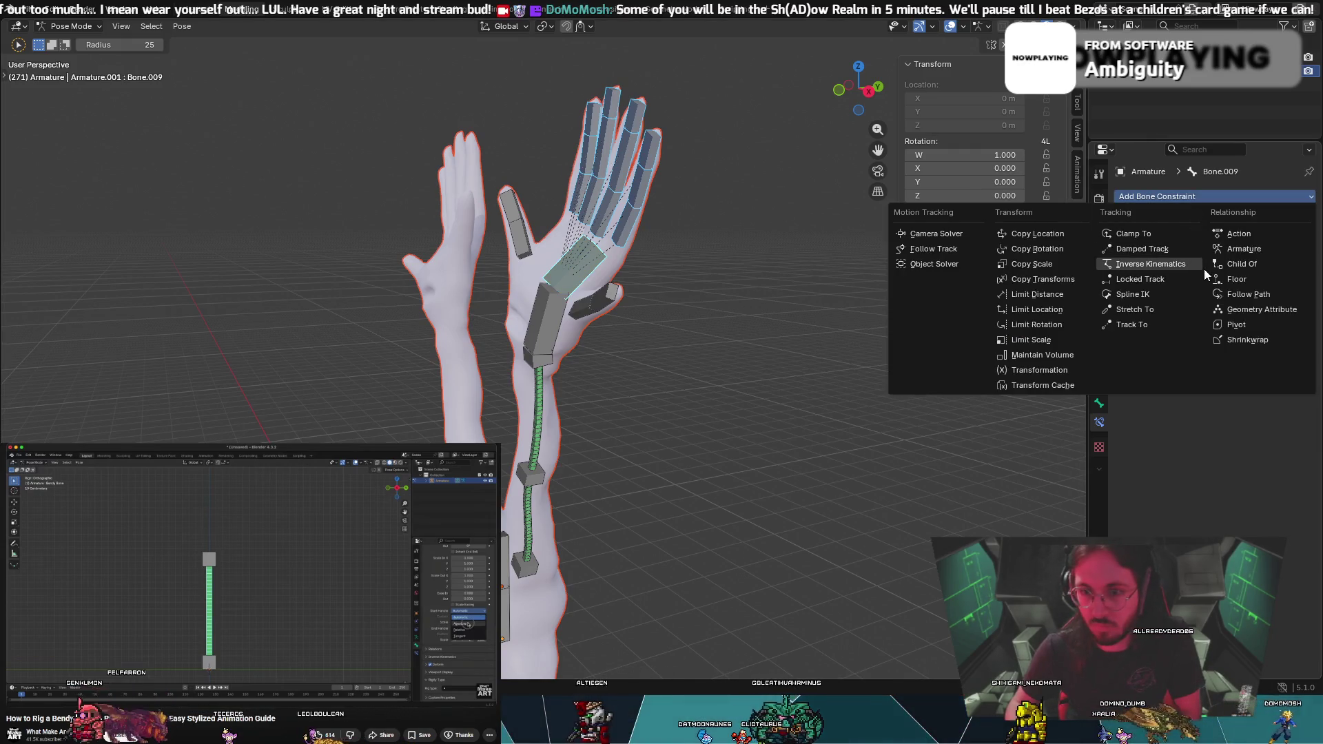
{"action": "left_click", "coordinate": [1241, 294]}
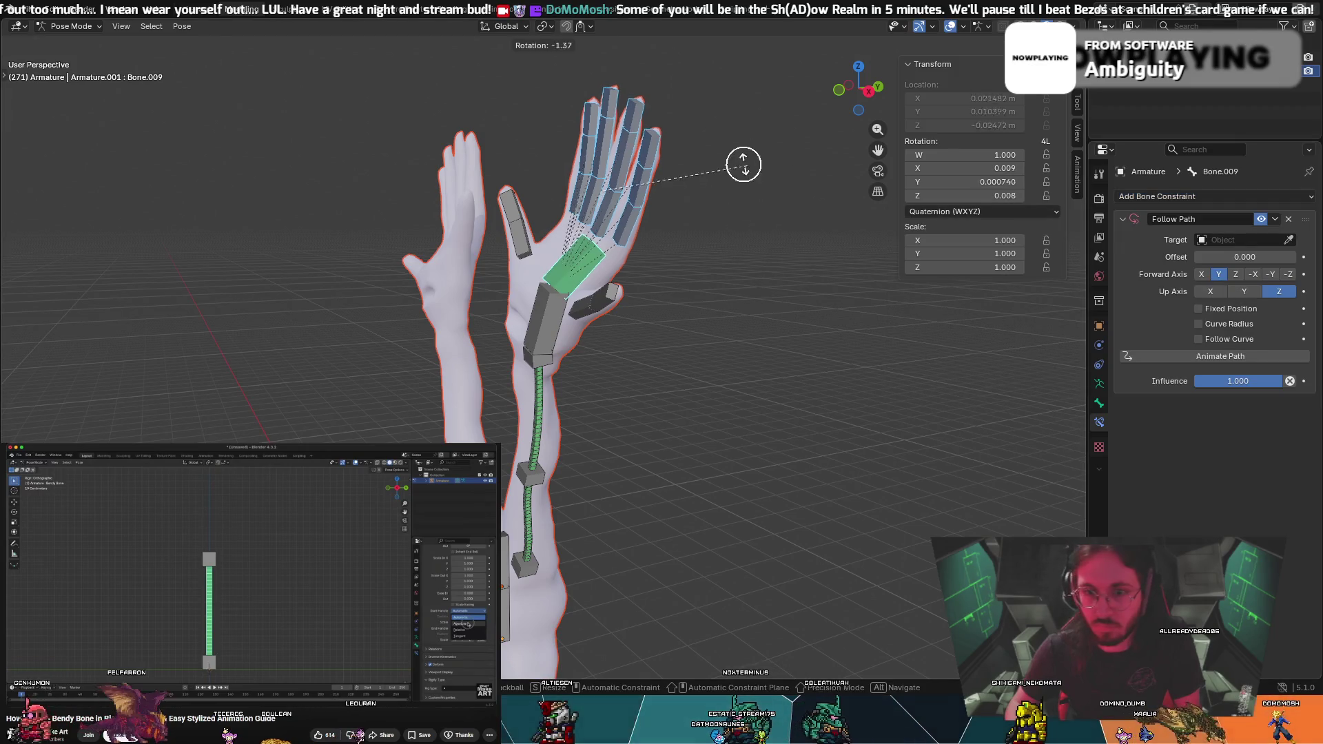
{"action": "key", "text": "x"}
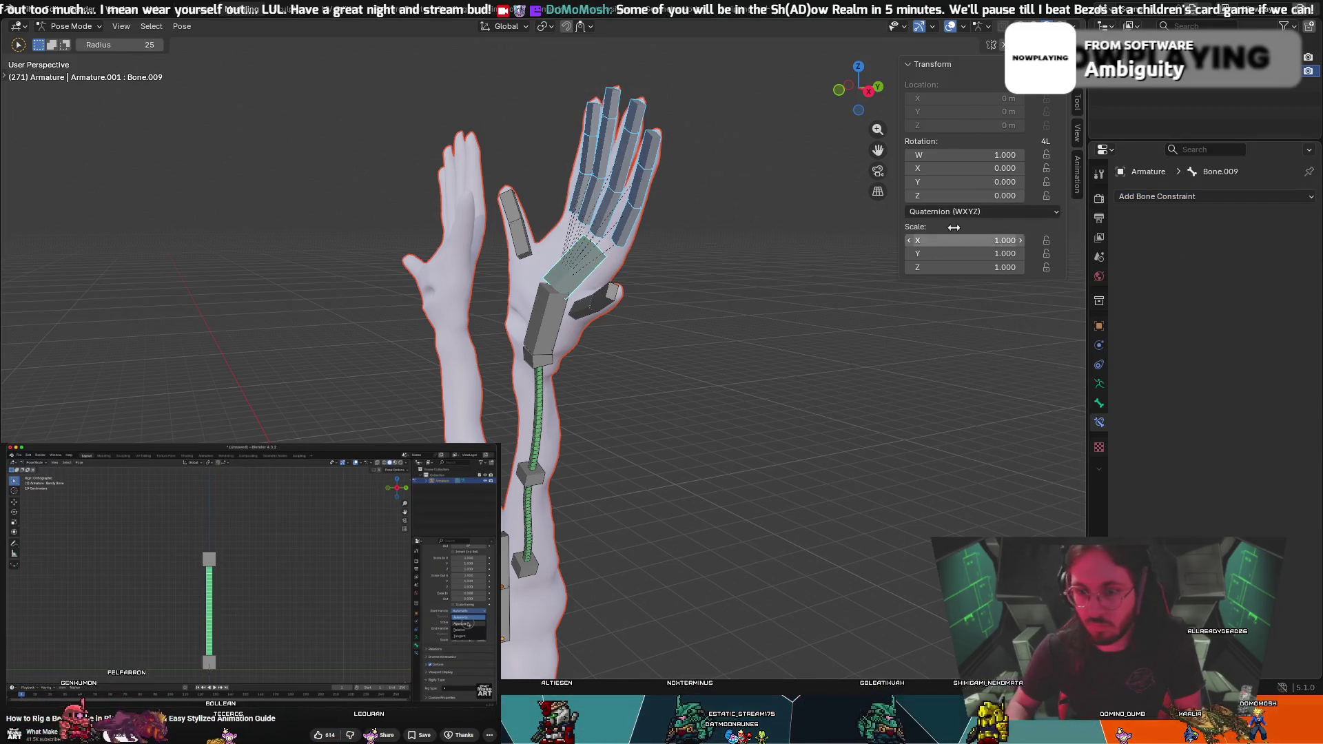
Close the constraint list unused, select only the palm bone, and open the Pose context menu
{"action": "left_click", "coordinate": [1176, 197]}
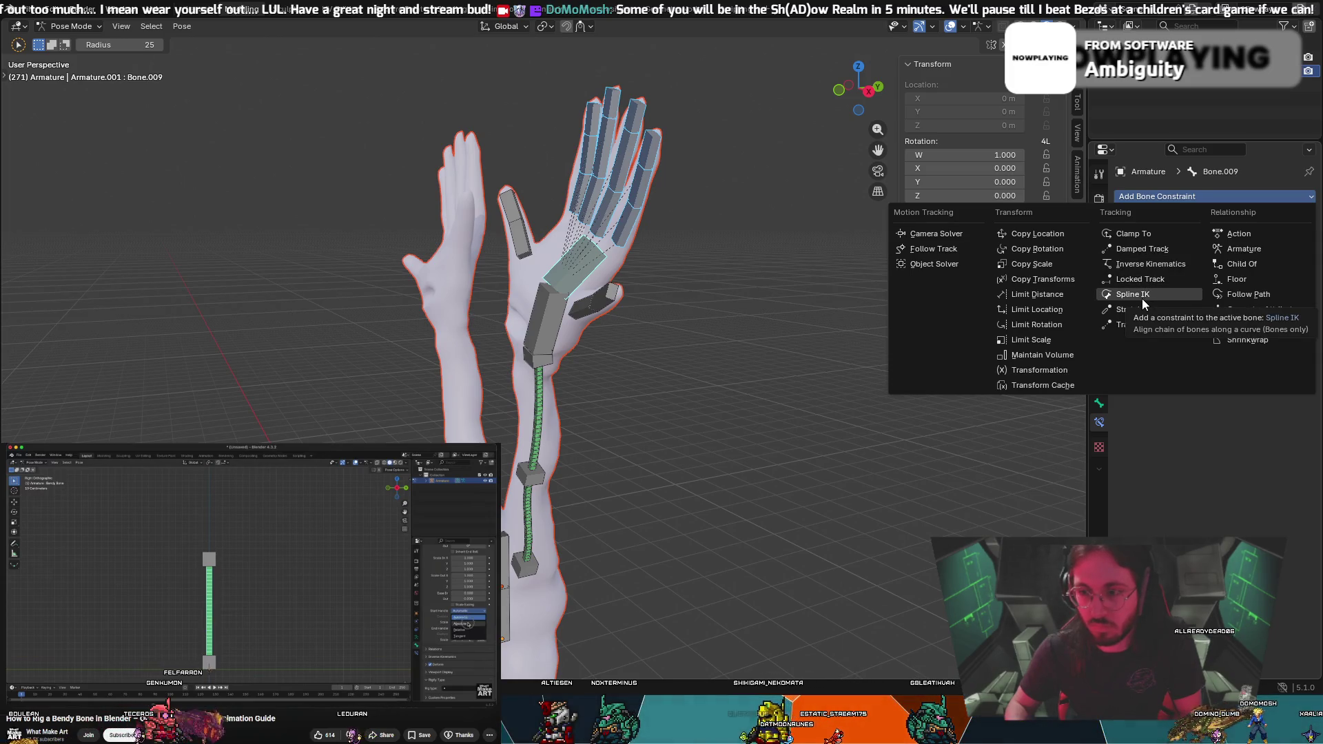
{"action": "left_click", "coordinate": [685, 242]}
{"action": "left_click", "coordinate": [596, 274]}
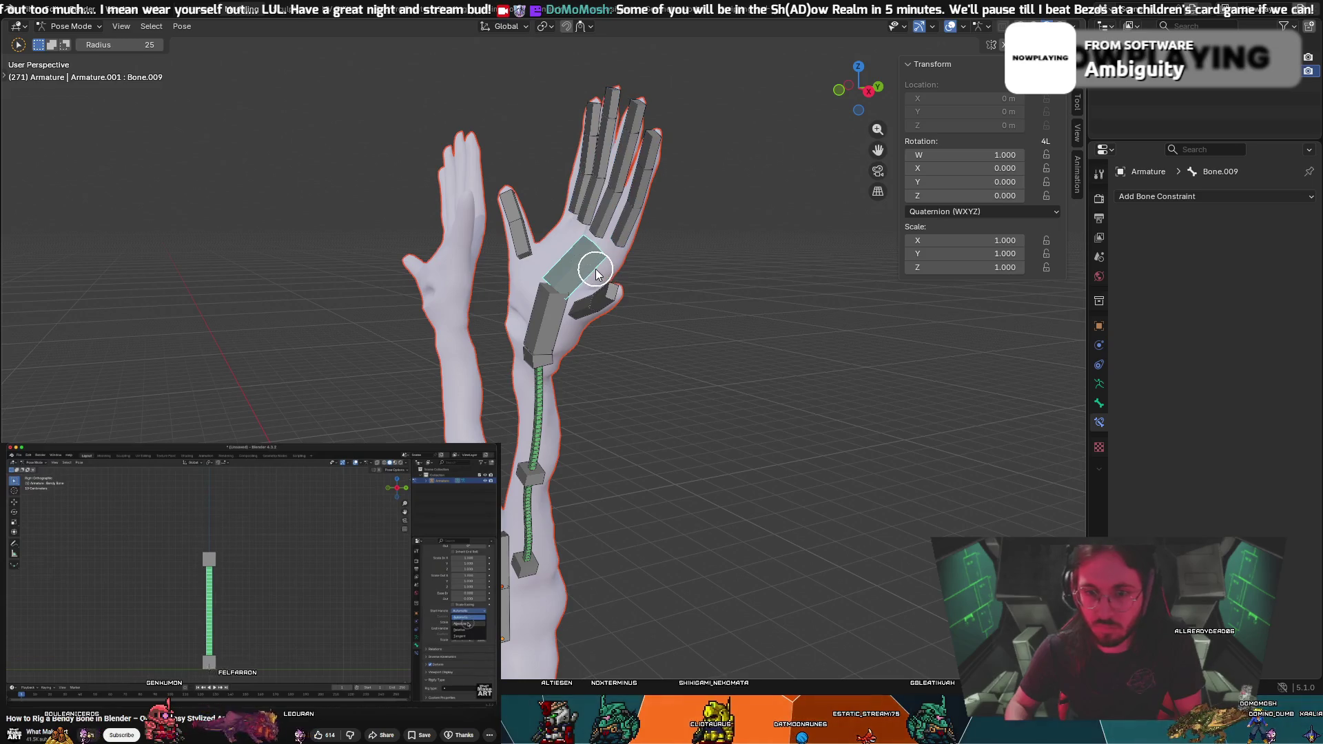
{"action": "right_click", "coordinate": [582, 276]}
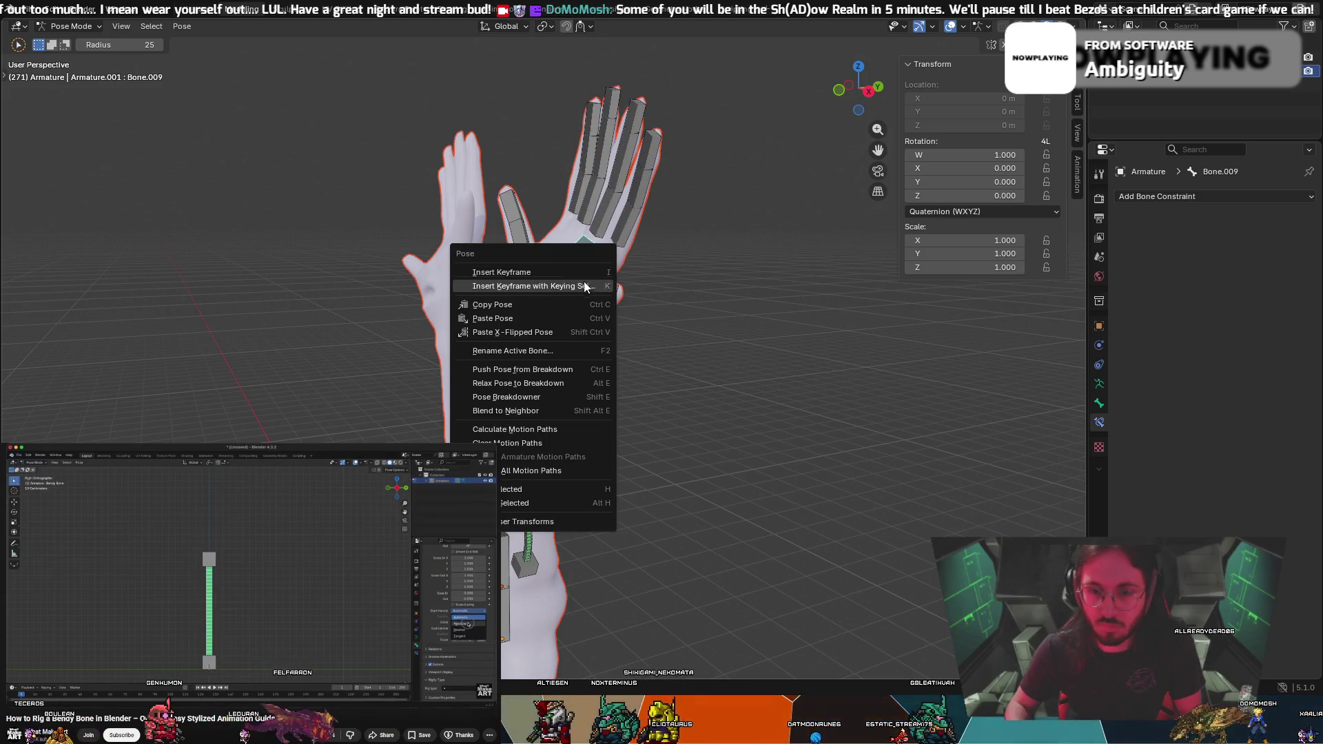
Select the index and middle finger bones with the palm bone, then switch the armature to Edit Mode
{"action": "mouse_move", "coordinate": [663, 300]}
{"action": "middle_mouse_down"}
{"action": "mouse_move", "coordinate": [815, 289]}
{"action": "mouse_move", "coordinate": [611, 289]}
{"action": "middle_mouse_up"}
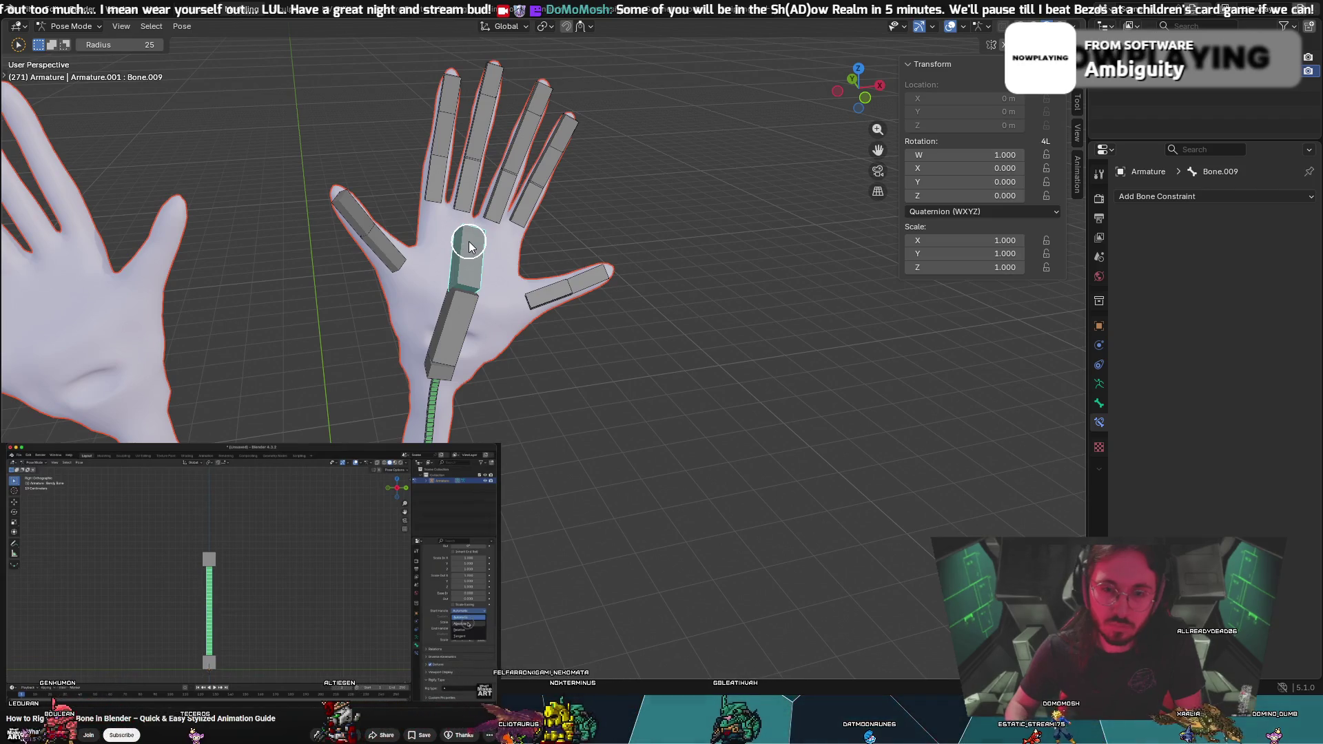
{"action": "left_click", "coordinate": [452, 83]}
{"action": "mouse_move", "coordinate": [445, 170]}
{"action": "left_mouse_down"}
{"action": "mouse_move", "coordinate": [482, 103]}
{"action": "mouse_move", "coordinate": [457, 126]}
{"action": "mouse_move", "coordinate": [501, 83]}
{"action": "mouse_move", "coordinate": [485, 177]}
{"action": "mouse_move", "coordinate": [519, 195]}
{"action": "mouse_move", "coordinate": [531, 118]}
{"action": "mouse_move", "coordinate": [556, 148]}
{"action": "mouse_move", "coordinate": [546, 170]}
{"action": "left_mouse_up"}
{"action": "right_click", "coordinate": [474, 269]}
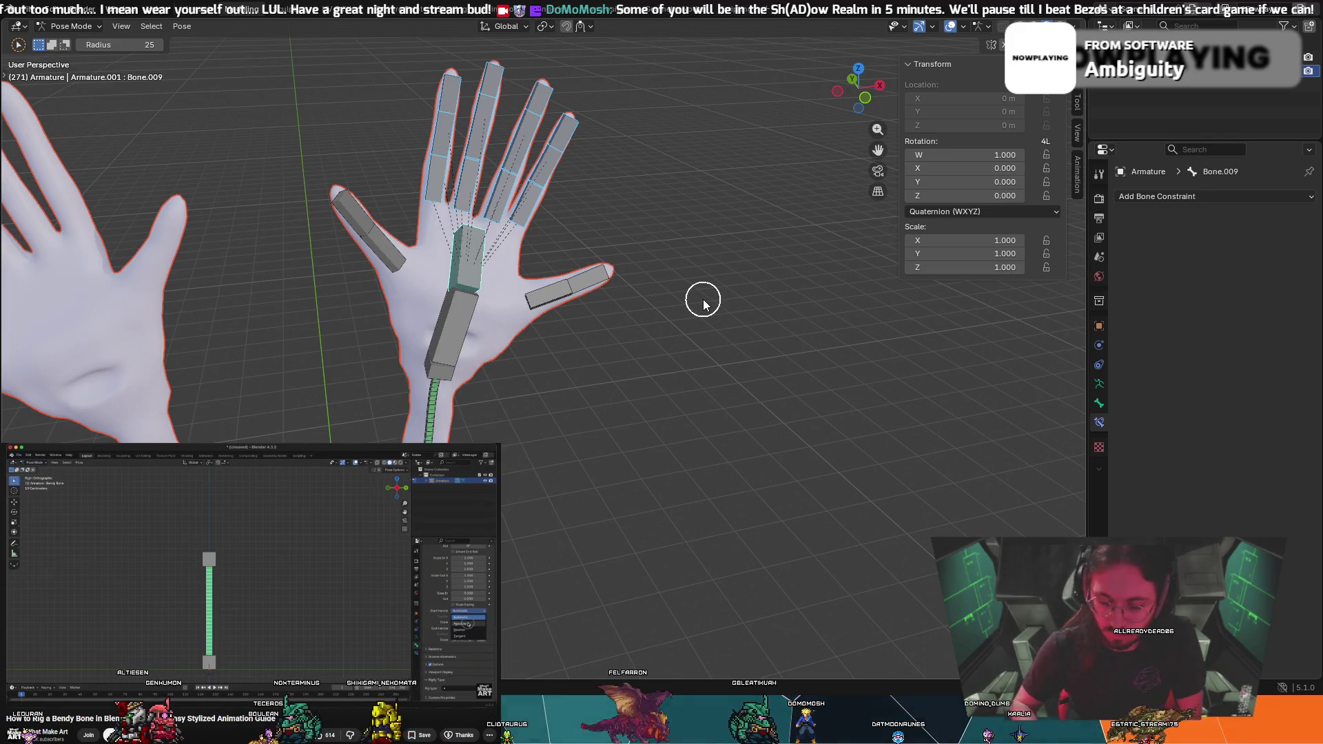
{"action": "key", "text": "ctrl+p"}
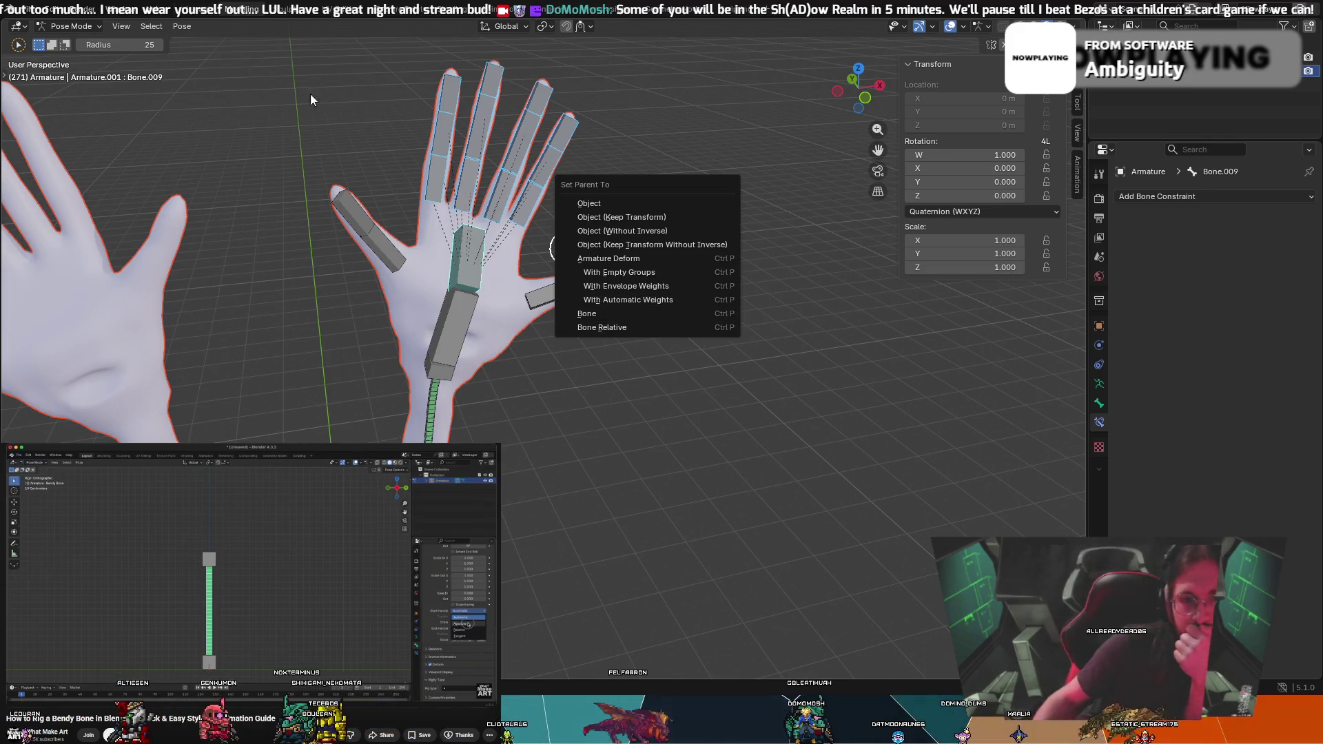
{"action": "left_click", "coordinate": [58, 28]}
{"action": "left_click", "coordinate": [64, 58]}
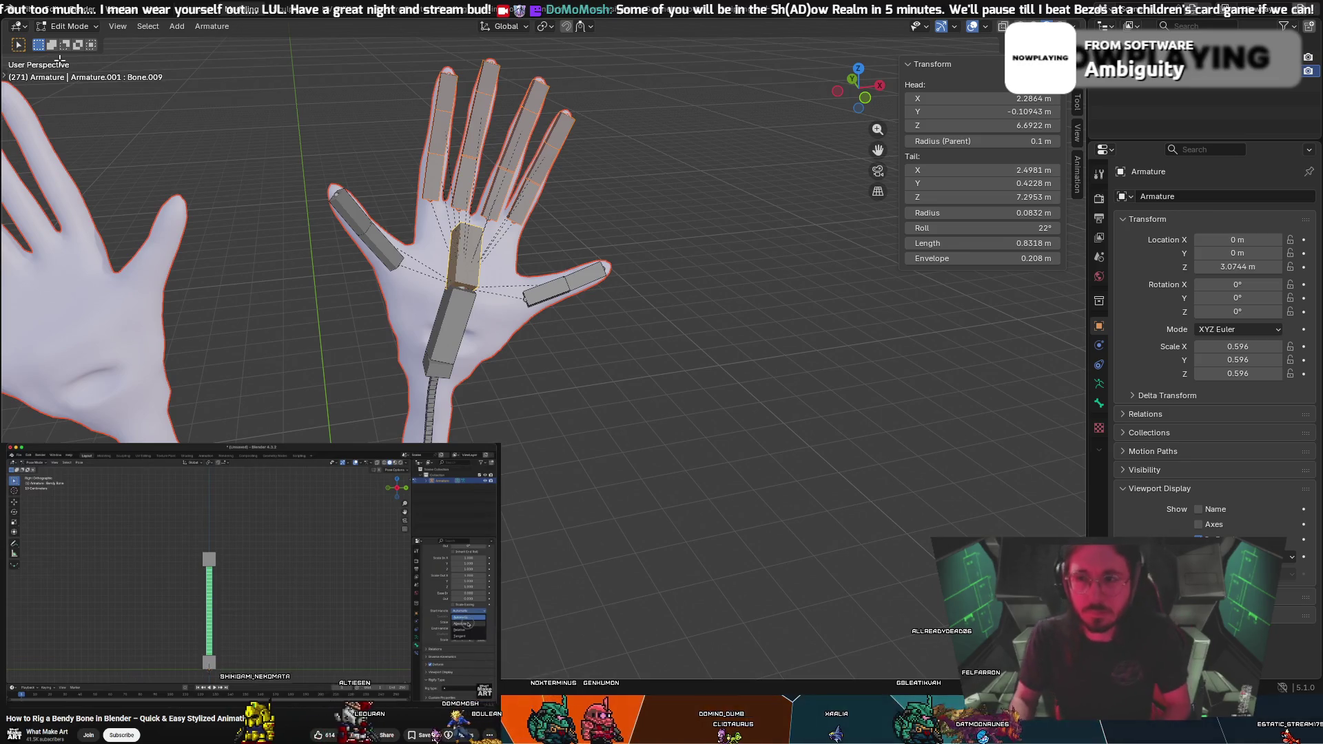
Parent both thumb bones to the palm bone with Keep Offset
{"action": "middle_click_drag", "start_coordinate": [714, 135], "coordinate": [659, 119]}
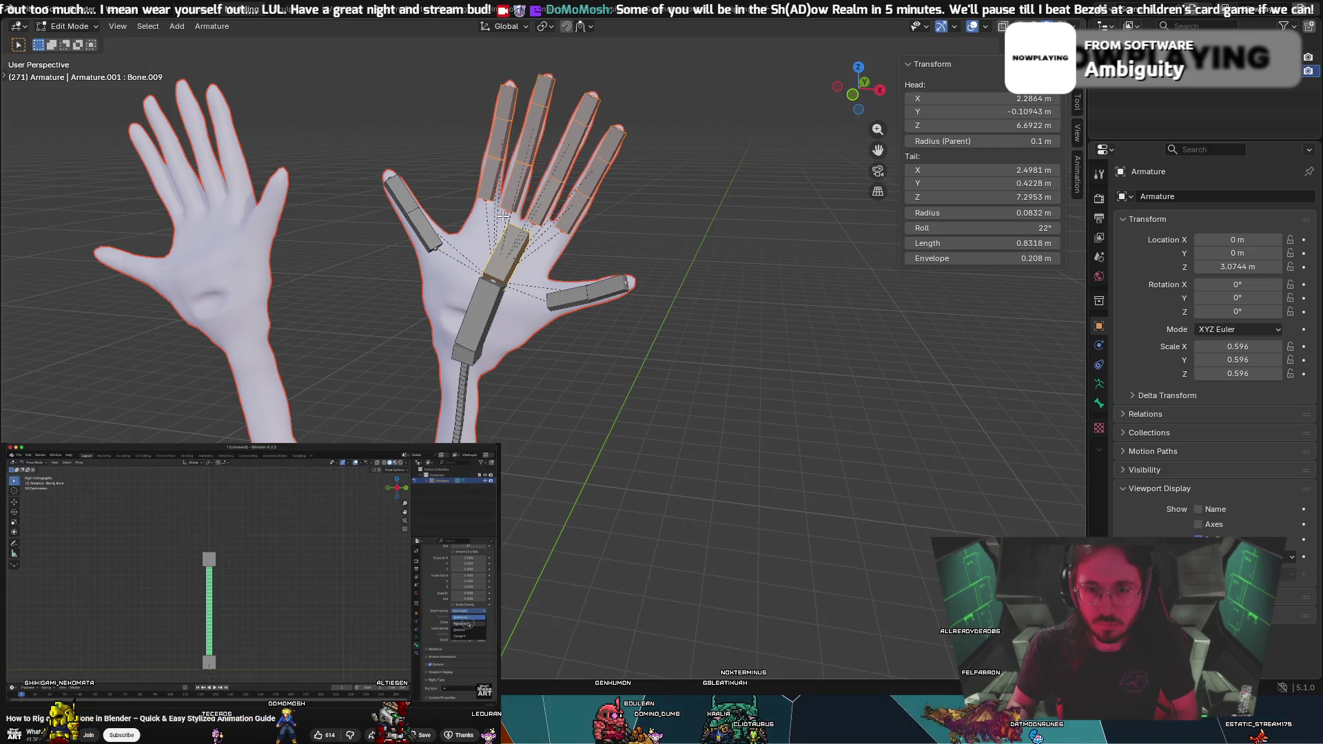
{"action": "left_click", "coordinate": [404, 197]}
{"action": "left_click", "coordinate": [598, 288]}
{"action": "left_click", "coordinate": [500, 253]}
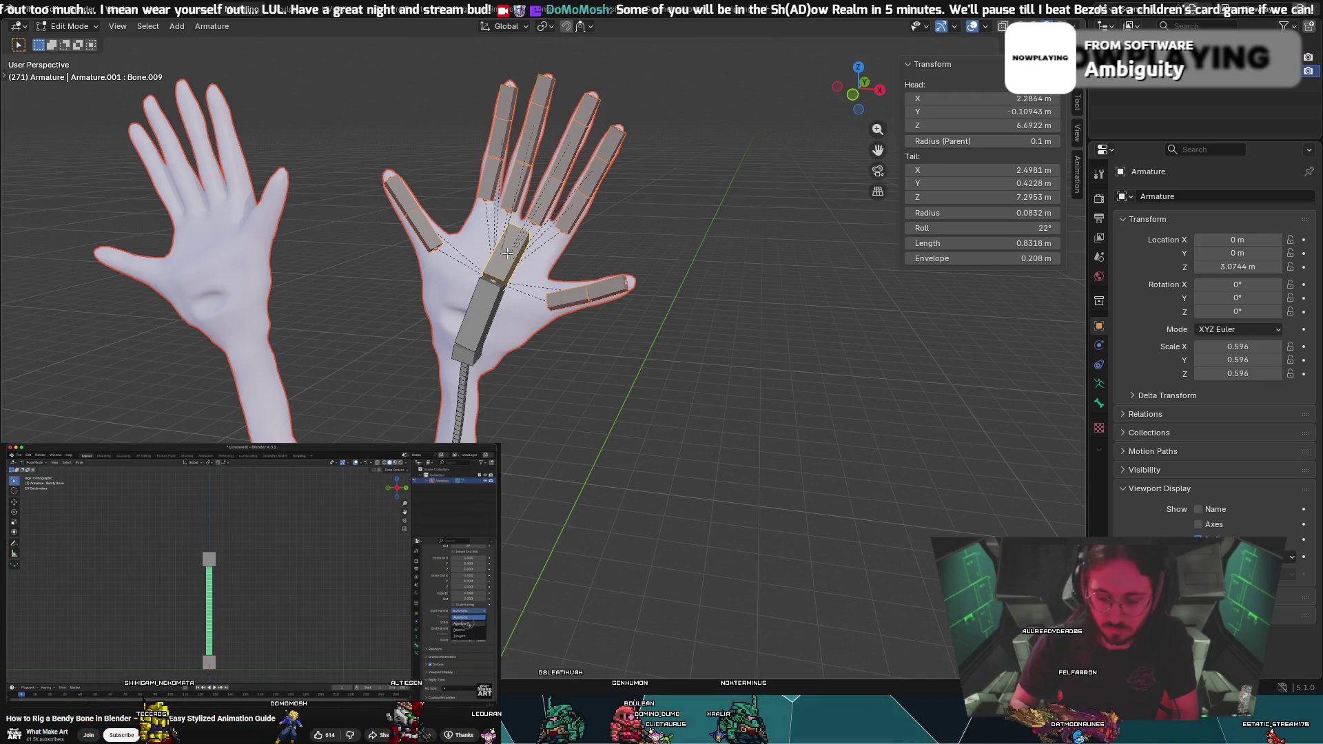
{"action": "key", "text": "ctrl+p"}
{"action": "left_click", "coordinate": [484, 252]}
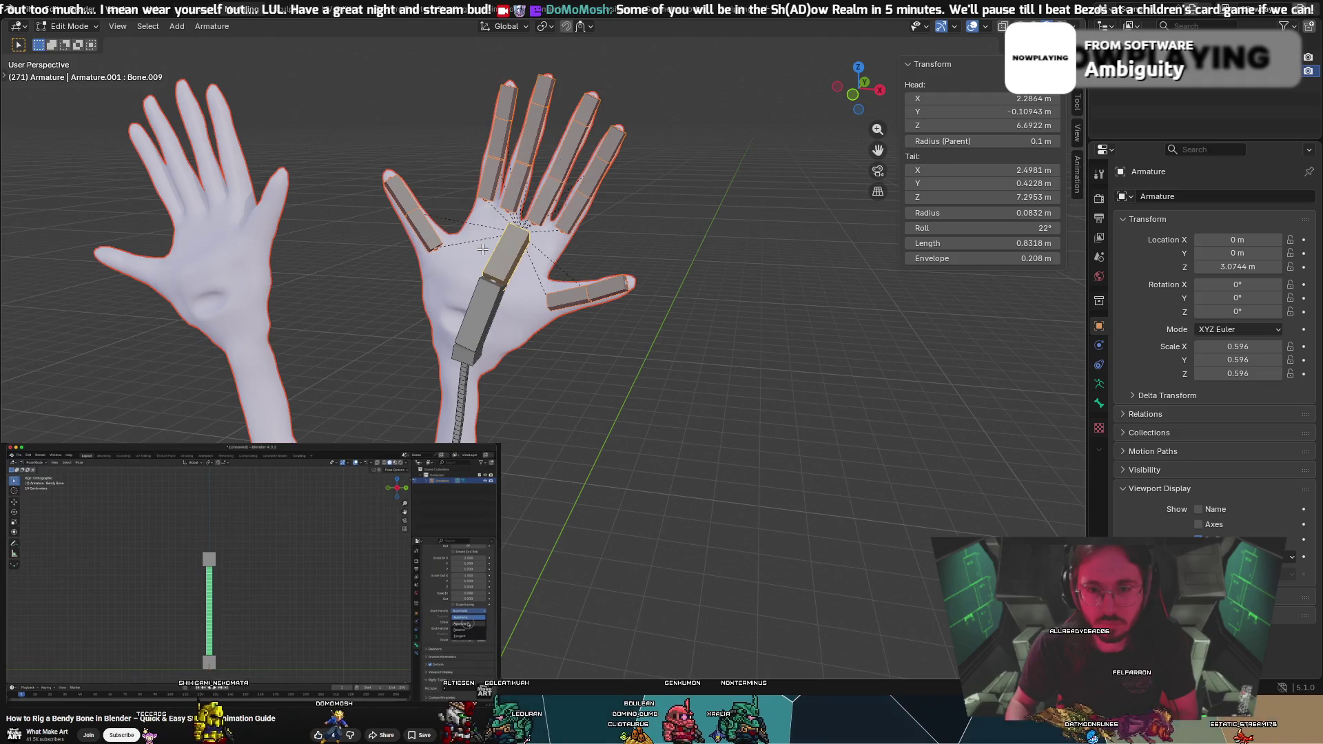
Switch to Pose Mode and test-rotate the forearm bone, cancelling each rotation
{"action": "mouse_move", "coordinate": [484, 249]}
{"action": "middle_mouse_down"}
{"action": "mouse_move", "coordinate": [525, 206]}
{"action": "mouse_move", "coordinate": [613, 186]}
{"action": "middle_mouse_up"}
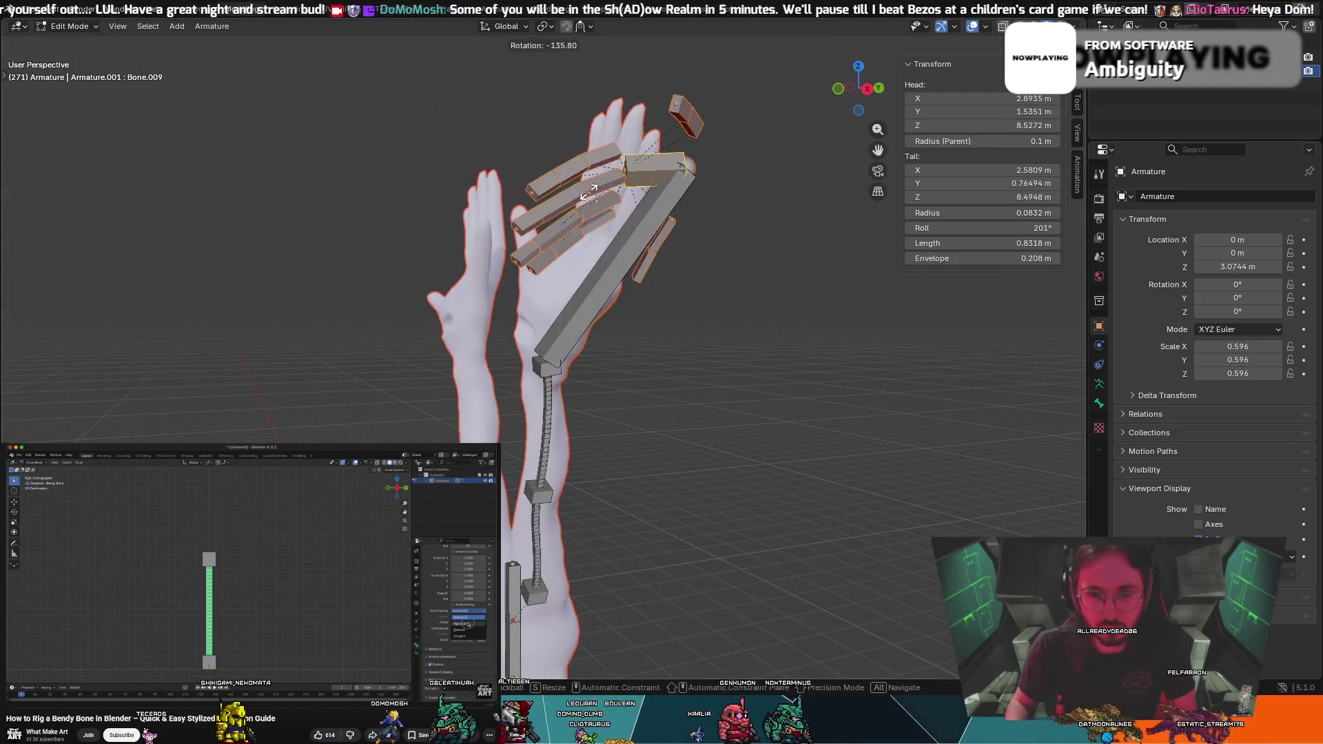
{"action": "left_click", "coordinate": [54, 27]}
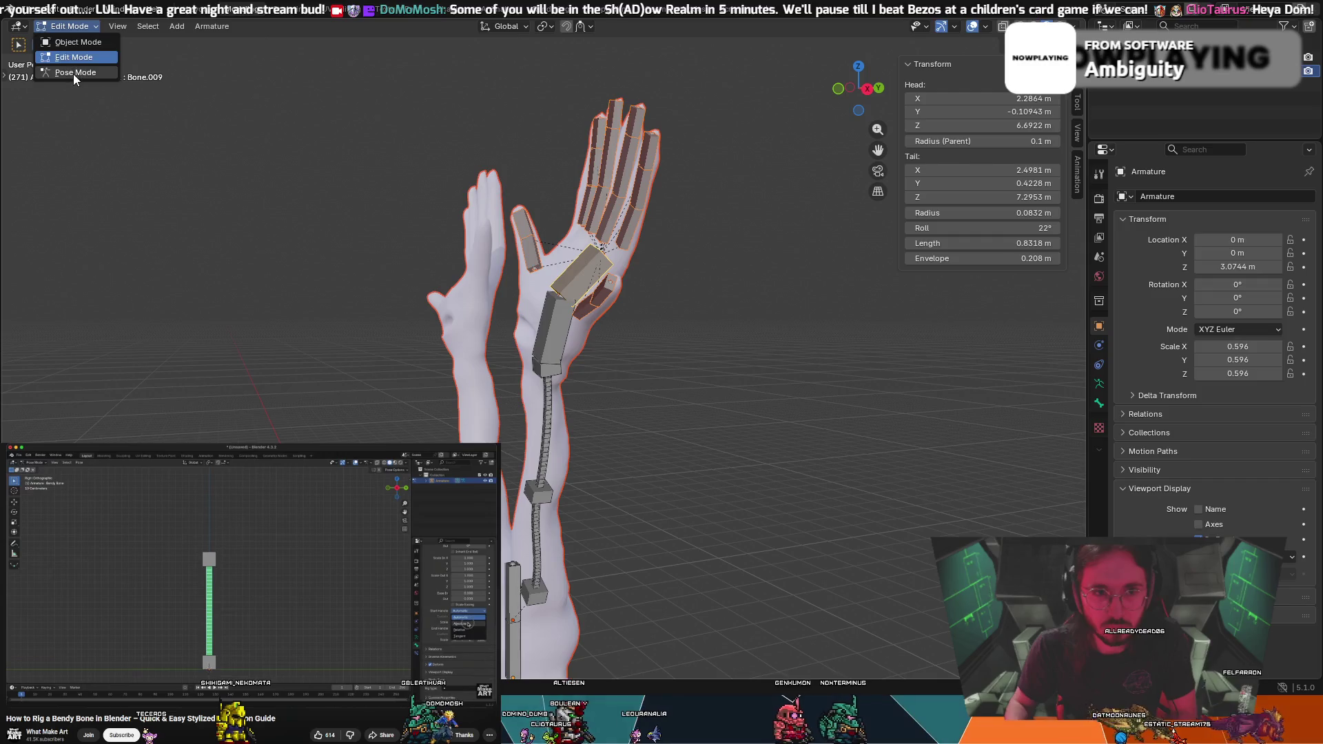
{"action": "left_click", "coordinate": [73, 74]}
{"action": "left_click", "coordinate": [546, 302]}
{"action": "key", "text": "r"}
{"action": "key", "text": "Escape"}
{"action": "key", "text": "r"}
{"action": "key", "text": "Escape"}
Test-rotate the upper palm bone around global X, then cancel back to rest
{"action": "left_click", "coordinate": [593, 246]}
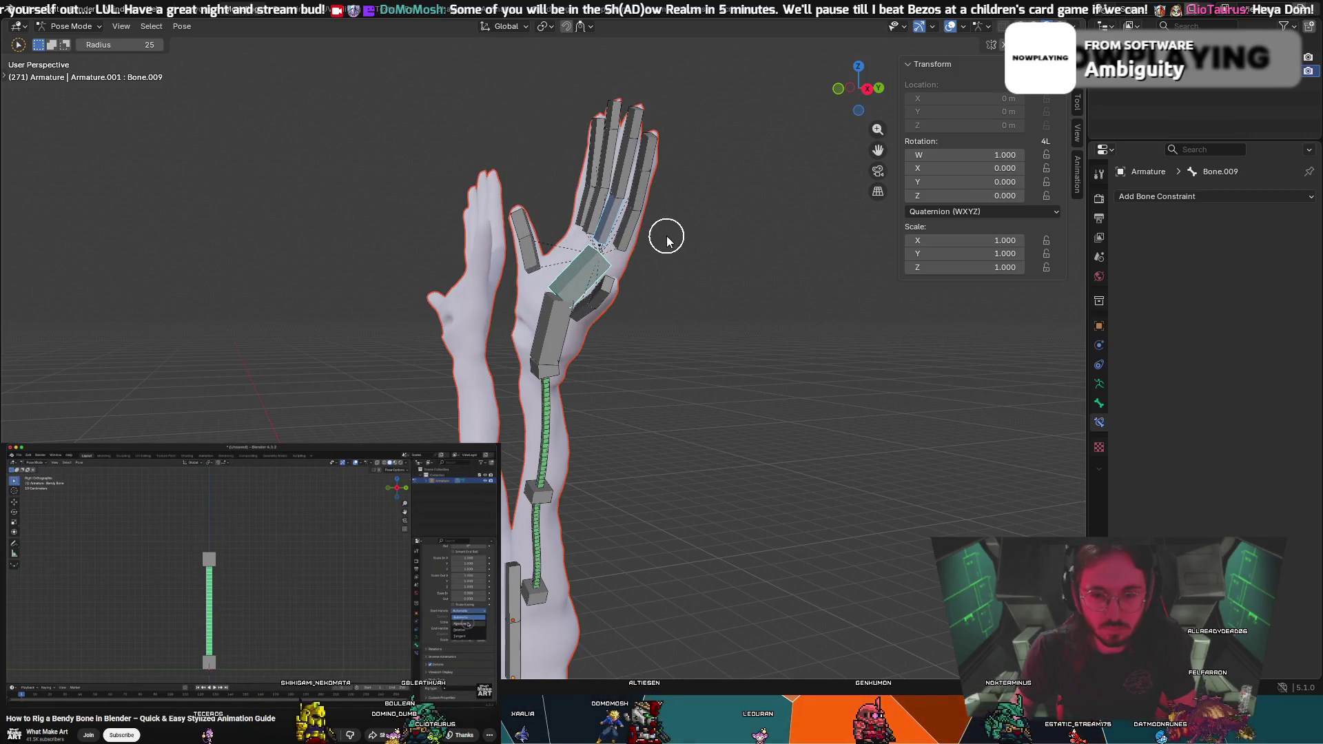
{"action": "right_click", "coordinate": [668, 241]}
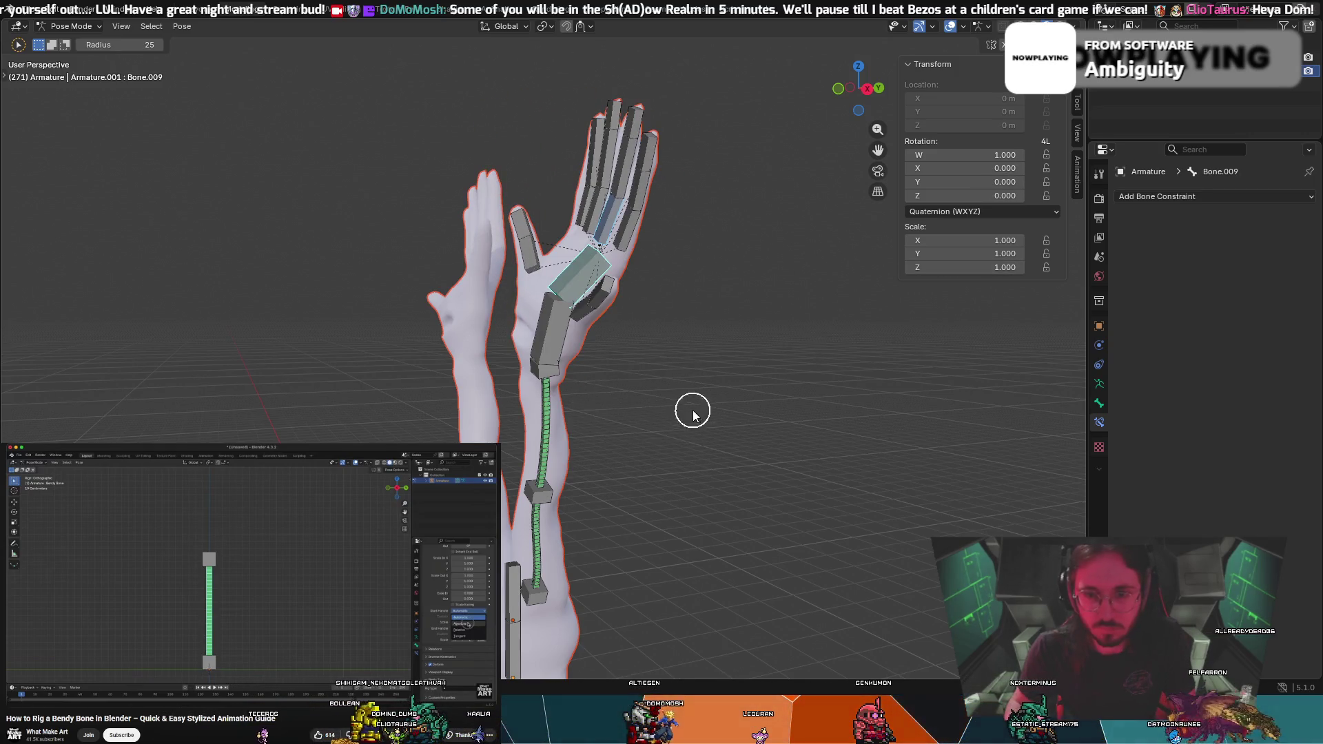
{"action": "right_click", "coordinate": [734, 331]}
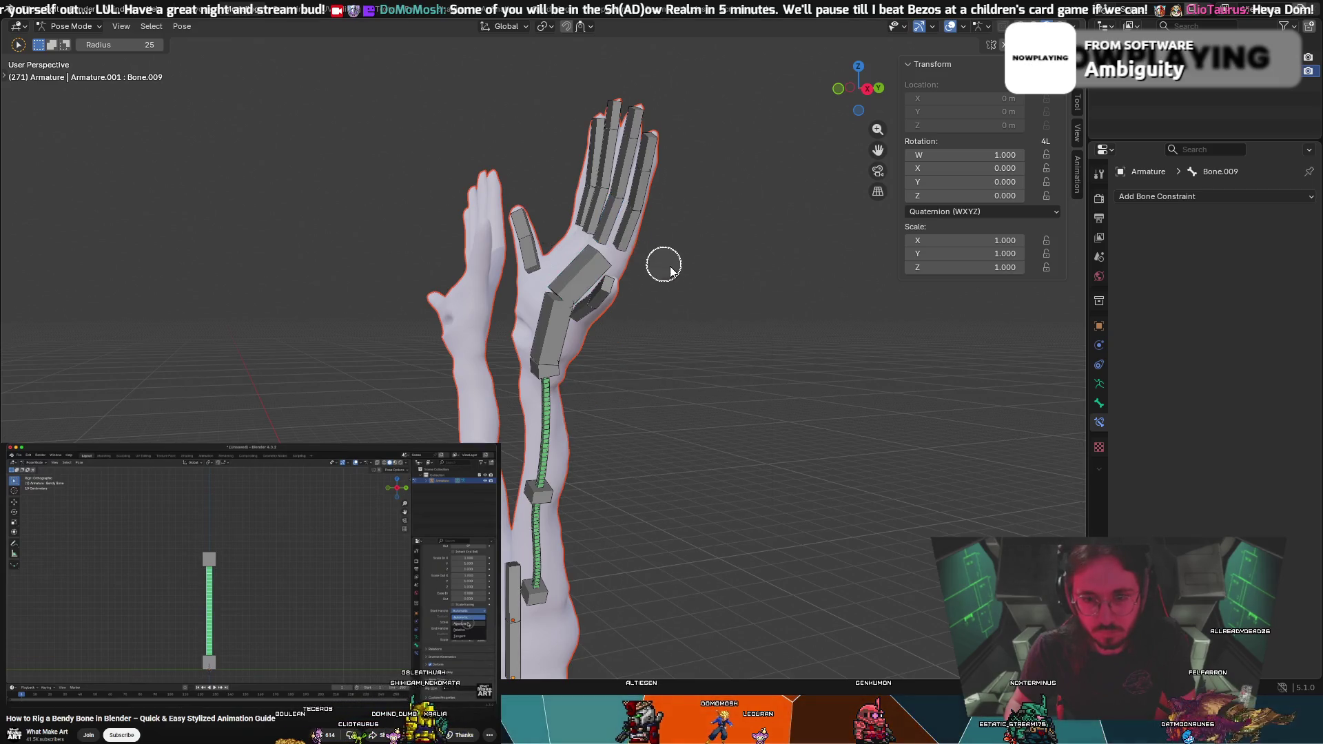
{"action": "middle_click_drag", "start_coordinate": [659, 263], "coordinate": [763, 287]}
{"action": "scroll", "coordinate": [762, 286], "scroll_direction": "up", "scroll_amount": 2}
{"action": "left_click", "coordinate": [474, 249]}
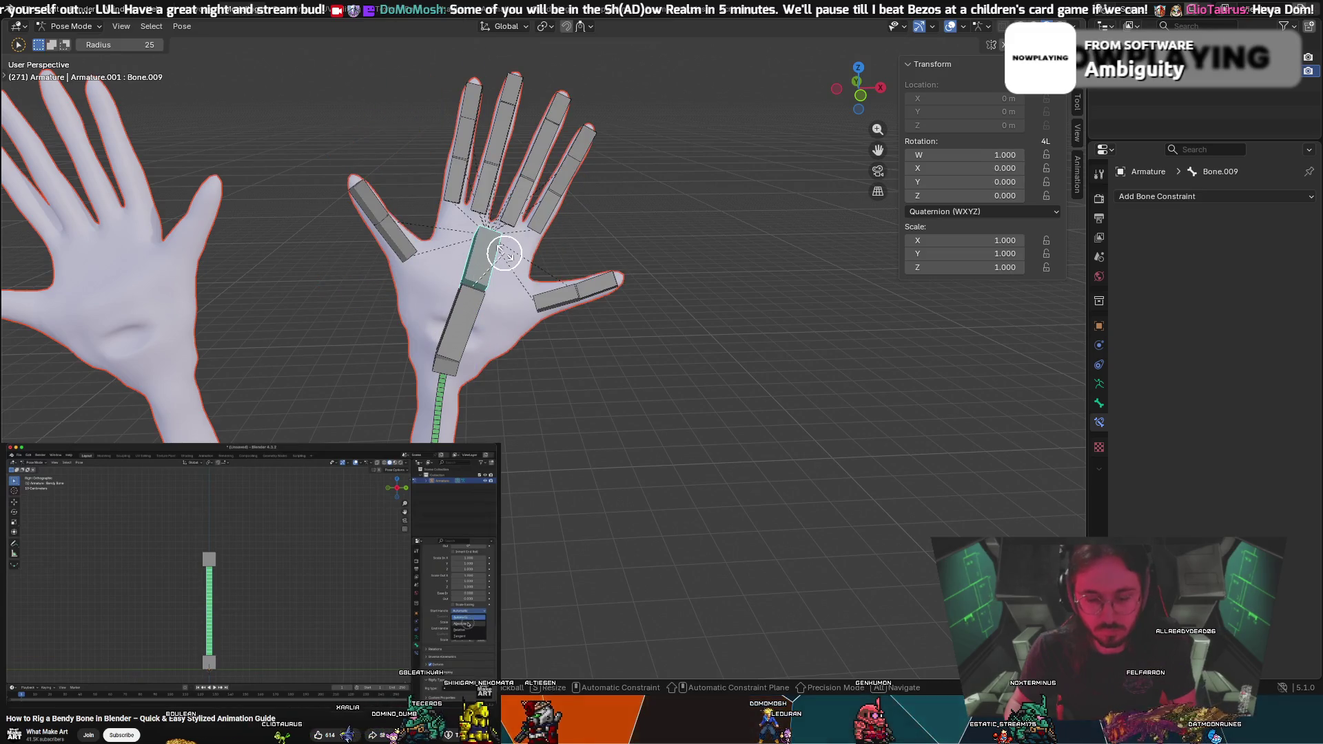
{"action": "key", "text": "x"}
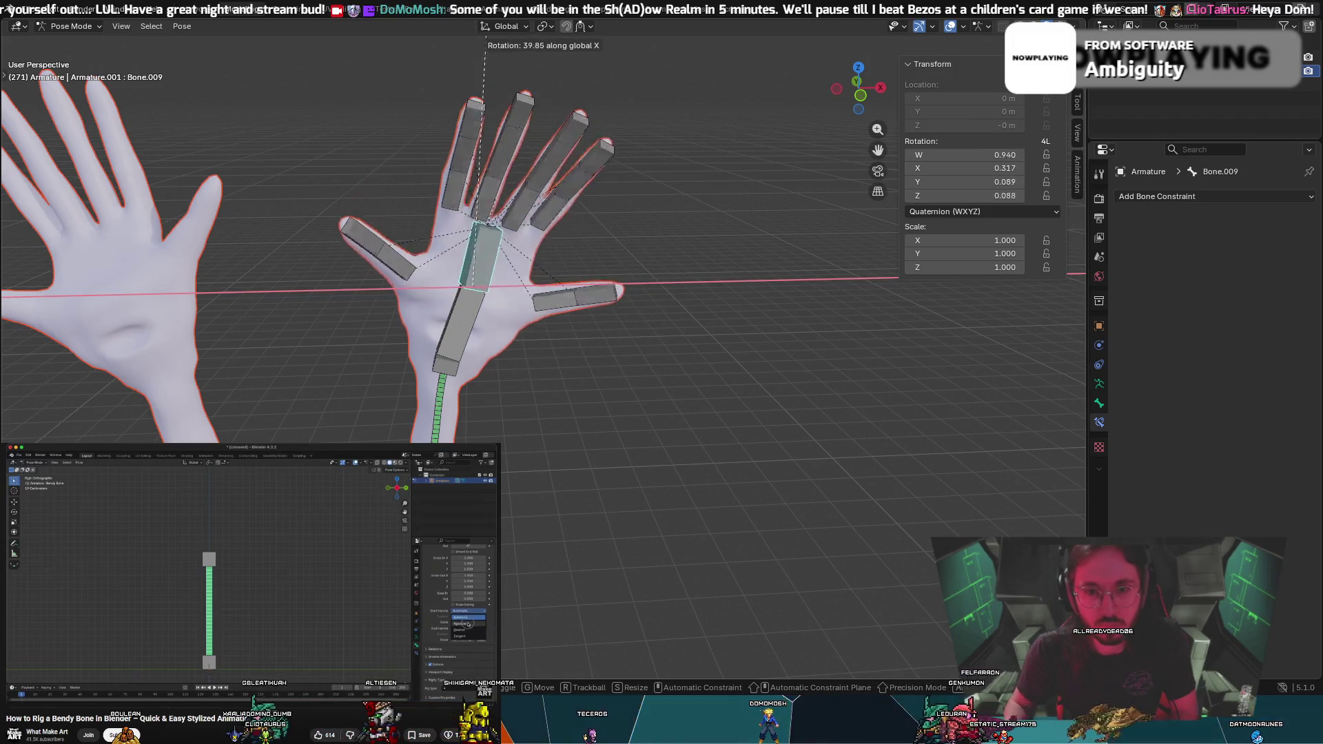
{"action": "key", "text": "Escape"}
Test-rotate the finger bones on X, cancel, and adjust the finger selection
{"action": "mouse_move", "coordinate": [712, 349]}
{"action": "middle_mouse_down"}
{"action": "mouse_move", "coordinate": [657, 318]}
{"action": "mouse_move", "coordinate": [558, 215]}
{"action": "middle_mouse_up"}
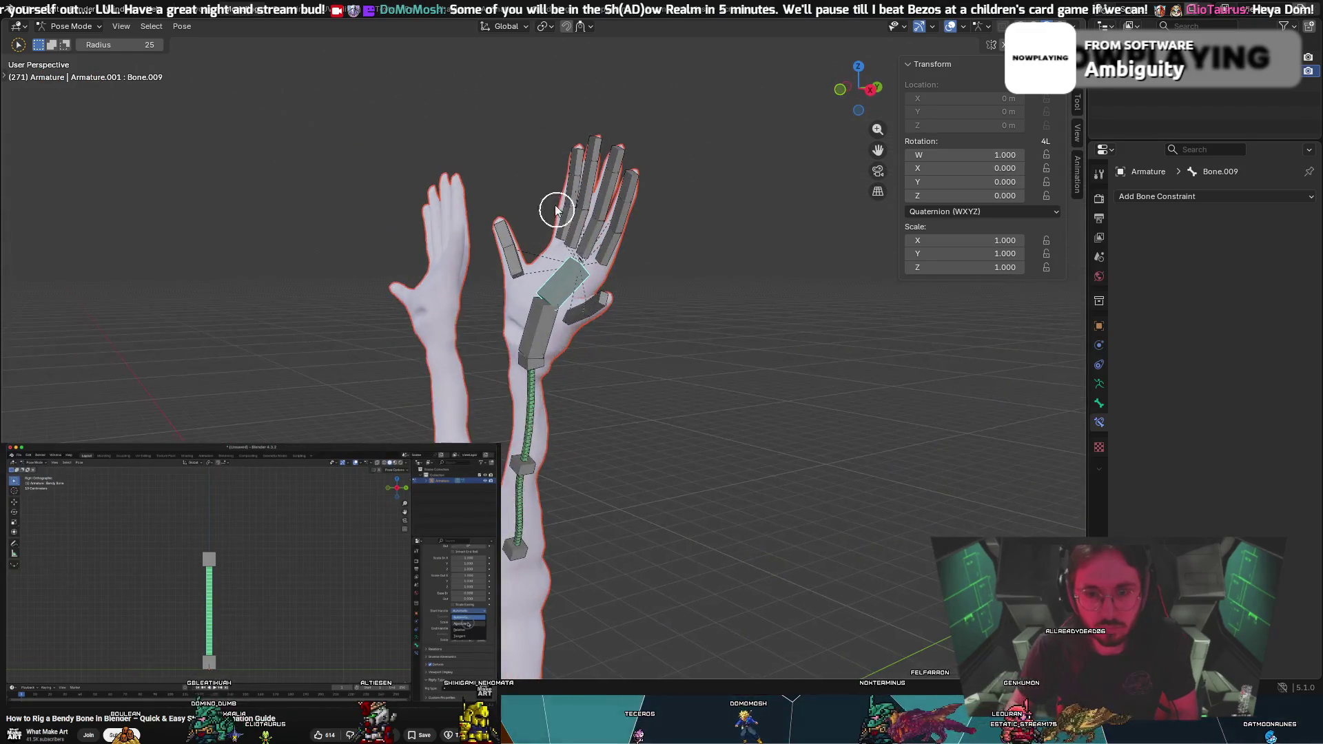
{"action": "mouse_move", "coordinate": [581, 192]}
{"action": "left_mouse_down"}
{"action": "mouse_move", "coordinate": [597, 154]}
{"action": "mouse_move", "coordinate": [628, 230]}
{"action": "mouse_move", "coordinate": [591, 241]}
{"action": "mouse_move", "coordinate": [599, 148]}
{"action": "mouse_move", "coordinate": [628, 201]}
{"action": "left_mouse_up"}
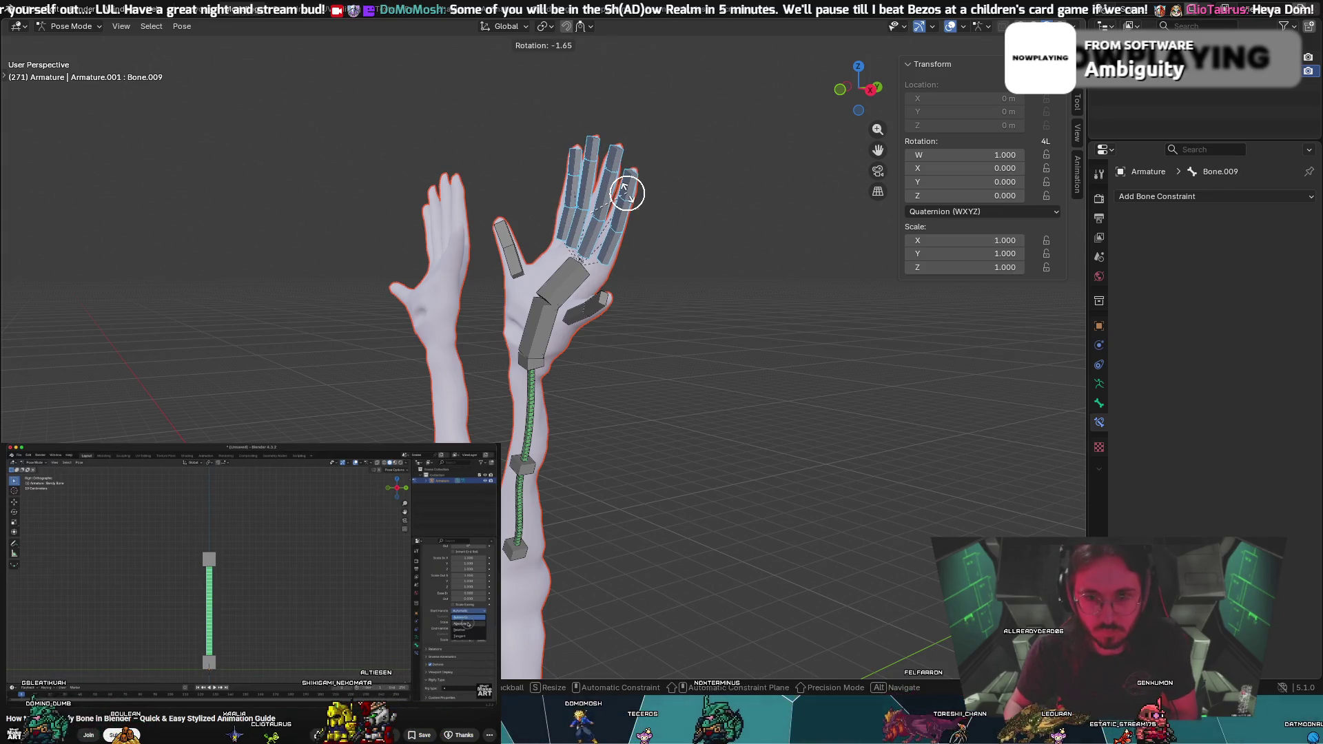
{"action": "key", "text": "r"}
{"action": "key", "text": "x"}
{"action": "key", "text": "Escape"}
{"action": "mouse_move", "coordinate": [607, 205]}
{"action": "left_mouse_down"}
{"action": "mouse_move", "coordinate": [626, 207]}
{"action": "mouse_move", "coordinate": [592, 201]}
{"action": "mouse_move", "coordinate": [613, 250]}
{"action": "left_mouse_up"}
{"action": "middle_click_drag", "start_coordinate": [671, 230], "coordinate": [765, 260]}
{"action": "key", "text": "ctrl+z"}
{"action": "key", "text": "ctrl+z"}
{"action": "key", "text": "ctrl+z"}
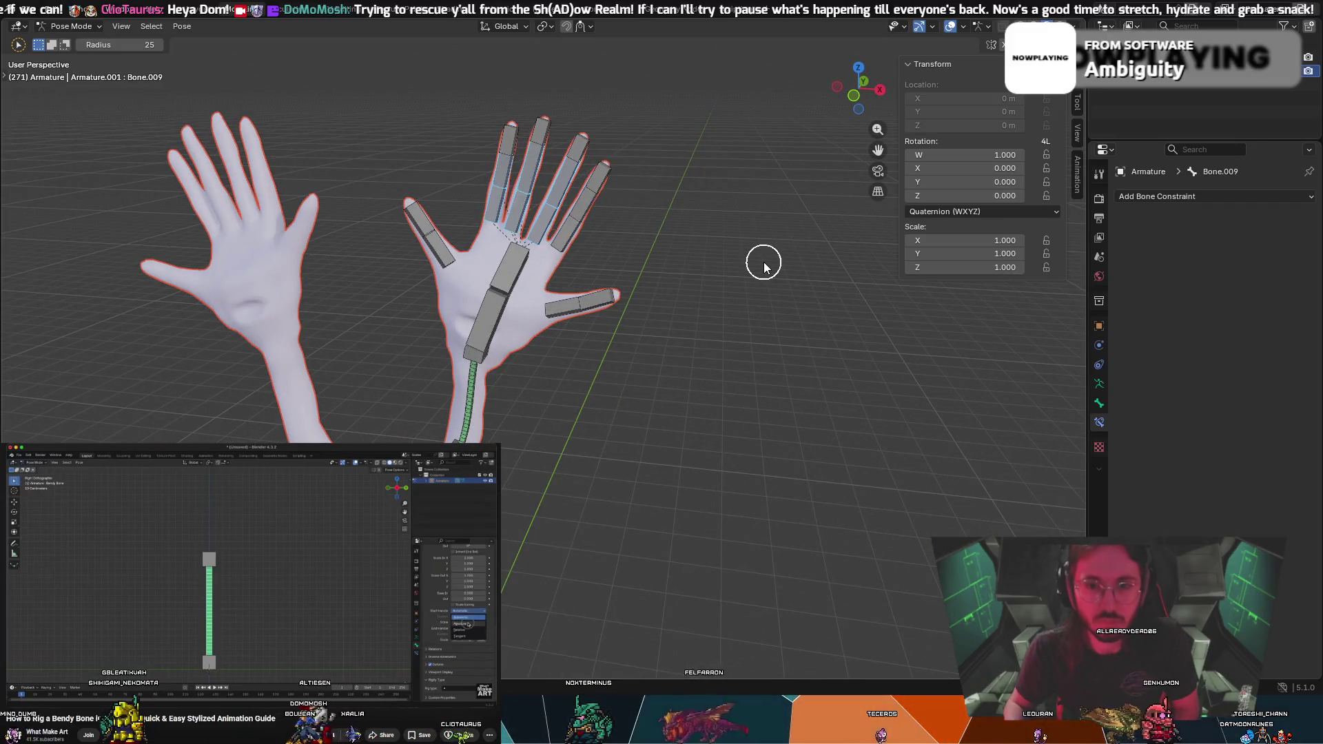
{"action": "key", "text": "ctrl+z"}
{"action": "key", "text": "Tab"}
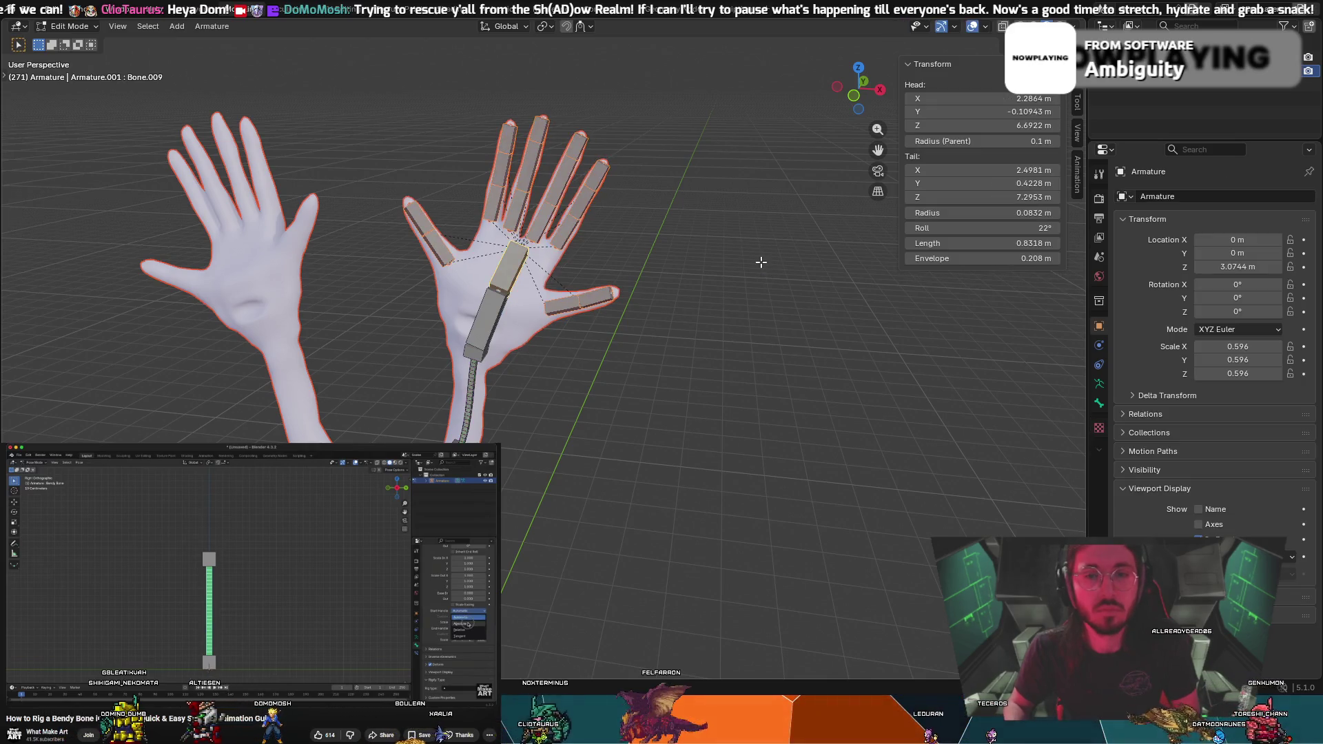
{"action": "key", "text": "Tab"}
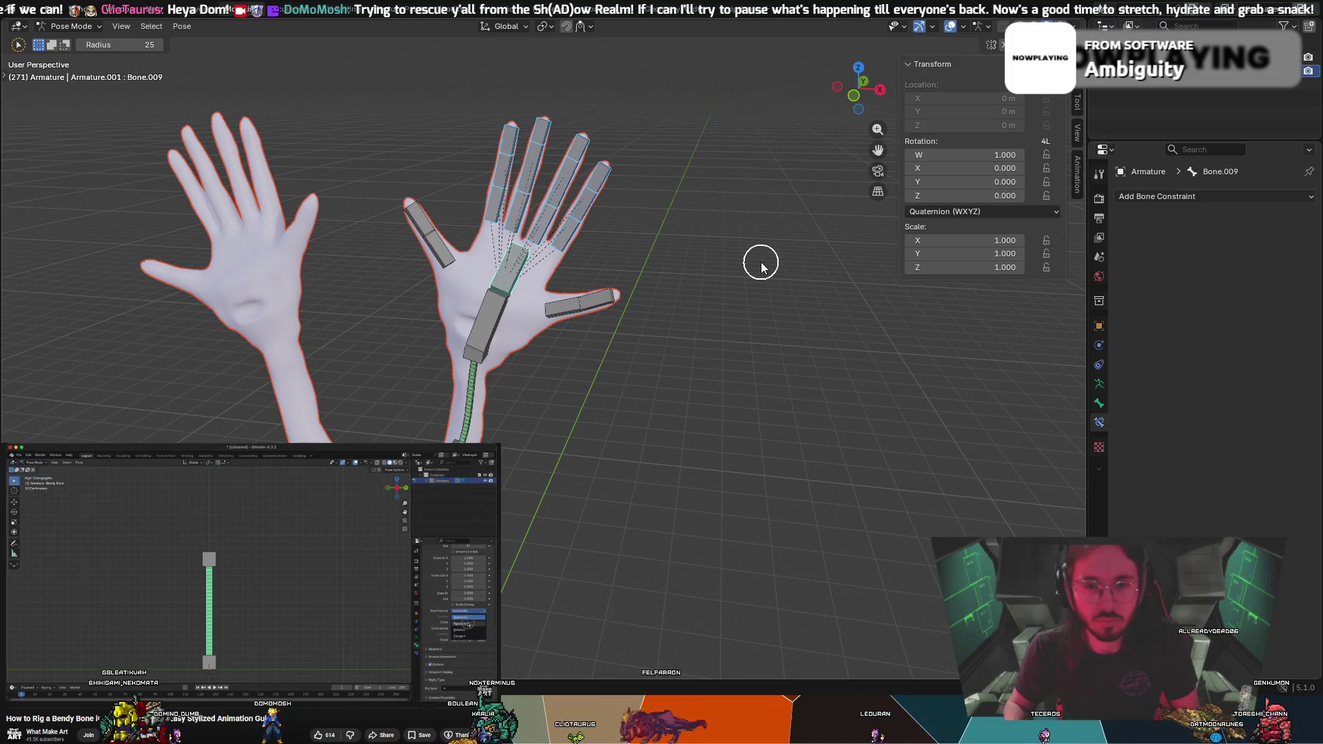
{"action": "key", "text": "ctrl+z"}
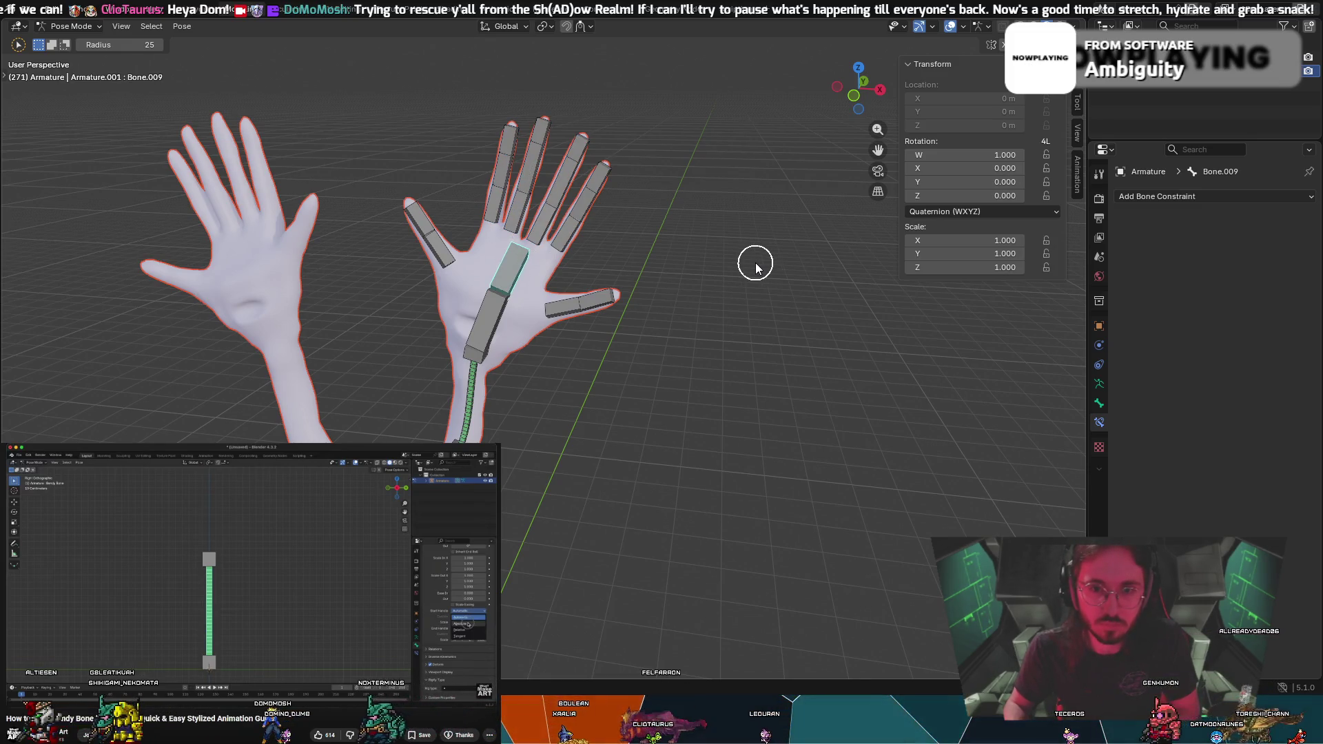
{"action": "key", "text": "ctrl+shift+z"}
{"action": "key", "text": "ctrl+z"}
{"action": "key", "text": "ctrl+z"}
{"action": "key", "text": "ctrl+z"}
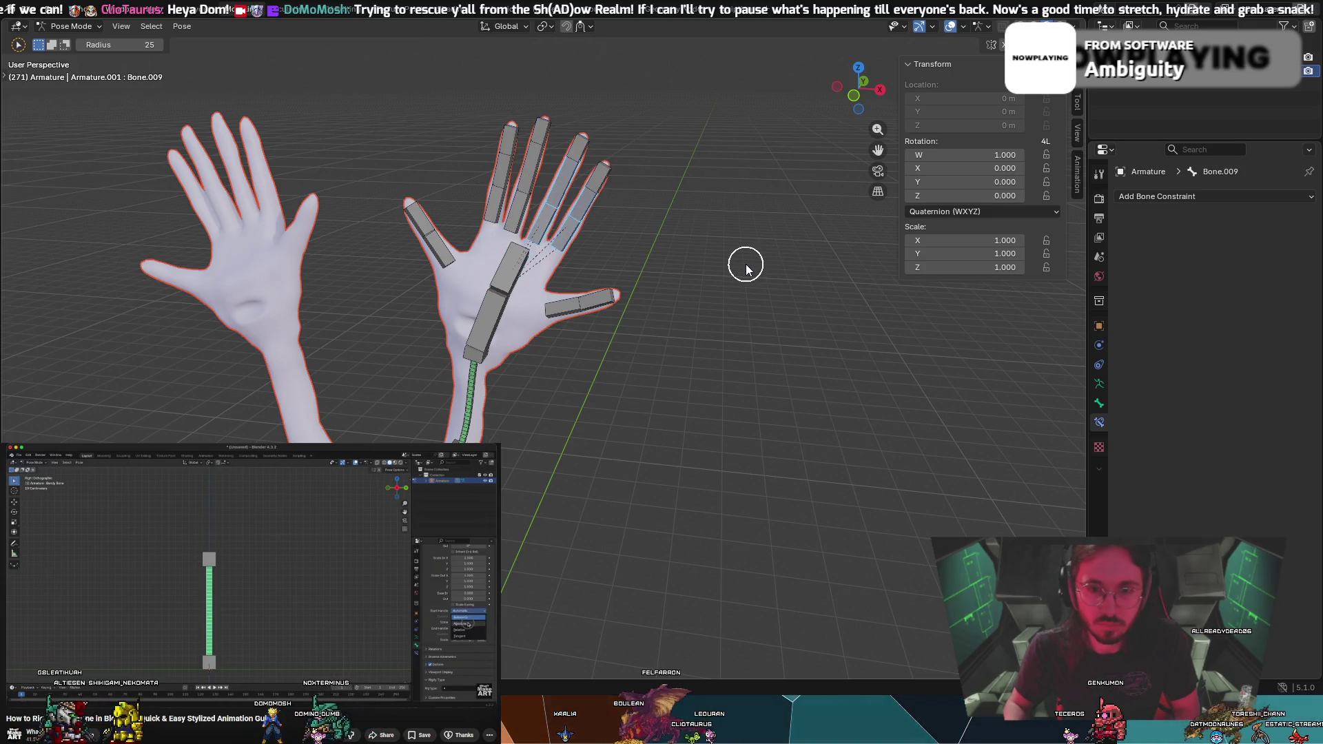
{"action": "key", "text": "ctrl+z"}
{"action": "key", "text": "ctrl+z"}
{"action": "key", "text": "ctrl+z"}
{"action": "key", "text": "ctrl+z"}
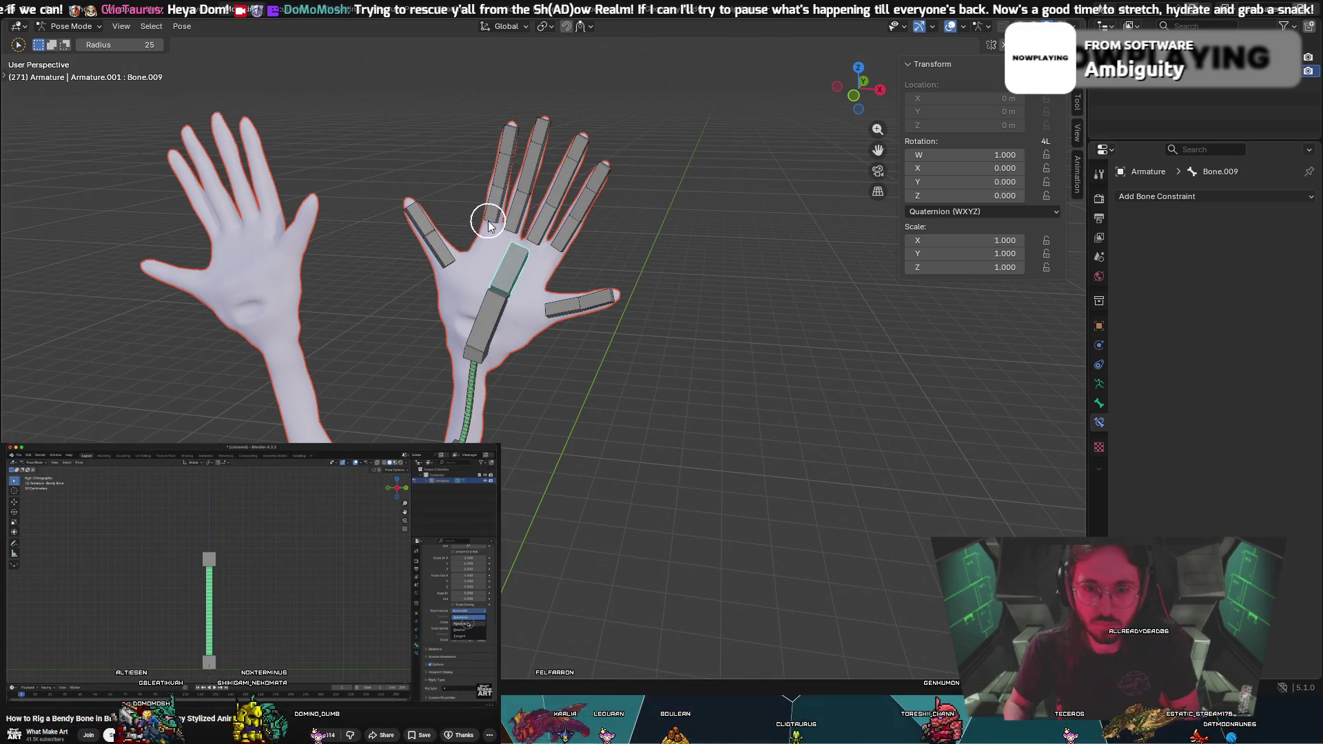
{"action": "left_click", "coordinate": [581, 227]}
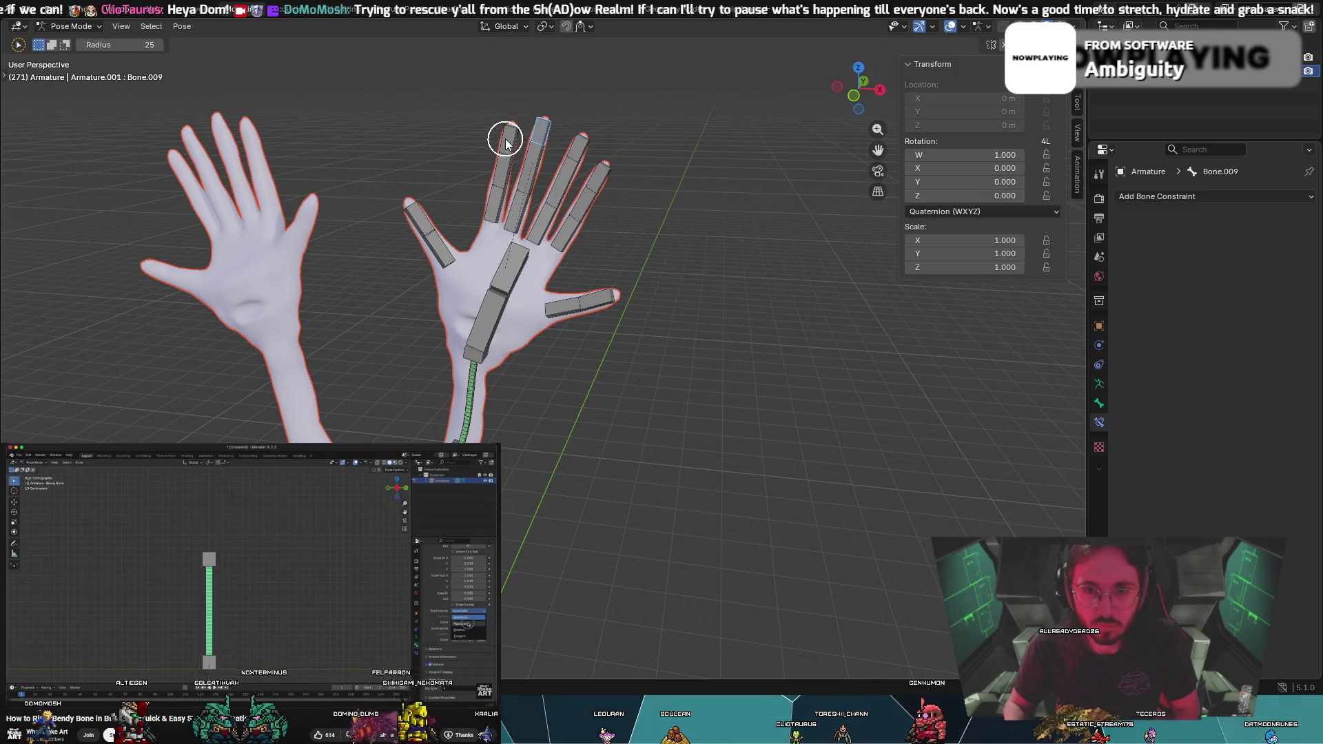
{"action": "middle_click_drag", "start_coordinate": [566, 107], "coordinate": [508, 97]}
{"action": "key", "text": "r"}
{"action": "key", "text": "Escape"}
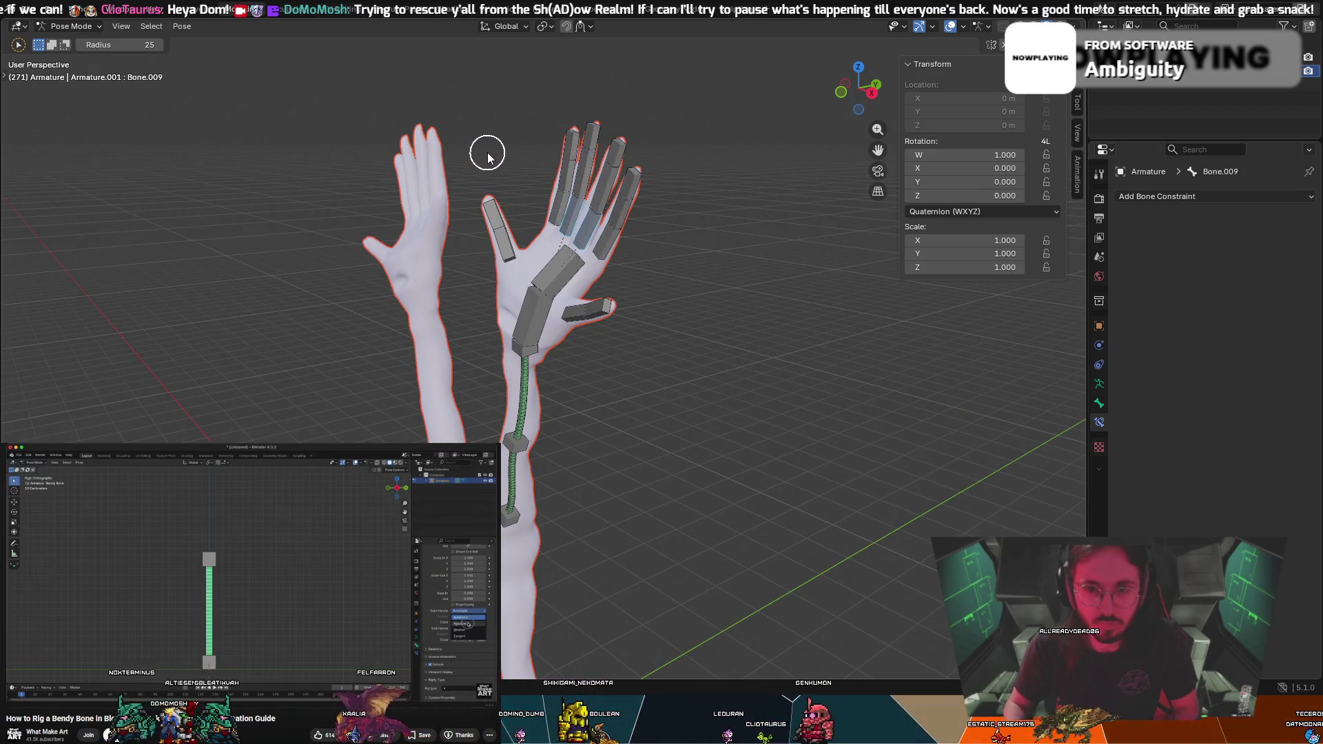
{"action": "key", "text": "ctrl+z"}
{"action": "key", "text": "ctrl+z"}
{"action": "key", "text": "ctrl+z"}
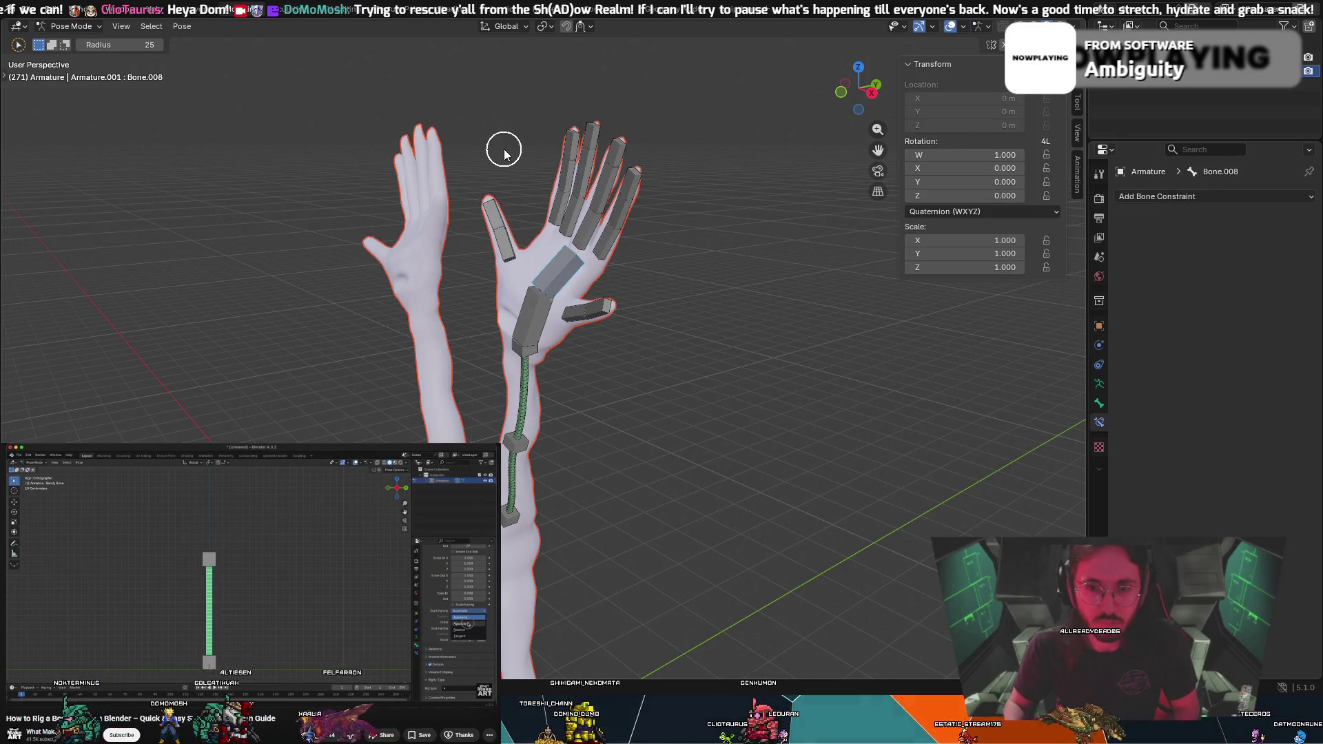
{"action": "key", "text": "ctrl+z"}
{"action": "key", "text": "ctrl+z"}
{"action": "key", "text": "ctrl+z"}
{"action": "key", "text": "ctrl+z"}
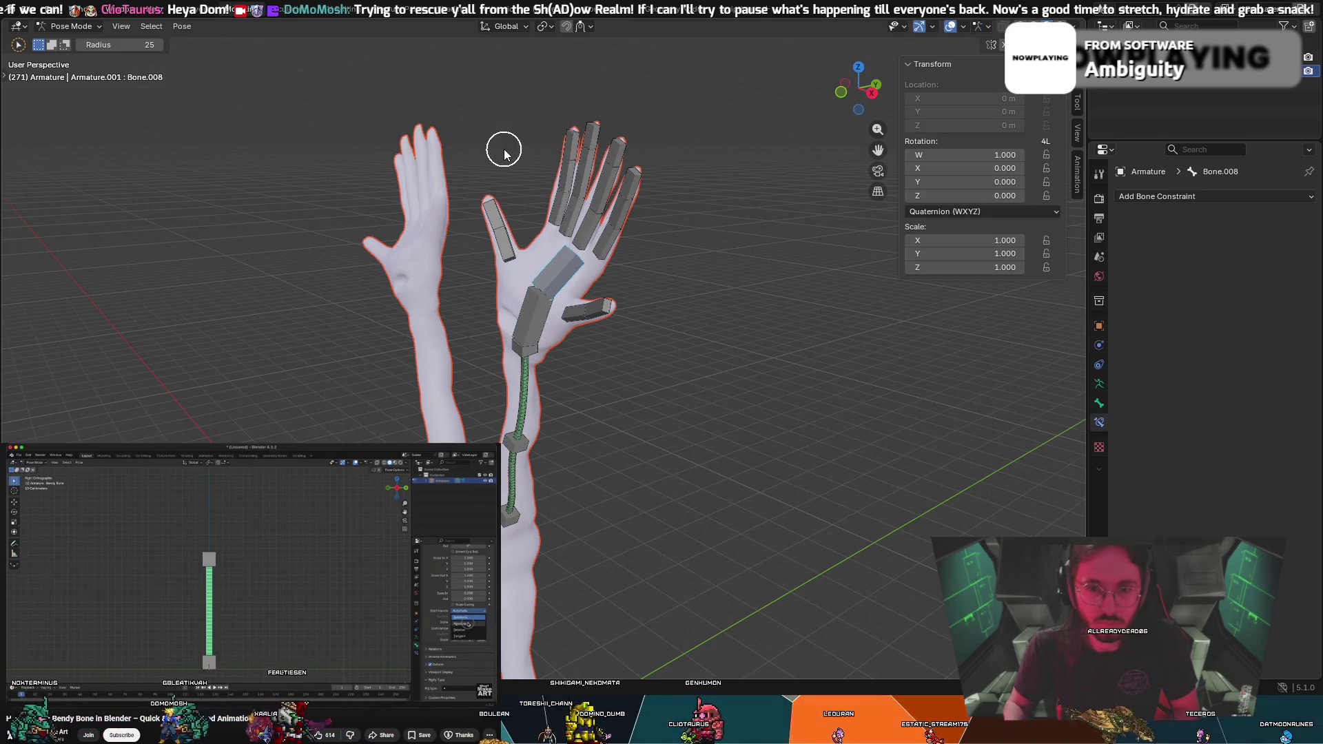
Test-rotate the index fingertip bone, then cancel the rotation
{"action": "middle_click_drag", "start_coordinate": [504, 148], "coordinate": [545, 165]}
{"action": "left_click", "coordinate": [546, 165]}
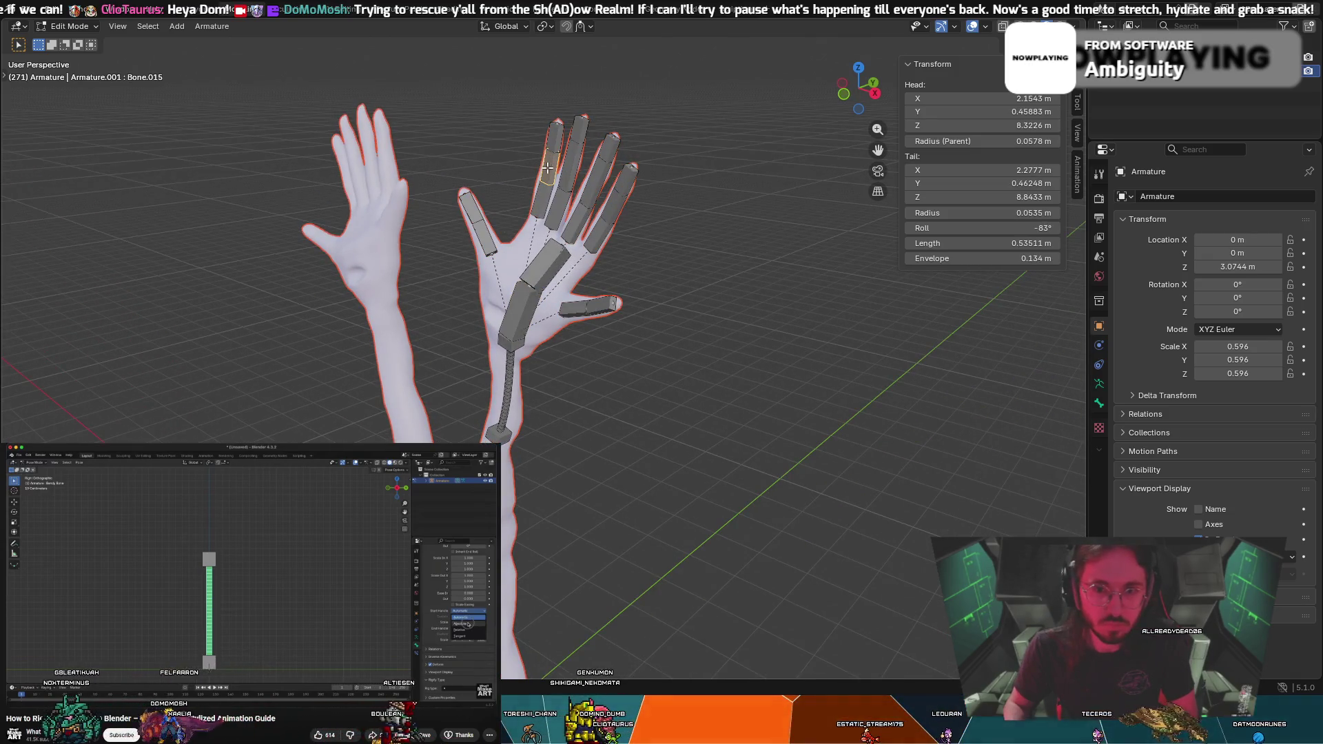
{"action": "key", "text": "r"}
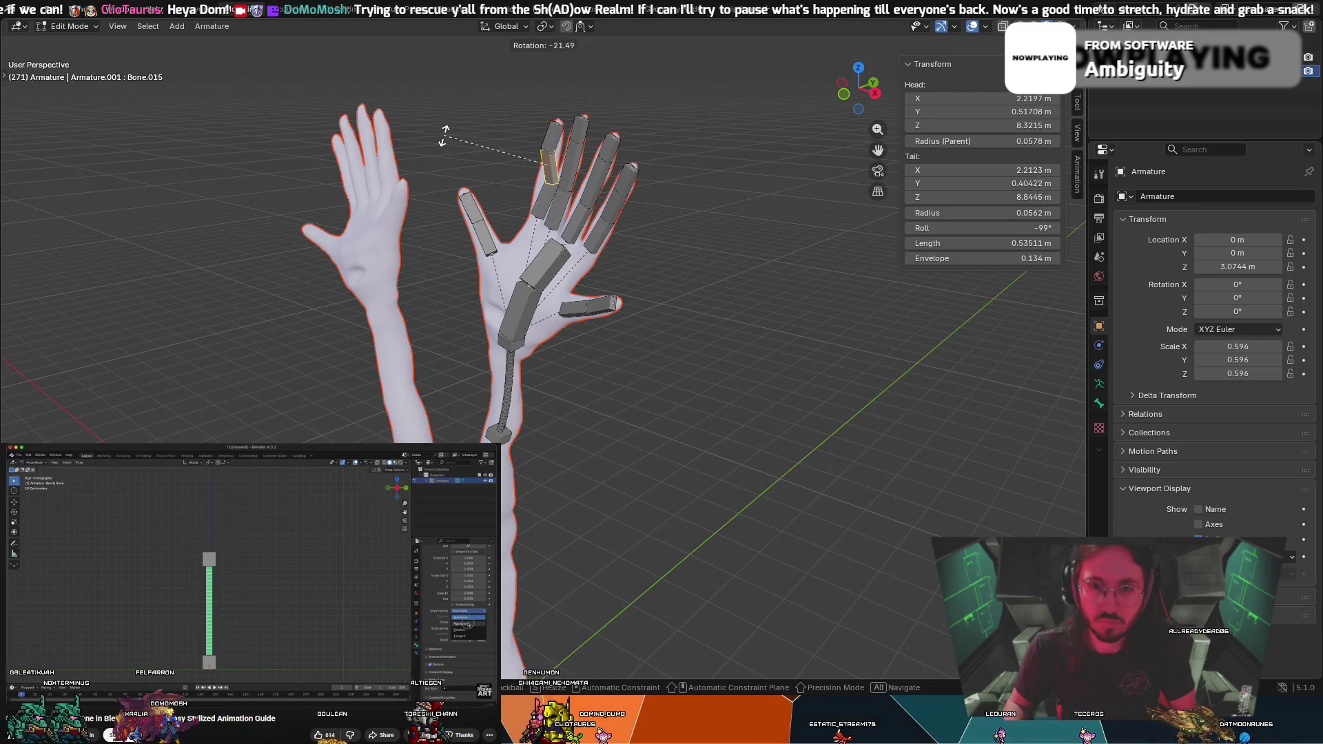
{"action": "key", "text": "Escape"}
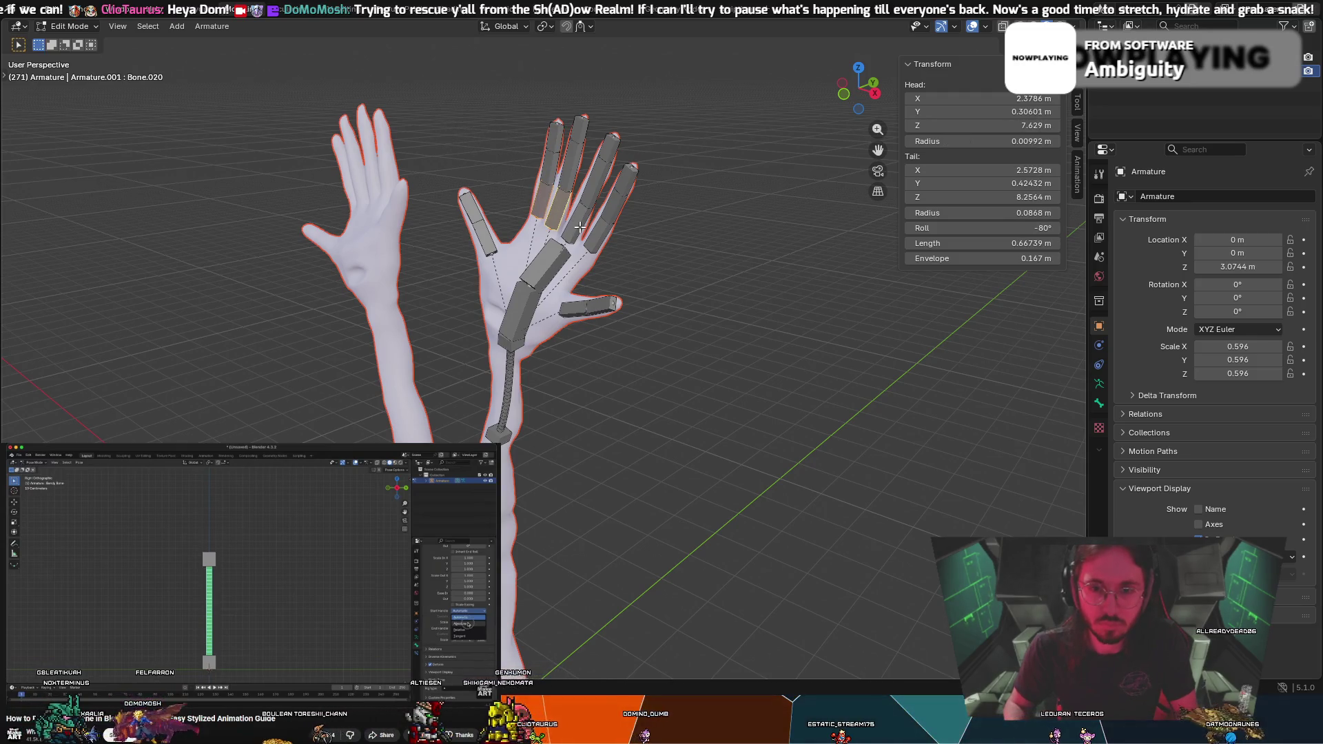
{"action": "mouse_move", "coordinate": [566, 306]}
{"action": "middle_mouse_down"}
{"action": "mouse_move", "coordinate": [363, 213]}
{"action": "mouse_move", "coordinate": [406, 229]}
{"action": "middle_mouse_up"}
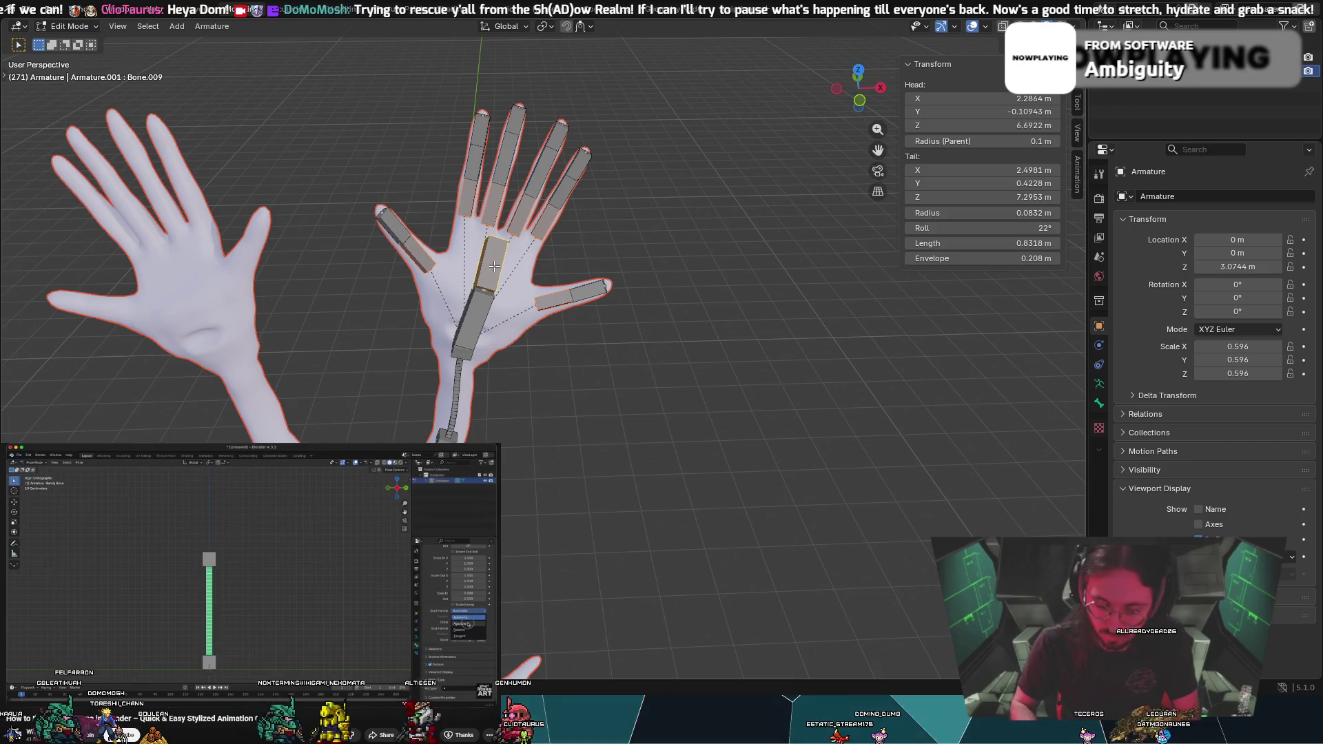
Parent the selected bones to Bone.009 with Keep Offset, select Bone.008, enter Pose Mode
{"action": "key", "text": "ctrl+p"}
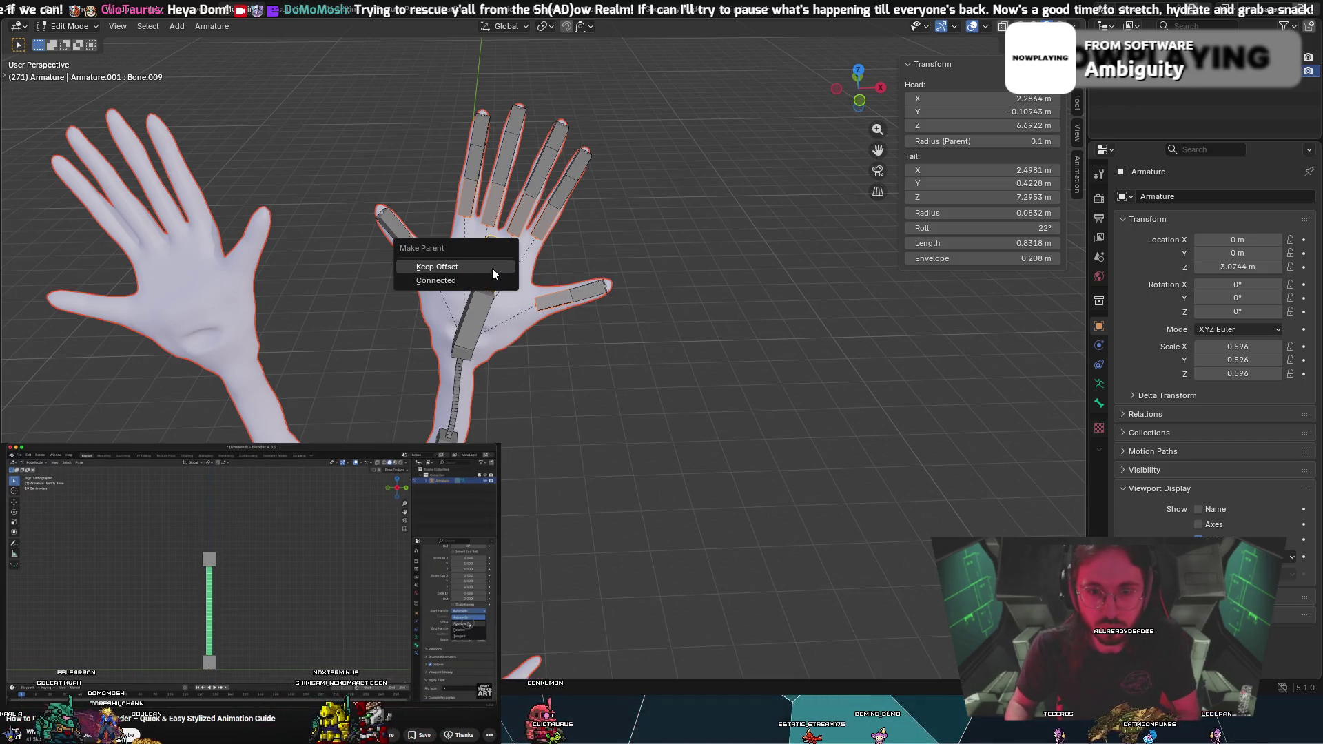
{"action": "left_click", "coordinate": [492, 269]}
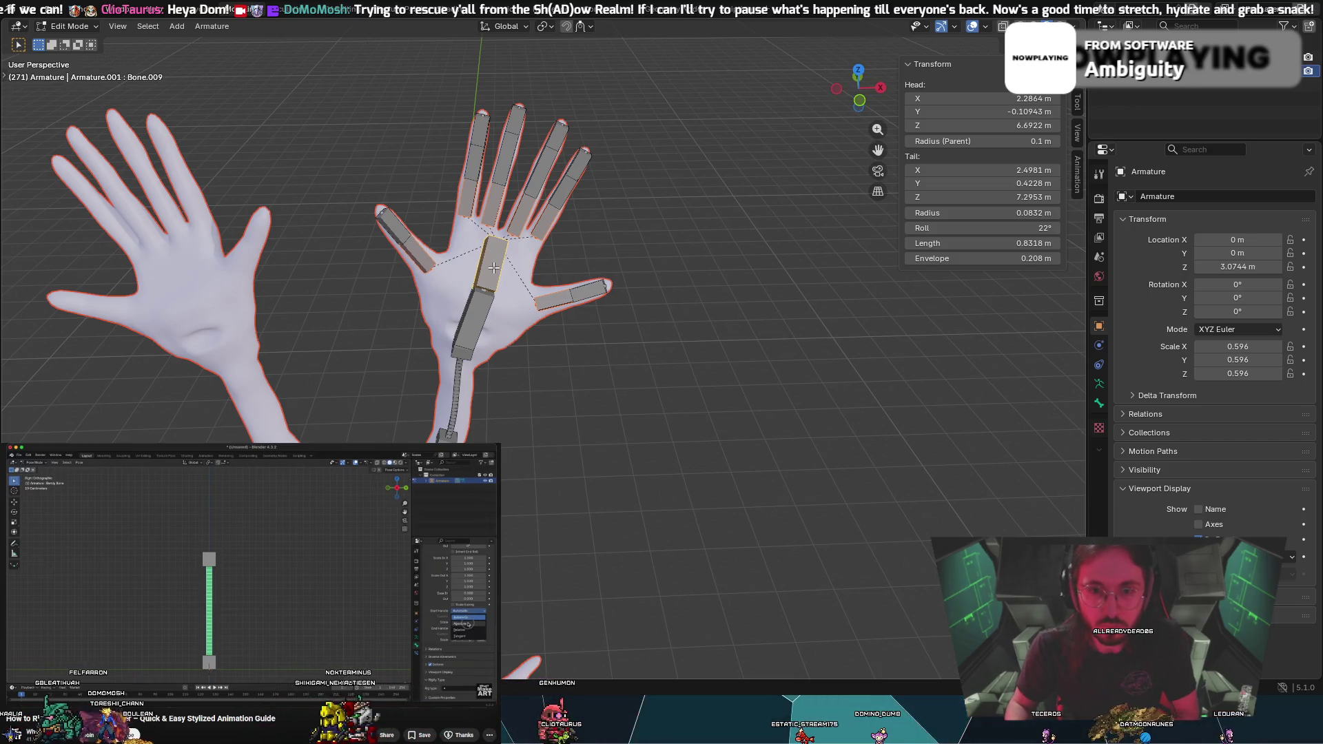
{"action": "right_click", "coordinate": [481, 313]}
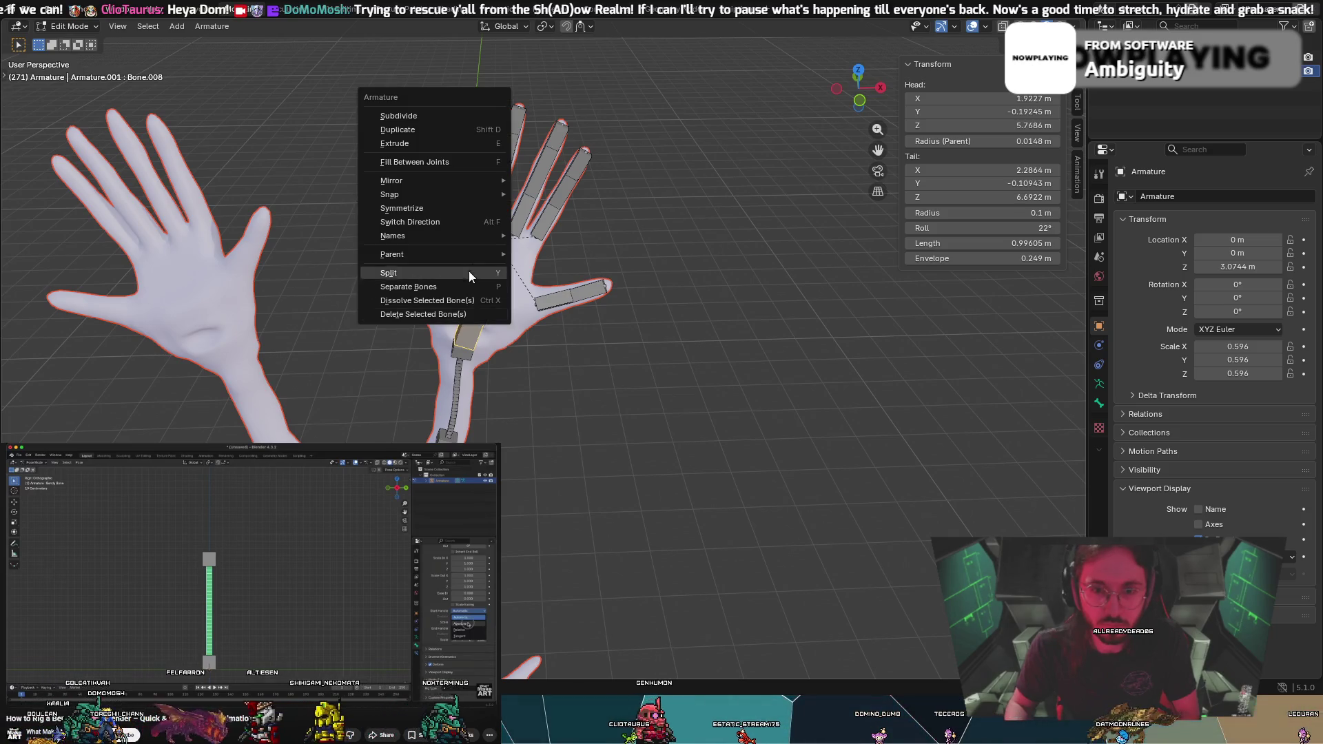
{"action": "left_click", "coordinate": [470, 284]}
{"action": "left_click", "coordinate": [96, 27]}
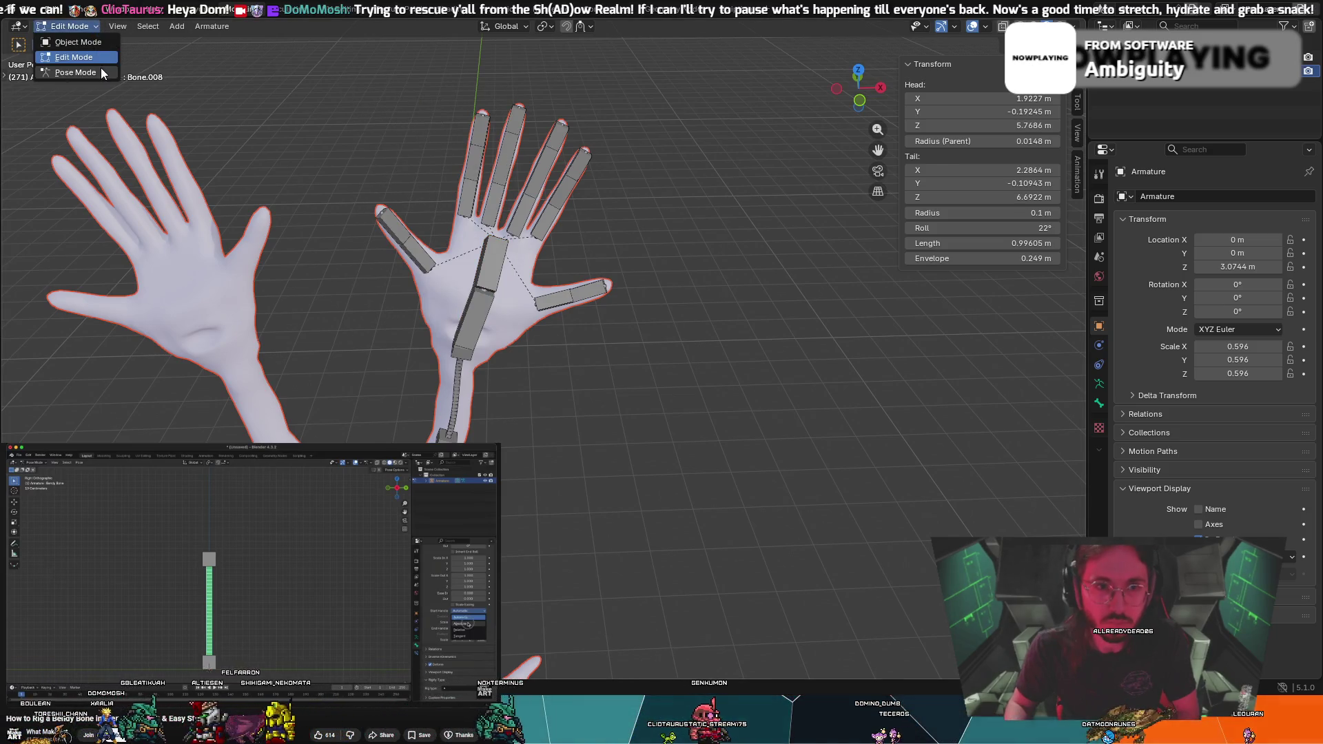
{"action": "left_click", "coordinate": [75, 72]}
Test-rotate lower palm bone Bone.008, freely and on global X, cancelling each time
{"action": "key", "text": "r"}
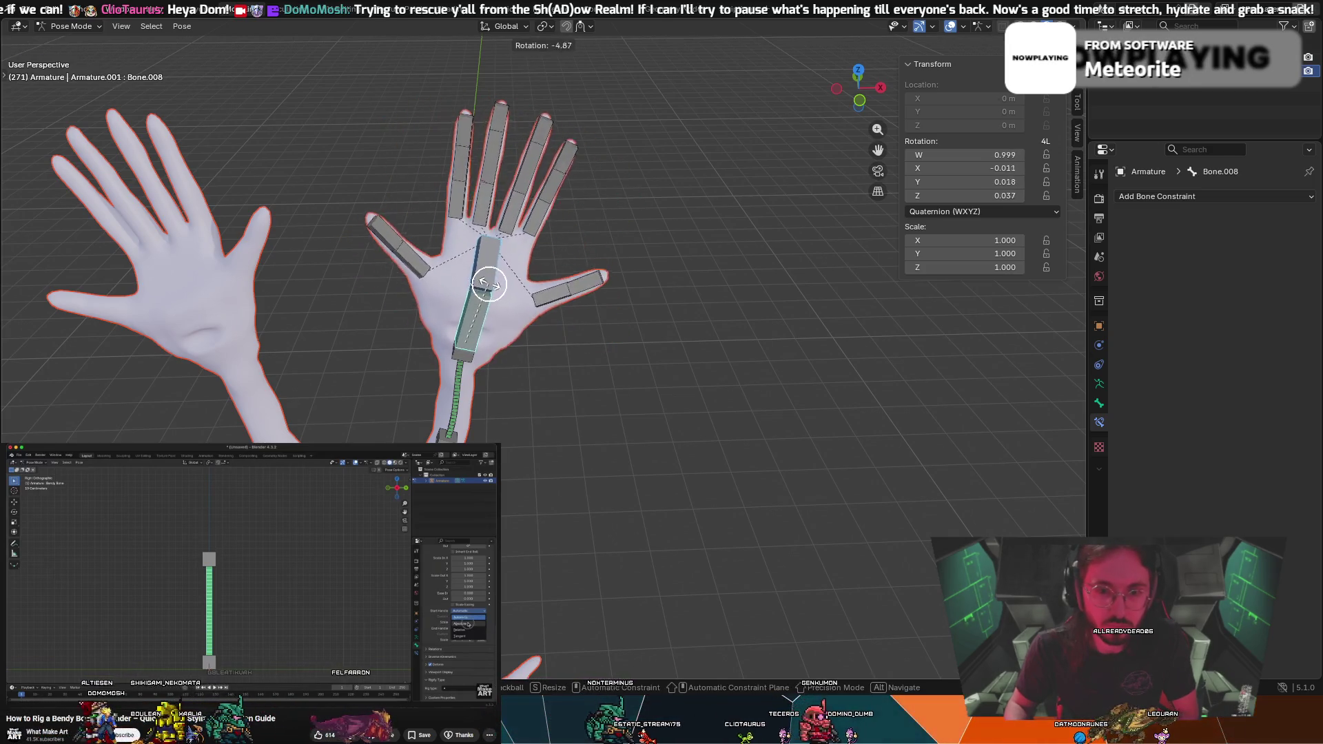
{"action": "key", "text": "Escape"}
{"action": "middle_click_drag", "start_coordinate": [487, 289], "coordinate": [473, 213]}
{"action": "key", "text": "r"}
{"action": "key", "text": "x"}
{"action": "key", "text": "Escape"}
{"action": "mouse_move", "coordinate": [498, 298]}
{"action": "middle_mouse_down"}
{"action": "mouse_move", "coordinate": [428, 283]}
{"action": "mouse_move", "coordinate": [350, 291]}
{"action": "mouse_move", "coordinate": [502, 286]}
{"action": "middle_mouse_up"}
{"action": "key", "text": "r"}
{"action": "key", "text": "x"}
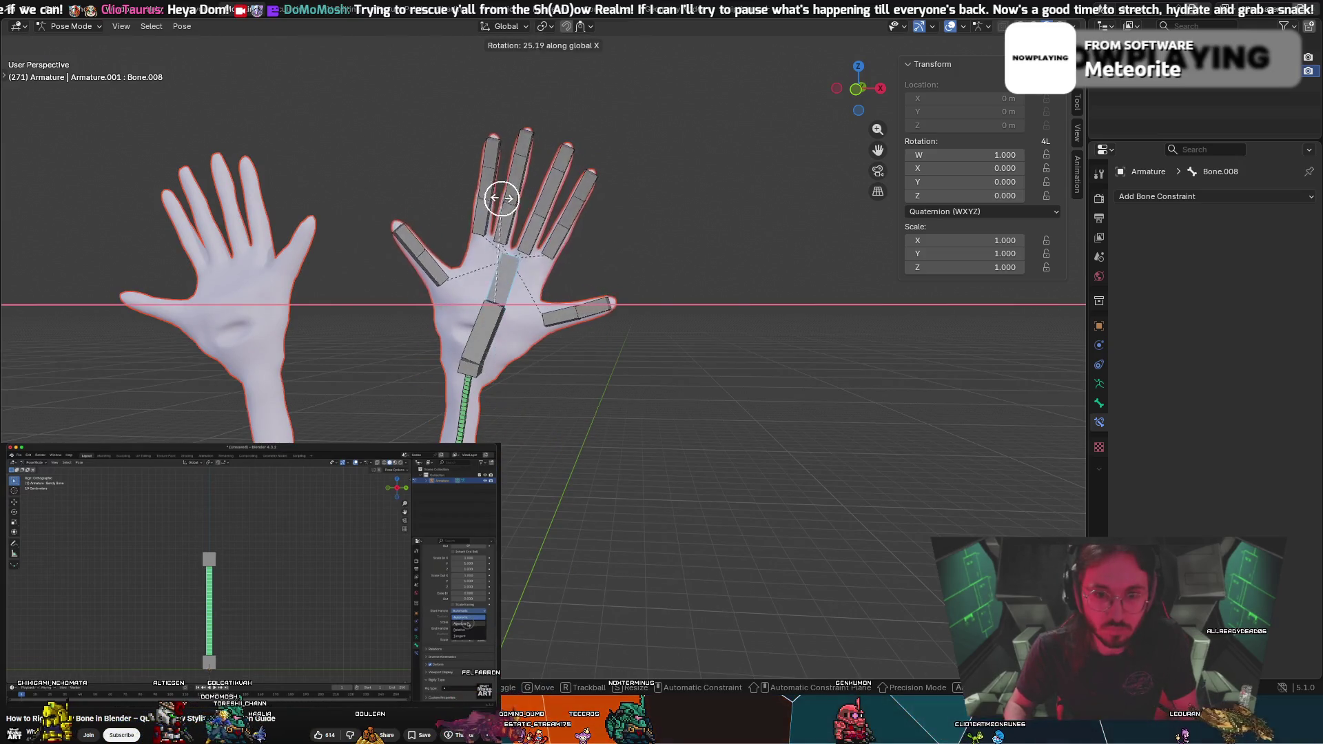
{"action": "right_click", "coordinate": [508, 188]}
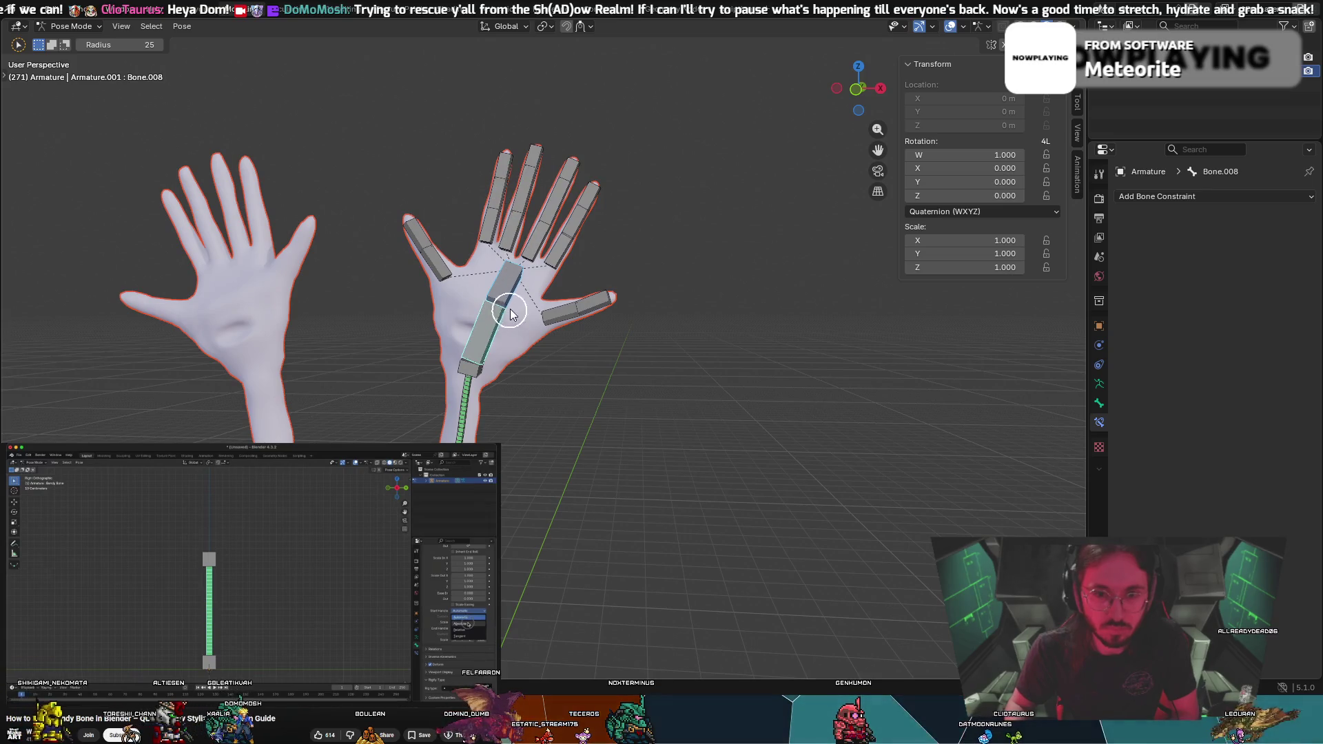
Rotate the thumb bone outward and confirm the new angle
{"action": "left_click", "coordinate": [541, 310]}
{"action": "key", "text": "r"}
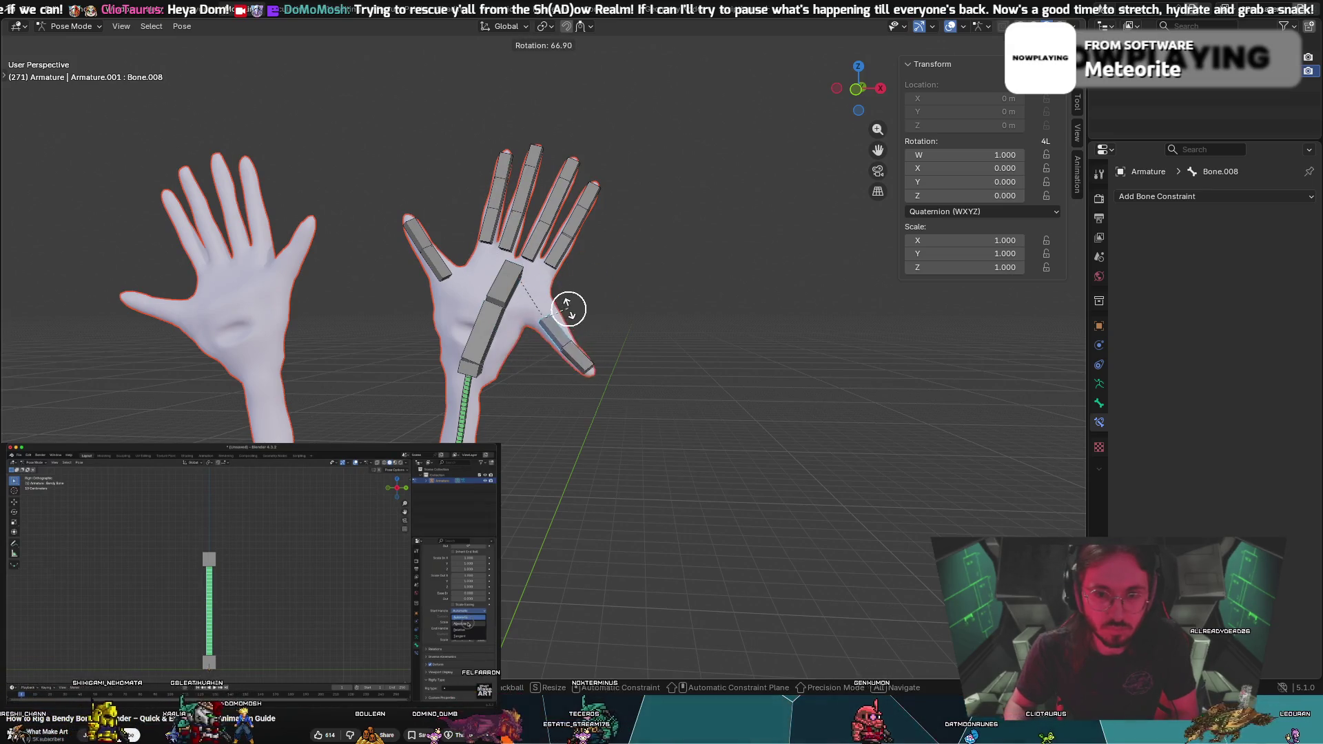
{"action": "left_click", "coordinate": [561, 292]}
{"action": "mouse_move", "coordinate": [591, 309]}
{"action": "middle_mouse_down"}
{"action": "mouse_move", "coordinate": [638, 254]}
{"action": "mouse_move", "coordinate": [657, 457]}
{"action": "middle_mouse_up"}
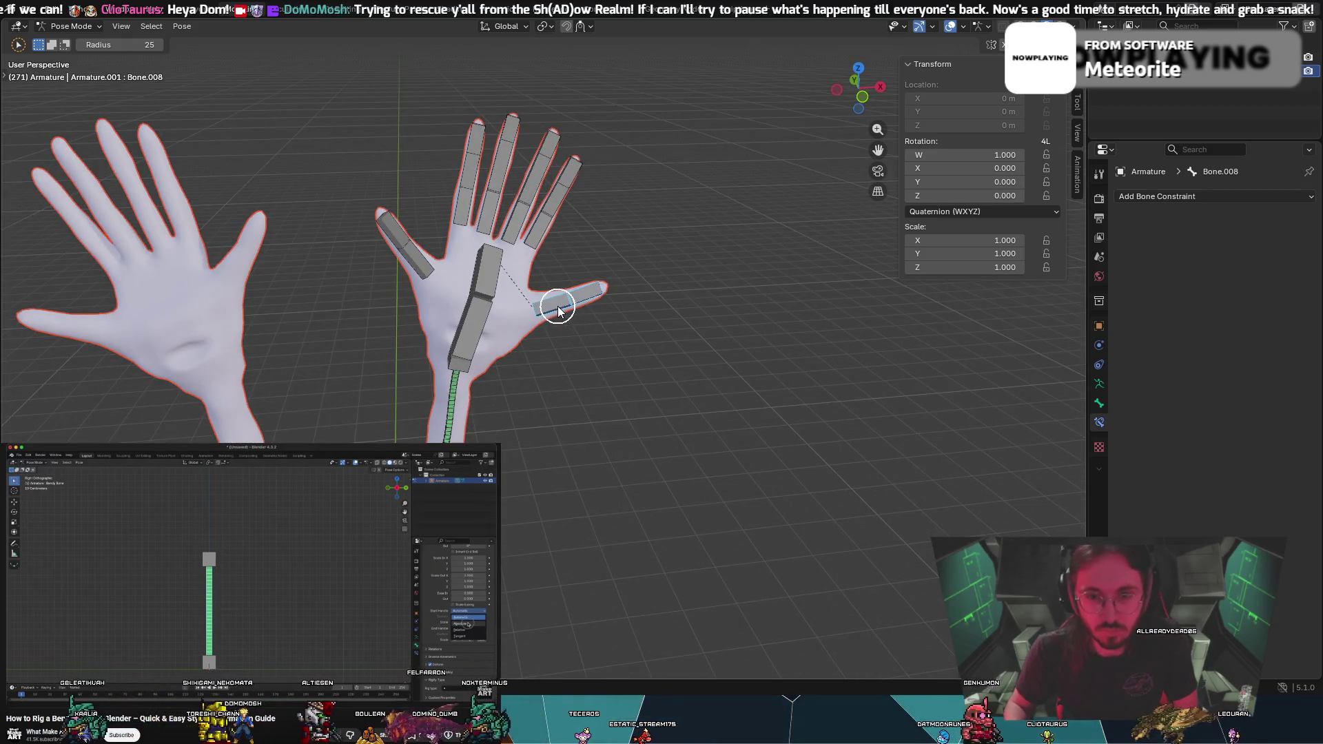
{"action": "left_click", "coordinate": [63, 18]}
{"action": "left_click", "coordinate": [69, 26]}
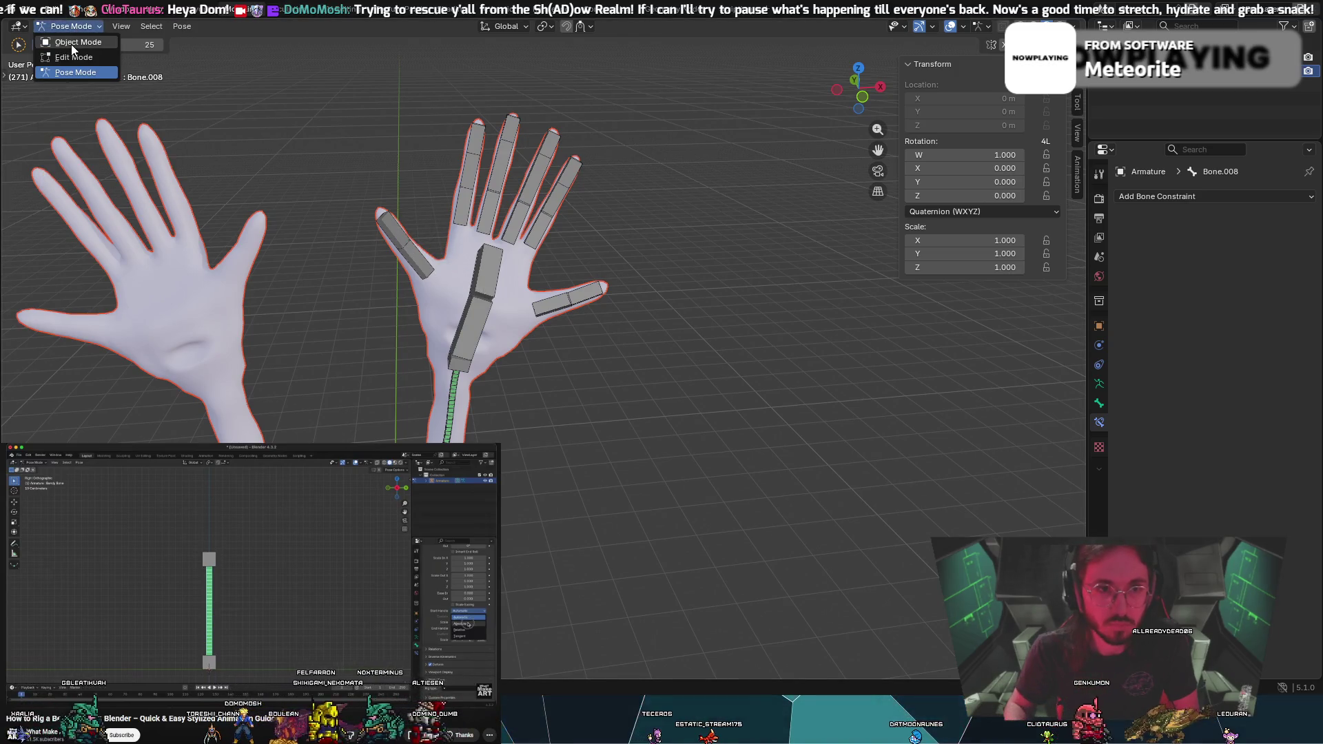
In Edit Mode, parent the thumb base bone to Bone.008 with Keep Offset
{"action": "left_click", "coordinate": [68, 60]}
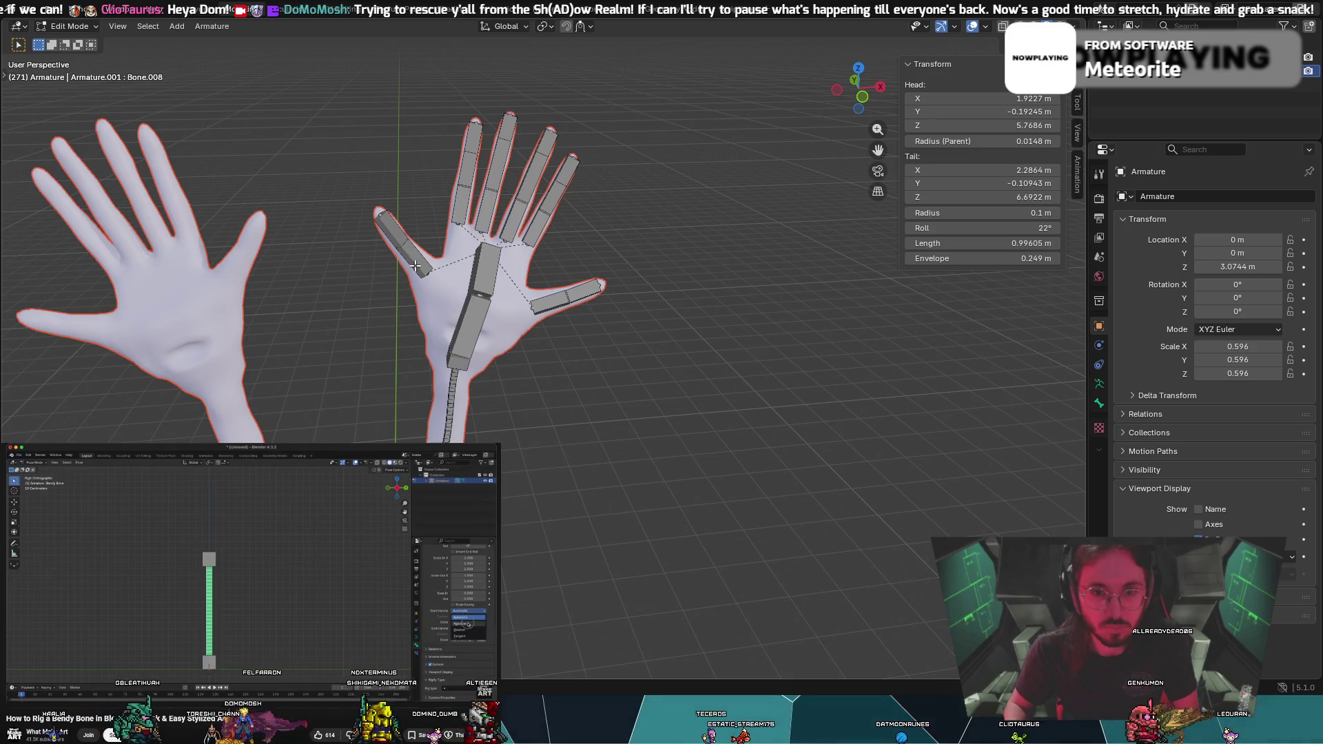
{"action": "left_click", "coordinate": [546, 310]}
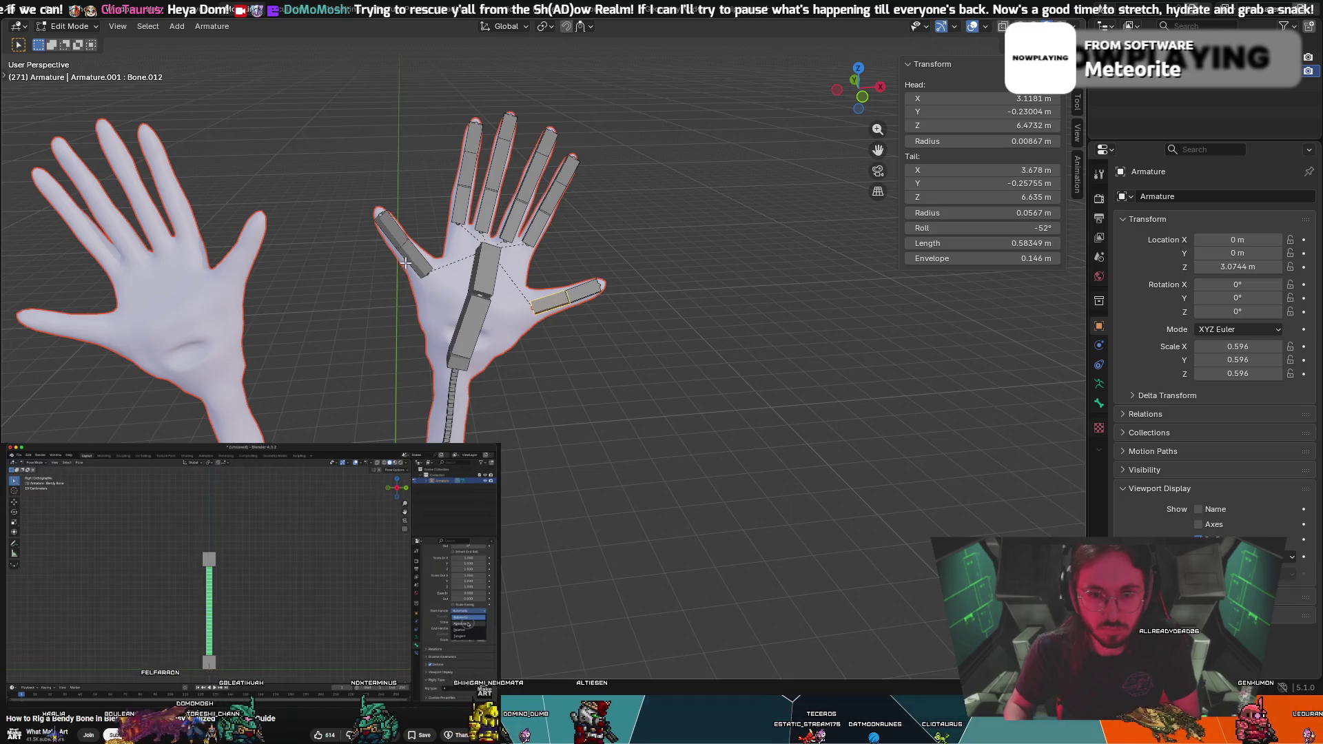
{"action": "right_click", "coordinate": [476, 312]}
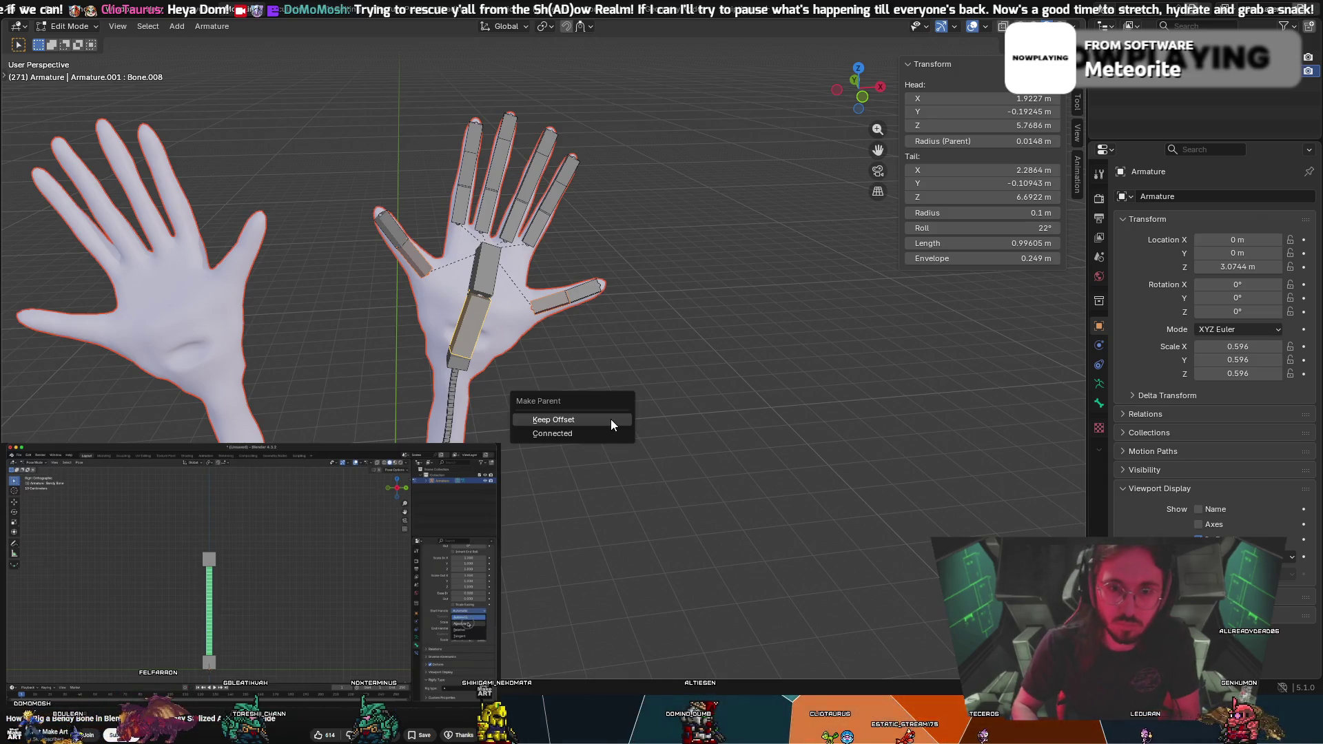
{"action": "left_click", "coordinate": [611, 419]}
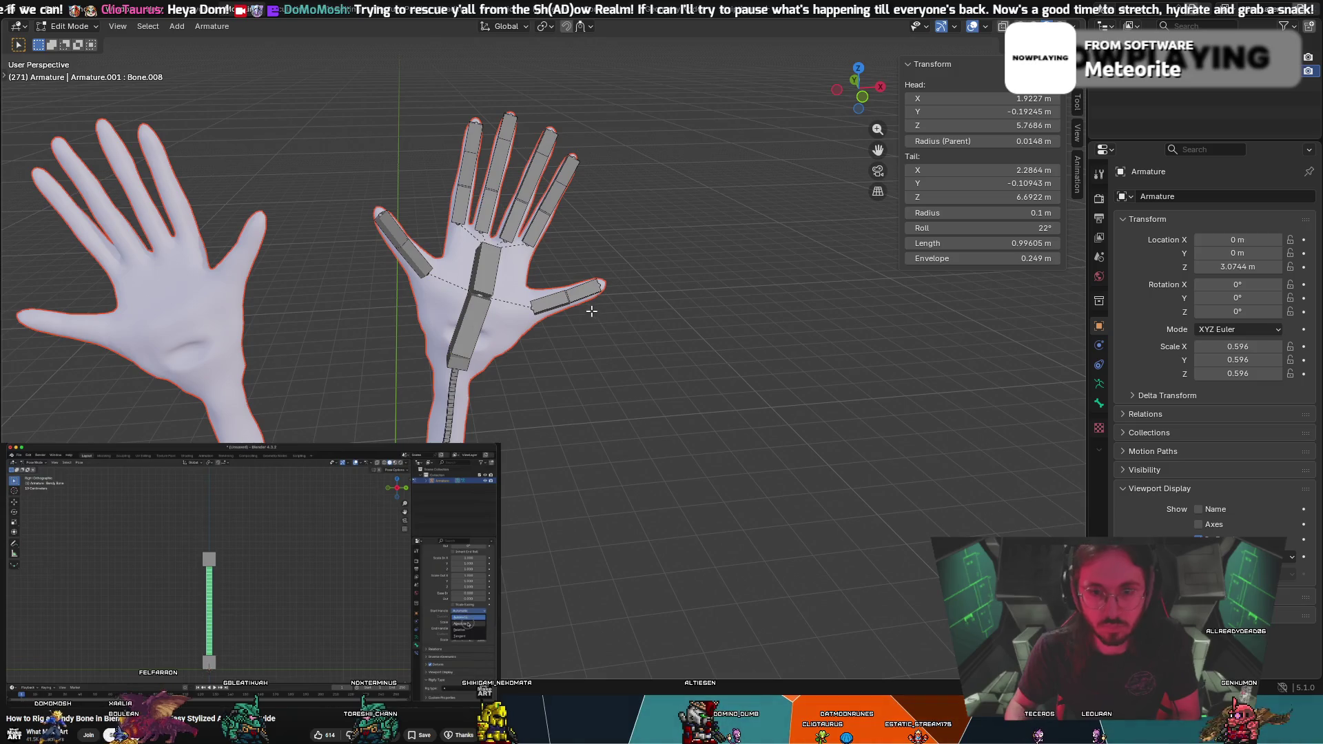
Switch to Pose Mode and test-rotate the thumb bone, then cancel
{"action": "left_click", "coordinate": [69, 26]}
{"action": "left_click", "coordinate": [76, 72]}
{"action": "key", "text": "c"}
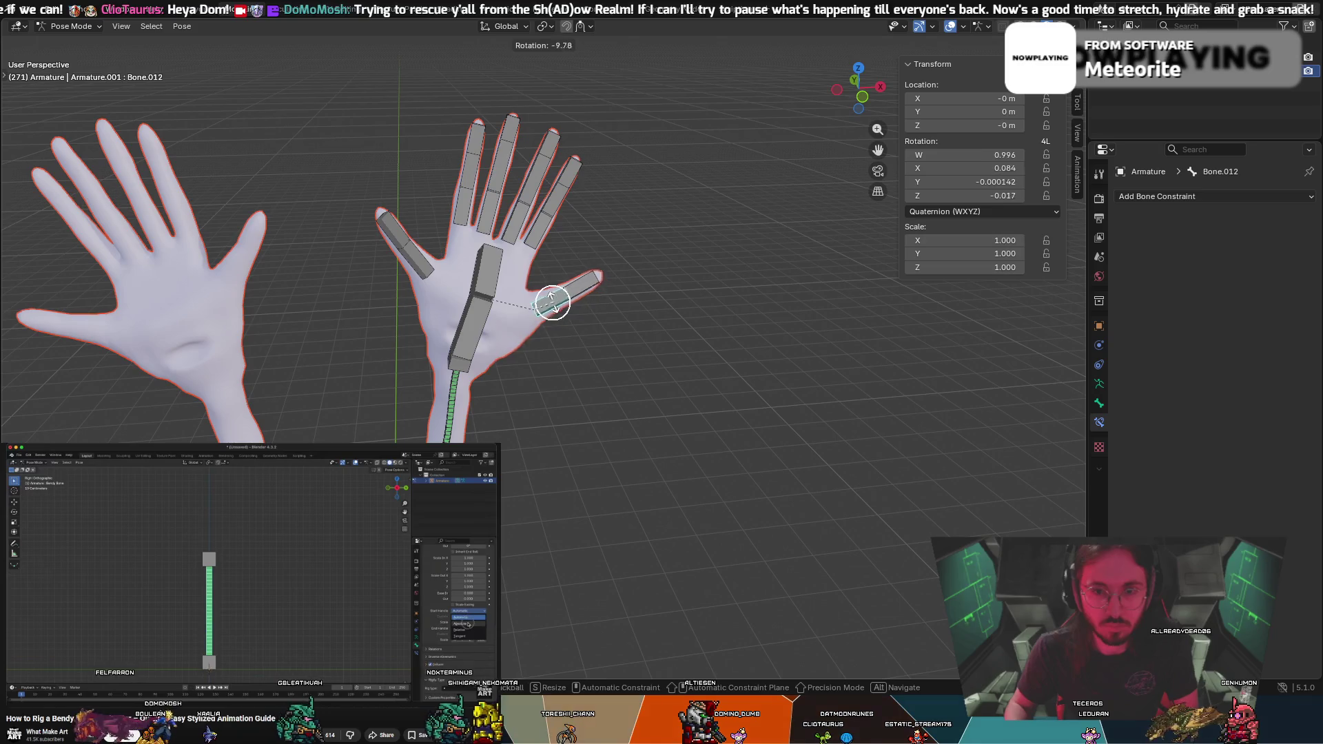
{"action": "mouse_move", "coordinate": [594, 292]}
{"action": "middle_mouse_down"}
{"action": "mouse_move", "coordinate": [600, 245]}
{"action": "mouse_move", "coordinate": [618, 236]}
{"action": "mouse_move", "coordinate": [697, 283]}
{"action": "mouse_move", "coordinate": [623, 296]}
{"action": "mouse_move", "coordinate": [411, 221]}
{"action": "middle_mouse_up"}
{"action": "key", "text": "r"}
{"action": "key", "text": "Escape"}
{"action": "scroll", "coordinate": [457, 260], "scroll_direction": "up", "scroll_amount": 2}
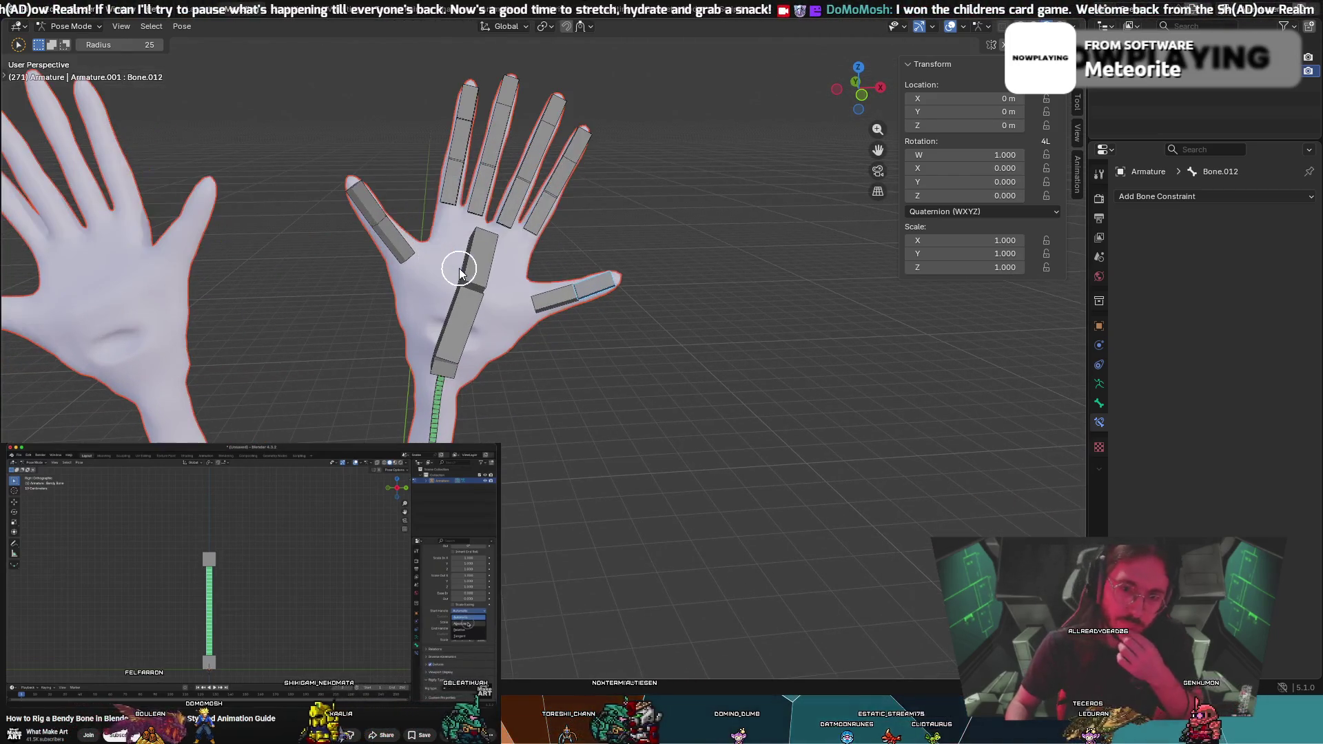
{"action": "scroll", "coordinate": [459, 271], "scroll_direction": "down", "scroll_amount": 3}
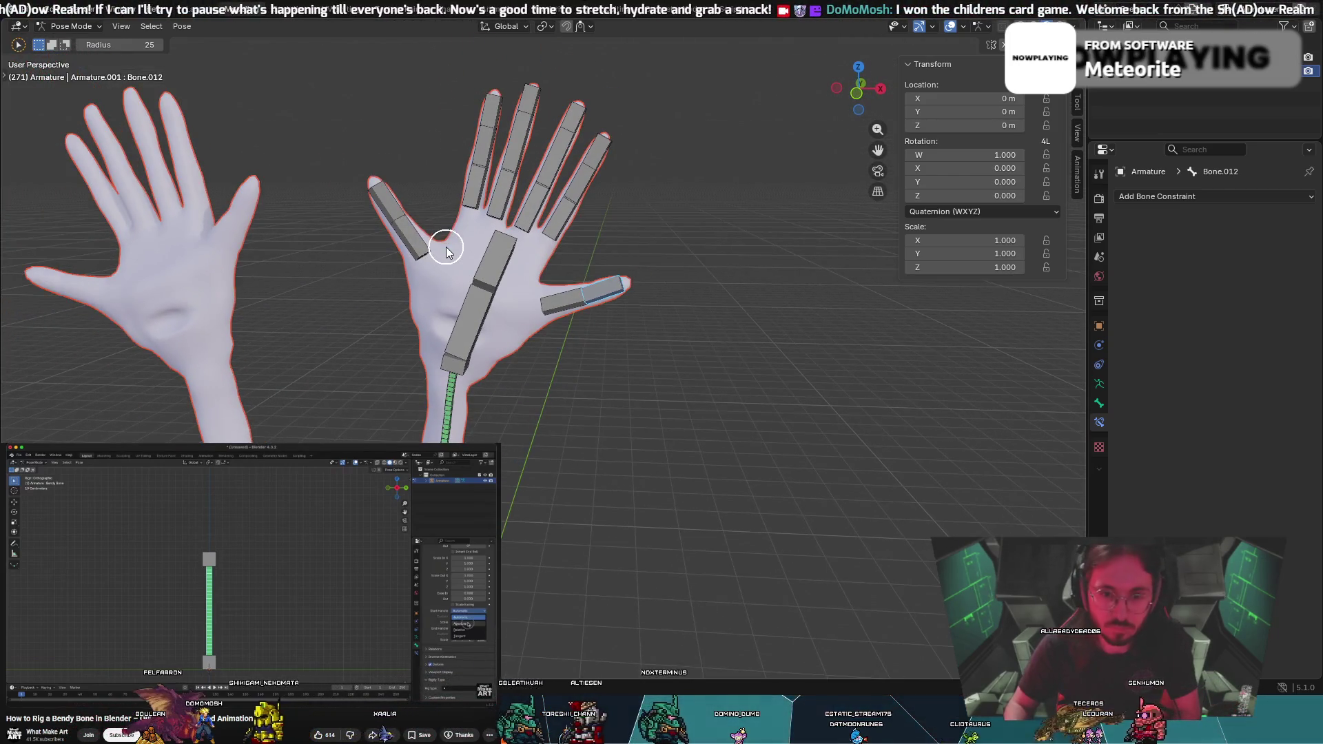
{"action": "right_click", "coordinate": [478, 265]}
Orbit and zoom out to inspect both hands and the whole figure
{"action": "mouse_move", "coordinate": [700, 233]}
{"action": "middle_mouse_down"}
{"action": "mouse_move", "coordinate": [522, 346]}
{"action": "mouse_move", "coordinate": [582, 307]}
{"action": "mouse_move", "coordinate": [653, 328]}
{"action": "mouse_move", "coordinate": [570, 320]}
{"action": "mouse_move", "coordinate": [458, 339]}
{"action": "mouse_move", "coordinate": [546, 377]}
{"action": "mouse_move", "coordinate": [520, 353]}
{"action": "middle_mouse_up"}
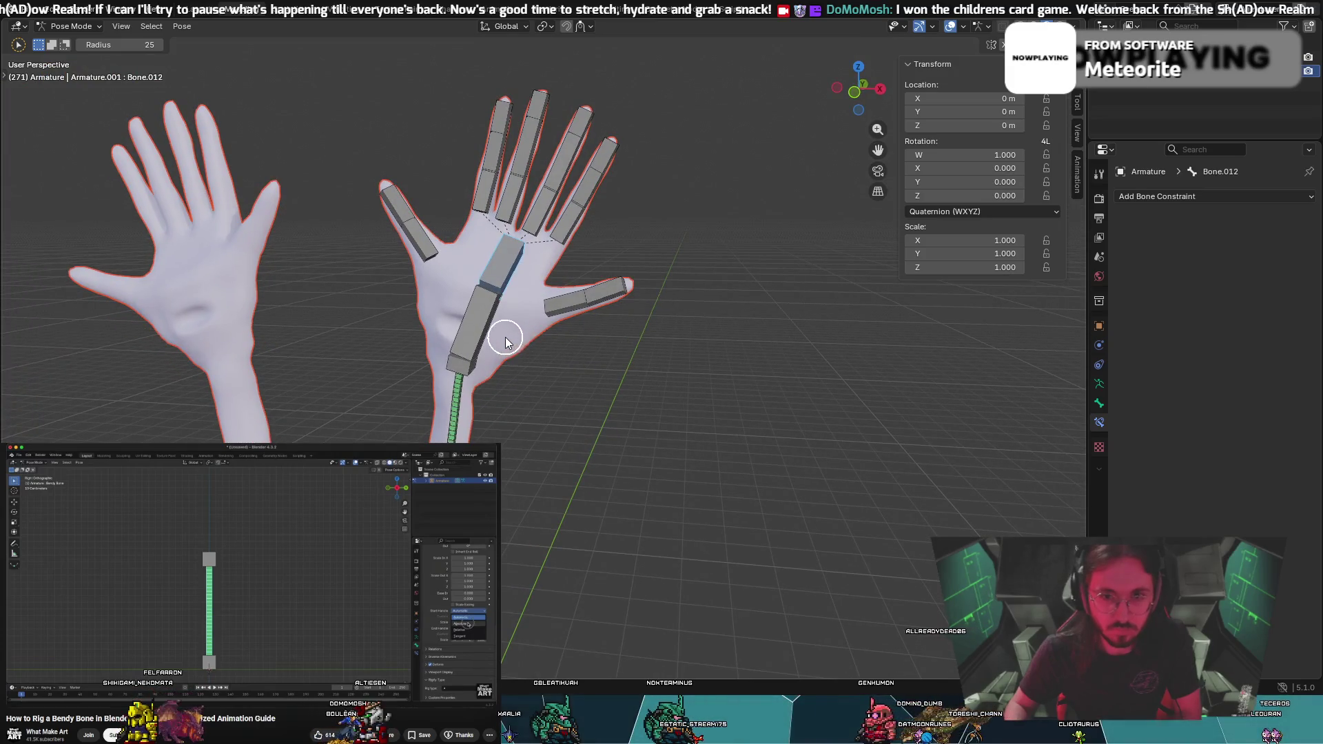
{"action": "mouse_move", "coordinate": [433, 282]}
{"action": "middle_mouse_down"}
{"action": "mouse_move", "coordinate": [458, 200]}
{"action": "mouse_move", "coordinate": [358, 213]}
{"action": "mouse_move", "coordinate": [541, 215]}
{"action": "mouse_move", "coordinate": [473, 207]}
{"action": "mouse_move", "coordinate": [488, 210]}
{"action": "middle_mouse_up"}
{"action": "scroll", "coordinate": [488, 210], "scroll_direction": "down", "scroll_amount": 5}
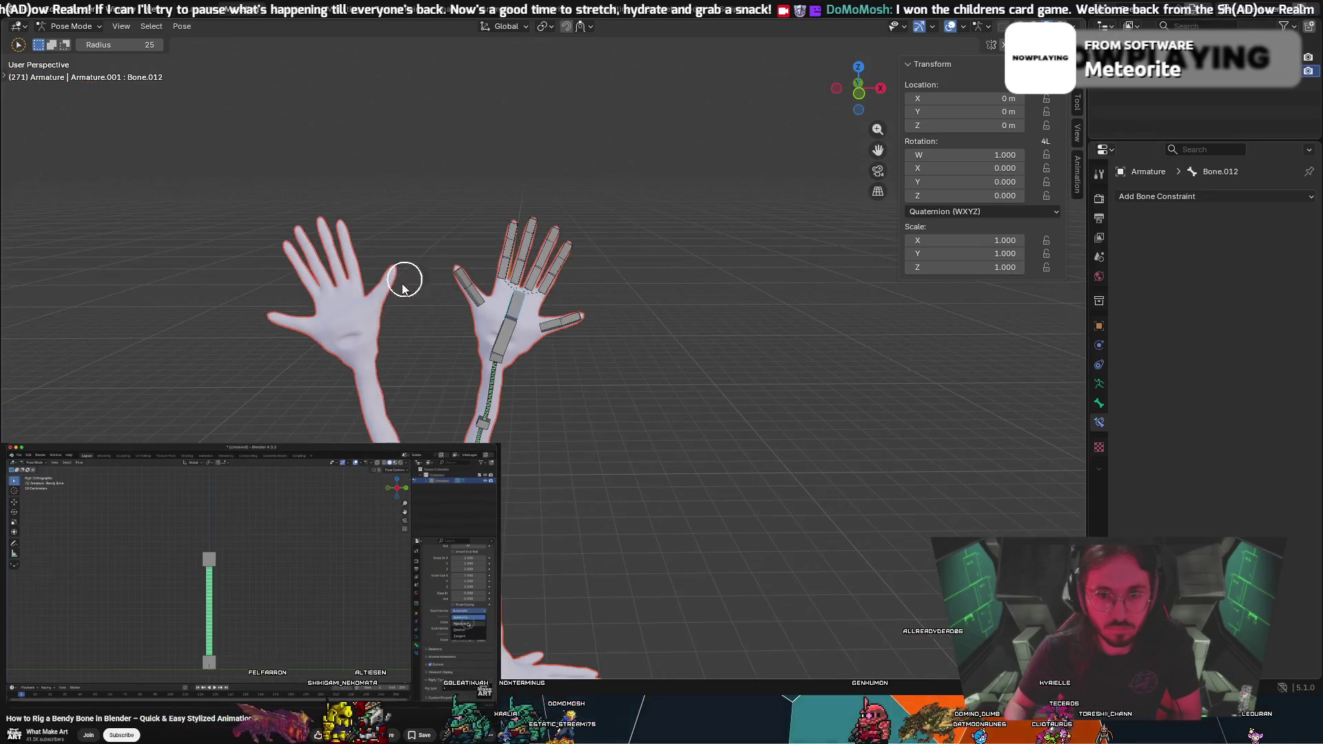
{"action": "middle_click_drag", "start_coordinate": [352, 372], "coordinate": [423, 335]}
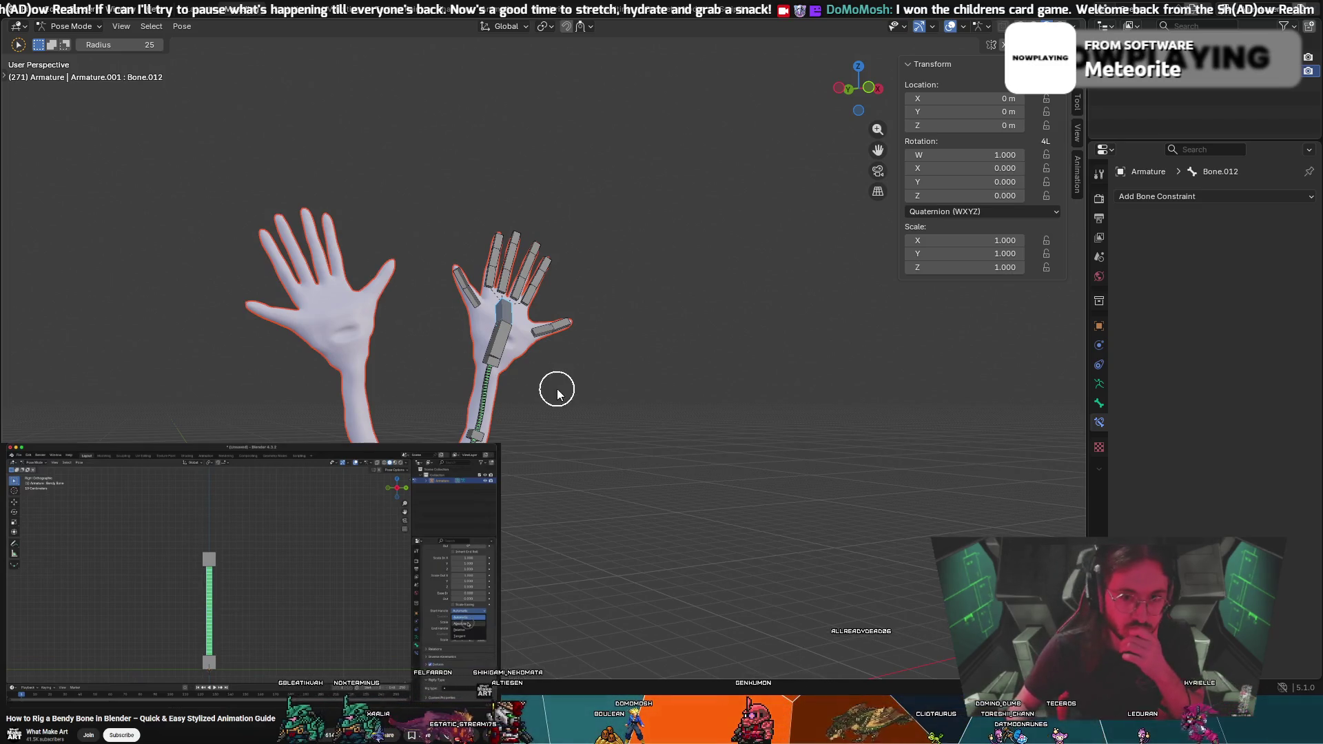
{"action": "middle_click_drag", "start_coordinate": [553, 387], "coordinate": [531, 386]}
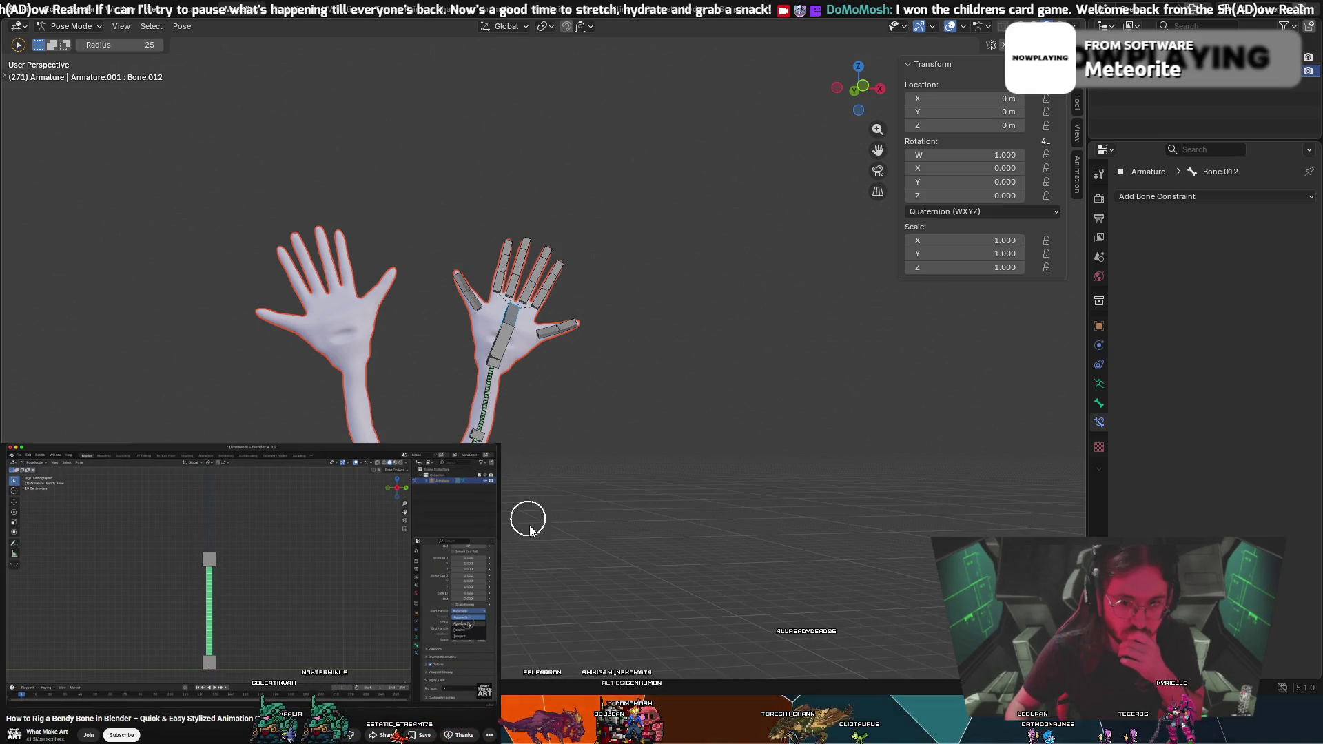
{"action": "scroll", "coordinate": [546, 582], "scroll_direction": "down", "scroll_amount": 3}
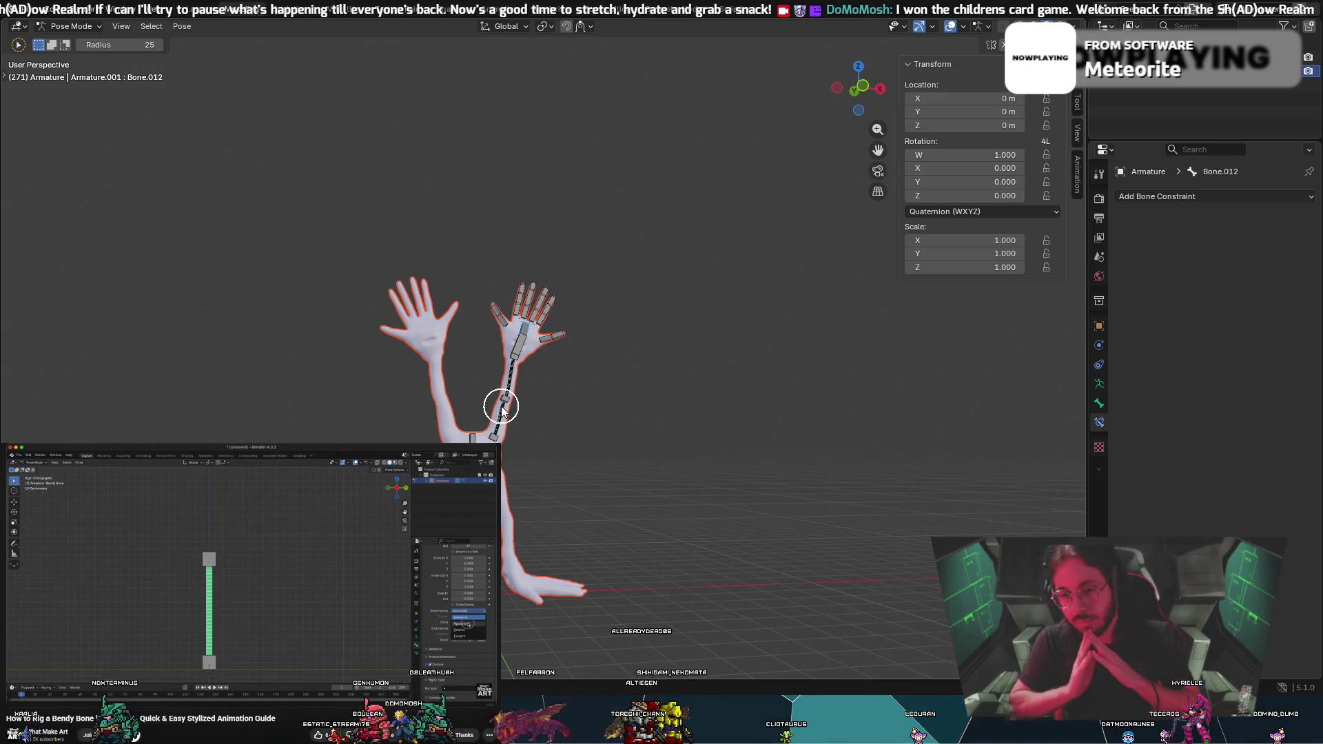
{"action": "middle_click_drag", "start_coordinate": [497, 422], "coordinate": [582, 437]}
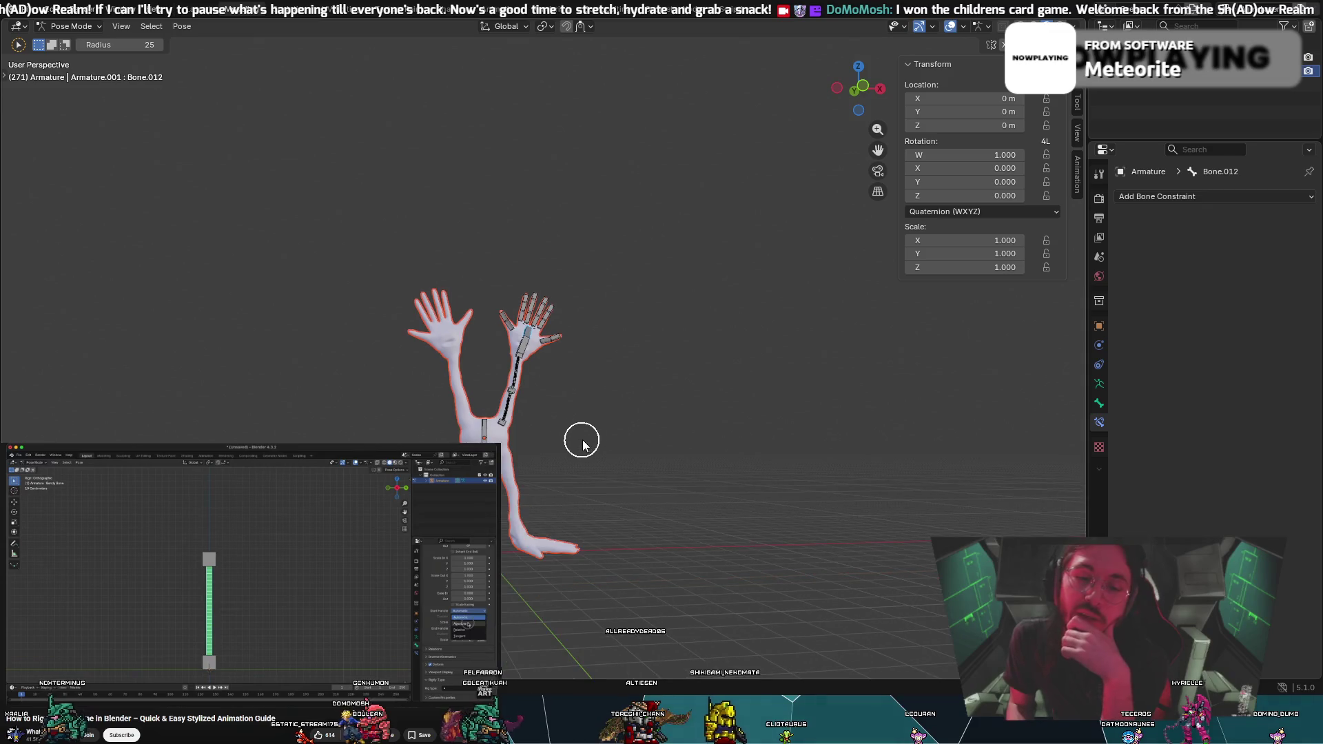
{"action": "middle_click_drag", "start_coordinate": [593, 307], "coordinate": [595, 343]}
{"action": "scroll", "coordinate": [493, 374], "scroll_direction": "up", "scroll_amount": 5}
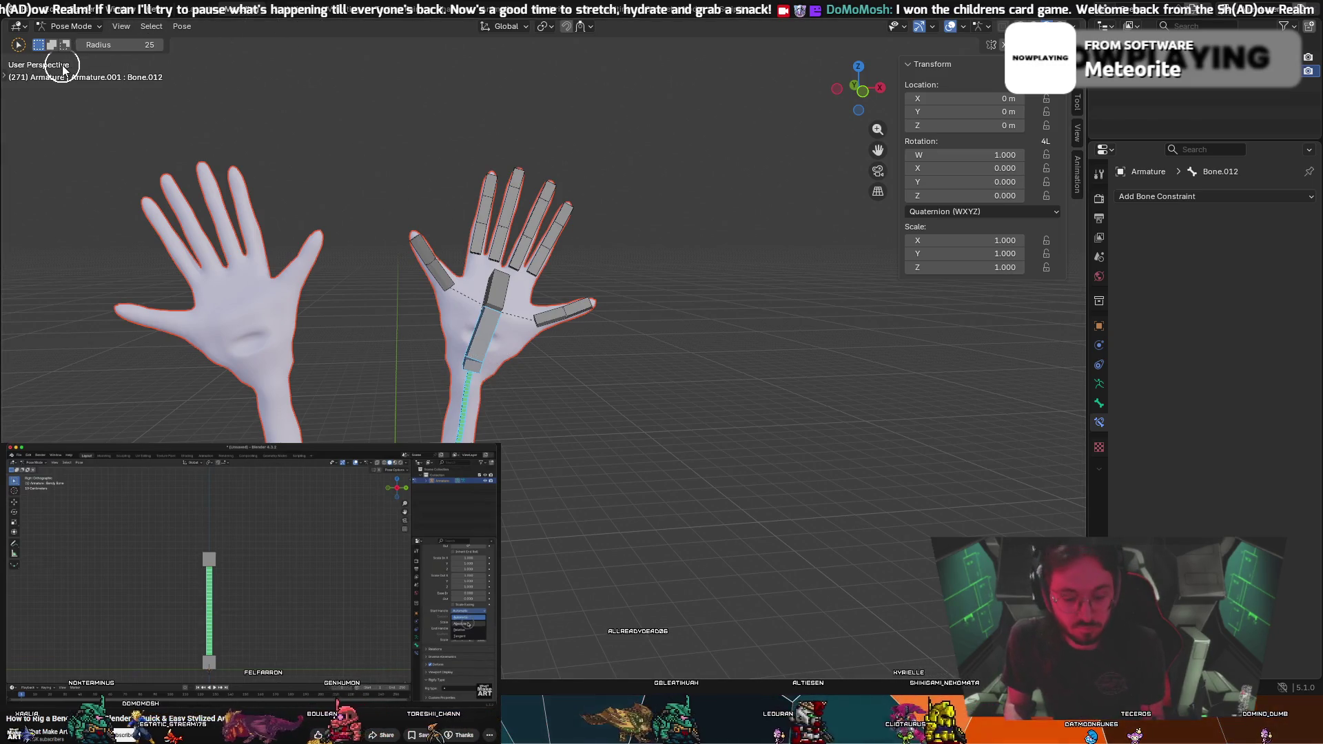
Move the hand bone twice to curve the bendy forearm, then reset it straight
{"action": "key", "text": "g"}
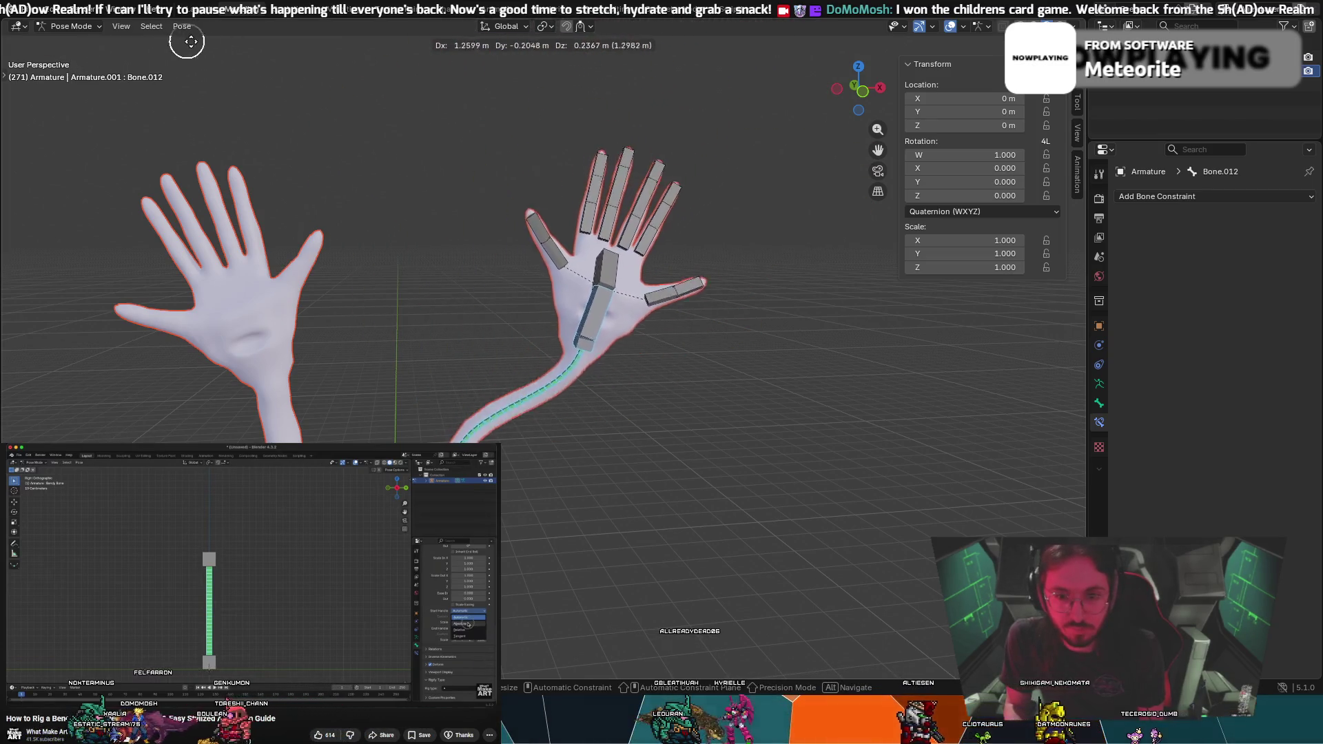
{"action": "key", "text": "Escape"}
{"action": "key", "text": "g"}
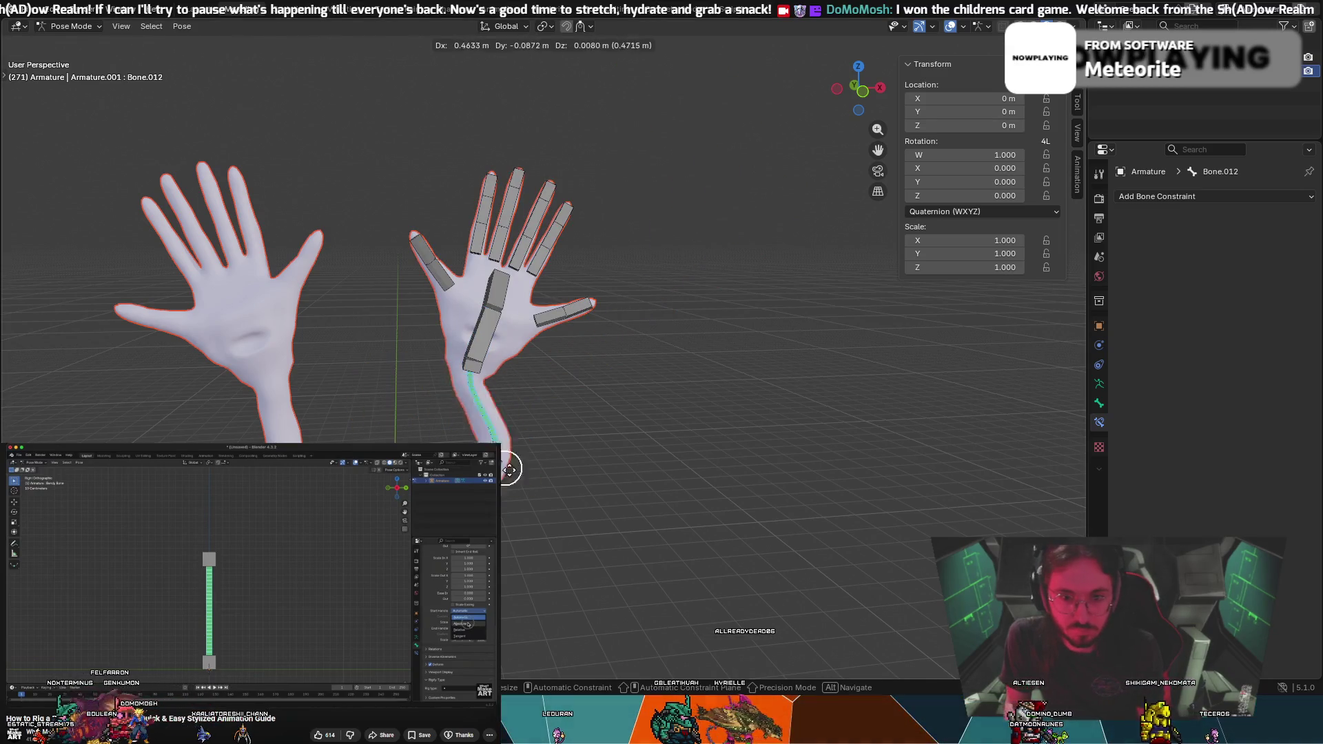
{"action": "left_click", "coordinate": [541, 395]}
{"action": "key", "text": "g"}
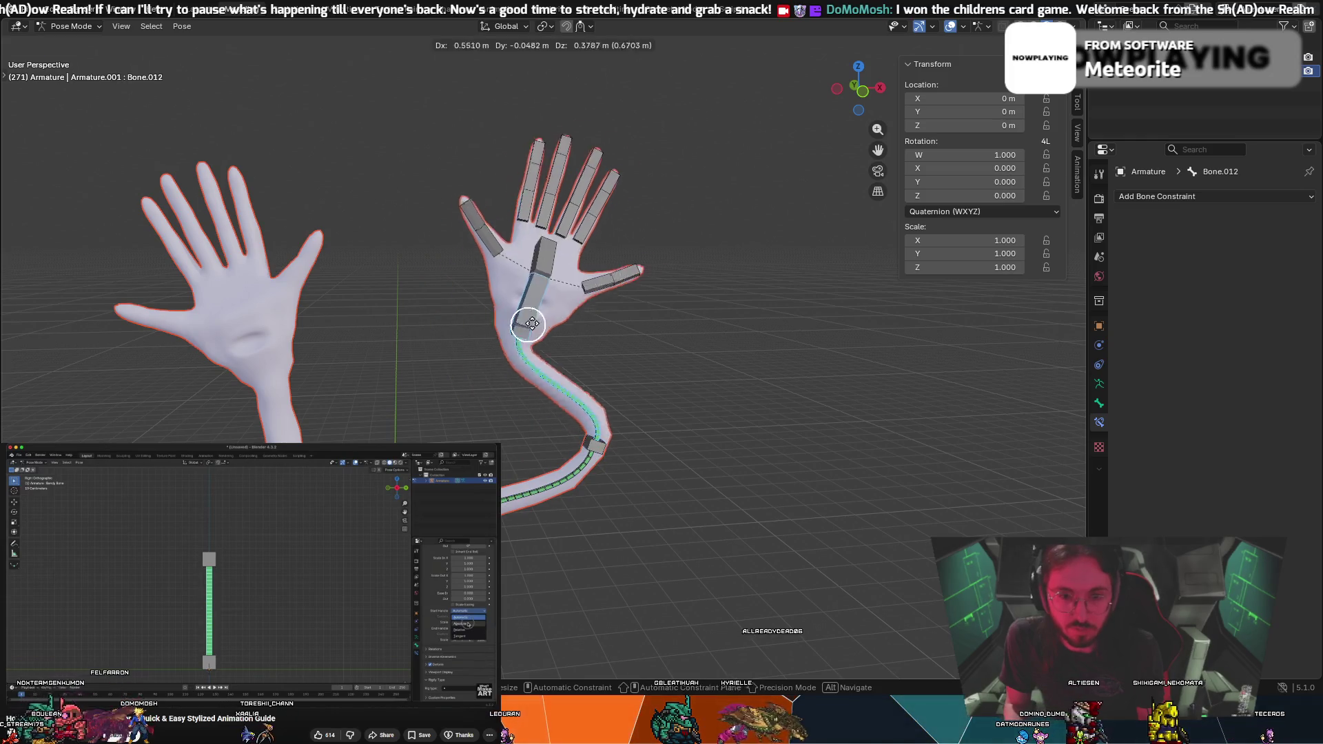
{"action": "left_click", "coordinate": [596, 295]}
{"action": "mouse_move", "coordinate": [596, 295]}
{"action": "middle_mouse_down"}
{"action": "mouse_move", "coordinate": [679, 325]}
{"action": "mouse_move", "coordinate": [659, 297]}
{"action": "middle_mouse_up"}
{"action": "key", "text": "ctrl+z"}
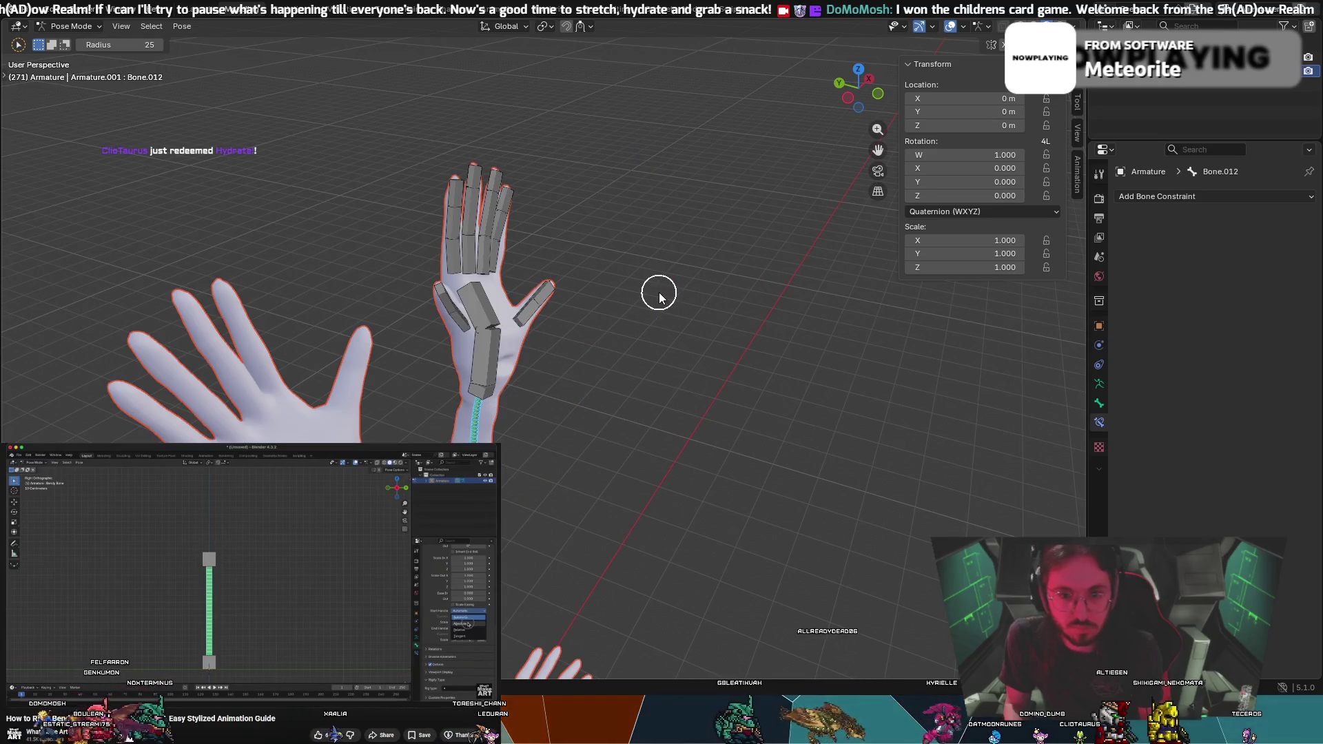
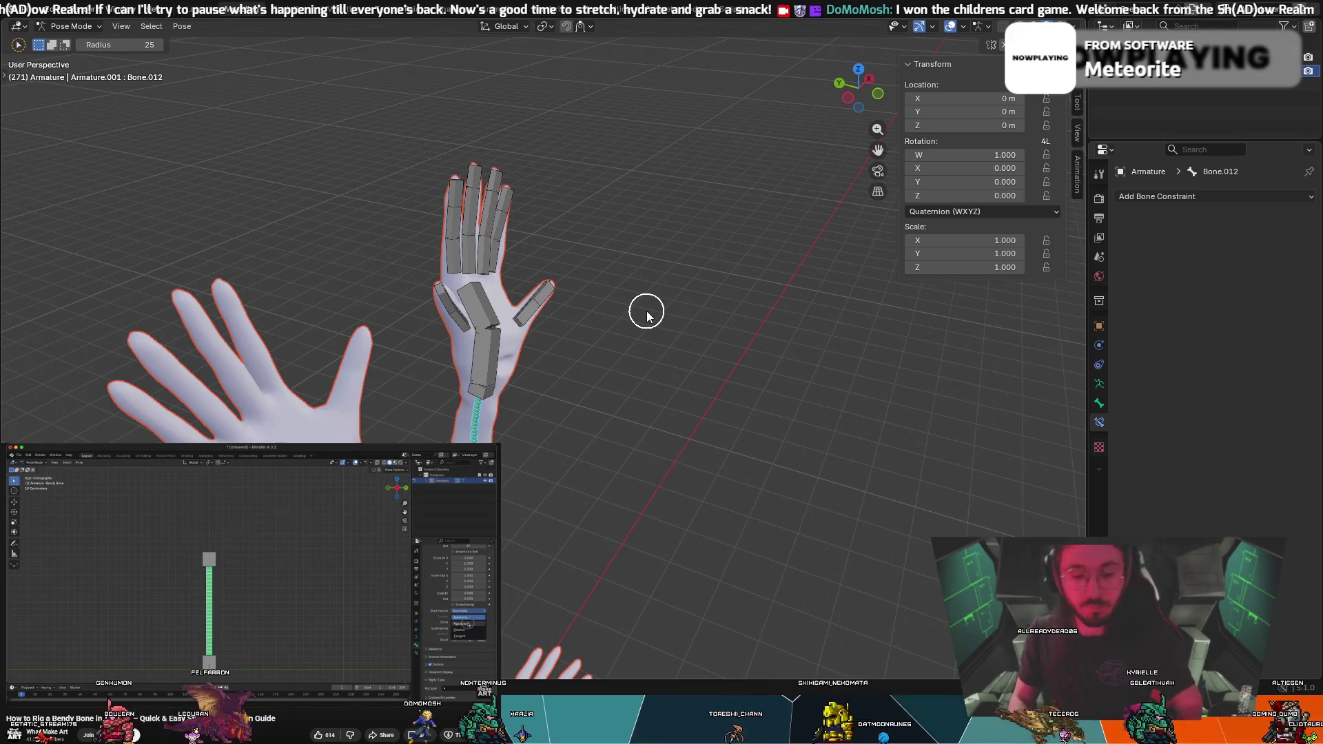
From the front view, test-bend the tail bone by moving it, then undo the move
{"action": "key", "text": "KP_1"}
{"action": "key", "text": "g"}
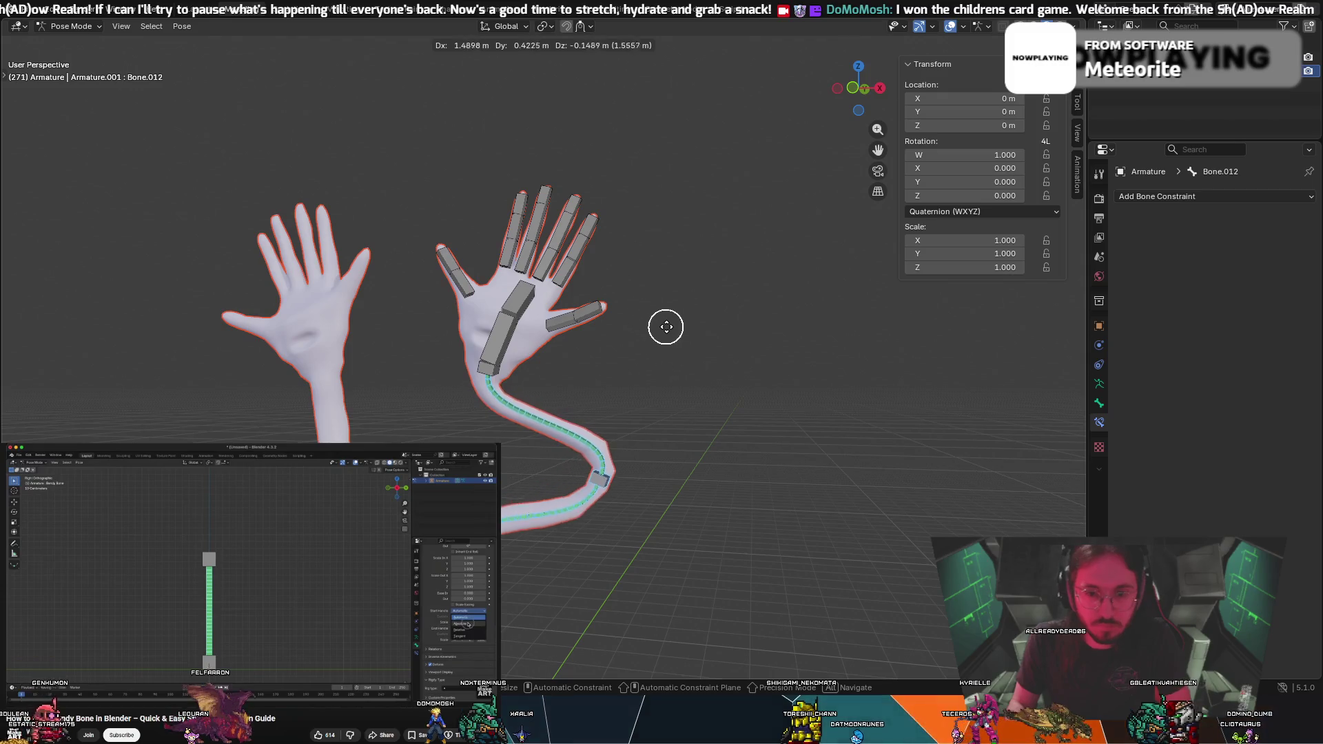
{"action": "left_click", "coordinate": [621, 331]}
{"action": "key", "text": "ctrl+z"}
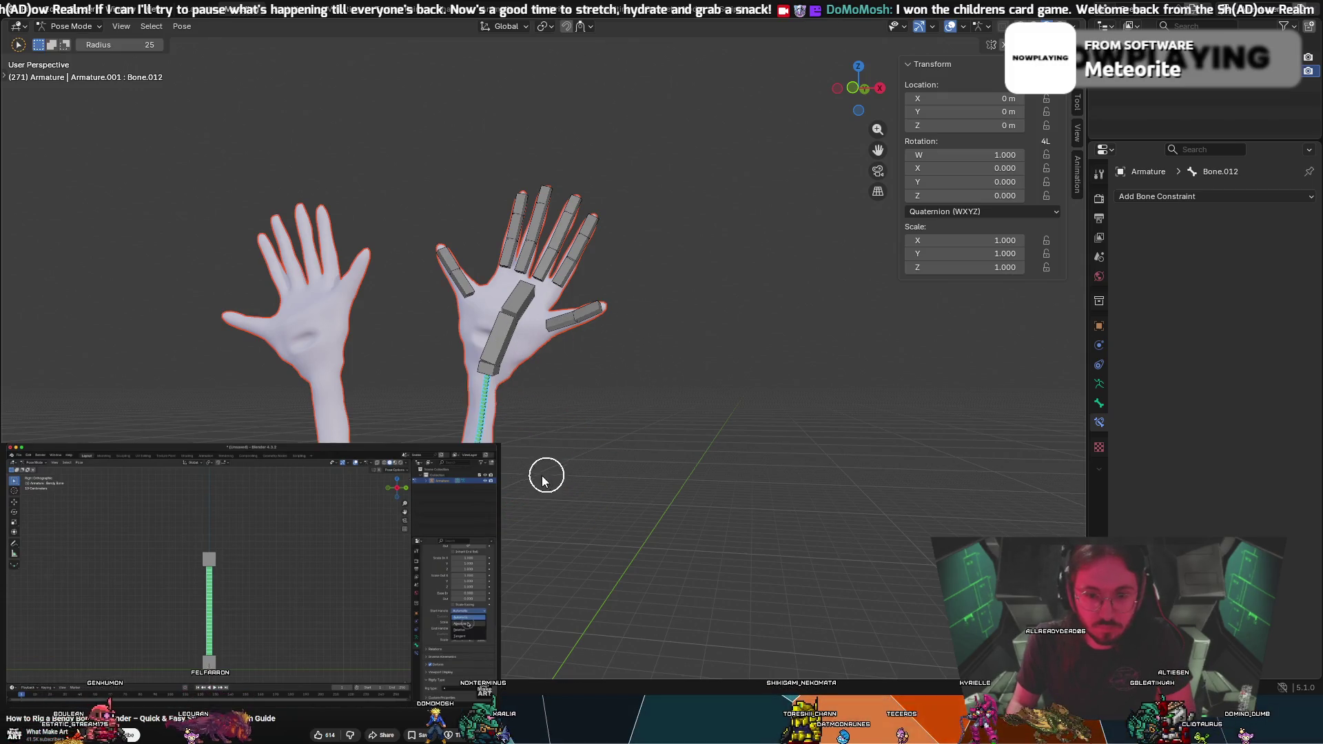
In Edit Mode, give the forearm bone 32 bendy-bone segments in Bone Properties
{"action": "left_click", "coordinate": [69, 27]}
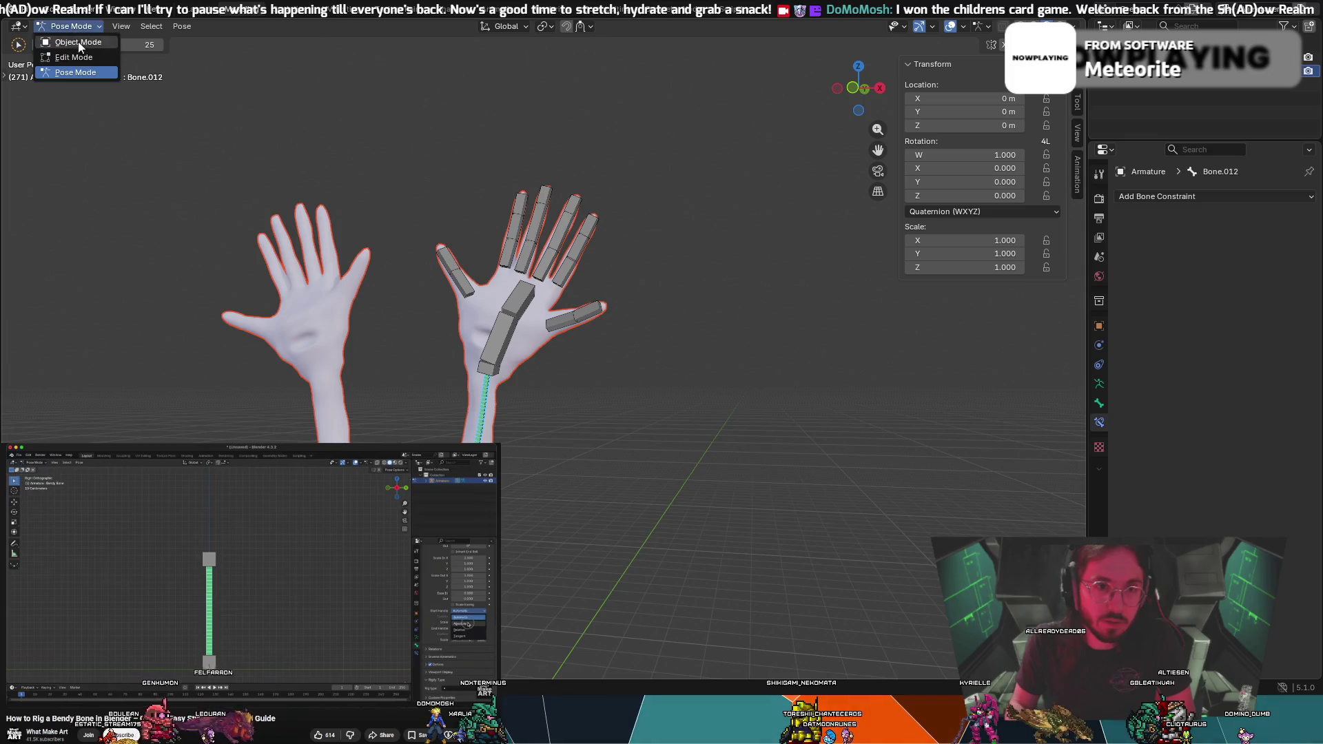
{"action": "left_click", "coordinate": [65, 58]}
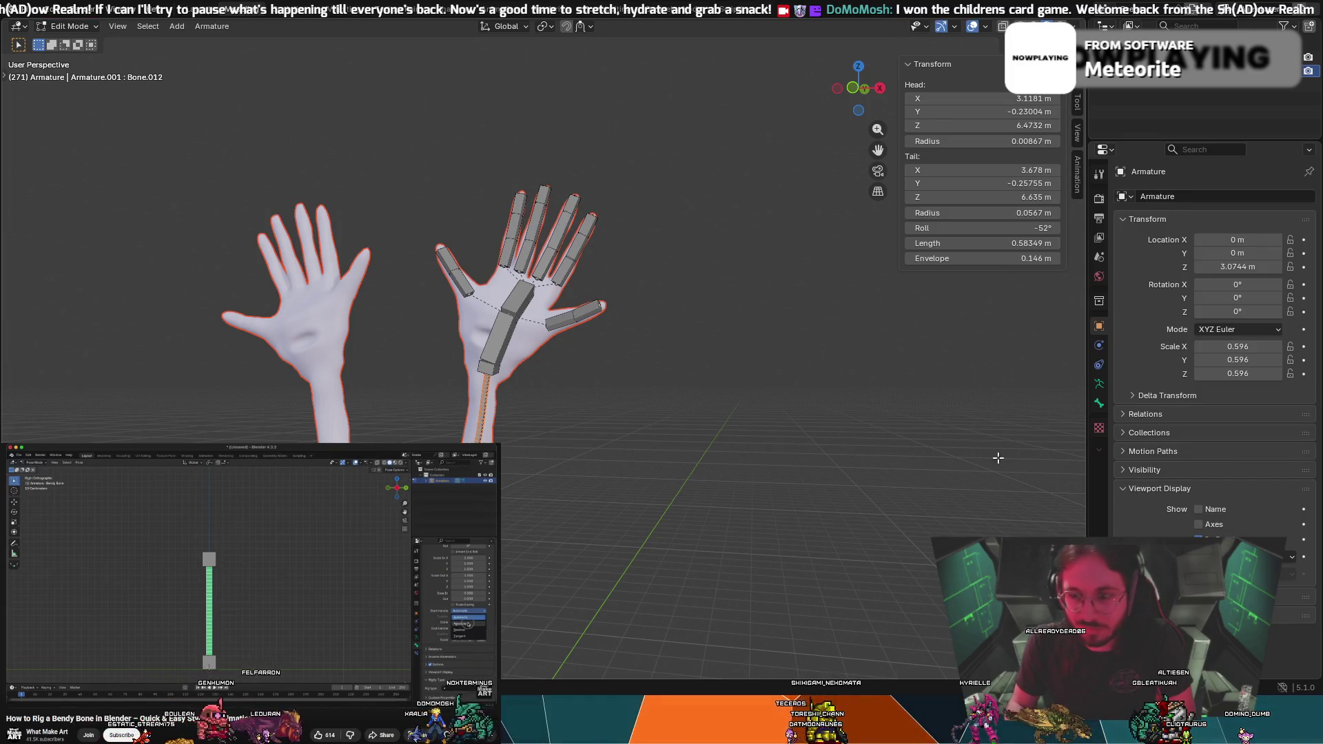
{"action": "key", "text": "ctrl+z"}
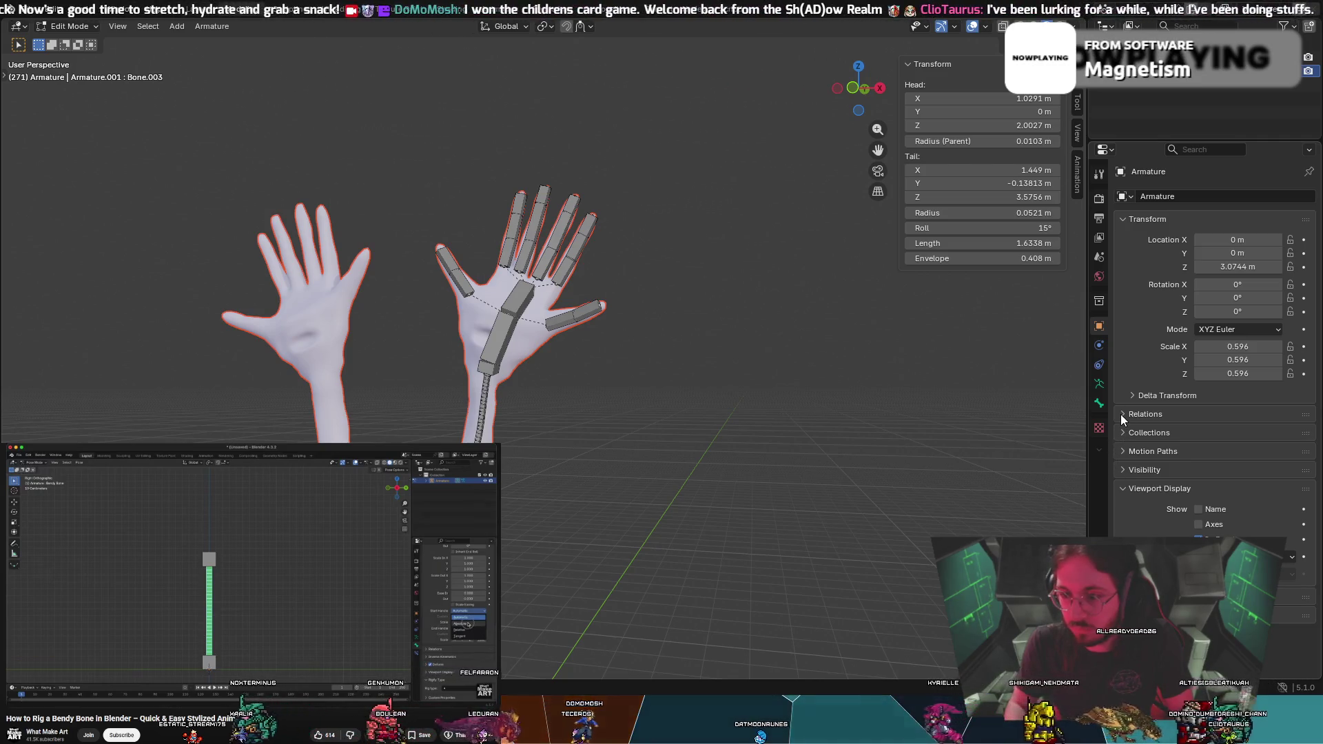
{"action": "left_click", "coordinate": [1099, 404]}
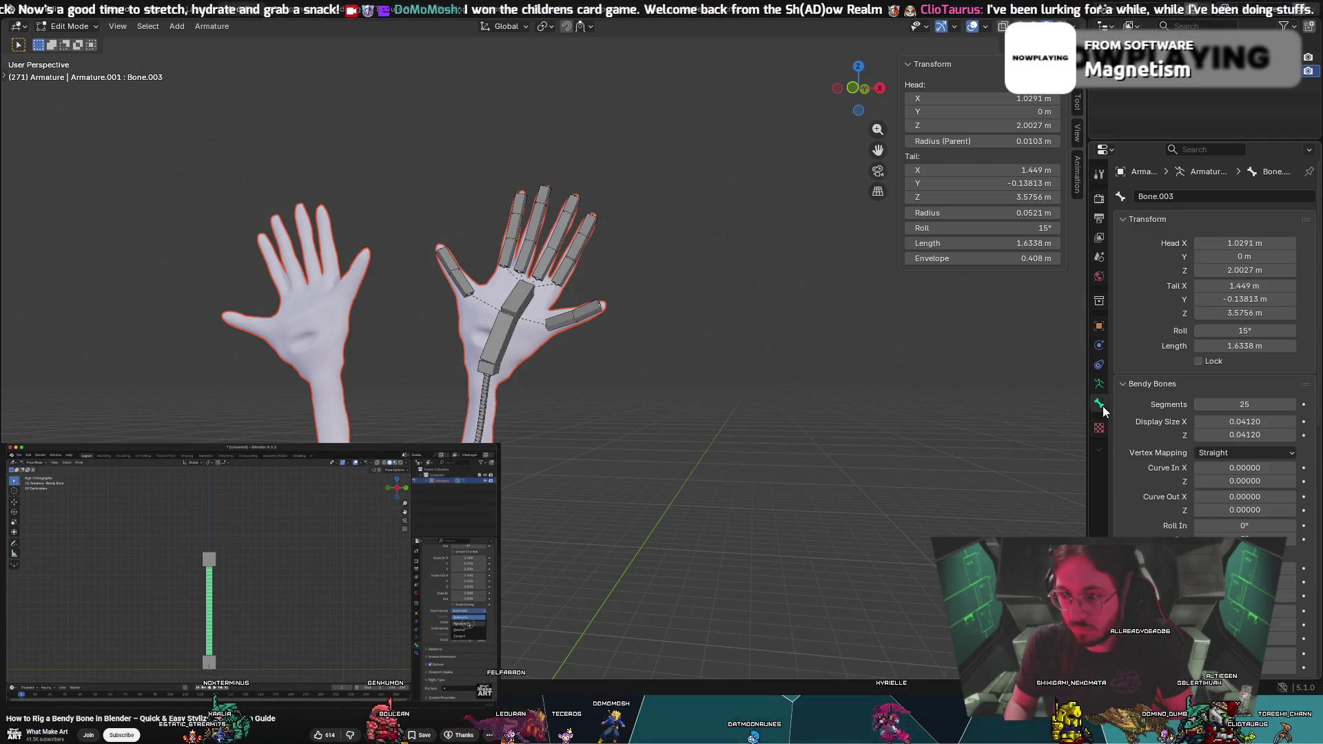
{"action": "triple_click", "coordinate": [1291, 405]}
{"action": "type", "text": "32"}
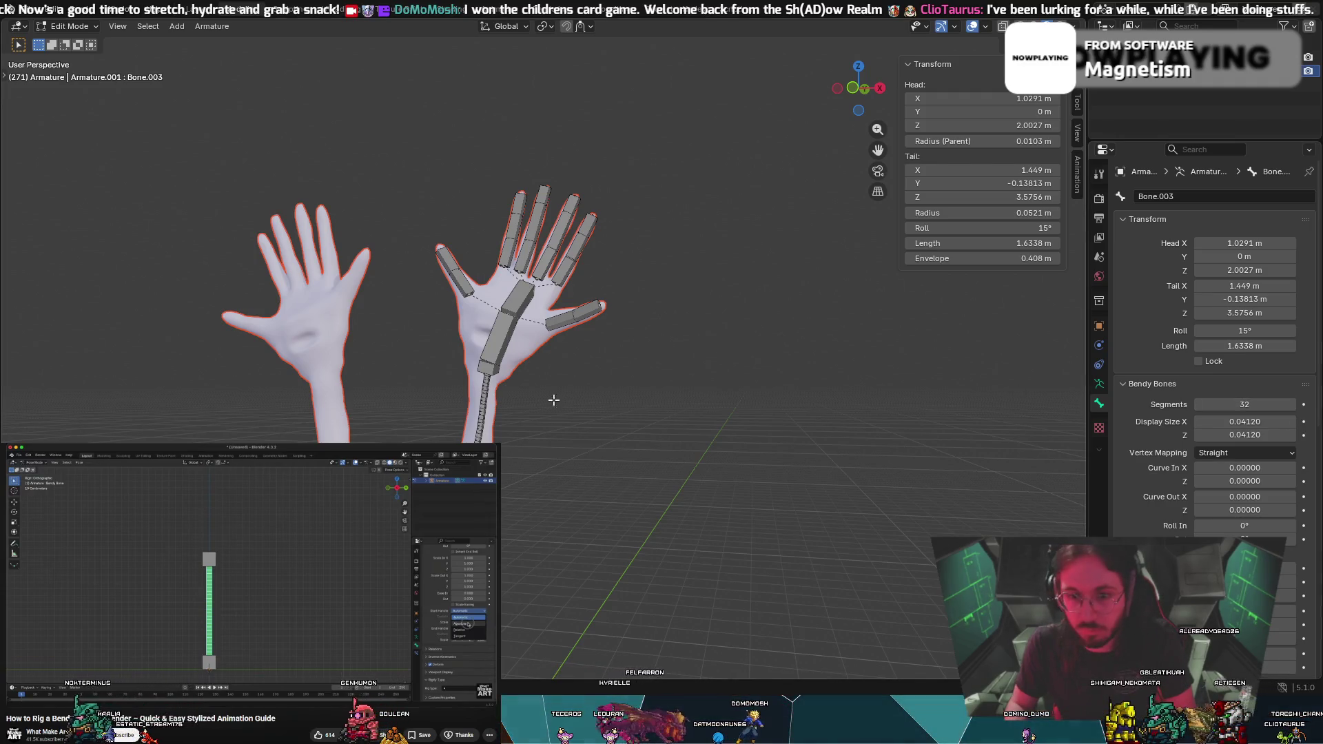
Give the other arm bone 32 bendy-bone segments, then return to Pose Mode
{"action": "left_click", "coordinate": [486, 414]}
{"action": "double_click", "coordinate": [1292, 406]}
{"action": "double_click", "coordinate": [1291, 406]}
{"action": "double_click", "coordinate": [1291, 405]}
{"action": "left_click", "coordinate": [1292, 405]}
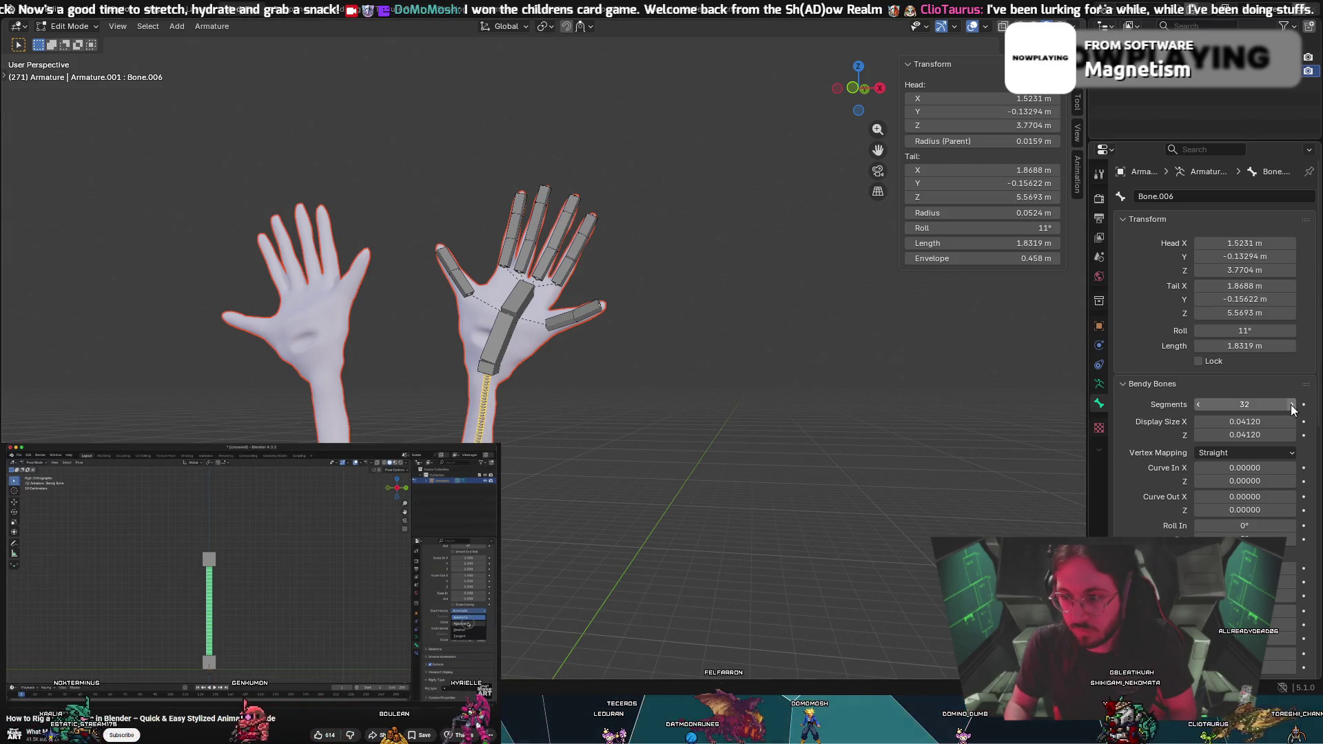
{"action": "left_click", "coordinate": [69, 27]}
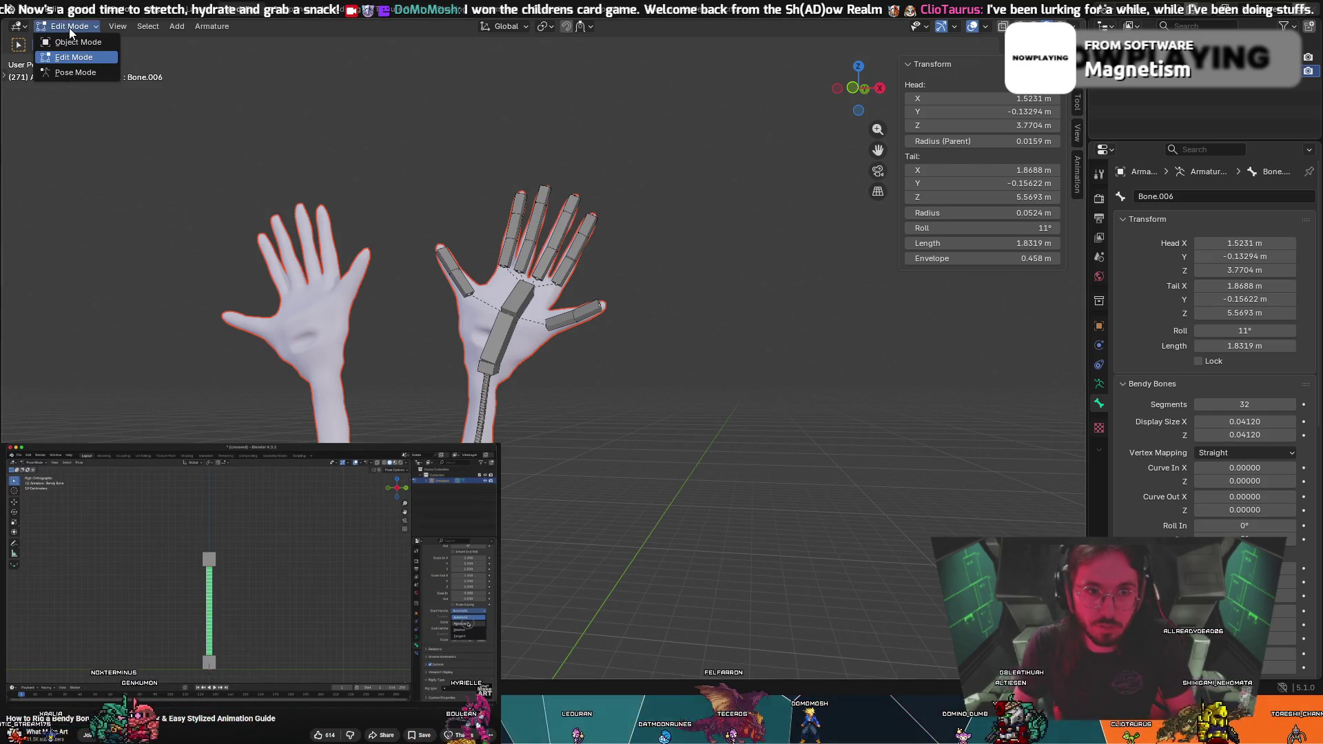
{"action": "left_click", "coordinate": [58, 73]}
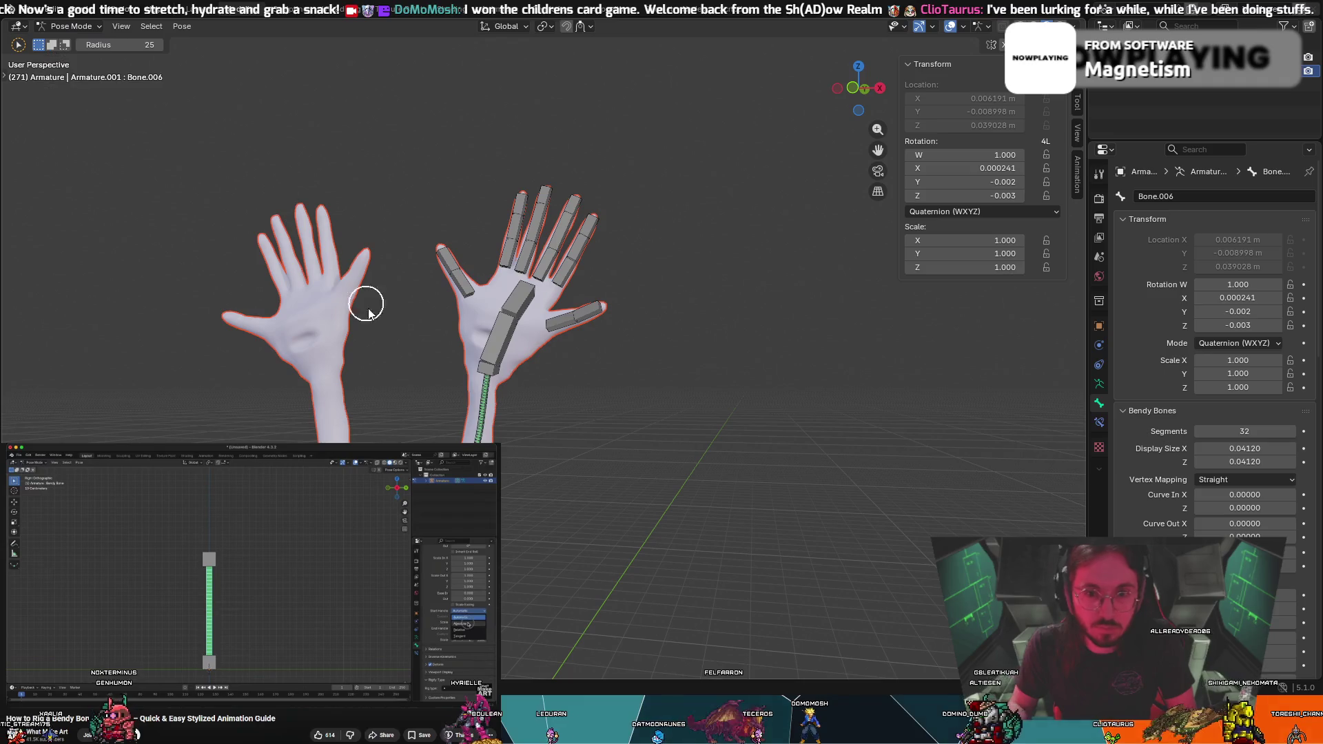
{"action": "left_click", "coordinate": [486, 371]}
{"action": "key", "text": "r"}
{"action": "left_click", "coordinate": [533, 359]}
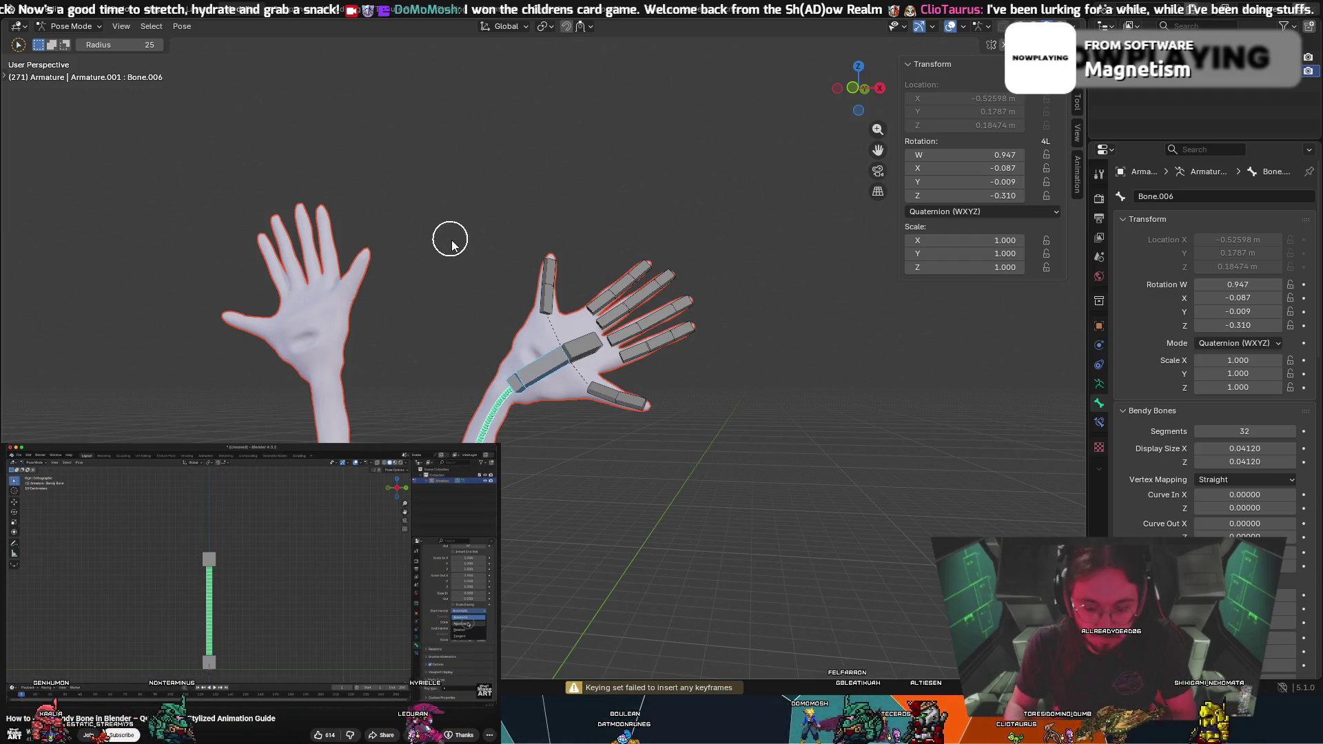
{"action": "key", "text": "g"}
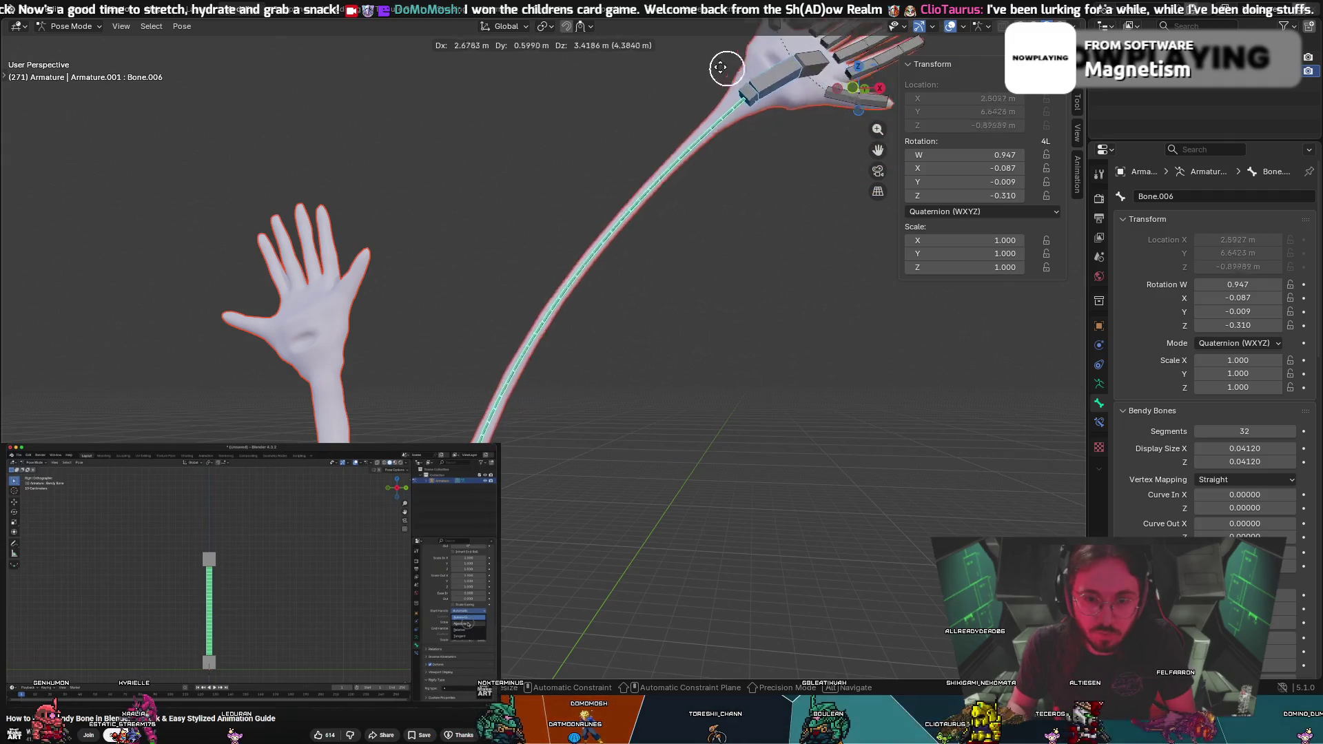
{"action": "left_click", "coordinate": [562, 326]}
{"action": "mouse_move", "coordinate": [562, 326]}
{"action": "middle_mouse_down"}
{"action": "mouse_move", "coordinate": [544, 355]}
{"action": "mouse_move", "coordinate": [520, 298]}
{"action": "mouse_move", "coordinate": [449, 286]}
{"action": "middle_mouse_up"}
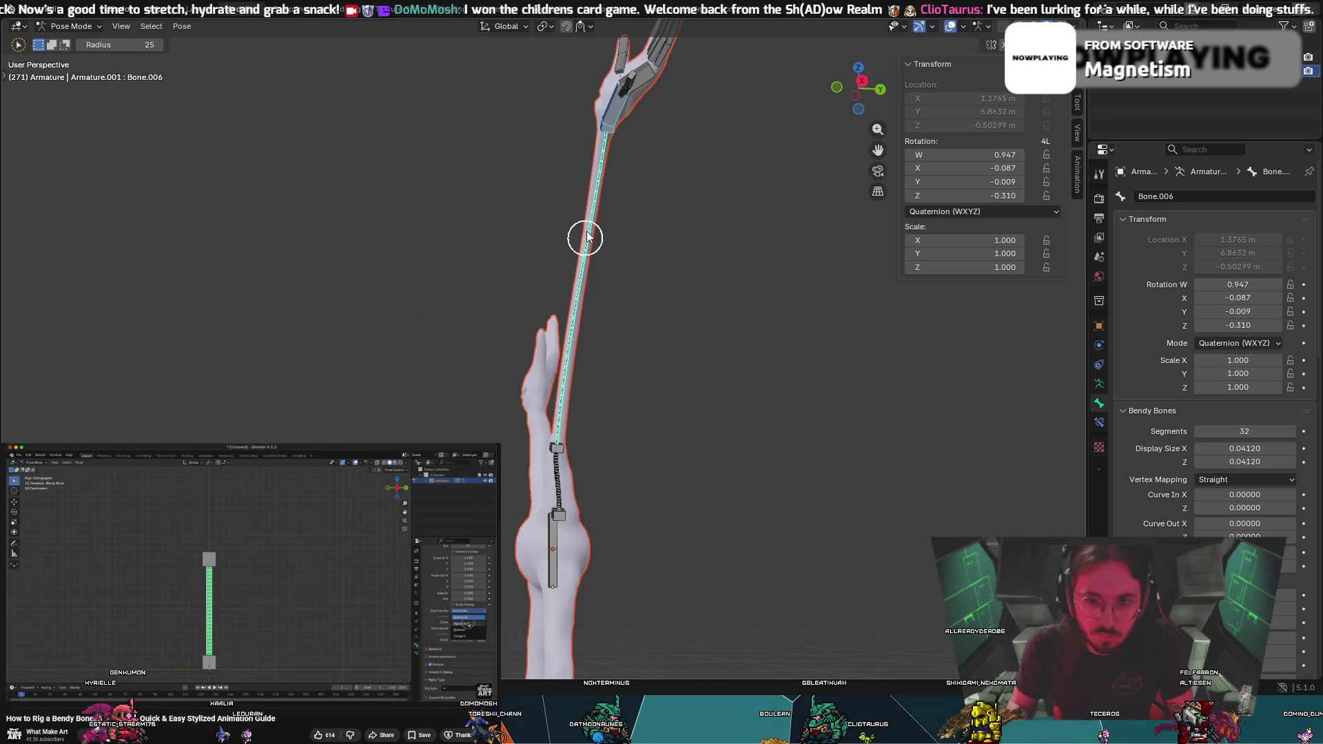
{"action": "key", "text": "r"}
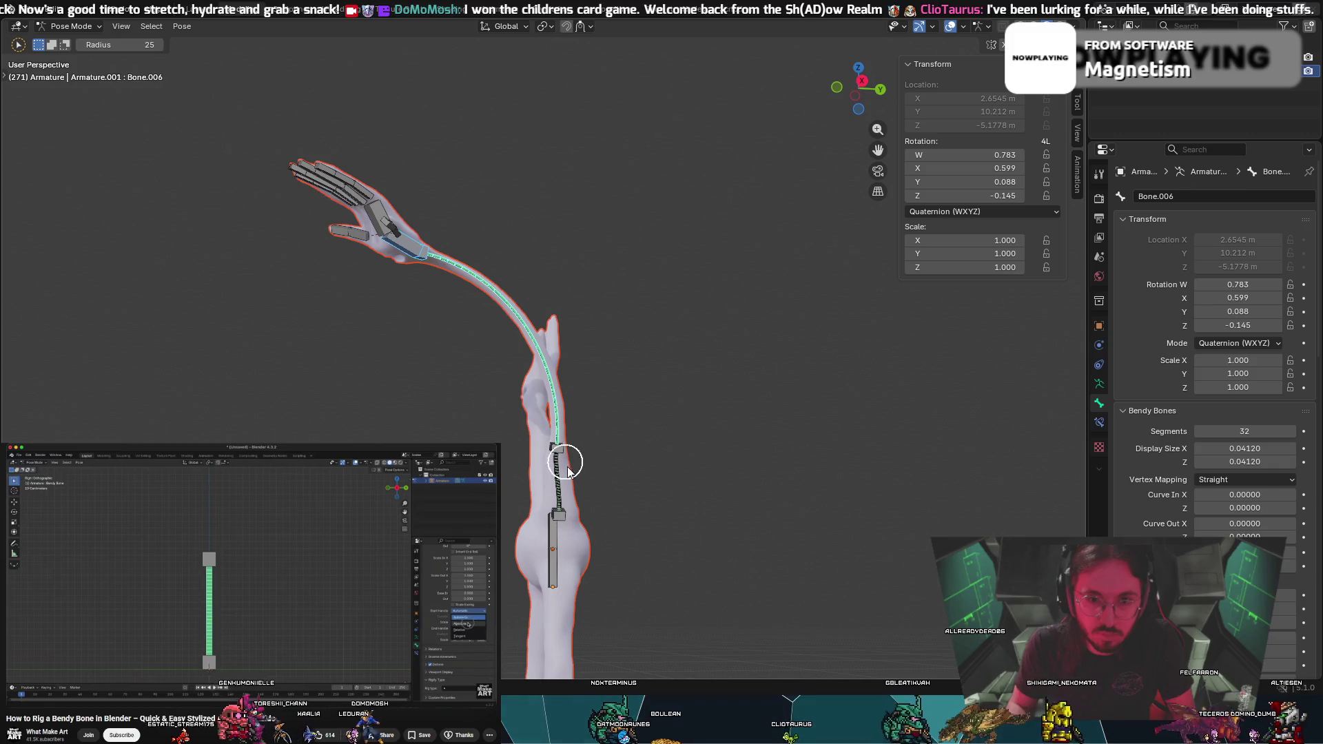
{"action": "key", "text": "g"}
{"action": "left_click", "coordinate": [526, 494]}
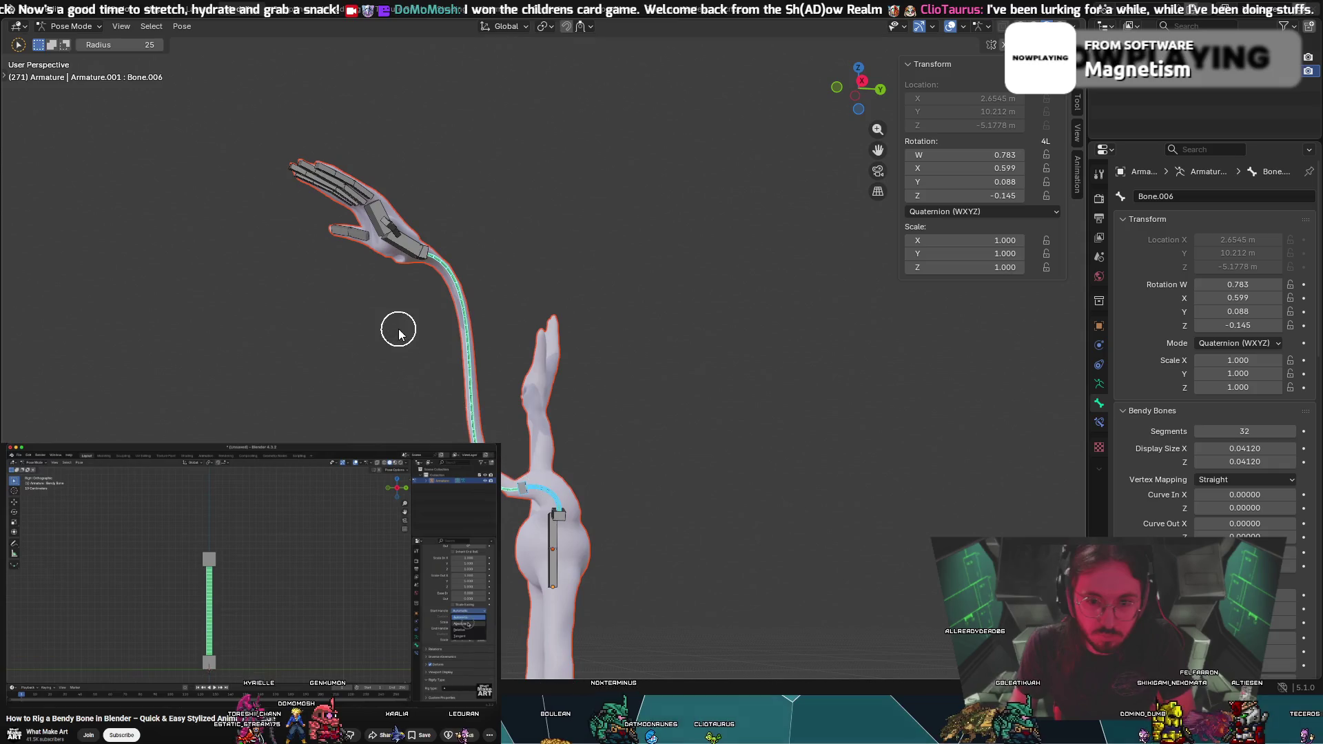
{"action": "key", "text": "r"}
{"action": "left_click", "coordinate": [52, 124]}
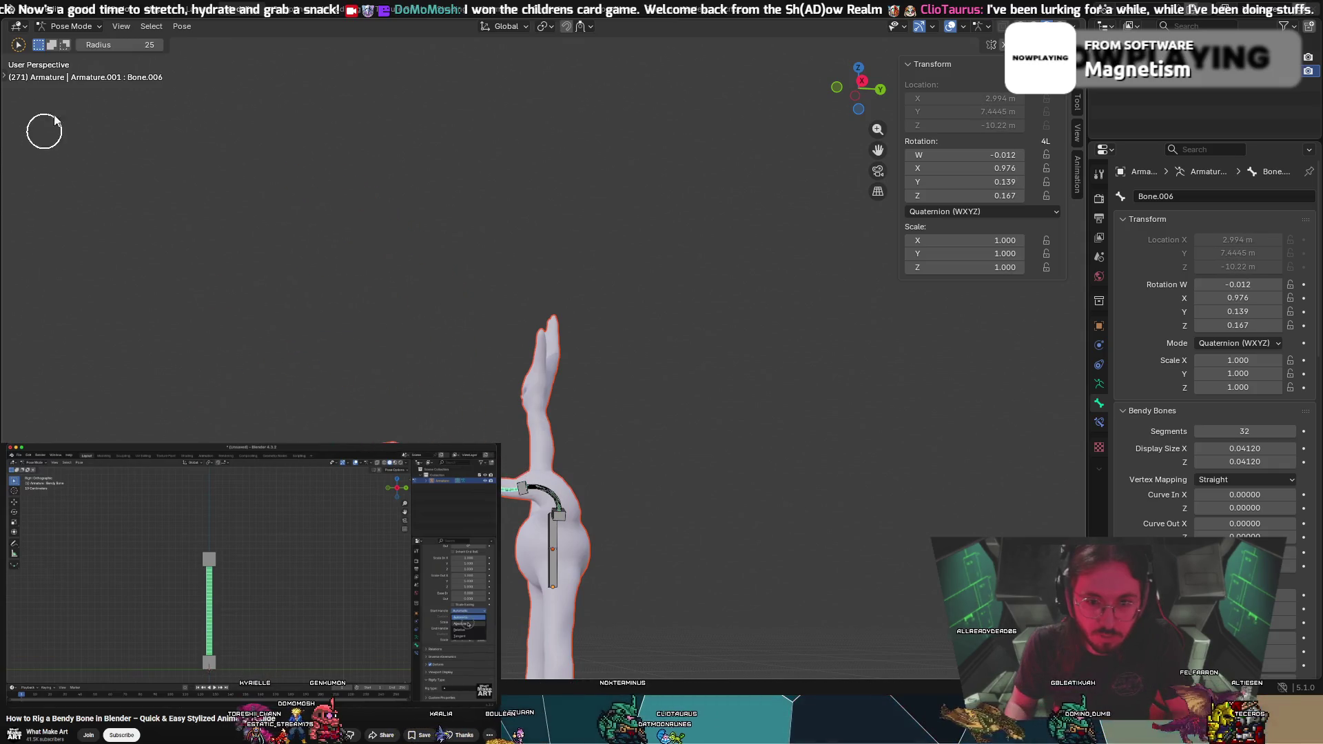
{"action": "key", "text": "ctrl+z"}
{"action": "mouse_move", "coordinate": [375, 372]}
{"action": "middle_mouse_down"}
{"action": "mouse_move", "coordinate": [399, 273]}
{"action": "mouse_move", "coordinate": [424, 325]}
{"action": "mouse_move", "coordinate": [467, 321]}
{"action": "middle_mouse_up"}
{"action": "key", "text": "g"}
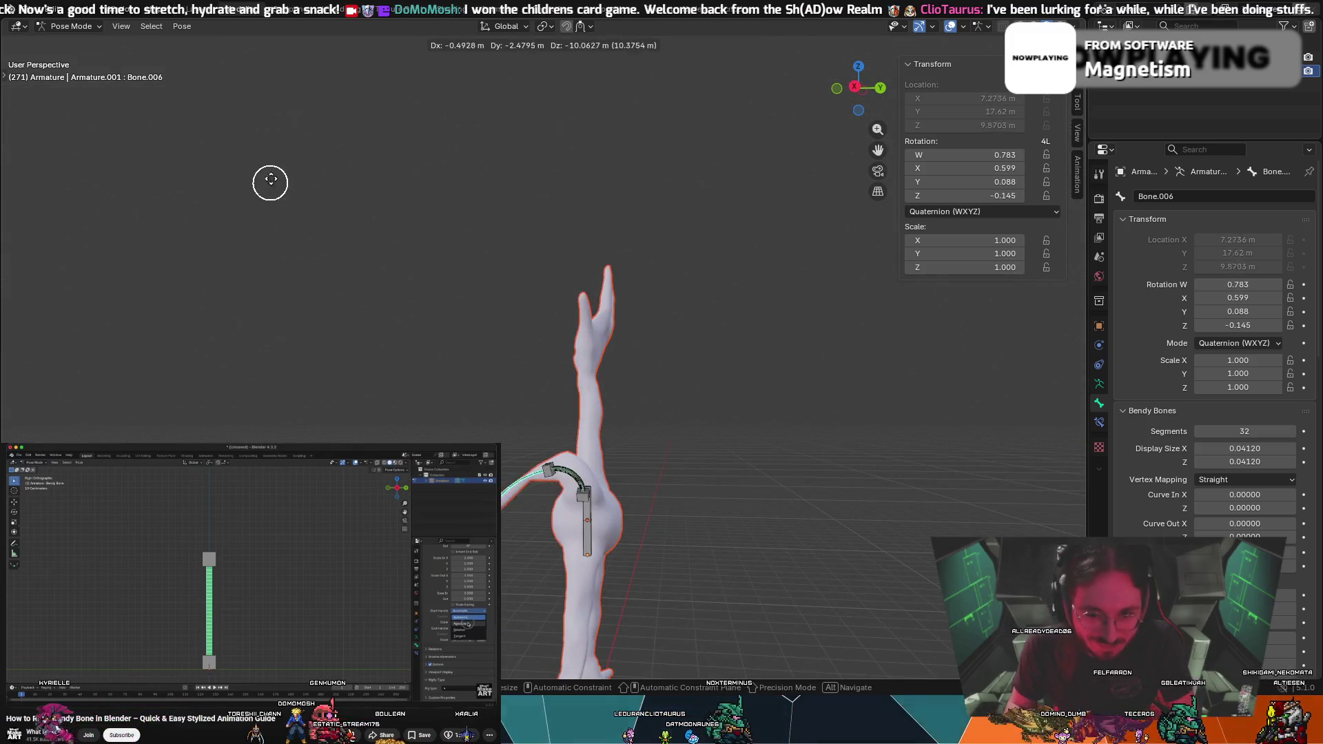
{"action": "key", "text": "Return"}
{"action": "middle_click_drag", "start_coordinate": [483, 344], "coordinate": [551, 324]}
{"action": "key", "text": "g"}
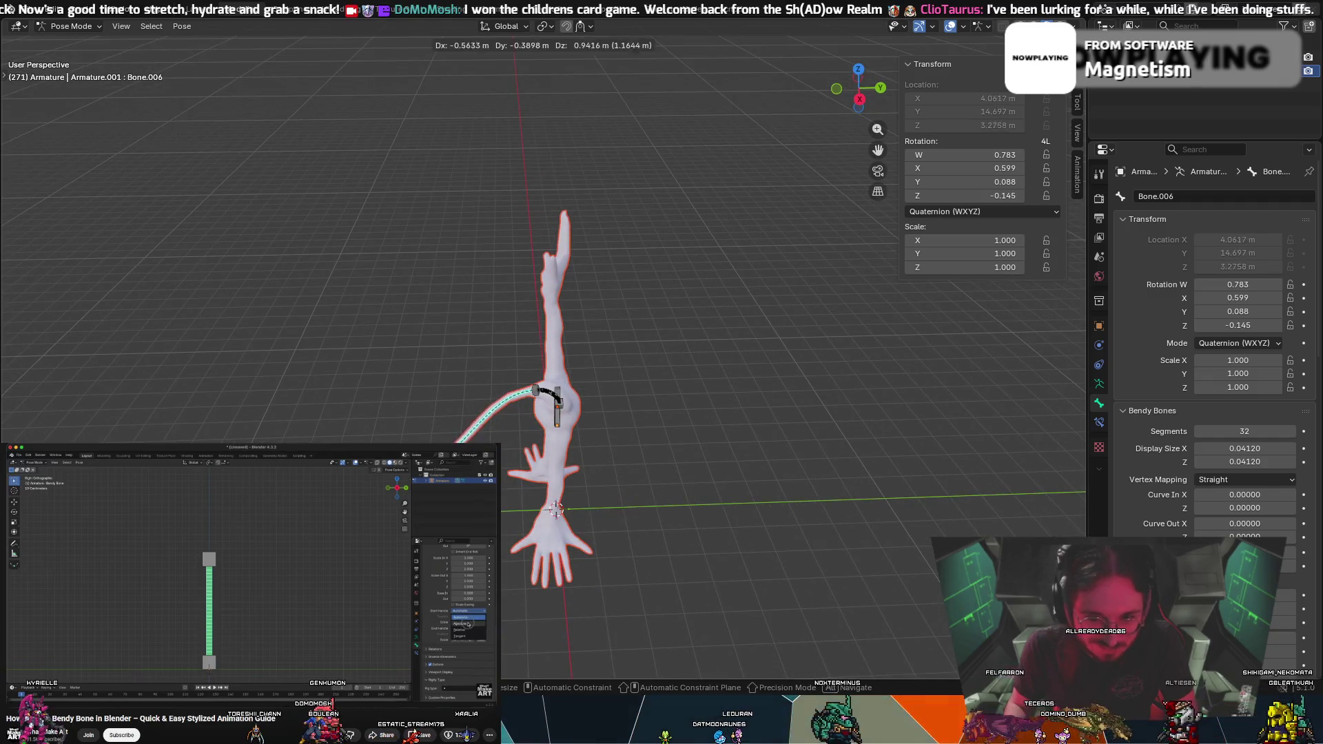
{"action": "key", "text": "Return"}
{"action": "middle_click_drag", "start_coordinate": [524, 469], "coordinate": [685, 441]}
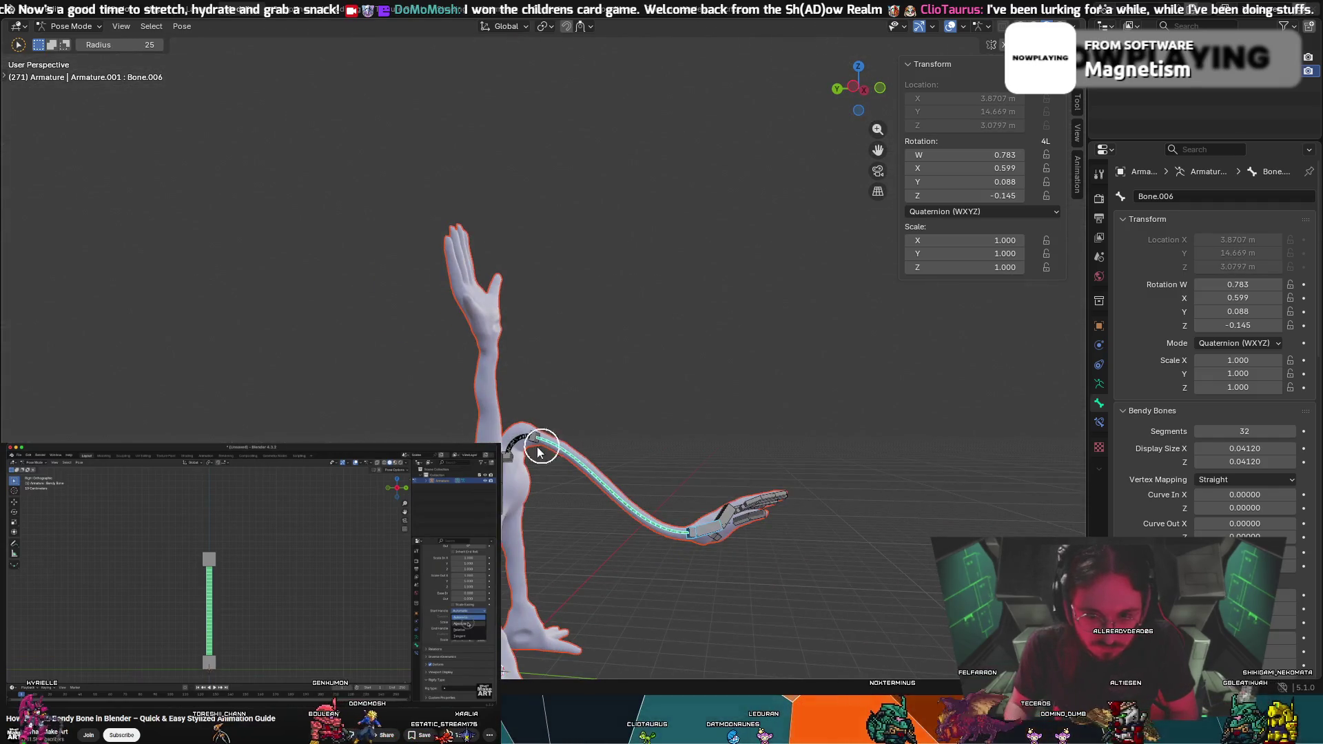
{"action": "key", "text": "g"}
{"action": "key", "text": "Return"}
{"action": "key", "text": "g"}
{"action": "key", "text": "Return"}
{"action": "key", "text": "g"}
{"action": "key", "text": "Return"}
{"action": "key", "text": "g"}
{"action": "key", "text": "Return"}
{"action": "key", "text": "g"}
{"action": "key", "text": "Return"}
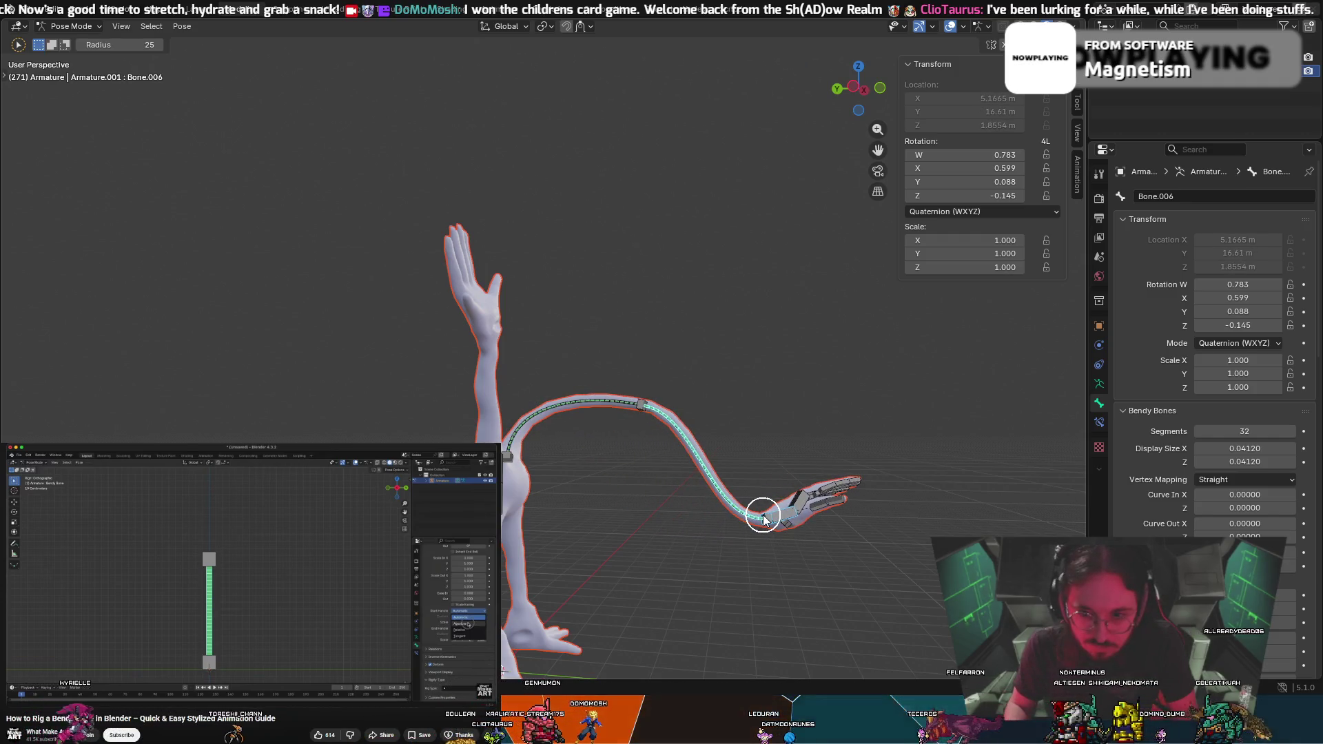
{"action": "mouse_move", "coordinate": [777, 501]}
{"action": "middle_mouse_down"}
{"action": "mouse_move", "coordinate": [733, 448]}
{"action": "mouse_move", "coordinate": [621, 457]}
{"action": "middle_mouse_up"}
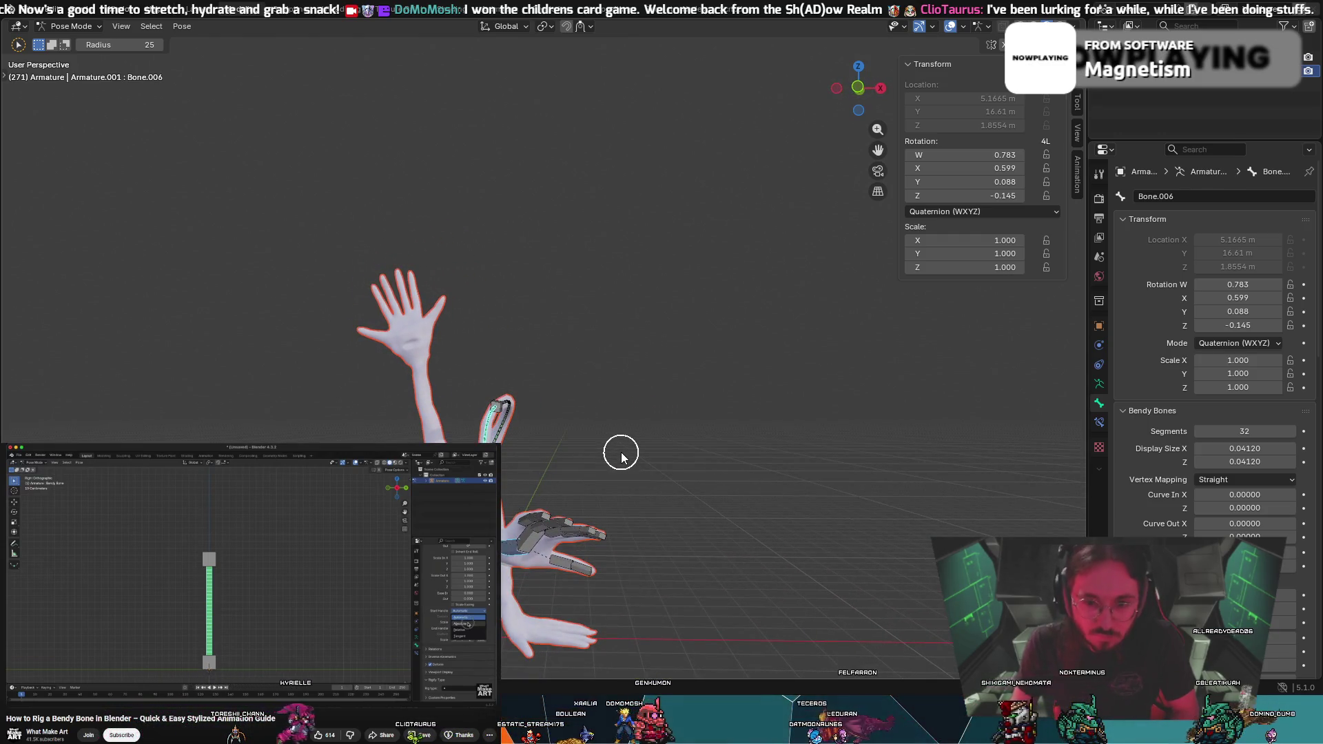
{"action": "key", "text": "ctrl+z"}
{"action": "middle_click_drag", "start_coordinate": [561, 414], "coordinate": [657, 422]}
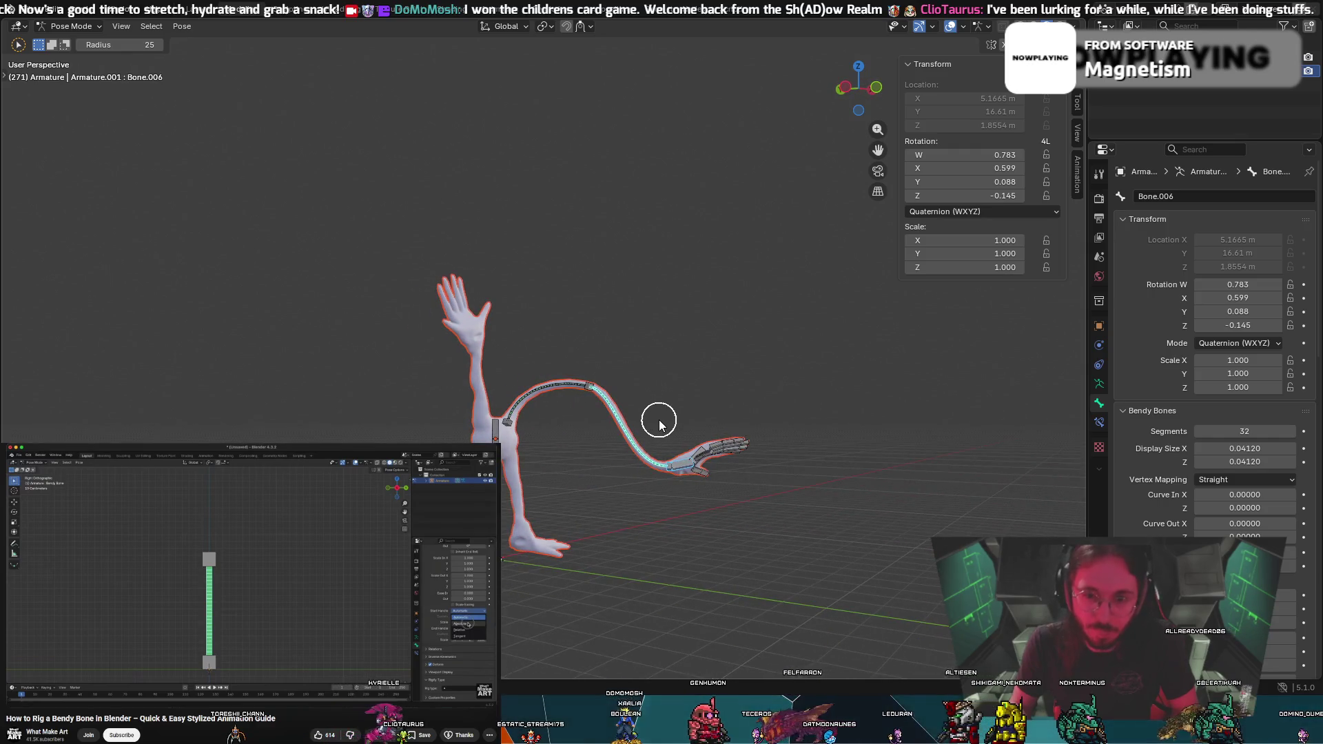
{"action": "key", "text": "ctrl+z"}
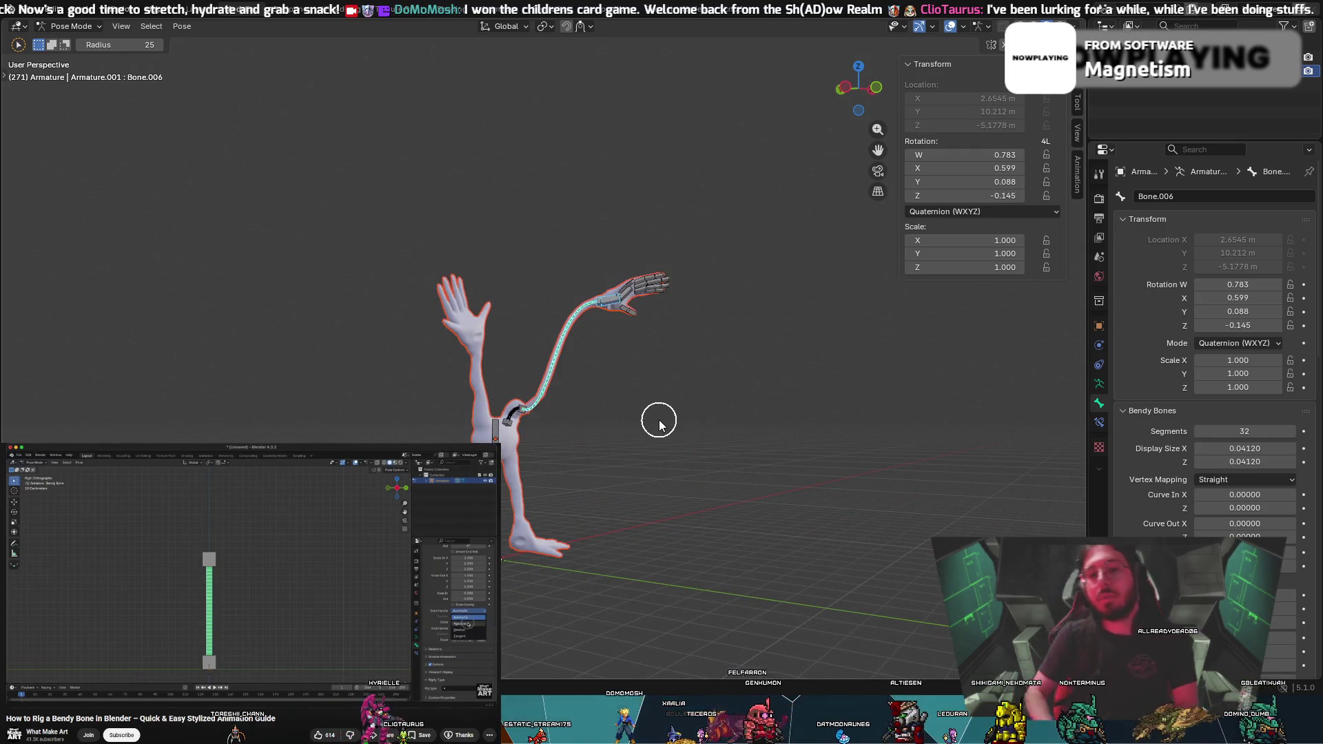
{"action": "key", "text": "ctrl+z"}
{"action": "key", "text": "ctrl+z"}
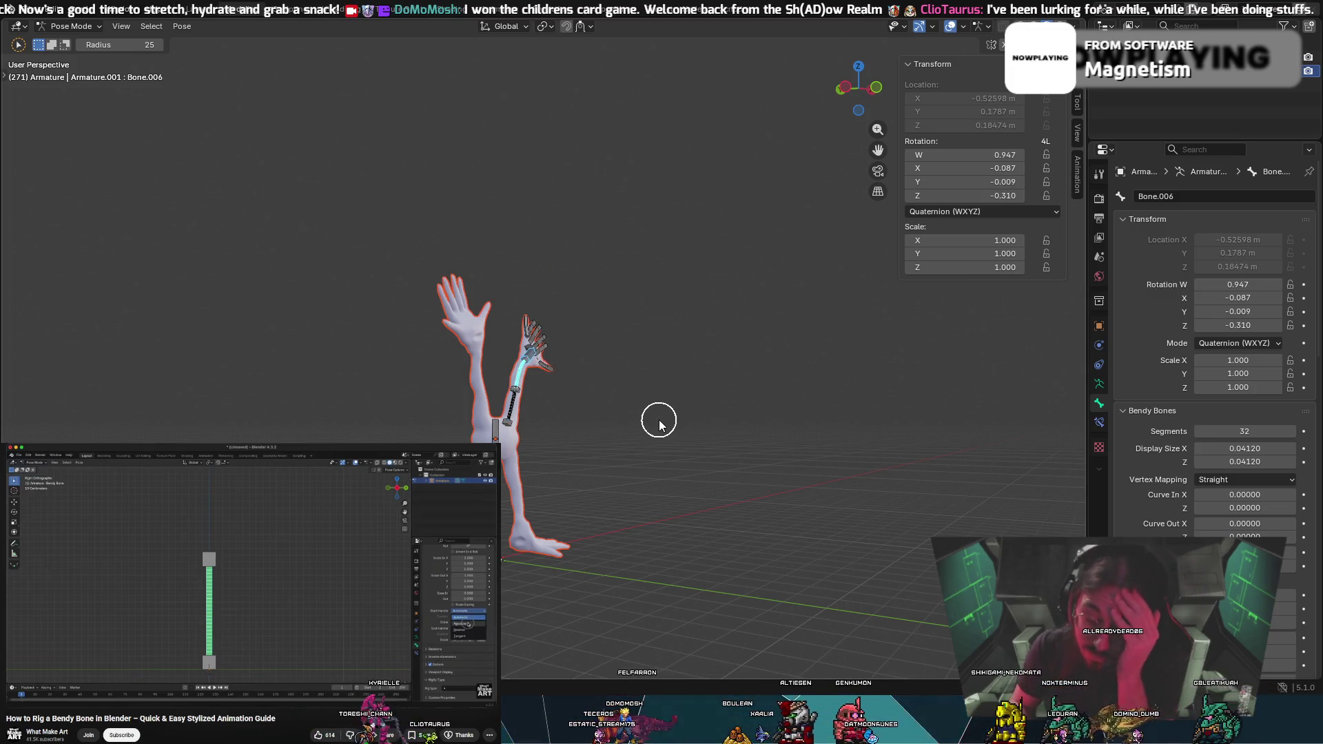
{"action": "mouse_move", "coordinate": [773, 290]}
{"action": "middle_mouse_down"}
{"action": "mouse_move", "coordinate": [639, 325]}
{"action": "mouse_move", "coordinate": [694, 317]}
{"action": "mouse_move", "coordinate": [679, 300]}
{"action": "middle_mouse_up"}
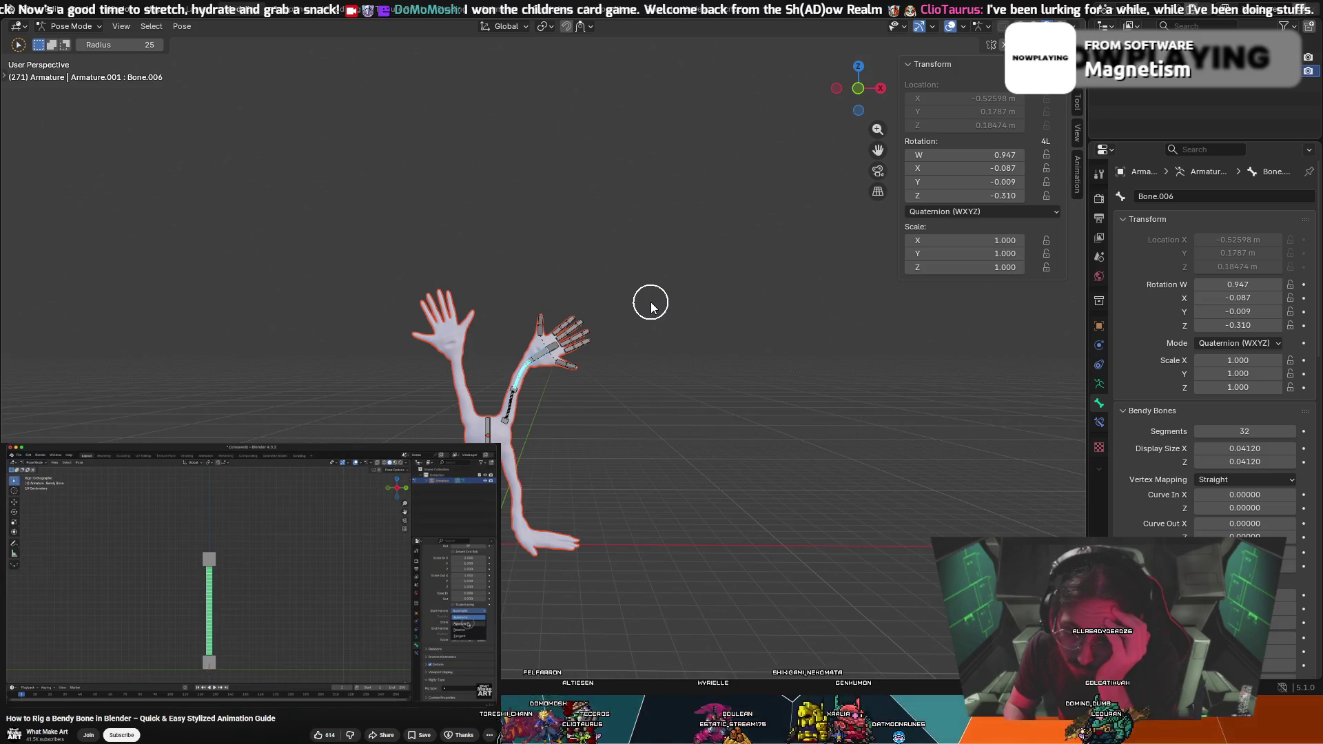
{"action": "scroll", "coordinate": [503, 467], "scroll_direction": "up", "scroll_amount": 4}
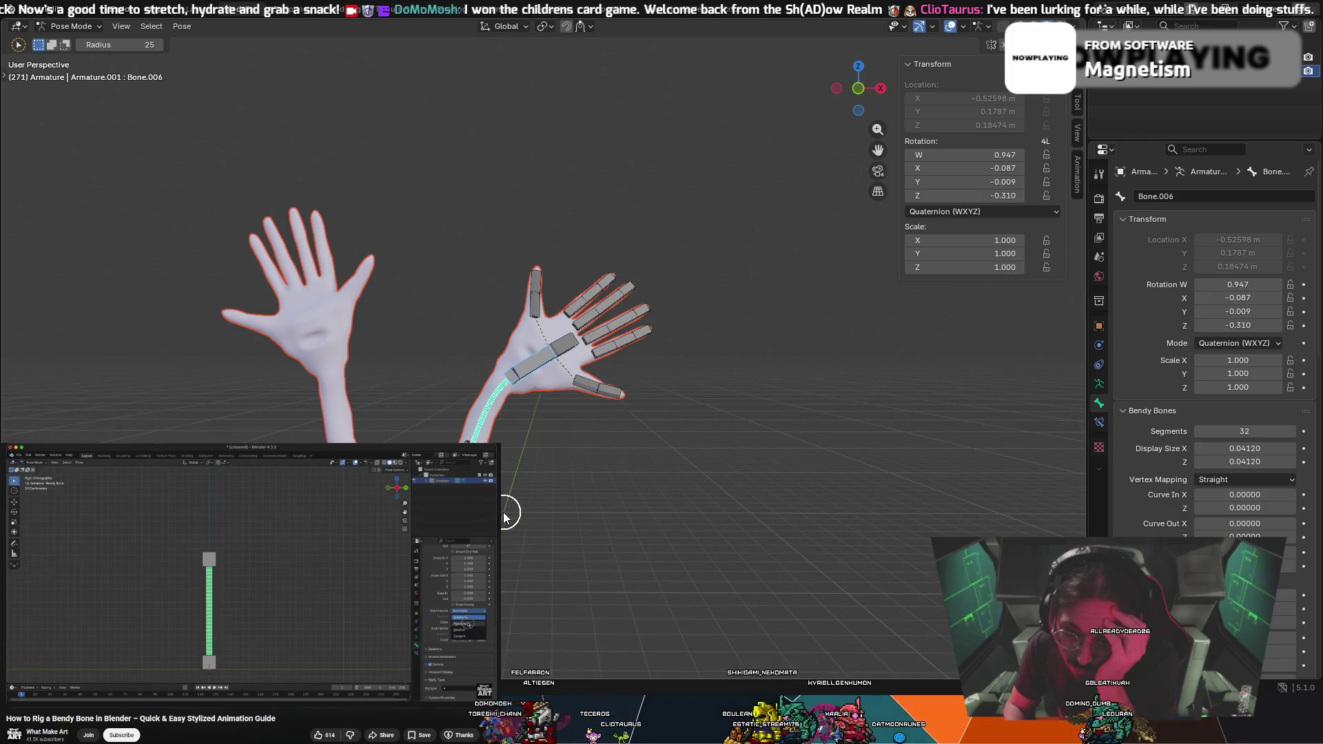
{"action": "middle_click_drag", "start_coordinate": [514, 503], "coordinate": [558, 508]}
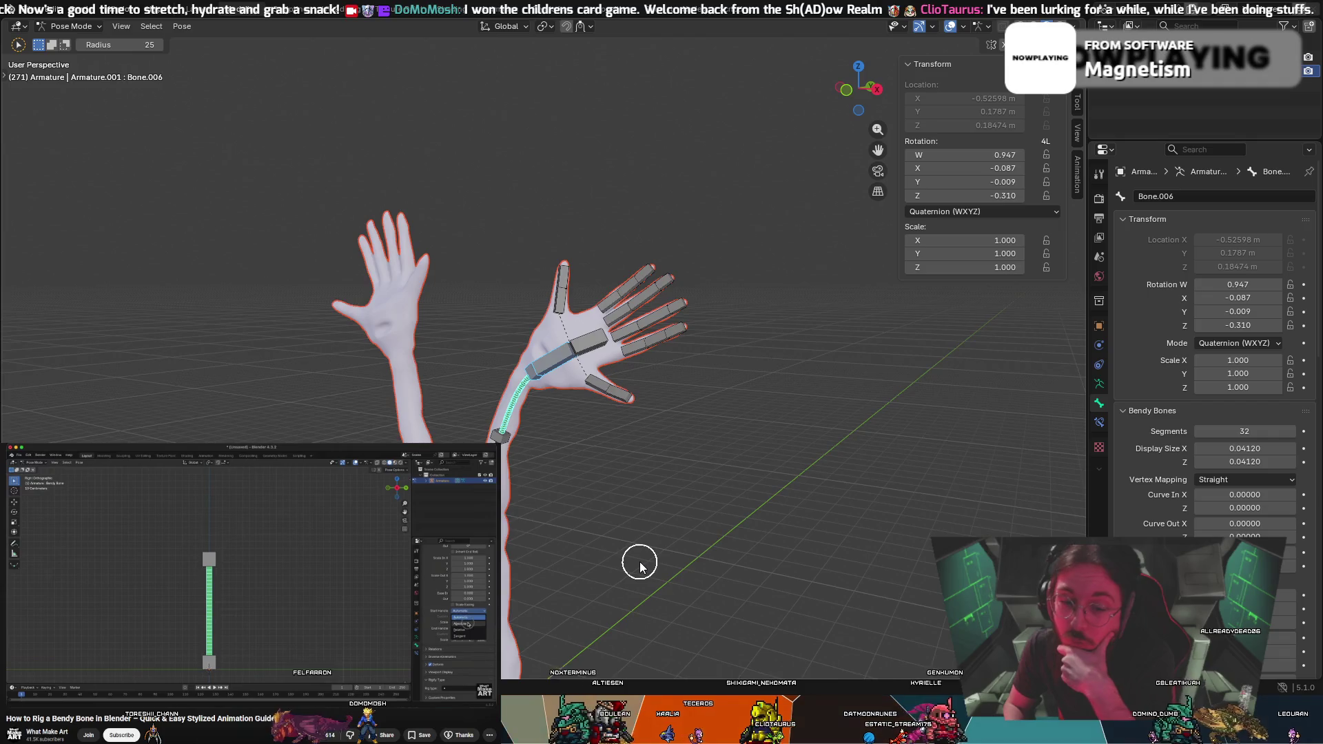
{"action": "key", "text": "ctrl+z"}
{"action": "mouse_move", "coordinate": [585, 585]}
{"action": "middle_mouse_down", "text": "shift"}
{"action": "mouse_move", "coordinate": [733, 549]}
{"action": "mouse_move", "coordinate": [641, 467]}
{"action": "mouse_move", "coordinate": [620, 488]}
{"action": "mouse_move", "coordinate": [675, 335]}
{"action": "middle_mouse_up", "text": "shift"}
{"action": "key", "text": "ctrl+z"}
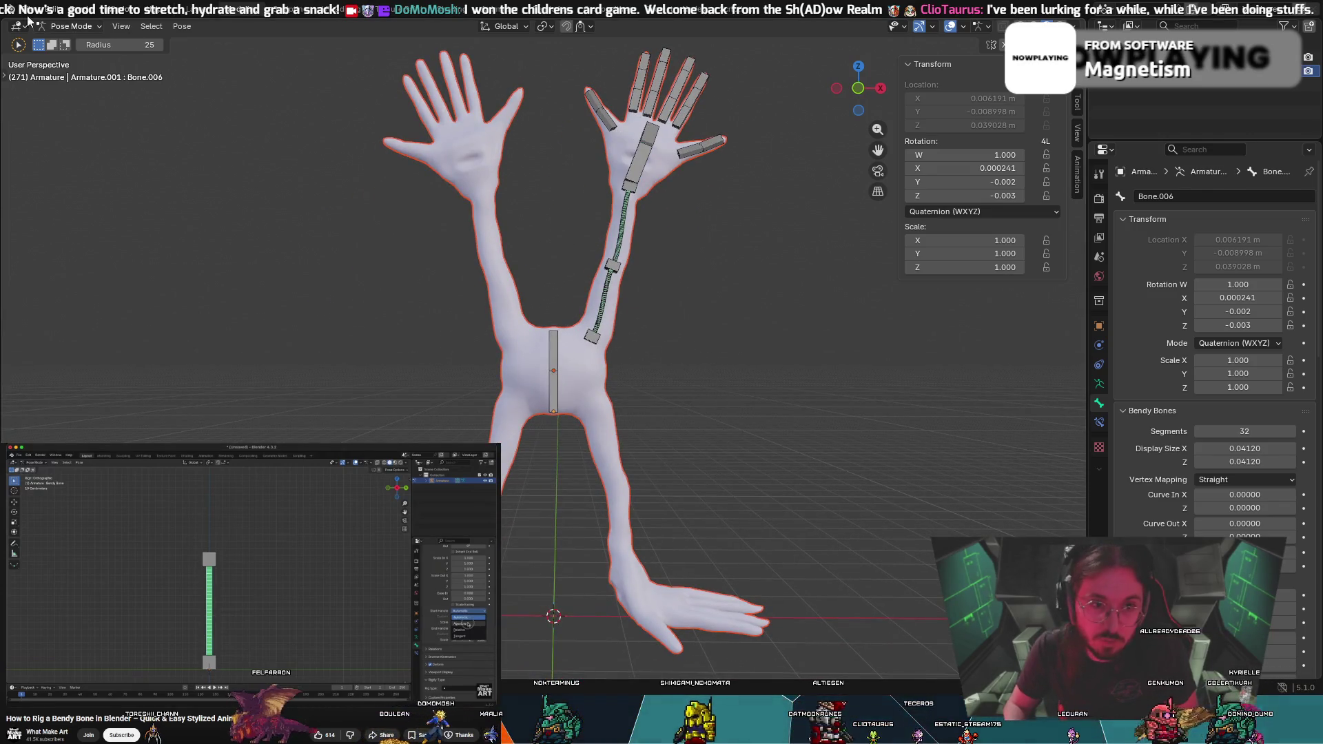
{"action": "left_click", "coordinate": [25, 12]}
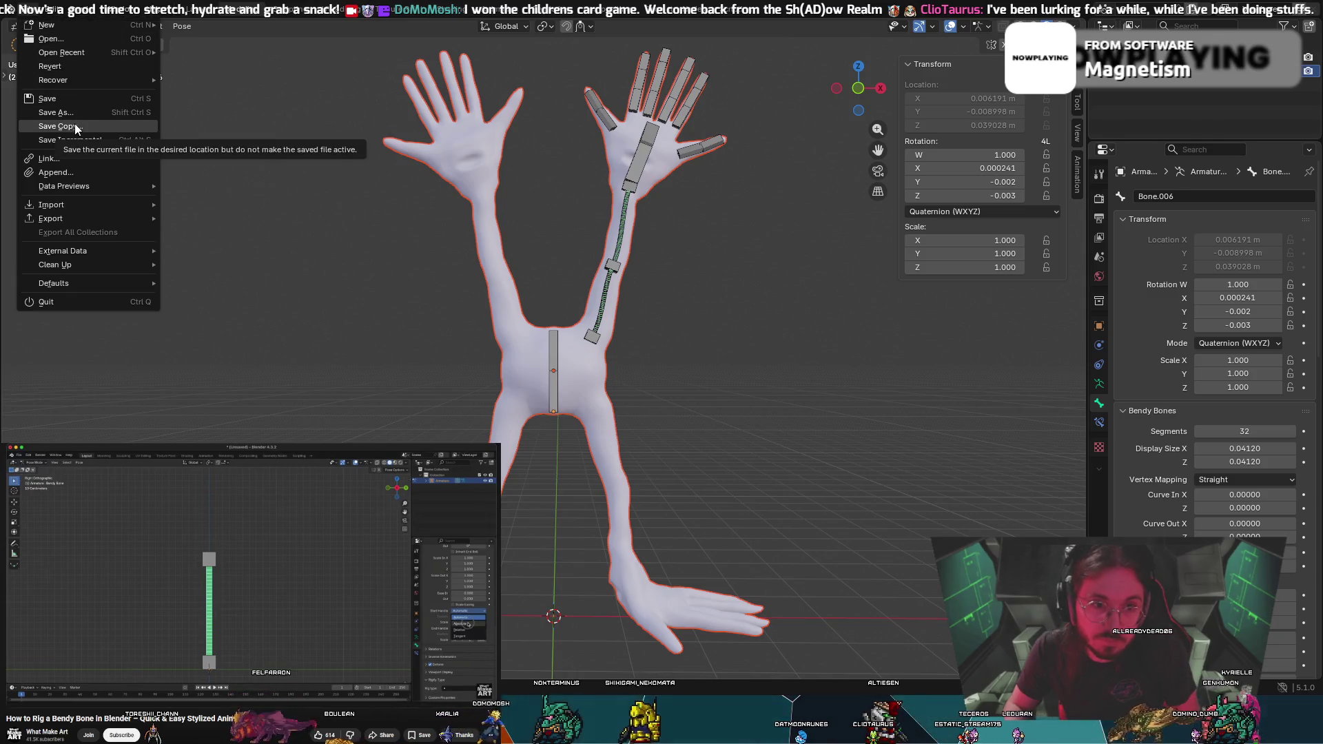
Dismiss the file options and test-rotate the arm's first bone, then cancel
{"action": "key", "text": "Escape"}
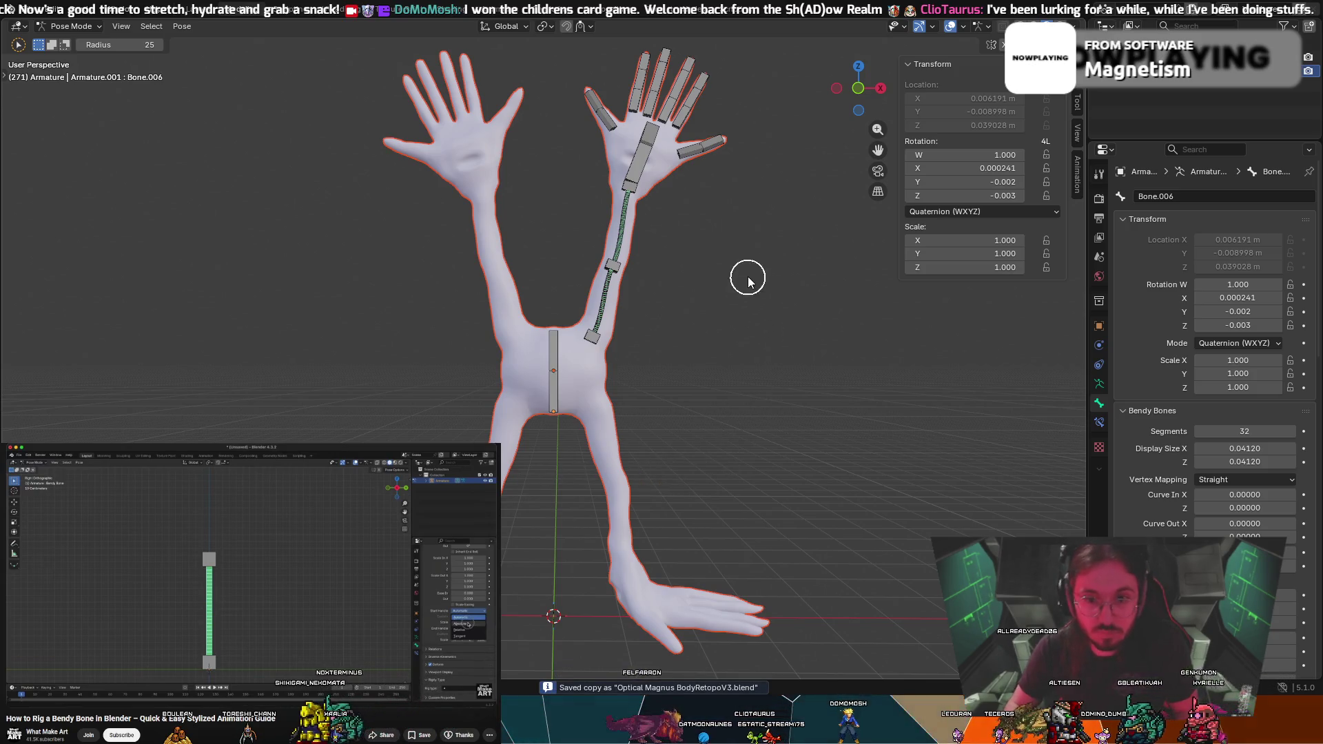
{"action": "scroll", "coordinate": [668, 349], "scroll_direction": "up", "scroll_amount": 3}
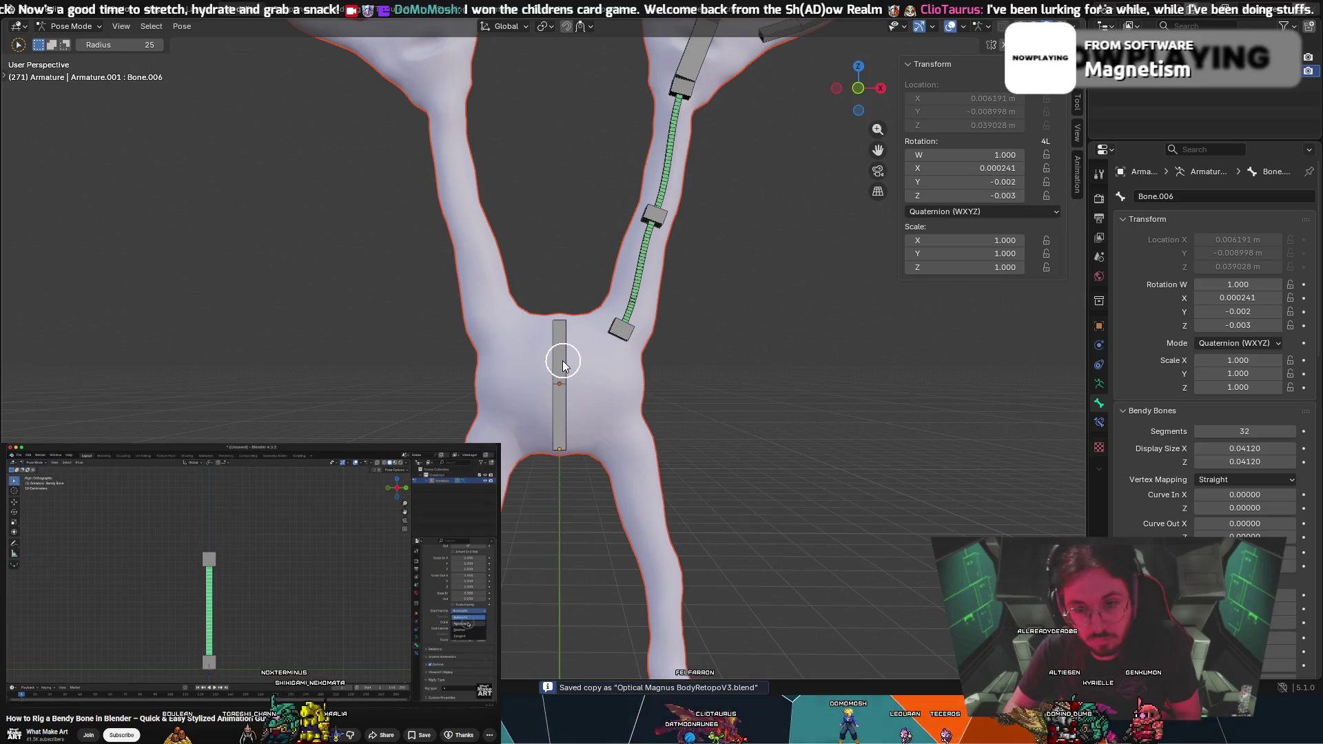
{"action": "key", "text": "r"}
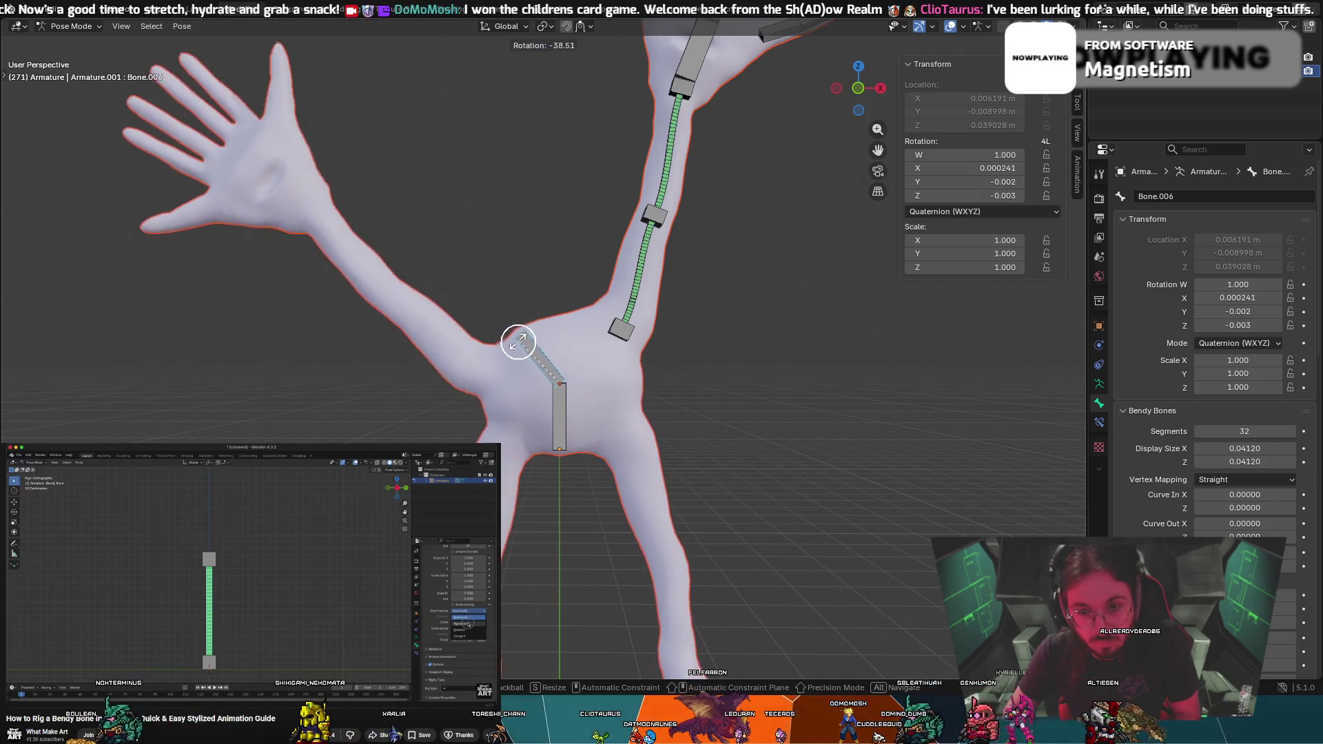
{"action": "key", "text": "Escape"}
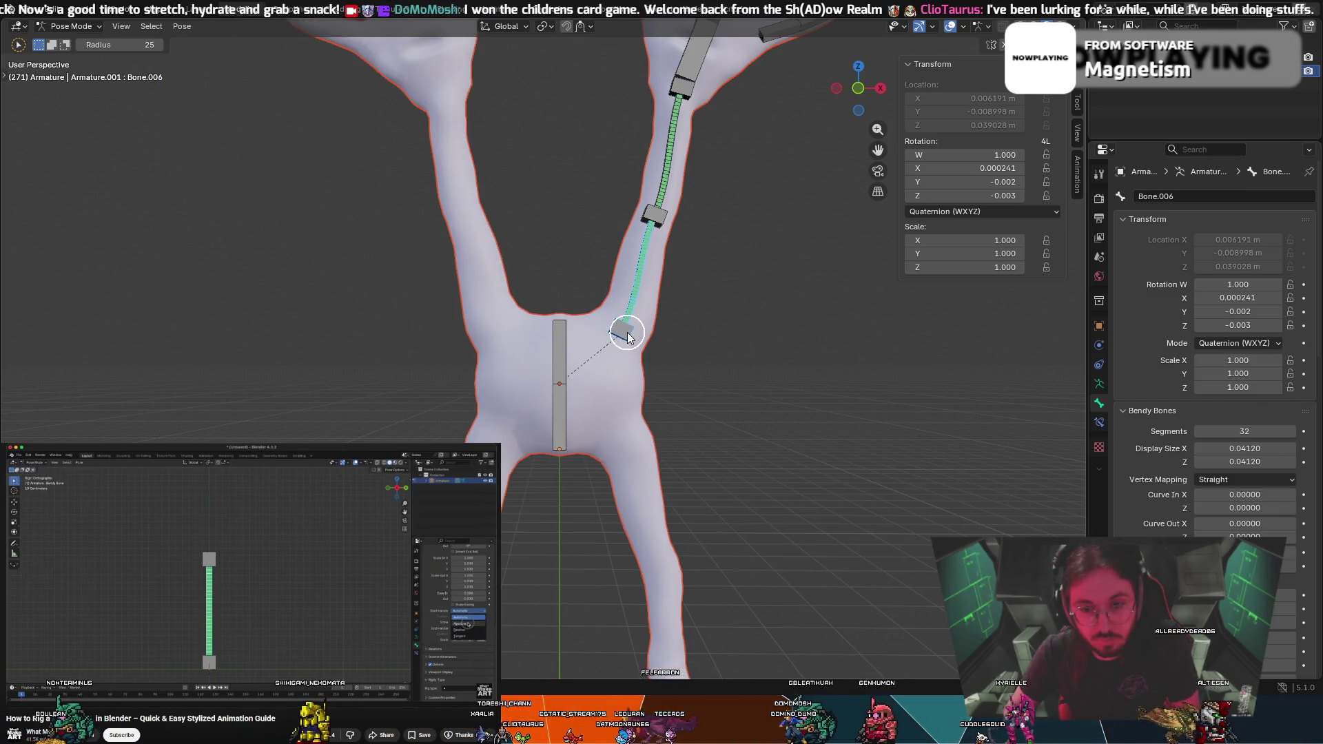
Select the upper torso bone along with the arm bone and clear their pose transforms
{"action": "left_click_drag", "start_coordinate": [627, 336], "coordinate": [569, 357]}
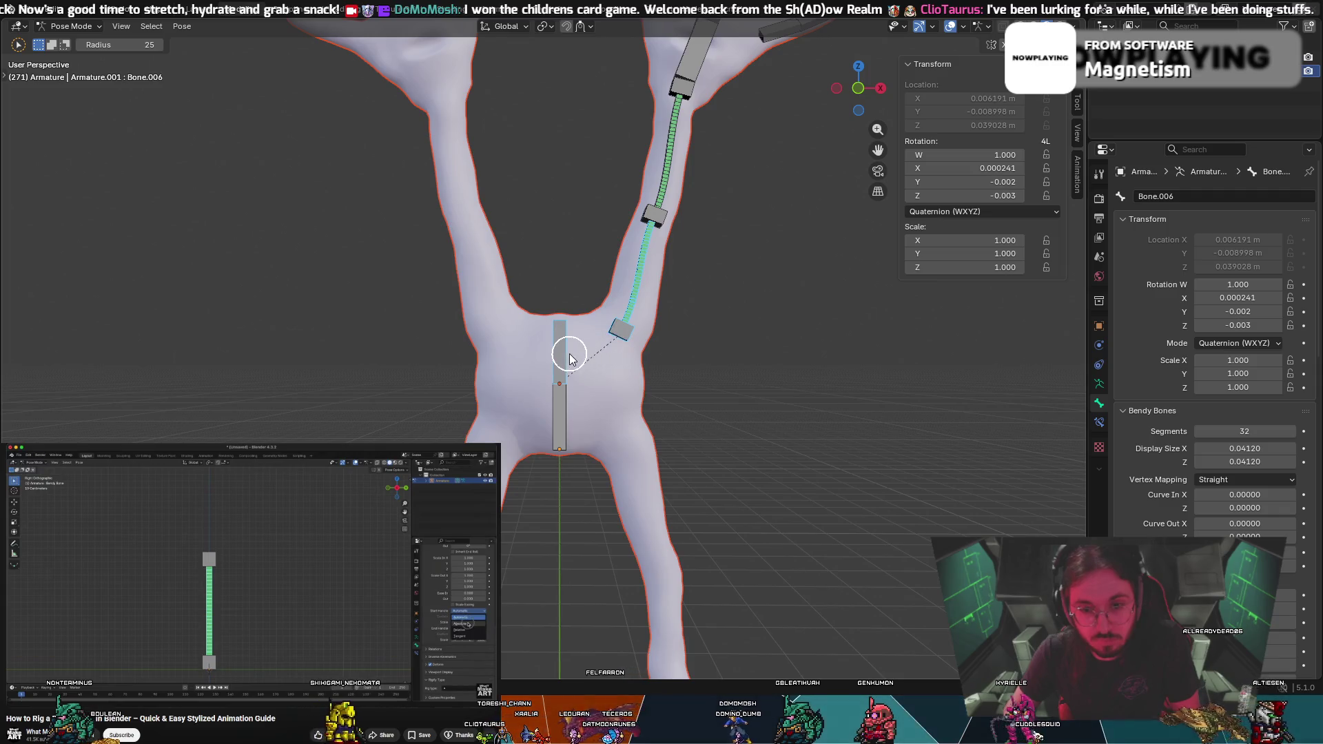
{"action": "right_click", "coordinate": [589, 589]}
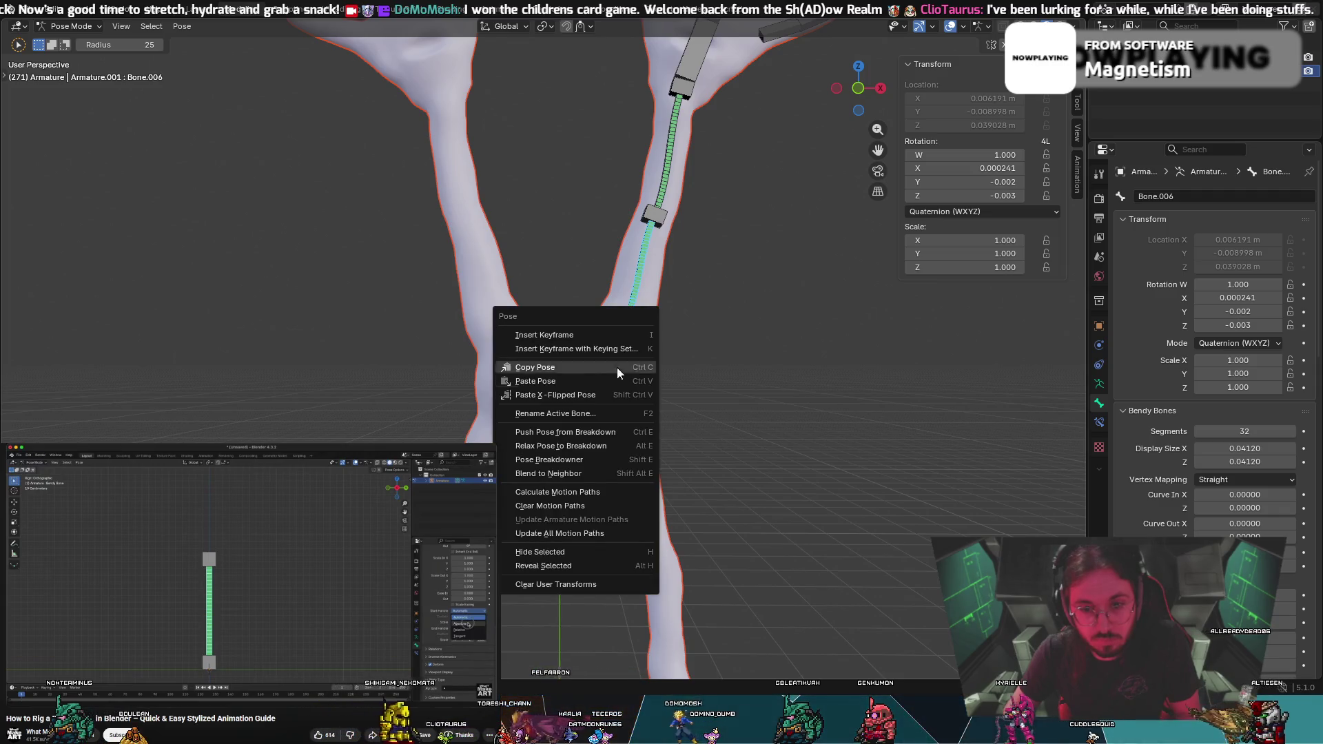
{"action": "left_click", "coordinate": [589, 586]}
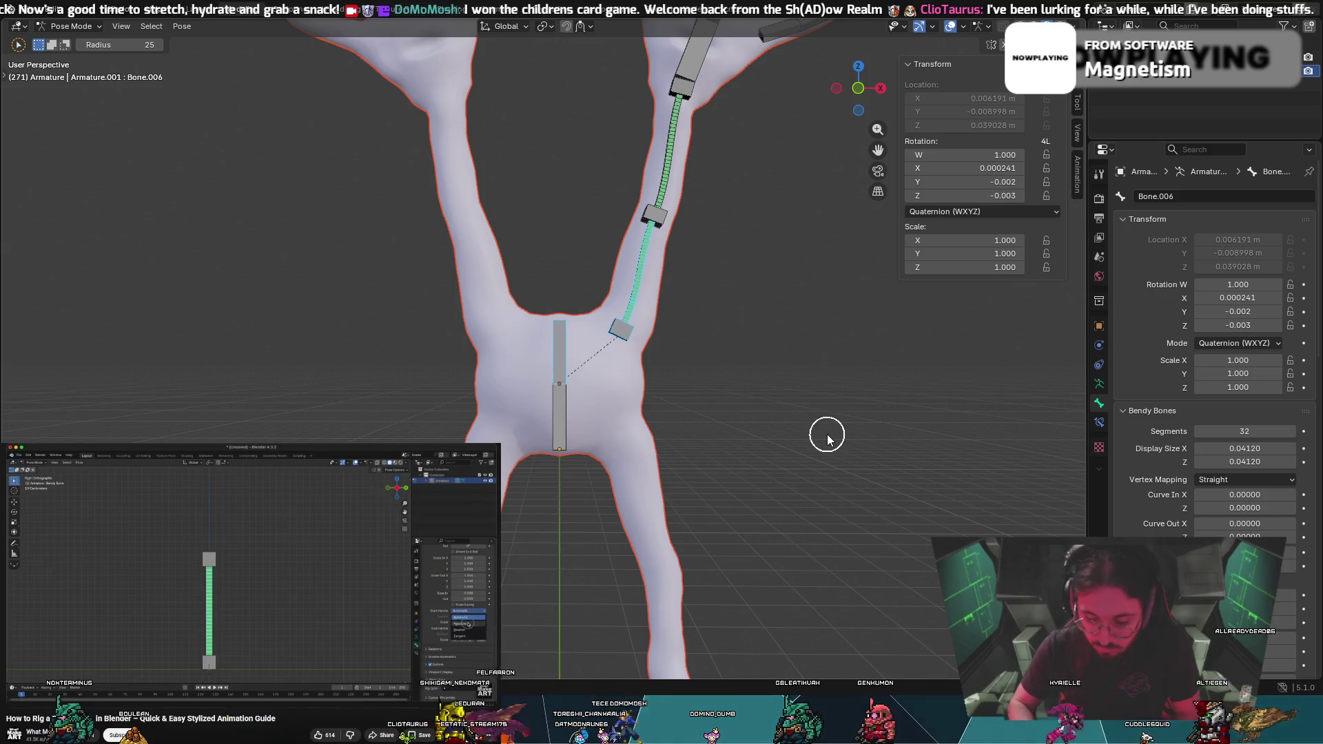
{"action": "right_click", "coordinate": [827, 434]}
{"action": "left_click", "coordinate": [774, 453]}
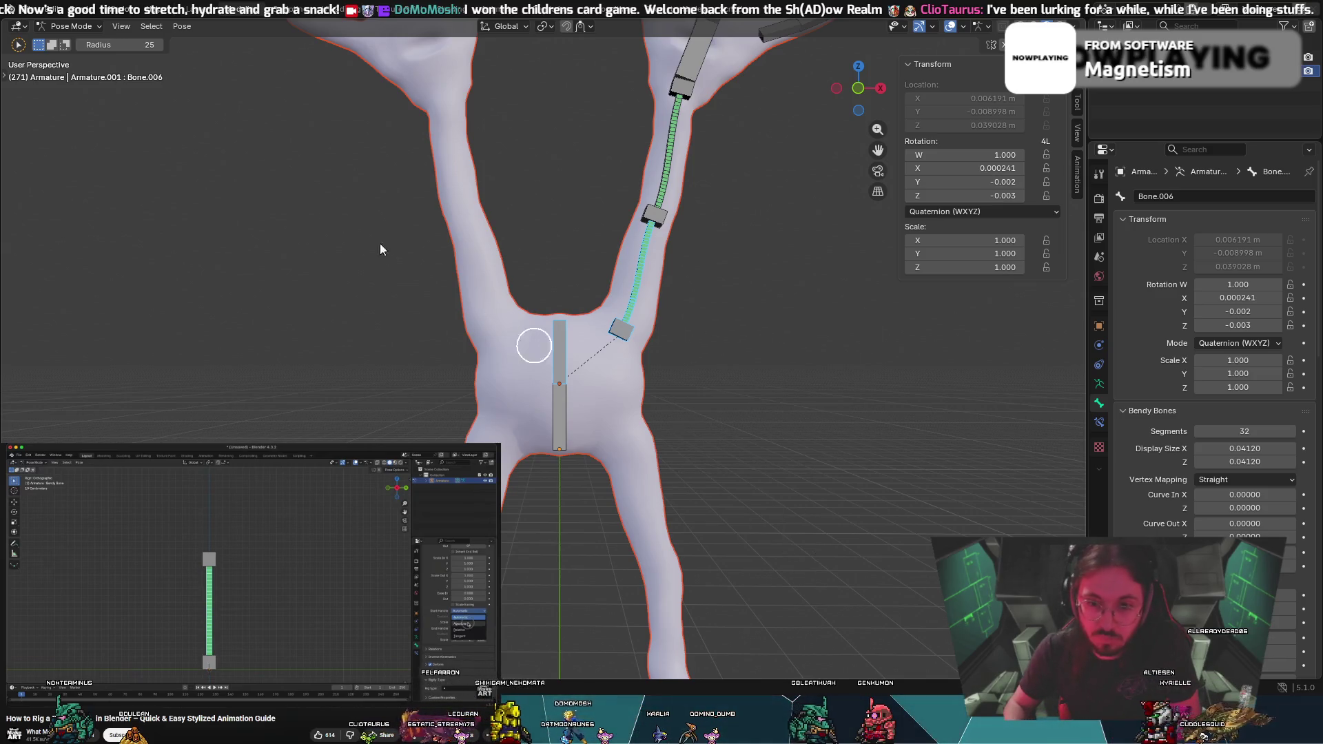
In Edit Mode, parent the arm bone to Bone.001 with Keep Offset
{"action": "left_click", "coordinate": [35, 31]}
{"action": "left_click", "coordinate": [76, 53]}
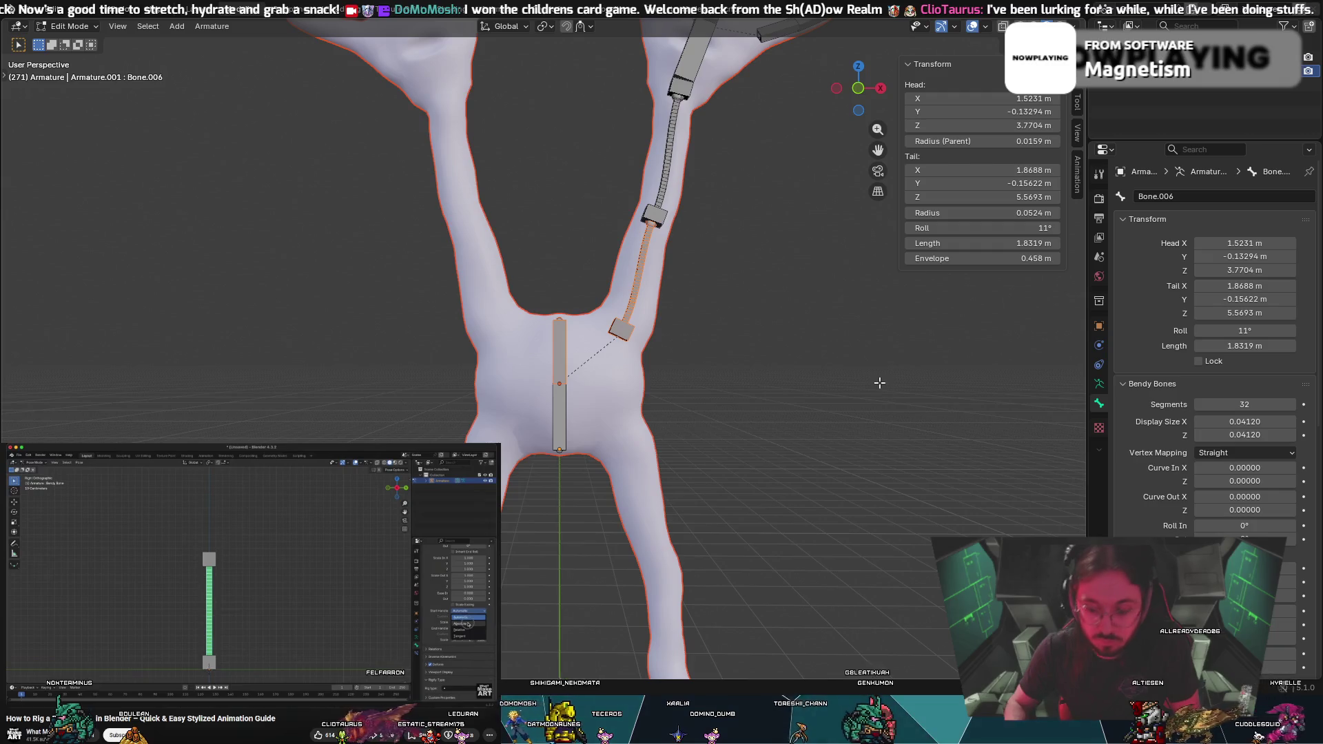
{"action": "key", "text": "ctrl+p"}
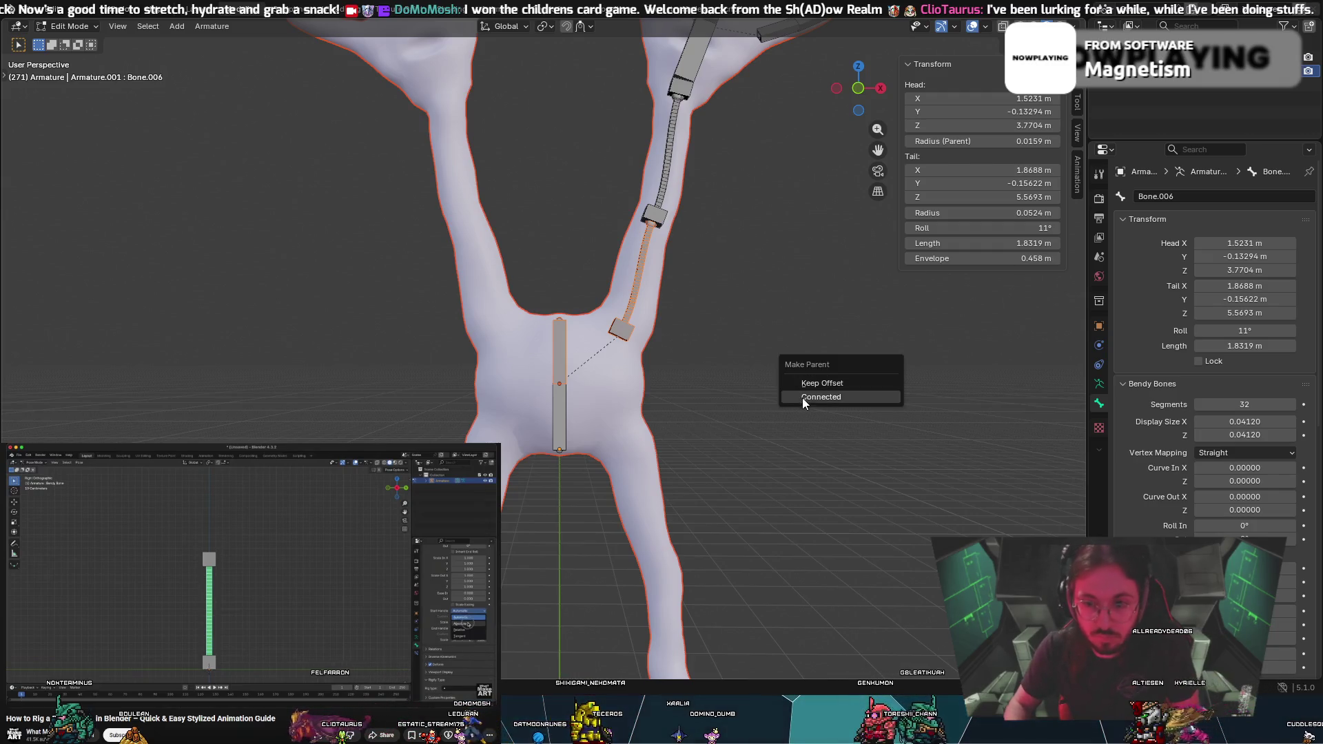
{"action": "left_click", "coordinate": [819, 384]}
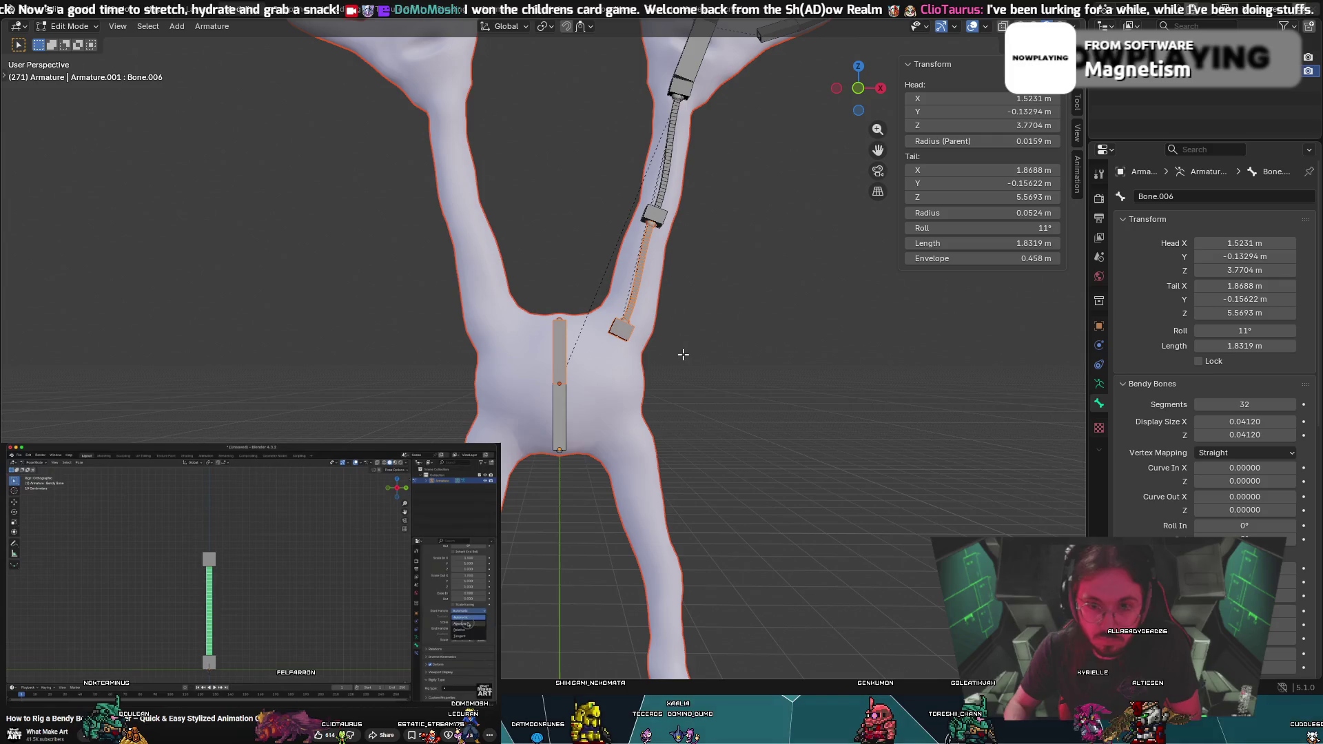
{"action": "key", "text": "ctrl+Tab"}
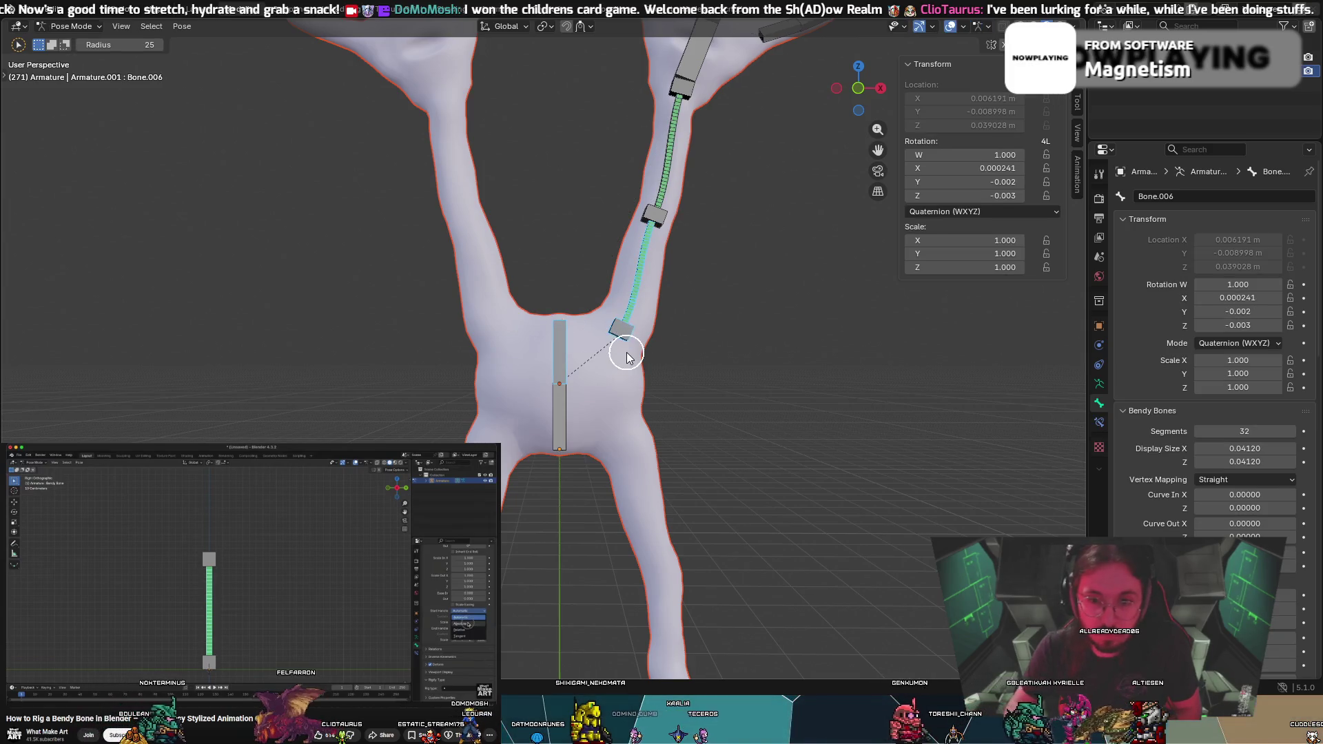
{"action": "left_click", "coordinate": [71, 26]}
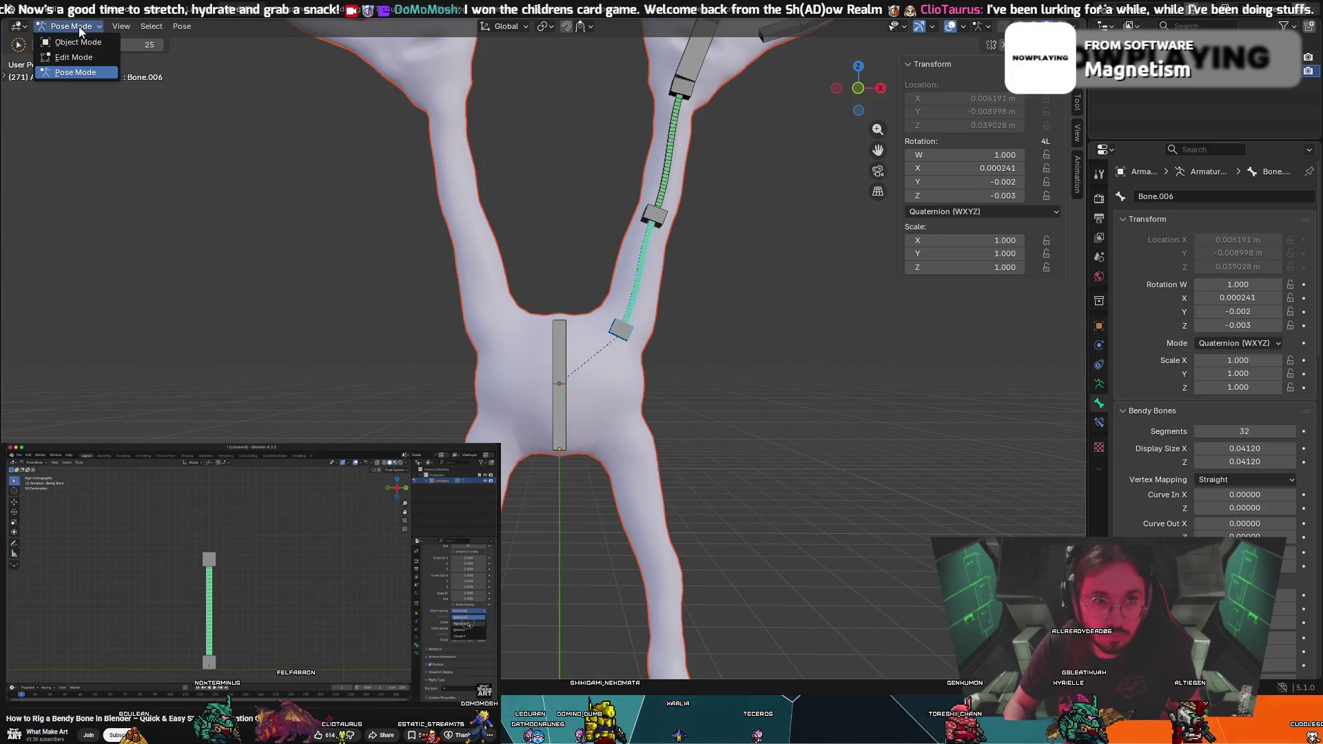
{"action": "left_click", "coordinate": [69, 55]}
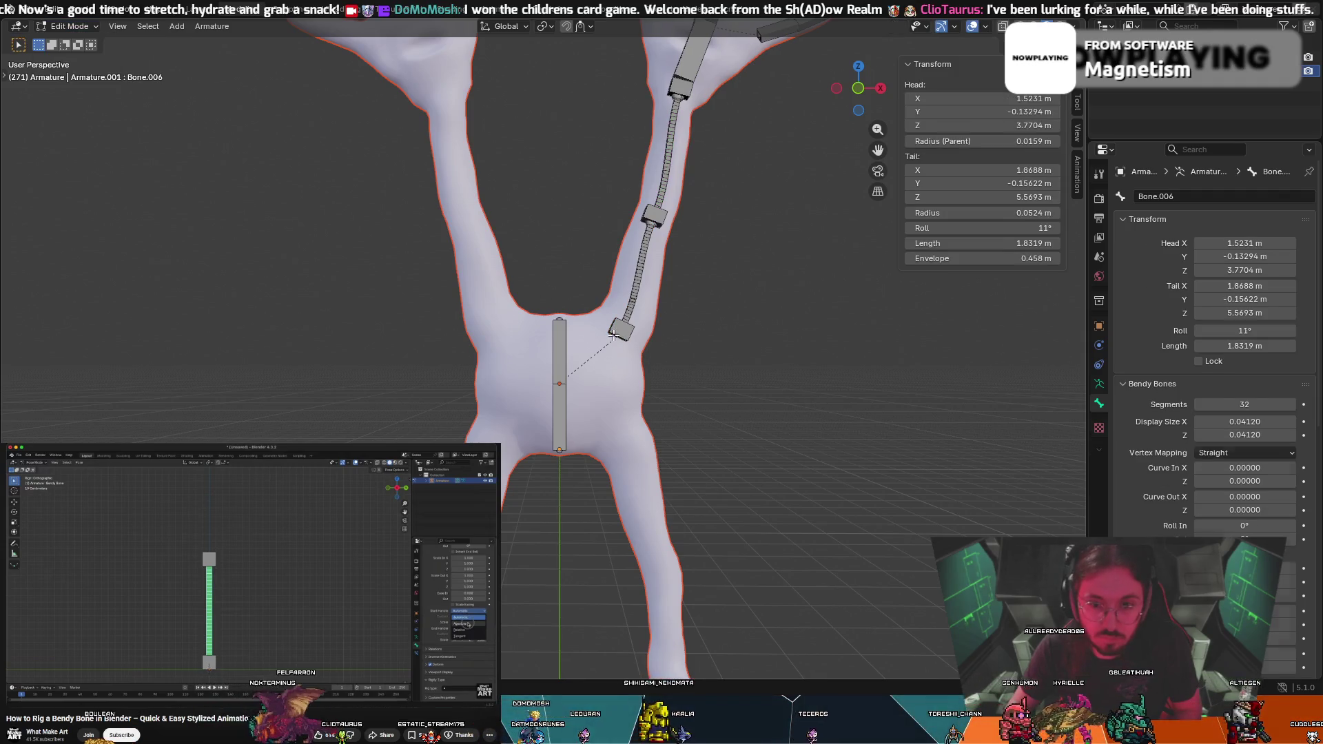
{"action": "left_click", "coordinate": [557, 330]}
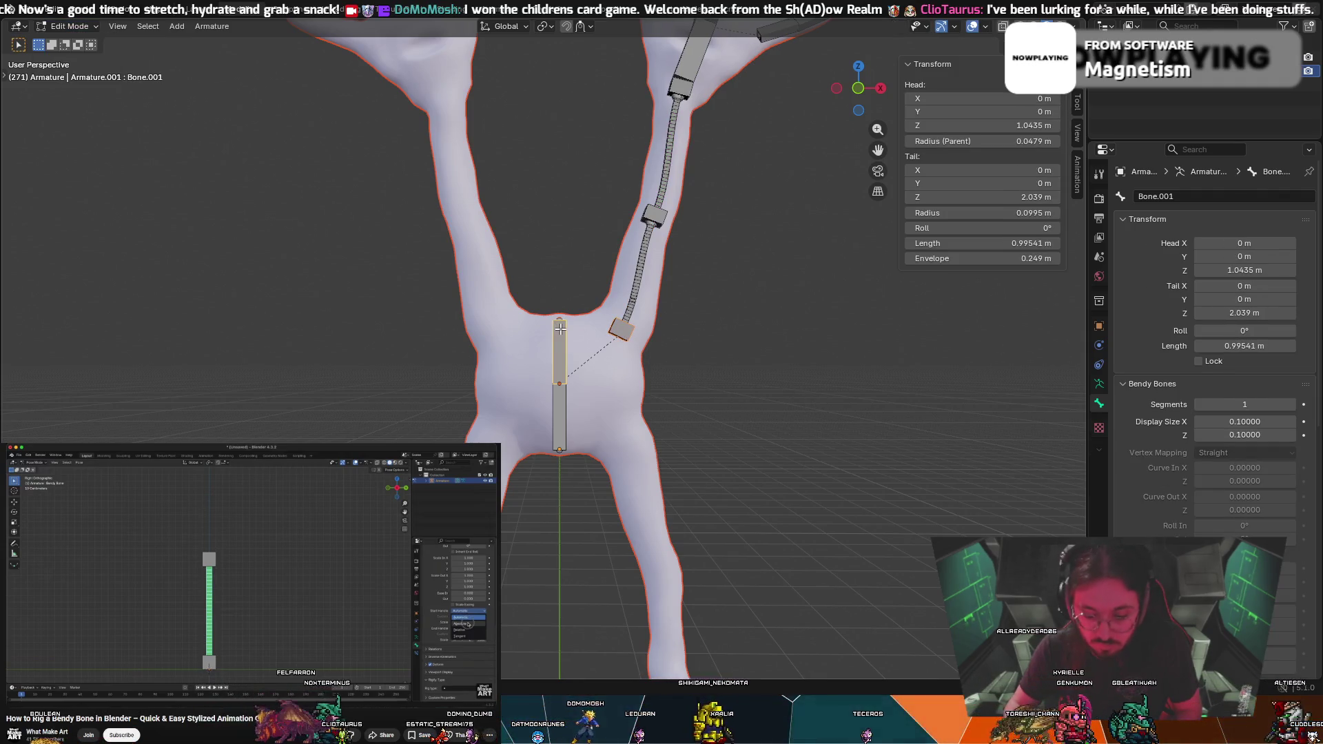
{"action": "key", "text": "ctrl+p"}
{"action": "left_click", "coordinate": [564, 332]}
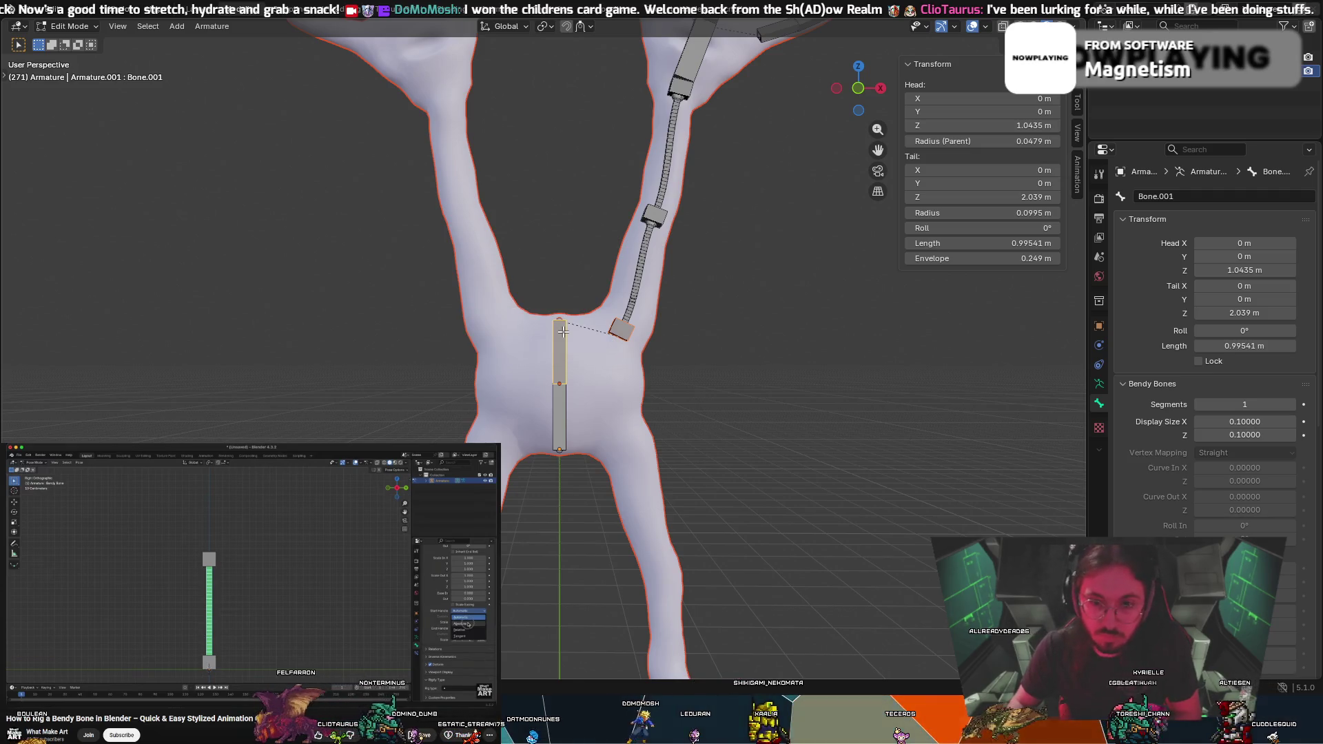
{"action": "mouse_move", "coordinate": [562, 324]}
{"action": "left_mouse_down"}
{"action": "mouse_move", "coordinate": [548, 365]}
{"action": "mouse_move", "coordinate": [564, 328]}
{"action": "left_mouse_up"}
Back in Pose Mode, test-rotate the torso bone to check the arm follows, then cancel
{"action": "left_click", "coordinate": [69, 27]}
{"action": "left_click", "coordinate": [69, 73]}
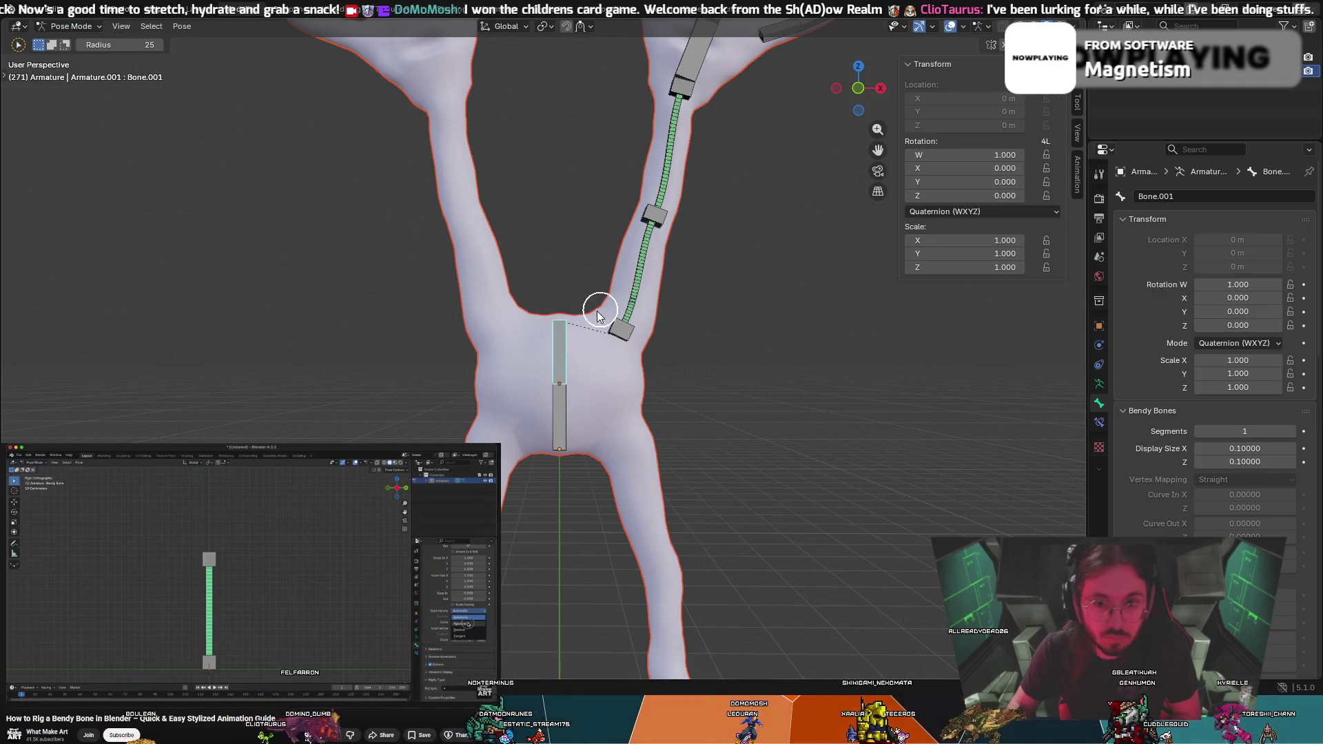
{"action": "key", "text": "r"}
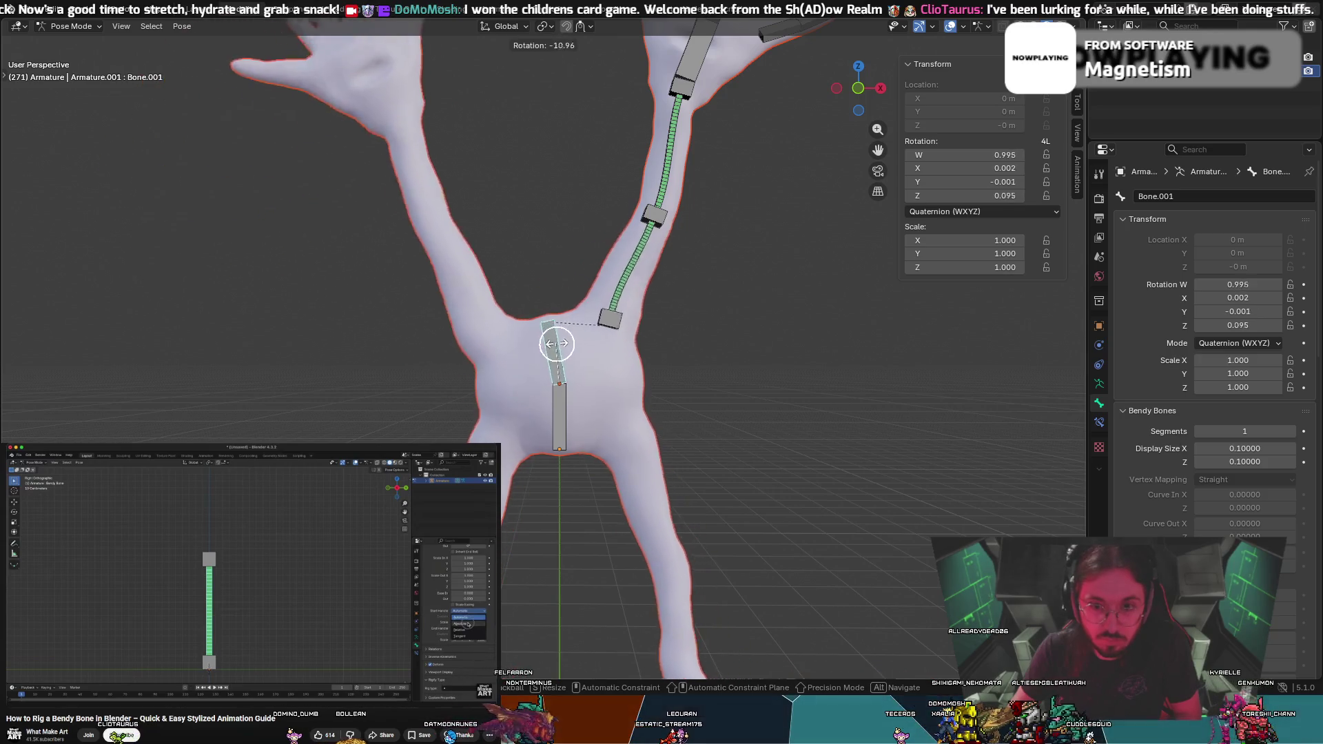
{"action": "key", "text": "Escape"}
{"action": "scroll", "coordinate": [521, 274], "scroll_direction": "down", "scroll_amount": 3}
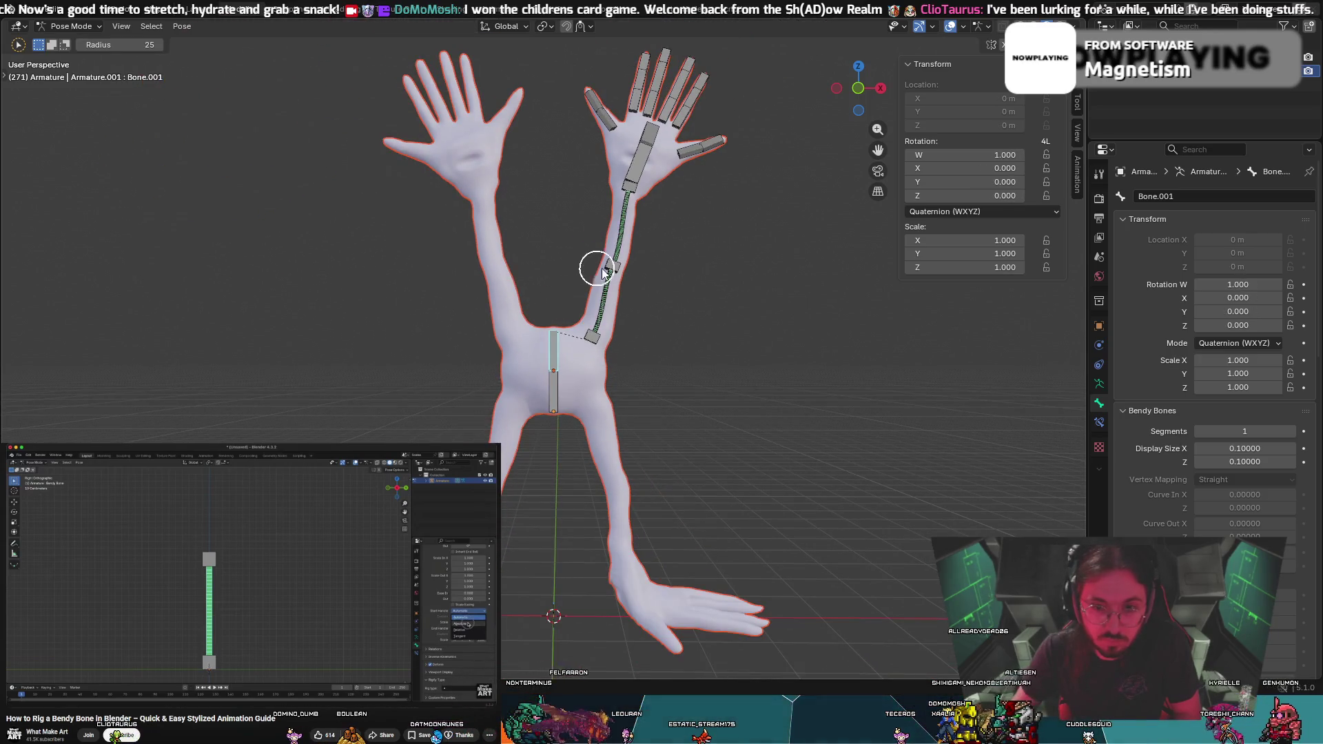
{"action": "key", "text": "r"}
{"action": "key", "text": "Escape"}
{"action": "left_click_drag", "start_coordinate": [648, 283], "coordinate": [737, 312]}
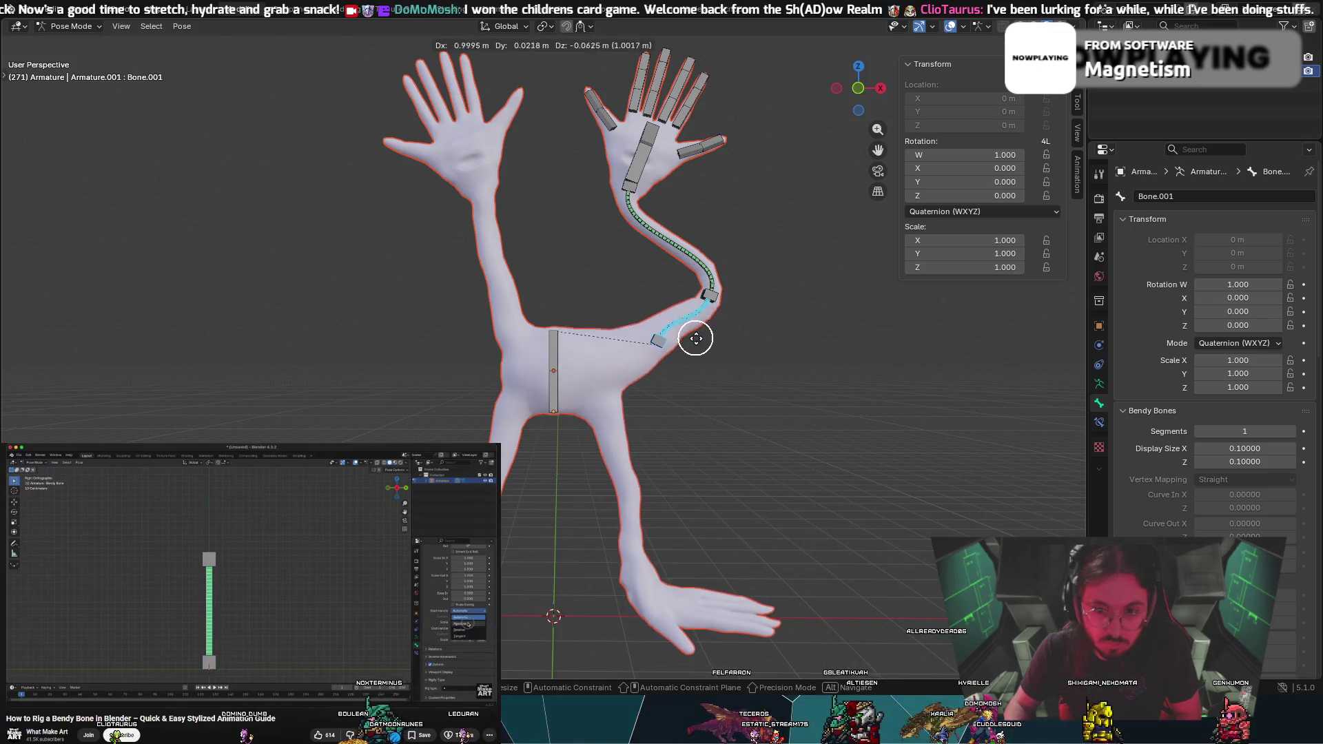
{"action": "left_click_drag", "start_coordinate": [604, 329], "coordinate": [629, 331]}
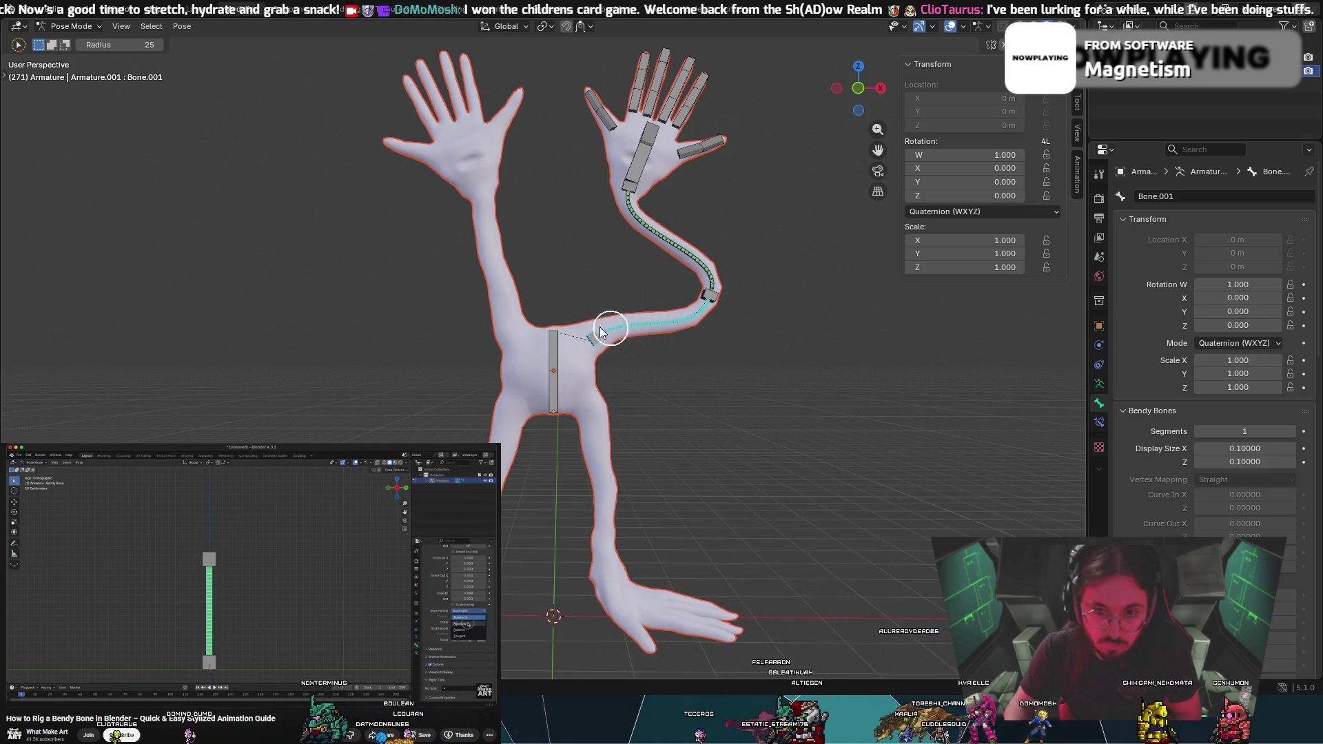
{"action": "key", "text": "r"}
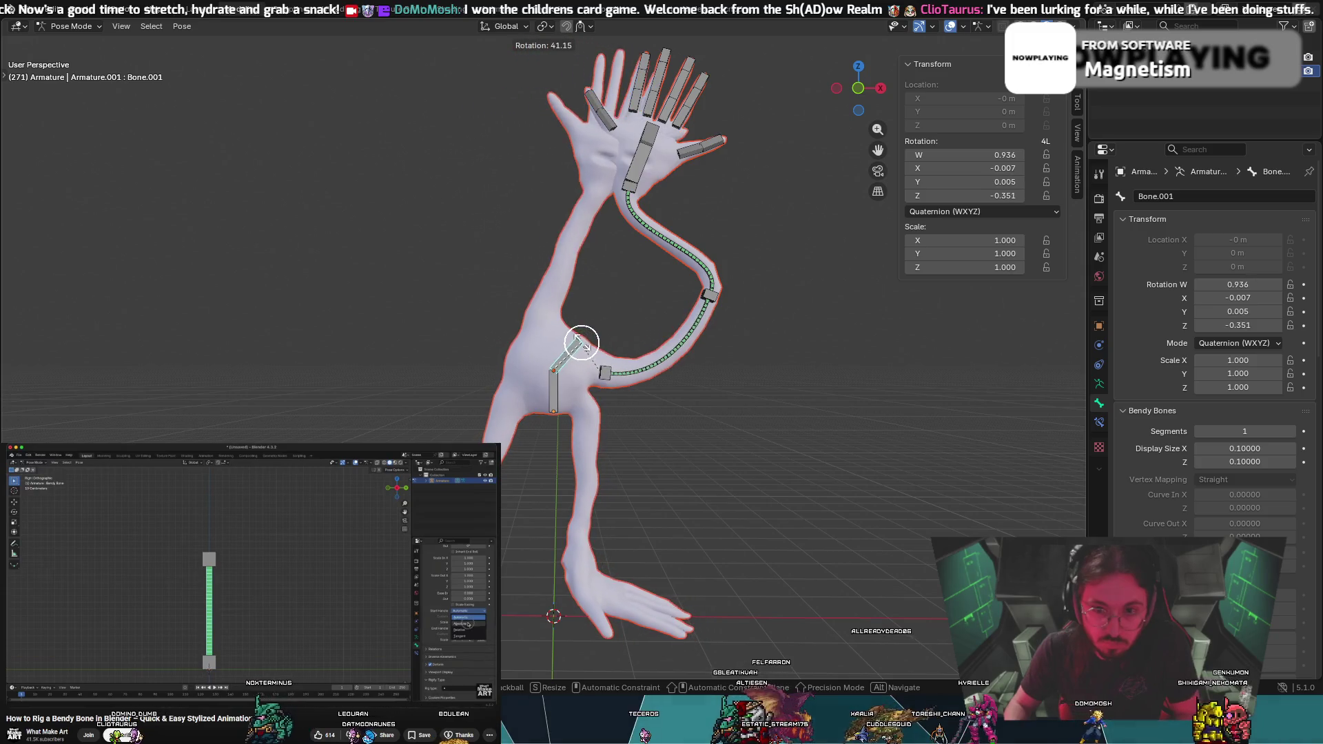
{"action": "key", "text": "Escape"}
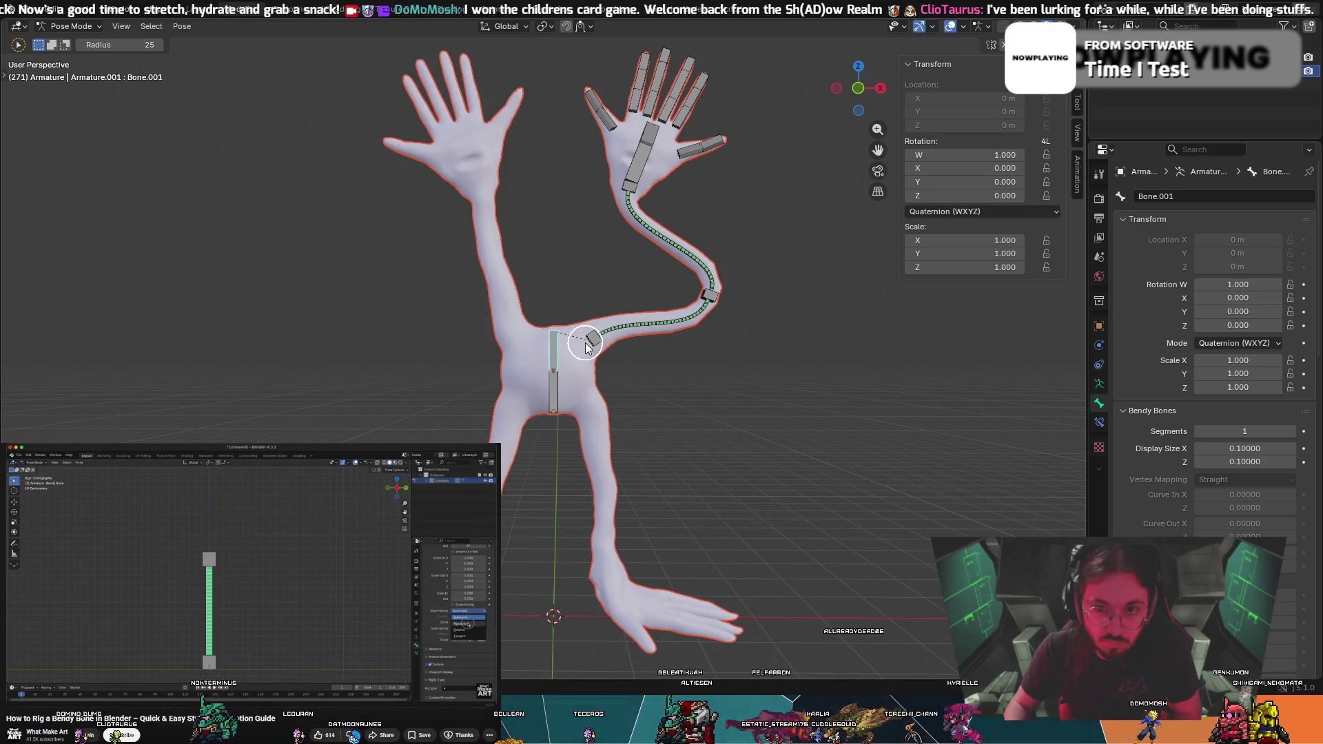
{"action": "key", "text": "Tab"}
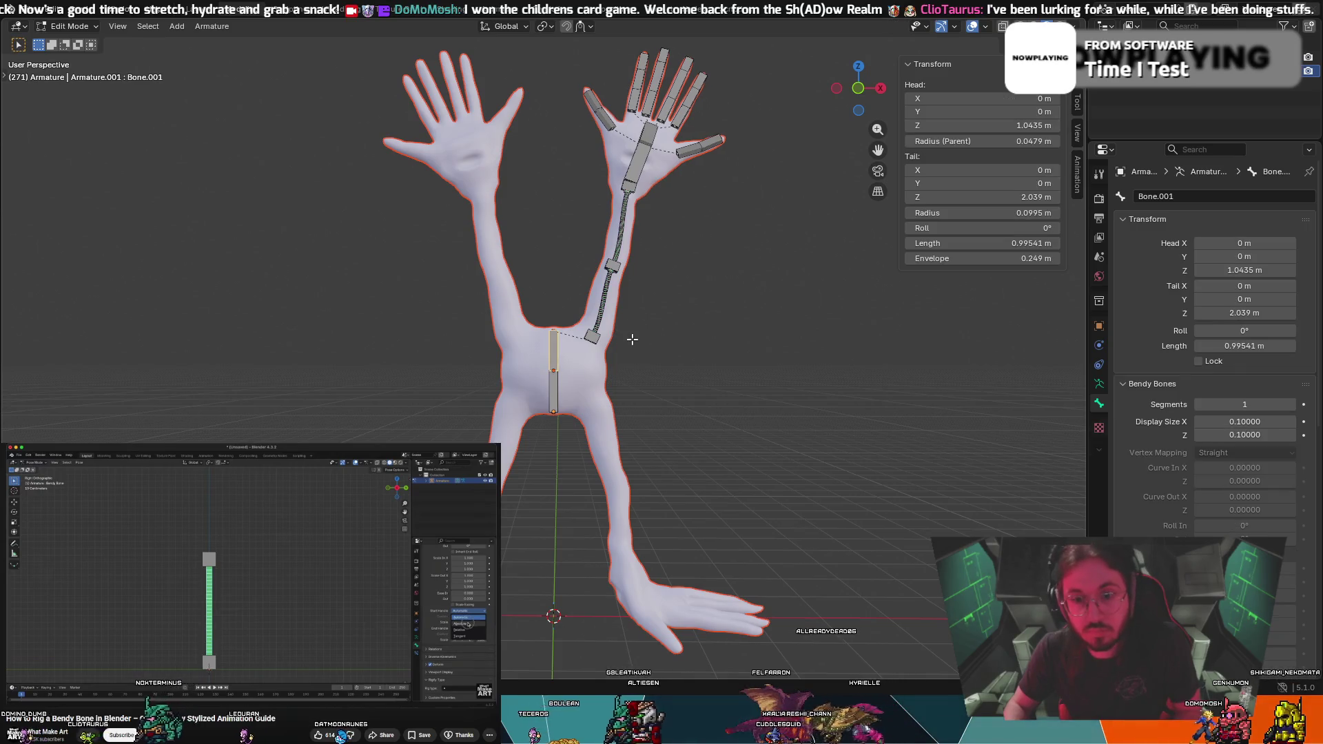
{"action": "key", "text": "Tab"}
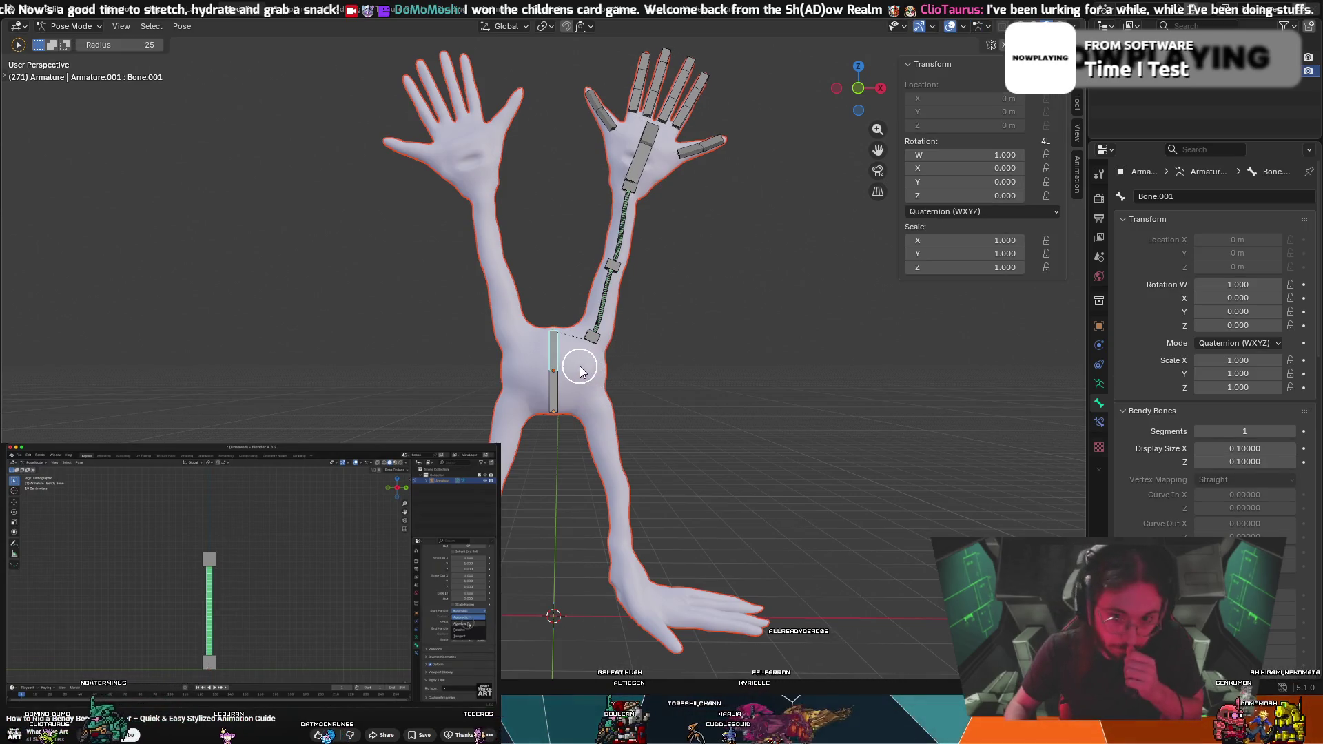
{"action": "scroll", "coordinate": [579, 373], "scroll_direction": "up", "scroll_amount": 3}
{"action": "left_click", "coordinate": [69, 26]}
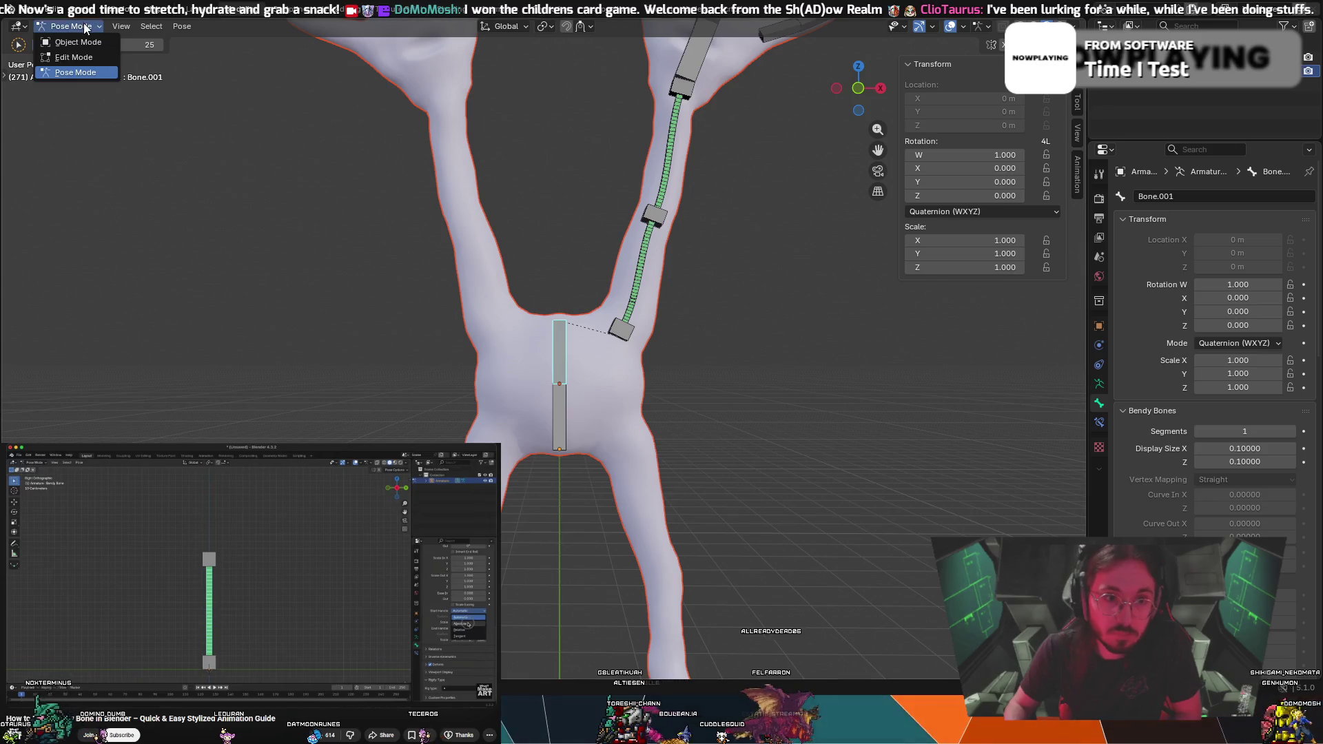
{"action": "left_click", "coordinate": [84, 59]}
{"action": "scroll", "coordinate": [565, 428], "scroll_direction": "up", "scroll_amount": 2}
{"action": "left_click", "coordinate": [568, 455]}
{"action": "mouse_move", "coordinate": [753, 406]}
{"action": "middle_mouse_down"}
{"action": "mouse_move", "coordinate": [792, 391]}
{"action": "mouse_move", "coordinate": [654, 397]}
{"action": "middle_mouse_up"}
{"action": "left_click", "coordinate": [69, 26]}
{"action": "left_click", "coordinate": [72, 74]}
{"action": "key", "text": "r"}
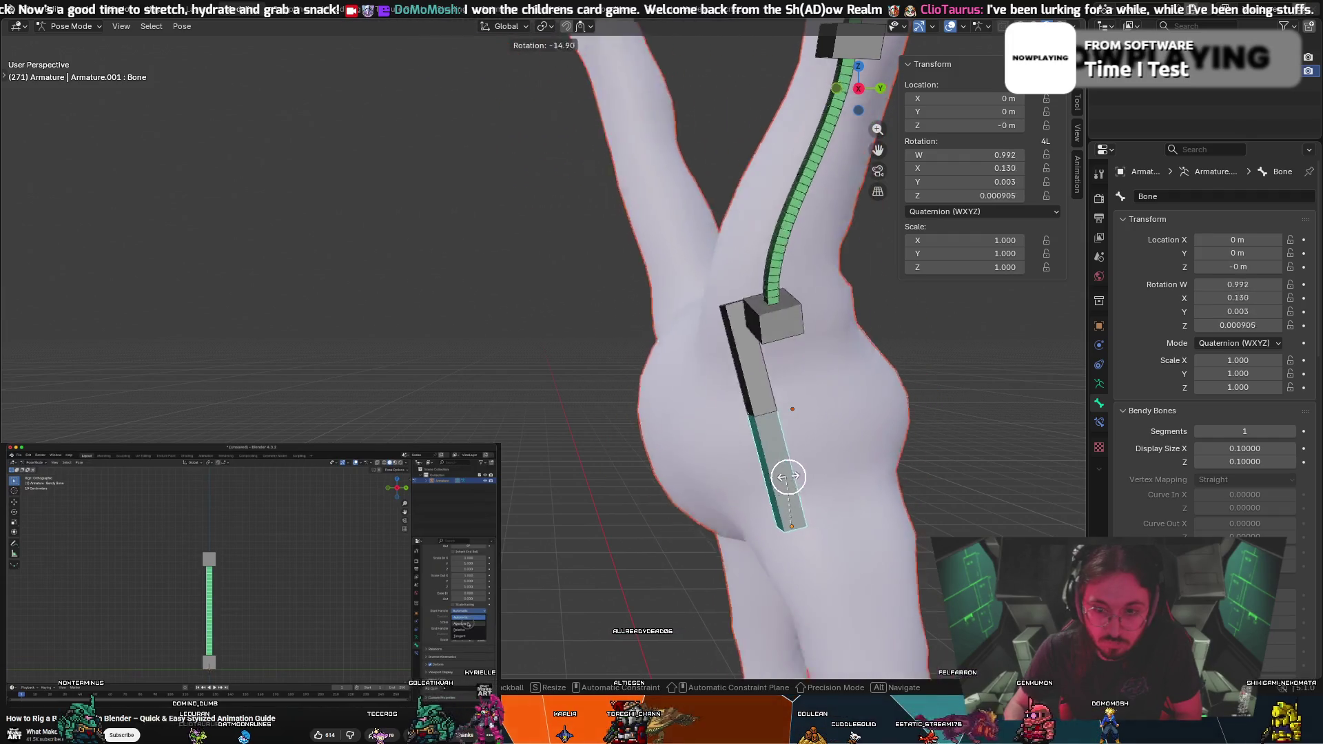
{"action": "key", "text": "Escape"}
{"action": "key", "text": "r"}
{"action": "key", "text": "Escape"}
{"action": "left_click", "coordinate": [783, 361]}
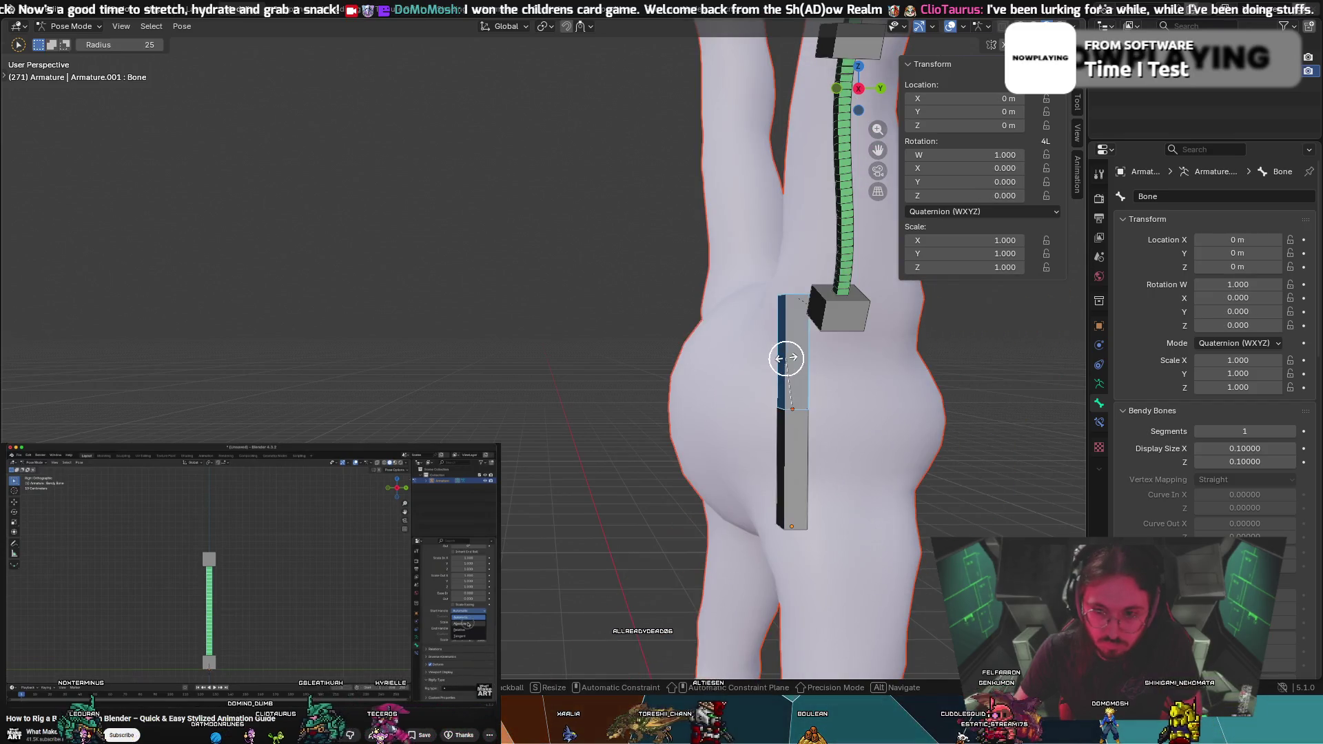
{"action": "key", "text": "r"}
{"action": "left_click", "coordinate": [790, 467]}
{"action": "left_click", "coordinate": [790, 469]}
{"action": "key", "text": "r"}
{"action": "key", "text": "Escape"}
{"action": "mouse_move", "coordinate": [783, 464]}
{"action": "middle_mouse_down"}
{"action": "mouse_move", "coordinate": [881, 445]}
{"action": "mouse_move", "coordinate": [954, 462]}
{"action": "middle_mouse_up"}
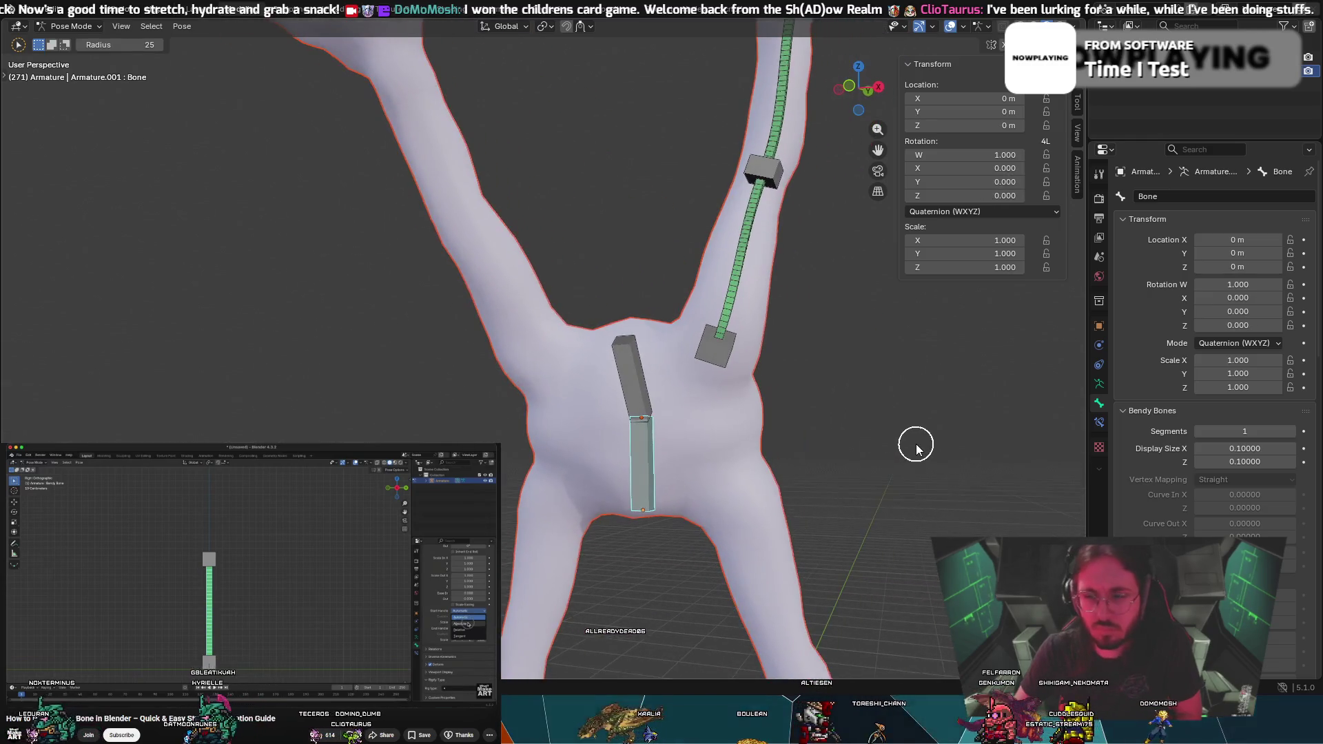
{"action": "key", "text": "ctrl+z"}
{"action": "key", "text": "ctrl+z"}
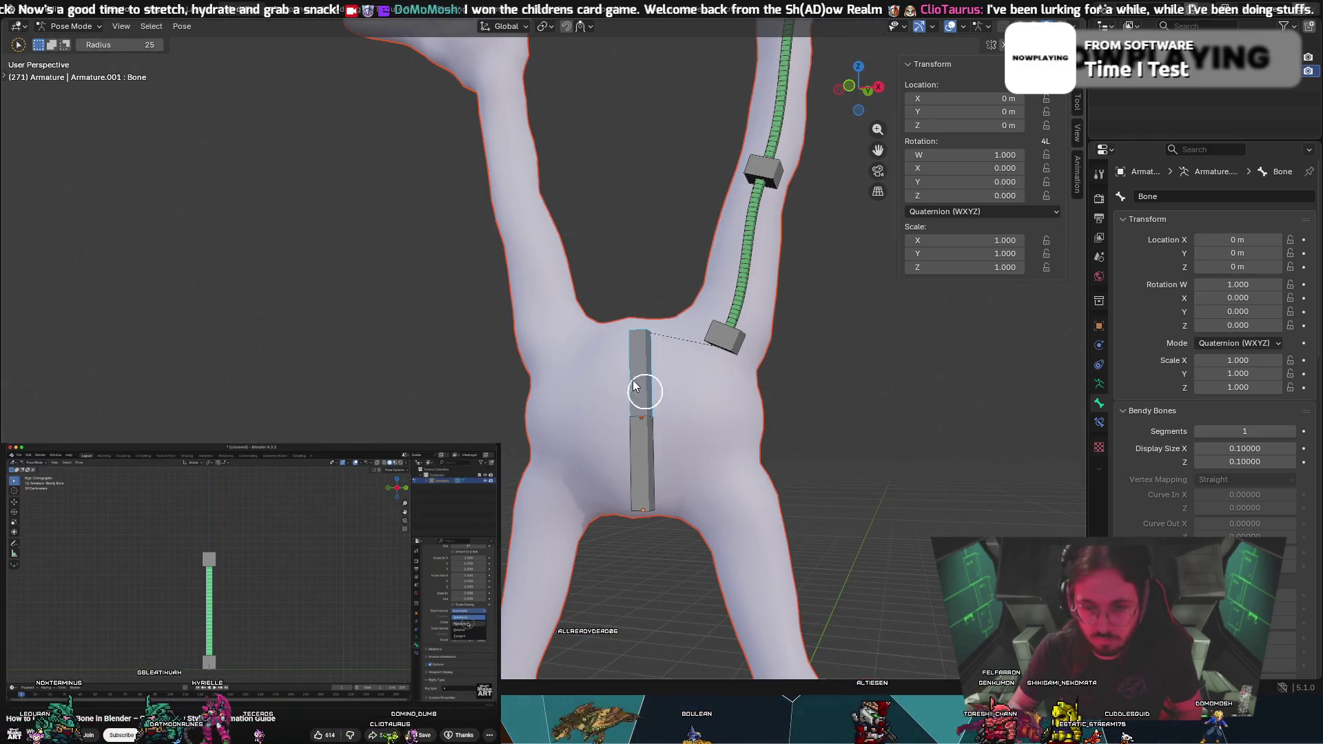
{"action": "left_click", "coordinate": [638, 451]}
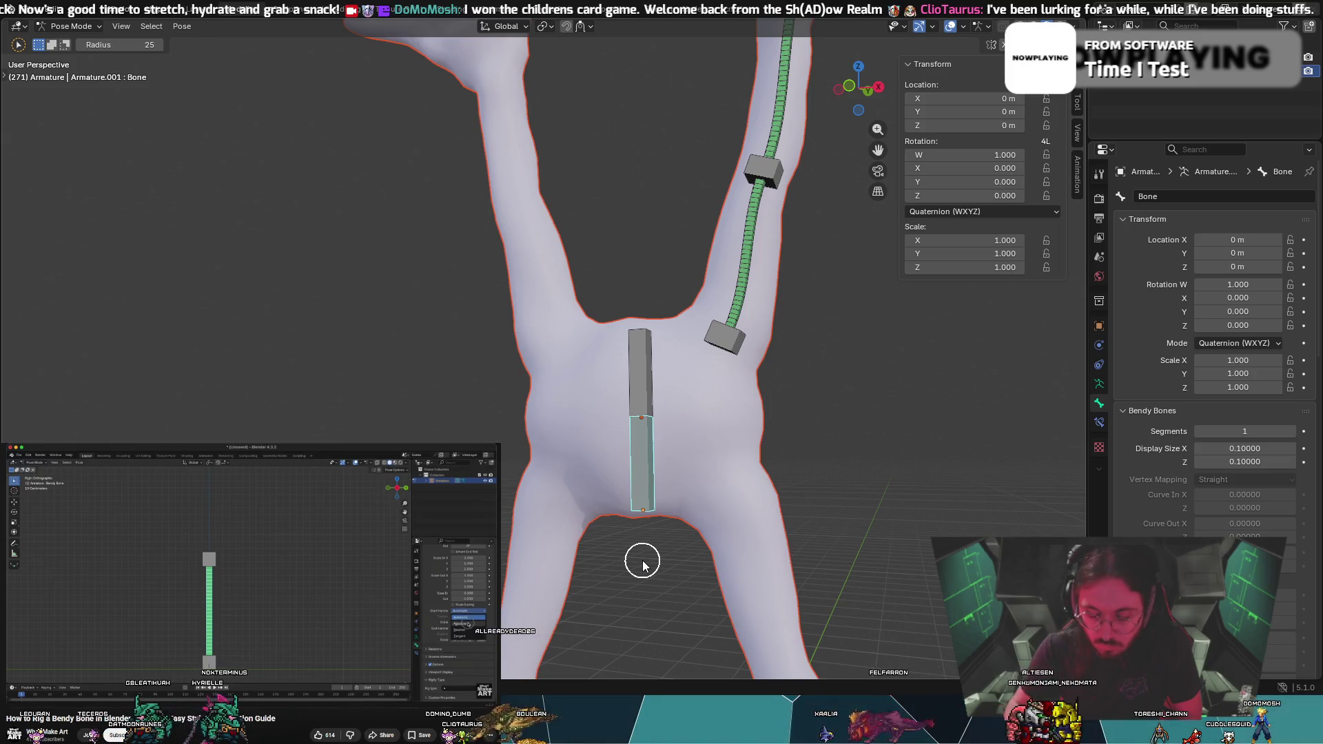
{"action": "right_click", "coordinate": [652, 525]}
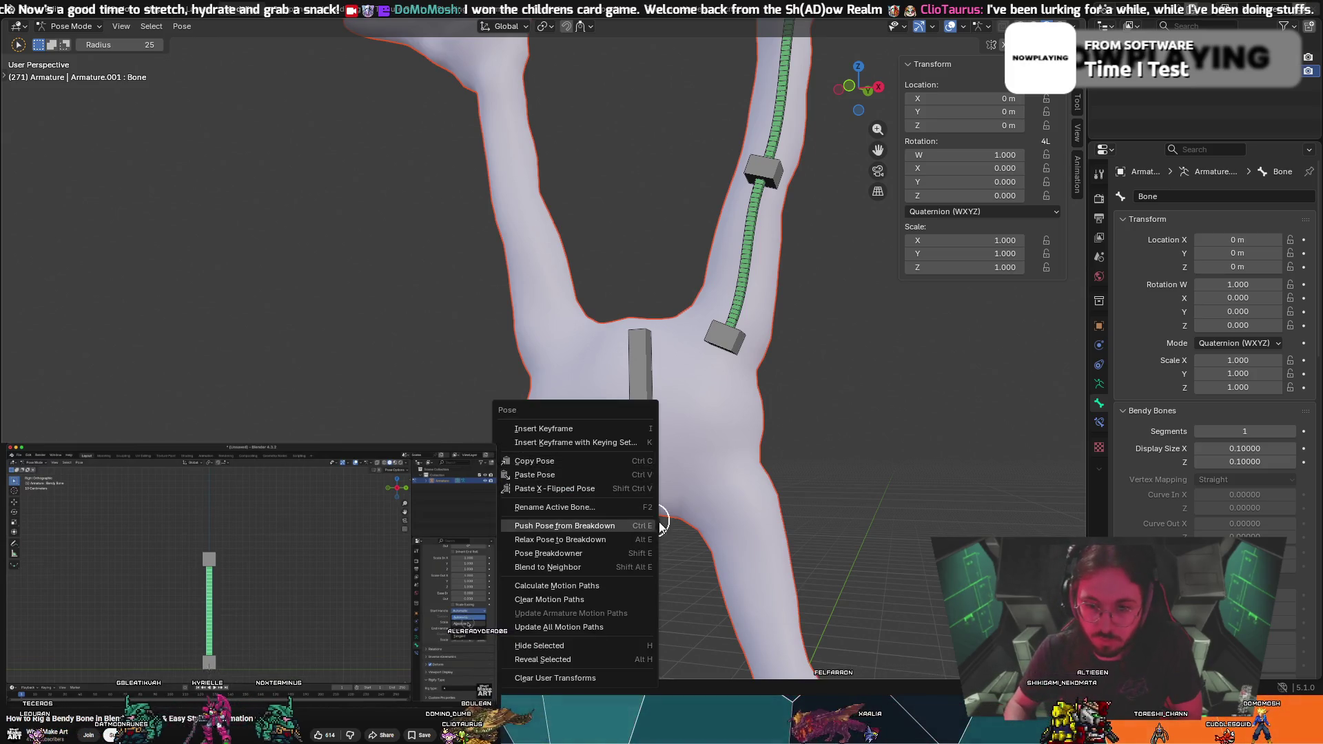
Select the upper torso bone, reveal the hidden lower torso bone, then switch to Edit Mode
{"action": "right_click", "coordinate": [648, 525]}
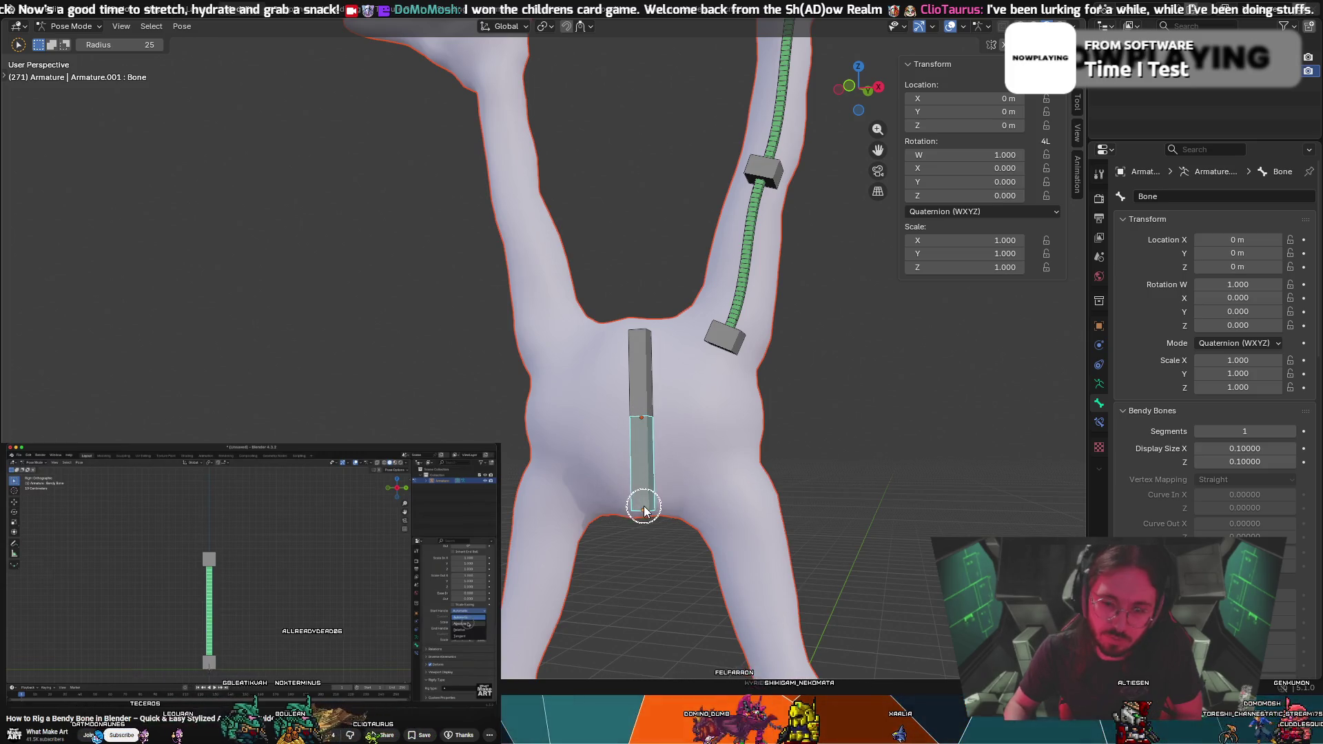
{"action": "left_click", "coordinate": [657, 327], "text": "shift"}
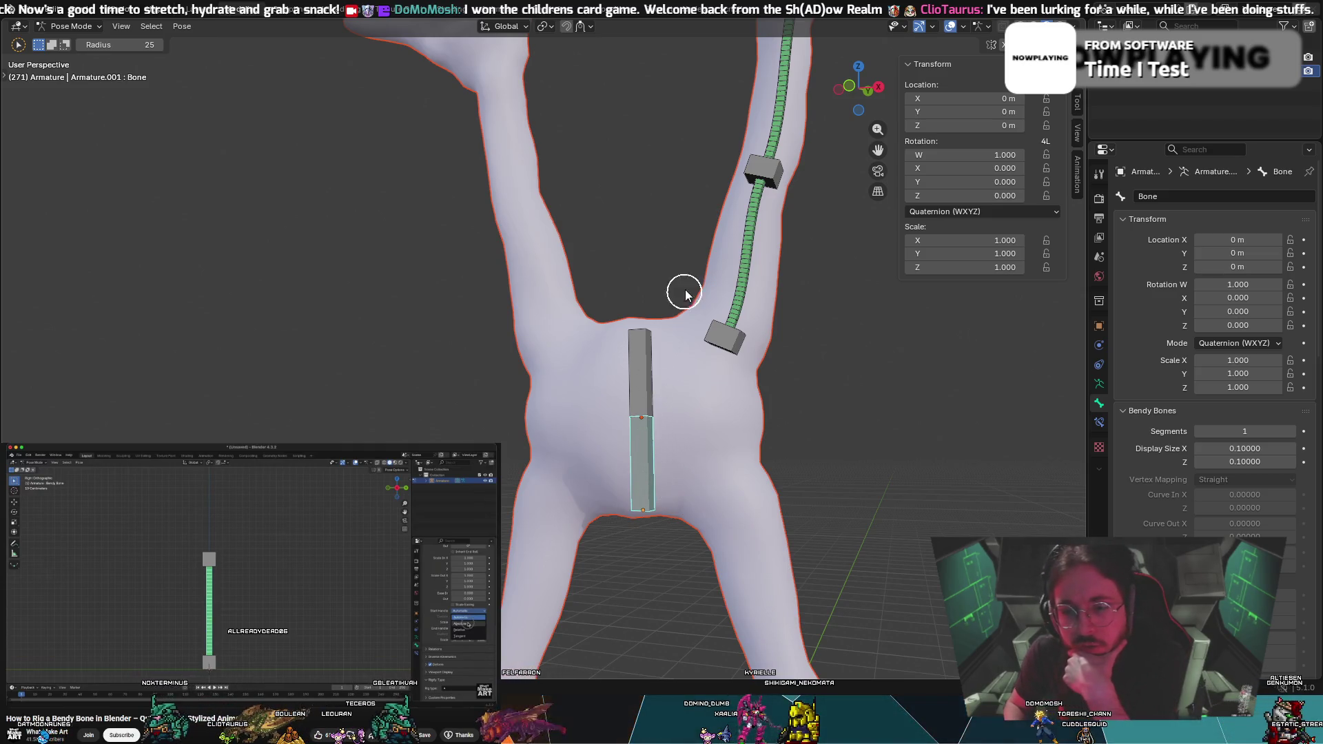
{"action": "right_click", "coordinate": [639, 502]}
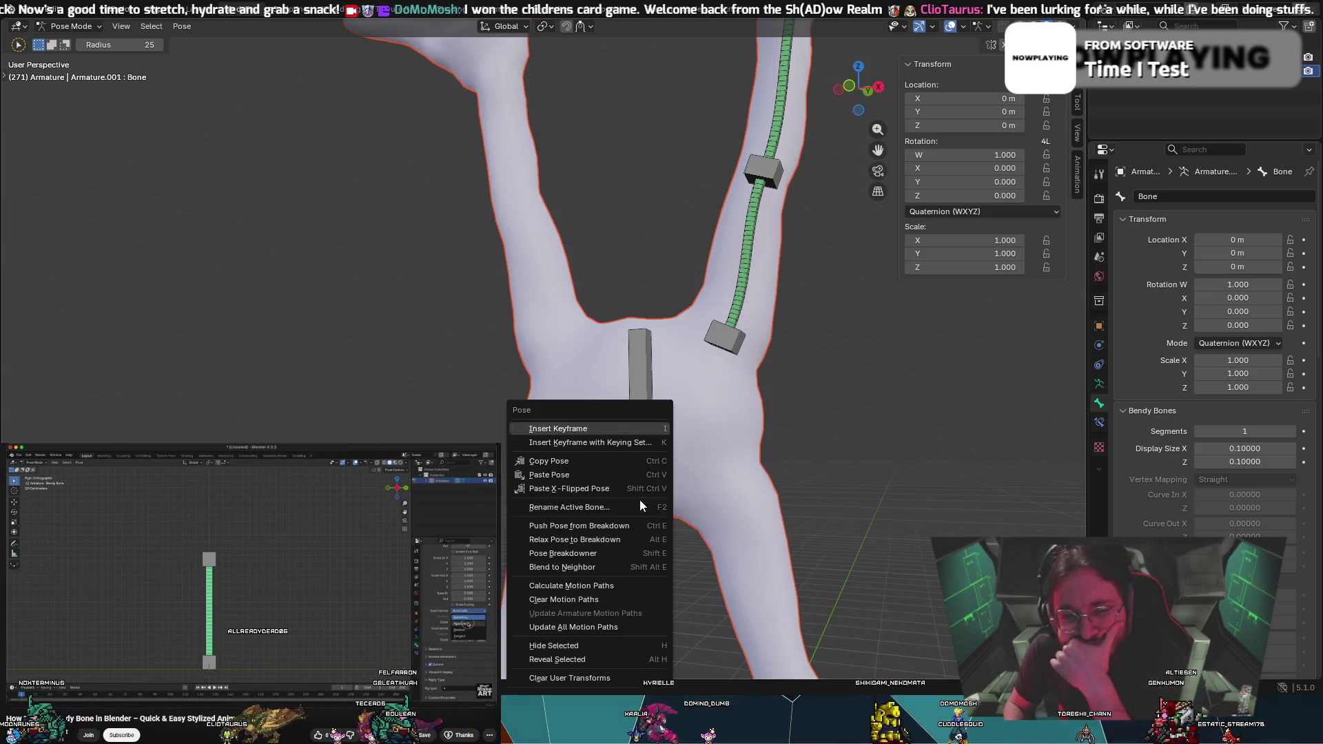
{"action": "left_click", "coordinate": [590, 658]}
{"action": "left_click", "coordinate": [54, 28]}
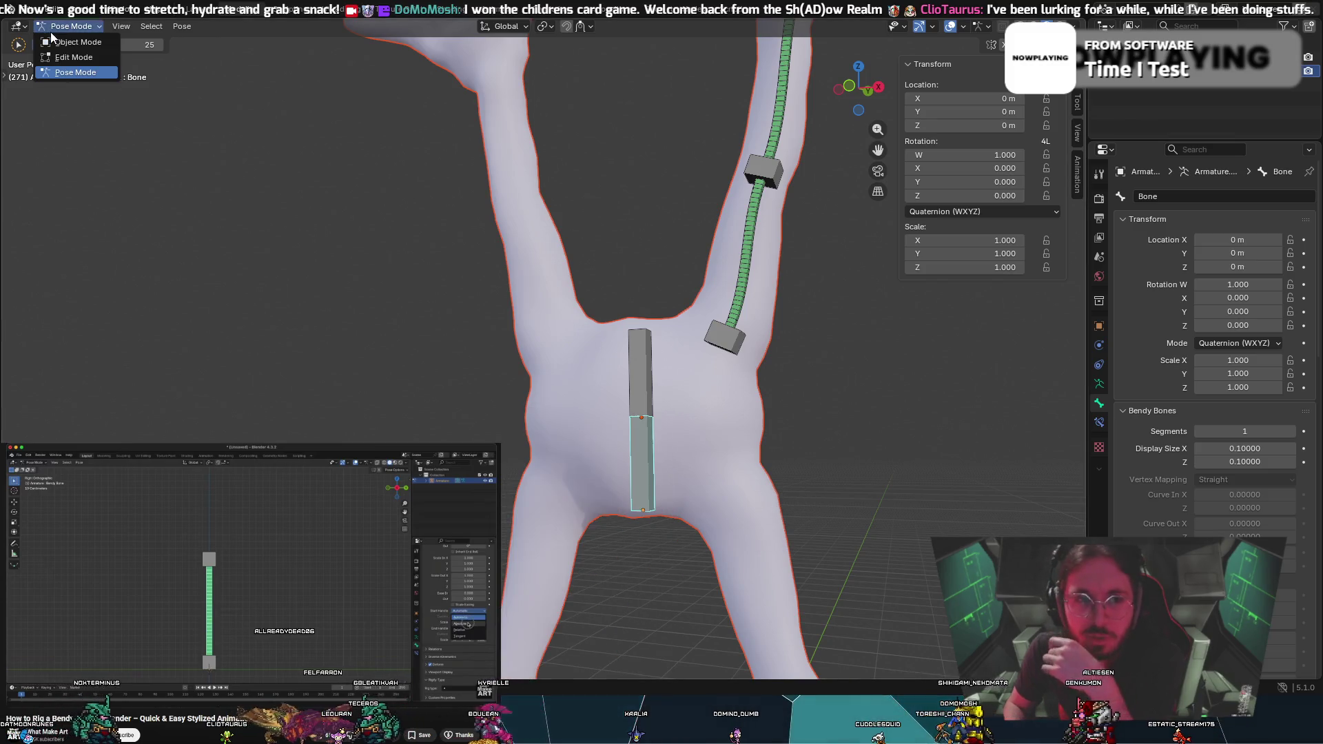
{"action": "left_click", "coordinate": [64, 66]}
Delete the old lower torso bone
{"action": "right_click", "coordinate": [629, 433]}
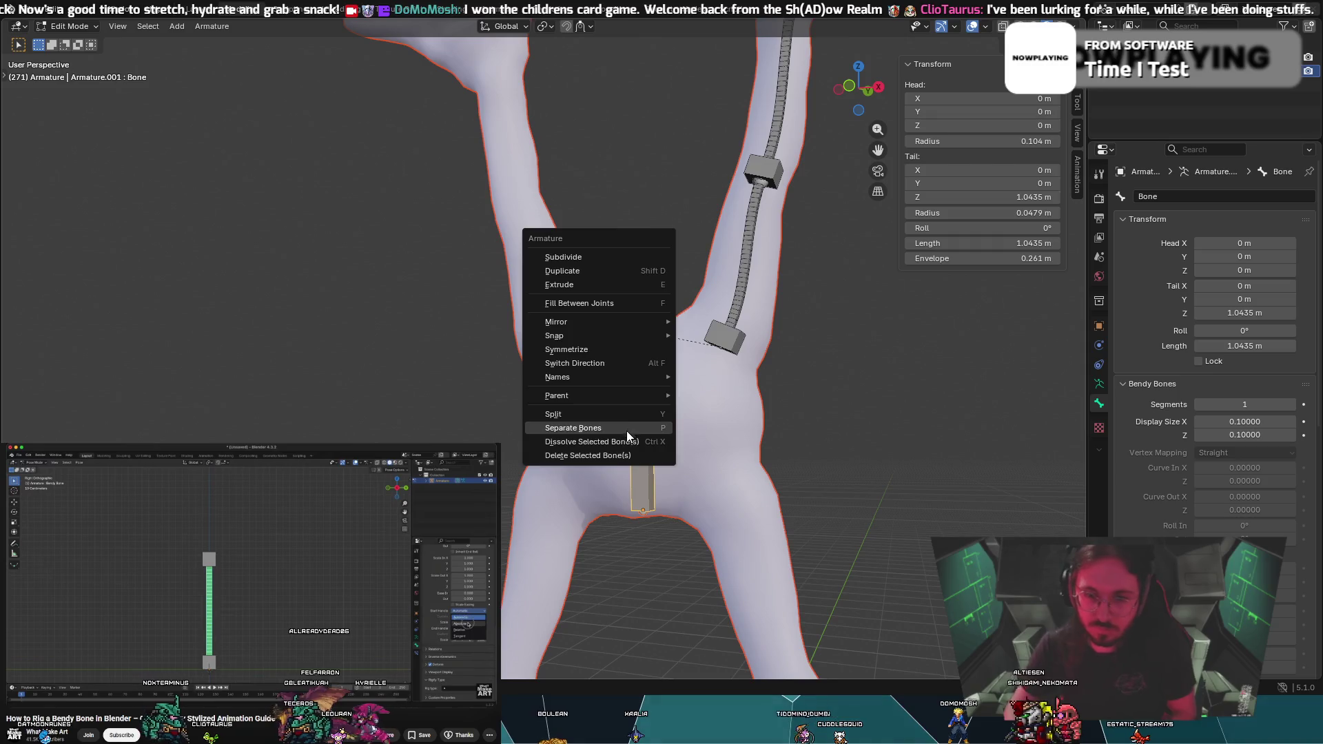
{"action": "left_click", "coordinate": [627, 460]}
{"action": "key", "text": "Return"}
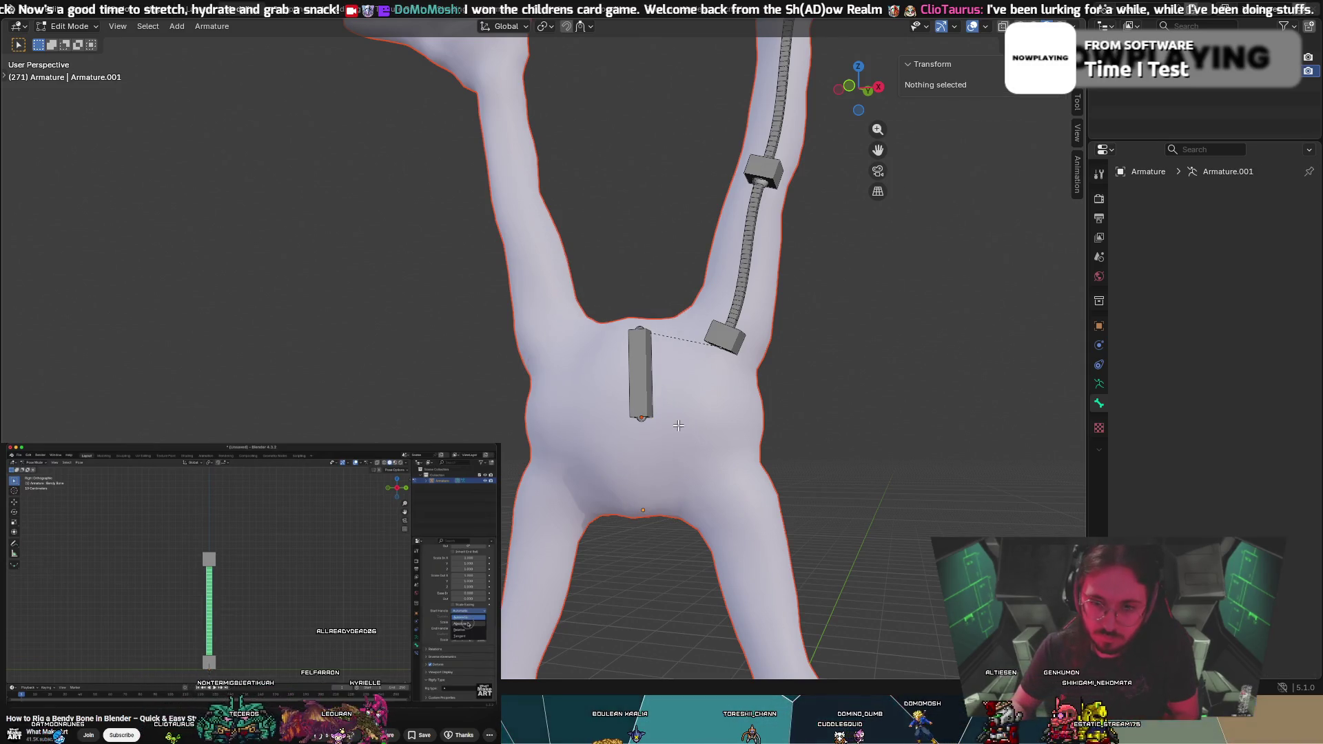
Extrude a new bone straight down along Z from Bone.001's tail to the torso's bottom
{"action": "left_click", "coordinate": [851, 84]}
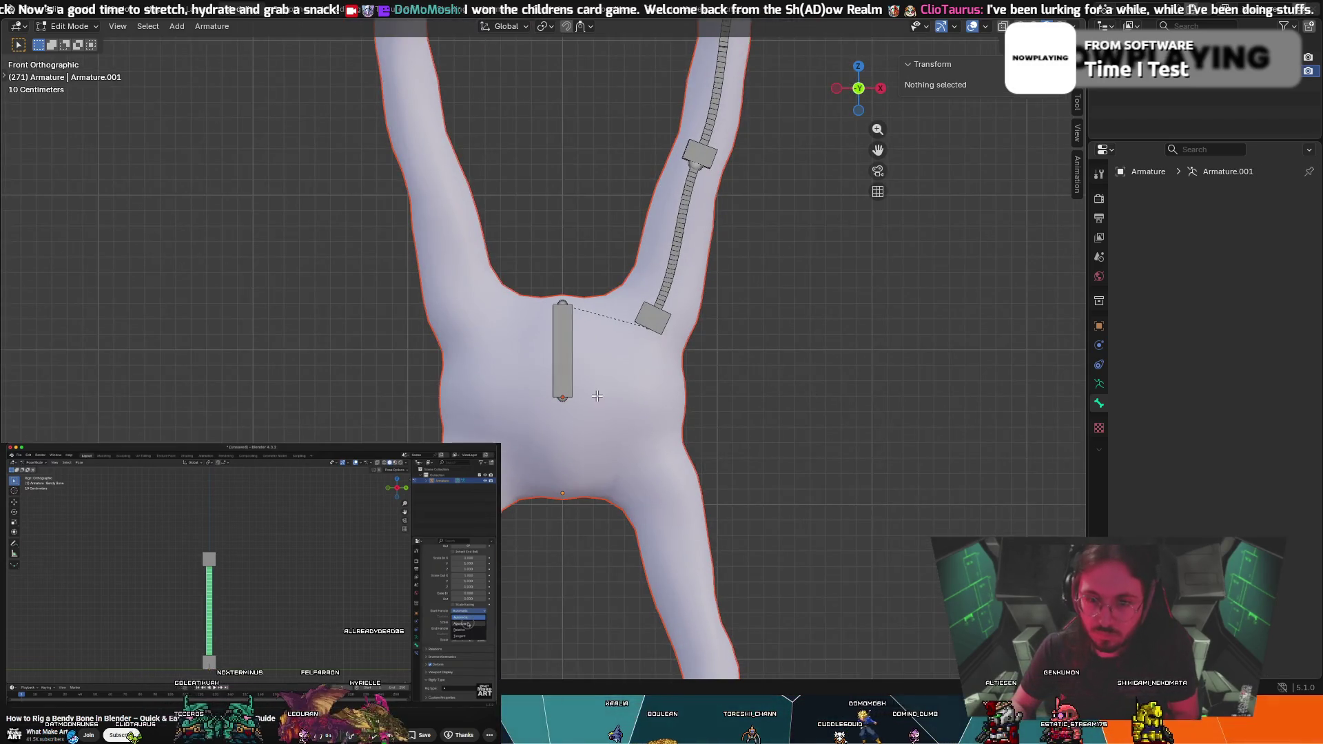
{"action": "left_click", "coordinate": [564, 406]}
{"action": "key", "text": "e"}
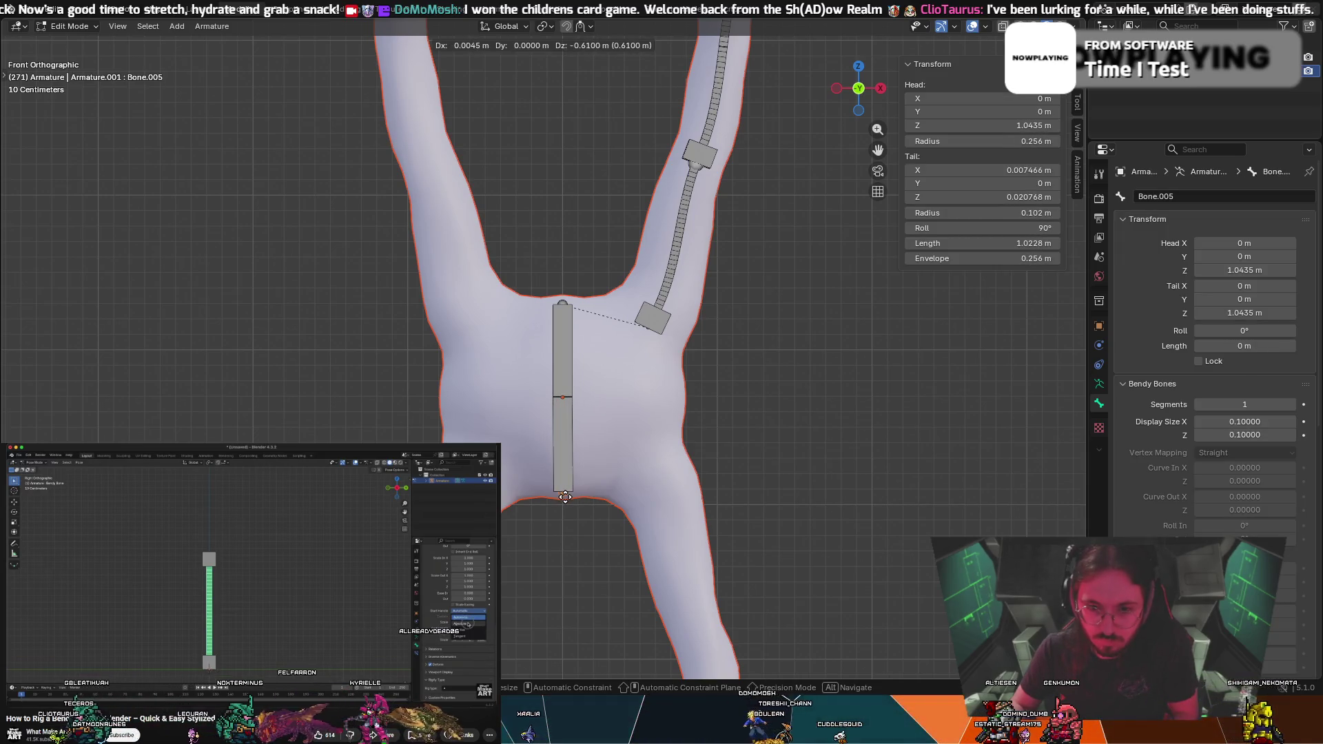
{"action": "key", "text": "z"}
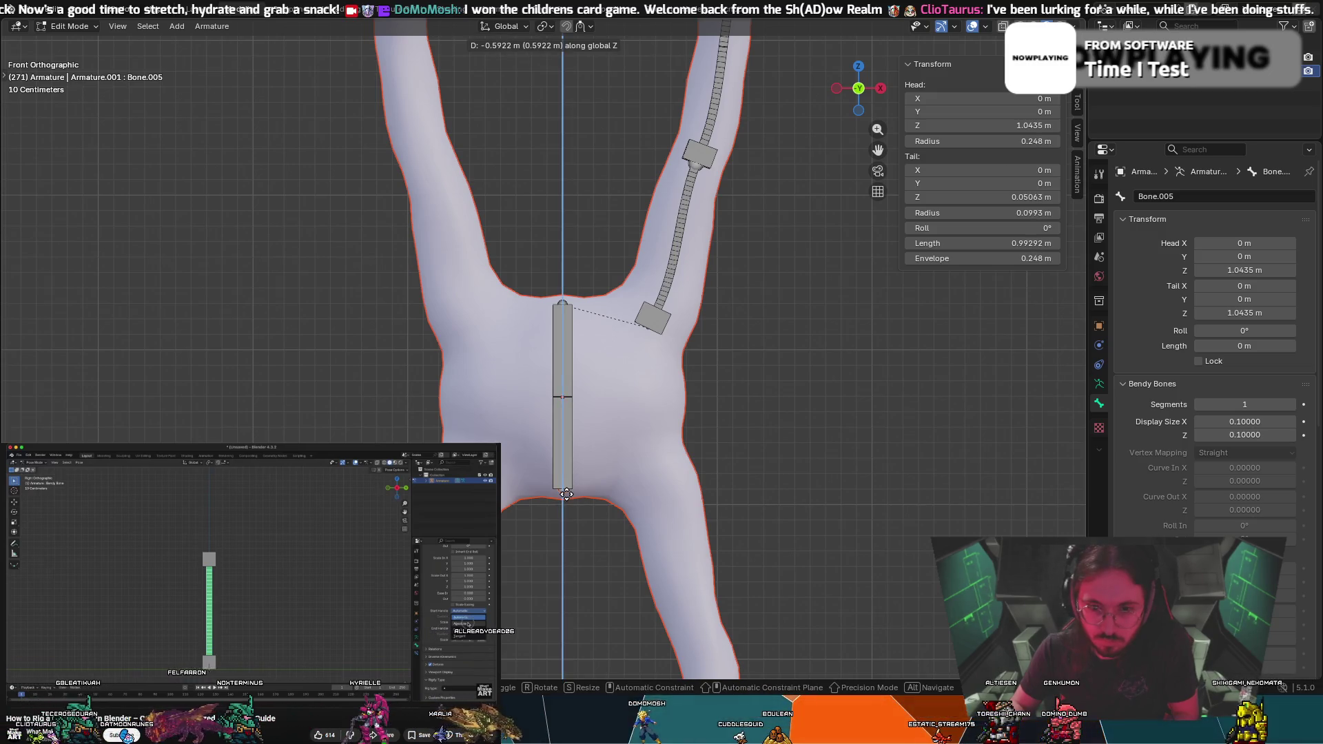
{"action": "left_click", "coordinate": [566, 495]}
{"action": "mouse_move", "coordinate": [566, 495]}
{"action": "middle_mouse_down"}
{"action": "mouse_move", "coordinate": [532, 413]}
{"action": "mouse_move", "coordinate": [475, 411]}
{"action": "mouse_move", "coordinate": [216, 121]}
{"action": "middle_mouse_up"}
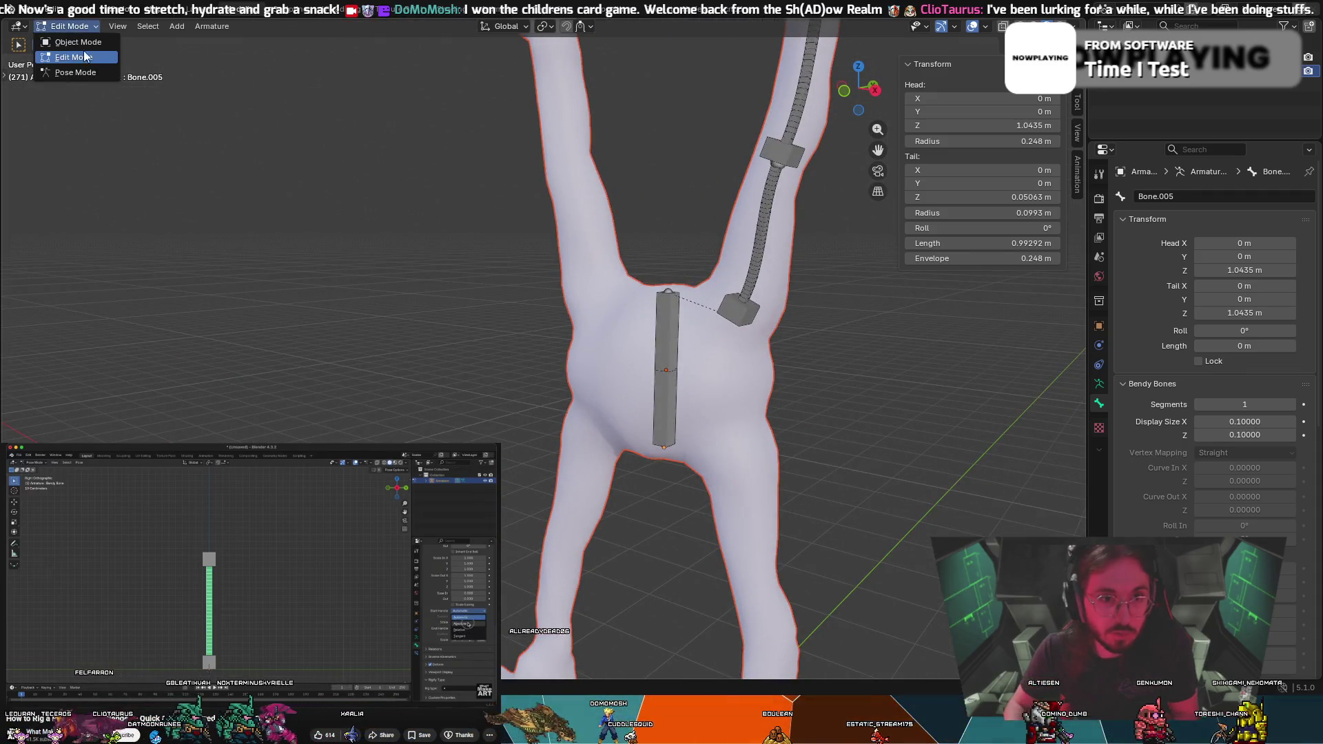
In Pose Mode, test-rotate the new bone and cancel, returning to a front view
{"action": "left_click", "coordinate": [75, 73]}
{"action": "mouse_move", "coordinate": [774, 412]}
{"action": "middle_mouse_down"}
{"action": "mouse_move", "coordinate": [792, 392]}
{"action": "mouse_move", "coordinate": [747, 379]}
{"action": "middle_mouse_up"}
{"action": "key", "text": "r"}
{"action": "key", "text": "Escape"}
{"action": "middle_click_drag", "start_coordinate": [648, 348], "coordinate": [999, 362]}
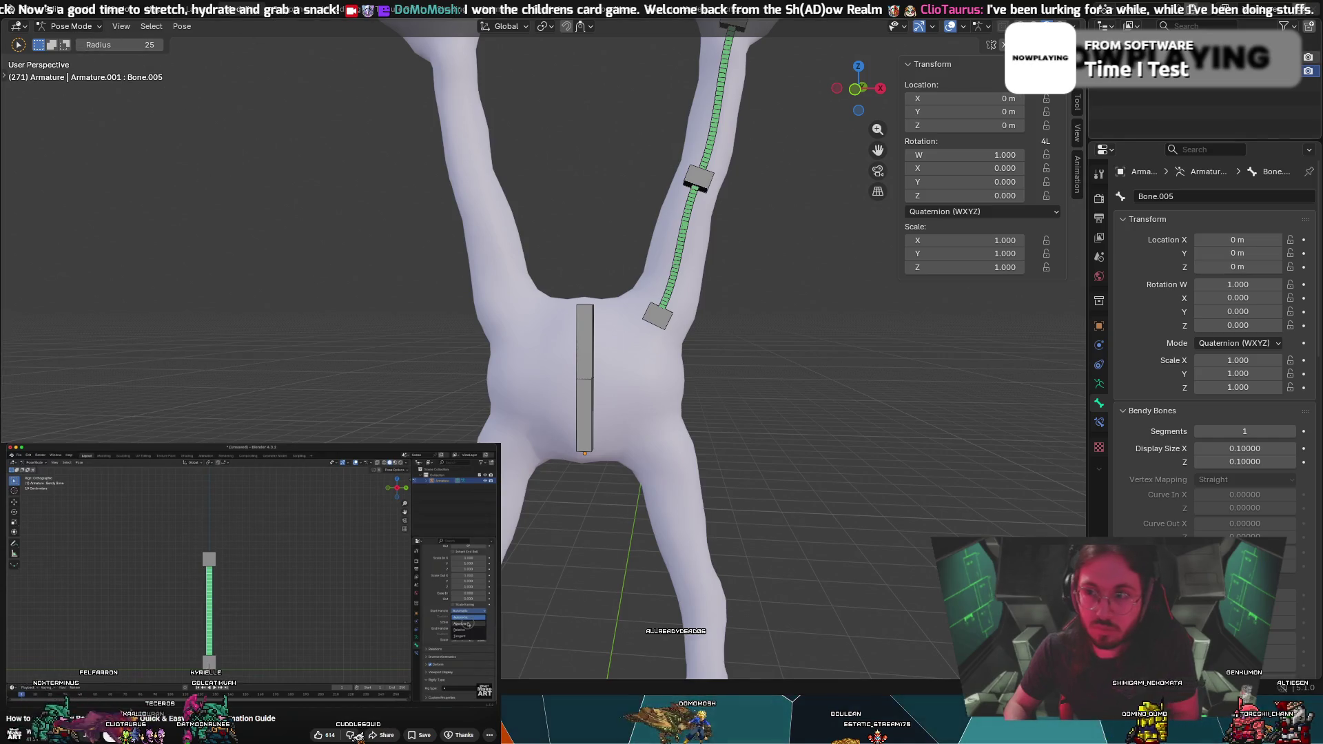
In Object Mode, clear the body mesh's parent with Clear and Keep Transformation
{"action": "left_click", "coordinate": [82, 44]}
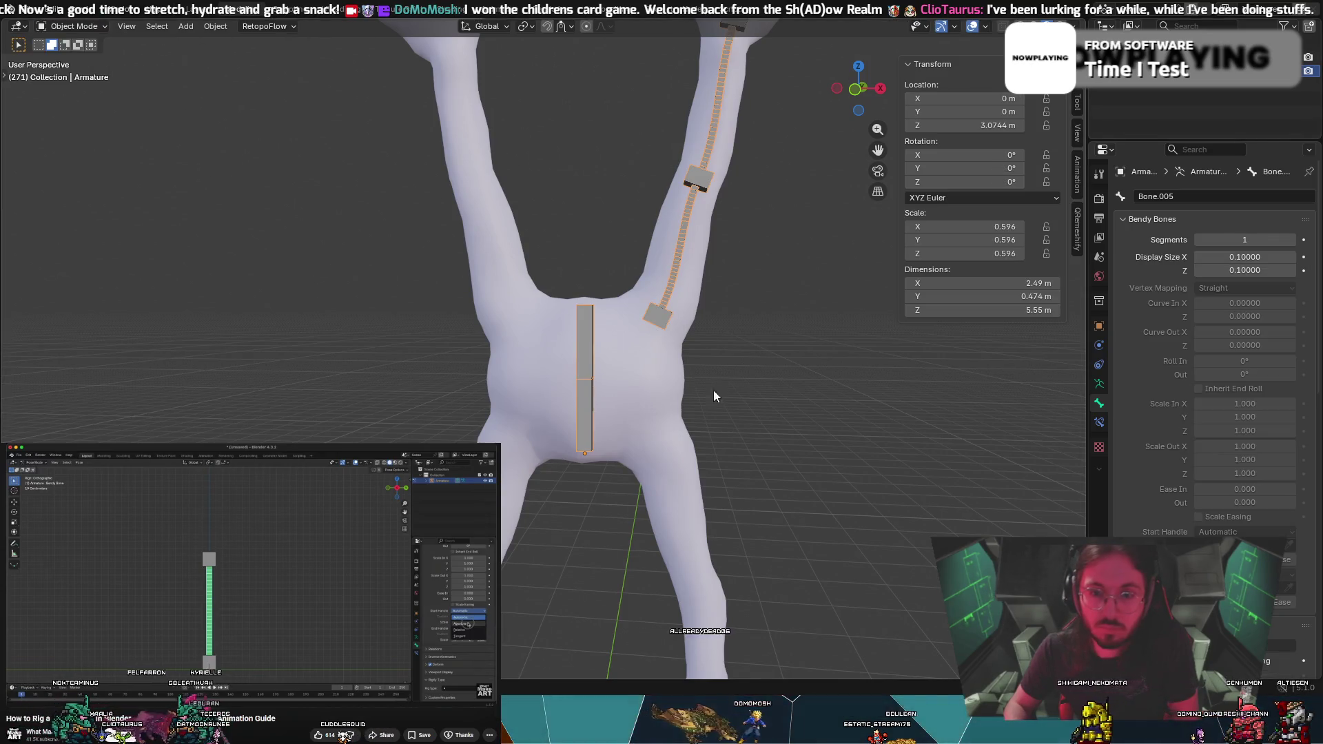
{"action": "left_click", "coordinate": [651, 390], "text": "shift"}
{"action": "left_click", "coordinate": [585, 417], "text": "shift"}
{"action": "right_click", "coordinate": [585, 418]}
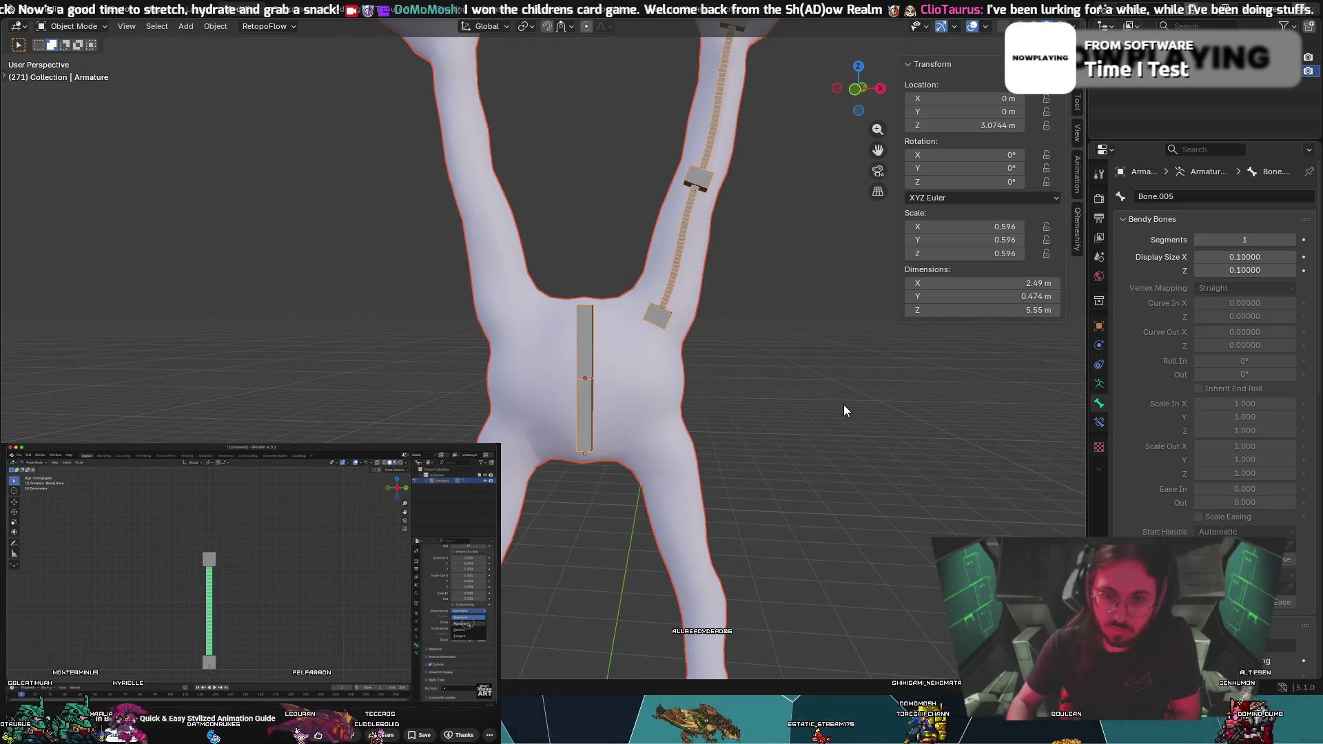
{"action": "left_click", "coordinate": [656, 379]}
{"action": "left_click", "coordinate": [707, 408]}
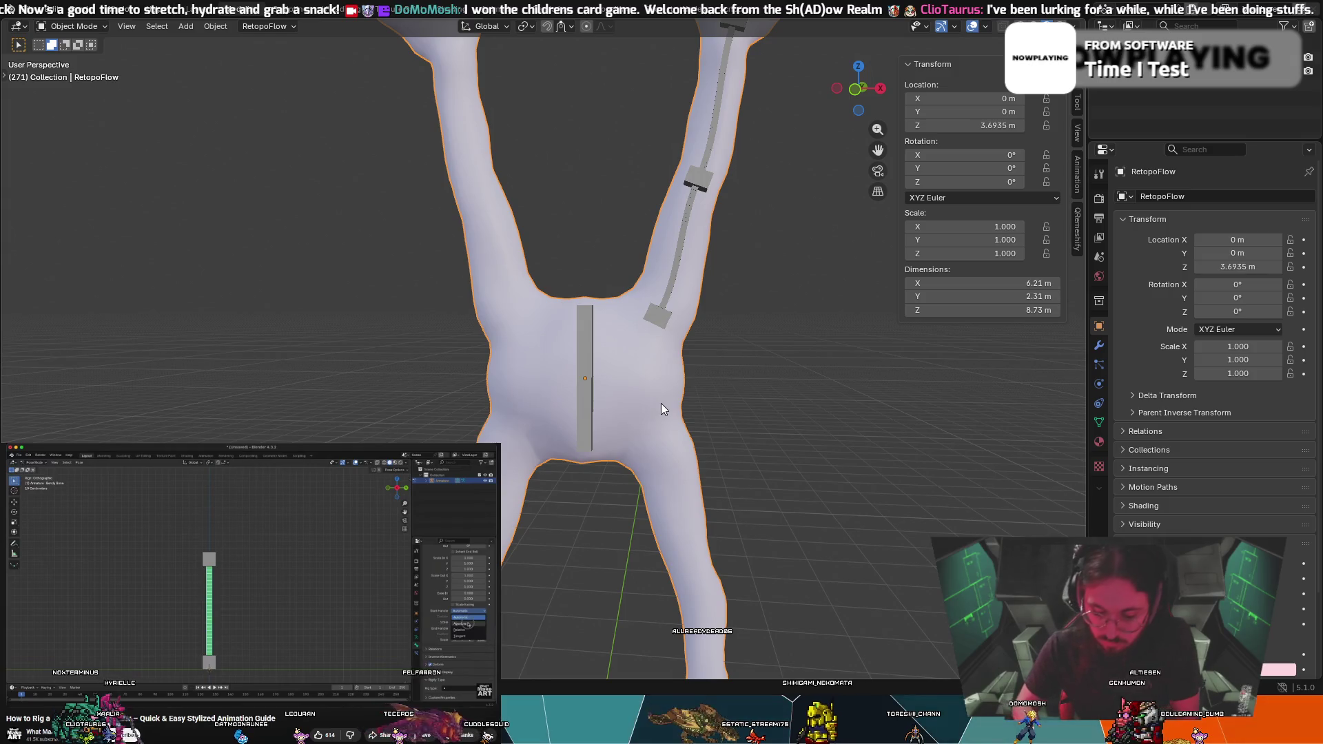
{"action": "key", "text": "alt+p"}
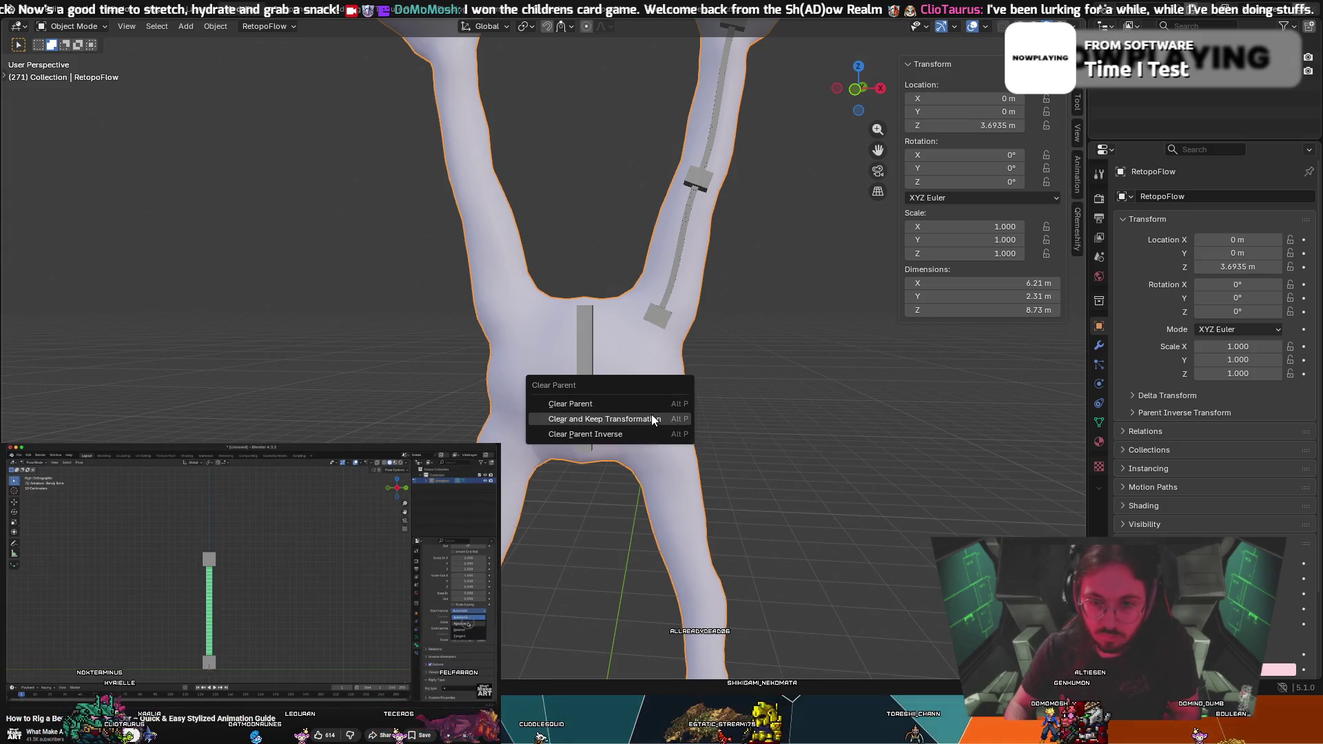
{"action": "left_click", "coordinate": [646, 418]}
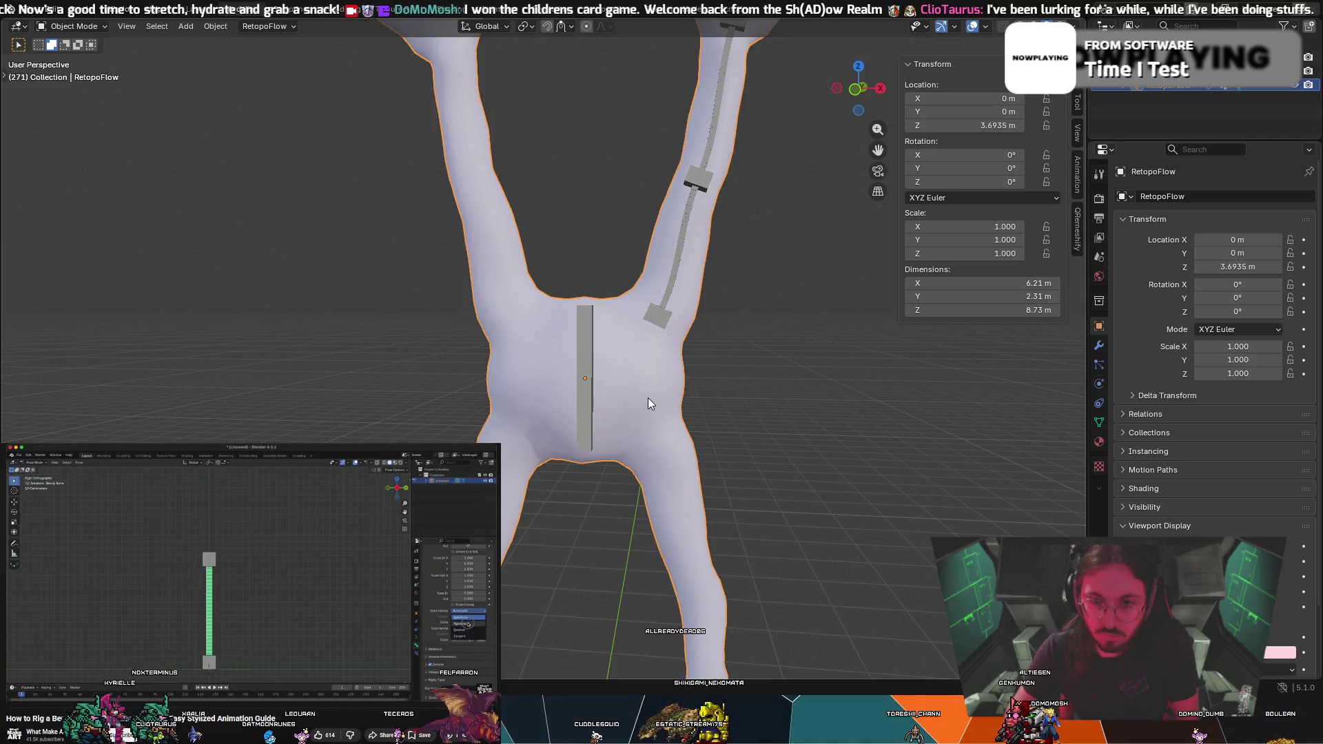
Parent the body mesh to the armature's new bone with Ctrl+P > Bone, then enter Pose Mode
{"action": "left_click", "coordinate": [584, 360], "text": "shift"}
{"action": "key", "text": "ctrl+p"}
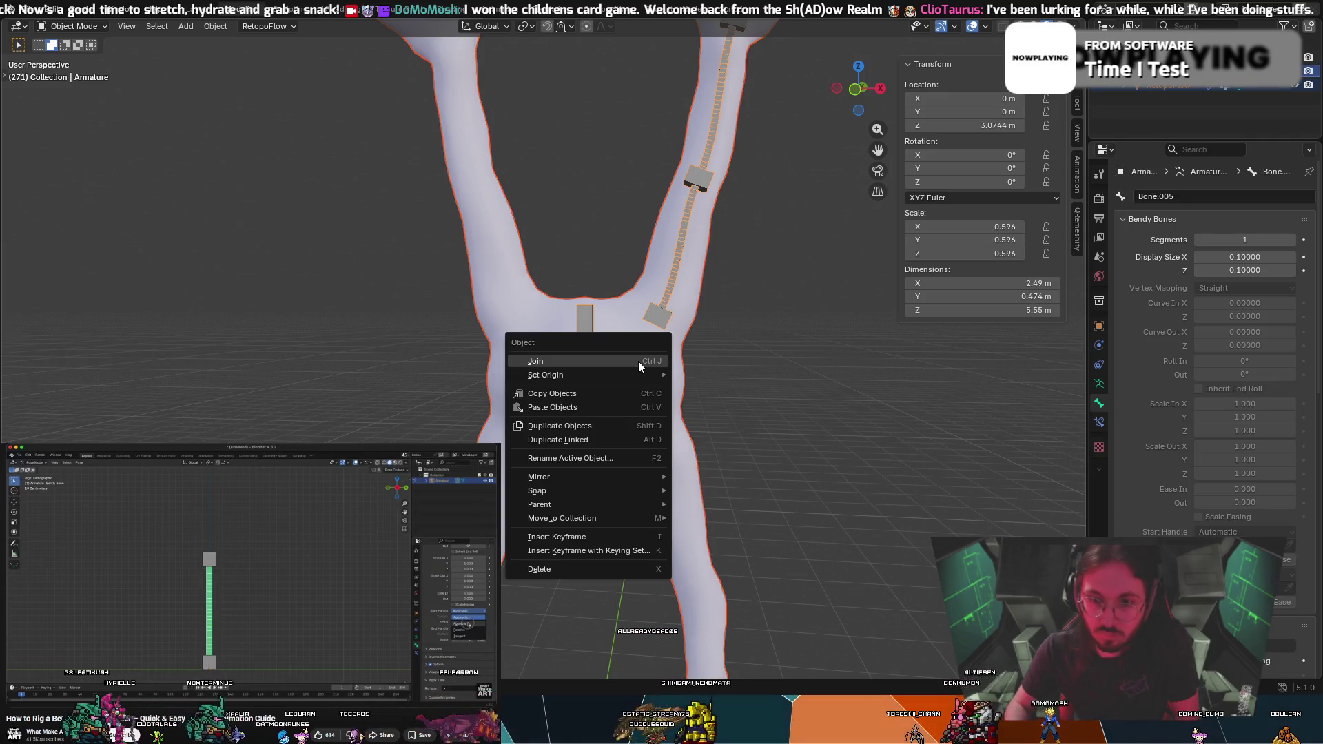
{"action": "key", "text": "ctrl+p"}
{"action": "left_click", "coordinate": [628, 309]}
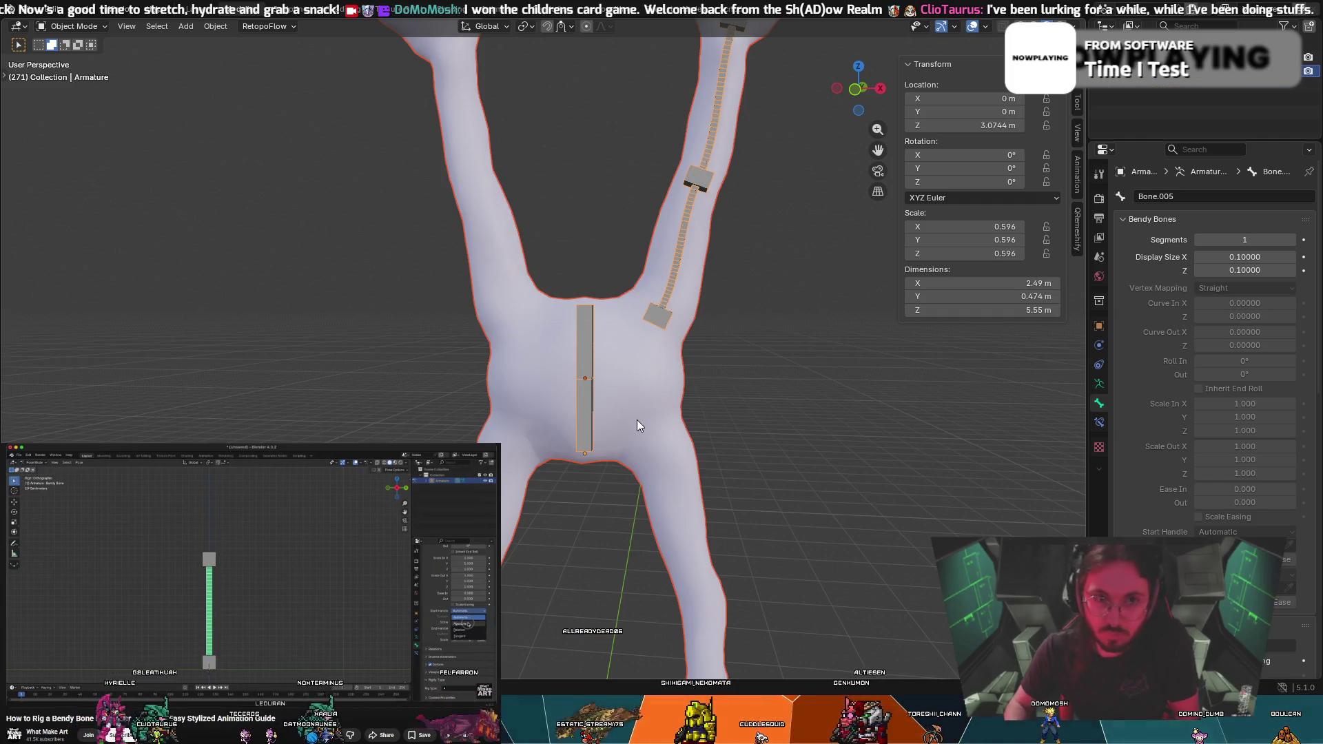
{"action": "left_click", "coordinate": [74, 28]}
{"action": "left_click", "coordinate": [76, 72]}
Twice test-rotate the hip bone to see the body swing, cancelling each time
{"action": "middle_click_drag", "start_coordinate": [809, 401], "coordinate": [717, 395]}
{"action": "key", "text": "r"}
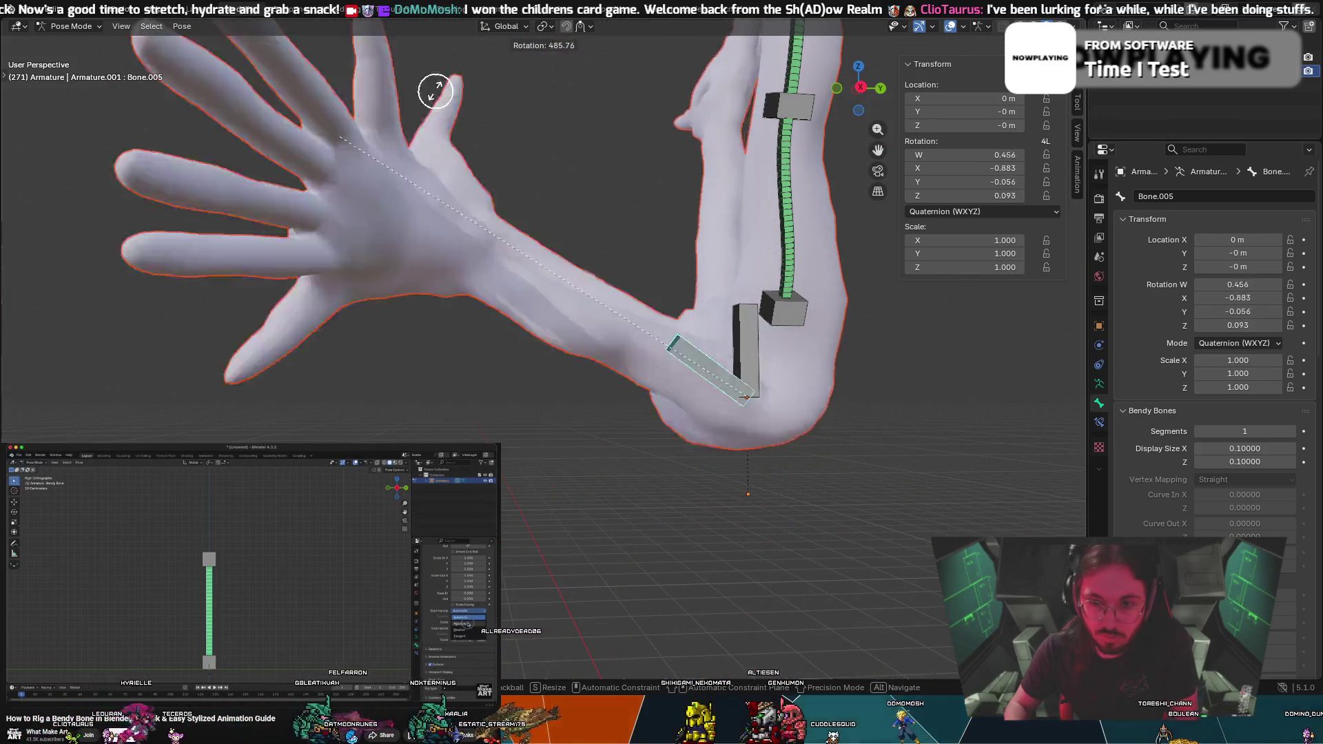
{"action": "key", "text": "Escape"}
{"action": "mouse_move", "coordinate": [402, 437]}
{"action": "middle_mouse_down"}
{"action": "mouse_move", "coordinate": [759, 416]}
{"action": "mouse_move", "coordinate": [656, 426]}
{"action": "mouse_move", "coordinate": [700, 434]}
{"action": "middle_mouse_up"}
{"action": "scroll", "coordinate": [656, 425], "scroll_direction": "down", "scroll_amount": 4}
{"action": "key", "text": "r"}
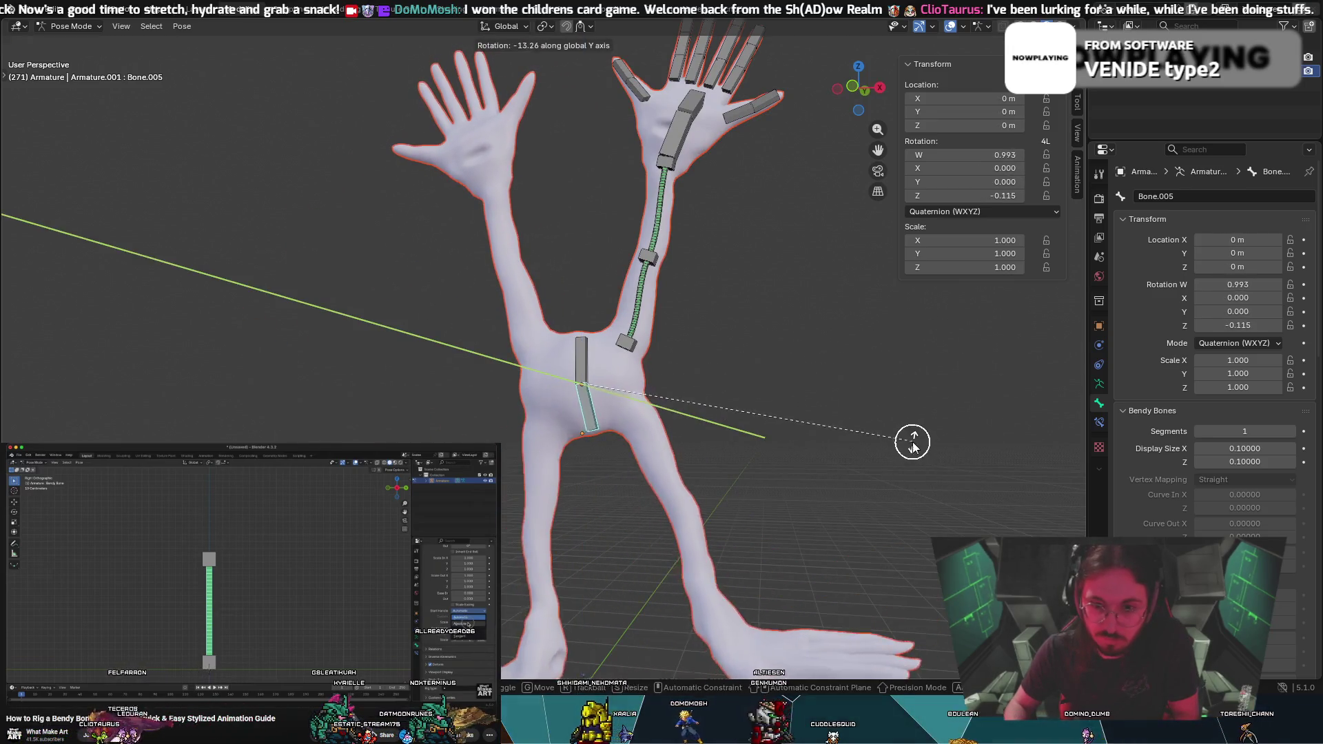
{"action": "key", "text": "Escape"}
Orbit around the character to inspect it from the side and facing both raised hands
{"action": "mouse_move", "coordinate": [854, 390]}
{"action": "middle_mouse_down"}
{"action": "mouse_move", "coordinate": [763, 407]}
{"action": "mouse_move", "coordinate": [924, 416]}
{"action": "mouse_move", "coordinate": [742, 401]}
{"action": "middle_mouse_up"}
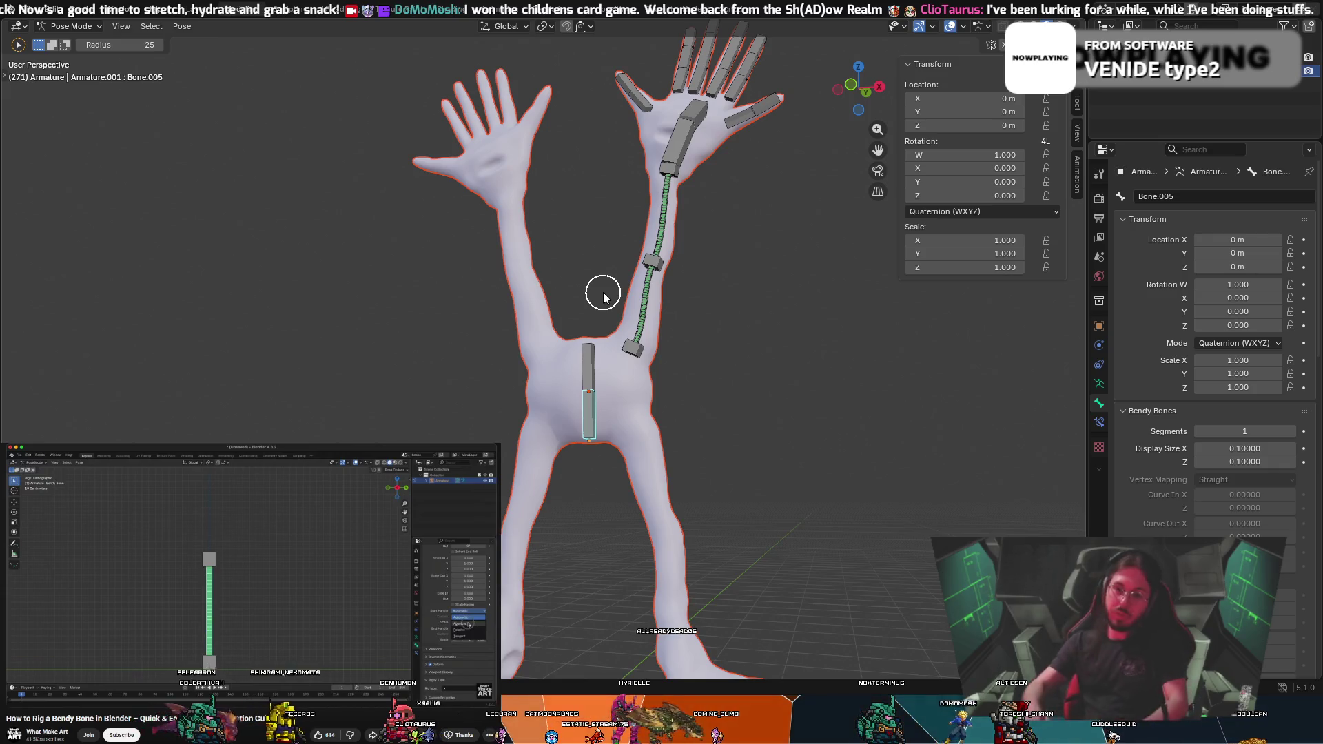
{"action": "mouse_move", "coordinate": [732, 261]}
{"action": "middle_mouse_down"}
{"action": "mouse_move", "coordinate": [890, 304]}
{"action": "mouse_move", "coordinate": [803, 284]}
{"action": "mouse_move", "coordinate": [792, 440]}
{"action": "mouse_move", "coordinate": [517, 357]}
{"action": "middle_mouse_up"}
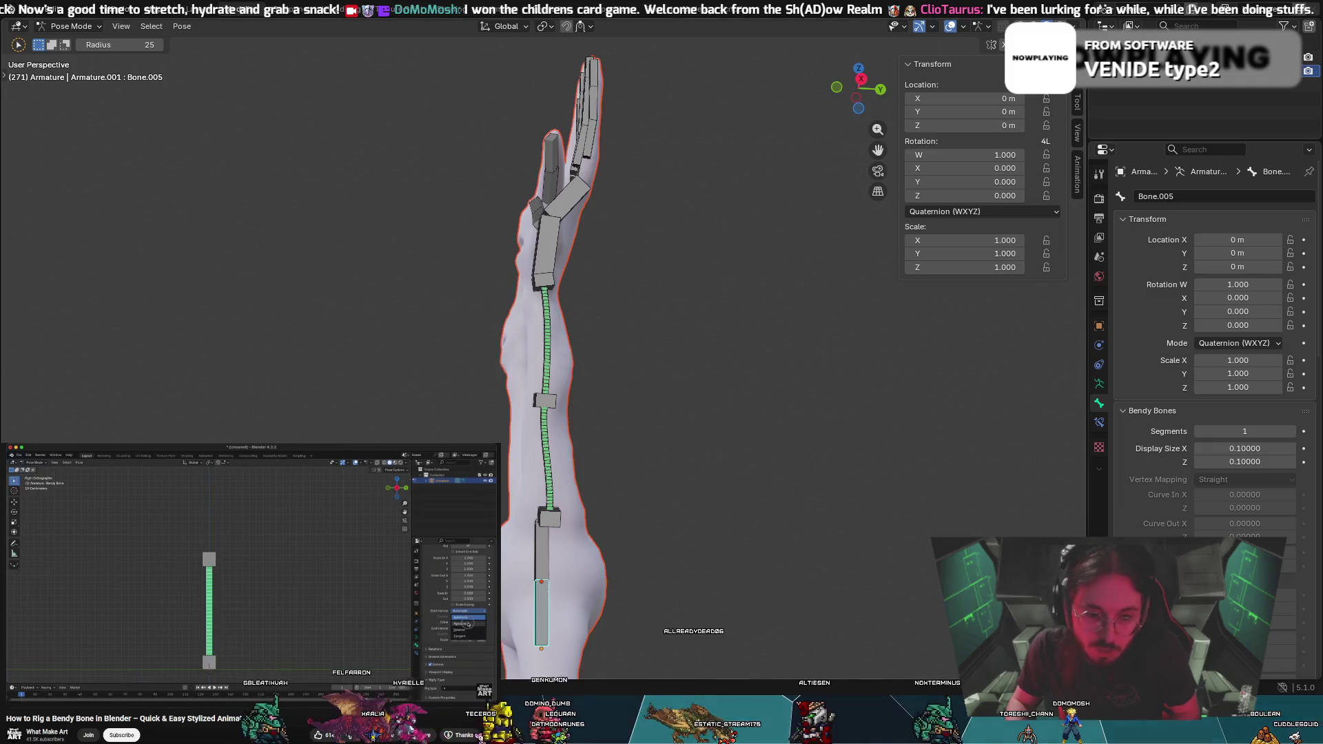
{"action": "mouse_move", "coordinate": [237, 312]}
{"action": "middle_mouse_down"}
{"action": "mouse_move", "coordinate": [387, 378]}
{"action": "mouse_move", "coordinate": [429, 373]}
{"action": "middle_mouse_up"}
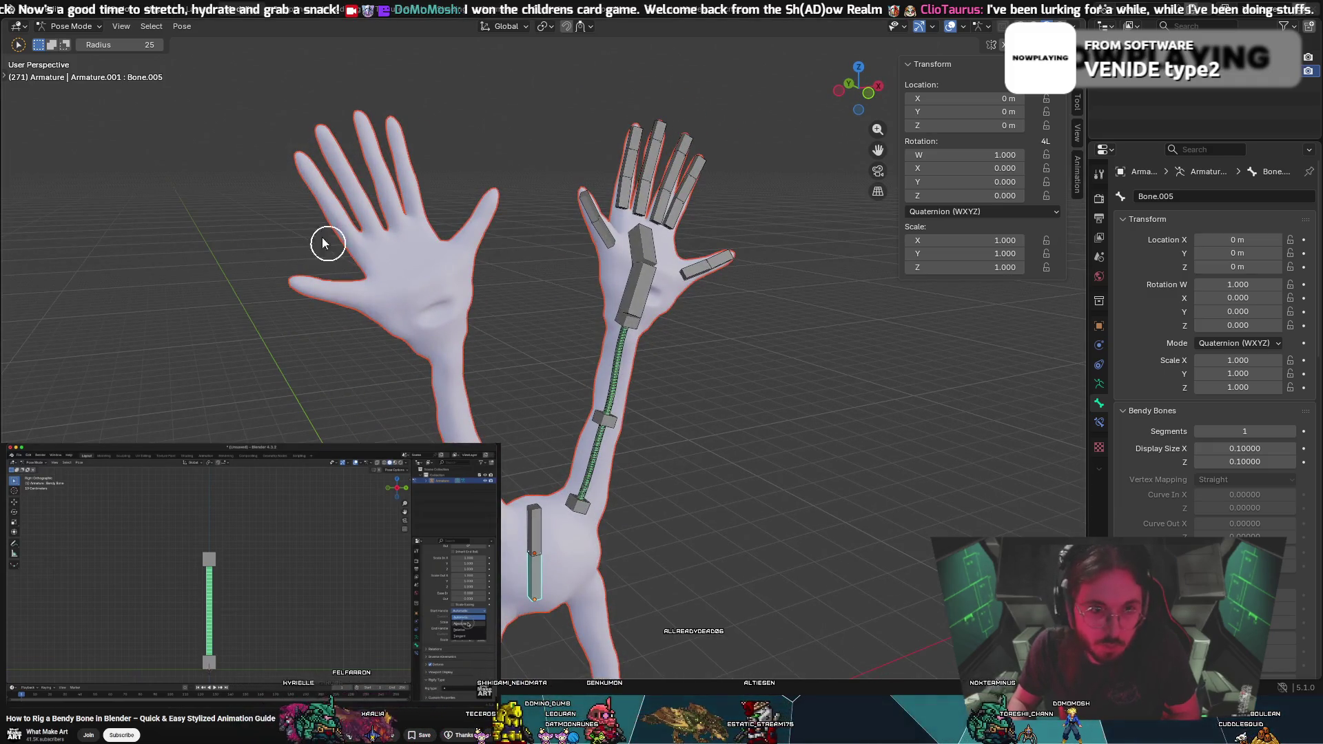
{"action": "left_click", "coordinate": [80, 27]}
{"action": "mouse_move", "coordinate": [242, 386]}
{"action": "middle_mouse_down"}
{"action": "mouse_move", "coordinate": [281, 443]}
{"action": "mouse_move", "coordinate": [543, 605]}
{"action": "middle_mouse_up"}
{"action": "middle_click_drag", "start_coordinate": [617, 517], "coordinate": [635, 502]}
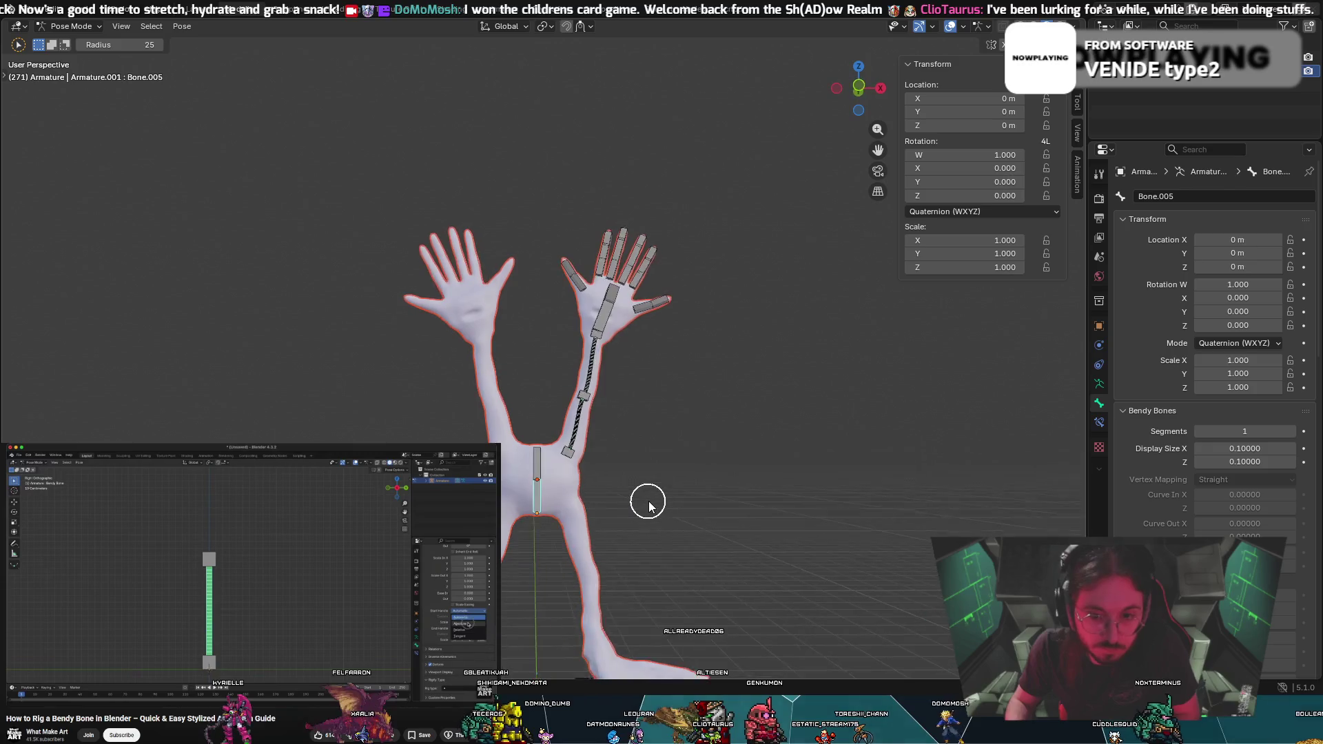
{"action": "left_click", "coordinate": [69, 26]}
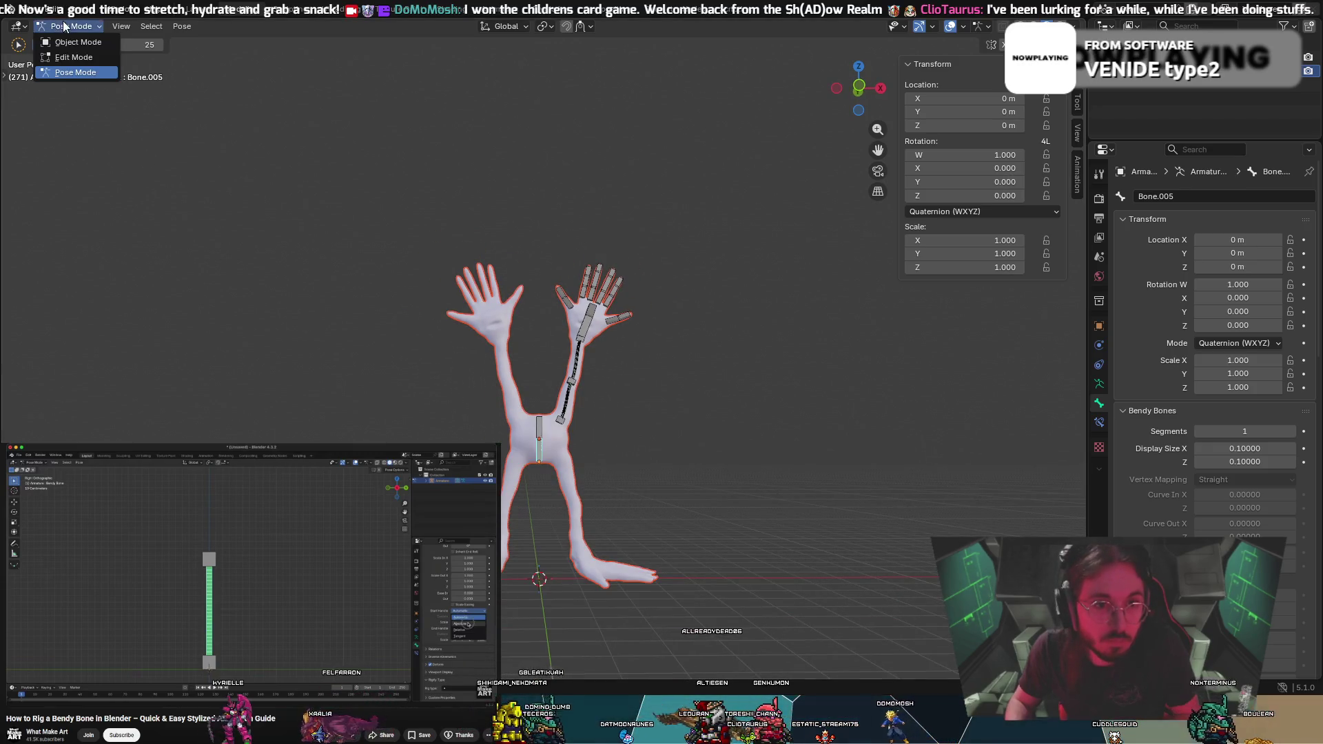
Return to Object Mode, try selecting the mesh and armature, then pan to show the legs
{"action": "left_click", "coordinate": [69, 55]}
{"action": "scroll", "coordinate": [691, 495], "scroll_direction": "up", "scroll_amount": 3}
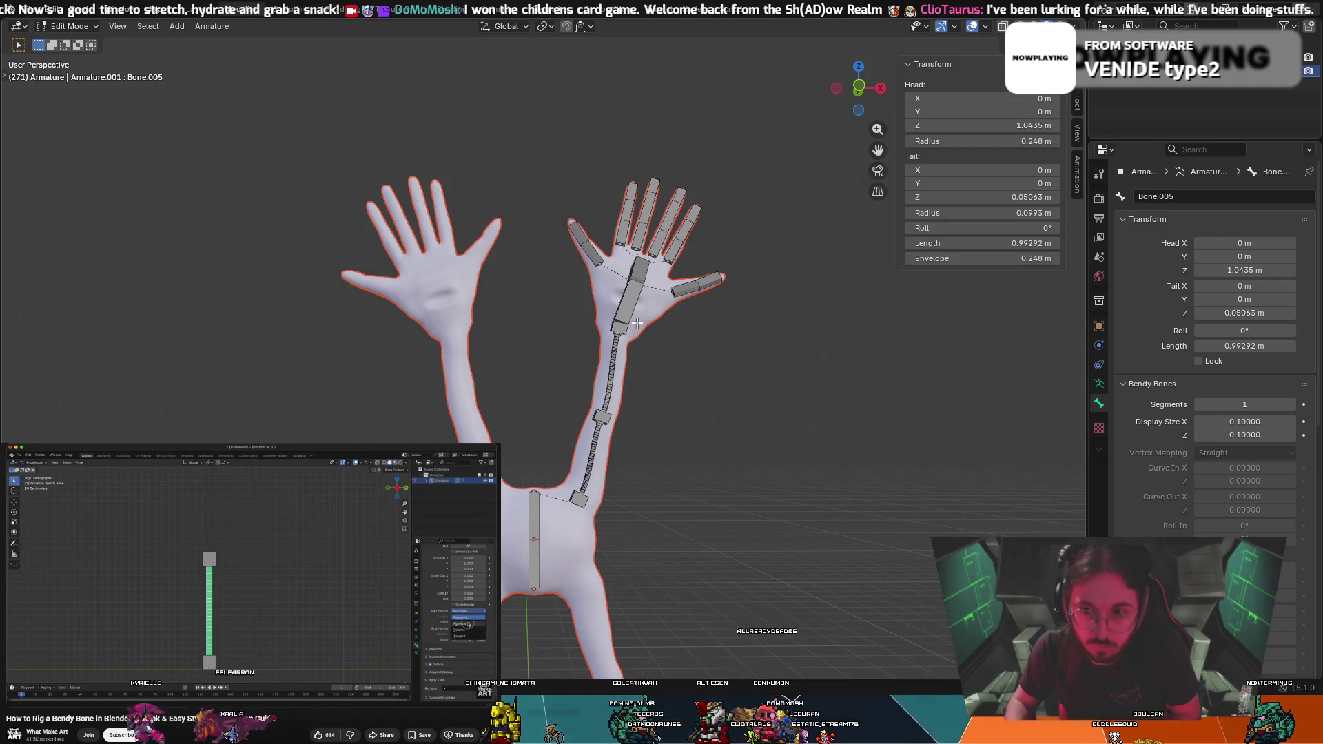
{"action": "key", "text": "Tab"}
{"action": "left_click", "coordinate": [355, 272]}
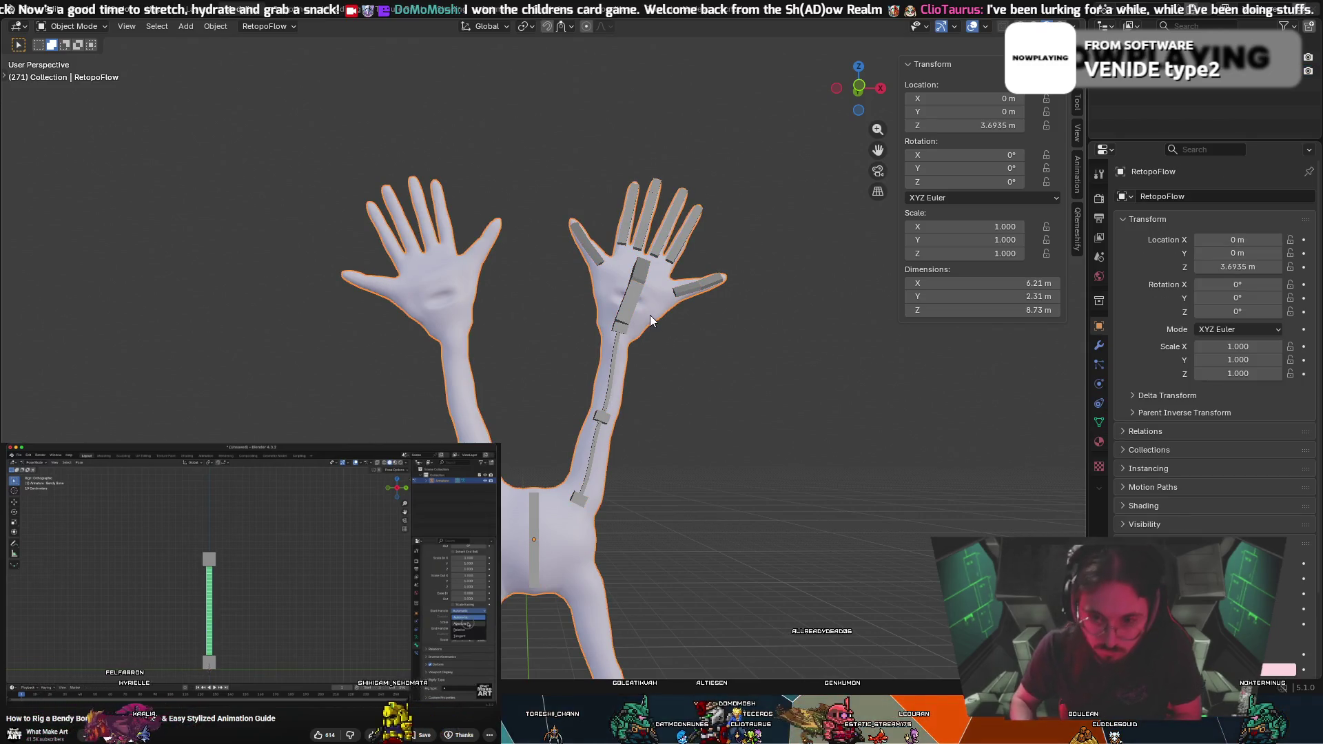
{"action": "left_click", "coordinate": [631, 304], "text": "shift"}
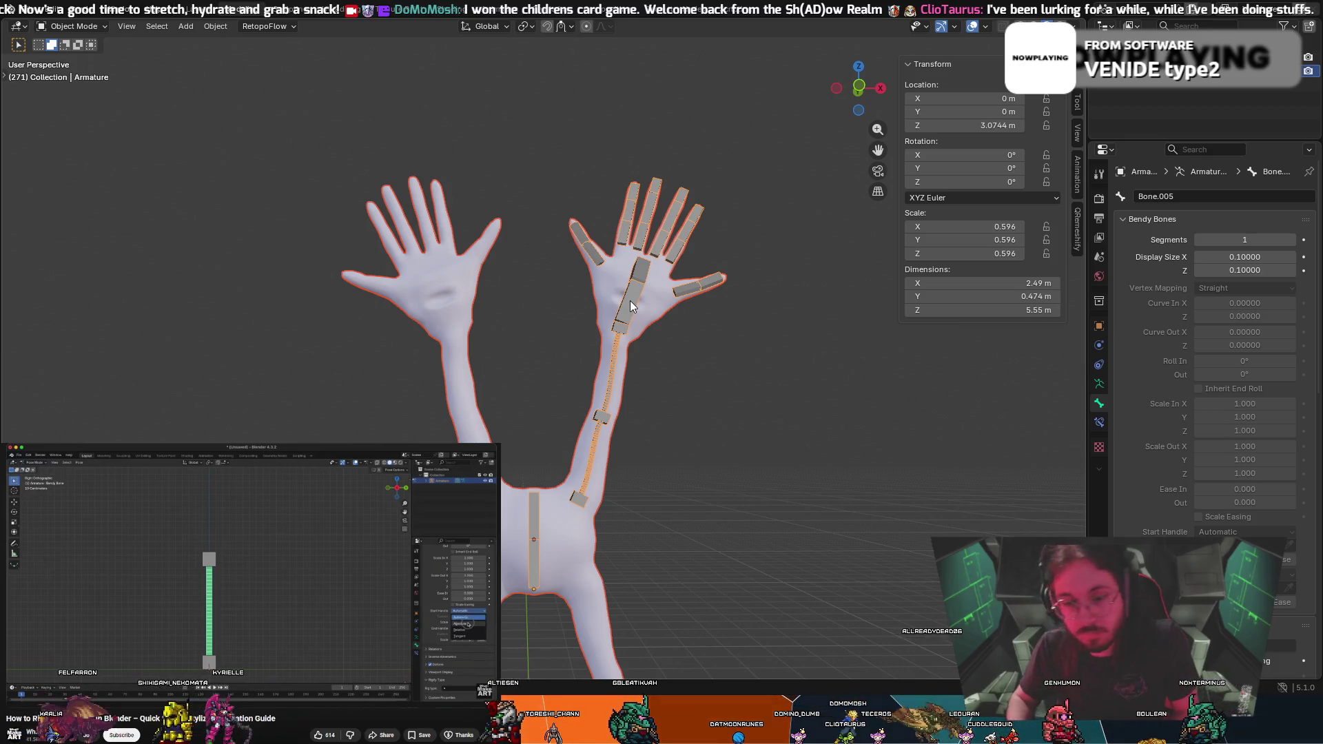
{"action": "left_click", "coordinate": [714, 618]}
{"action": "mouse_move", "coordinate": [714, 617]}
{"action": "middle_mouse_down", "text": "shift"}
{"action": "mouse_move", "coordinate": [722, 417]}
{"action": "mouse_move", "coordinate": [743, 350]}
{"action": "middle_mouse_up", "text": "shift"}
{"action": "scroll", "coordinate": [747, 354], "scroll_direction": "down", "scroll_amount": 3}
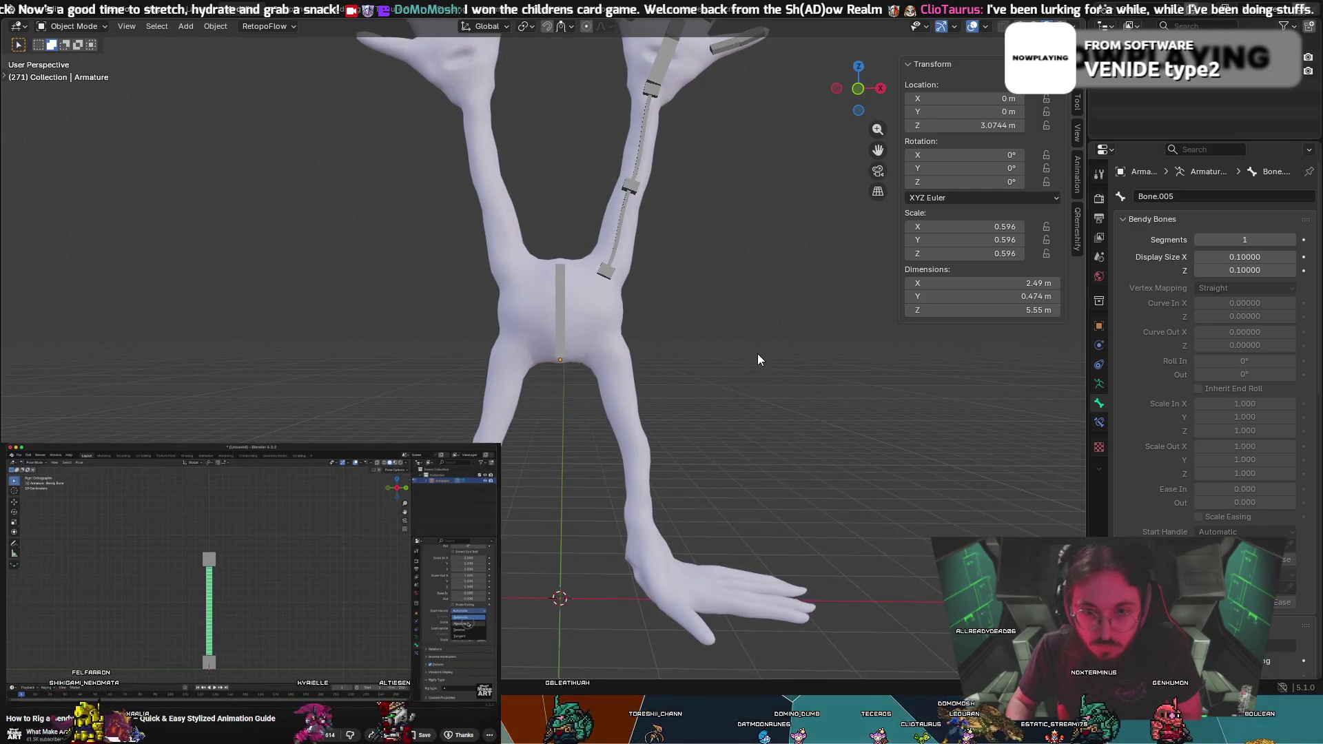
Clear the body mesh's parent with Clear and Keep Transformation, then put the armature in Pose Mode
{"action": "left_click", "coordinate": [570, 328]}
{"action": "left_click", "coordinate": [557, 328]}
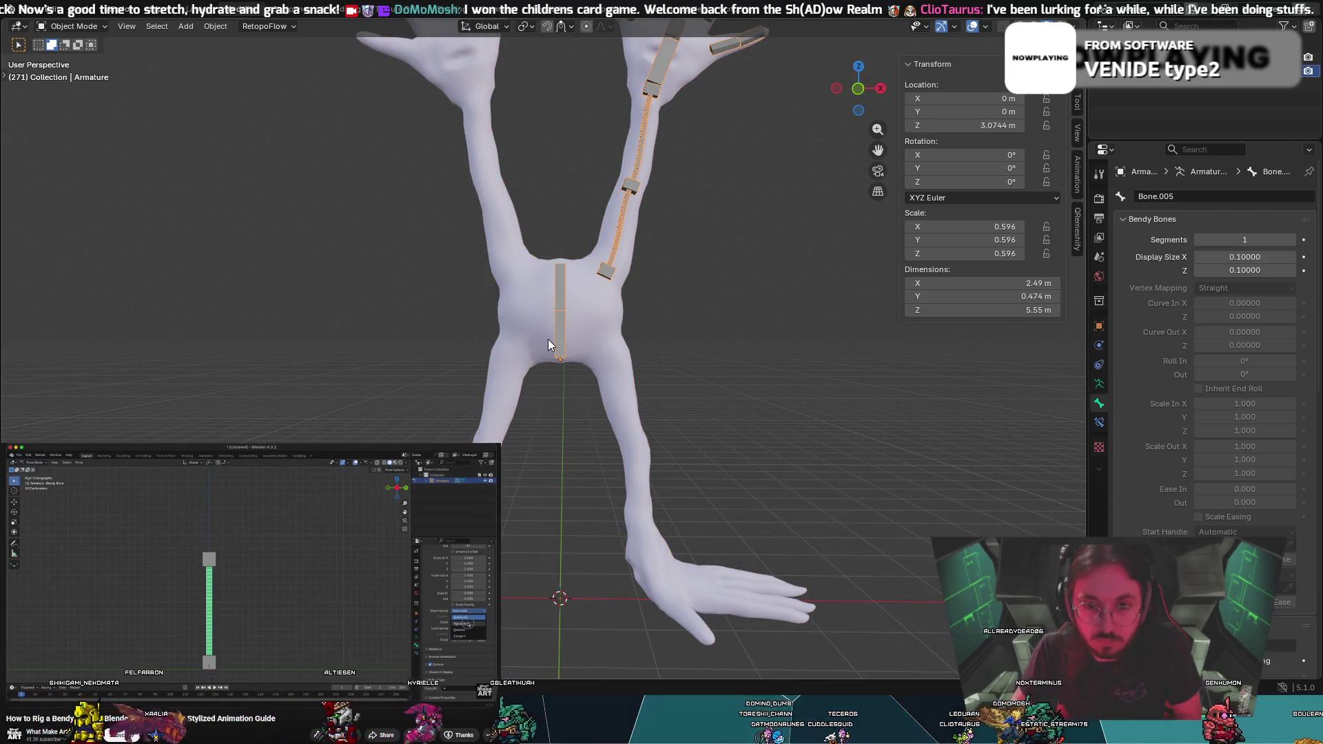
{"action": "left_click", "coordinate": [553, 327]}
{"action": "left_click", "coordinate": [568, 329], "text": "shift"}
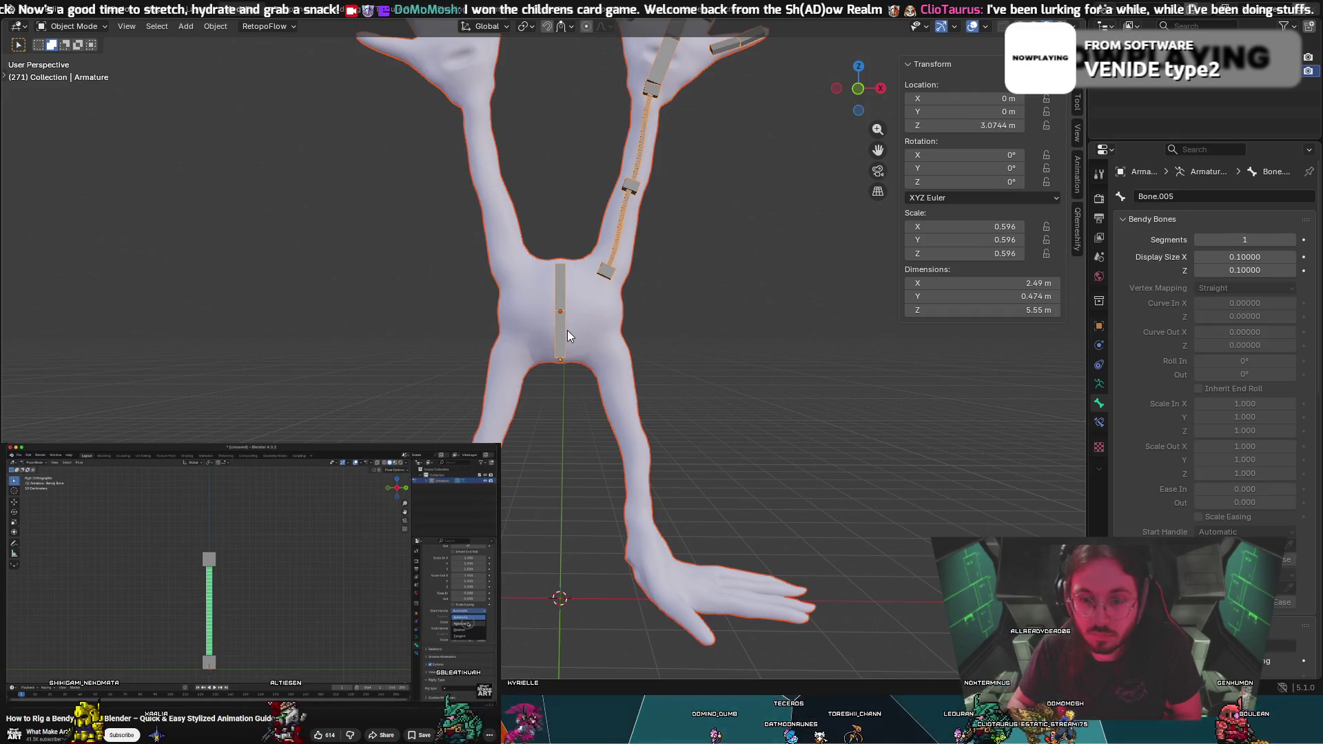
{"action": "key", "text": "alt+p"}
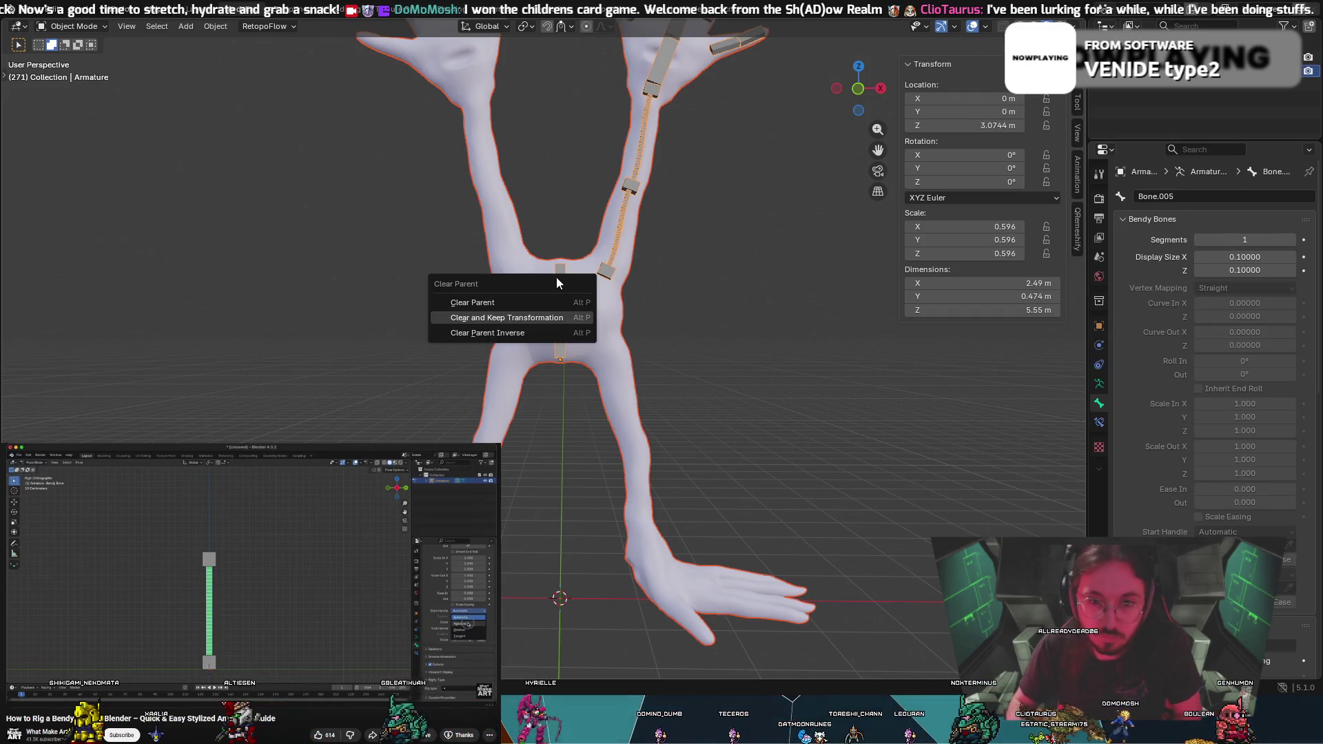
{"action": "left_click", "coordinate": [547, 324]}
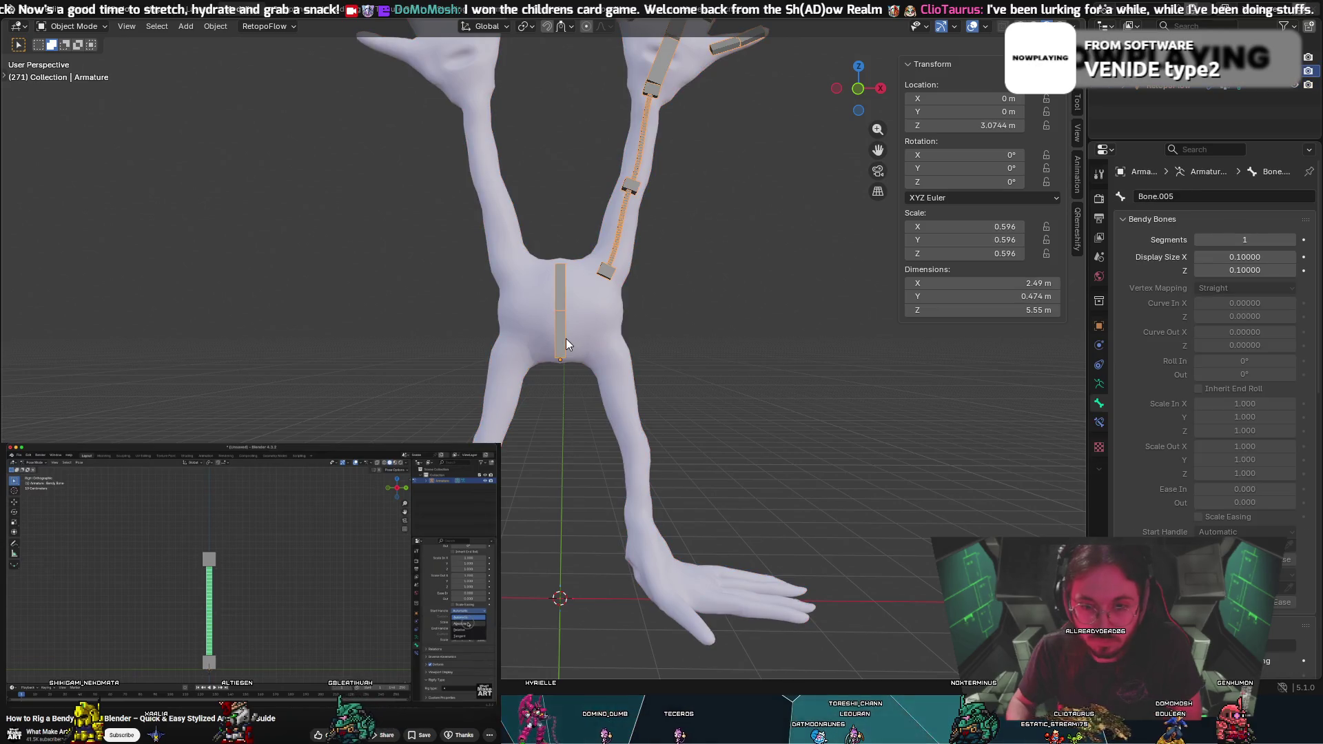
{"action": "left_click", "coordinate": [72, 26]}
{"action": "left_click", "coordinate": [83, 67]}
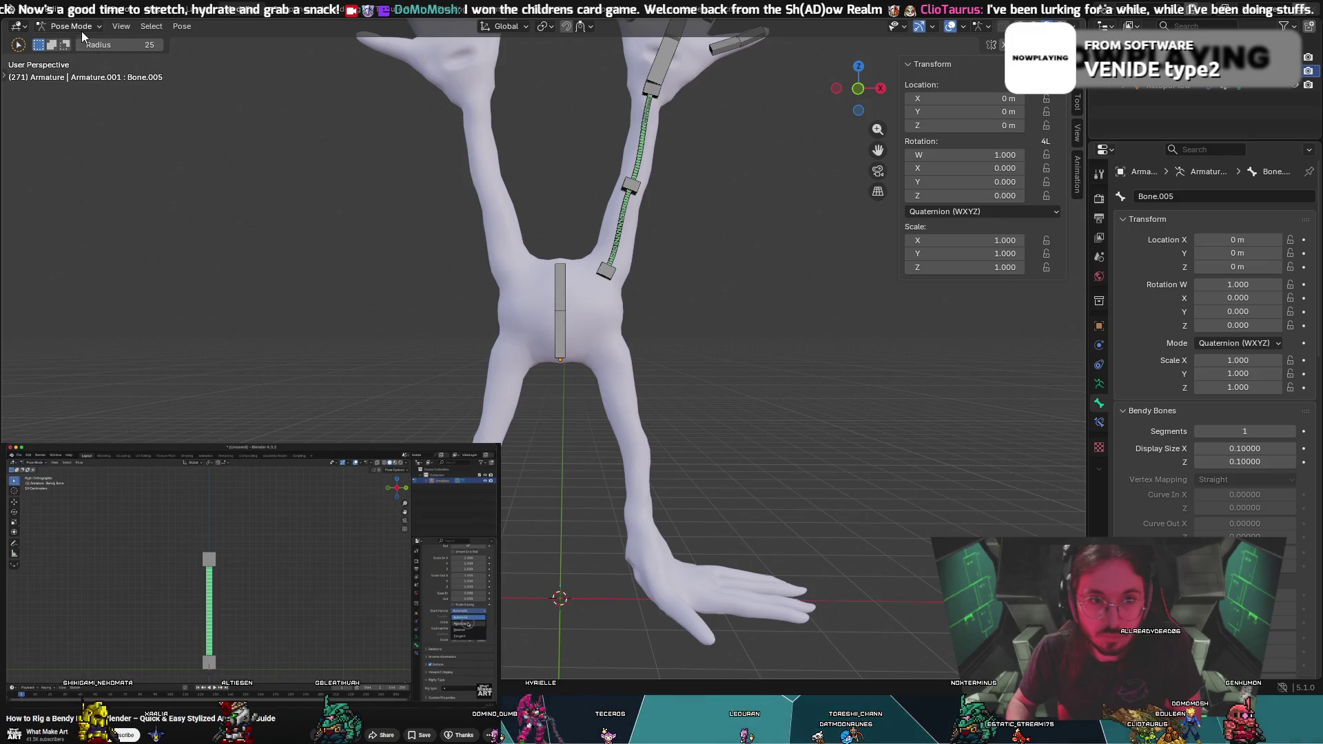
In Edit Mode, try duplicating the lower and upper centre bones, cancelling each move
{"action": "key", "text": "Tab"}
{"action": "scroll", "coordinate": [604, 302], "scroll_direction": "up", "scroll_amount": 5}
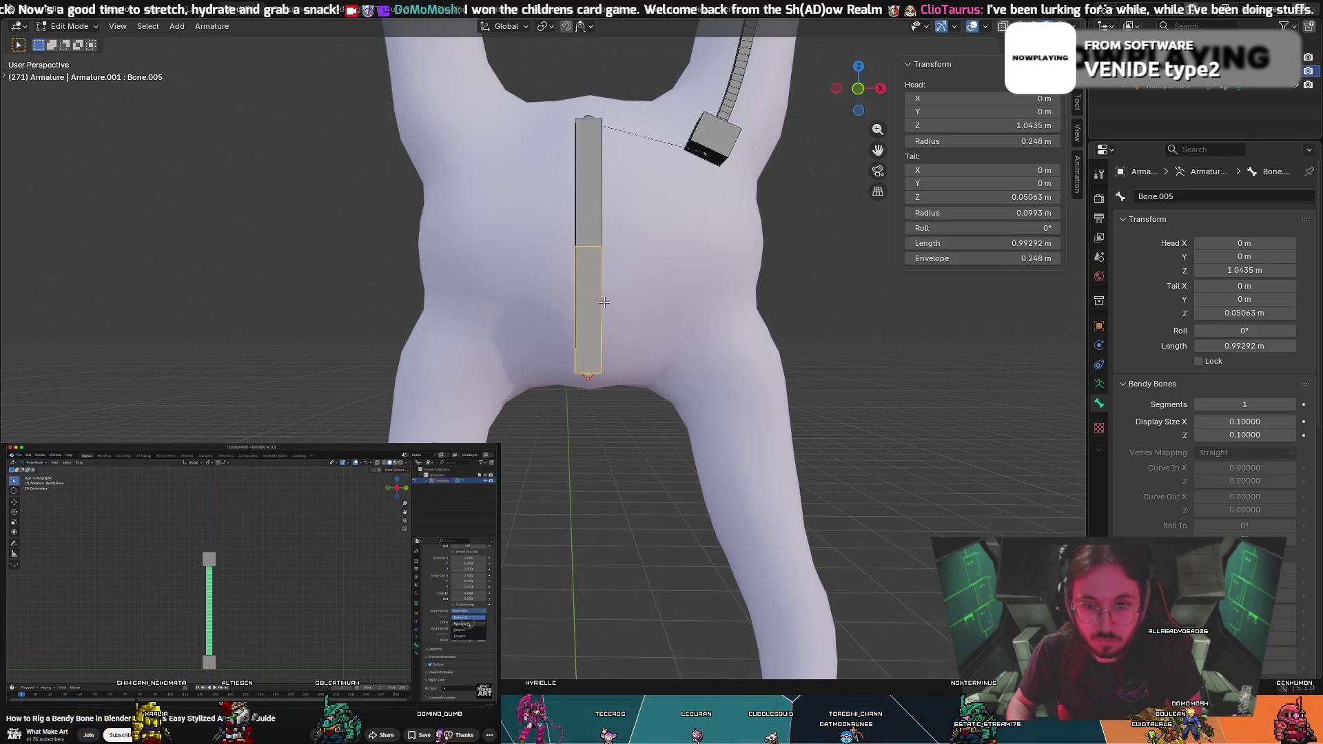
{"action": "key", "text": "shift+d"}
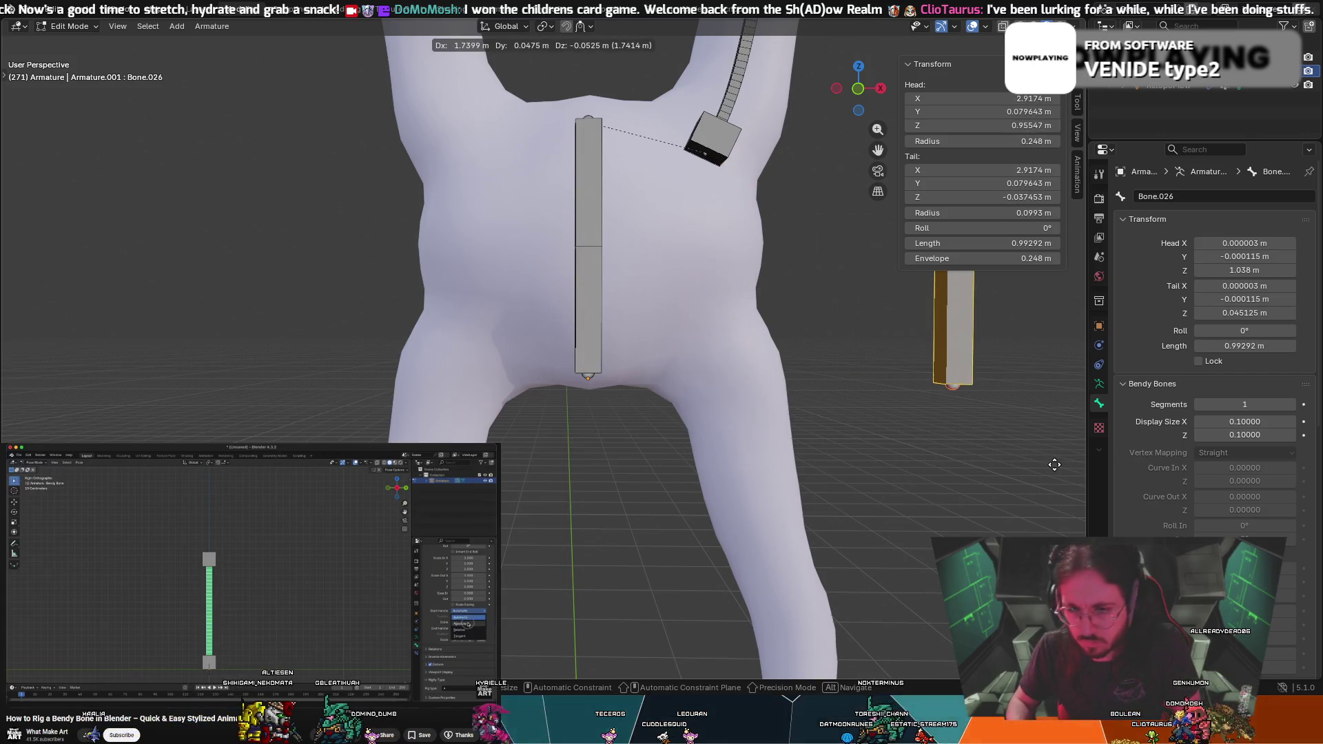
{"action": "key", "text": "Escape"}
{"action": "left_click", "coordinate": [590, 226]}
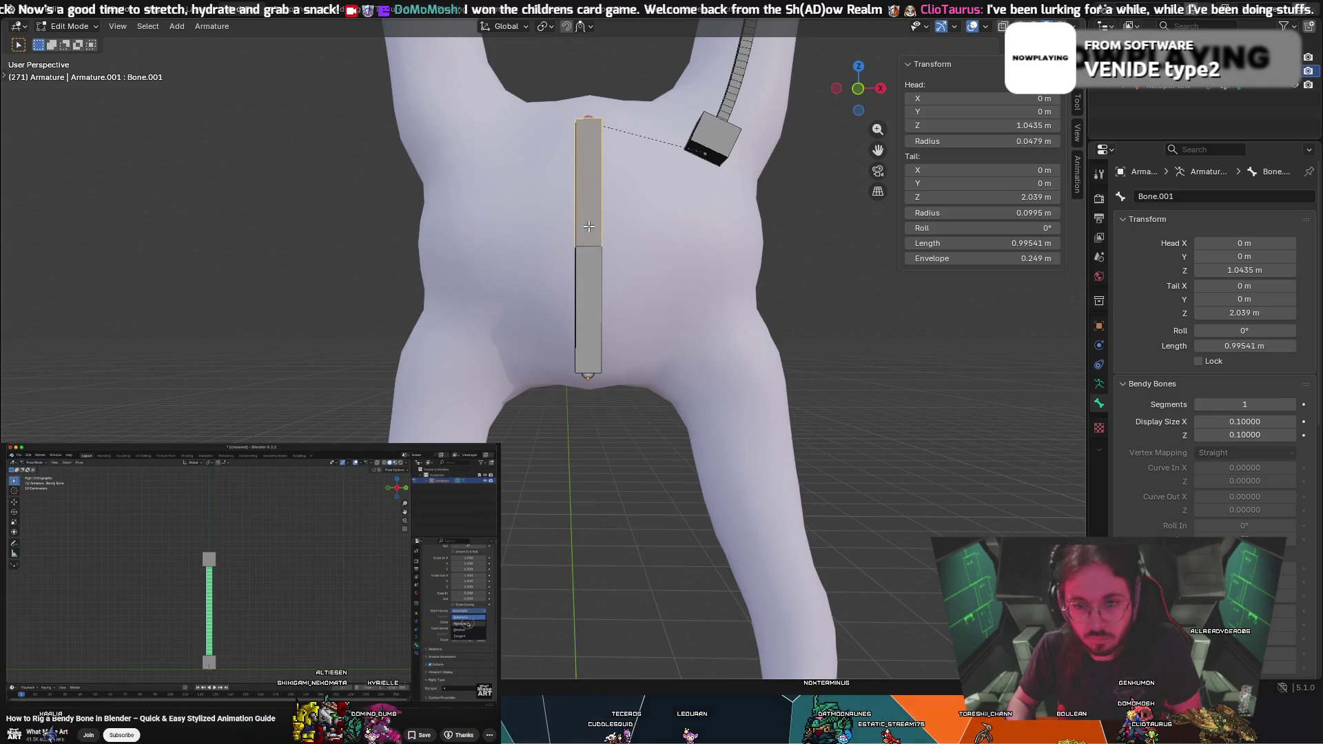
{"action": "key", "text": "shift+d"}
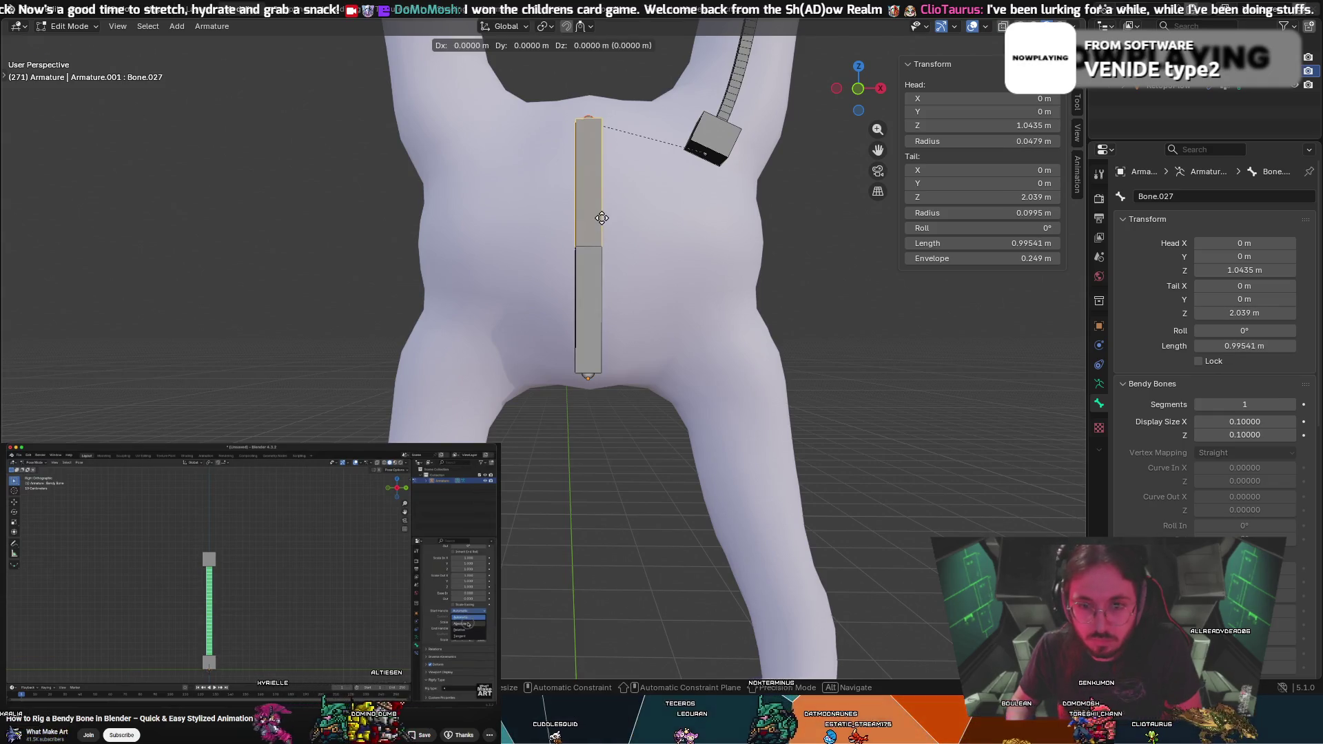
{"action": "key", "text": "Escape"}
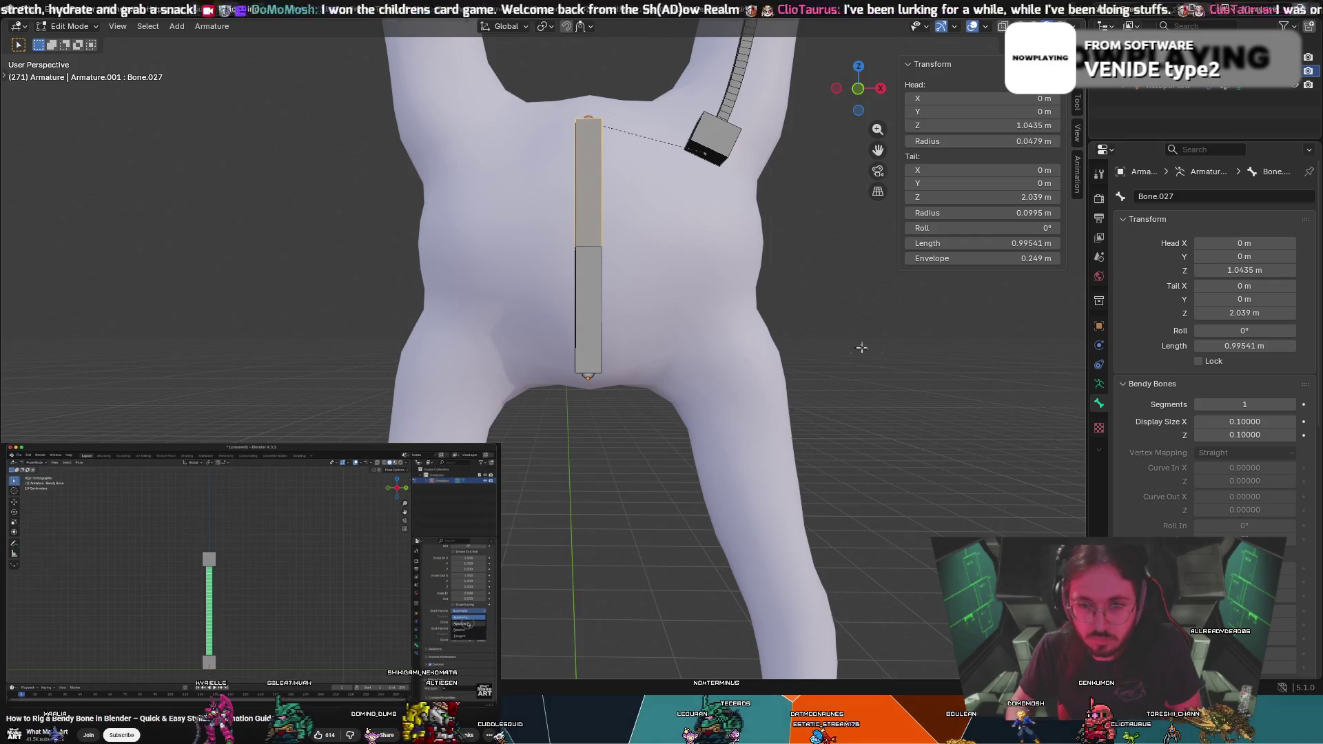
In front orthographic view, place a lower centre bone copy at the right hip, then undo it
{"action": "left_click", "coordinate": [856, 89]}
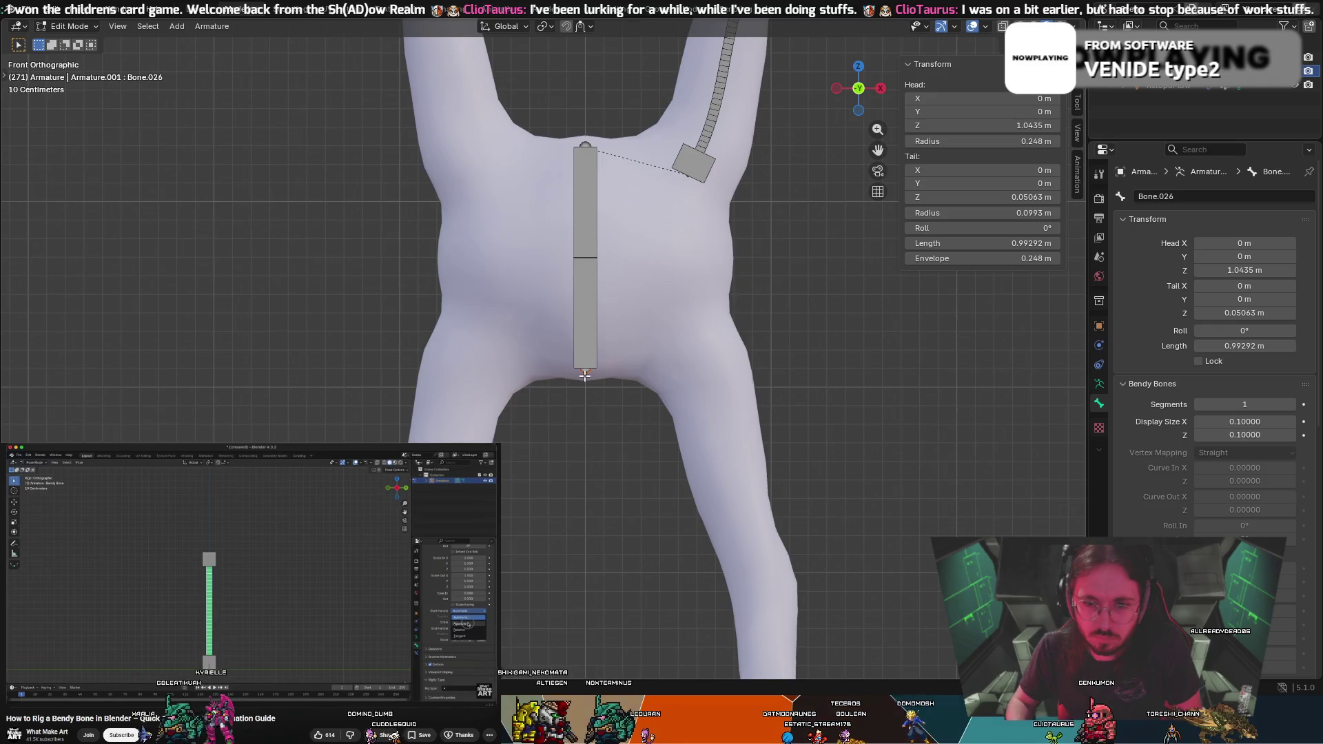
{"action": "right_click", "coordinate": [660, 388]}
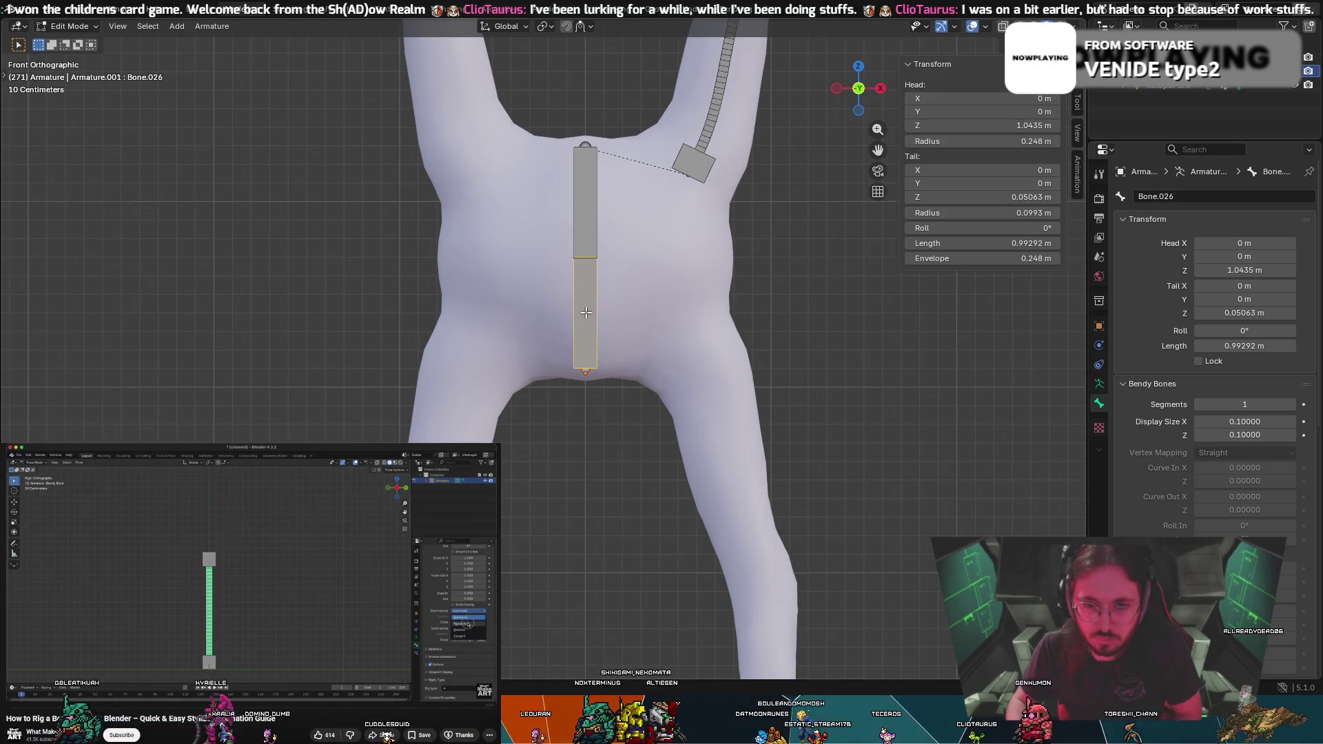
{"action": "key", "text": "shift+d"}
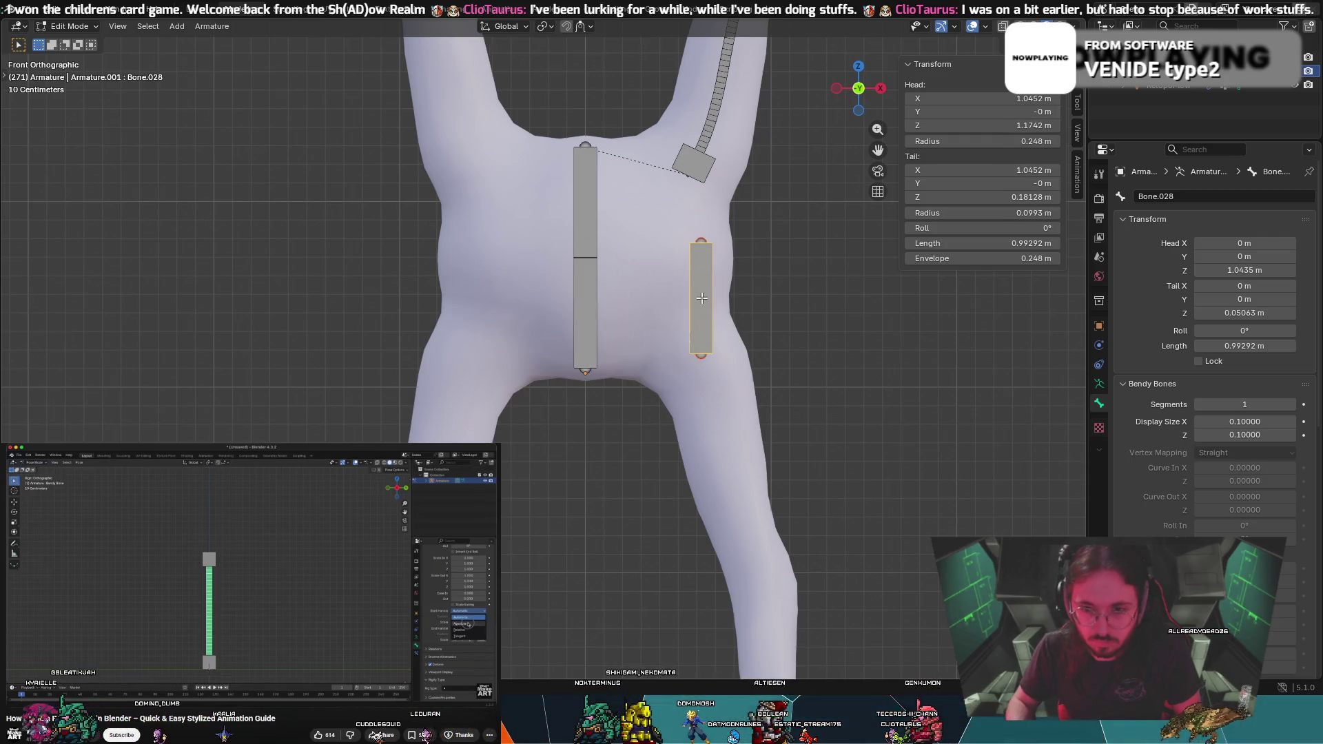
{"action": "left_click", "coordinate": [697, 295]}
{"action": "key", "text": "r"}
{"action": "right_click", "coordinate": [540, 394]}
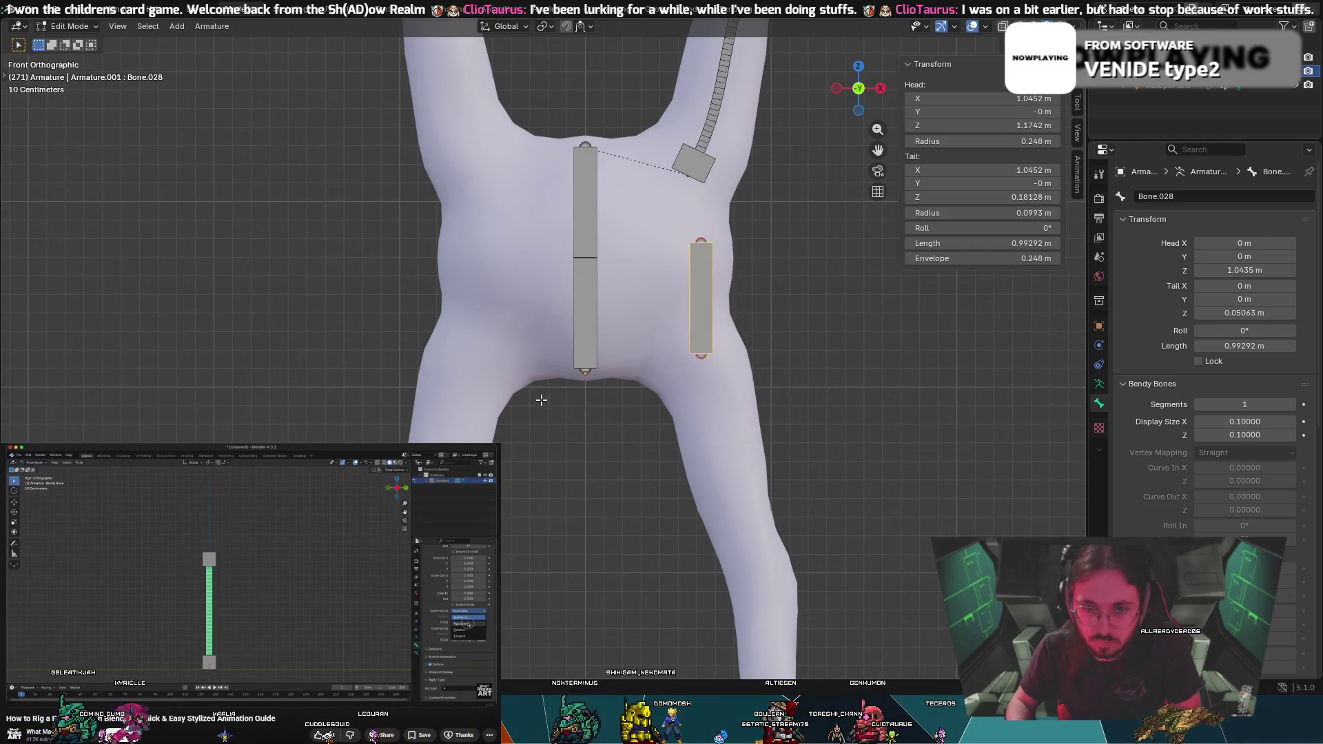
{"action": "key", "text": "ctrl+z"}
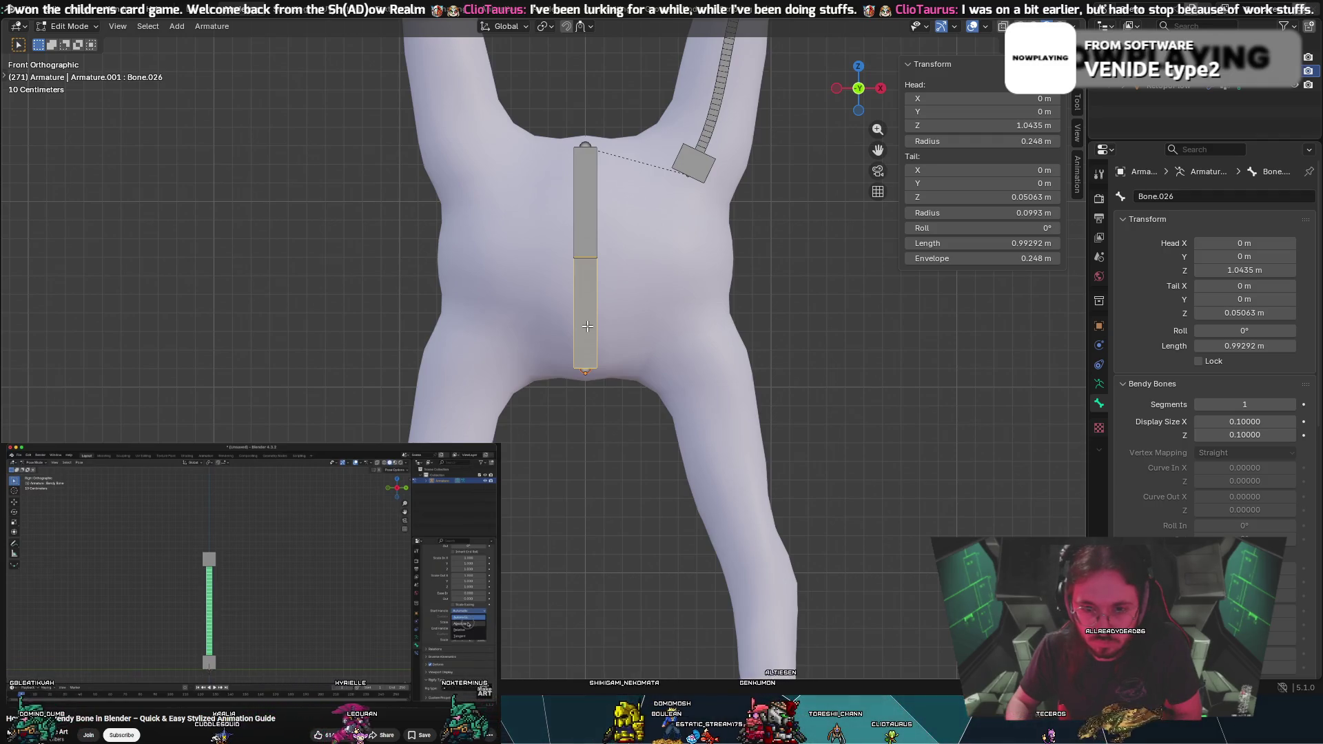
Duplicate the lower centre bone onto the upper right leg, tilting and shifting it along the thigh
{"action": "key", "text": "shift+d"}
{"action": "left_click", "coordinate": [706, 422]}
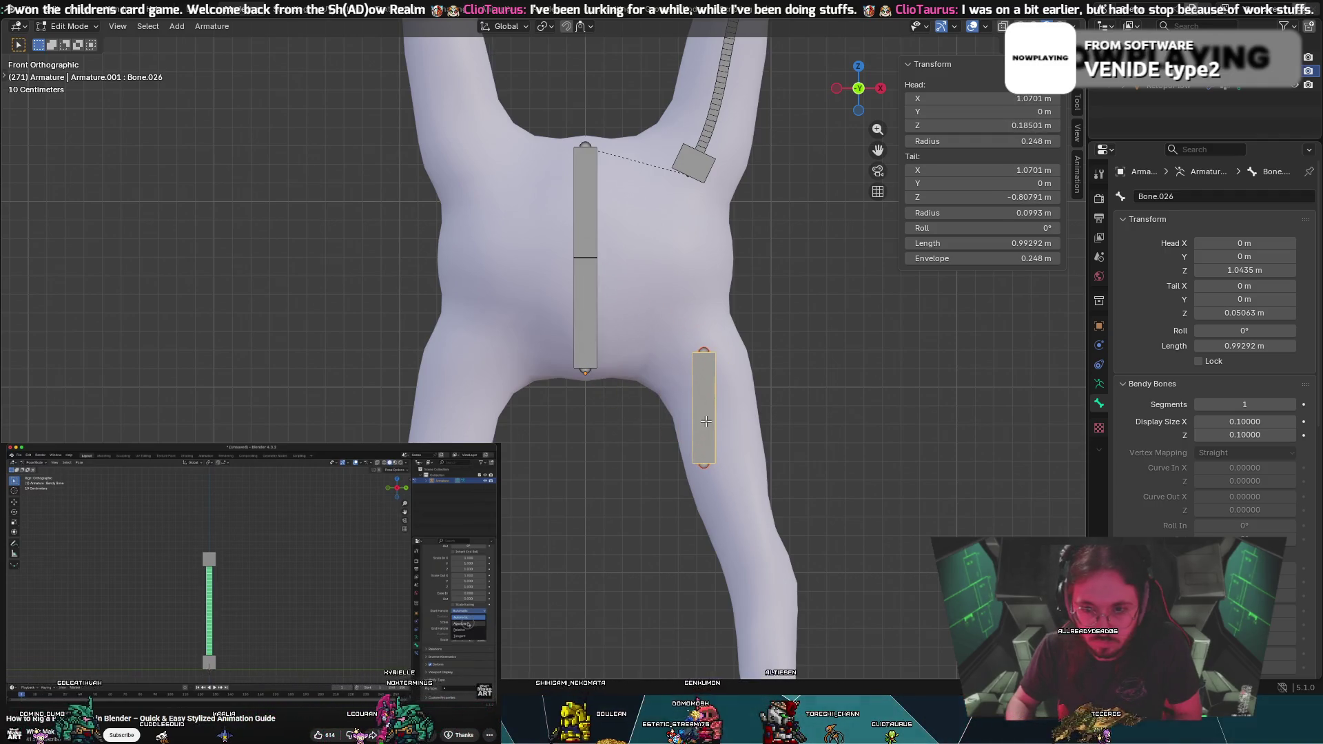
{"action": "key", "text": "r"}
{"action": "left_click", "coordinate": [721, 439]}
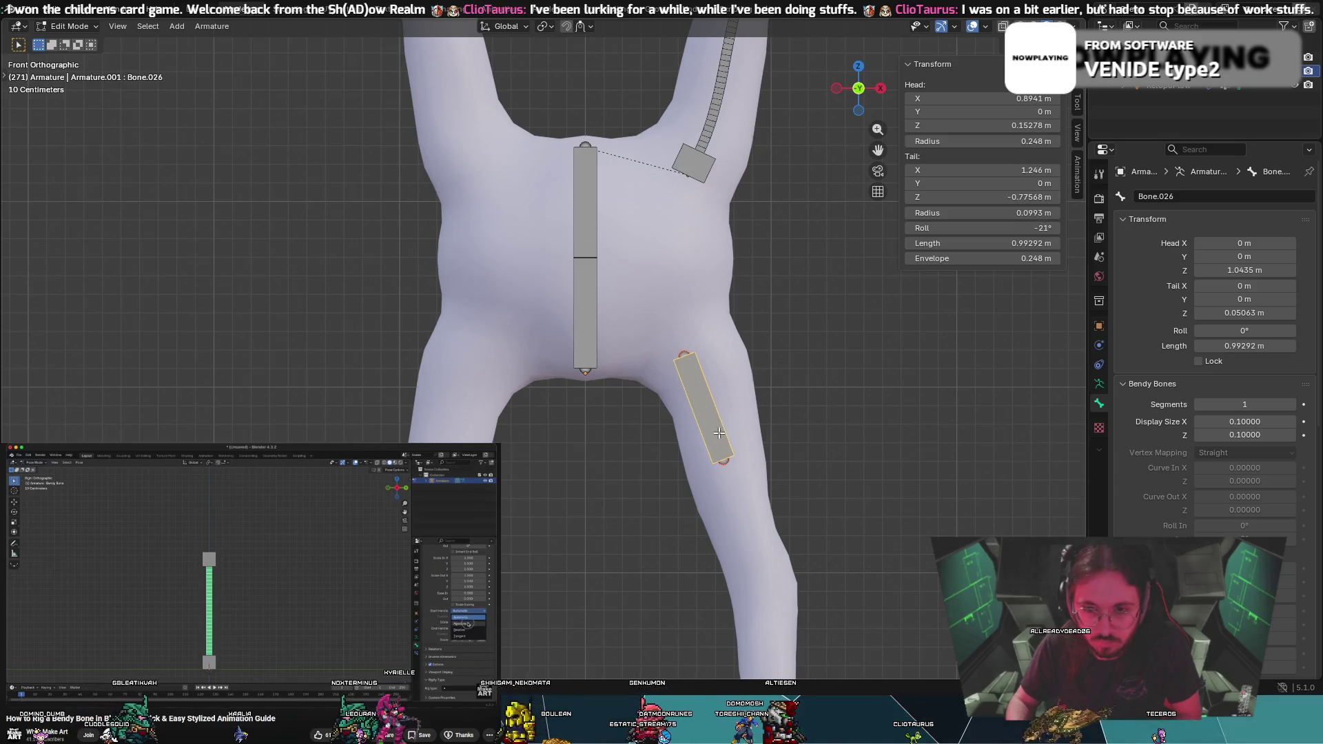
{"action": "key", "text": "g"}
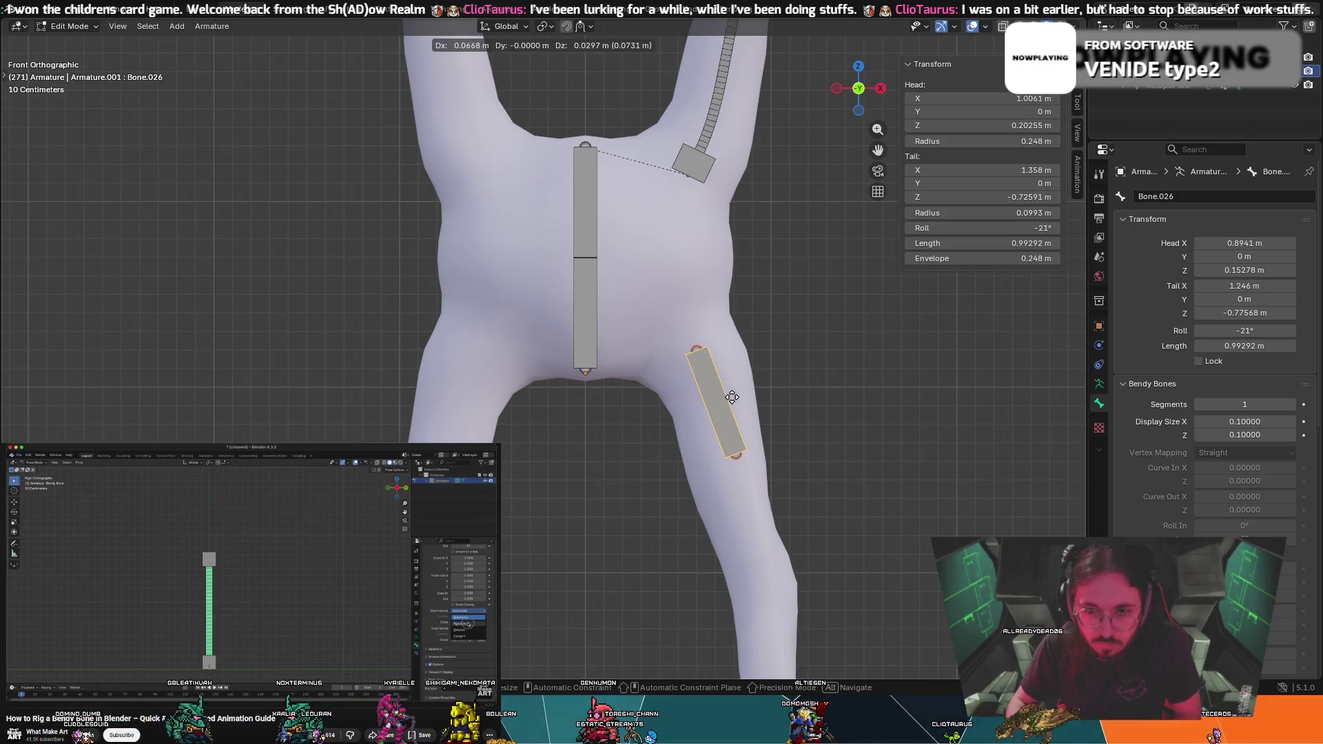
{"action": "left_click", "coordinate": [732, 398]}
{"action": "left_click", "coordinate": [596, 352]}
Parent the thigh bone to the lower centre bone with Keep Offset
{"action": "right_click", "coordinate": [716, 391]}
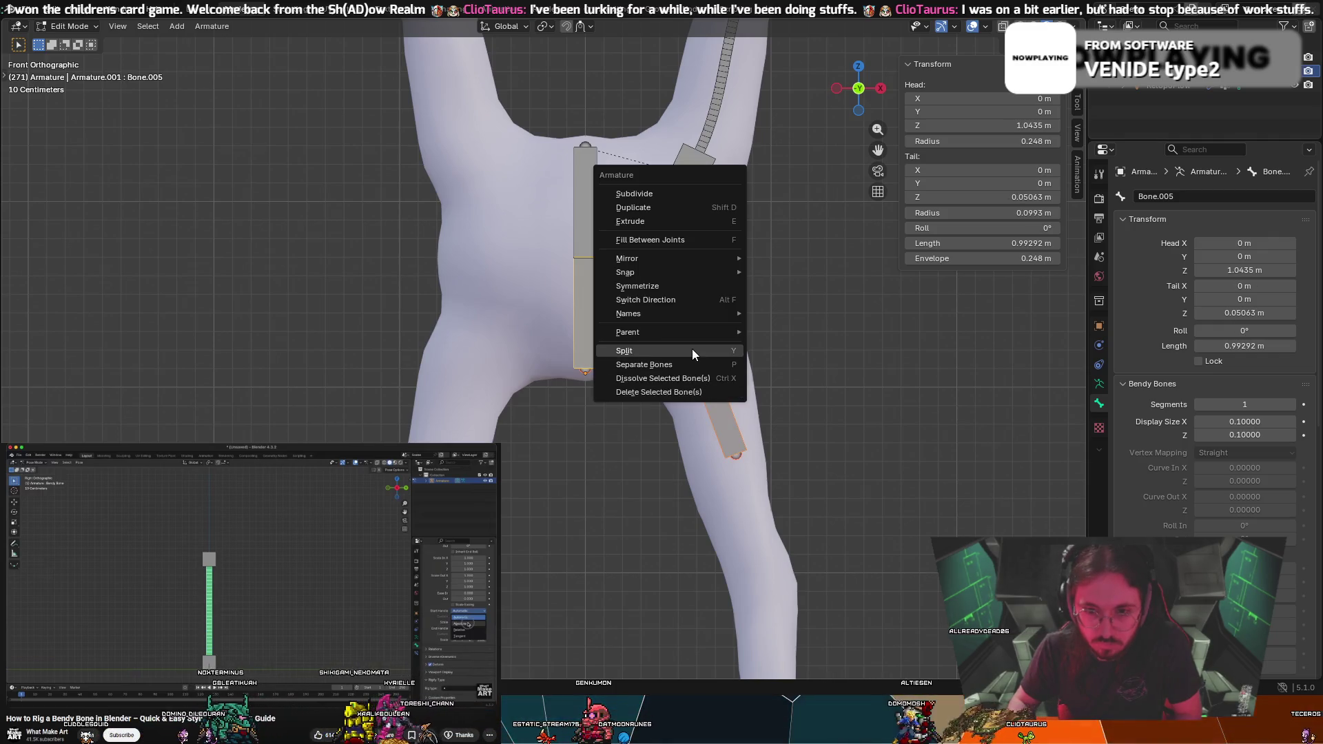
{"action": "mouse_move", "coordinate": [689, 331]}
{"action": "left_click", "coordinate": [790, 334]}
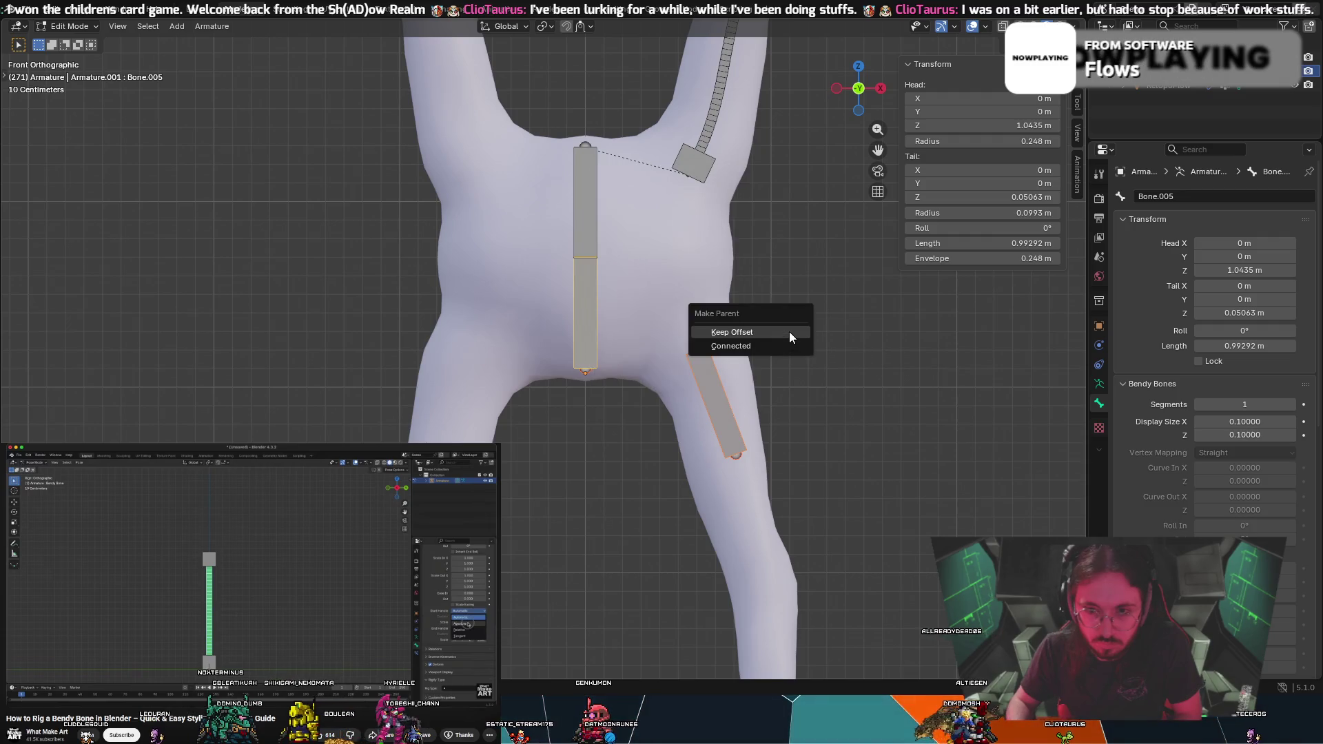
{"action": "left_click", "coordinate": [781, 333]}
{"action": "left_click", "coordinate": [855, 318]}
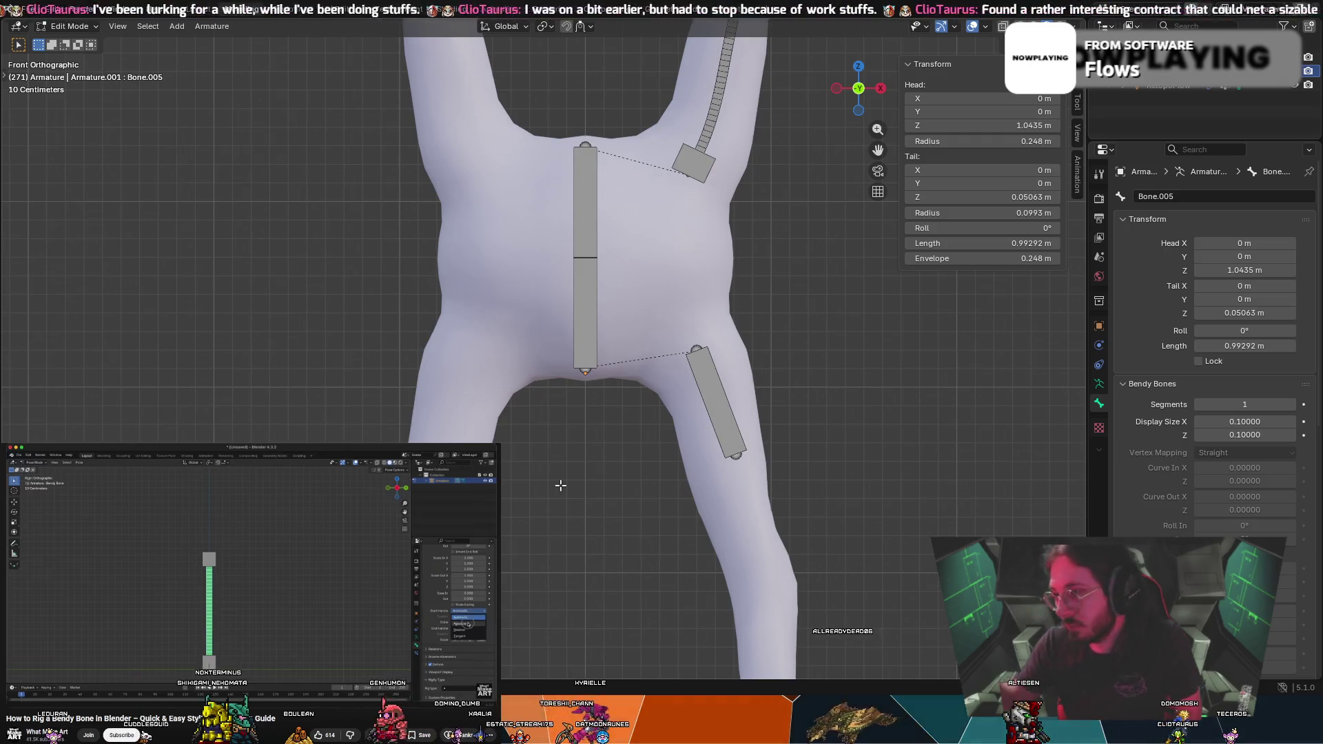
Rotate and move the thigh bone to a better angle along the leg
{"action": "left_click", "coordinate": [725, 428]}
{"action": "key", "text": "g"}
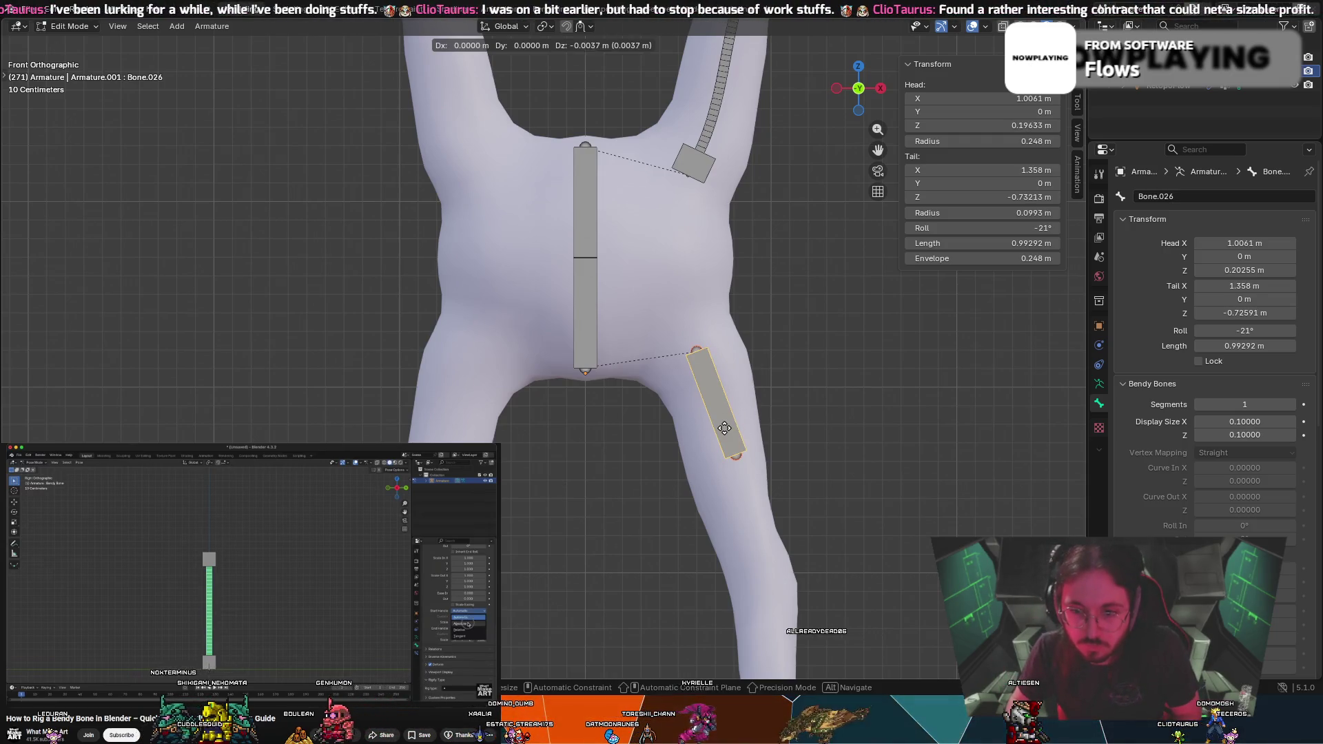
{"action": "key", "text": "r"}
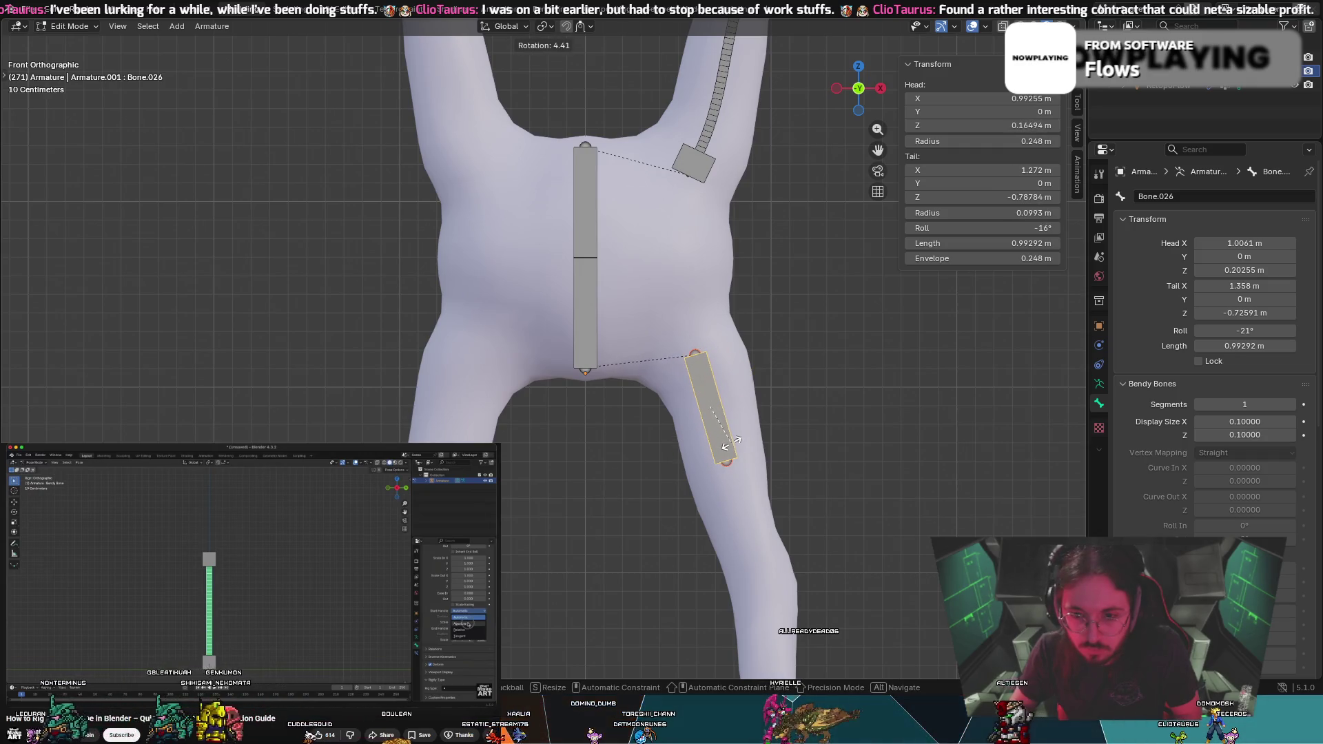
{"action": "key", "text": "g"}
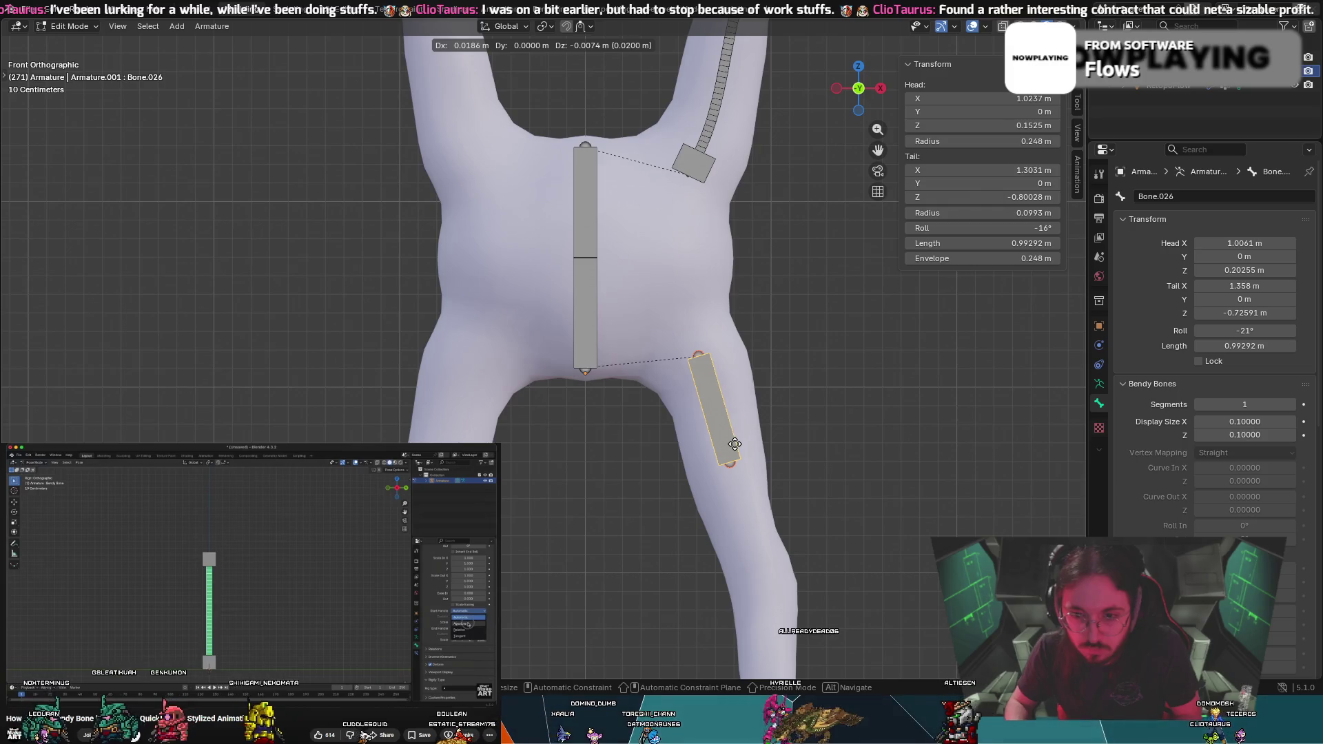
{"action": "left_click", "coordinate": [735, 444]}
{"action": "mouse_move", "coordinate": [735, 444]}
{"action": "middle_mouse_down"}
{"action": "mouse_move", "coordinate": [606, 319]}
{"action": "mouse_move", "coordinate": [581, 378]}
{"action": "mouse_move", "coordinate": [594, 420]}
{"action": "mouse_move", "coordinate": [575, 469]}
{"action": "middle_mouse_up"}
Push the thigh bone deeper into the leg from the side view, then start extruding from its end
{"action": "key", "text": "g"}
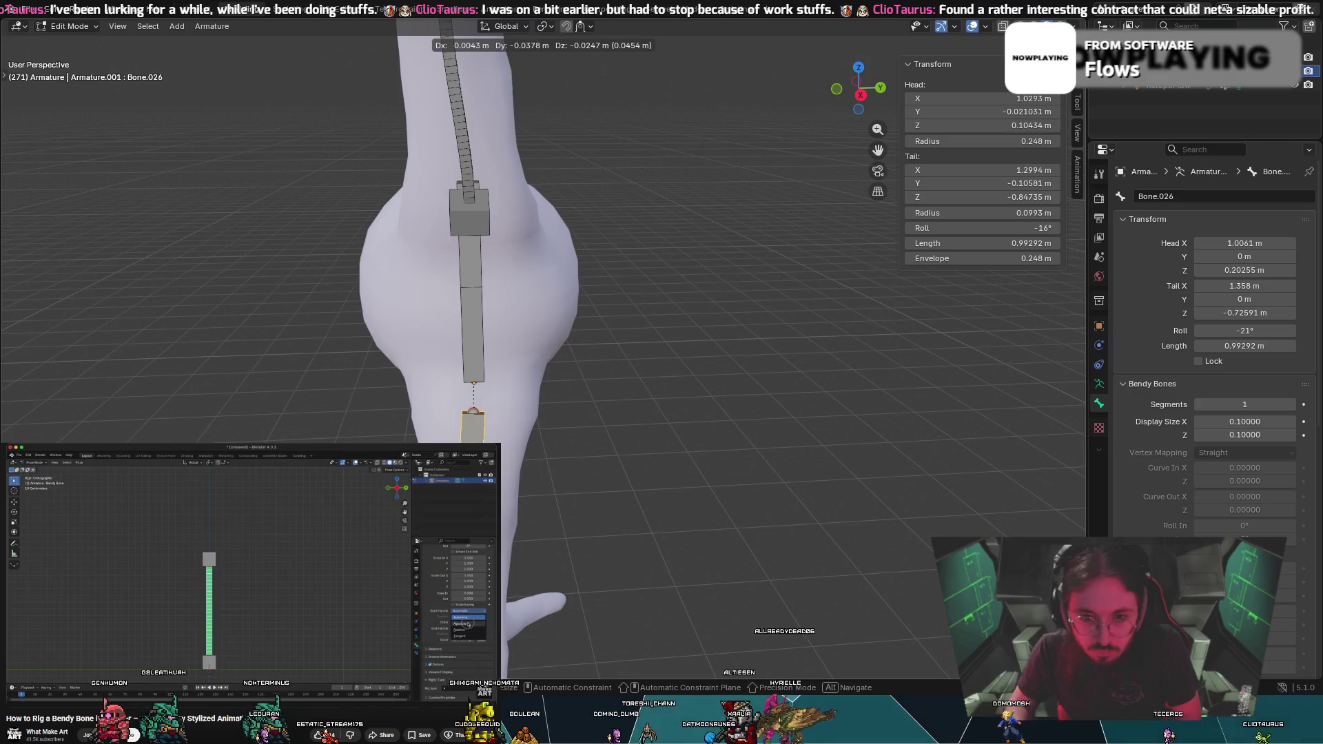
{"action": "key", "text": "Return"}
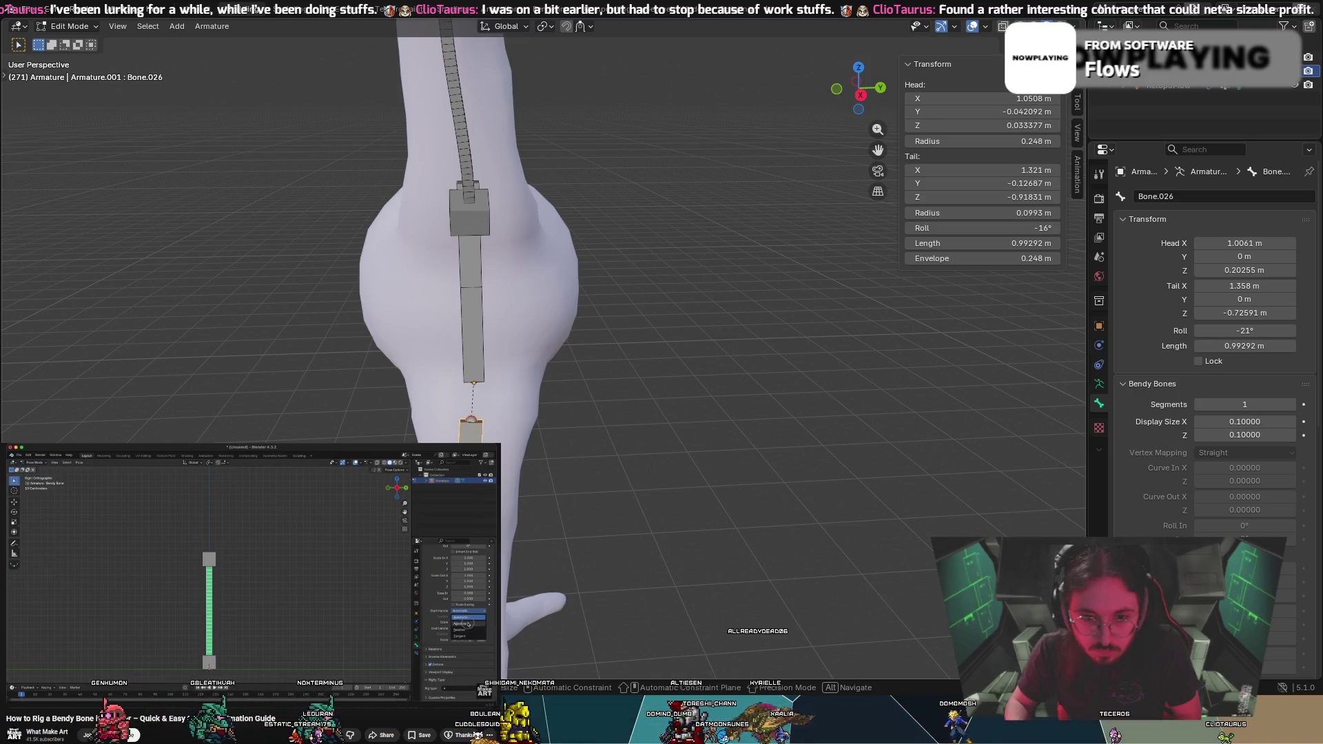
{"action": "key", "text": "g"}
{"action": "key", "text": "Return"}
{"action": "middle_click_drag", "start_coordinate": [482, 487], "coordinate": [610, 488]}
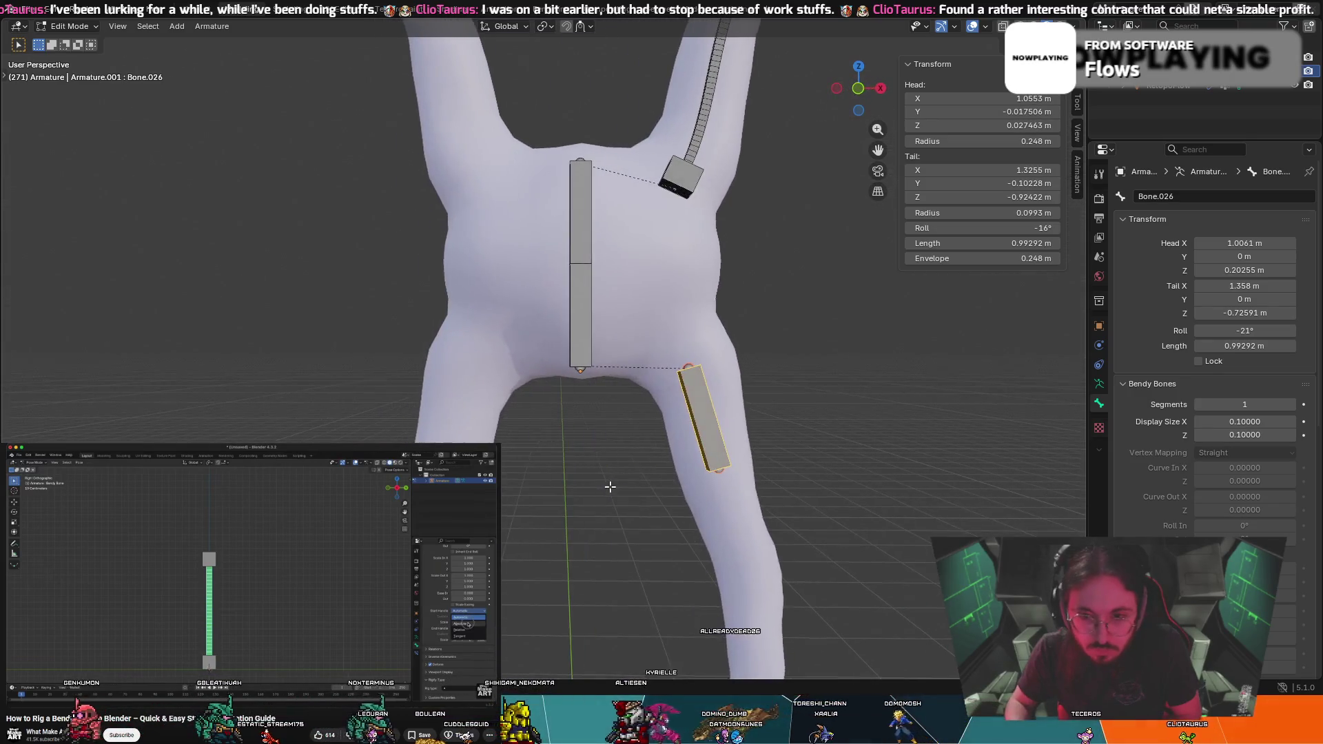
{"action": "middle_click_drag", "start_coordinate": [867, 550], "coordinate": [809, 527]}
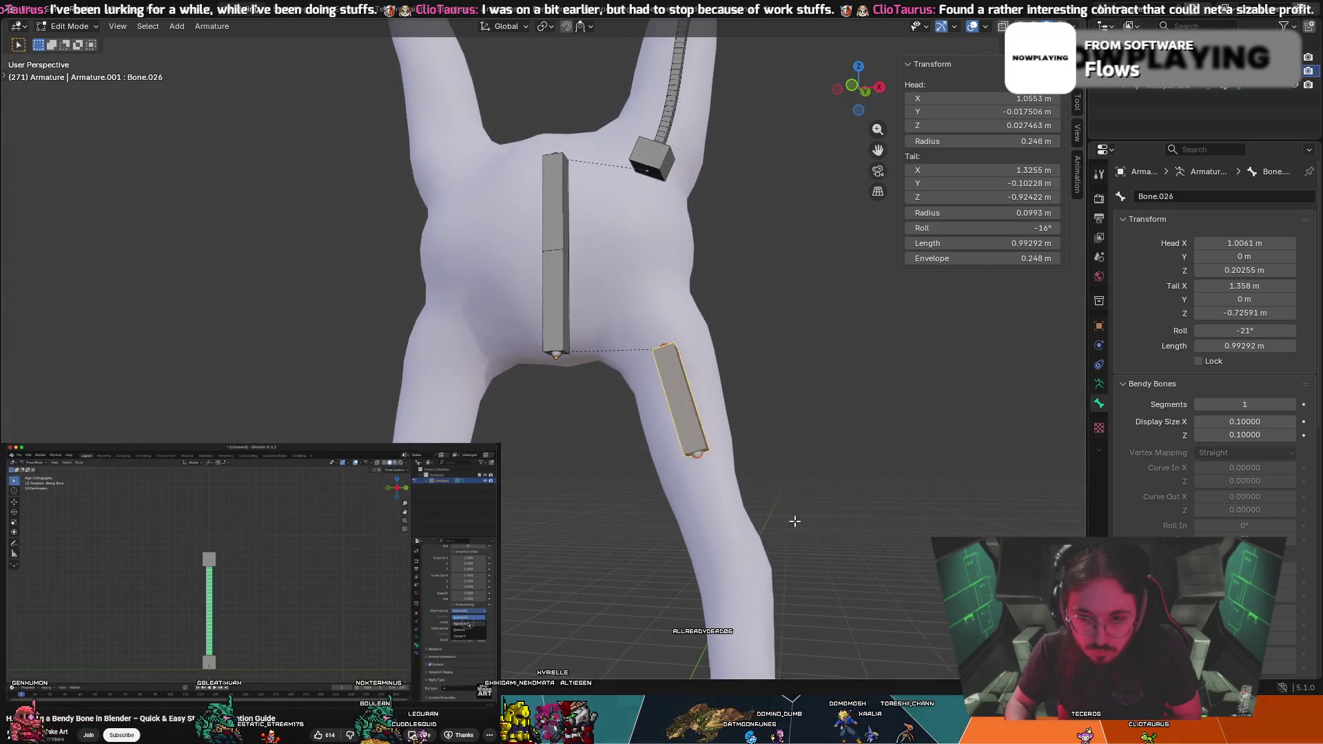
{"action": "middle_click_drag", "start_coordinate": [705, 470], "coordinate": [708, 476]}
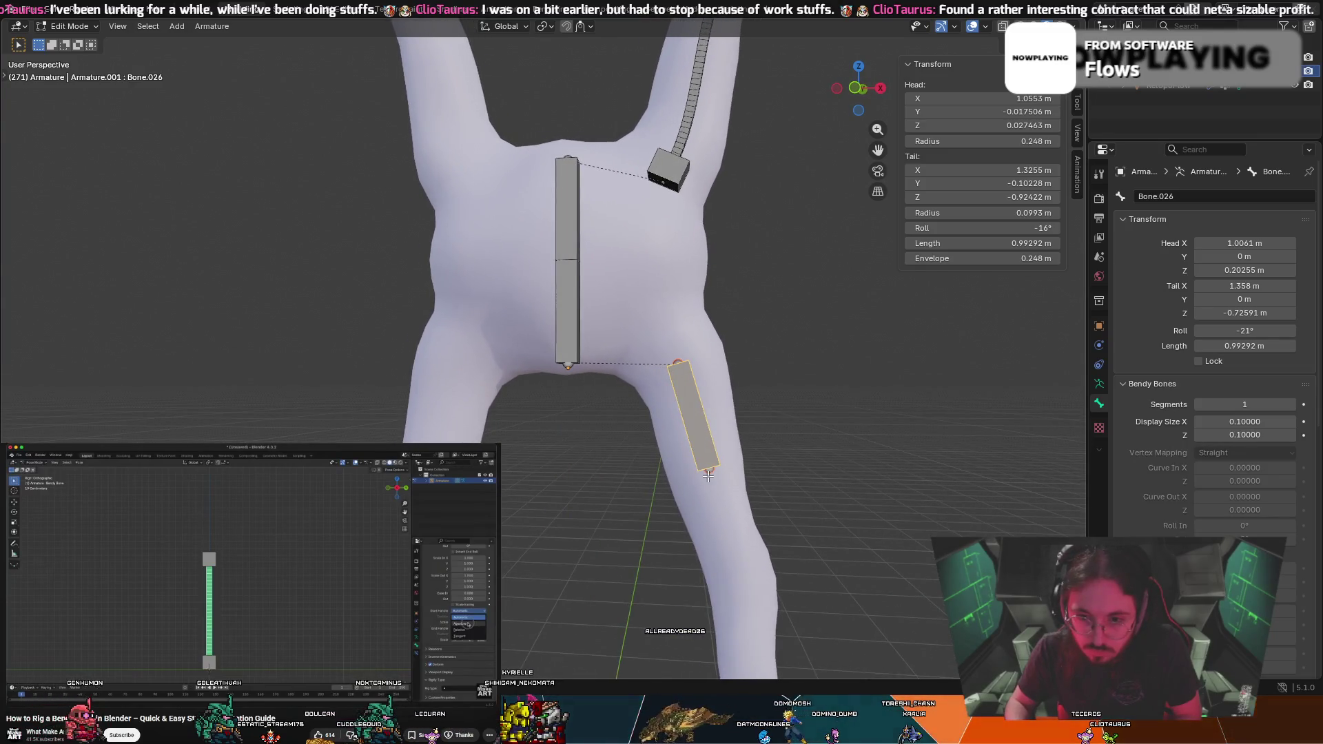
{"action": "key", "text": "e"}
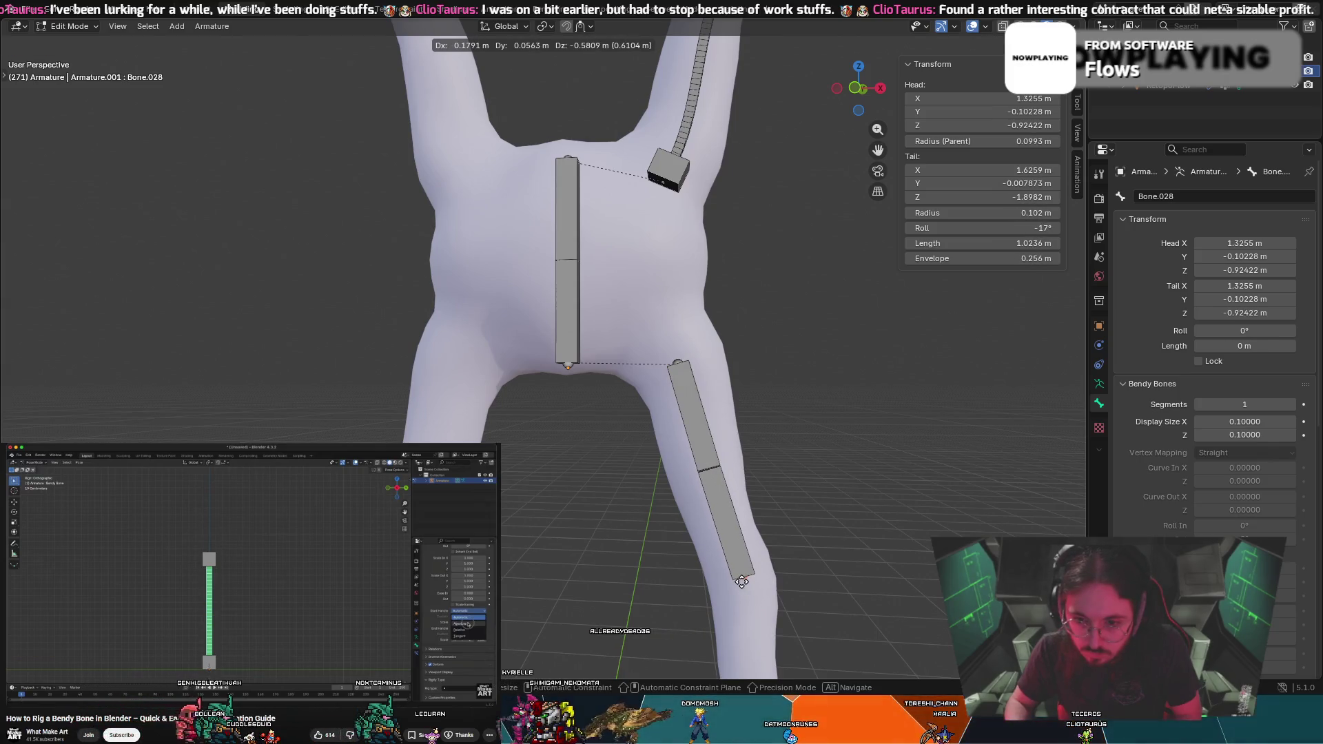
Remove the stray zero-length bone and extrude a lower-leg bone from the thigh's end
{"action": "left_click", "coordinate": [742, 584]}
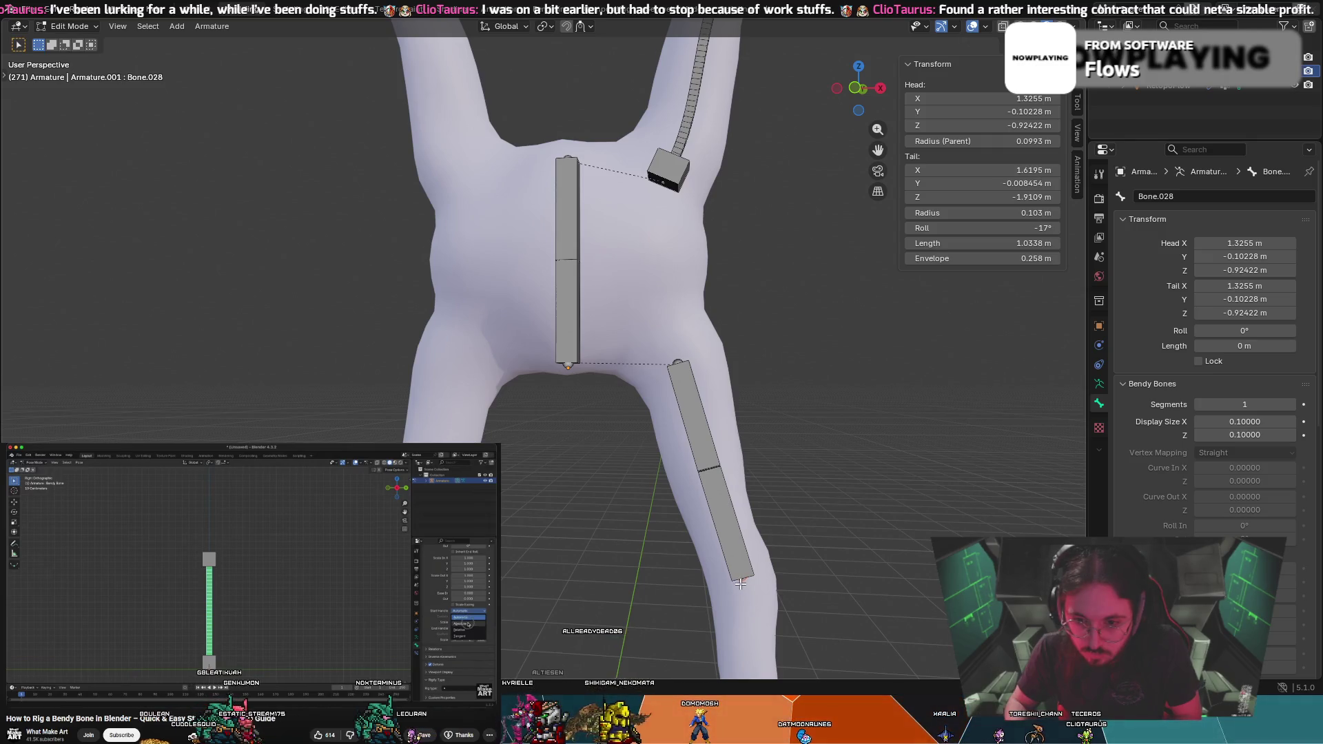
{"action": "scroll", "coordinate": [742, 583], "scroll_direction": "down", "scroll_amount": 3}
{"action": "middle_click_drag", "start_coordinate": [818, 662], "coordinate": [843, 529], "text": "shift"}
{"action": "key", "text": "e"}
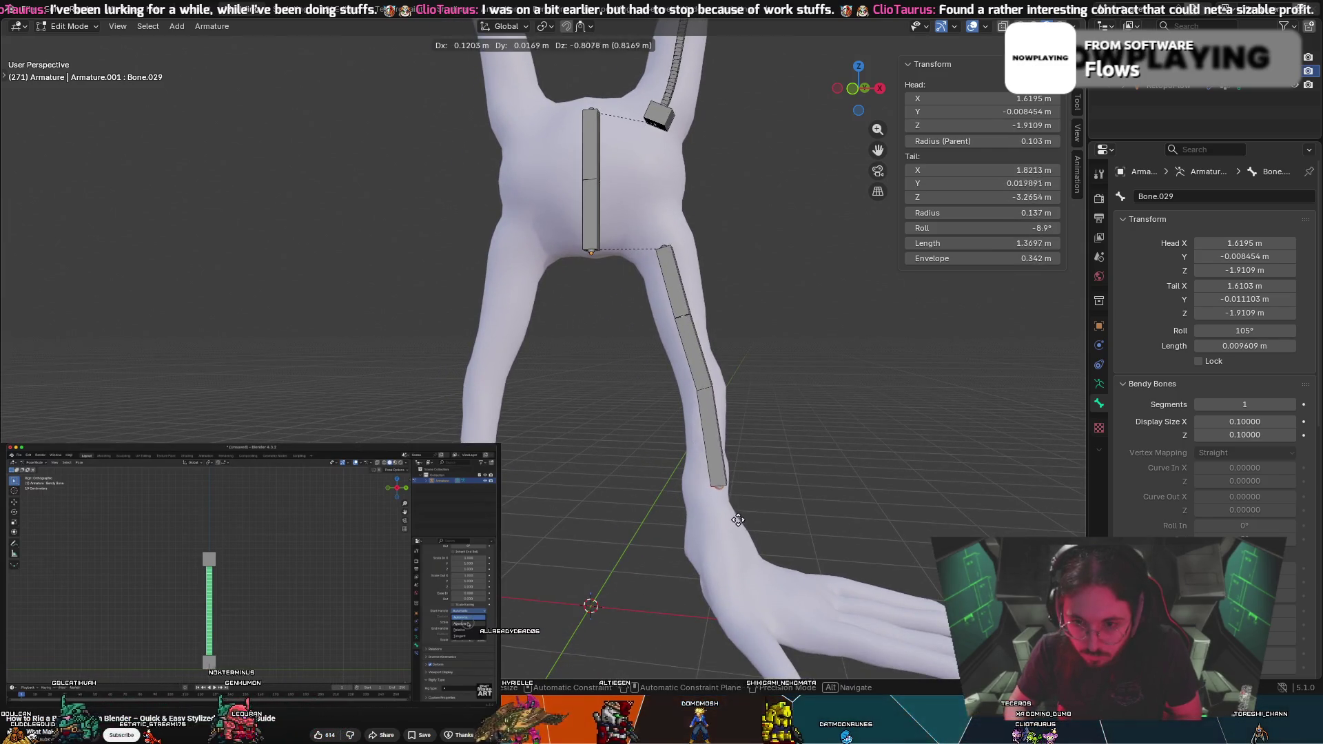
{"action": "key", "text": "Escape"}
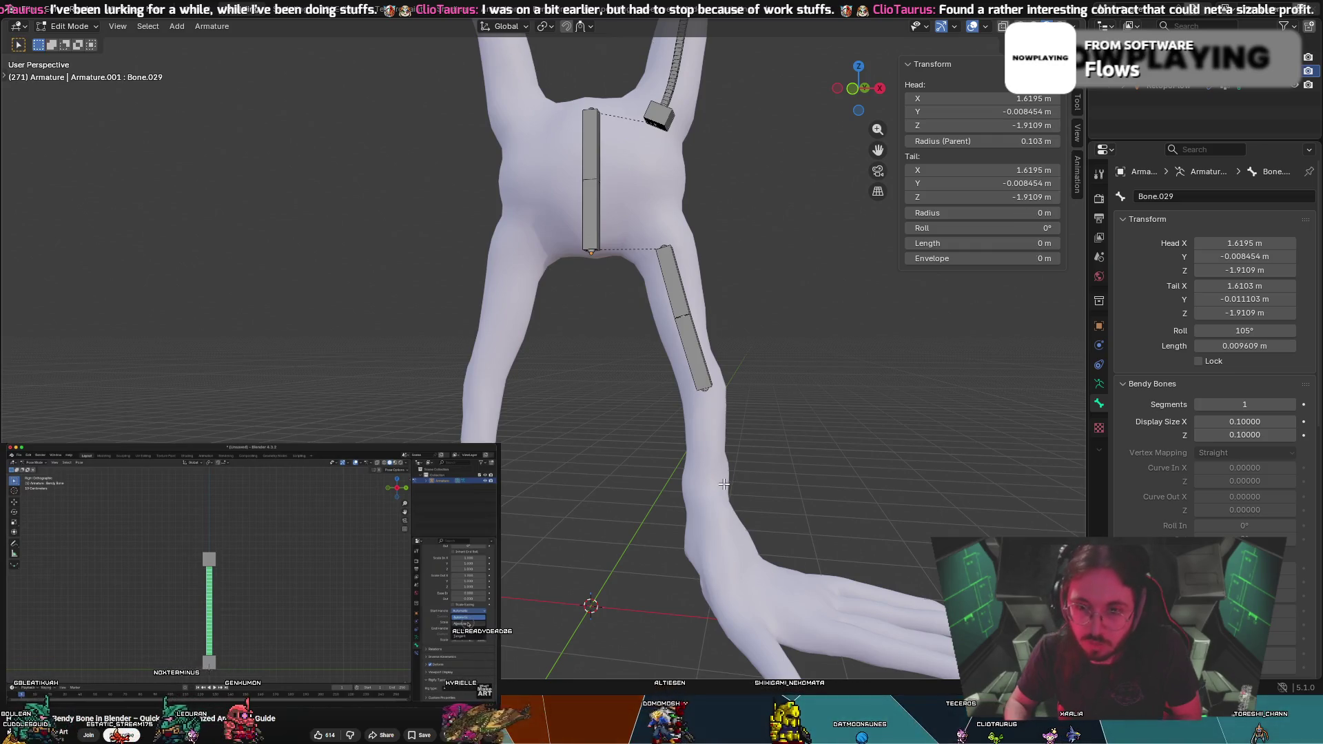
{"action": "key", "text": "ctrl+z"}
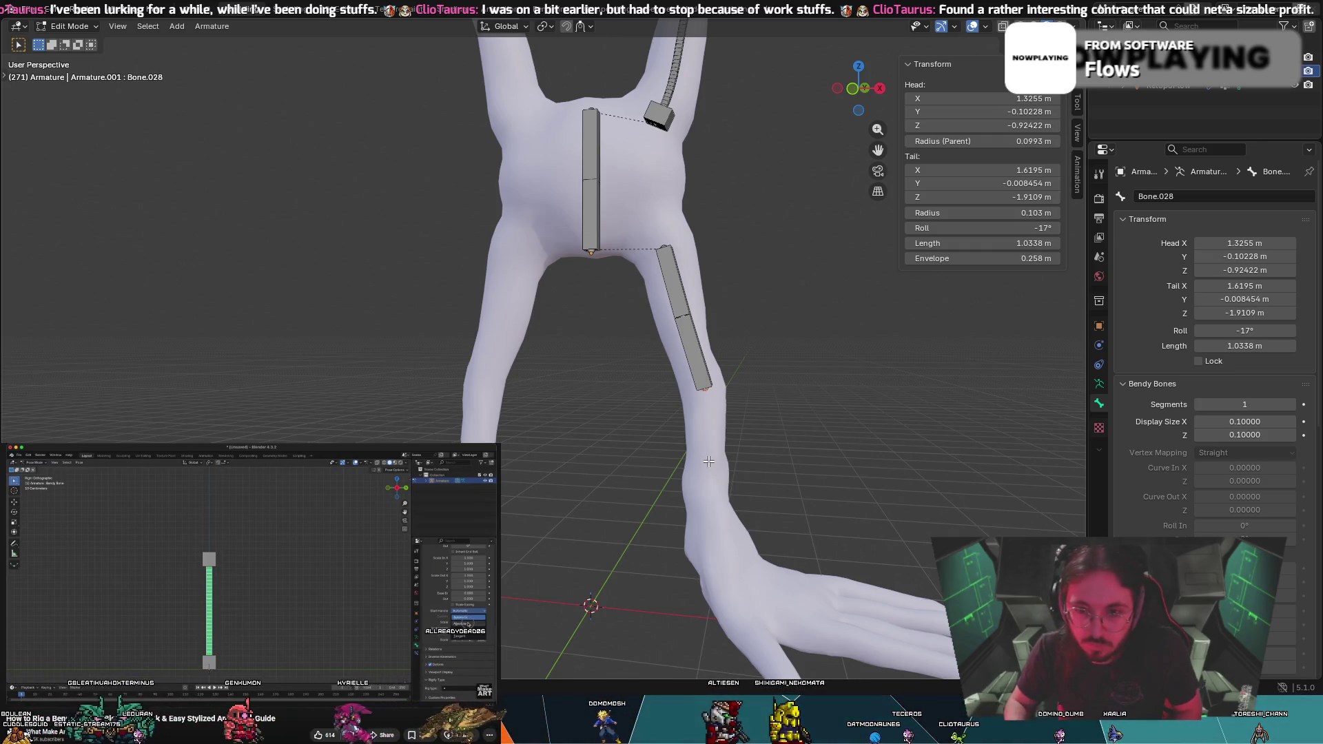
{"action": "key", "text": "e"}
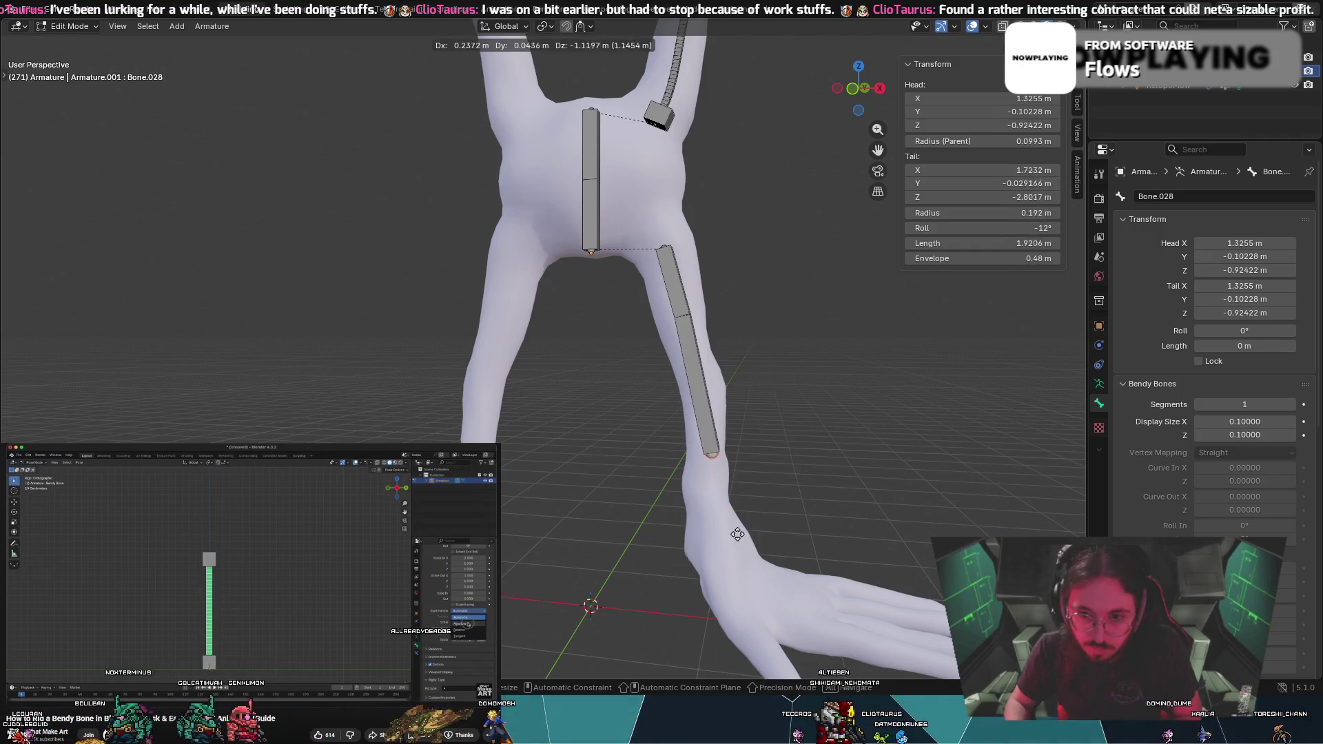
{"action": "key", "text": "Escape"}
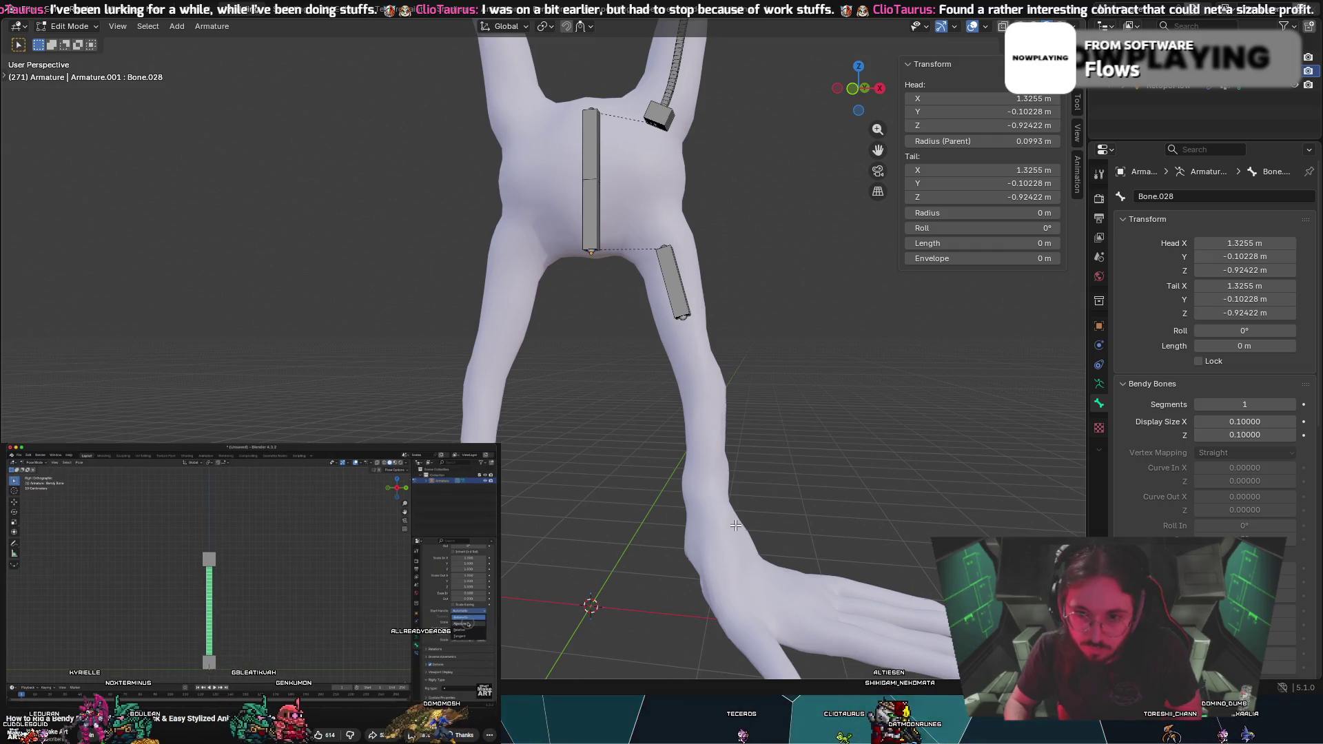
{"action": "key", "text": "e"}
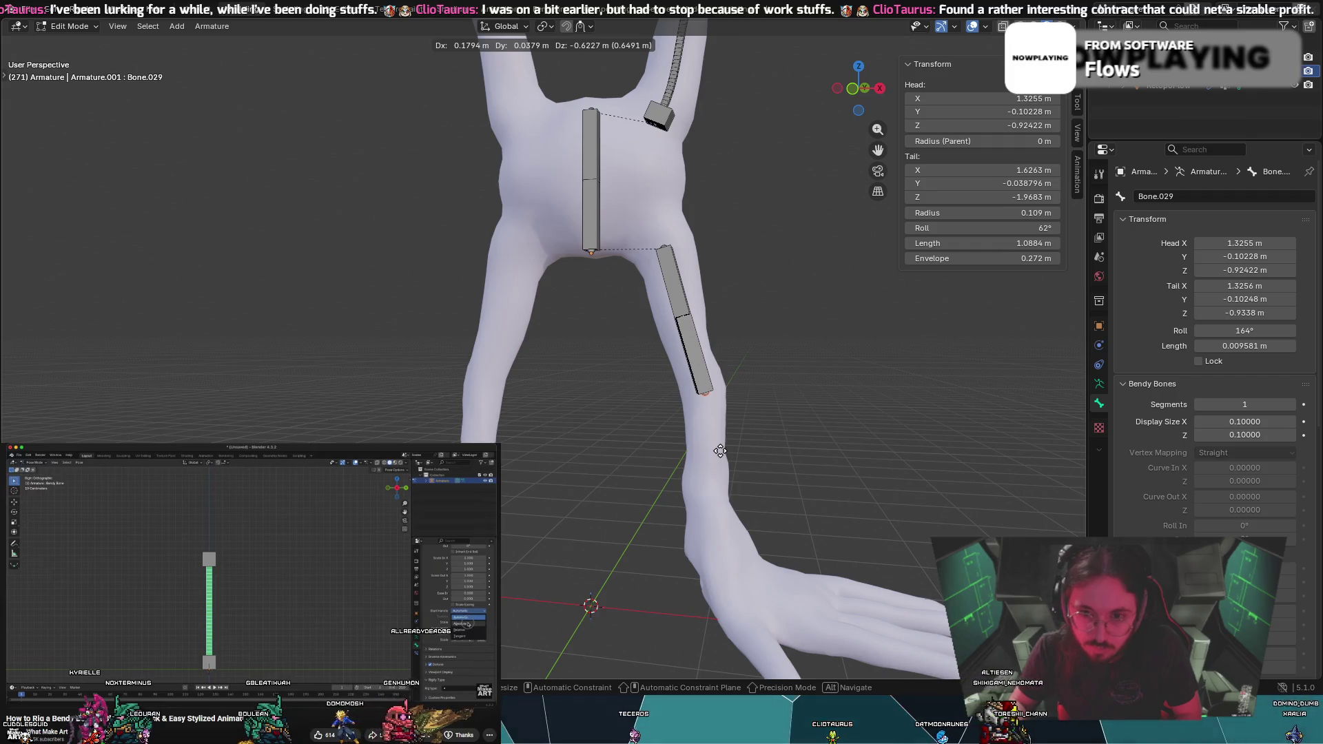
{"action": "left_click", "coordinate": [720, 451]}
Set the lower-leg bone's roll to -16° to match the thigh bone
{"action": "left_click_drag", "start_coordinate": [982, 228], "coordinate": [998, 228]}
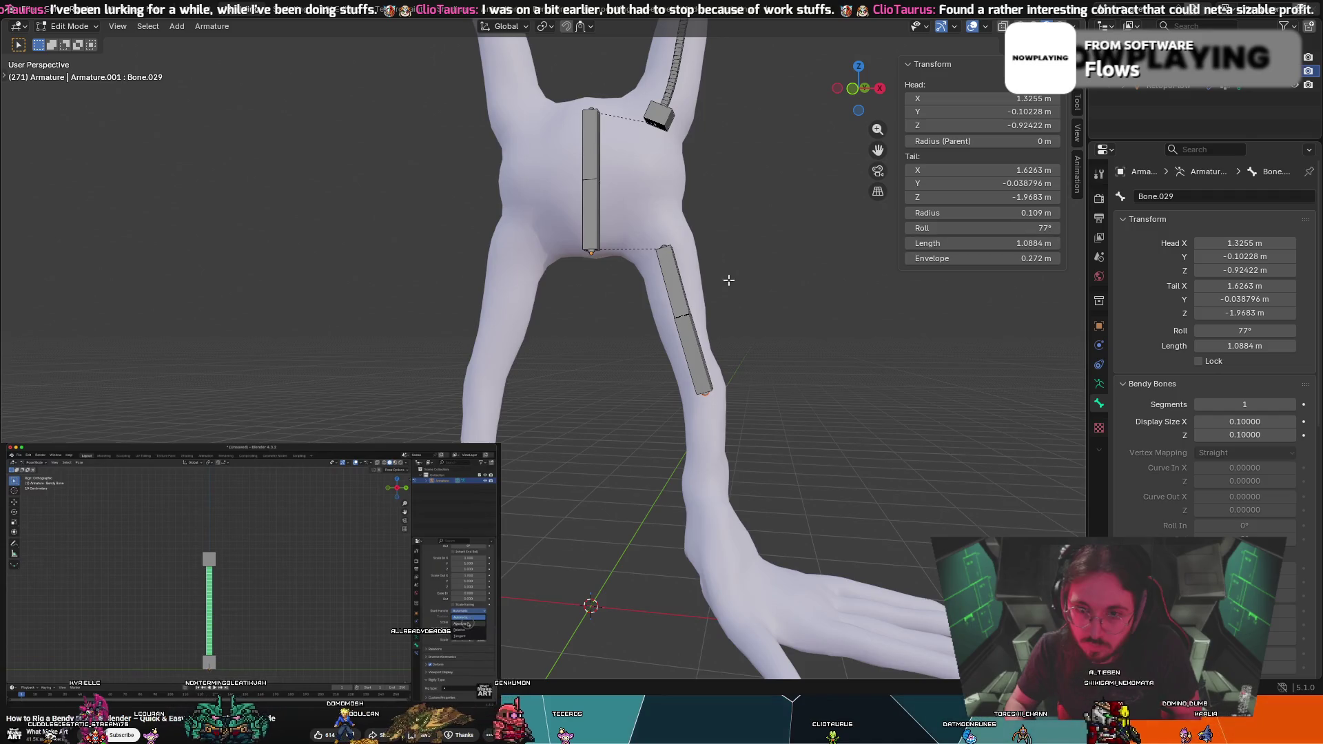
{"action": "left_click", "coordinate": [678, 299]}
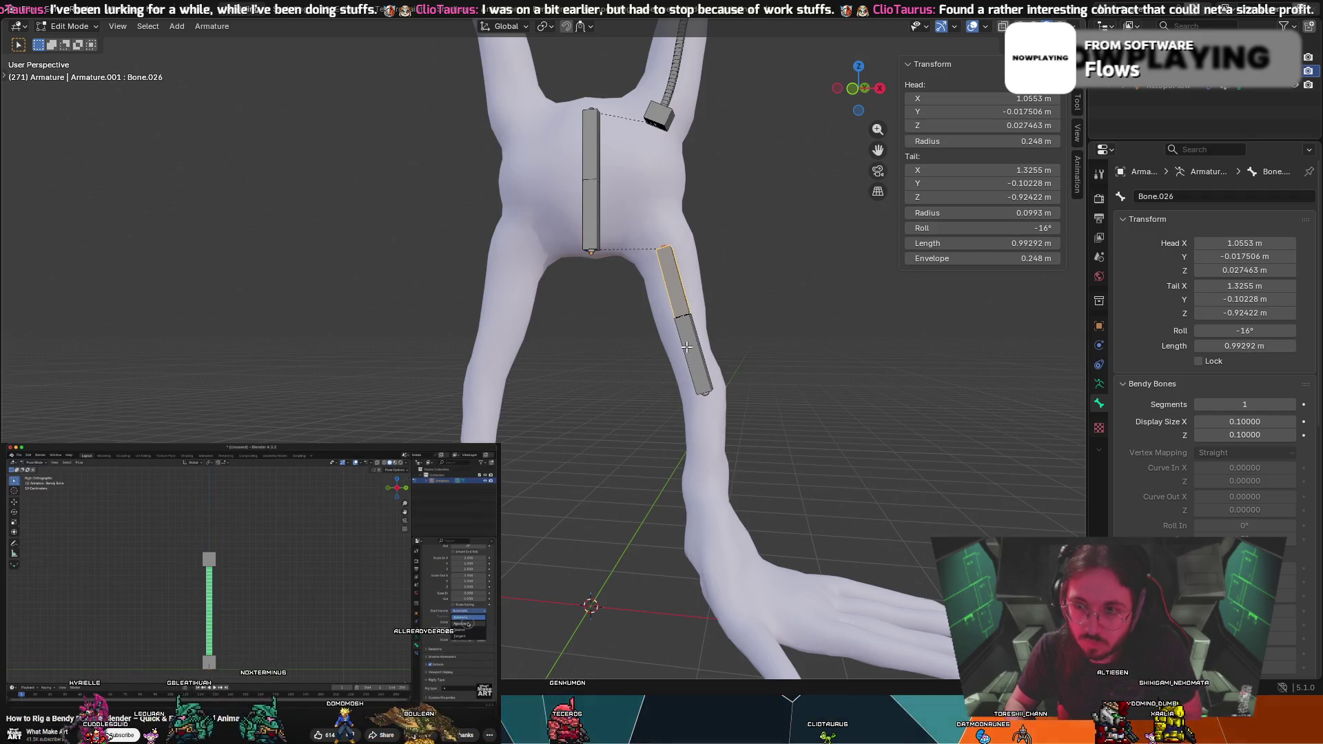
{"action": "left_click", "coordinate": [1032, 228]}
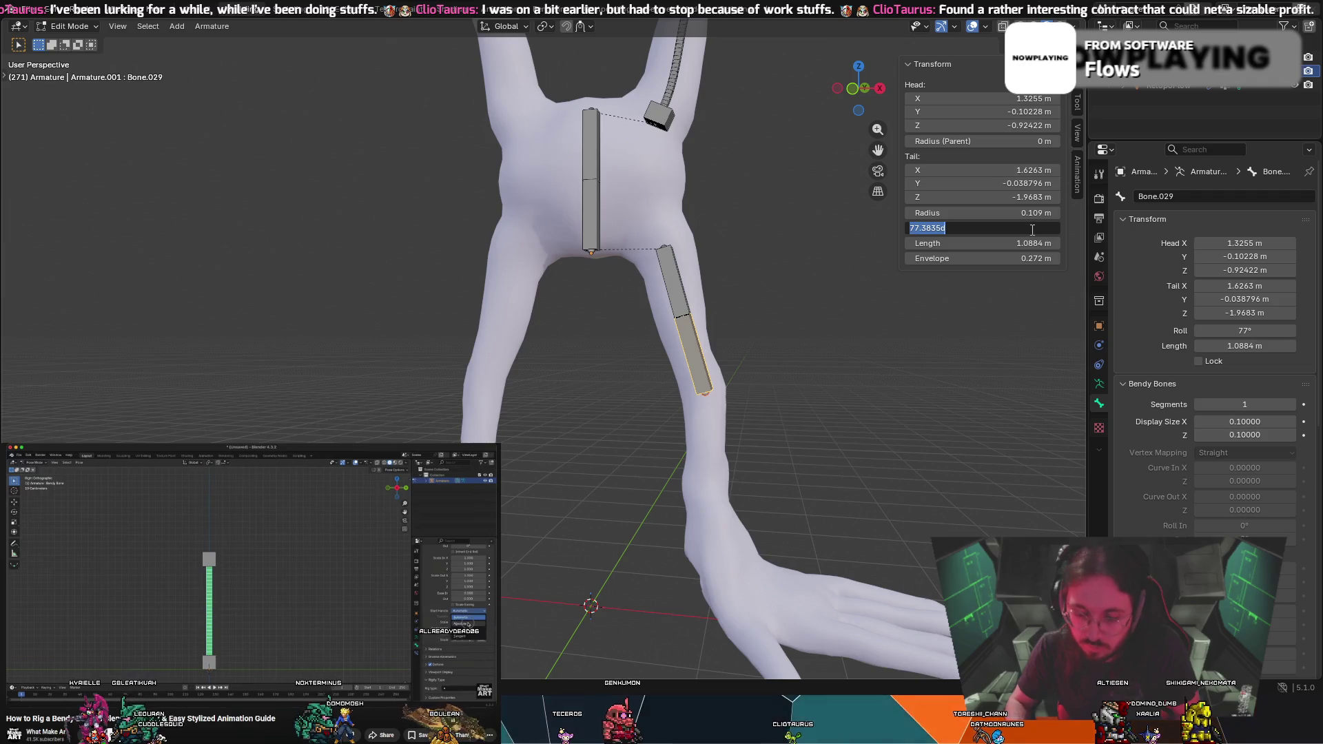
{"action": "type", "text": "-16"}
{"action": "key", "text": "Return"}
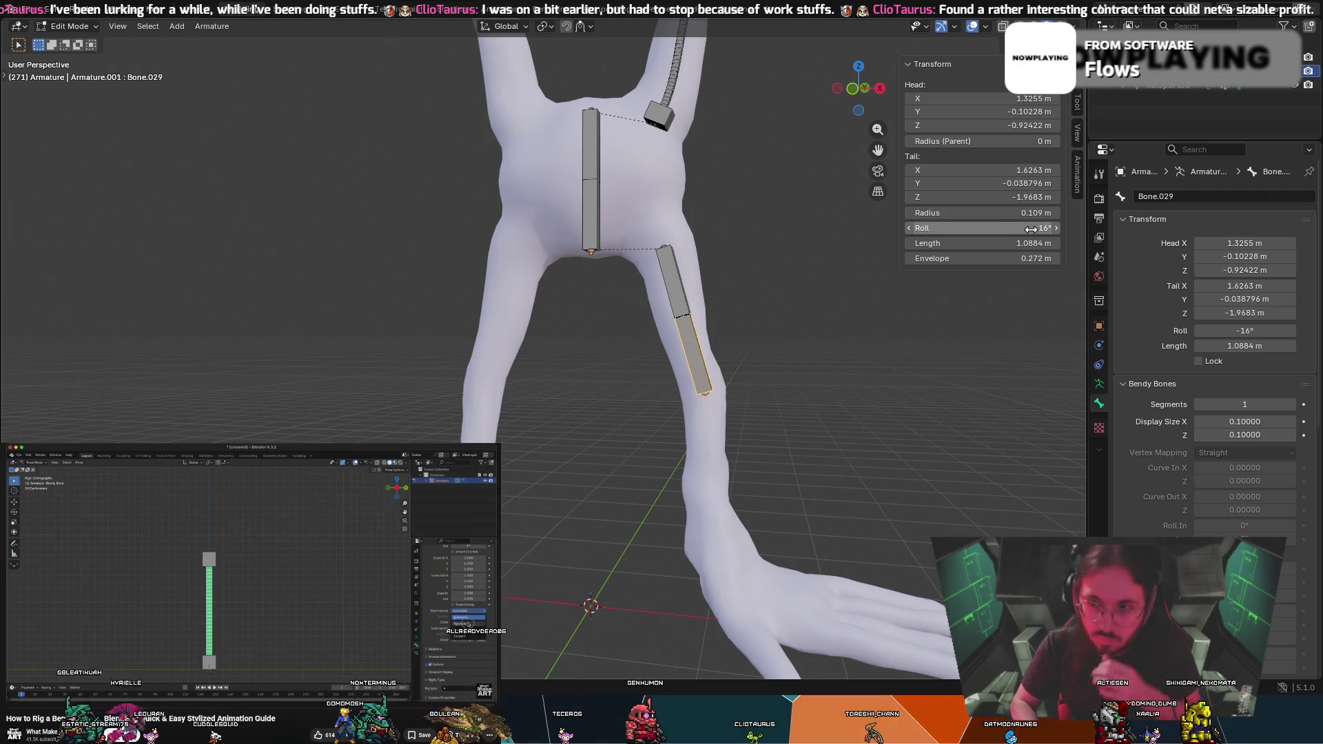
{"action": "left_click", "coordinate": [684, 330]}
{"action": "left_click", "coordinate": [684, 330]}
{"action": "mouse_move", "coordinate": [684, 330]}
{"action": "middle_mouse_down"}
{"action": "mouse_move", "coordinate": [842, 473]}
{"action": "mouse_move", "coordinate": [686, 335]}
{"action": "mouse_move", "coordinate": [752, 516]}
{"action": "mouse_move", "coordinate": [704, 503]}
{"action": "middle_mouse_up"}
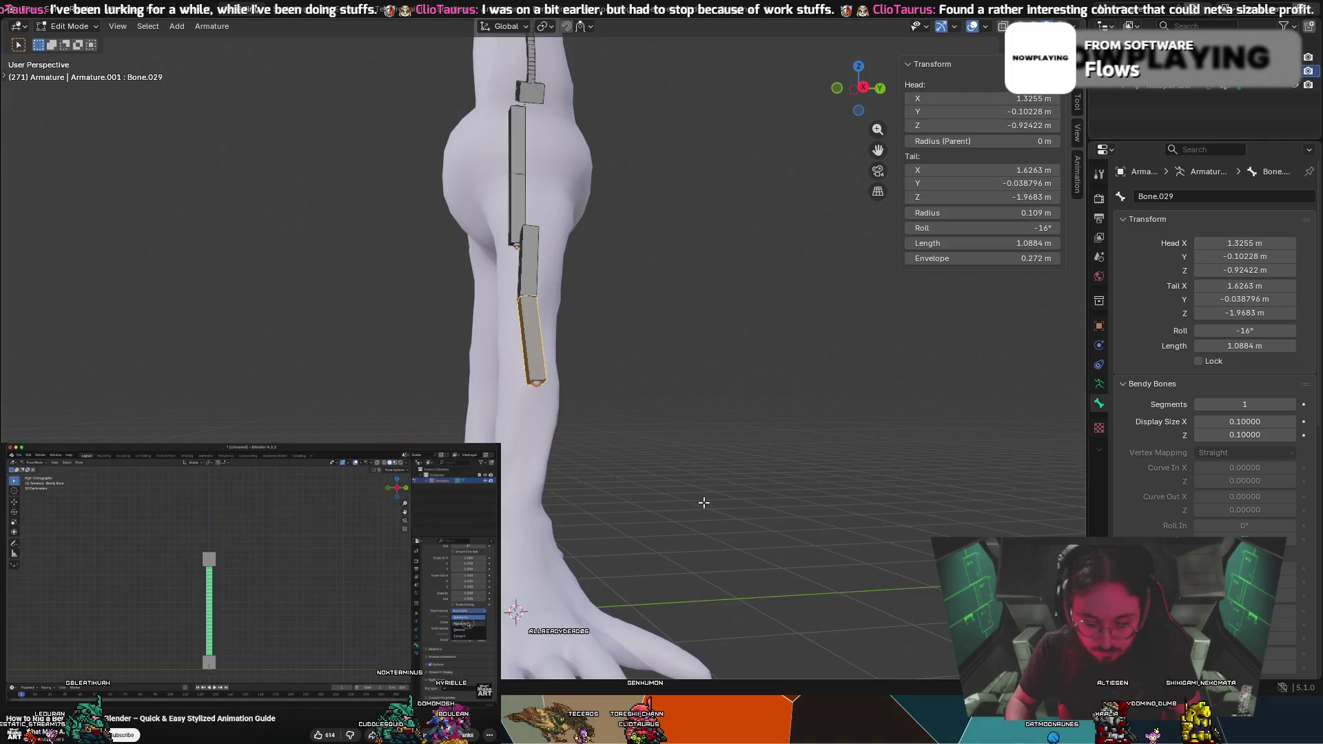
Rotate the lower-leg bone and move its end further down the shin
{"action": "key", "text": "r"}
{"action": "key", "text": "Escape"}
{"action": "key", "text": "r"}
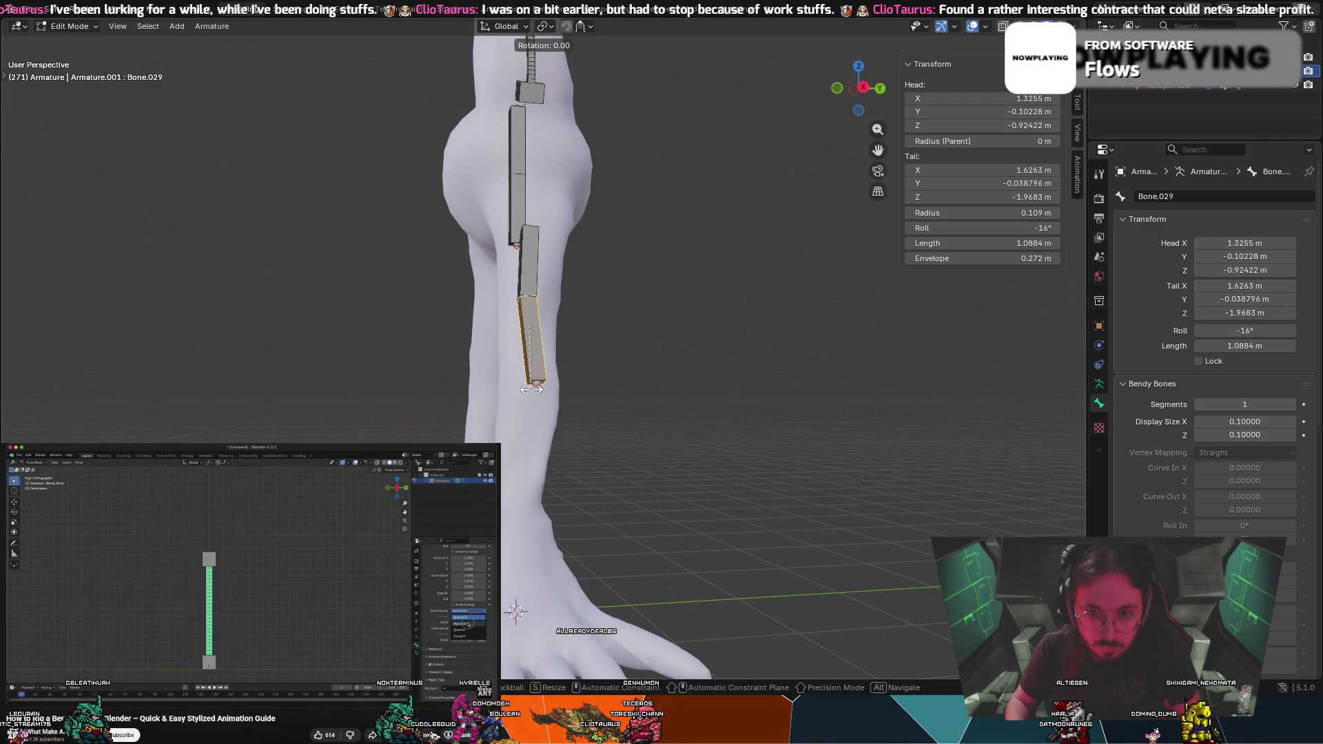
{"action": "left_click", "coordinate": [534, 395]}
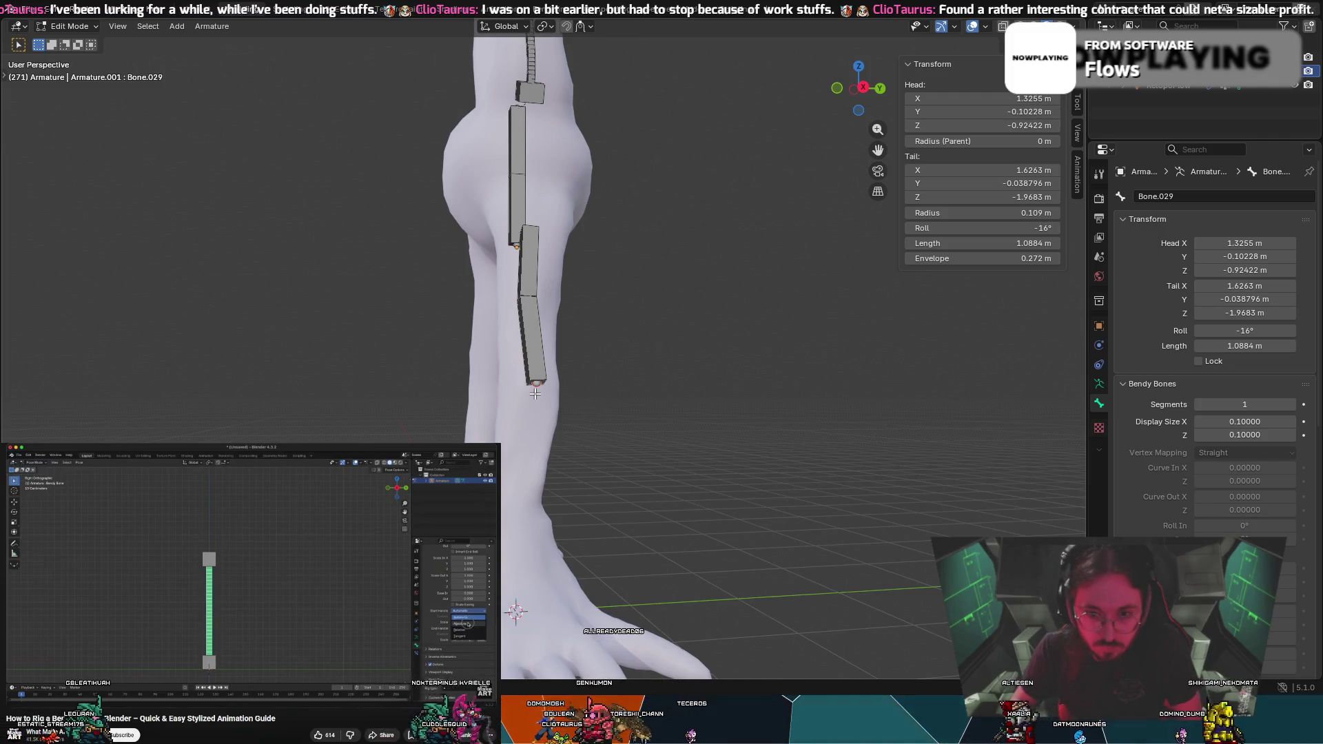
{"action": "mouse_move", "coordinate": [535, 393]}
{"action": "middle_mouse_down"}
{"action": "mouse_move", "coordinate": [603, 413]}
{"action": "mouse_move", "coordinate": [689, 407]}
{"action": "mouse_move", "coordinate": [560, 373]}
{"action": "middle_mouse_up"}
{"action": "key", "text": "g"}
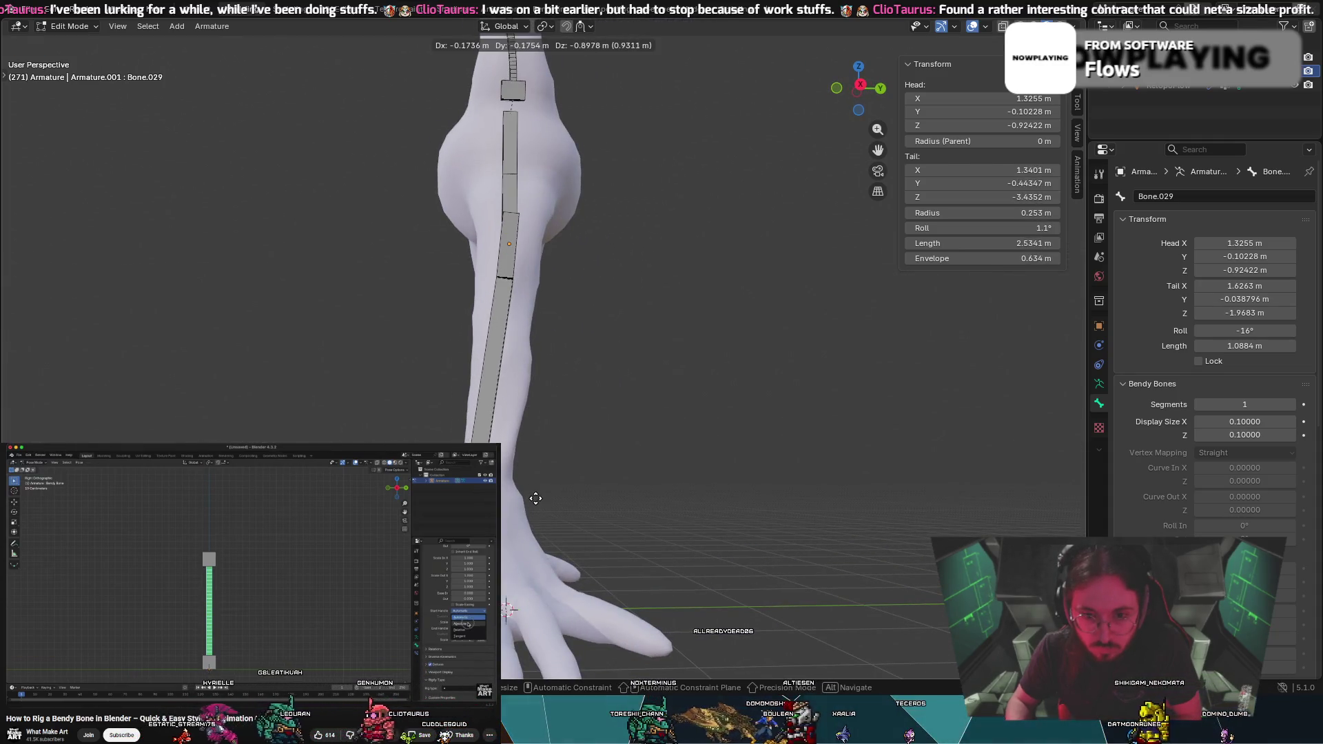
{"action": "left_click", "coordinate": [502, 384]}
Extrude a third leg bone, Bone.030, and settle its end inside the ankle
{"action": "key", "text": "e"}
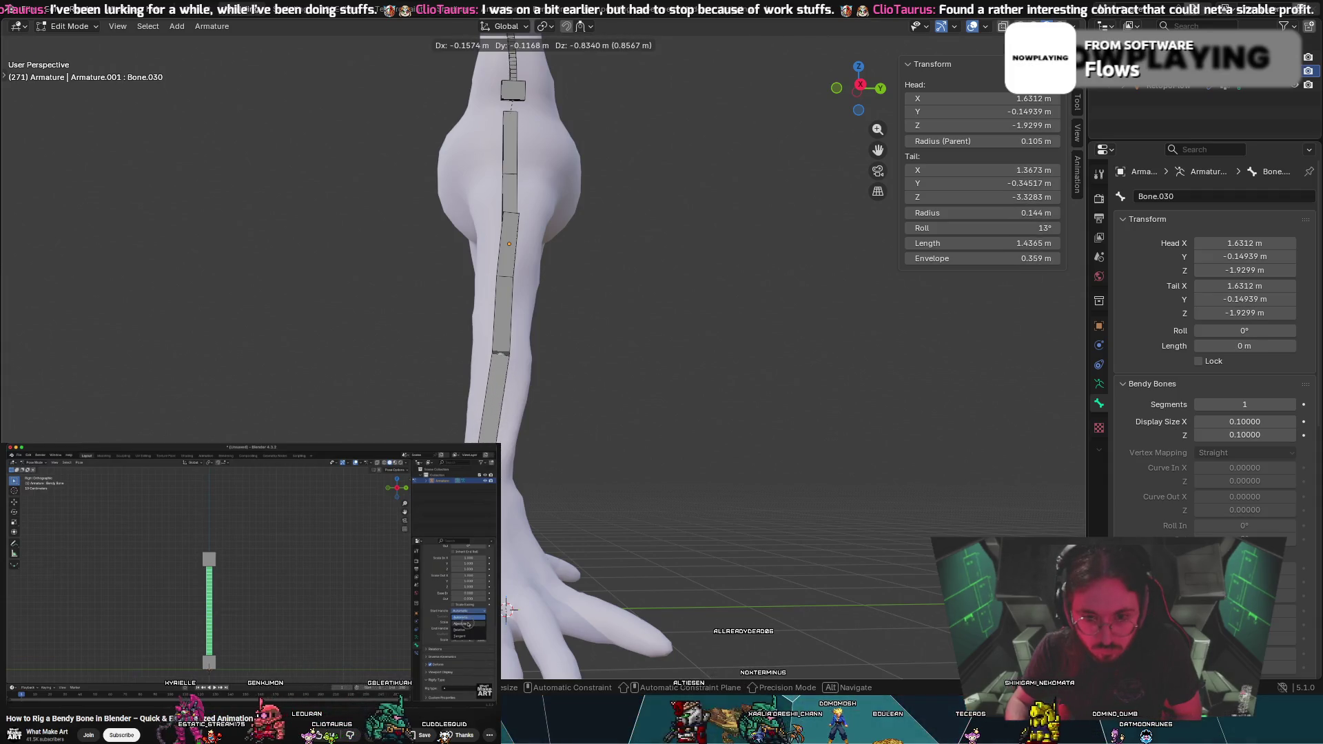
{"action": "left_click", "coordinate": [508, 608]}
{"action": "middle_click_drag", "start_coordinate": [508, 608], "coordinate": [650, 513]}
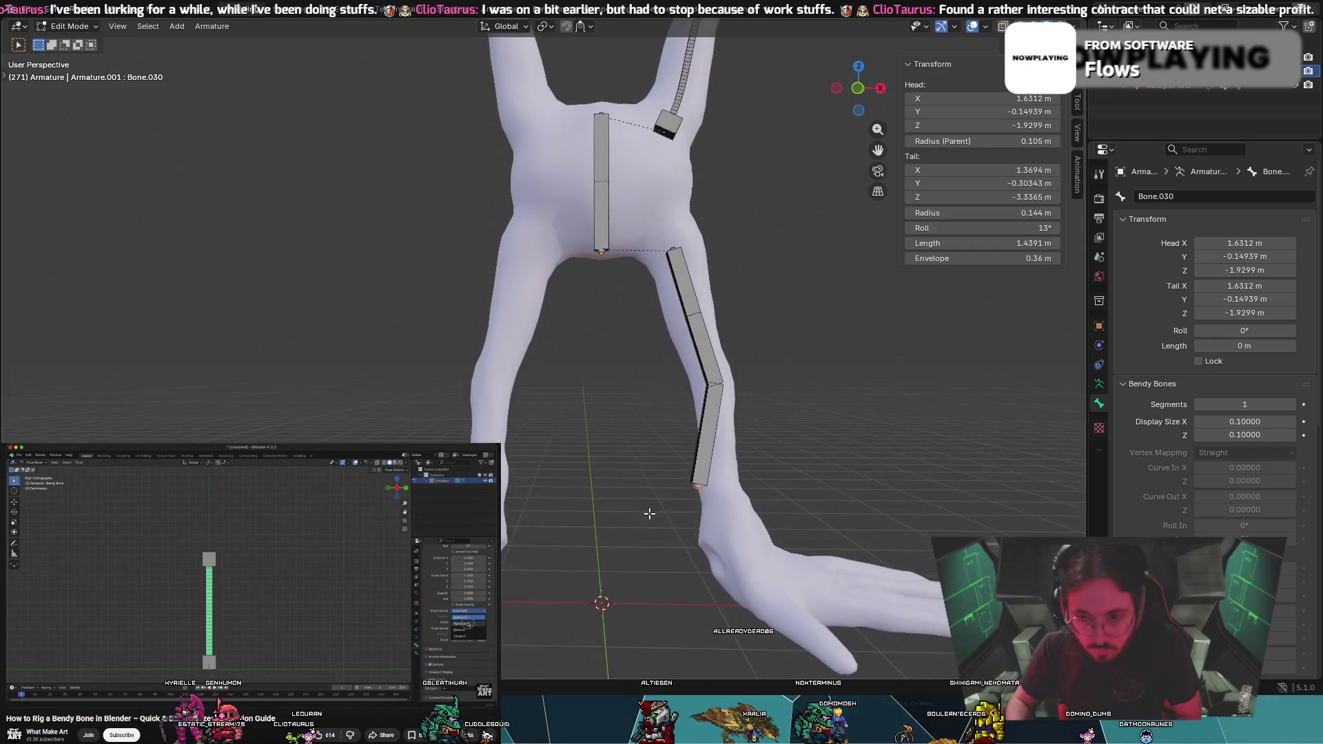
{"action": "key", "text": "g"}
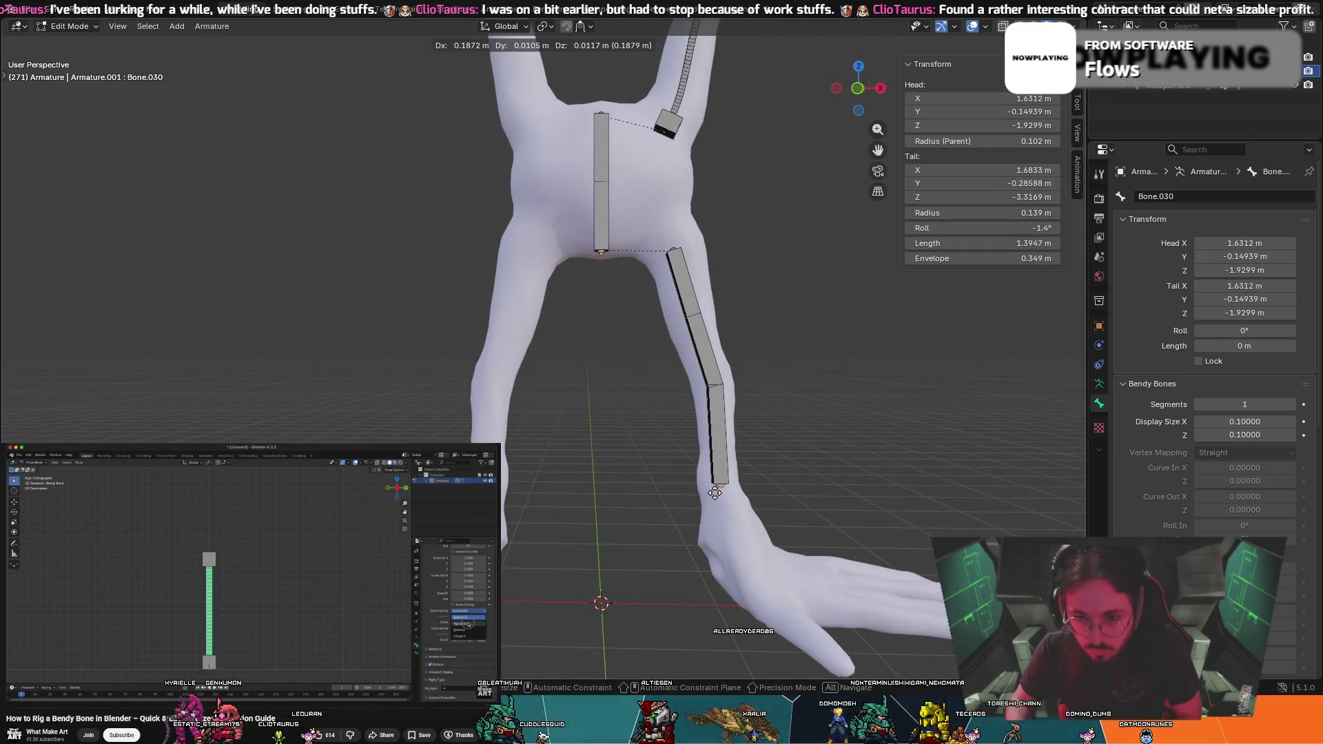
{"action": "left_click", "coordinate": [715, 489]}
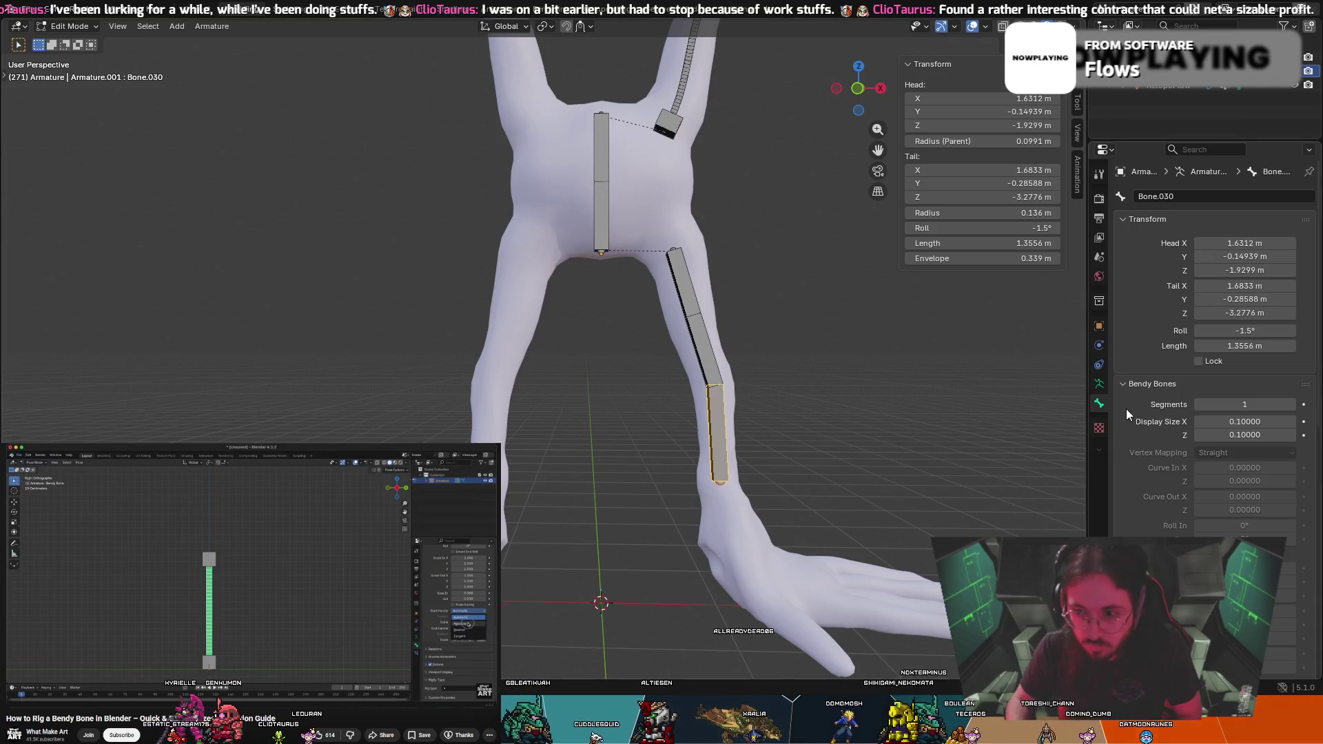
Give Bone.030, Bone.029 and thigh Bone.026 three bendy-bone segments each
{"action": "left_click", "coordinate": [1292, 406]}
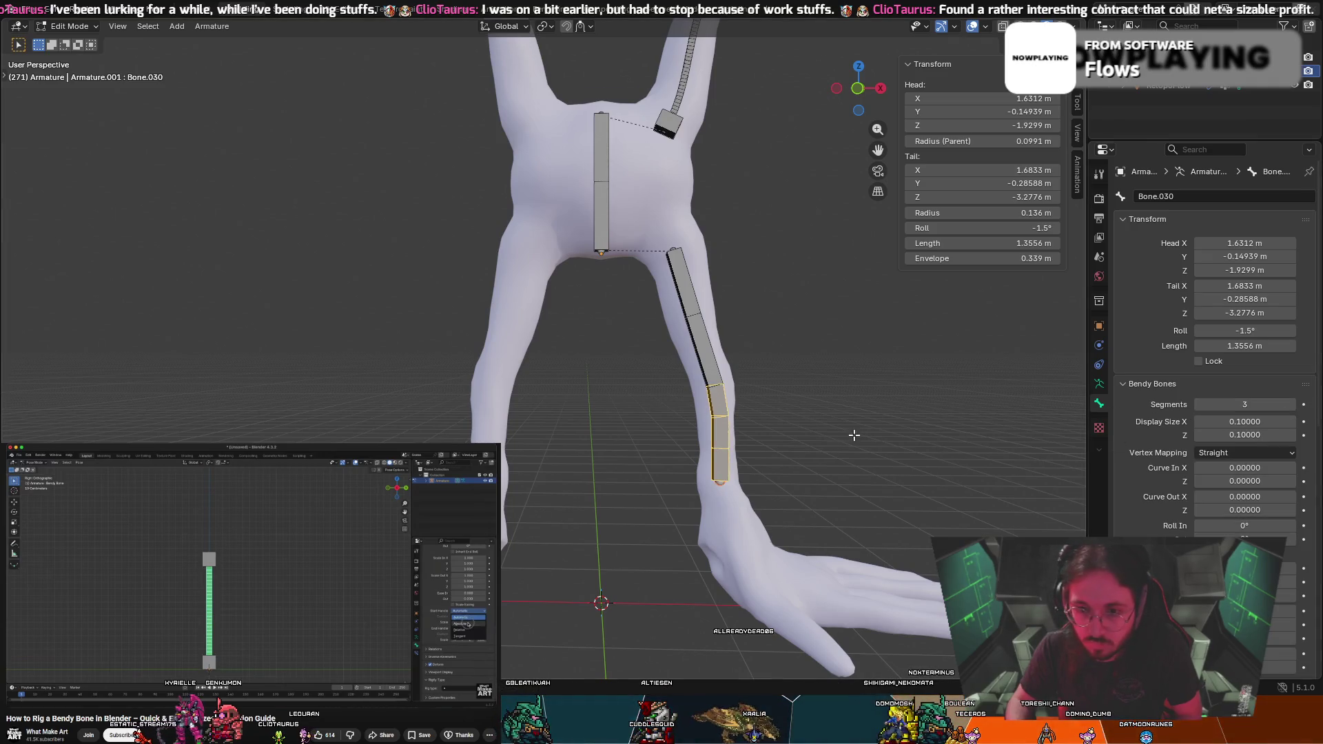
{"action": "left_click", "coordinate": [705, 356]}
{"action": "left_click", "coordinate": [1289, 406]}
{"action": "left_click", "coordinate": [700, 306]}
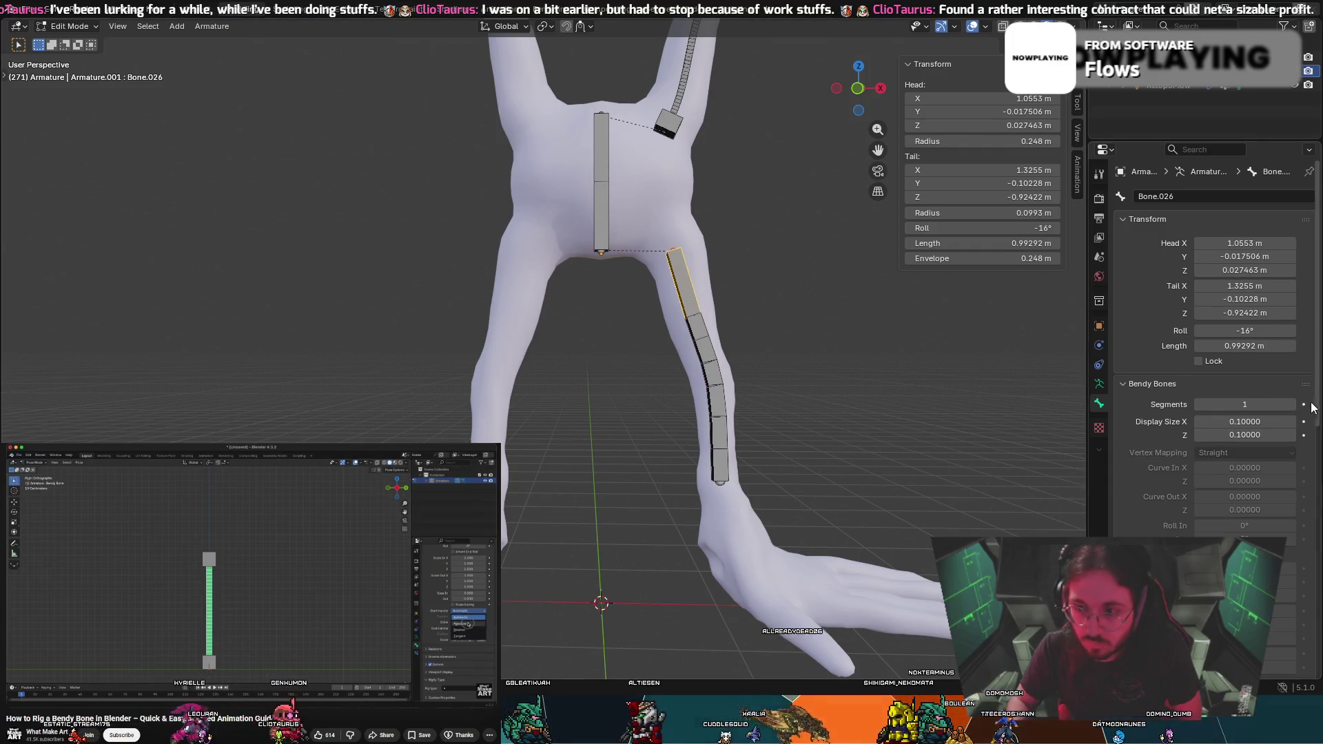
{"action": "left_click", "coordinate": [1289, 405]}
{"action": "left_click", "coordinate": [1289, 405]}
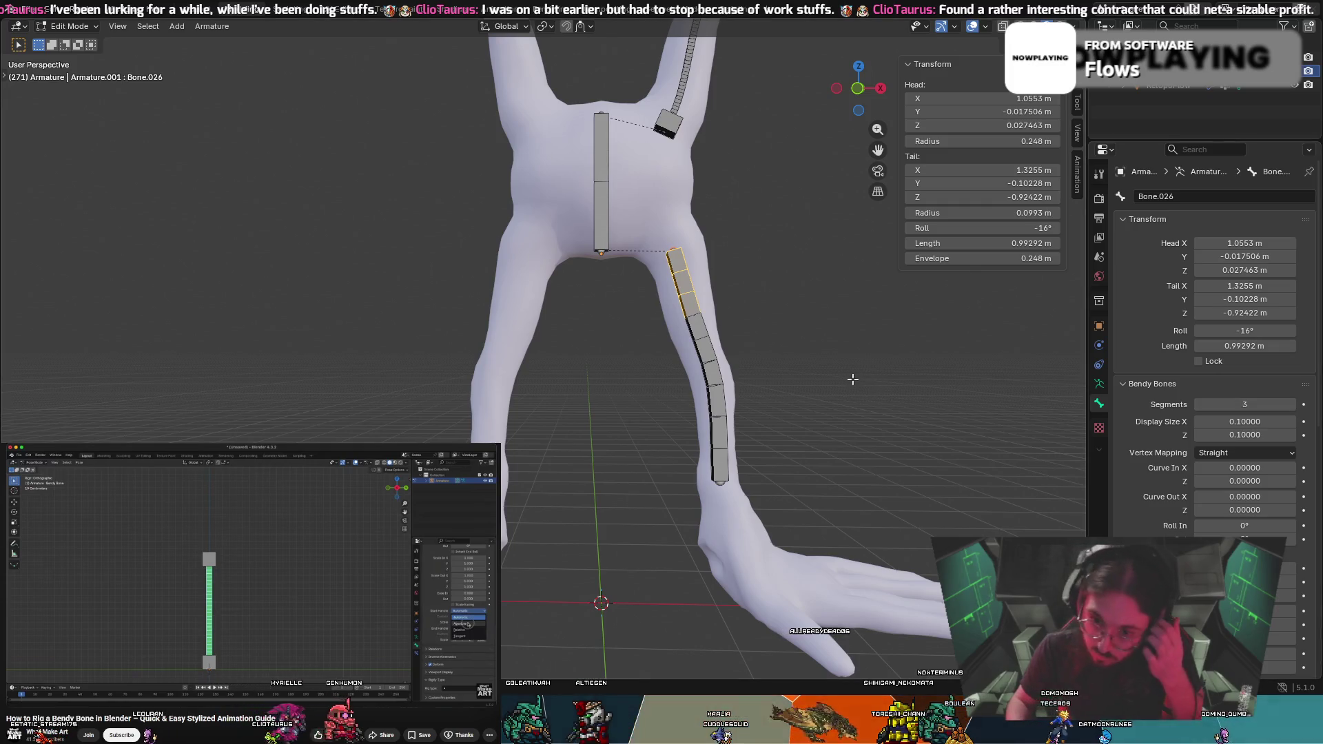
{"action": "left_click", "coordinate": [724, 487]}
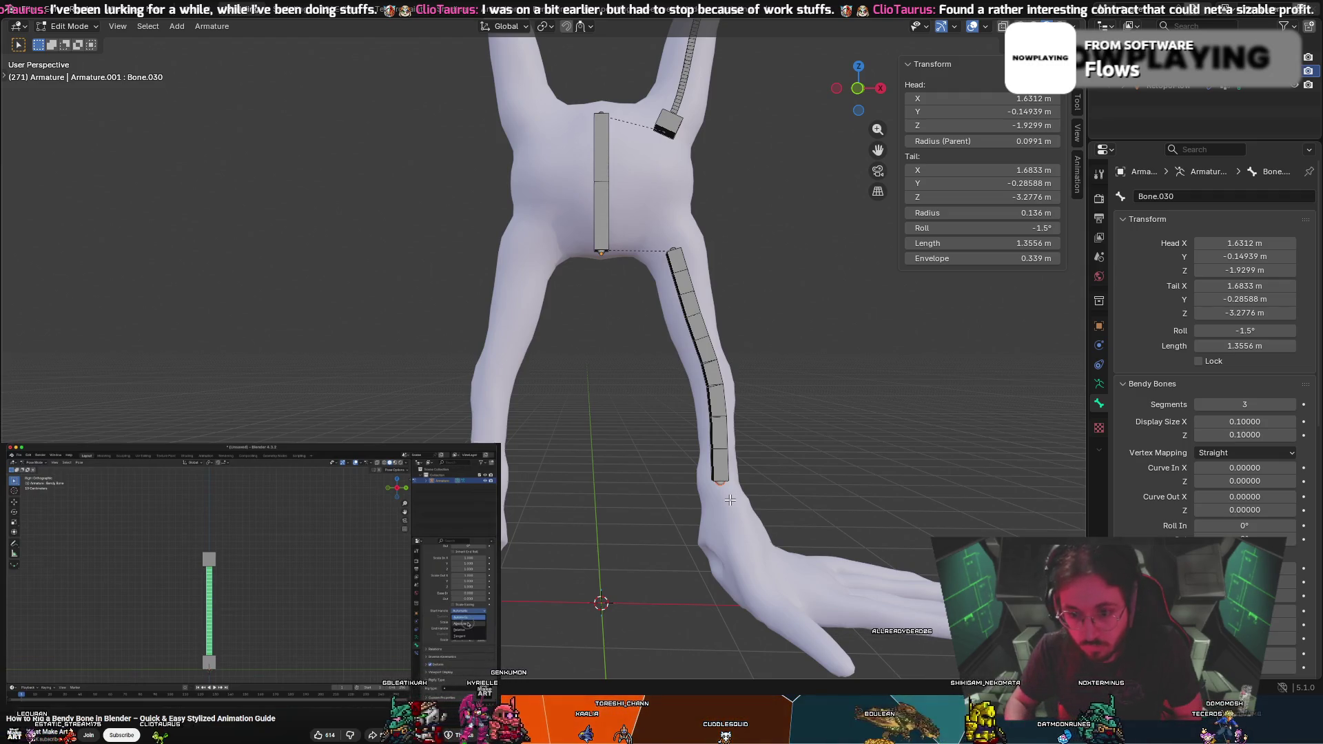
Extrude ankle bone Bone.031 into the foot and adjust its end position
{"action": "key", "text": "e"}
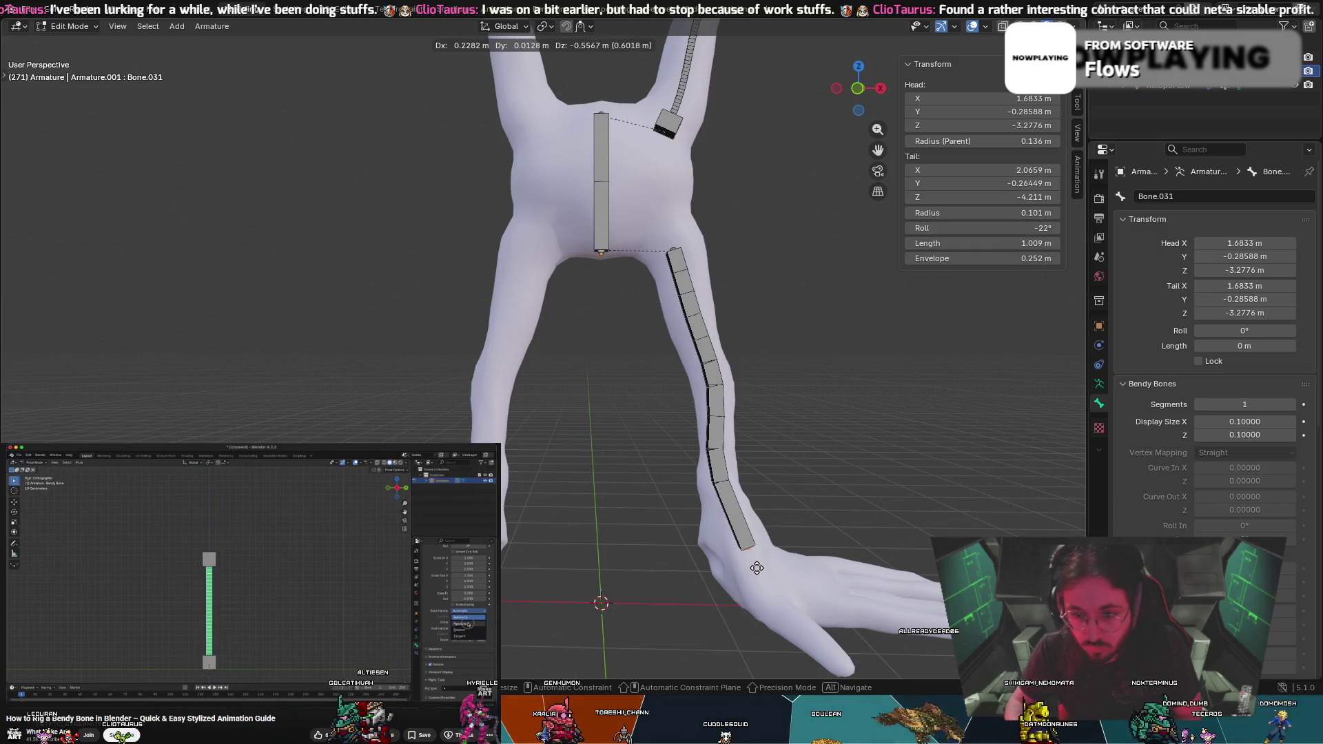
{"action": "left_click", "coordinate": [758, 565]}
{"action": "middle_click_drag", "start_coordinate": [758, 565], "coordinate": [592, 554]}
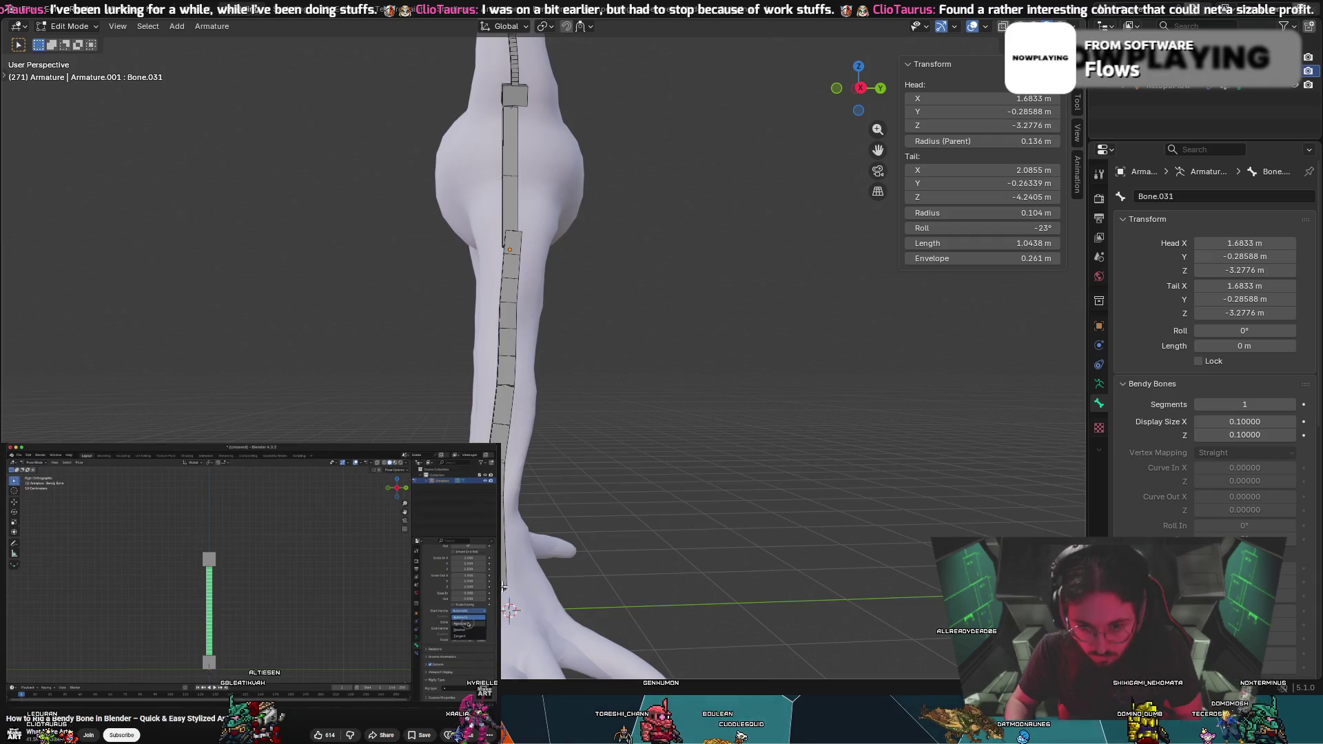
{"action": "key", "text": "g"}
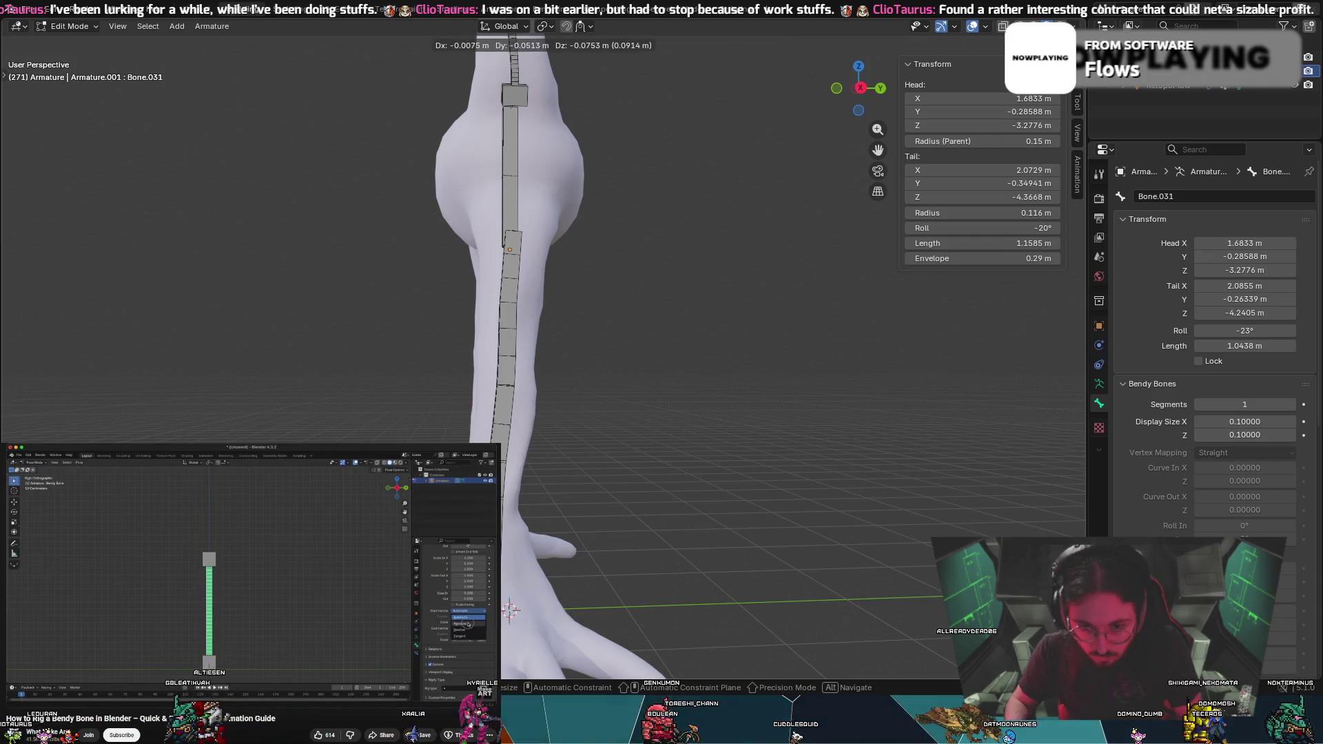
{"action": "left_click", "coordinate": [510, 610]}
{"action": "mouse_move", "coordinate": [510, 610]}
{"action": "middle_mouse_down"}
{"action": "mouse_move", "coordinate": [746, 573]}
{"action": "mouse_move", "coordinate": [622, 569]}
{"action": "mouse_move", "coordinate": [510, 610]}
{"action": "middle_mouse_up"}
{"action": "key", "text": "g"}
{"action": "left_click", "coordinate": [751, 562]}
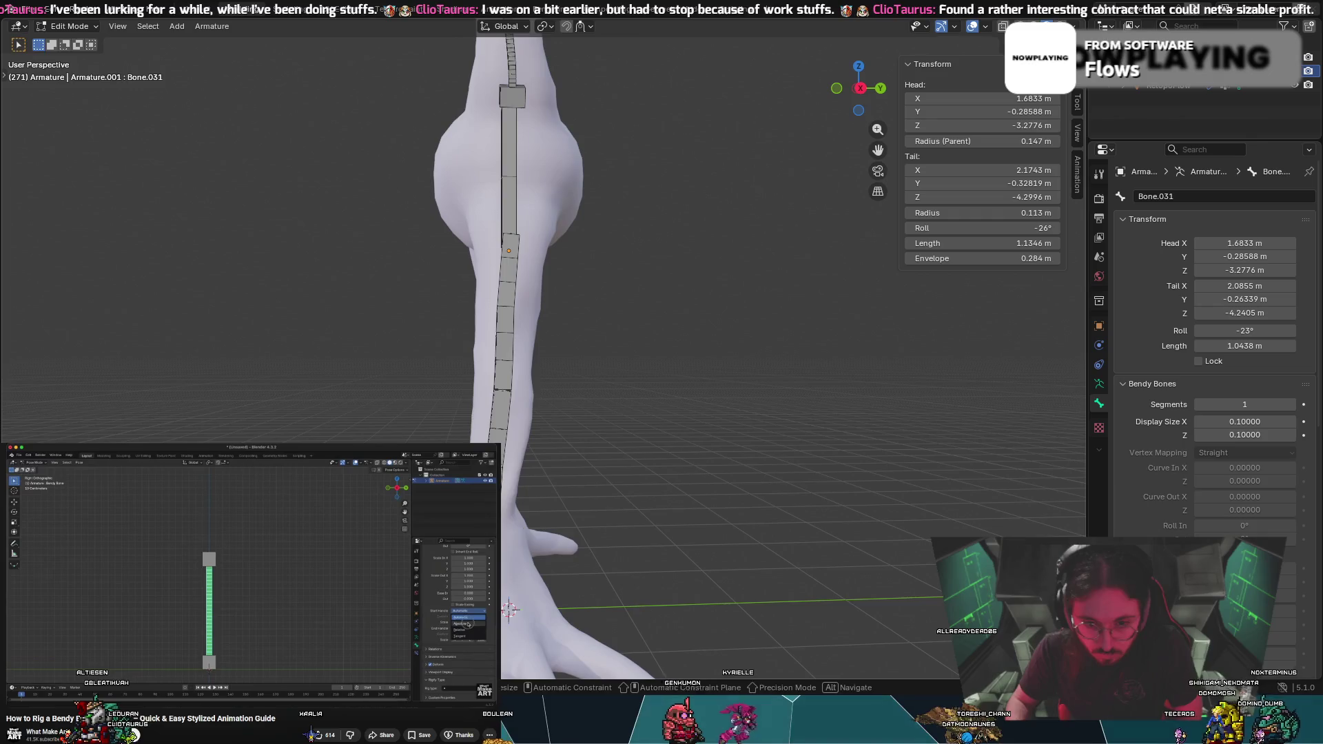
{"action": "key", "text": "g"}
{"action": "left_click", "coordinate": [504, 538]}
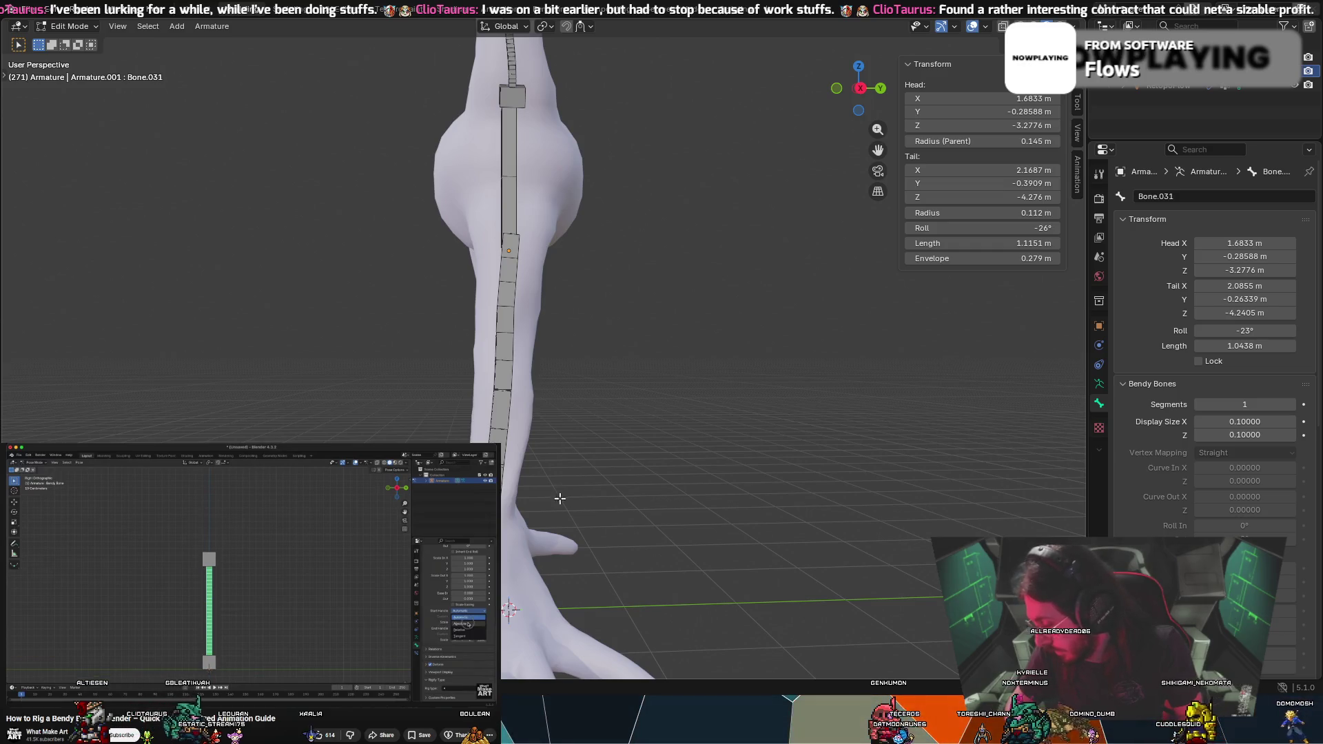
{"action": "mouse_move", "coordinate": [618, 508]}
{"action": "middle_mouse_down"}
{"action": "mouse_move", "coordinate": [777, 517]}
{"action": "mouse_move", "coordinate": [717, 541]}
{"action": "mouse_move", "coordinate": [743, 572]}
{"action": "mouse_move", "coordinate": [662, 512]}
{"action": "middle_mouse_up"}
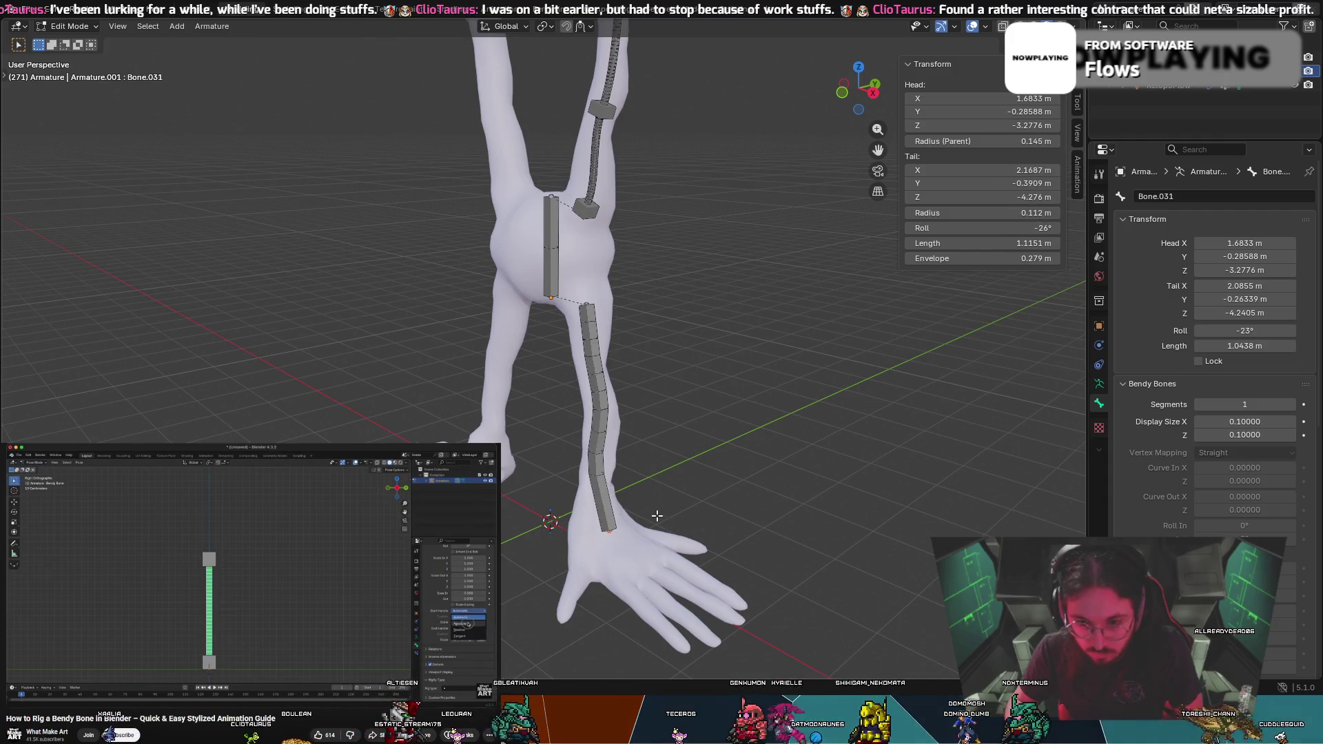
Extrude foot bone Bone.032 along the top of the foot and position its end
{"action": "key", "text": "e"}
{"action": "middle_click_drag", "start_coordinate": [648, 524], "coordinate": [721, 507]}
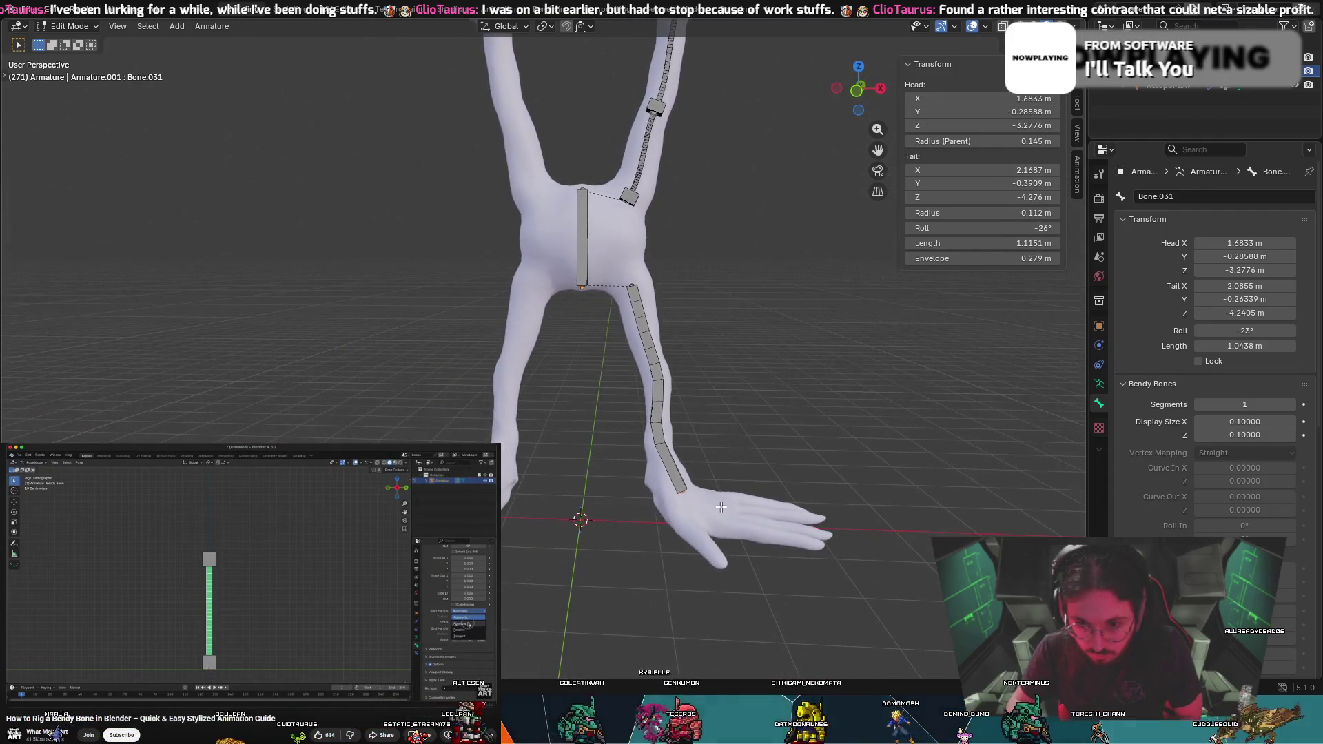
{"action": "left_click", "coordinate": [769, 528]}
{"action": "middle_click_drag", "start_coordinate": [769, 528], "coordinate": [610, 556]}
{"action": "key", "text": "g"}
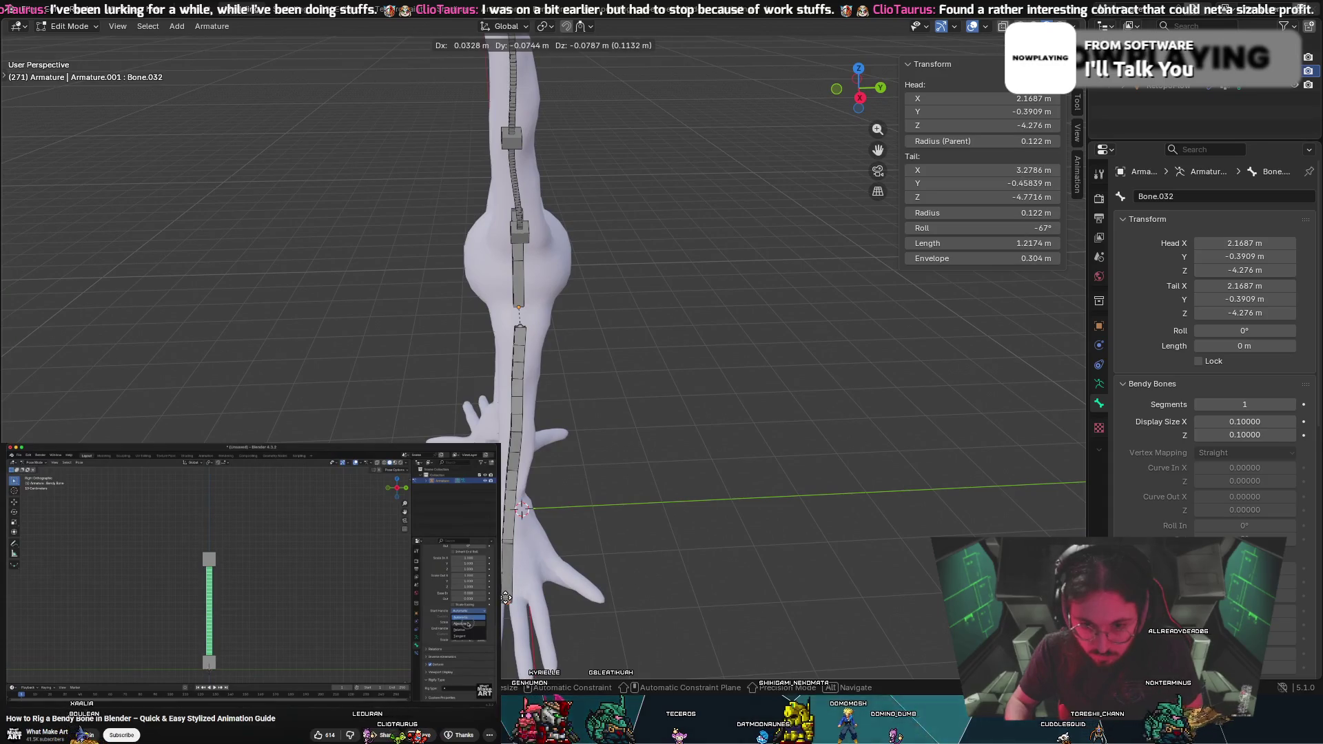
{"action": "left_click", "coordinate": [507, 592]}
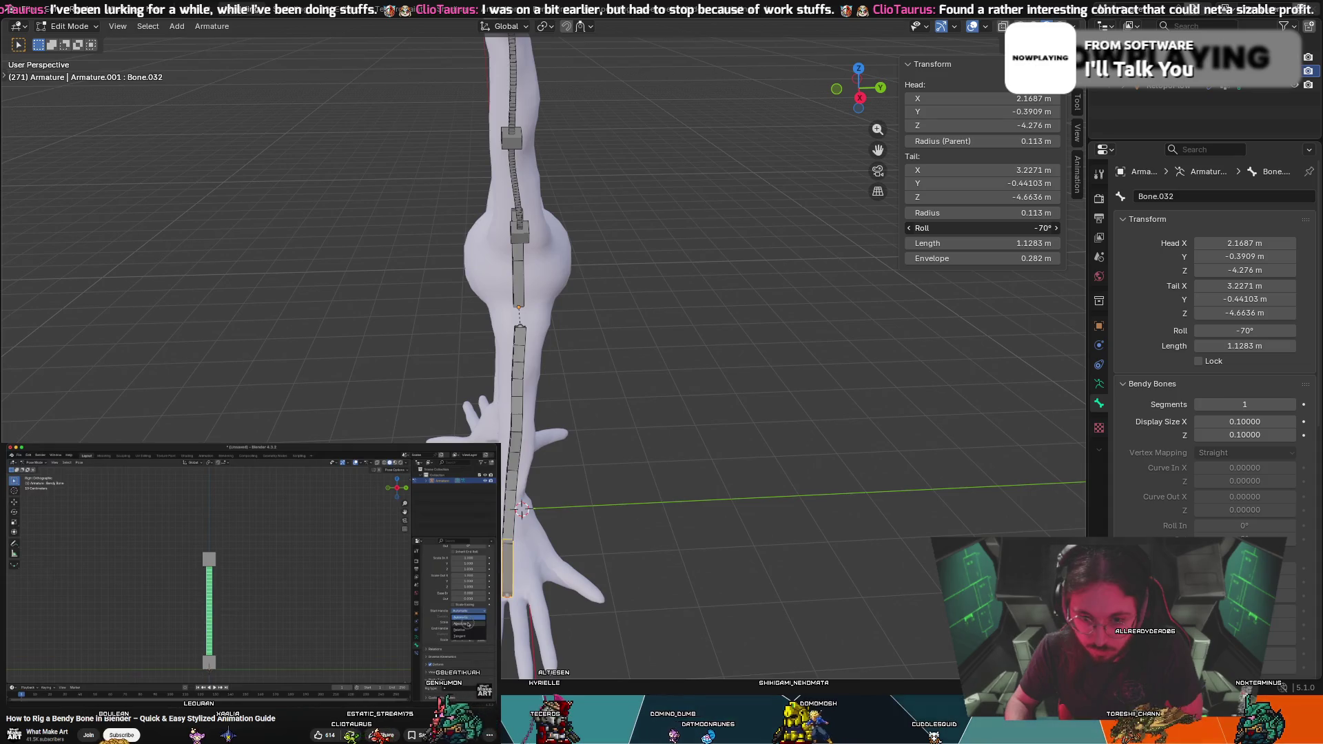
{"action": "scroll", "coordinate": [574, 256], "scroll_direction": "up", "scroll_amount": 8}
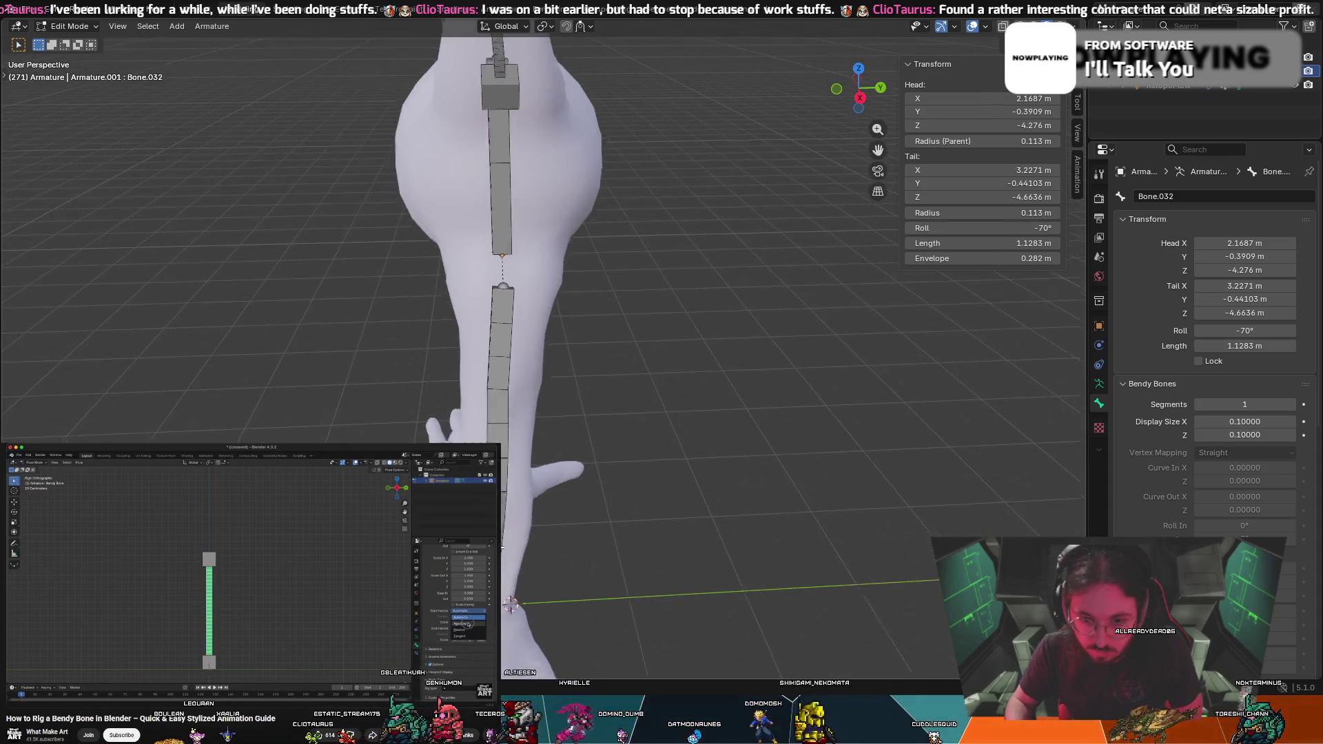
{"action": "mouse_move", "coordinate": [575, 256]}
{"action": "middle_mouse_down"}
{"action": "mouse_move", "coordinate": [723, 236]}
{"action": "mouse_move", "coordinate": [692, 253]}
{"action": "middle_mouse_up"}
Add bendy segments to the ankle bone, and set foot bone Bone.032 to 2 segments, then back to 1
{"action": "left_click", "coordinate": [646, 287]}
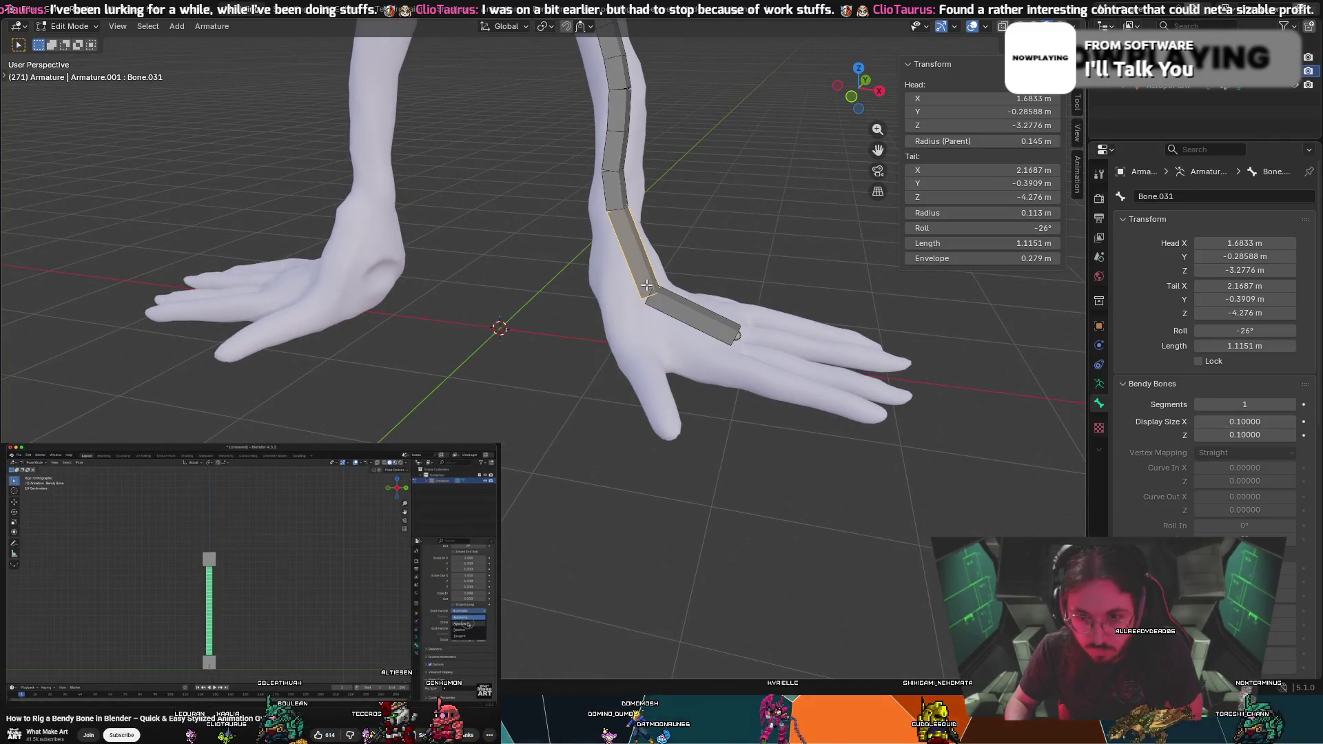
{"action": "left_click", "coordinate": [1292, 406]}
{"action": "left_click", "coordinate": [708, 326]}
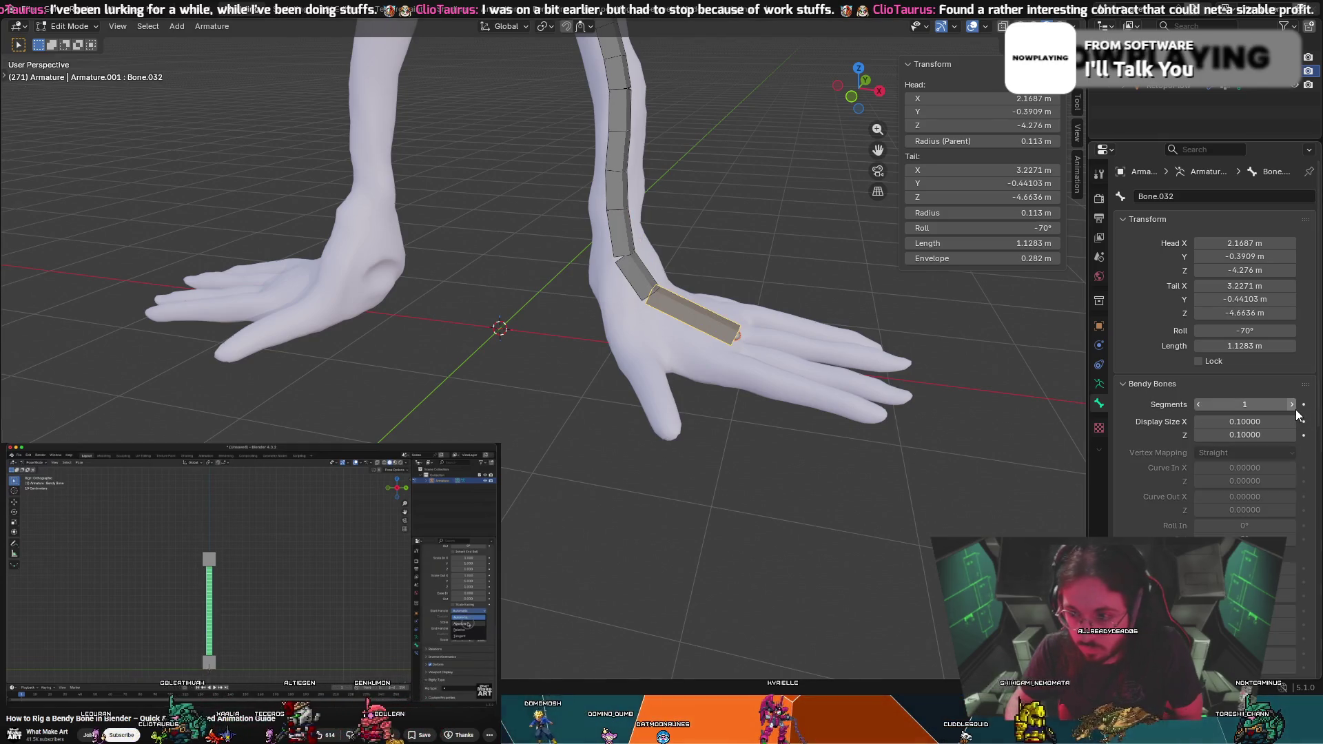
{"action": "left_click", "coordinate": [1292, 406]}
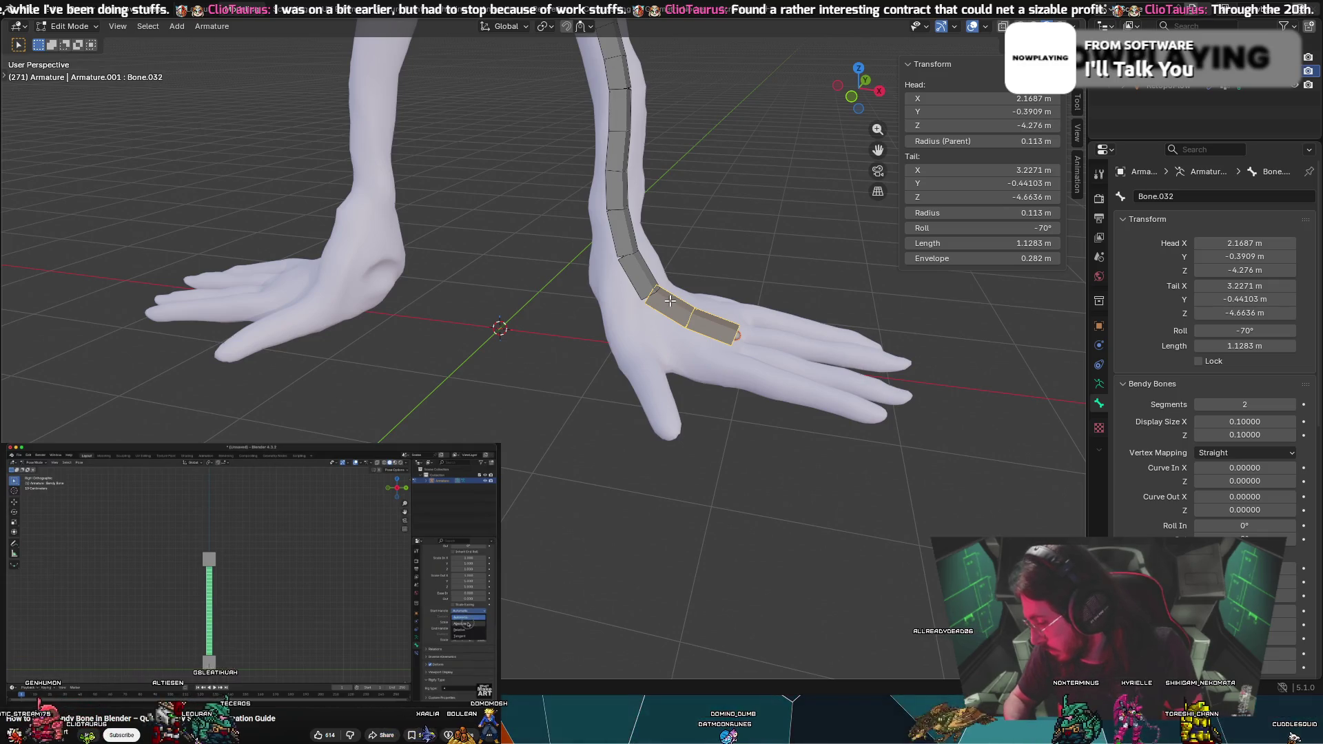
{"action": "mouse_move", "coordinate": [670, 301]}
{"action": "middle_mouse_down"}
{"action": "mouse_move", "coordinate": [745, 380]}
{"action": "mouse_move", "coordinate": [661, 417]}
{"action": "mouse_move", "coordinate": [737, 355]}
{"action": "mouse_move", "coordinate": [804, 355]}
{"action": "mouse_move", "coordinate": [555, 389]}
{"action": "mouse_move", "coordinate": [505, 351]}
{"action": "mouse_move", "coordinate": [511, 375]}
{"action": "mouse_move", "coordinate": [476, 381]}
{"action": "mouse_move", "coordinate": [605, 379]}
{"action": "mouse_move", "coordinate": [535, 363]}
{"action": "mouse_move", "coordinate": [657, 343]}
{"action": "middle_mouse_up"}
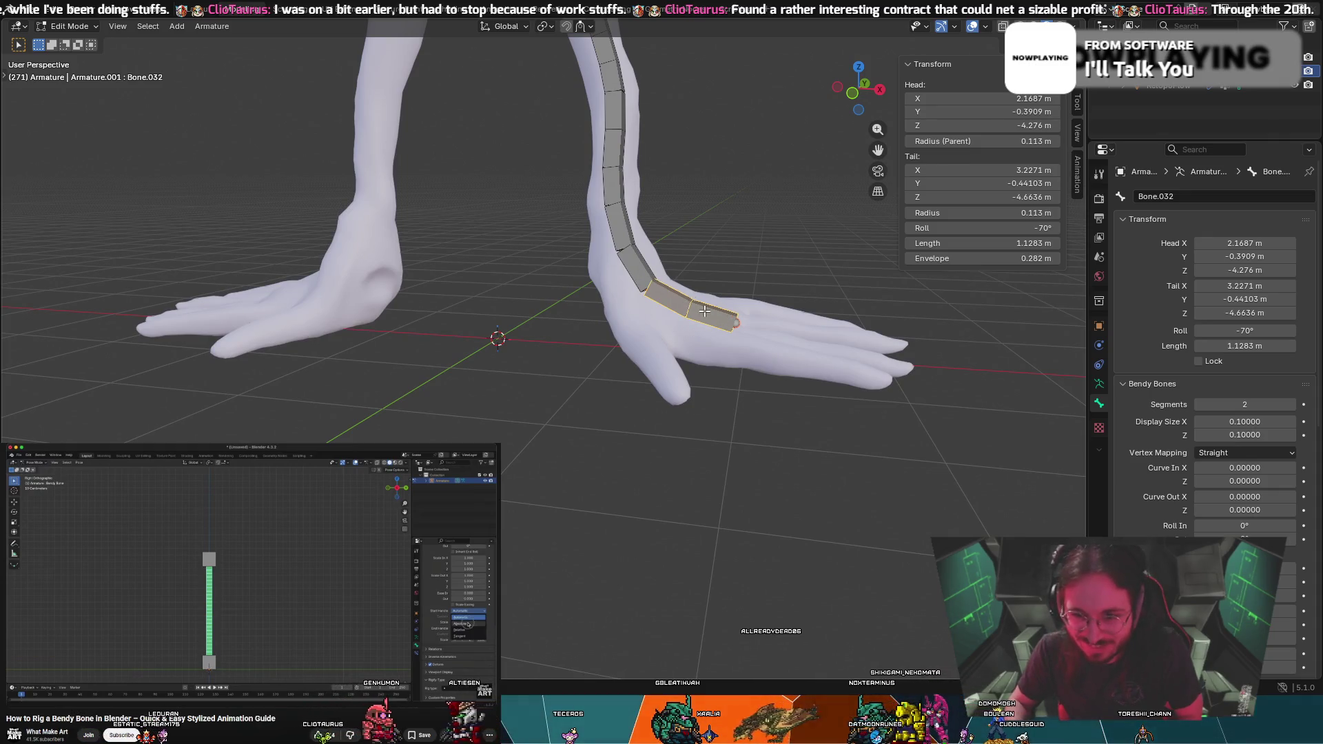
{"action": "mouse_move", "coordinate": [704, 311]}
{"action": "middle_mouse_down"}
{"action": "mouse_move", "coordinate": [687, 306]}
{"action": "mouse_move", "coordinate": [717, 307]}
{"action": "mouse_move", "coordinate": [710, 328]}
{"action": "mouse_move", "coordinate": [774, 327]}
{"action": "middle_mouse_up"}
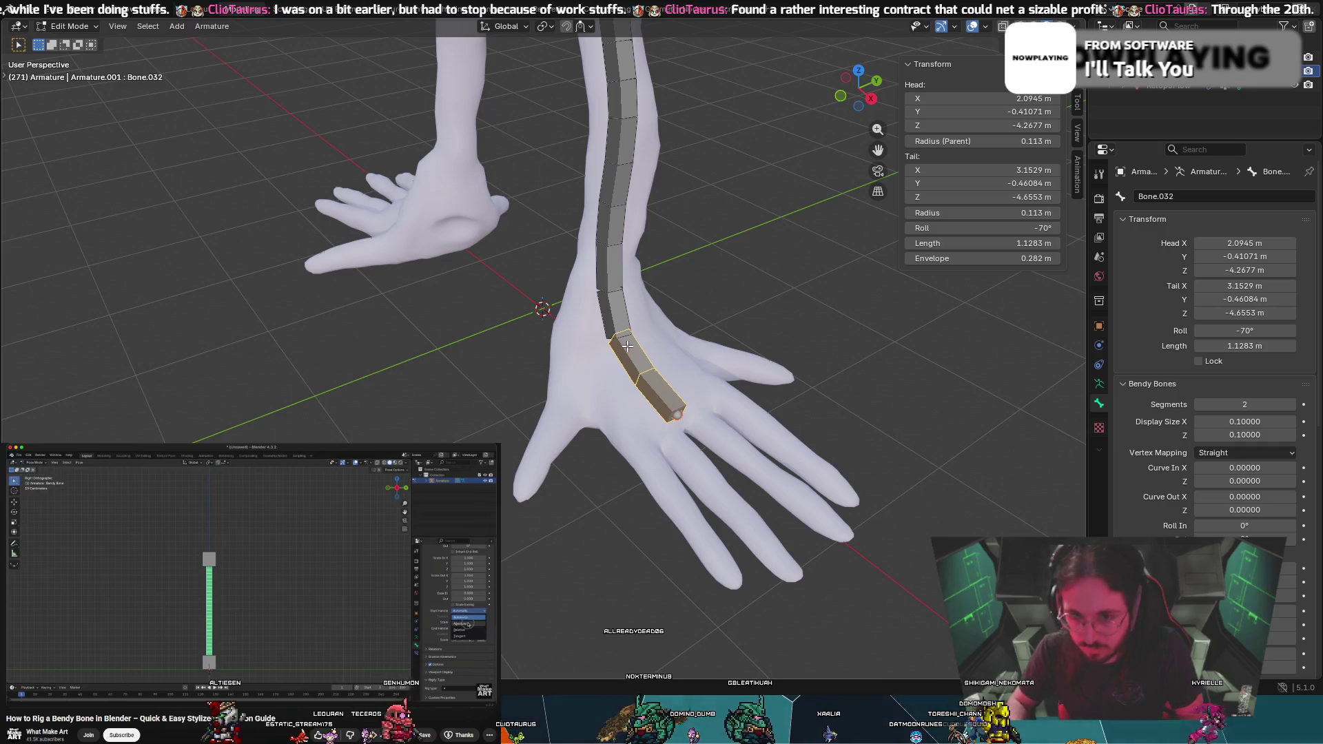
{"action": "mouse_move", "coordinate": [727, 352]}
{"action": "middle_mouse_down"}
{"action": "mouse_move", "coordinate": [673, 331]}
{"action": "mouse_move", "coordinate": [691, 304]}
{"action": "mouse_move", "coordinate": [865, 321]}
{"action": "mouse_move", "coordinate": [716, 322]}
{"action": "mouse_move", "coordinate": [680, 366]}
{"action": "mouse_move", "coordinate": [701, 364]}
{"action": "middle_mouse_up"}
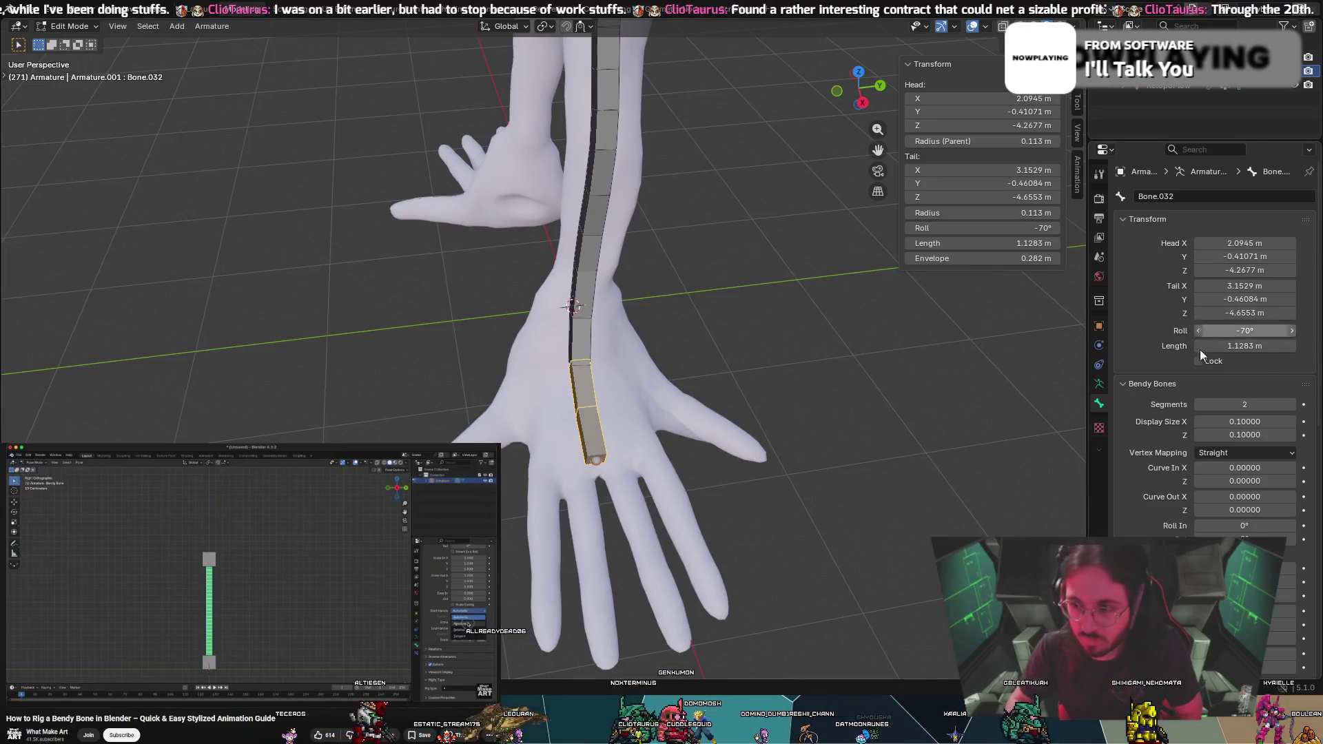
{"action": "left_click", "coordinate": [1199, 406]}
{"action": "left_click", "coordinate": [638, 426]}
{"action": "middle_click_drag", "start_coordinate": [638, 427], "coordinate": [692, 343]}
{"action": "middle_click_drag", "start_coordinate": [731, 303], "coordinate": [625, 314]}
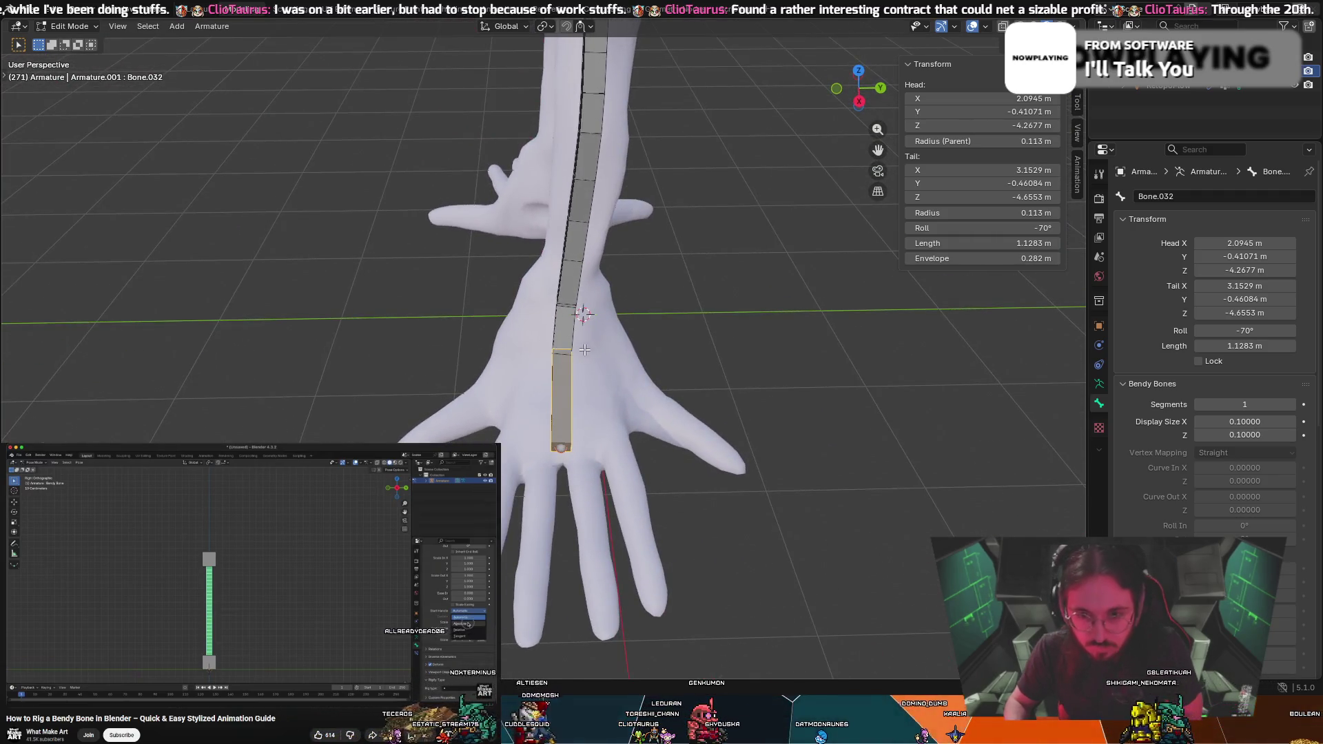
Duplicate the foot bone, then rotate and move the copy onto a toe
{"action": "key", "text": "shift+d"}
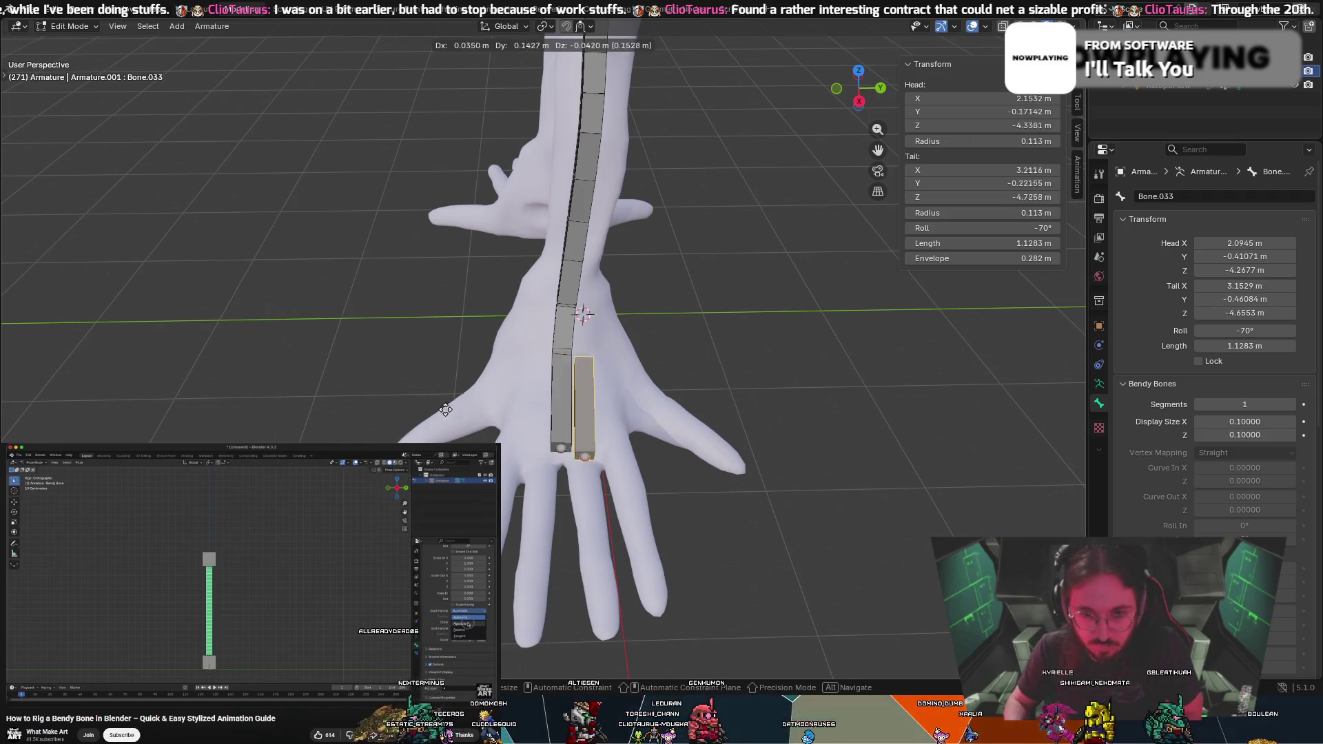
{"action": "left_click", "coordinate": [856, 394]}
{"action": "mouse_move", "coordinate": [855, 394]}
{"action": "middle_mouse_down"}
{"action": "mouse_move", "coordinate": [605, 366]}
{"action": "mouse_move", "coordinate": [534, 388]}
{"action": "middle_mouse_up"}
{"action": "key", "text": "r"}
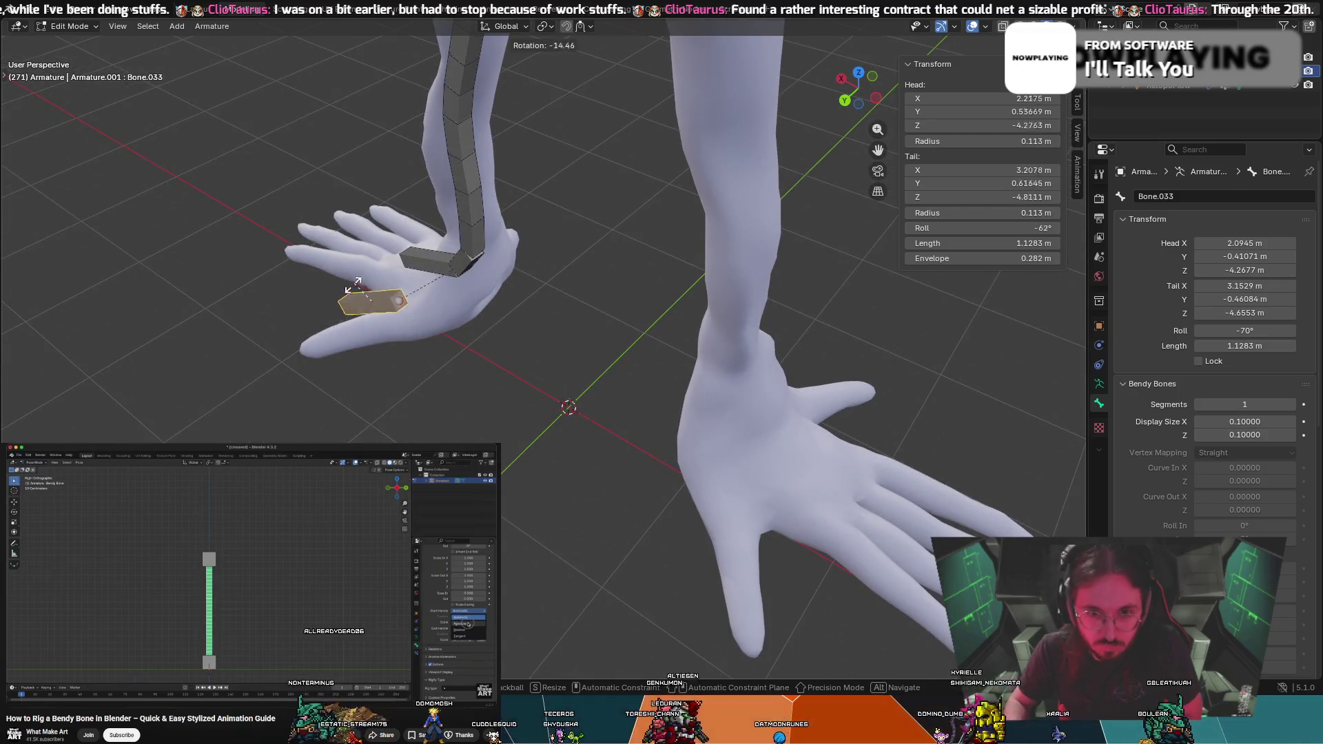
{"action": "right_click", "coordinate": [460, 336]}
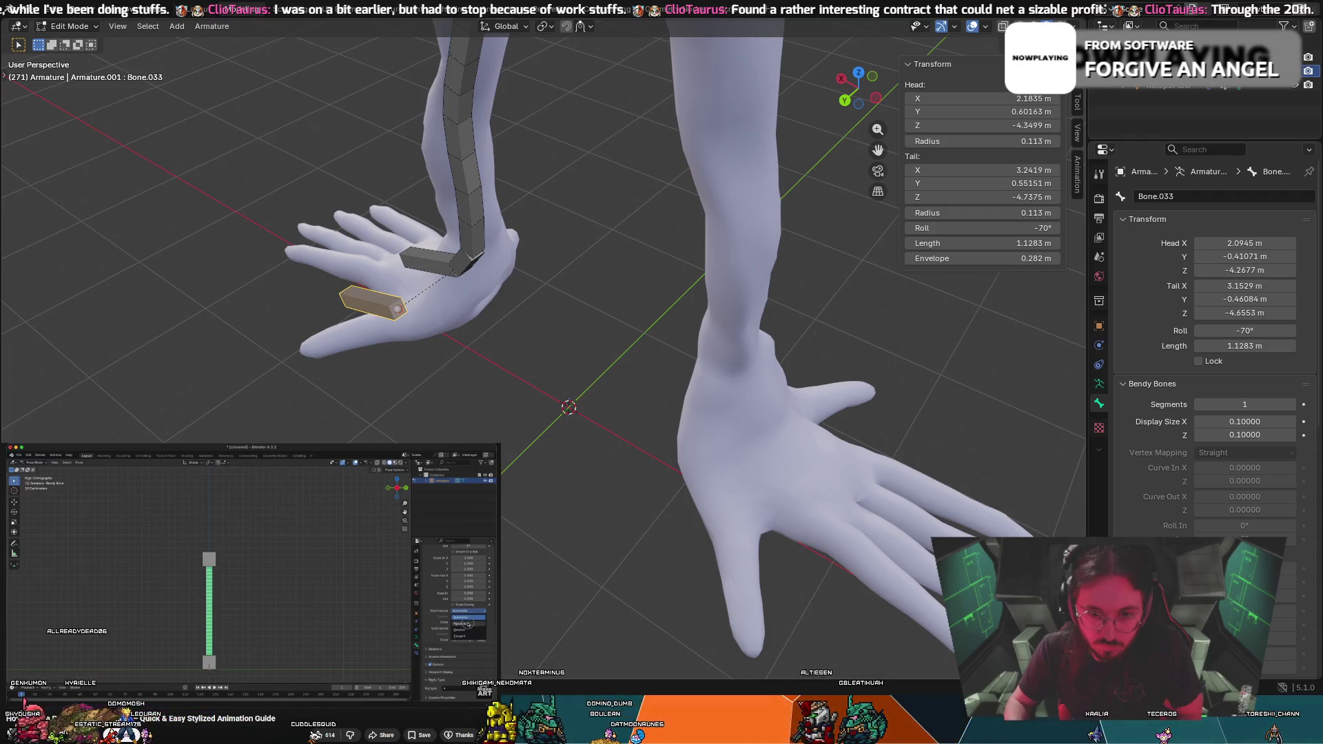
{"action": "mouse_move", "coordinate": [342, 310]}
{"action": "middle_mouse_down"}
{"action": "mouse_move", "coordinate": [304, 354]}
{"action": "mouse_move", "coordinate": [455, 337]}
{"action": "mouse_move", "coordinate": [526, 310]}
{"action": "middle_mouse_up"}
{"action": "key", "text": "r"}
{"action": "left_click", "coordinate": [384, 362]}
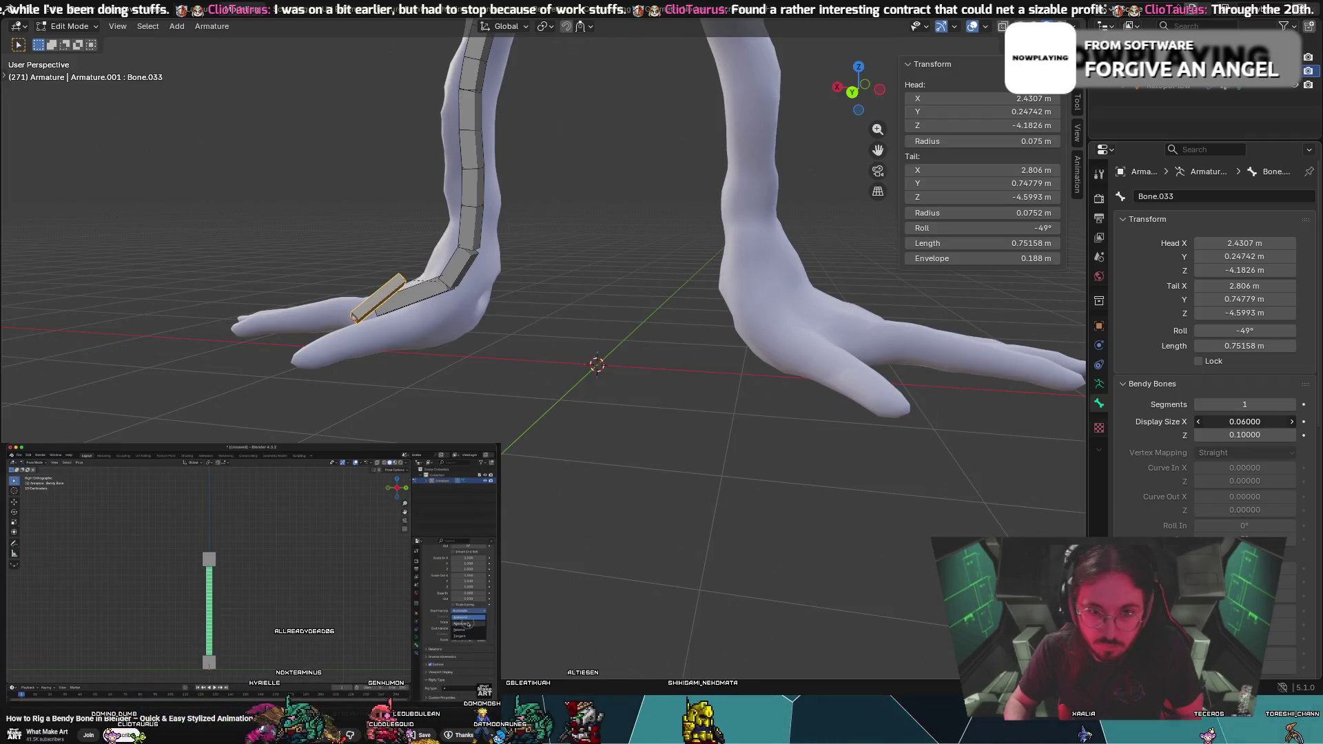
{"action": "mouse_move", "coordinate": [543, 244]}
{"action": "middle_mouse_down"}
{"action": "mouse_move", "coordinate": [565, 268]}
{"action": "mouse_move", "coordinate": [474, 266]}
{"action": "mouse_move", "coordinate": [448, 314]}
{"action": "mouse_move", "coordinate": [523, 382]}
{"action": "middle_mouse_up"}
{"action": "key", "text": "g"}
{"action": "left_click", "coordinate": [421, 290]}
Refine toe bone Bone.033's position and roll (-81°) so it sits inside the toe
{"action": "key", "text": "g"}
{"action": "left_click", "coordinate": [476, 431]}
{"action": "mouse_move", "coordinate": [476, 431]}
{"action": "middle_mouse_down"}
{"action": "mouse_move", "coordinate": [324, 339]}
{"action": "mouse_move", "coordinate": [579, 373]}
{"action": "middle_mouse_up"}
{"action": "key", "text": "g"}
{"action": "left_click", "coordinate": [328, 358]}
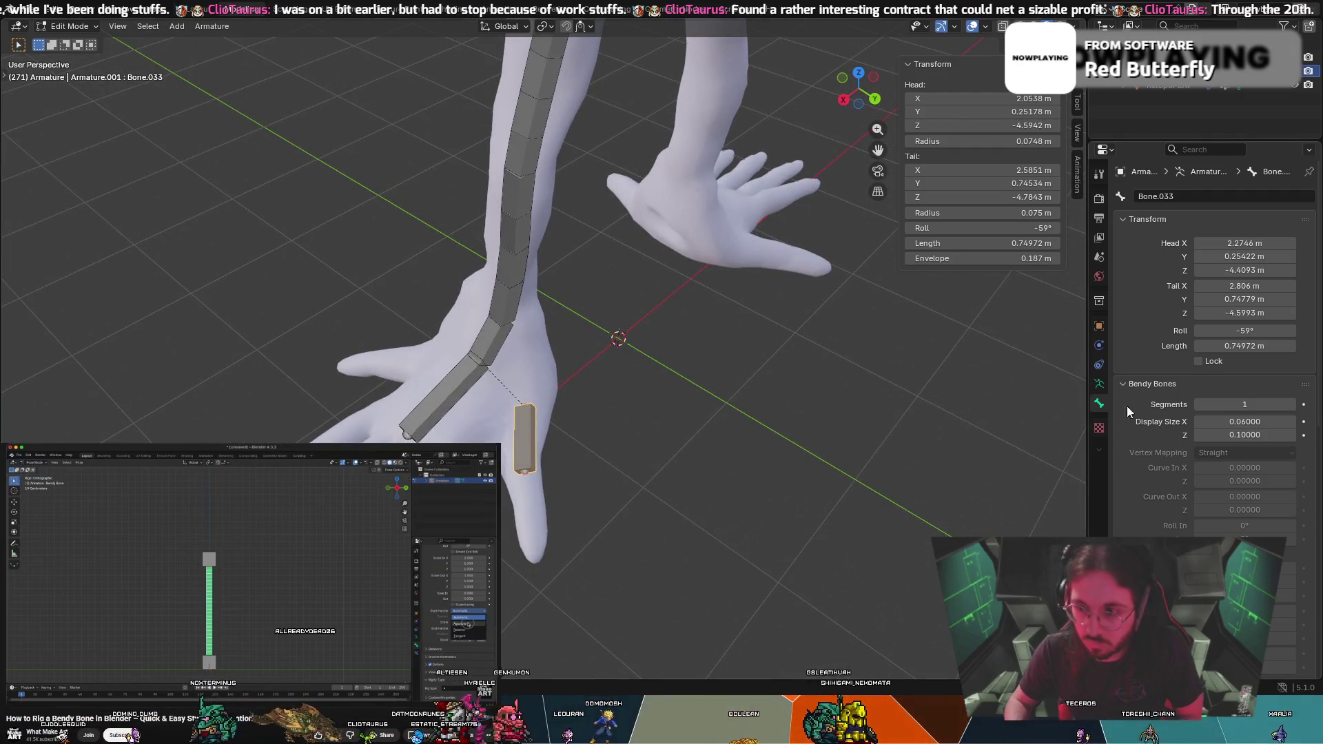
{"action": "left_click_drag", "start_coordinate": [1245, 331], "coordinate": [1231, 331]}
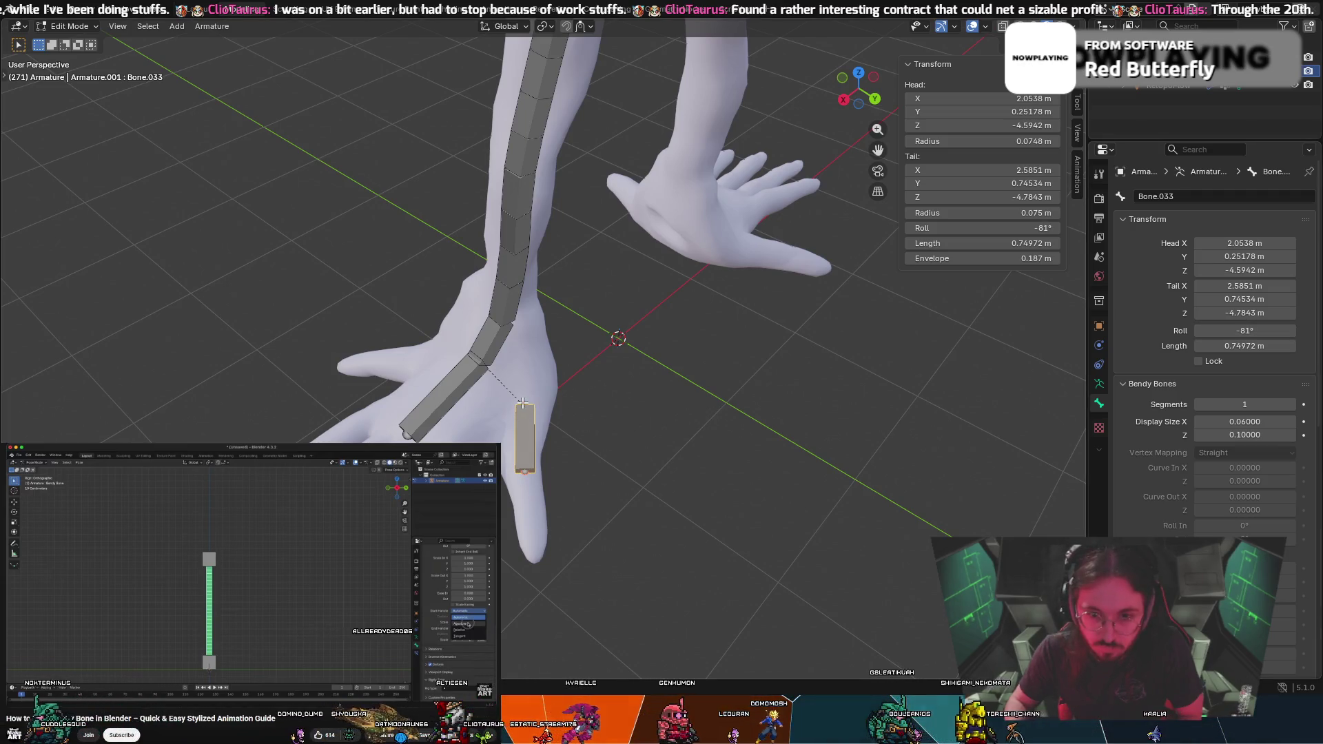
{"action": "left_click_drag", "start_coordinate": [523, 404], "coordinate": [499, 403]}
{"action": "mouse_move", "coordinate": [500, 403]}
{"action": "middle_mouse_down"}
{"action": "mouse_move", "coordinate": [355, 387]}
{"action": "mouse_move", "coordinate": [363, 407]}
{"action": "mouse_move", "coordinate": [392, 380]}
{"action": "middle_mouse_up"}
{"action": "left_click_drag", "start_coordinate": [388, 333], "coordinate": [355, 342]}
{"action": "mouse_move", "coordinate": [355, 343]}
{"action": "middle_mouse_down"}
{"action": "mouse_move", "coordinate": [378, 319]}
{"action": "mouse_move", "coordinate": [360, 269]}
{"action": "mouse_move", "coordinate": [406, 380]}
{"action": "mouse_move", "coordinate": [536, 322]}
{"action": "mouse_move", "coordinate": [162, 361]}
{"action": "middle_mouse_up"}
{"action": "scroll", "coordinate": [355, 289], "scroll_direction": "up", "scroll_amount": 3}
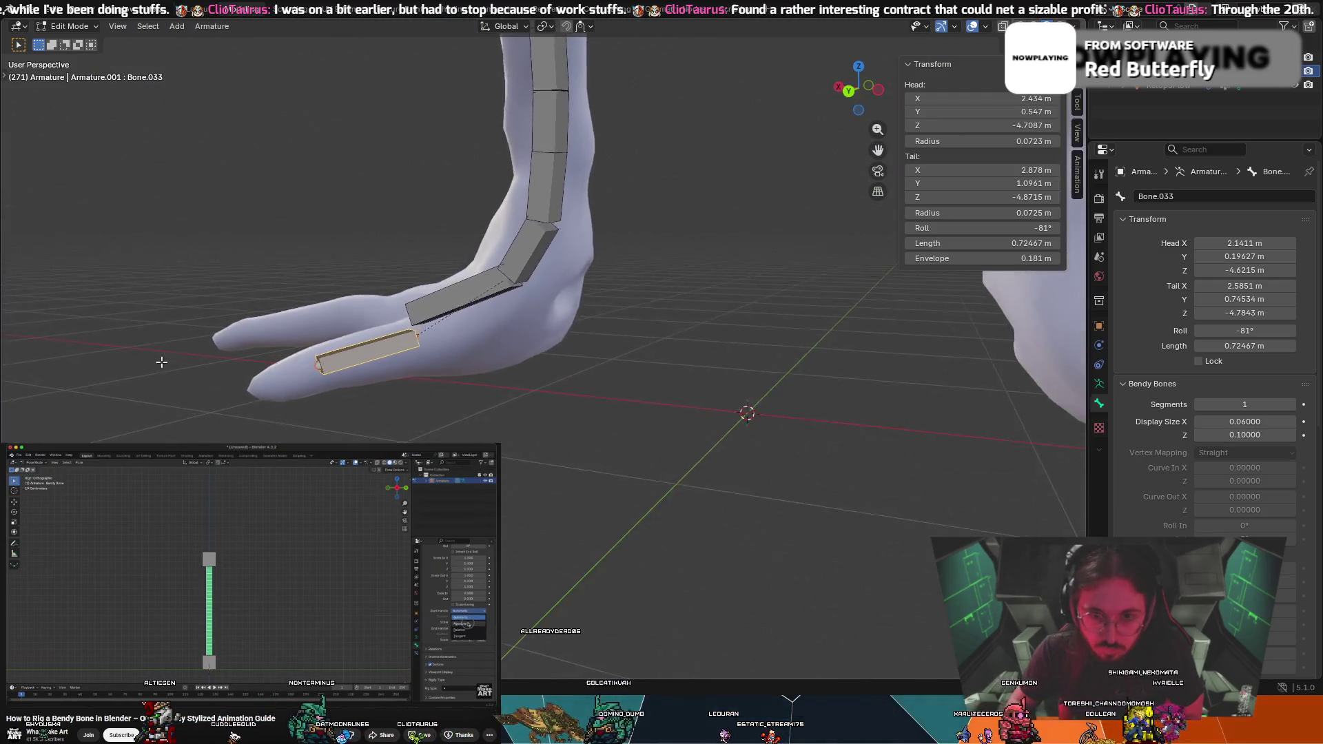
{"action": "scroll", "coordinate": [349, 376], "scroll_direction": "up", "scroll_amount": 5}
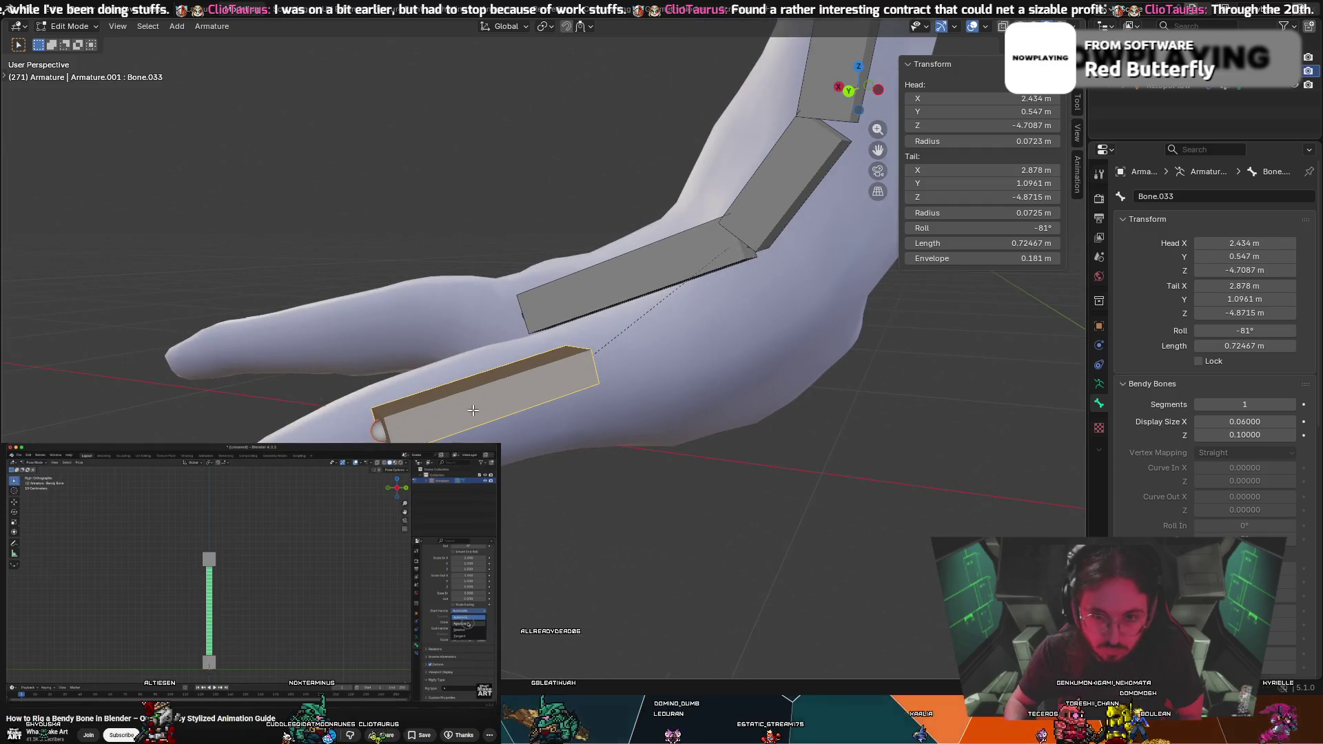
Nudge toe bone Bone.033 and its head into final place within the toe
{"action": "key", "text": "g"}
{"action": "left_click", "coordinate": [510, 396]}
{"action": "mouse_move", "coordinate": [510, 396]}
{"action": "middle_mouse_down"}
{"action": "mouse_move", "coordinate": [640, 377]}
{"action": "mouse_move", "coordinate": [570, 411]}
{"action": "mouse_move", "coordinate": [876, 426]}
{"action": "mouse_move", "coordinate": [685, 446]}
{"action": "mouse_move", "coordinate": [691, 515]}
{"action": "middle_mouse_up"}
{"action": "key", "text": "g"}
{"action": "left_click", "coordinate": [841, 423]}
{"action": "middle_click_drag", "start_coordinate": [718, 431], "coordinate": [531, 436]}
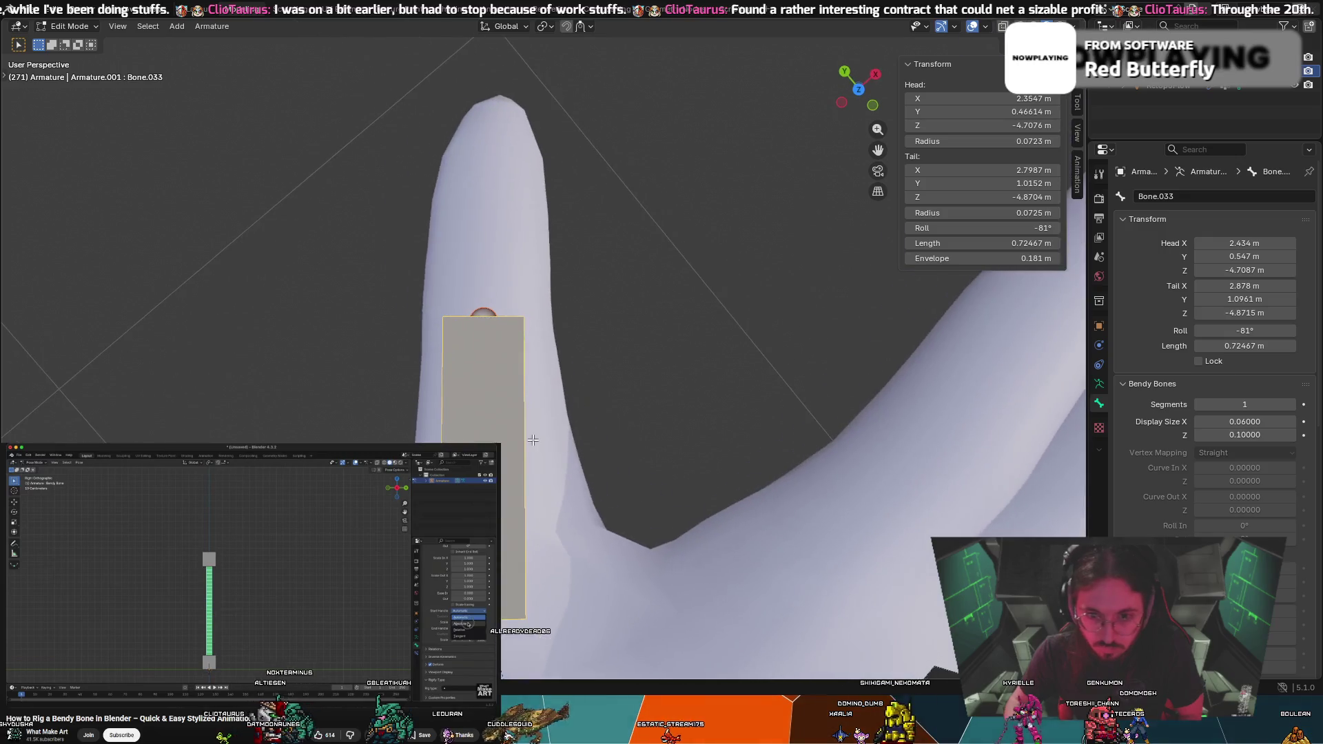
{"action": "key", "text": "g"}
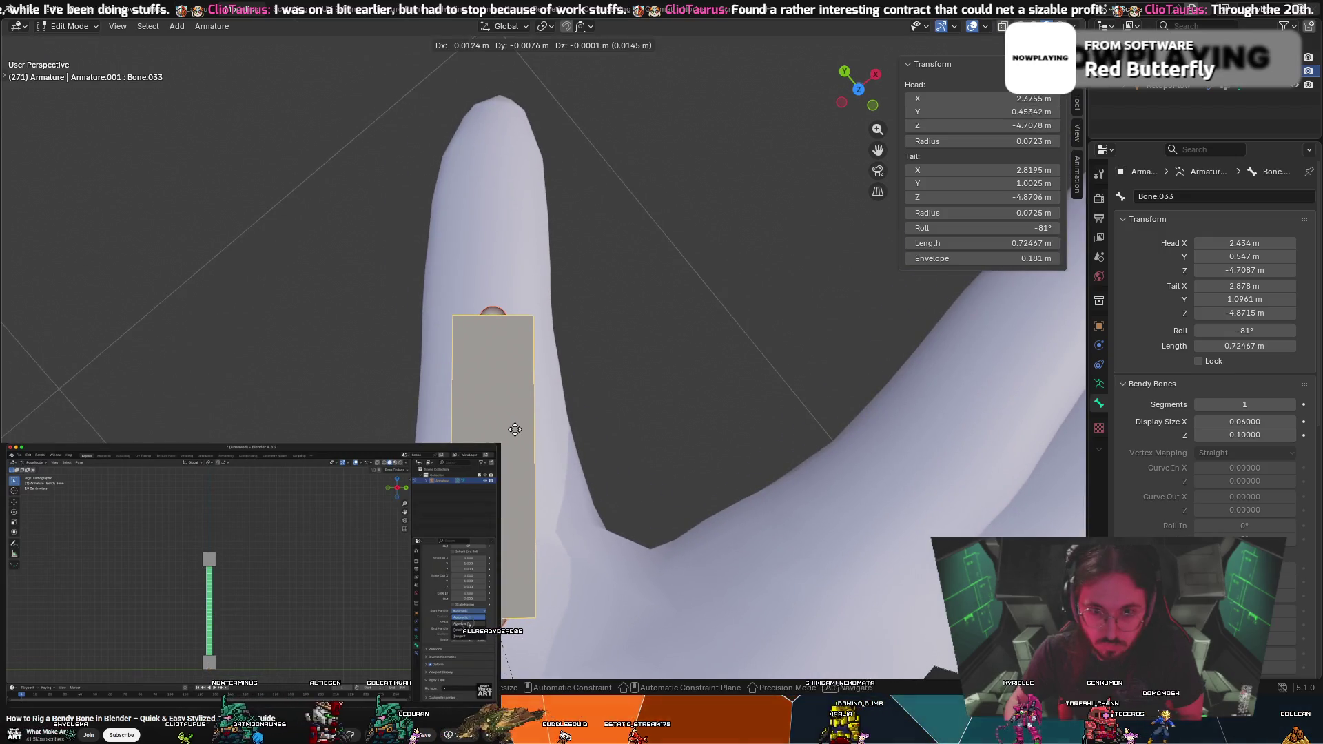
{"action": "left_click", "coordinate": [510, 417]}
{"action": "middle_click_drag", "start_coordinate": [510, 417], "coordinate": [677, 394]}
{"action": "key", "text": "g"}
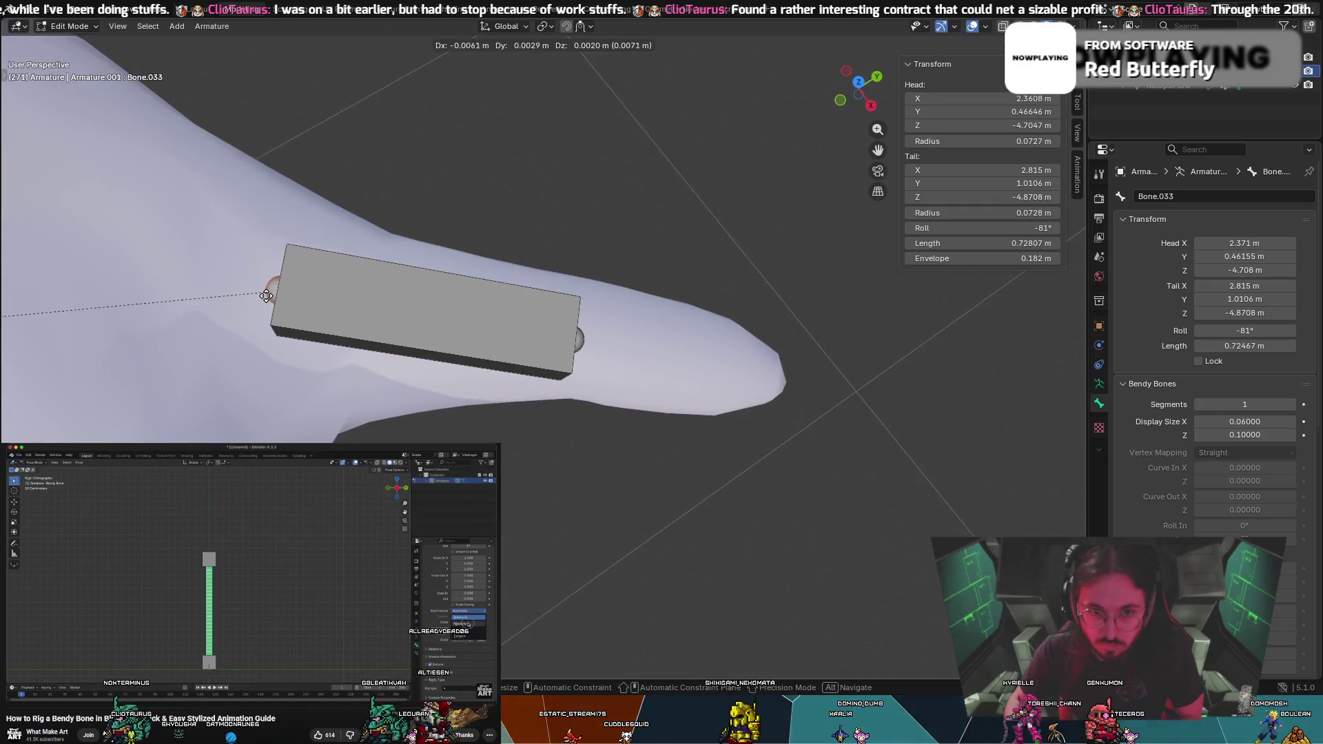
{"action": "left_click", "coordinate": [458, 312]}
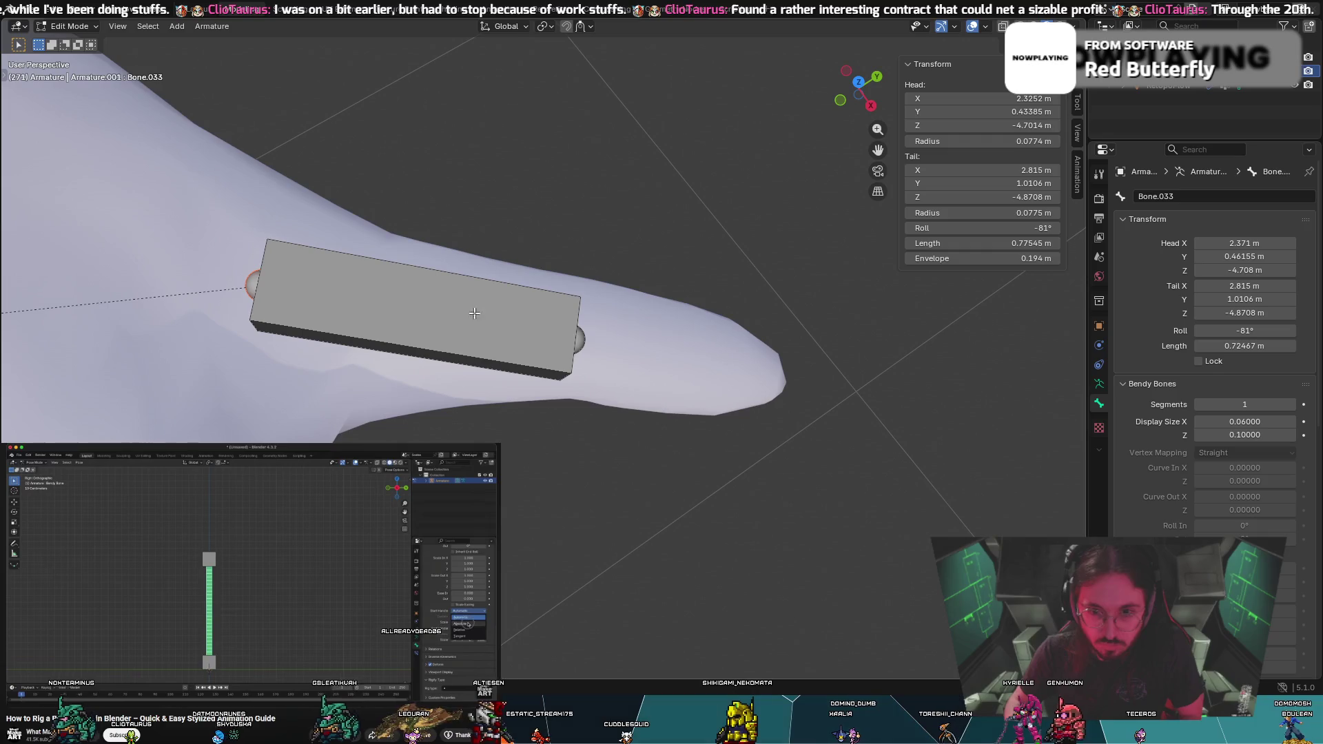
Extrude second toe bone Bone.034 from Bone.033's tip out to the toe end
{"action": "key", "text": "e"}
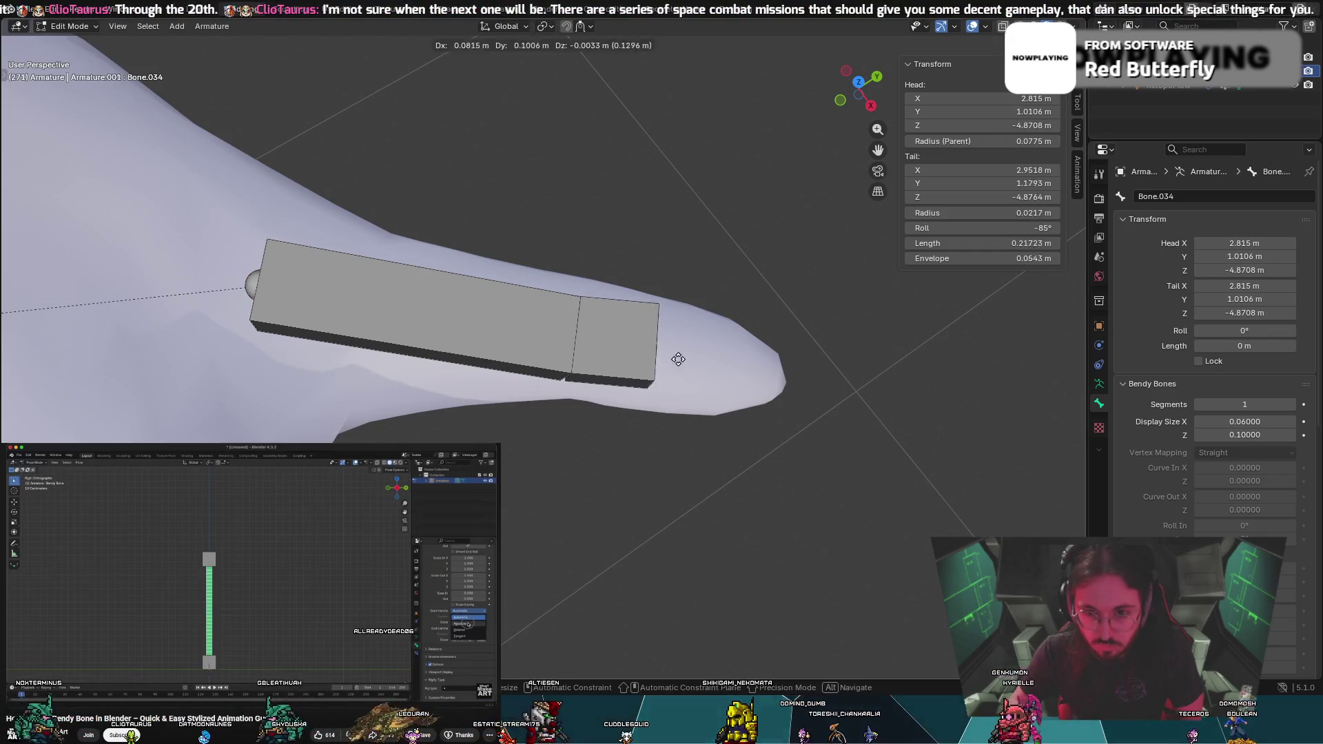
{"action": "left_click", "coordinate": [771, 378]}
{"action": "mouse_move", "coordinate": [771, 378]}
{"action": "middle_mouse_down"}
{"action": "mouse_move", "coordinate": [786, 483]}
{"action": "mouse_move", "coordinate": [724, 231]}
{"action": "mouse_move", "coordinate": [792, 459]}
{"action": "mouse_move", "coordinate": [486, 479]}
{"action": "middle_mouse_up"}
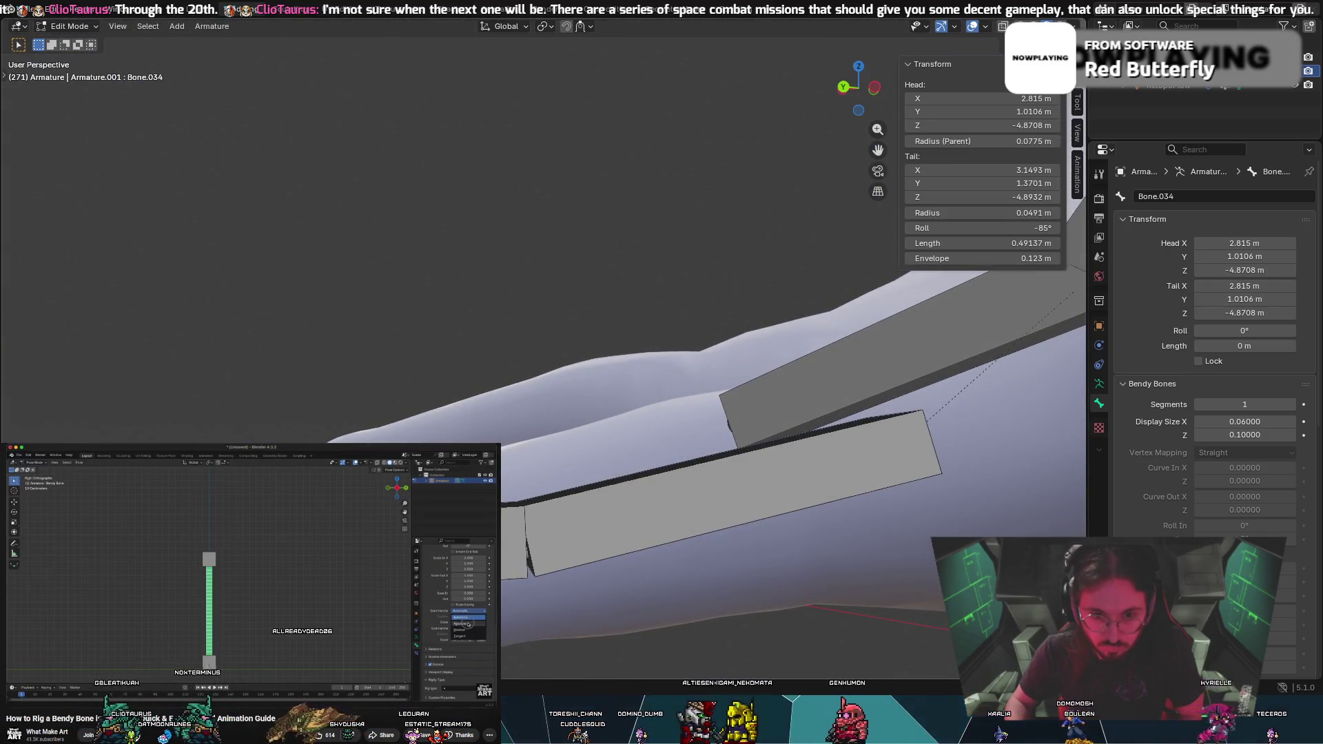
{"action": "key", "text": "g"}
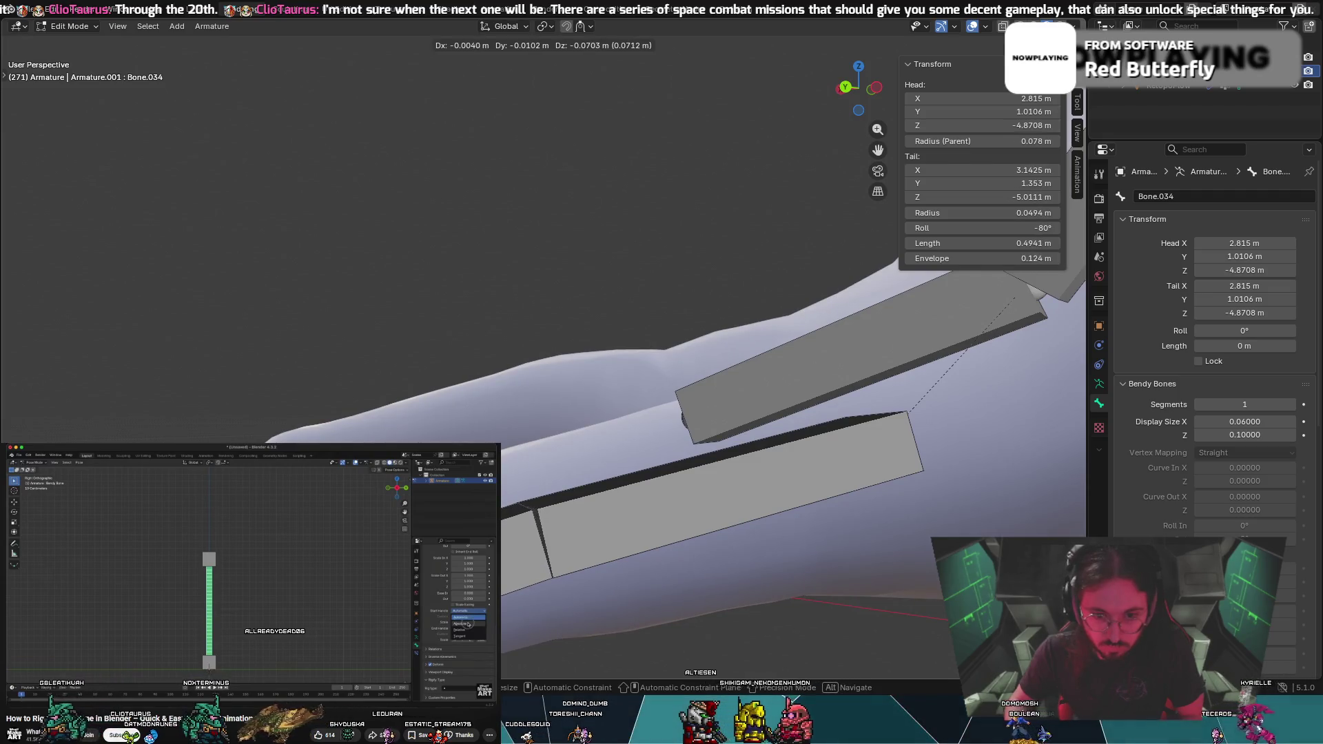
{"action": "key", "text": "Return"}
{"action": "middle_click_drag", "start_coordinate": [497, 476], "coordinate": [654, 386]}
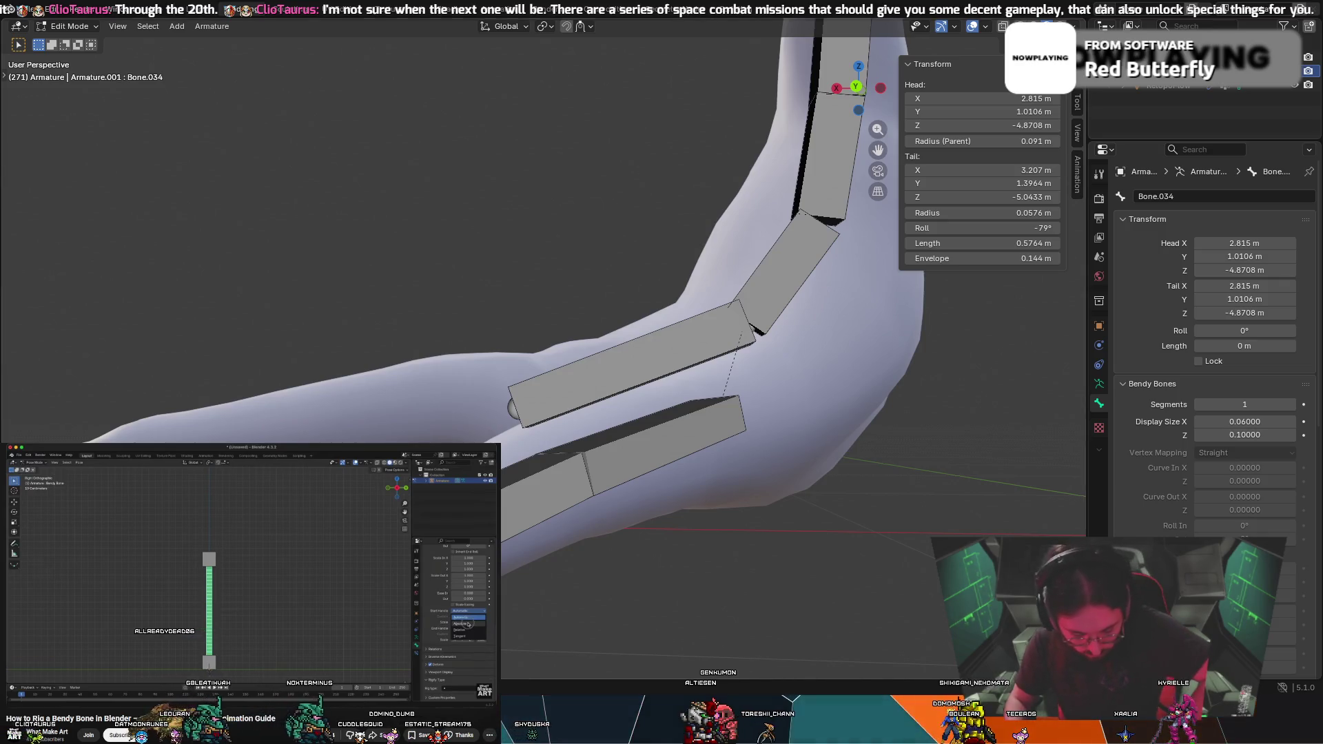
{"action": "mouse_move", "coordinate": [636, 431]}
{"action": "middle_mouse_down"}
{"action": "mouse_move", "coordinate": [690, 408]}
{"action": "mouse_move", "coordinate": [668, 421]}
{"action": "mouse_move", "coordinate": [683, 400]}
{"action": "mouse_move", "coordinate": [648, 406]}
{"action": "mouse_move", "coordinate": [532, 478]}
{"action": "middle_mouse_up"}
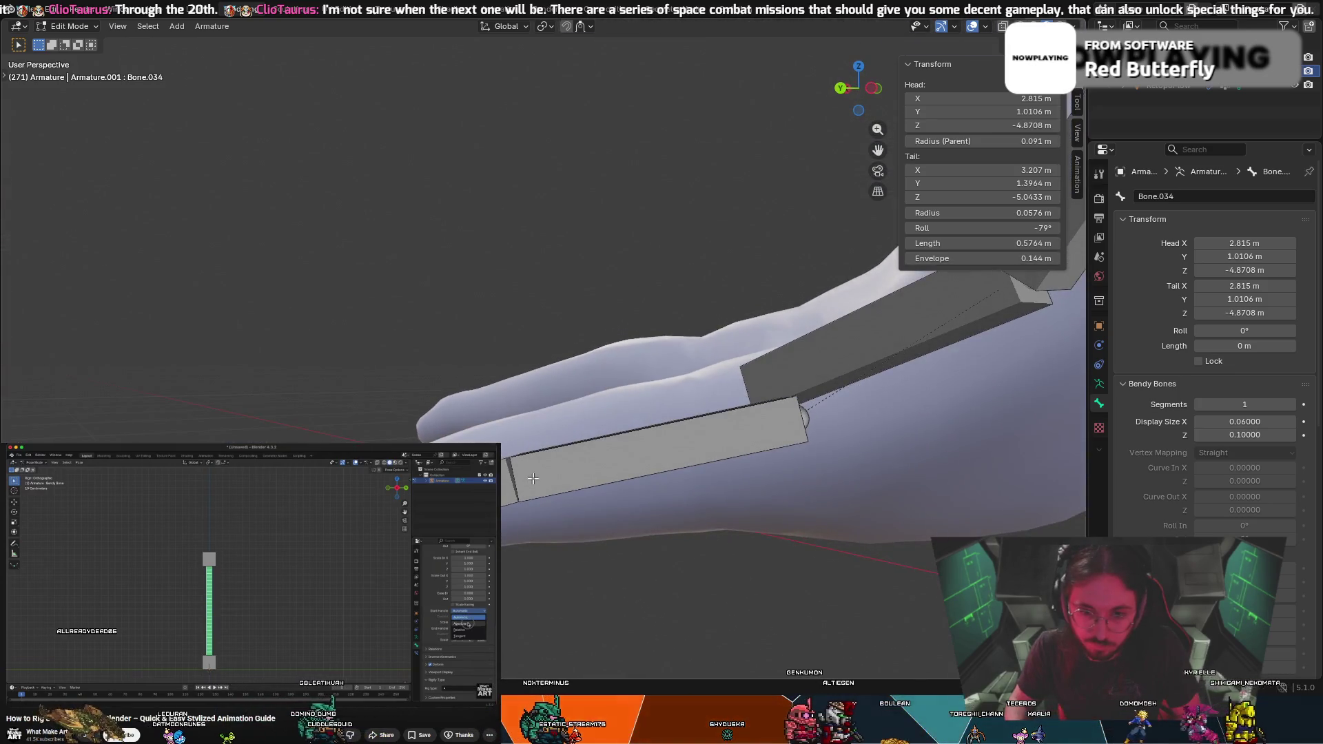
{"action": "left_click_drag", "start_coordinate": [515, 477], "coordinate": [513, 477]}
{"action": "mouse_move", "coordinate": [513, 478]}
{"action": "middle_mouse_down"}
{"action": "mouse_move", "coordinate": [566, 448]}
{"action": "mouse_move", "coordinate": [704, 526]}
{"action": "middle_mouse_up"}
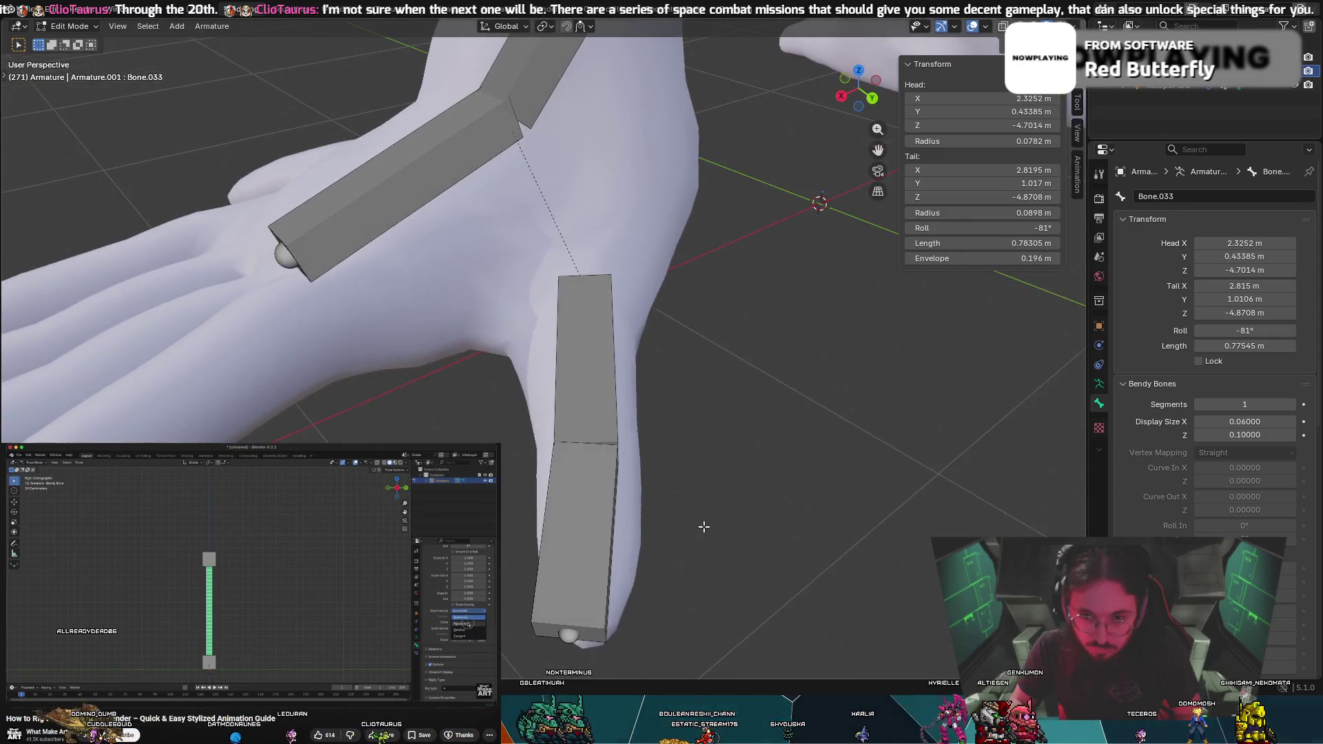
{"action": "left_click_drag", "start_coordinate": [578, 637], "coordinate": [597, 634]}
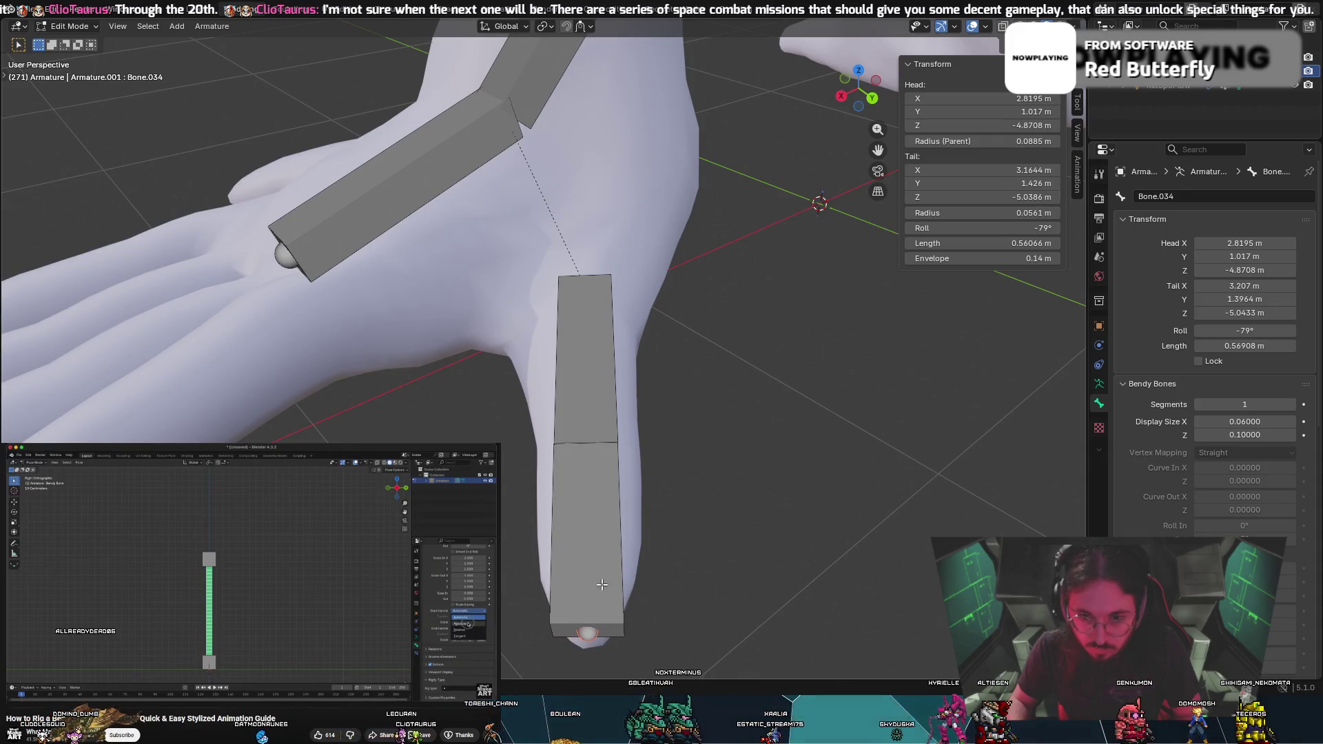
{"action": "left_click", "coordinate": [611, 392]}
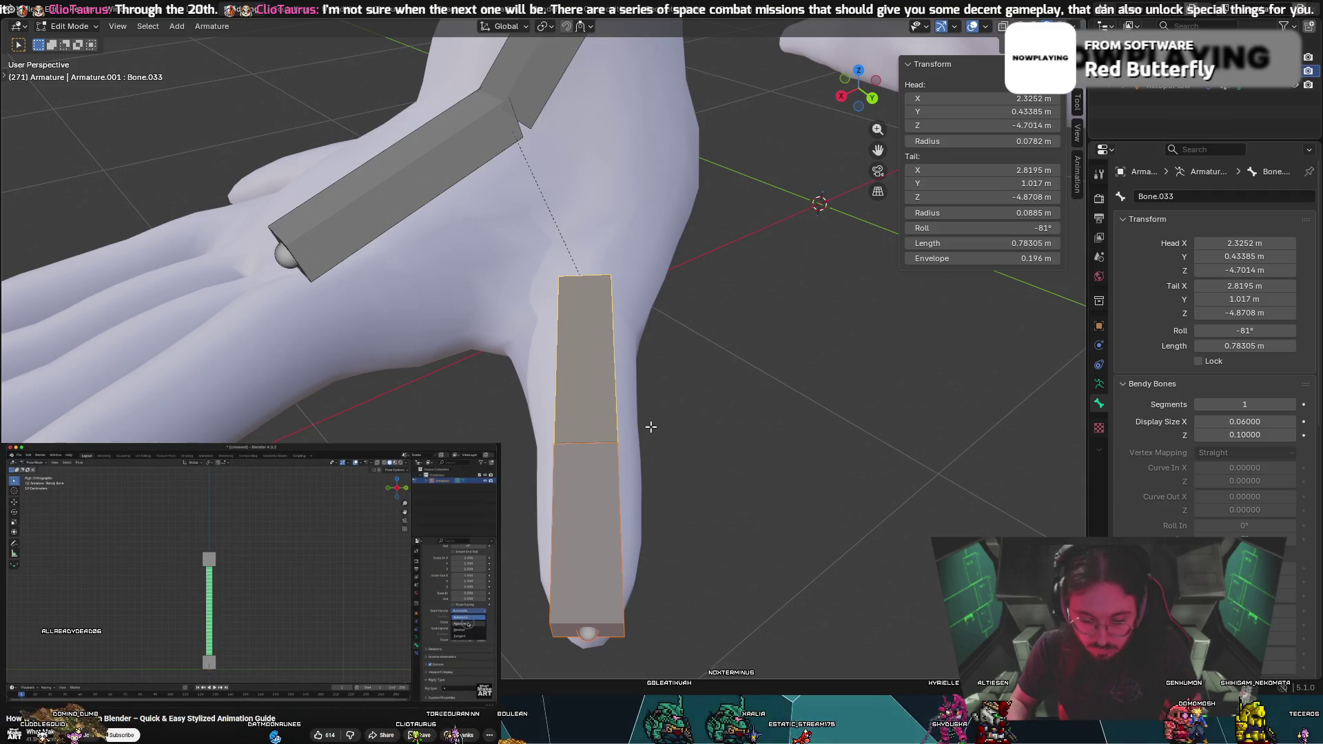
Duplicate the two-bone toe chain, rotate the copy and move it toward the next toe
{"action": "key", "text": "shift+d"}
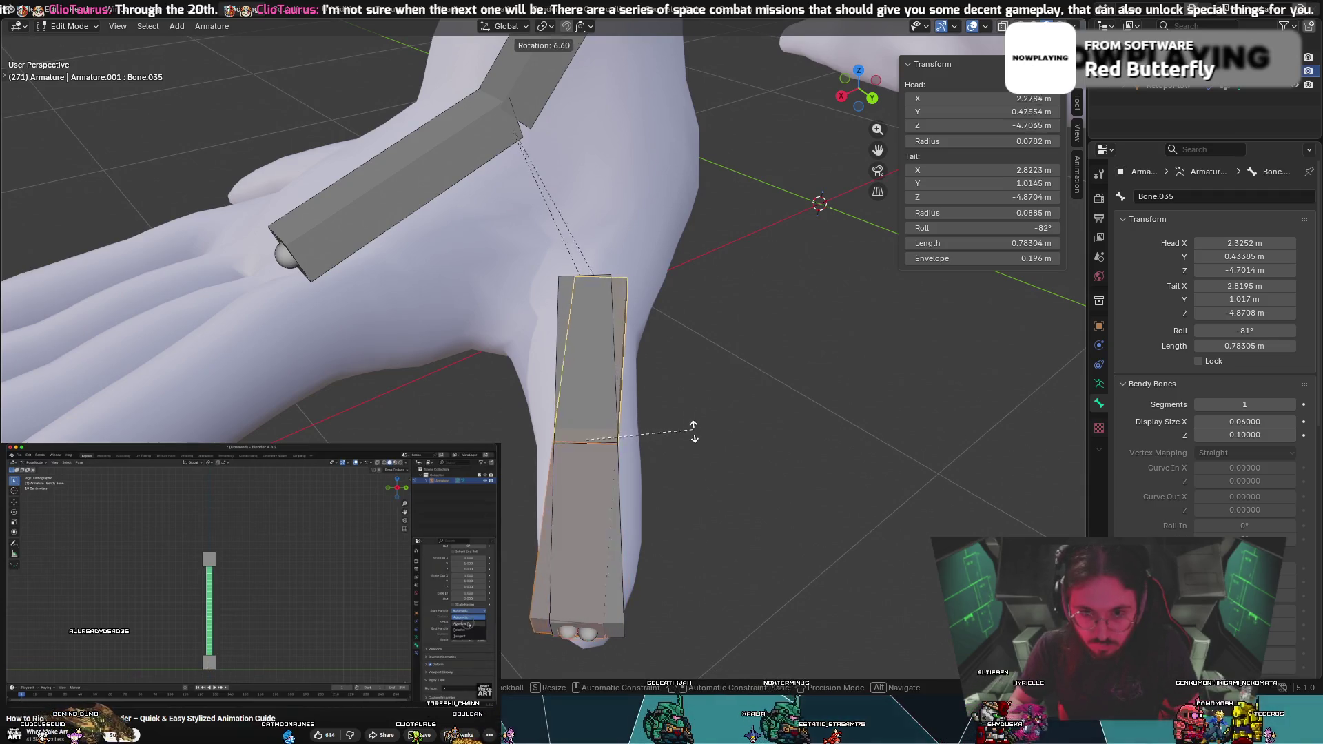
{"action": "key", "text": "r"}
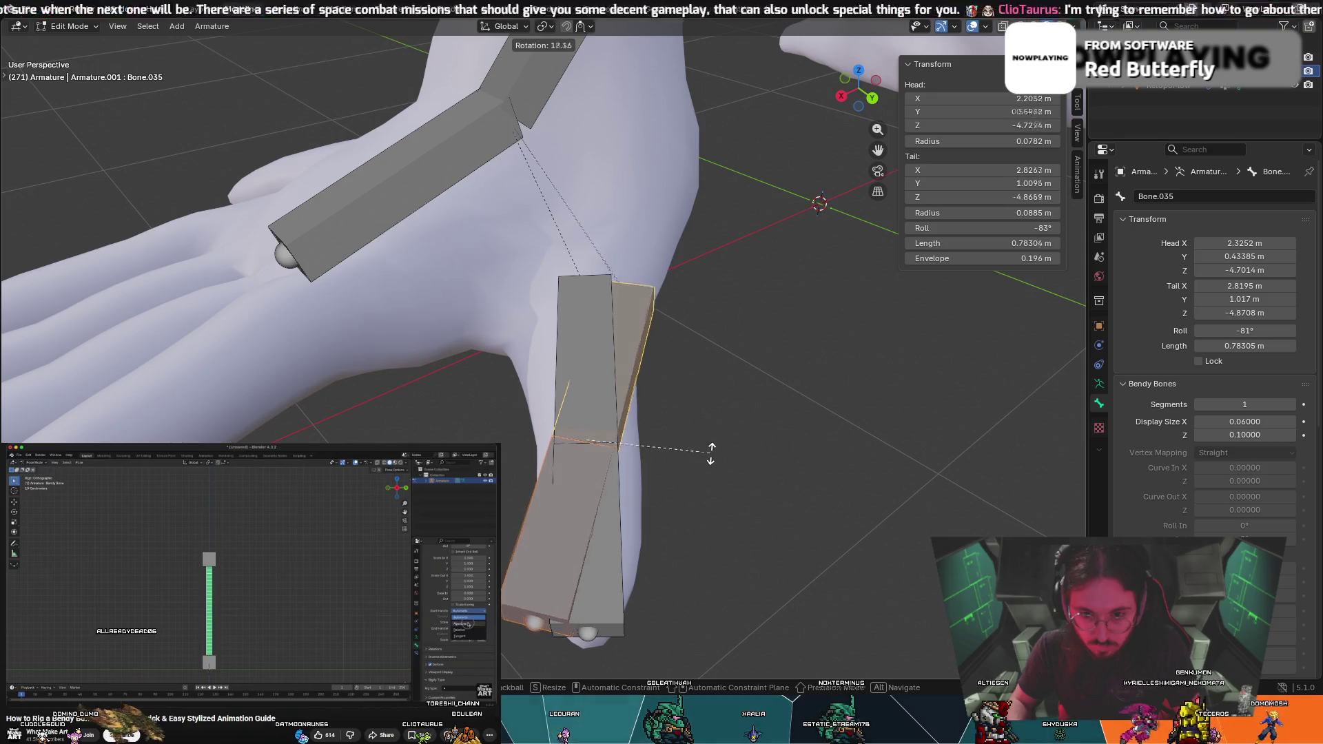
{"action": "left_click", "coordinate": [711, 441]}
{"action": "key", "text": "g"}
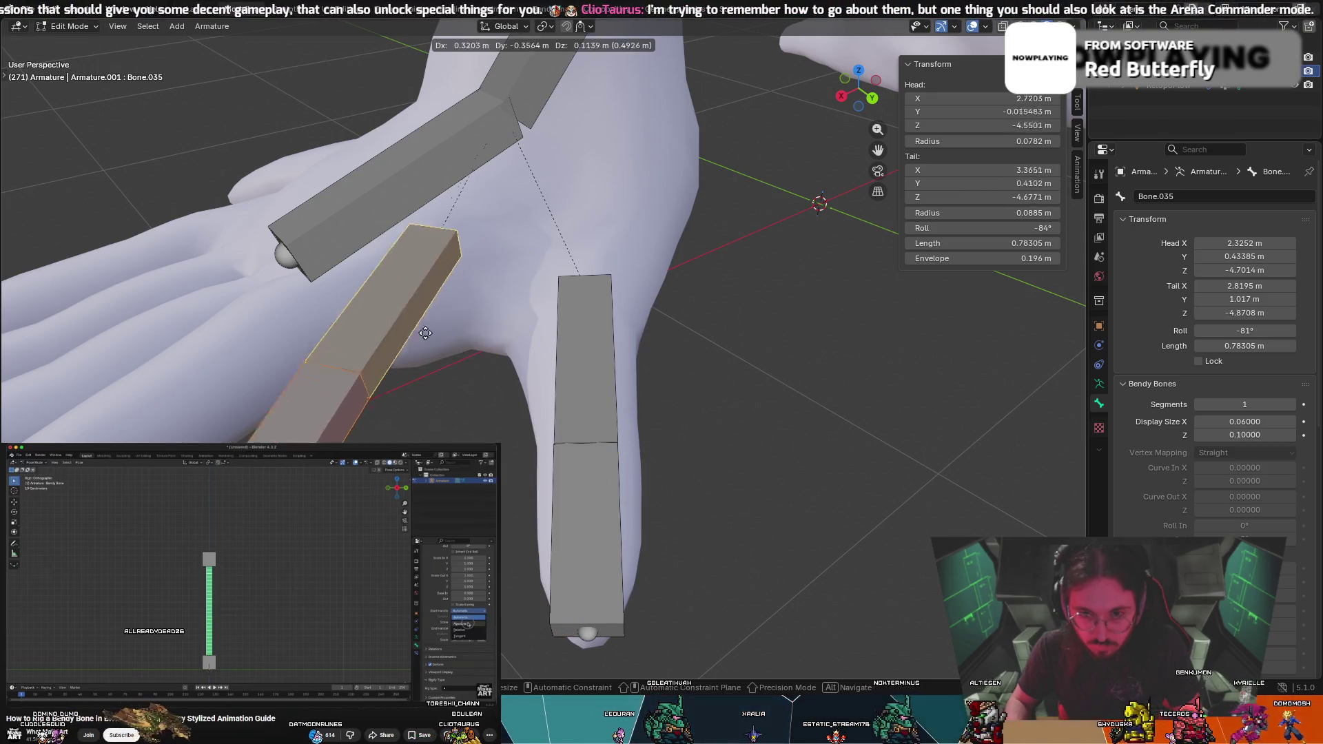
{"action": "left_click", "coordinate": [285, 310]}
{"action": "mouse_move", "coordinate": [286, 310]}
{"action": "middle_mouse_down"}
{"action": "mouse_move", "coordinate": [568, 344]}
{"action": "mouse_move", "coordinate": [610, 411]}
{"action": "mouse_move", "coordinate": [567, 180]}
{"action": "middle_mouse_up"}
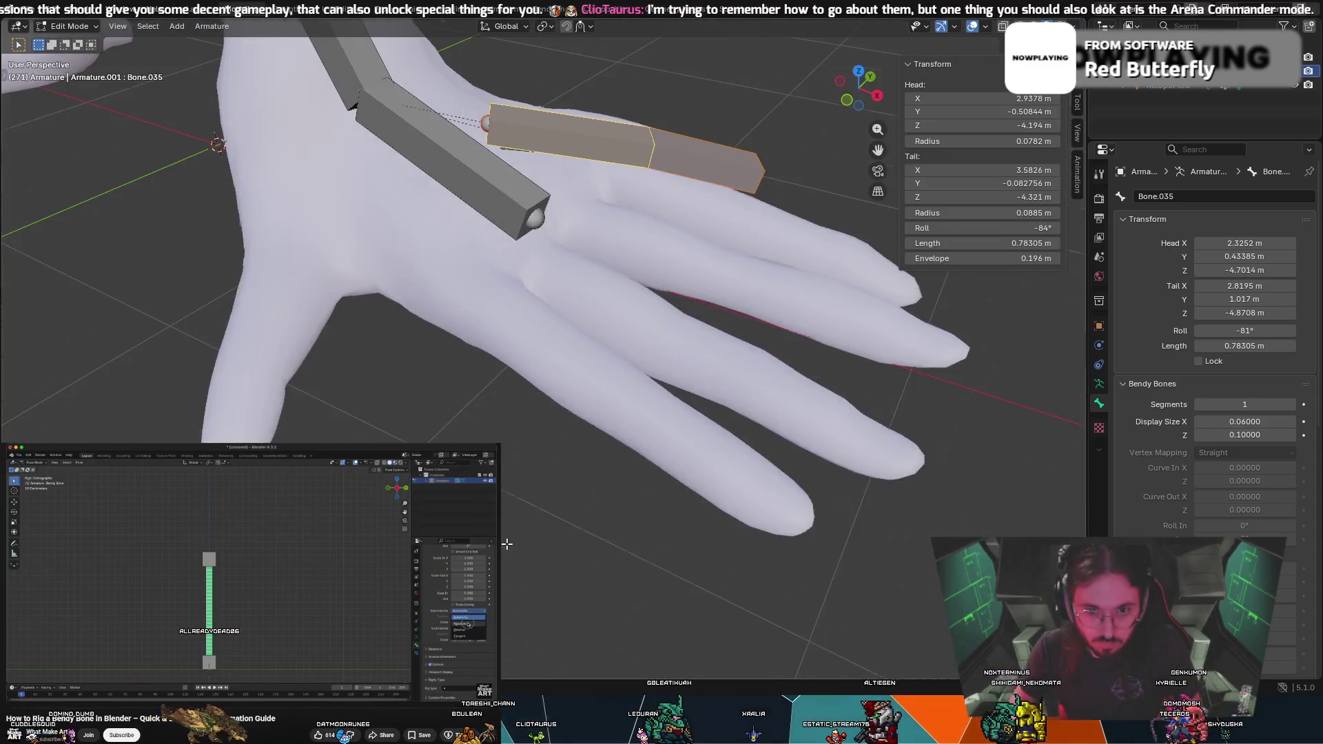
Seat the copied chain on the neighbouring toe and swing its bone upright across the hand
{"action": "key", "text": "g"}
{"action": "left_click", "coordinate": [361, 352]}
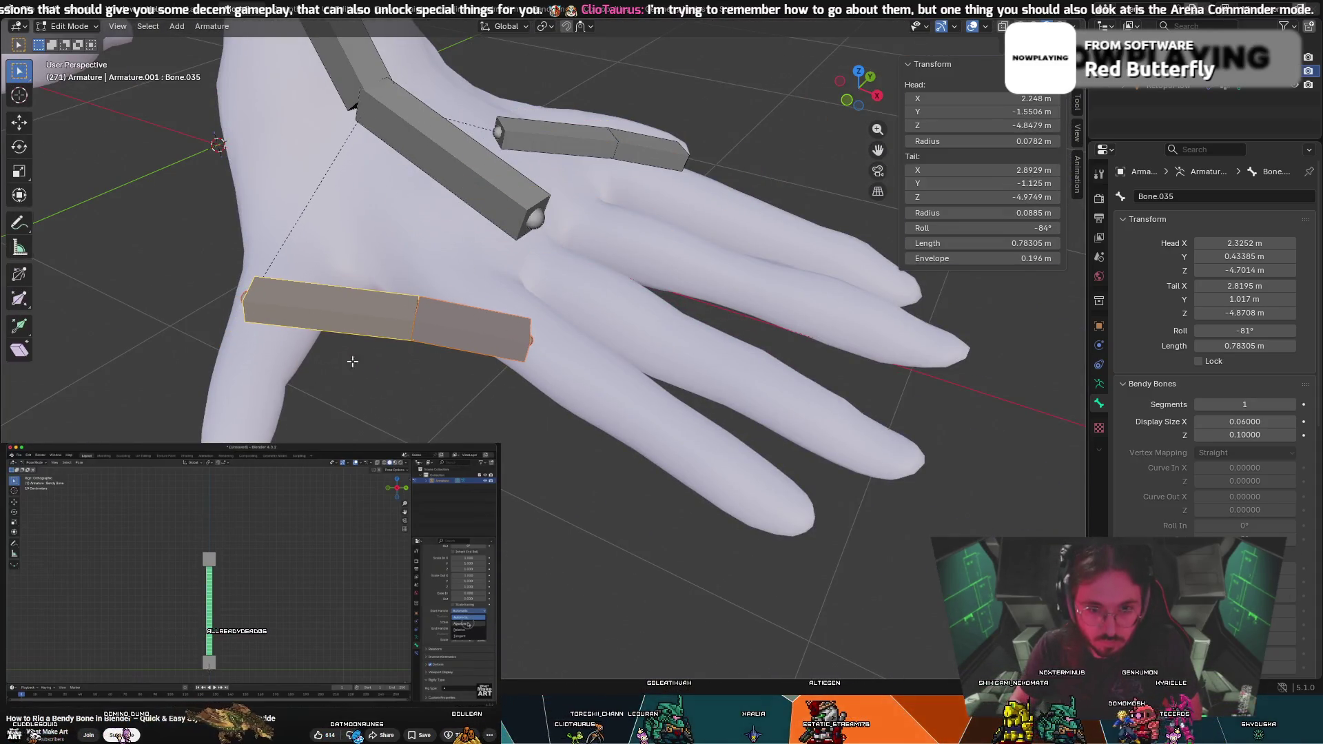
{"action": "key", "text": "r"}
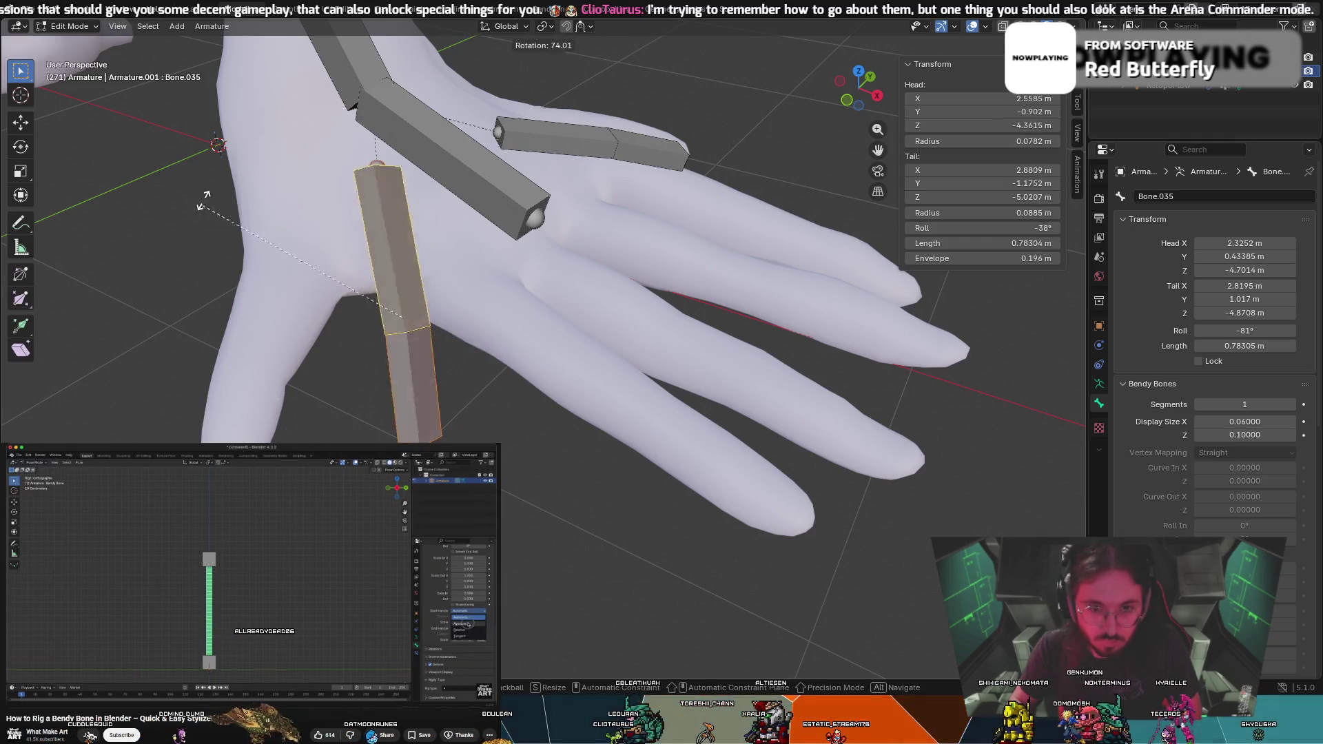
{"action": "left_click", "coordinate": [242, 131]}
{"action": "key", "text": "t"}
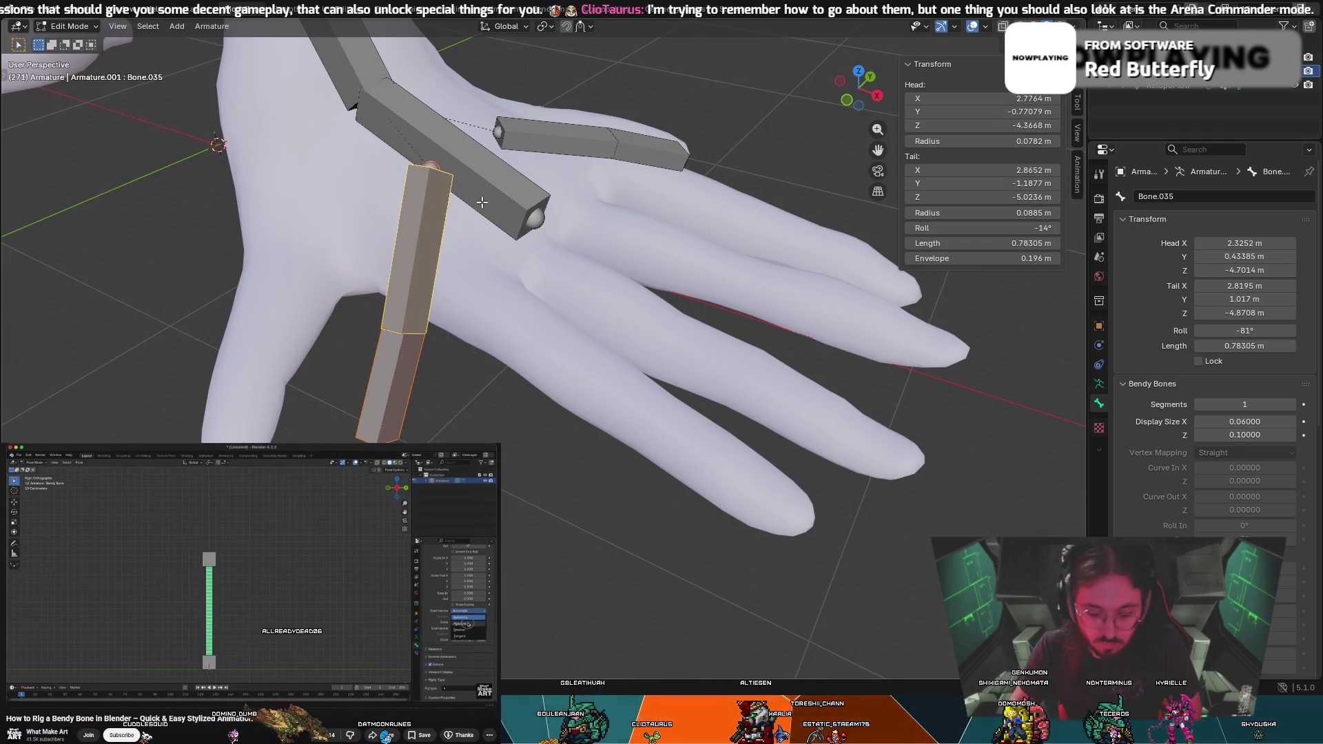
{"action": "middle_click_drag", "start_coordinate": [455, 301], "coordinate": [548, 571]}
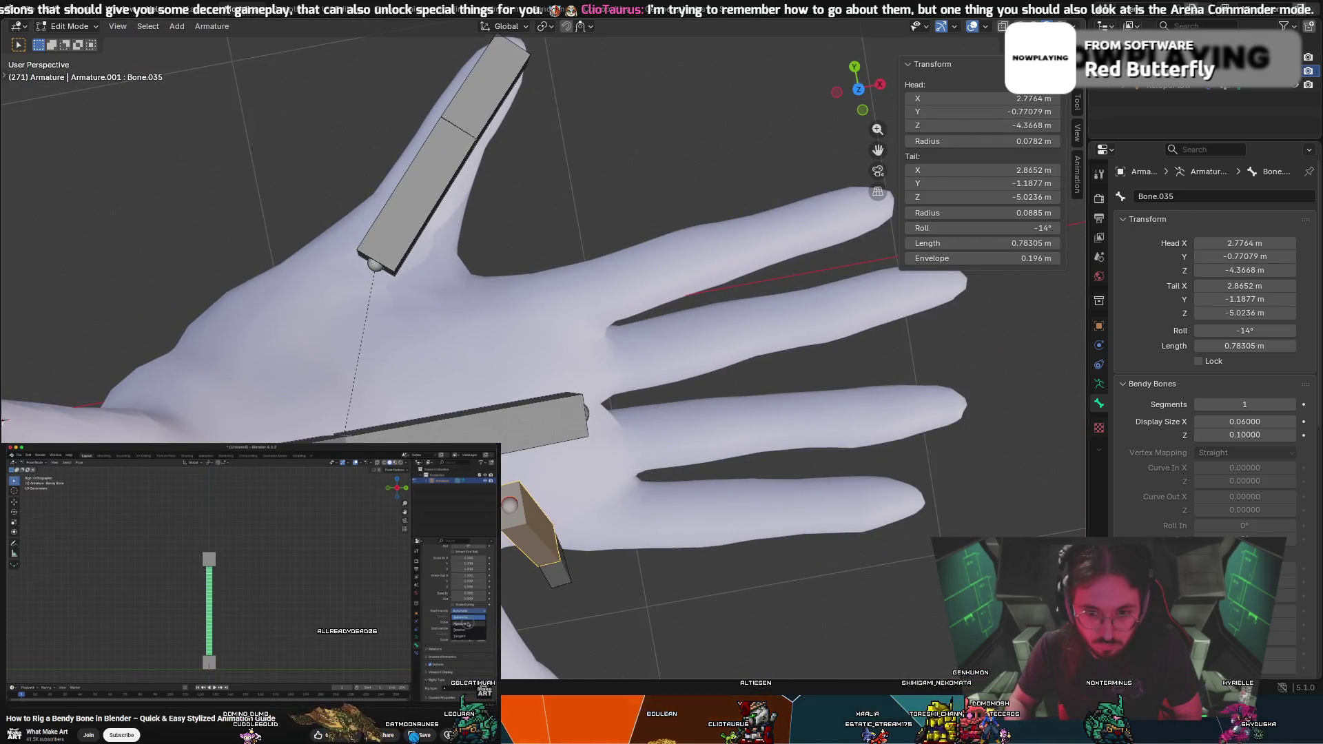
Extrude a new bone from the chain's tail and rotate it
{"action": "key", "text": "e"}
{"action": "left_click", "coordinate": [552, 571]}
{"action": "key", "text": "r"}
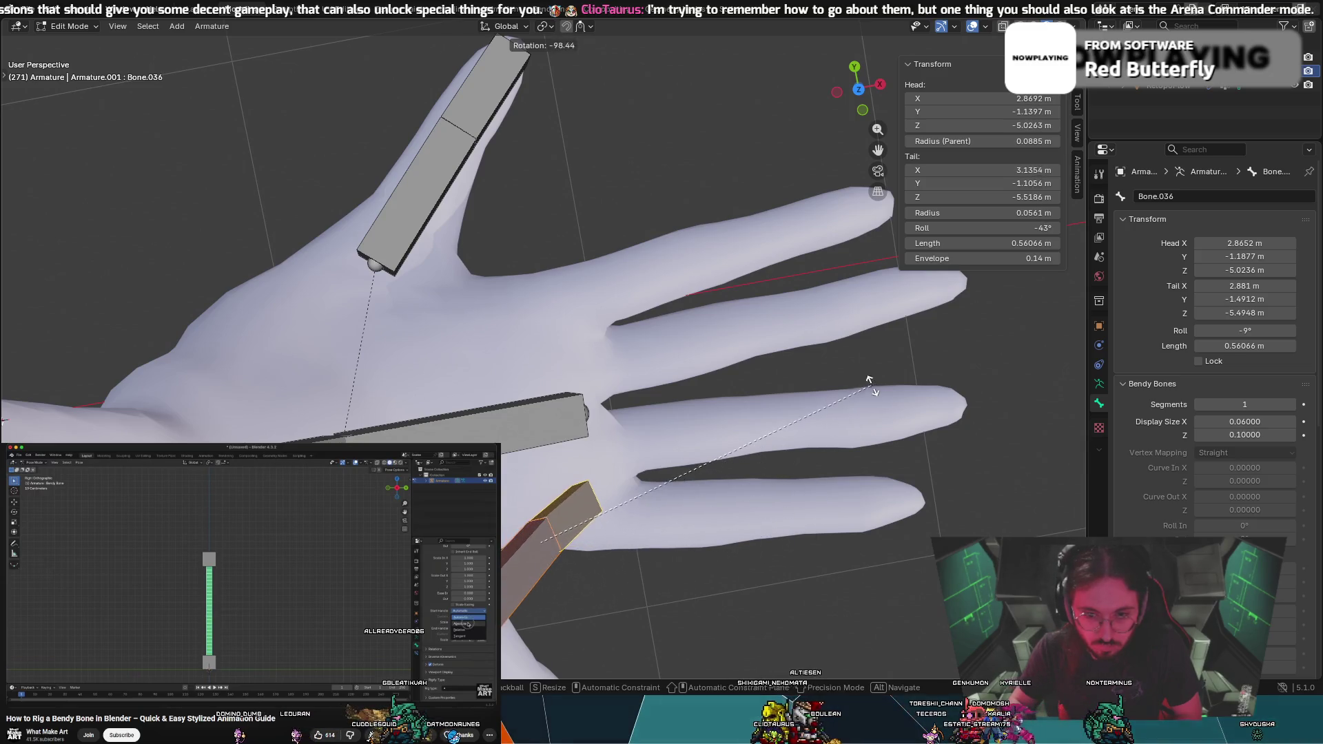
{"action": "left_click", "coordinate": [600, 553]}
{"action": "mouse_move", "coordinate": [600, 553]}
{"action": "middle_mouse_down"}
{"action": "mouse_move", "coordinate": [598, 434]}
{"action": "mouse_move", "coordinate": [561, 437]}
{"action": "mouse_move", "coordinate": [632, 443]}
{"action": "mouse_move", "coordinate": [544, 435]}
{"action": "middle_mouse_up"}
Try rotating the bones across the hand, then undo the last rotations
{"action": "key", "text": "r"}
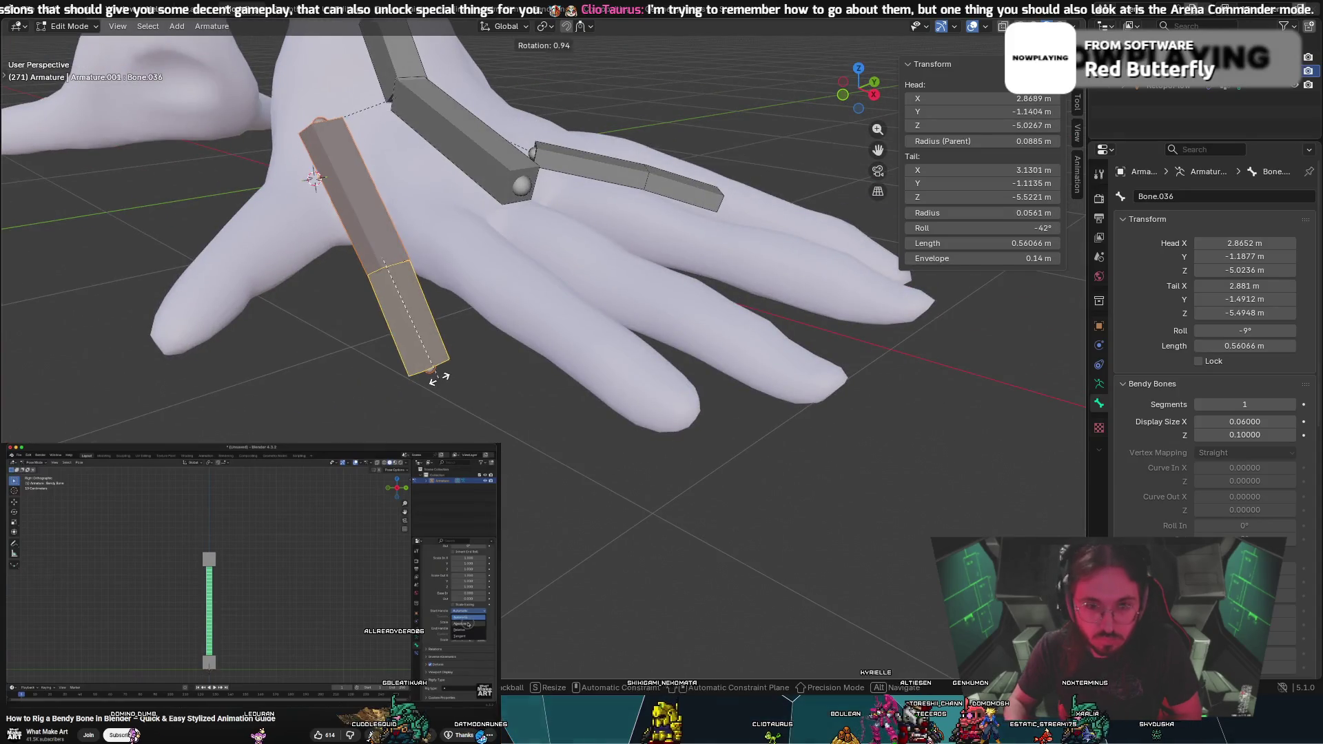
{"action": "left_click", "coordinate": [486, 258]}
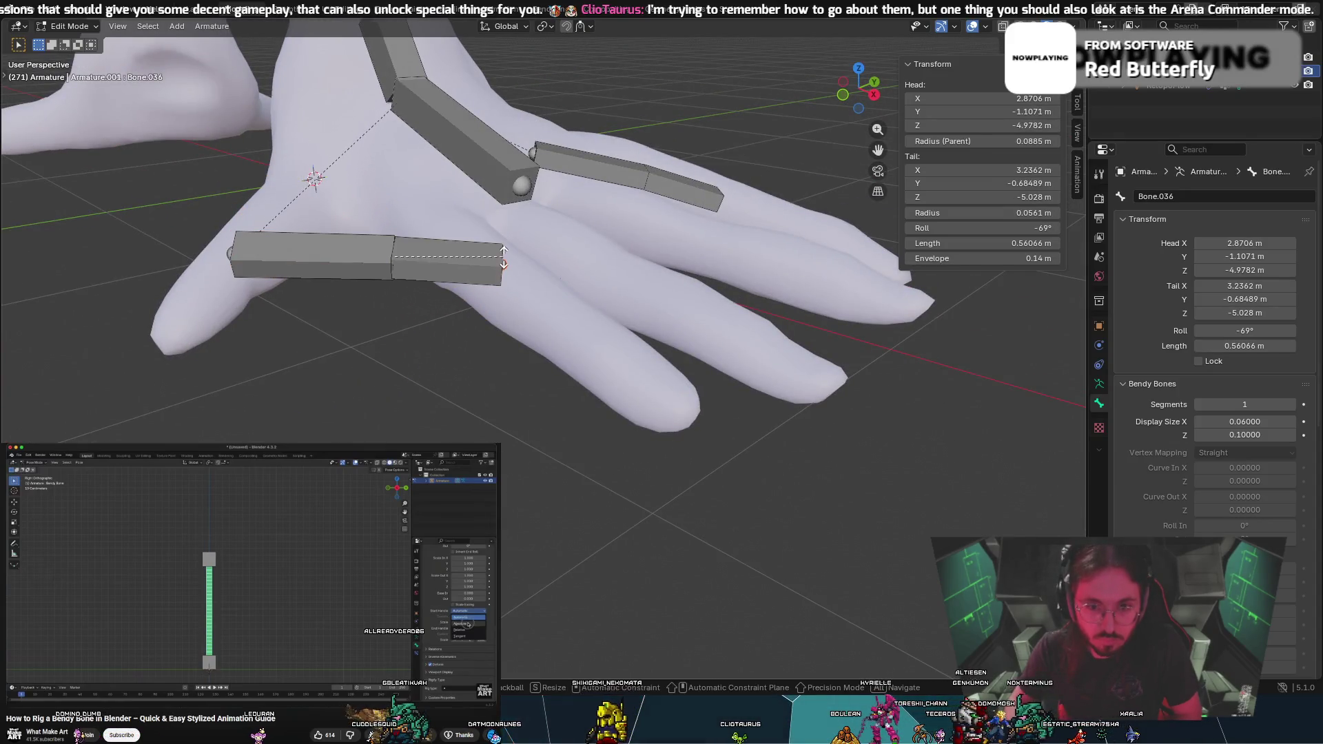
{"action": "mouse_move", "coordinate": [437, 258]}
{"action": "middle_mouse_down"}
{"action": "mouse_move", "coordinate": [206, 241]}
{"action": "mouse_move", "coordinate": [385, 281]}
{"action": "middle_mouse_up"}
{"action": "key", "text": "r"}
{"action": "left_click", "coordinate": [173, 223]}
{"action": "key", "text": "ctrl+z"}
{"action": "key", "text": "ctrl+z"}
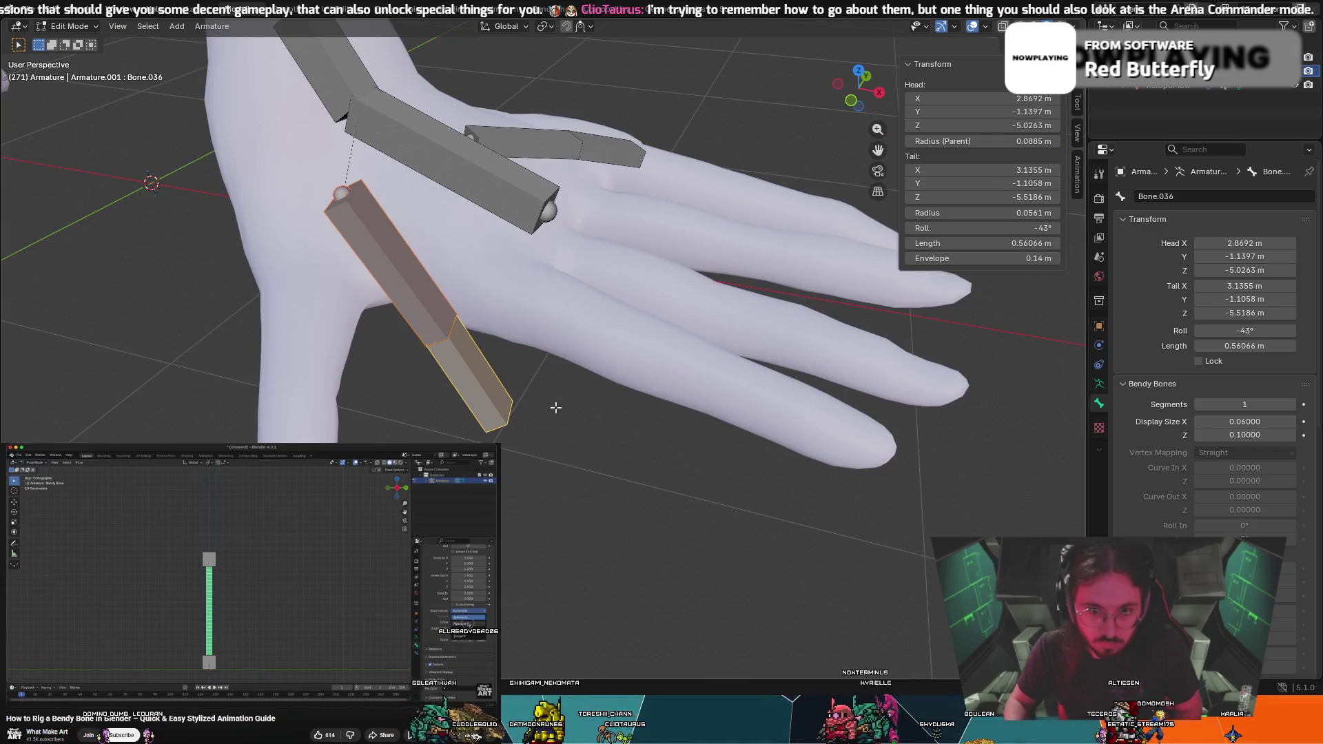
Select only Bone.035 and rotate it to lie toward the thumb
{"action": "left_click", "coordinate": [494, 422]}
{"action": "left_click", "coordinate": [433, 301]}
{"action": "left_click", "coordinate": [425, 304]}
{"action": "left_click", "coordinate": [420, 306]}
{"action": "key", "text": "r"}
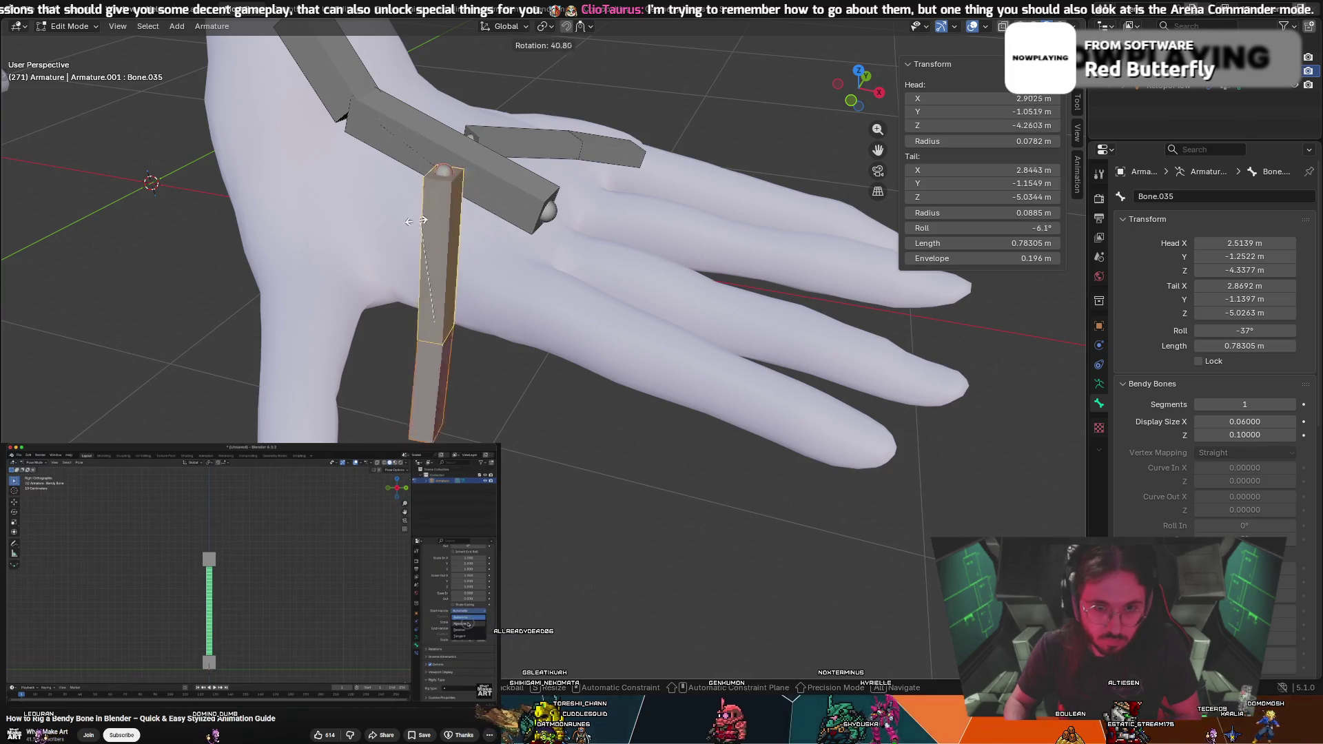
{"action": "left_click", "coordinate": [302, 417]}
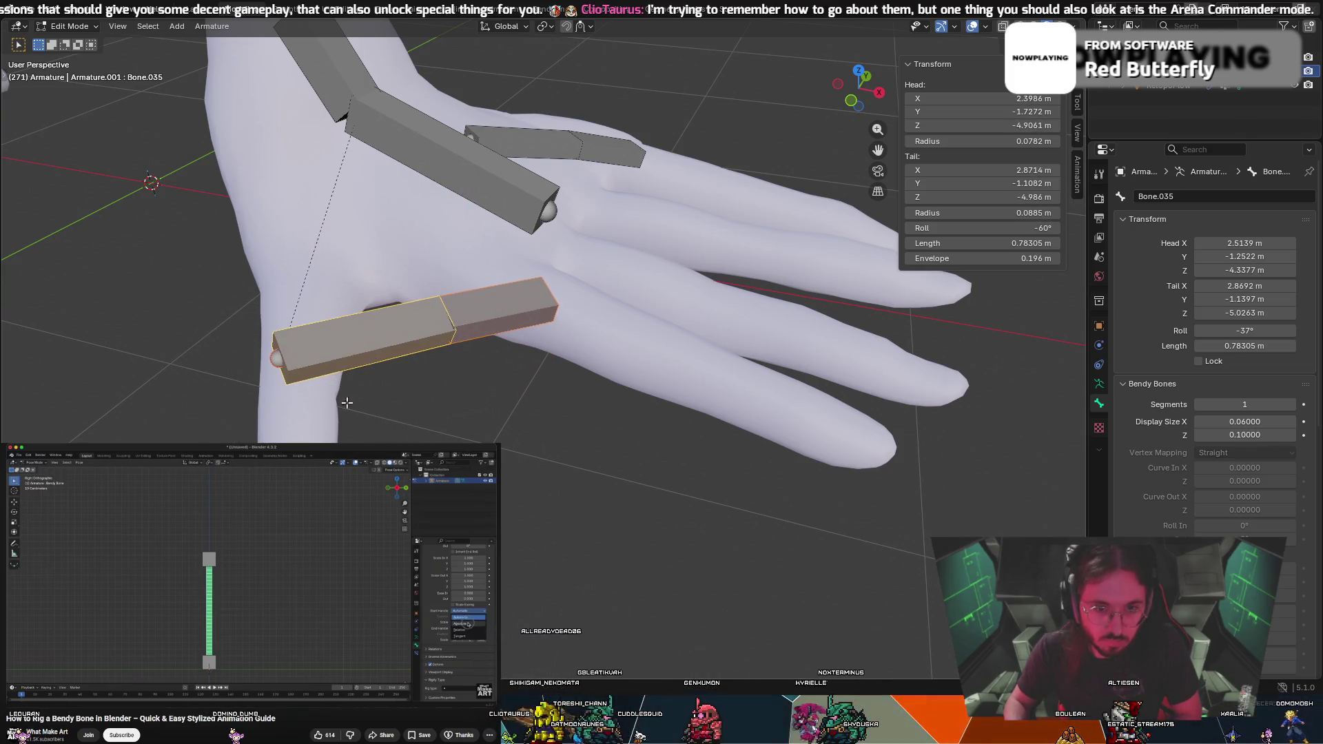
{"action": "middle_click_drag", "start_coordinate": [564, 352], "coordinate": [450, 285]}
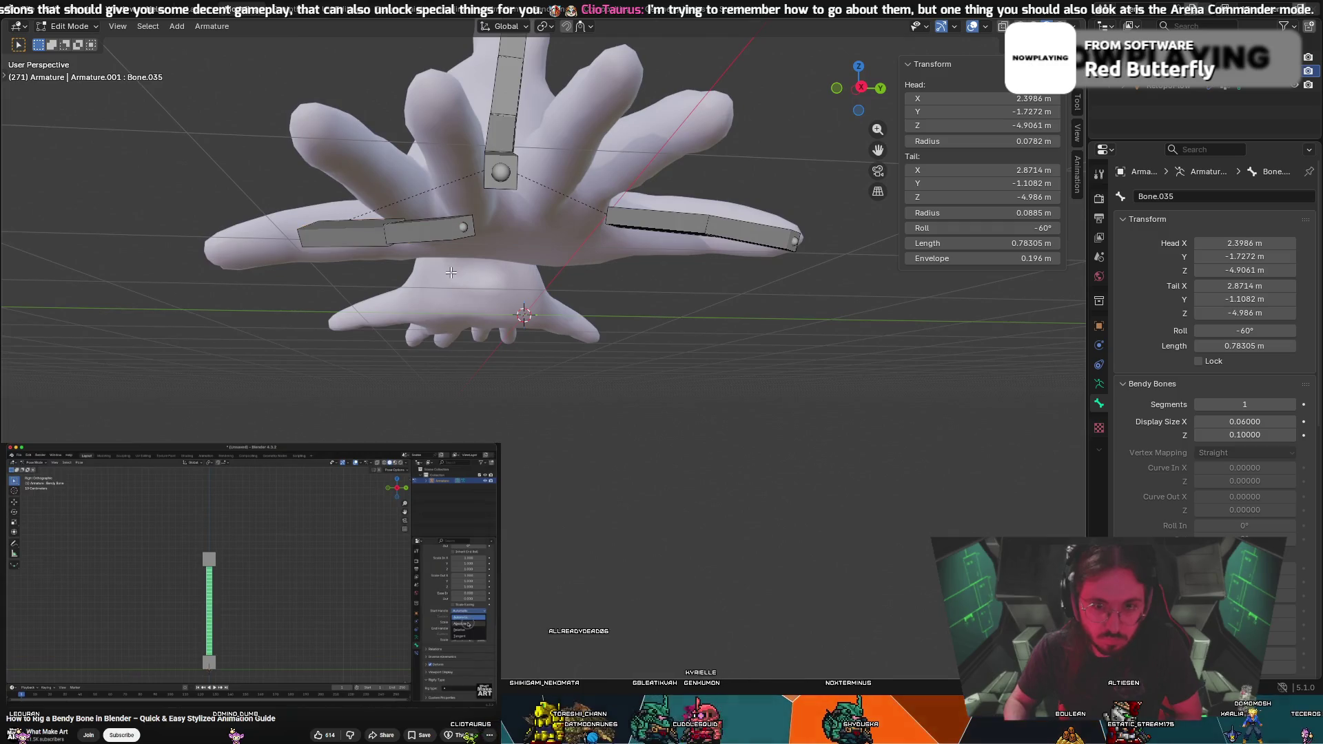
Extrude Bone.036 from Bone.035's tail and place it along the thumb
{"action": "key", "text": "e"}
{"action": "key", "text": "r"}
{"action": "middle_click_drag", "start_coordinate": [260, 227], "coordinate": [272, 248]}
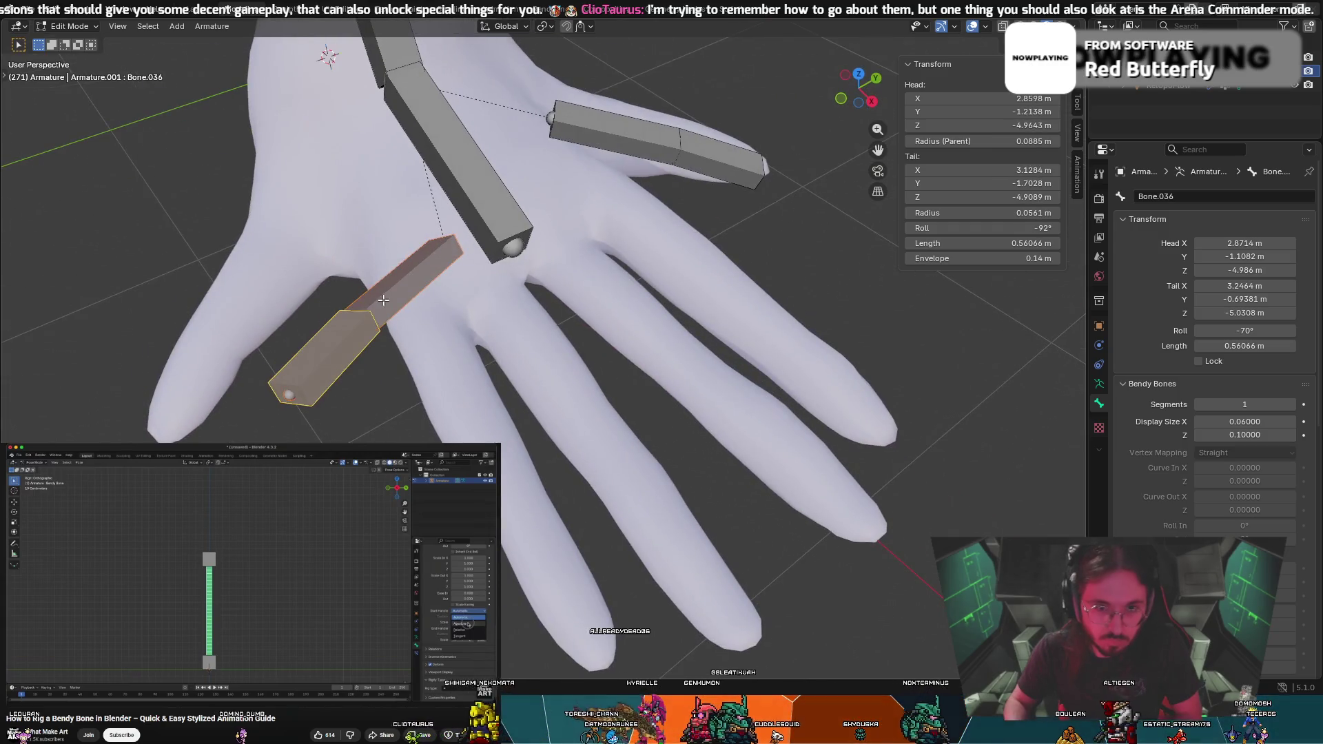
{"action": "left_click", "coordinate": [276, 258]}
{"action": "key", "text": "r"}
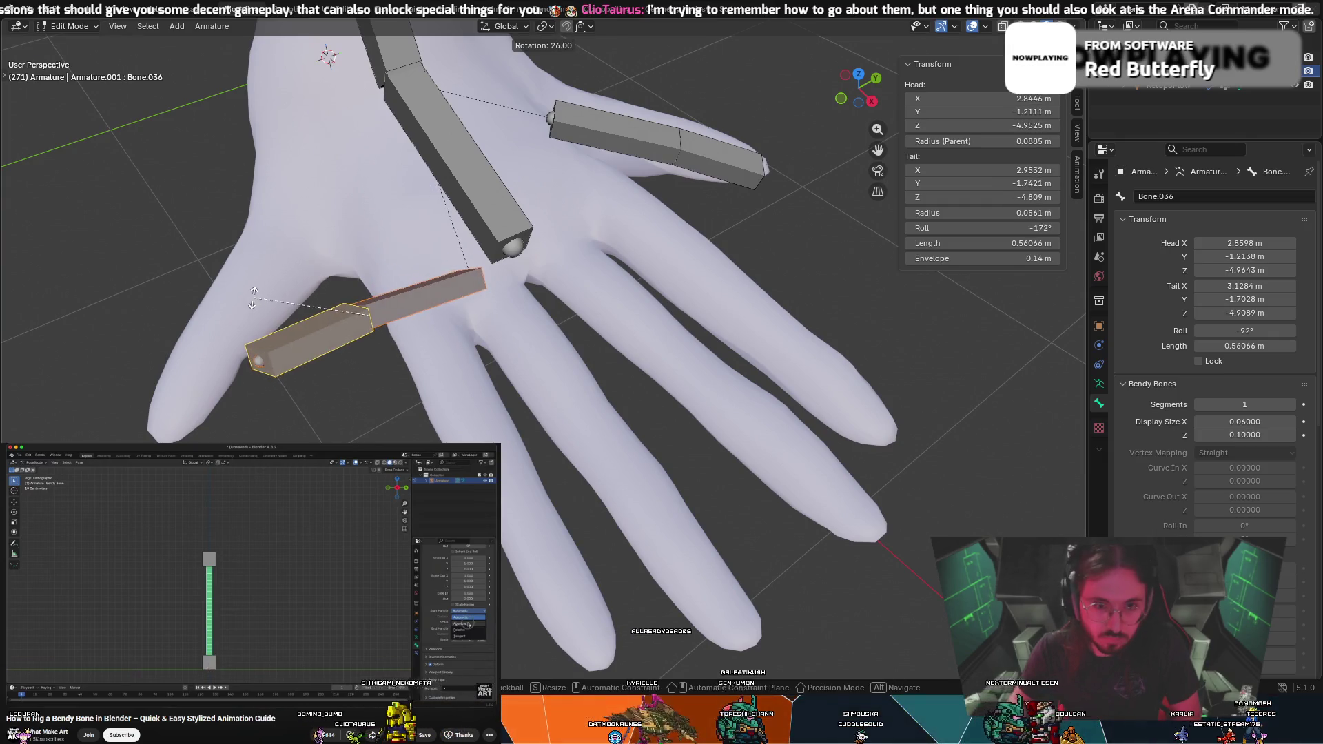
{"action": "key", "text": "g"}
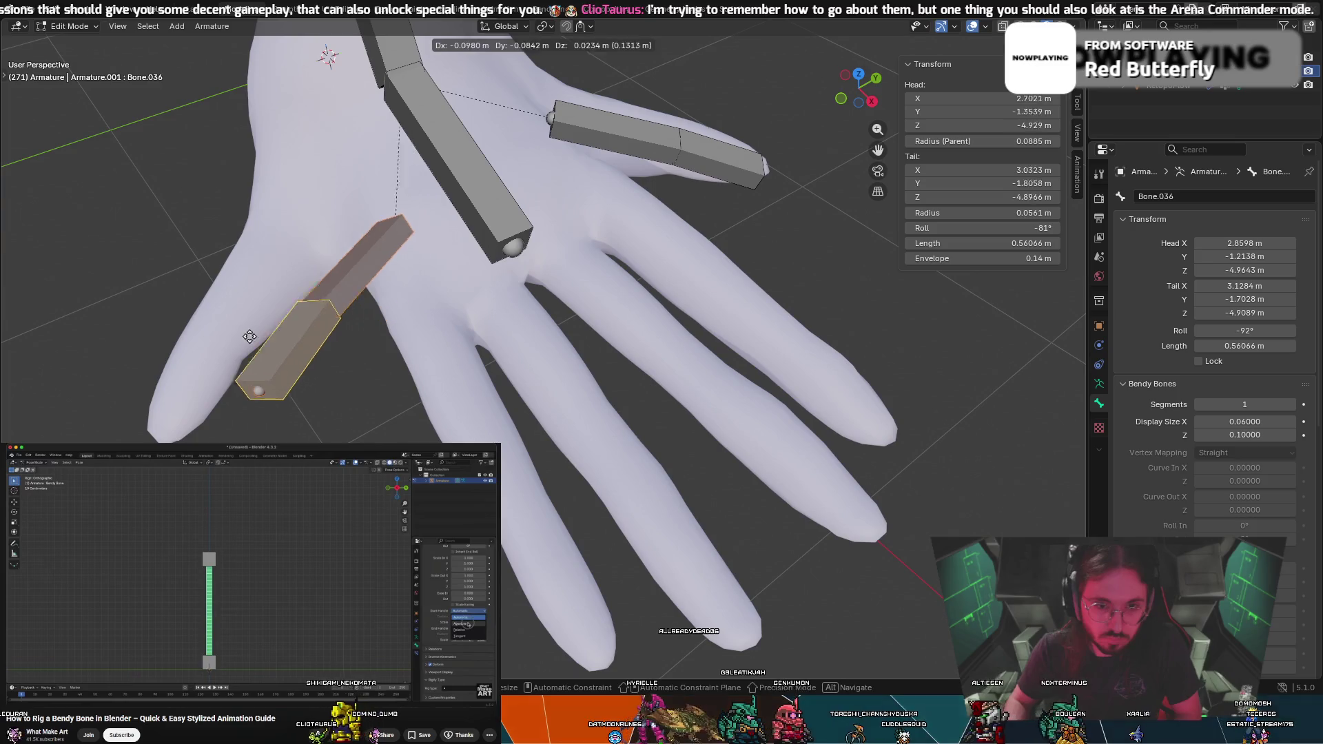
{"action": "left_click", "coordinate": [179, 324]}
{"action": "mouse_move", "coordinate": [179, 324]}
{"action": "middle_mouse_down"}
{"action": "mouse_move", "coordinate": [315, 344]}
{"action": "mouse_move", "coordinate": [384, 380]}
{"action": "mouse_move", "coordinate": [307, 378]}
{"action": "mouse_move", "coordinate": [462, 244]}
{"action": "middle_mouse_up"}
{"action": "left_click", "coordinate": [734, 190]}
Edit Bone.035's Roll in the N-panel, twisting it around its axis to suit the thumb
{"action": "middle_click_drag", "start_coordinate": [632, 256], "coordinate": [365, 219]}
{"action": "left_click", "coordinate": [353, 178]}
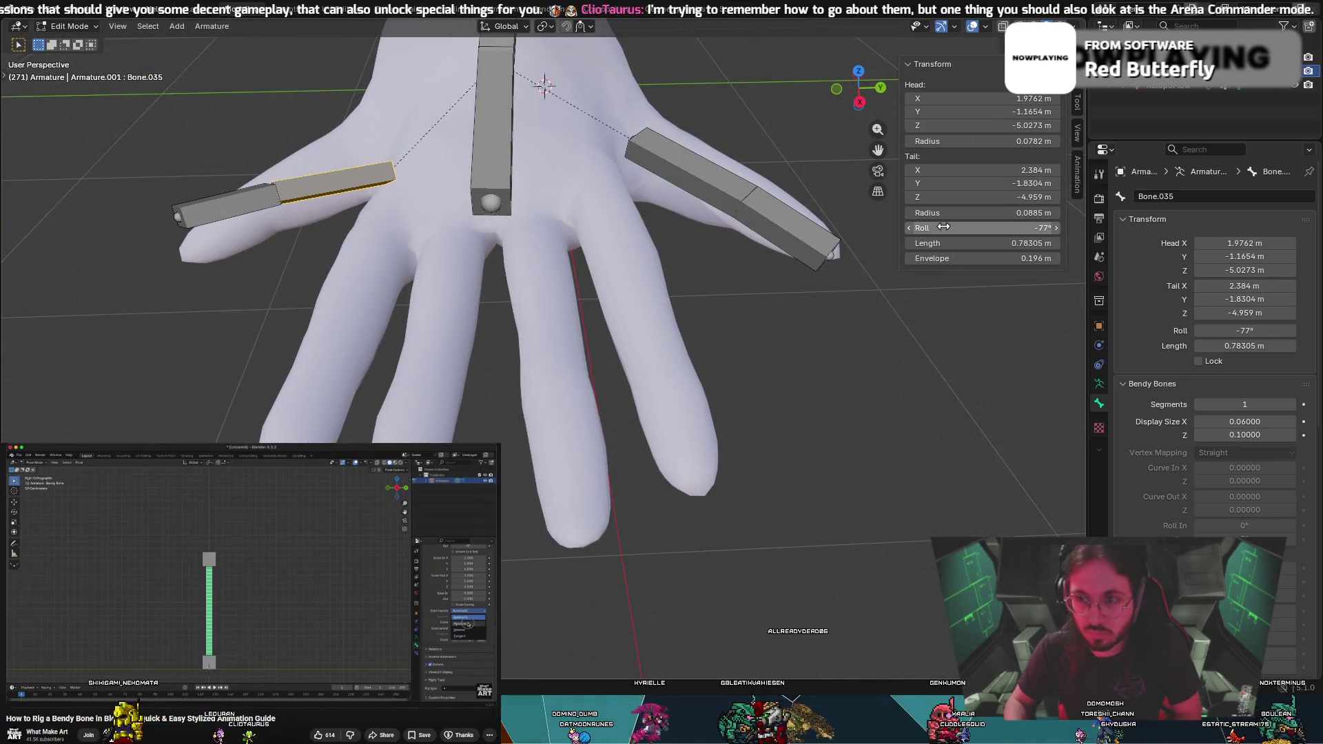
{"action": "left_click", "coordinate": [1032, 228]}
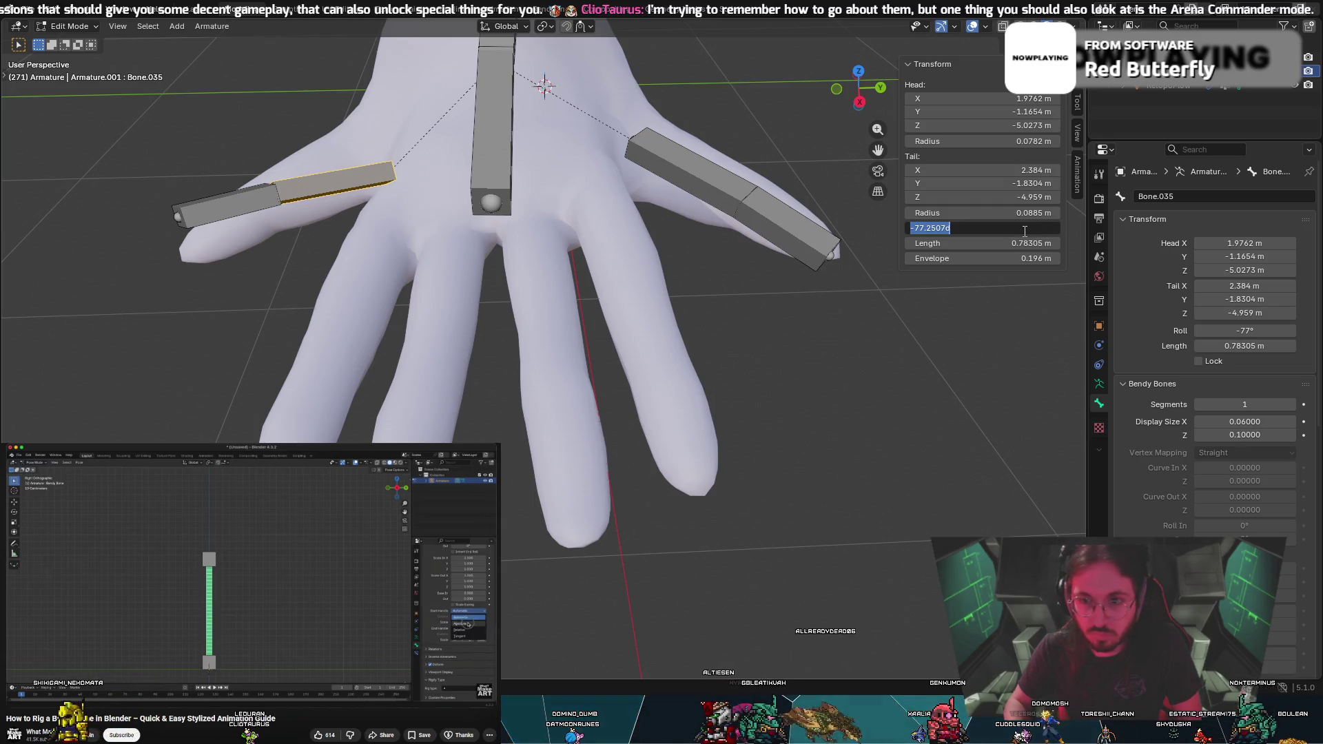
{"action": "left_click", "coordinate": [1021, 231]}
{"action": "type", "text": "-115"}
{"action": "key", "text": "Return"}
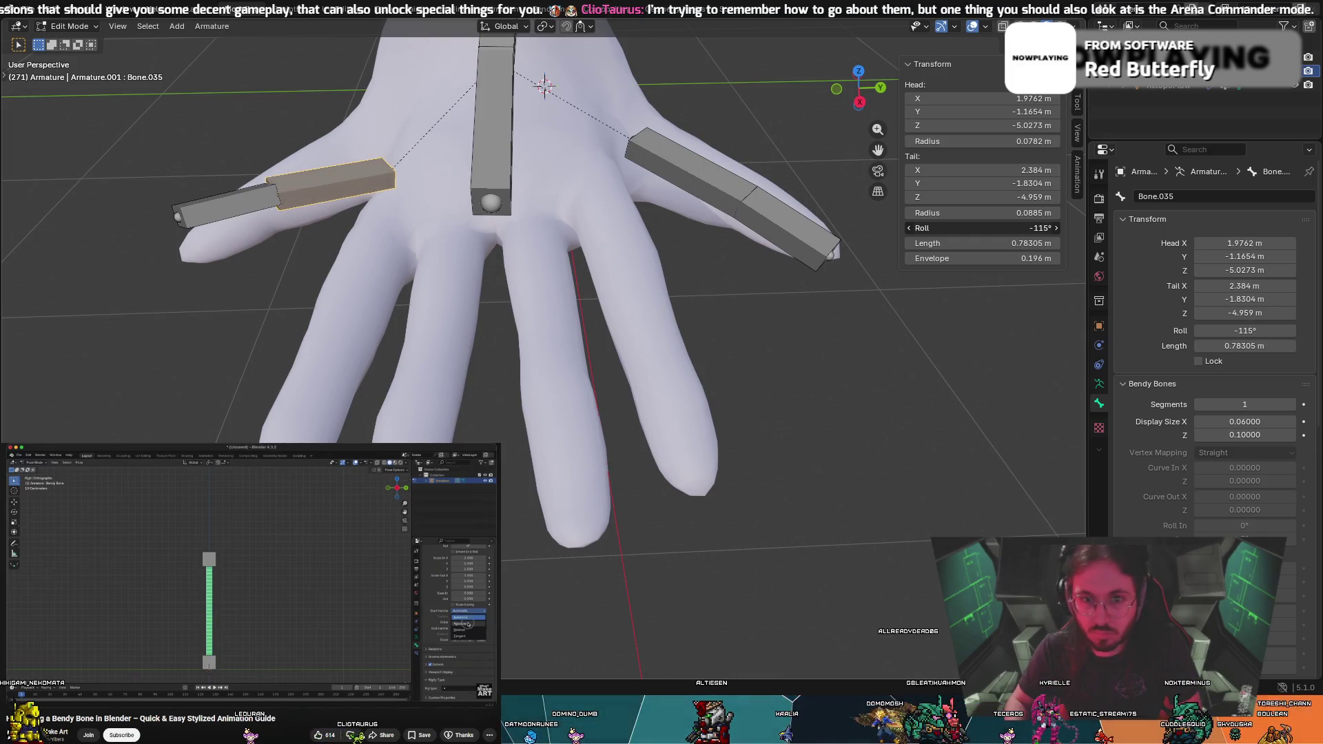
{"action": "middle_click_drag", "start_coordinate": [696, 163], "coordinate": [888, 204]}
{"action": "mouse_move", "coordinate": [986, 228]}
{"action": "left_mouse_down"}
{"action": "mouse_move", "coordinate": [906, 228]}
{"action": "mouse_move", "coordinate": [1026, 228]}
{"action": "left_mouse_up"}
{"action": "scroll", "coordinate": [373, 237], "scroll_direction": "down", "scroll_amount": 2}
Check Bone.036's 81° roll, then rotate Bone.035 slightly so its roll becomes 90°
{"action": "left_click", "coordinate": [209, 297]}
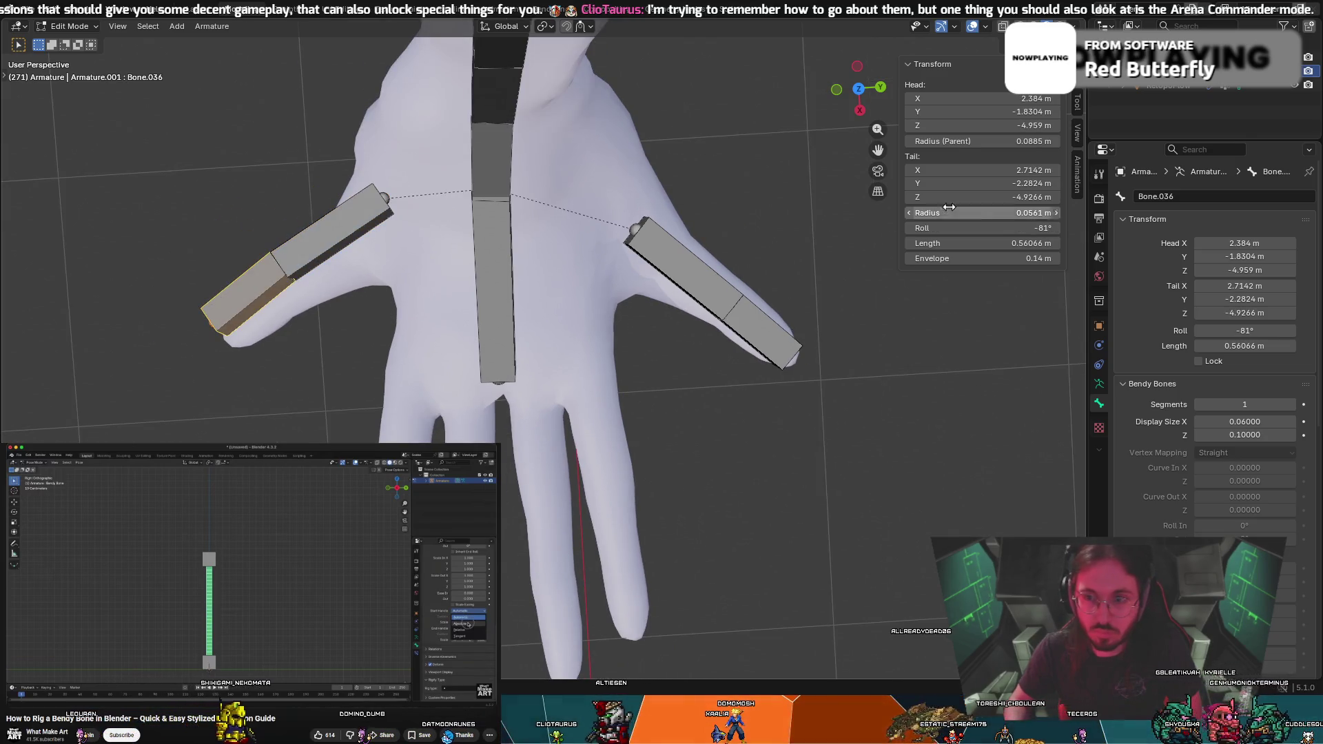
{"action": "mouse_move", "coordinate": [414, 248]}
{"action": "middle_mouse_down"}
{"action": "mouse_move", "coordinate": [378, 230]}
{"action": "mouse_move", "coordinate": [398, 189]}
{"action": "mouse_move", "coordinate": [441, 179]}
{"action": "middle_mouse_up"}
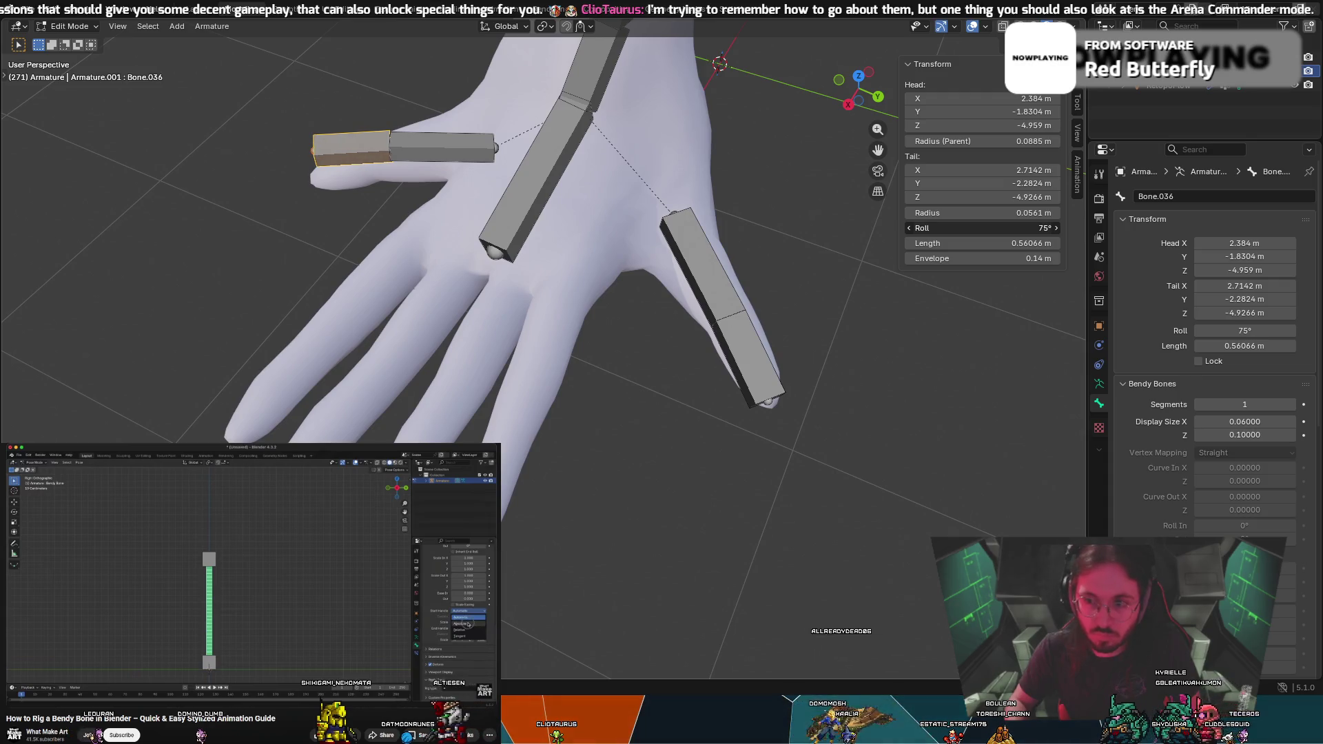
{"action": "mouse_move", "coordinate": [376, 191]}
{"action": "middle_mouse_down"}
{"action": "mouse_move", "coordinate": [470, 182]}
{"action": "mouse_move", "coordinate": [414, 207]}
{"action": "middle_mouse_up"}
{"action": "left_click", "coordinate": [317, 261]}
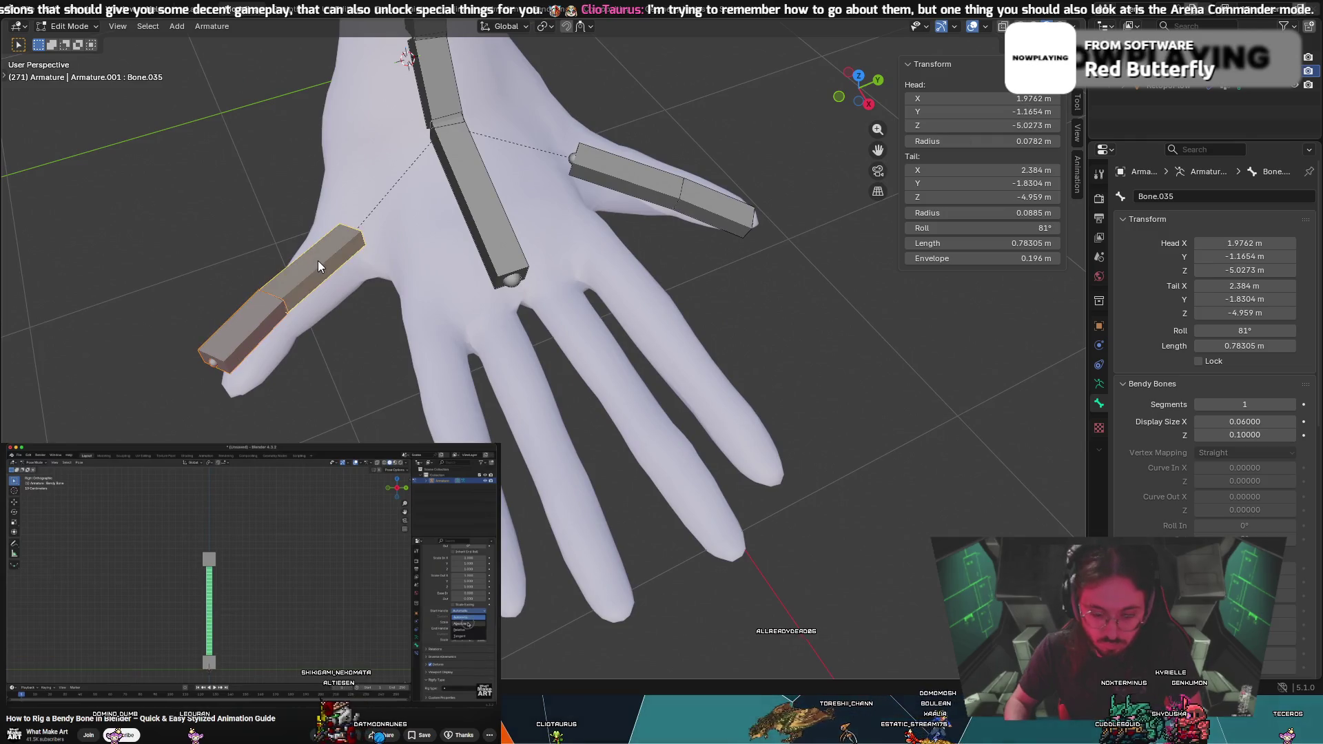
{"action": "key", "text": "r"}
{"action": "left_click", "coordinate": [321, 258]}
{"action": "mouse_move", "coordinate": [320, 259]}
{"action": "middle_mouse_down"}
{"action": "mouse_move", "coordinate": [445, 280]}
{"action": "mouse_move", "coordinate": [636, 432]}
{"action": "mouse_move", "coordinate": [901, 467]}
{"action": "mouse_move", "coordinate": [831, 471]}
{"action": "mouse_move", "coordinate": [862, 461]}
{"action": "middle_mouse_up"}
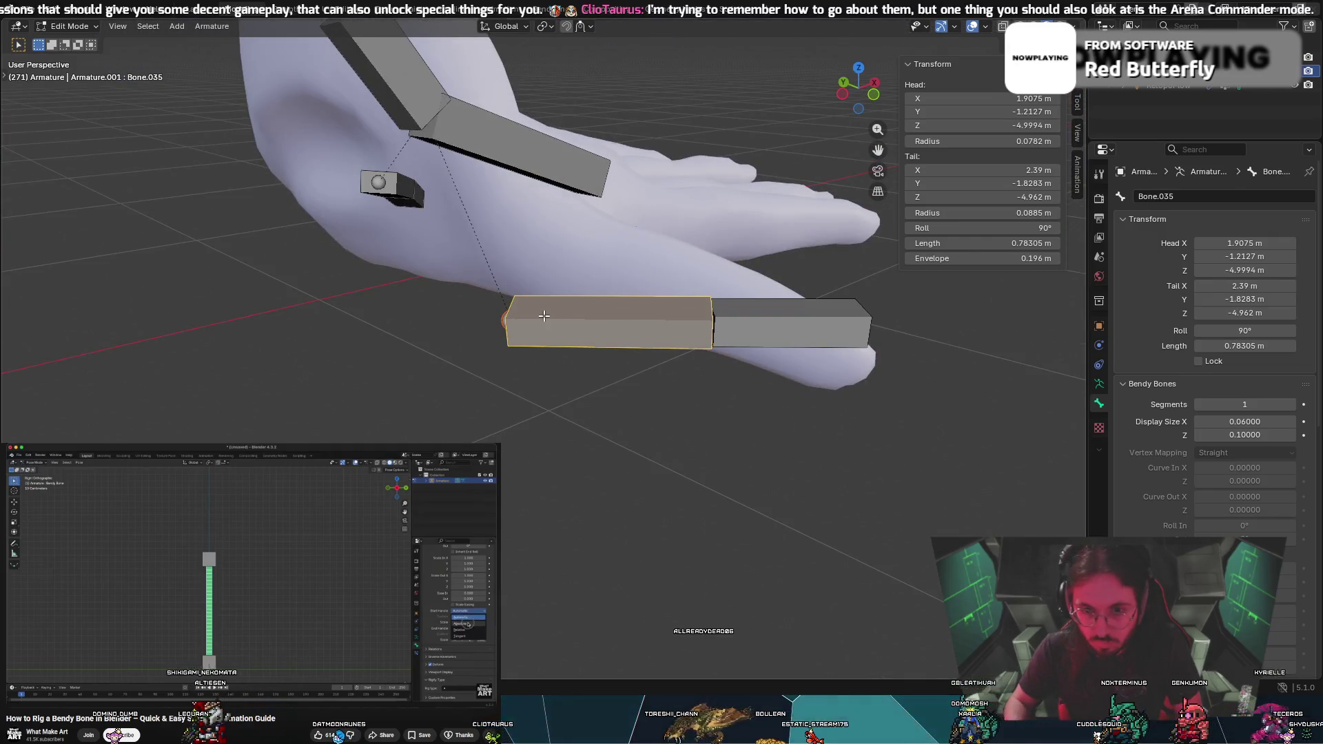
Move the thumb bones upward and rotate Bone.036 to a new angle
{"action": "key", "text": "r"}
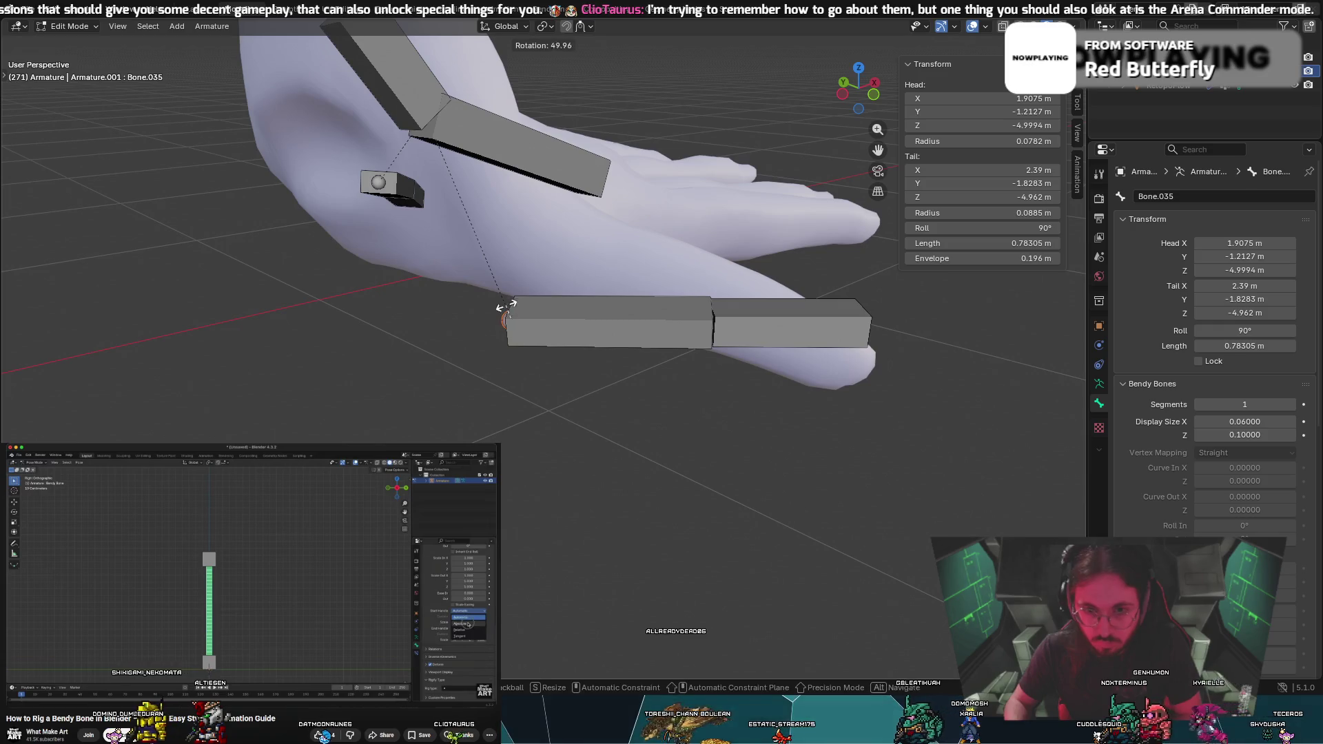
{"action": "right_click", "coordinate": [490, 240]}
{"action": "left_click", "coordinate": [772, 314]}
{"action": "key", "text": "g"}
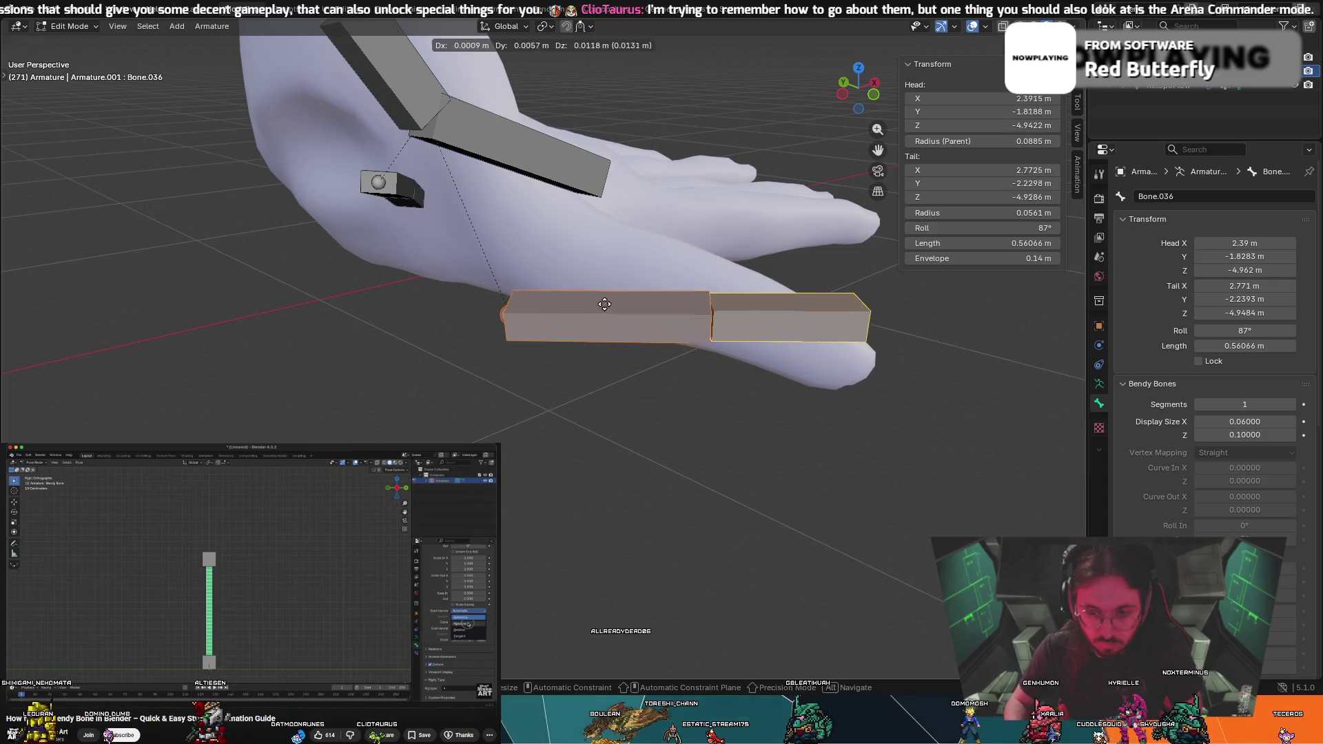
{"action": "left_click", "coordinate": [635, 219]}
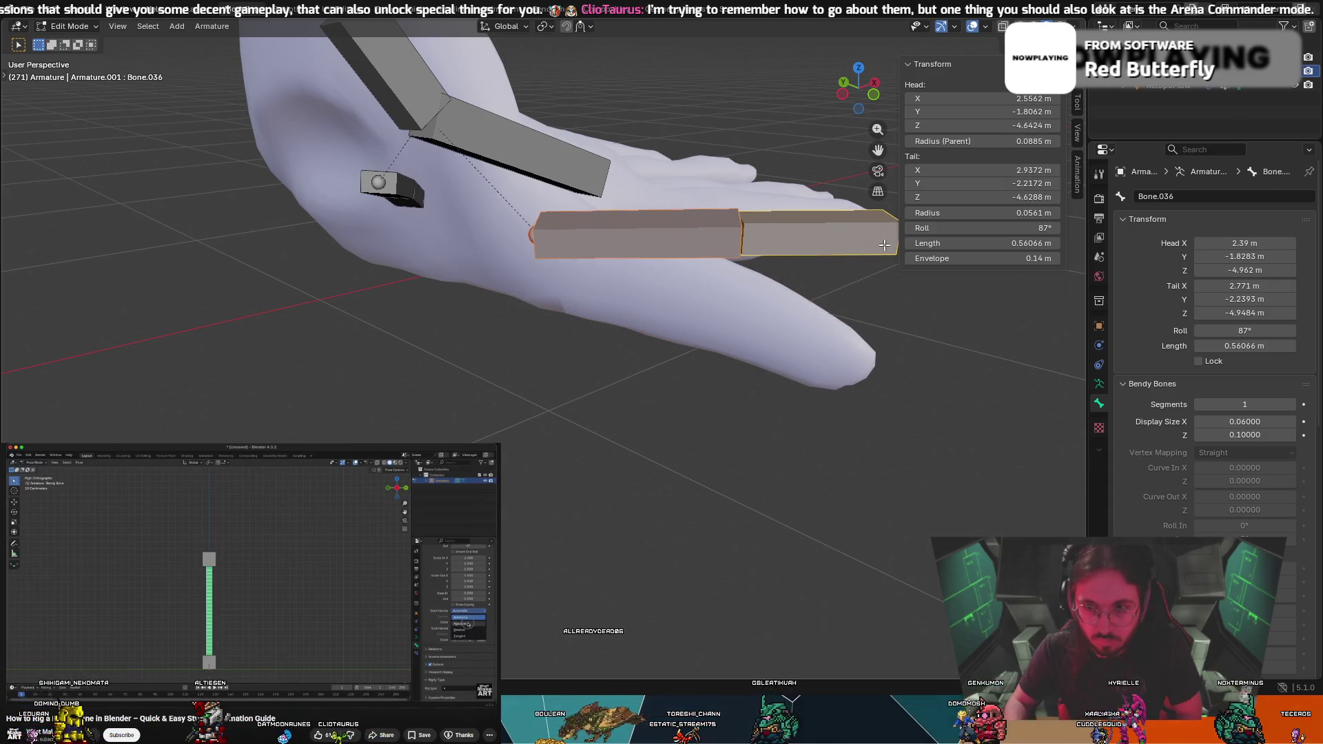
{"action": "key", "text": "r"}
{"action": "left_click", "coordinate": [889, 303]}
{"action": "mouse_move", "coordinate": [889, 304]}
{"action": "middle_mouse_down"}
{"action": "mouse_move", "coordinate": [683, 300]}
{"action": "mouse_move", "coordinate": [288, 343]}
{"action": "mouse_move", "coordinate": [286, 434]}
{"action": "middle_mouse_up"}
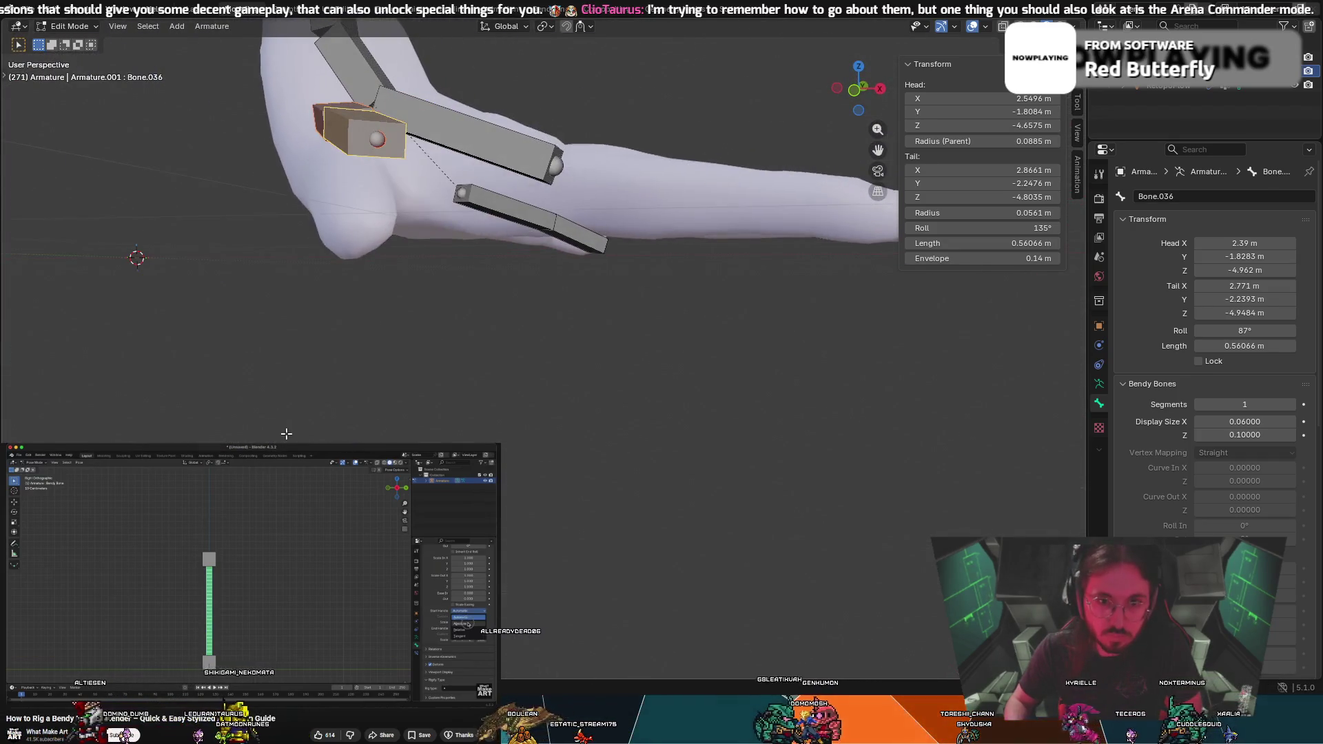
Nudge the selected bone and slide it along the digit
{"action": "mouse_move", "coordinate": [360, 207]}
{"action": "middle_mouse_down"}
{"action": "mouse_move", "coordinate": [242, 220]}
{"action": "mouse_move", "coordinate": [322, 257]}
{"action": "middle_mouse_up"}
{"action": "key", "text": "g"}
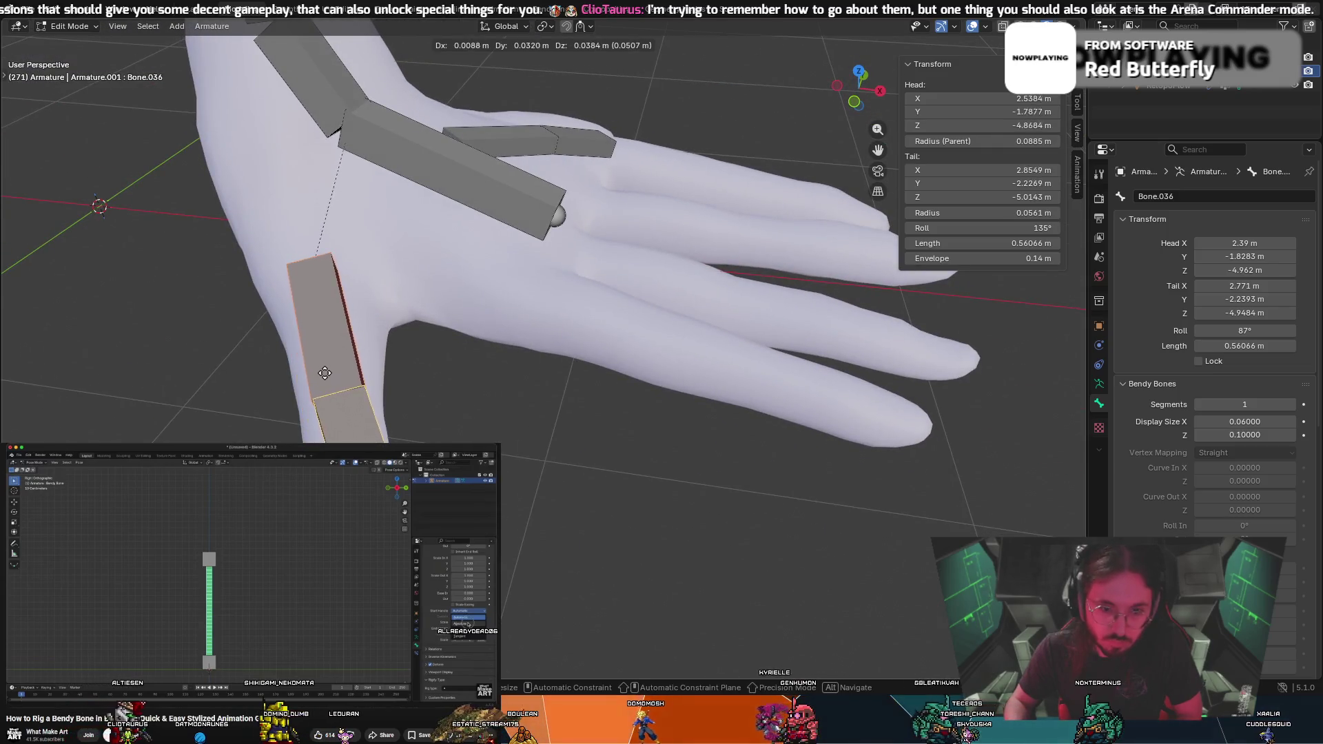
{"action": "left_click", "coordinate": [315, 373]}
{"action": "key", "text": "g"}
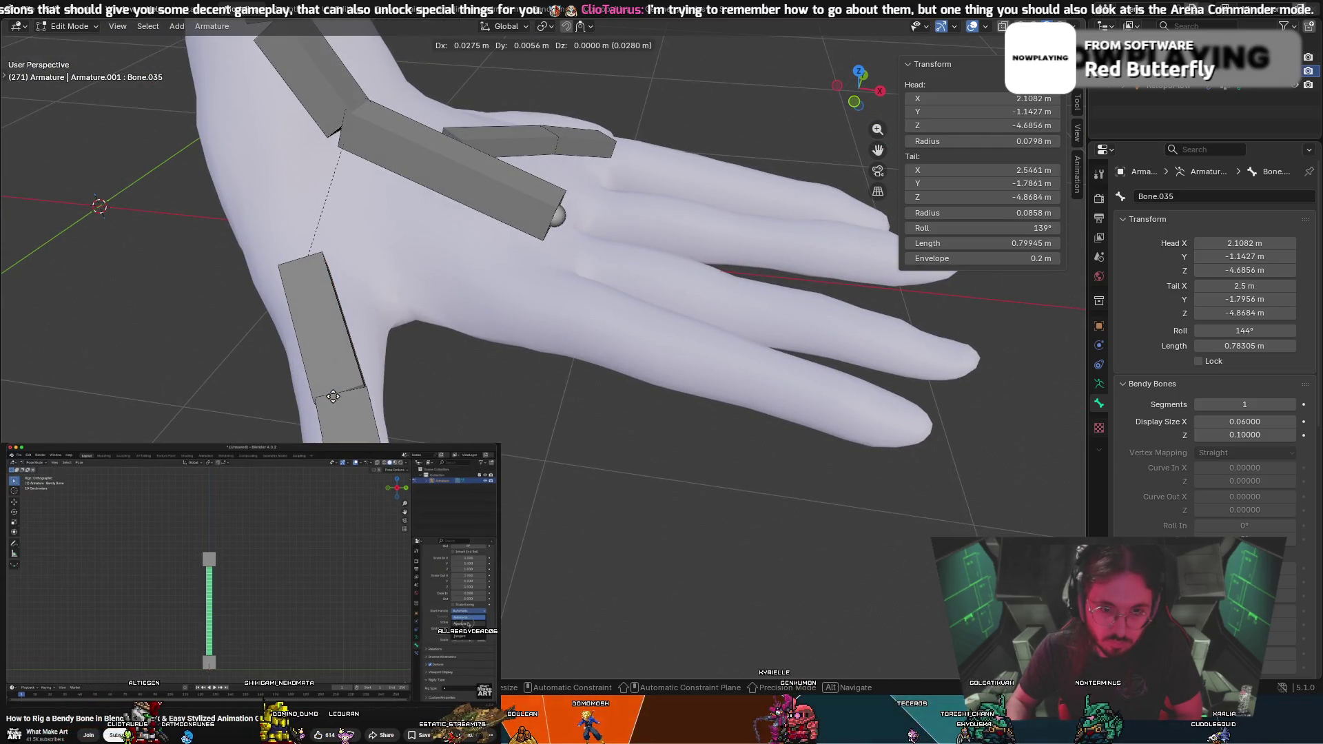
{"action": "mouse_move", "coordinate": [327, 394]}
{"action": "middle_mouse_down"}
{"action": "mouse_move", "coordinate": [404, 357]}
{"action": "mouse_move", "coordinate": [437, 361]}
{"action": "mouse_move", "coordinate": [584, 274]}
{"action": "middle_mouse_up"}
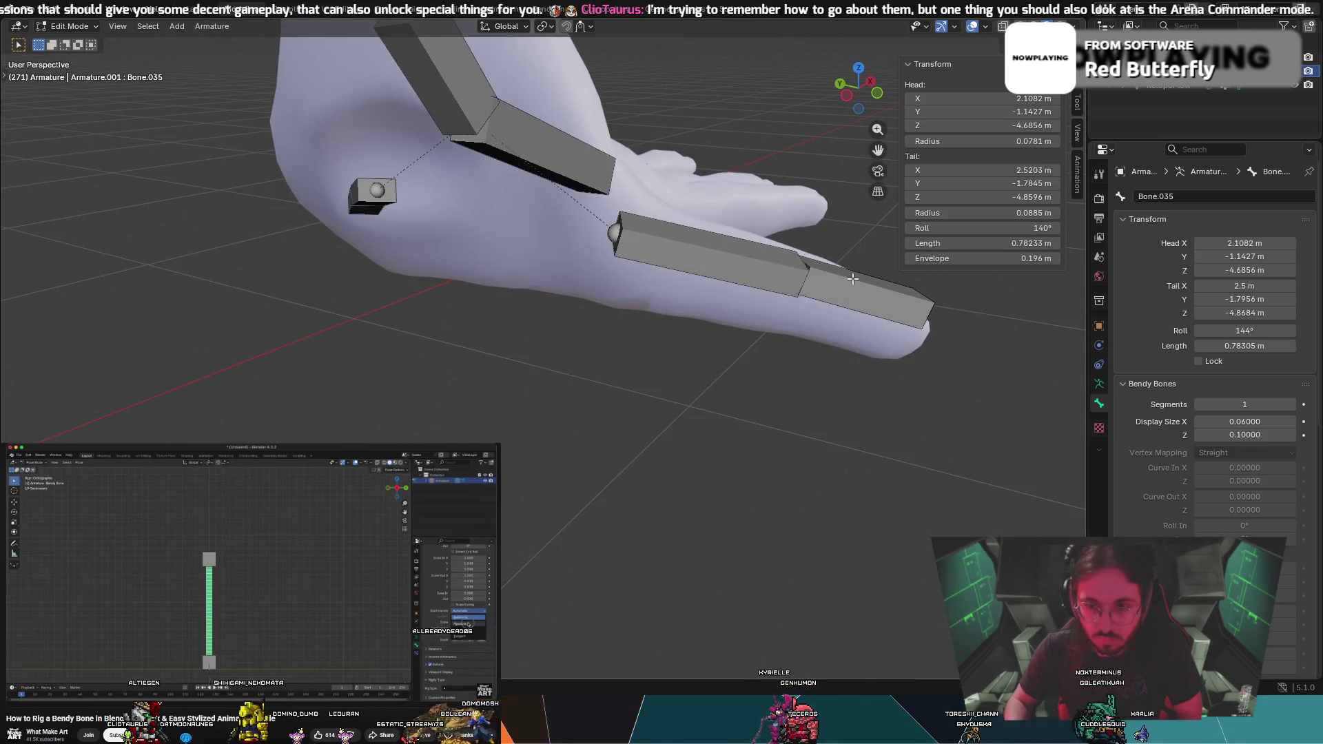
{"action": "left_click", "coordinate": [717, 295]}
{"action": "middle_click_drag", "start_coordinate": [717, 295], "coordinate": [310, 311]}
Try further rotate and move tweaks, cancel them, and zoom in on the toe's bones
{"action": "key", "text": "r"}
{"action": "key", "text": "g"}
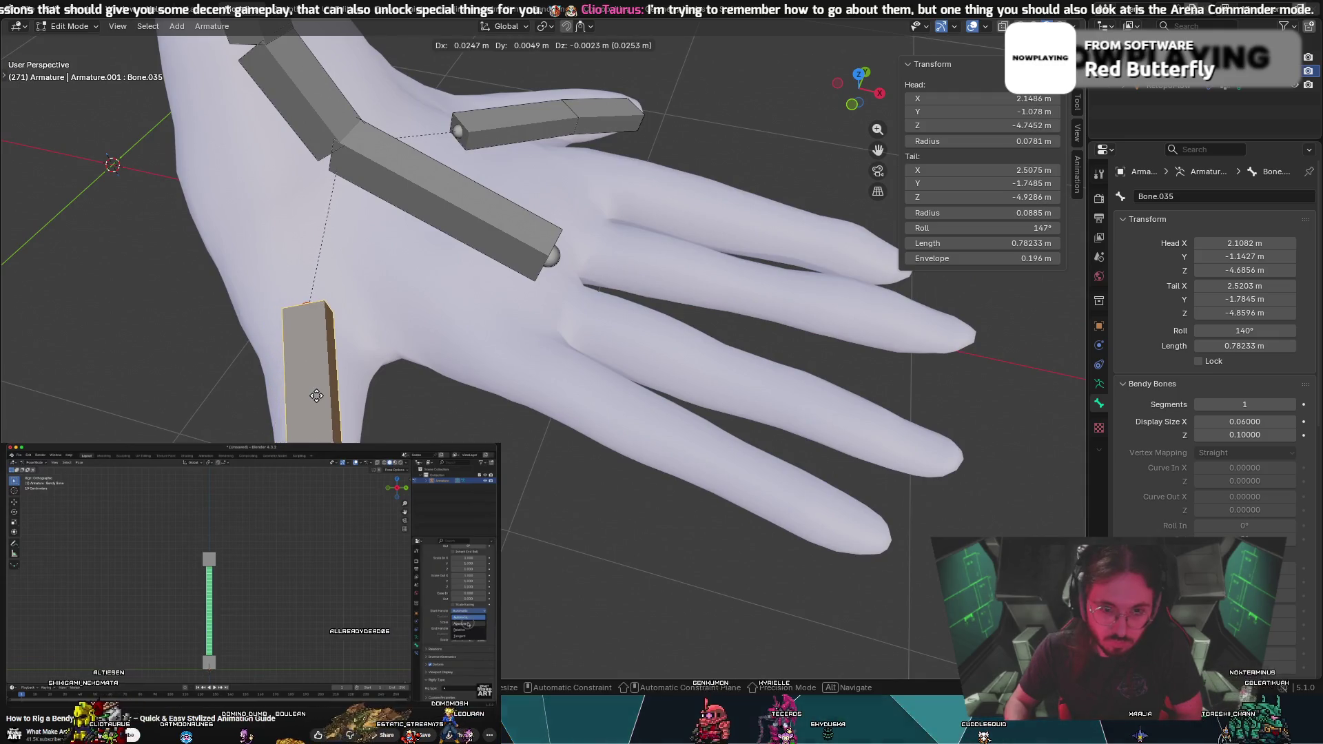
{"action": "key", "text": "Escape"}
{"action": "key", "text": "g"}
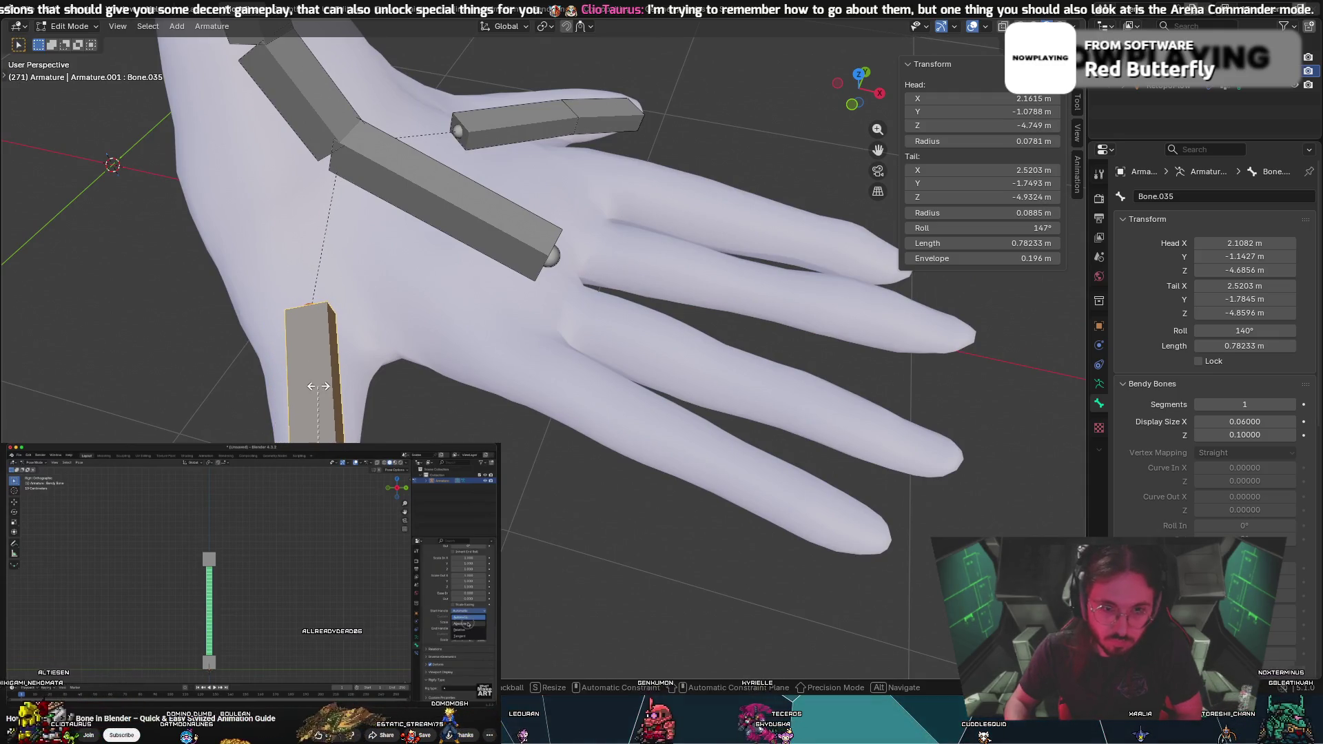
{"action": "key", "text": "Escape"}
{"action": "mouse_move", "coordinate": [313, 386]}
{"action": "middle_mouse_down"}
{"action": "mouse_move", "coordinate": [501, 299]}
{"action": "mouse_move", "coordinate": [609, 304]}
{"action": "mouse_move", "coordinate": [592, 340]}
{"action": "mouse_move", "coordinate": [414, 403]}
{"action": "middle_mouse_up"}
{"action": "key", "text": "g"}
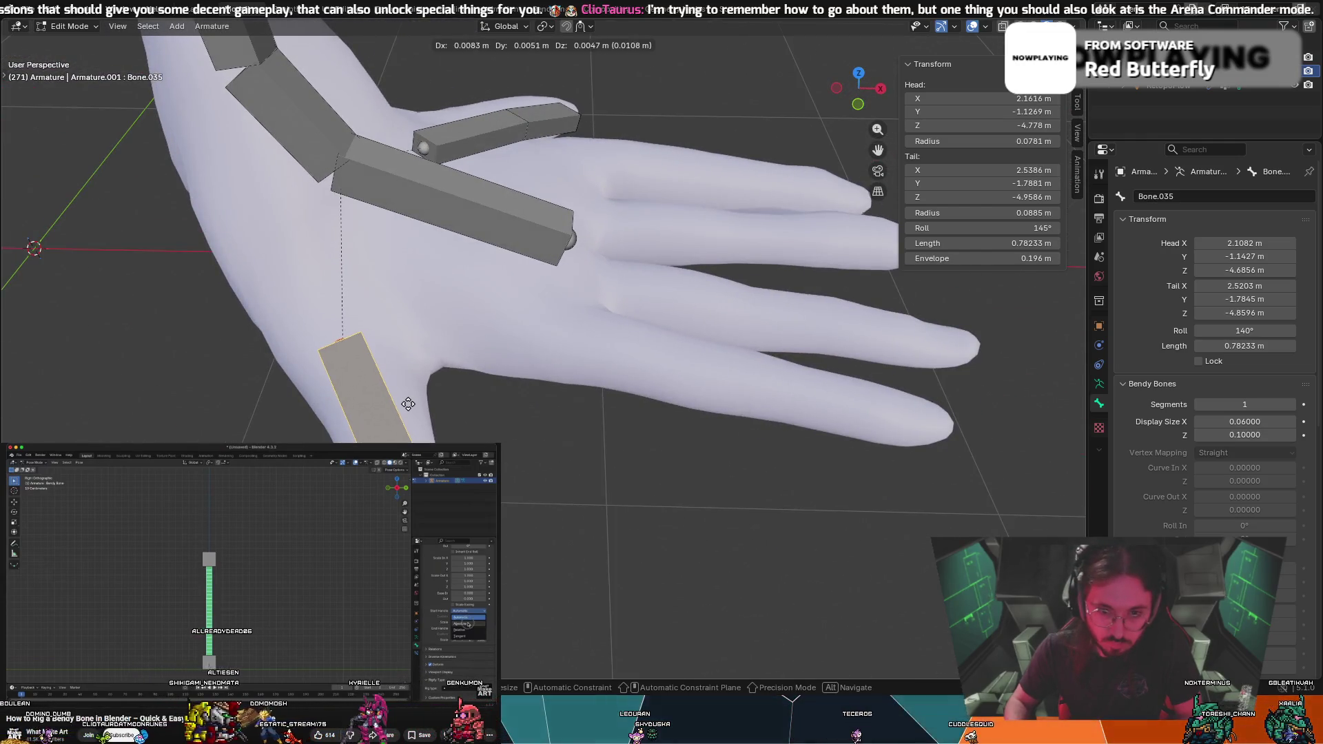
{"action": "middle_click_drag", "start_coordinate": [347, 441], "coordinate": [440, 405]}
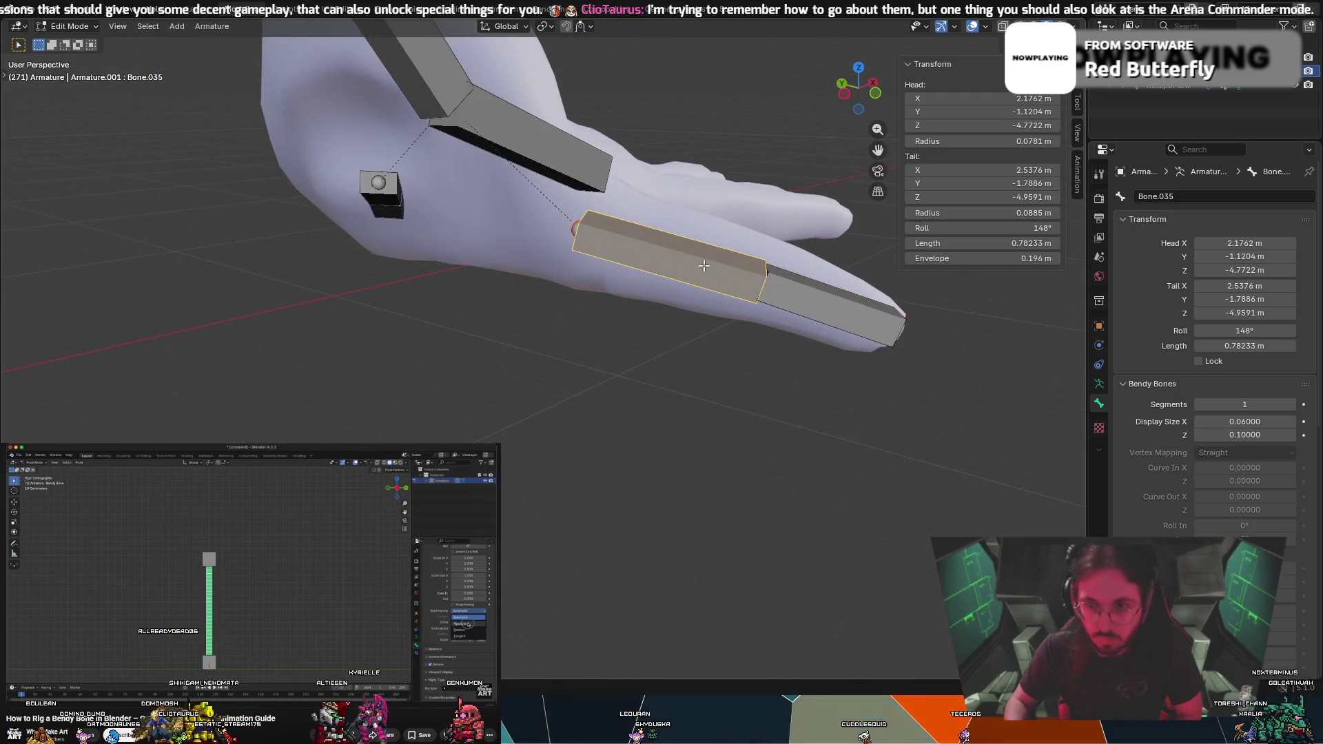
{"action": "middle_click_drag", "start_coordinate": [605, 340], "coordinate": [686, 282]}
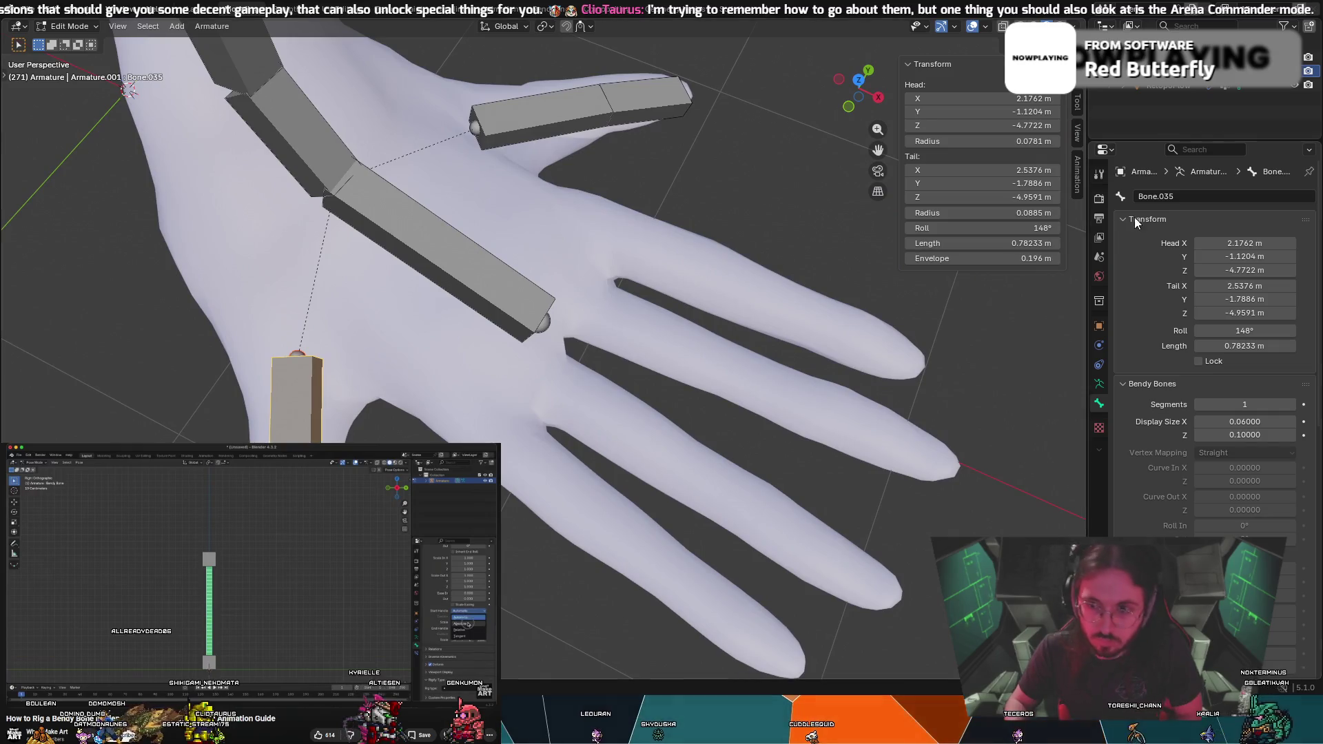
{"action": "mouse_move", "coordinate": [445, 390]}
{"action": "middle_mouse_down"}
{"action": "mouse_move", "coordinate": [420, 399]}
{"action": "mouse_move", "coordinate": [494, 335]}
{"action": "middle_mouse_up"}
{"action": "scroll", "coordinate": [569, 272], "scroll_direction": "up", "scroll_amount": 5}
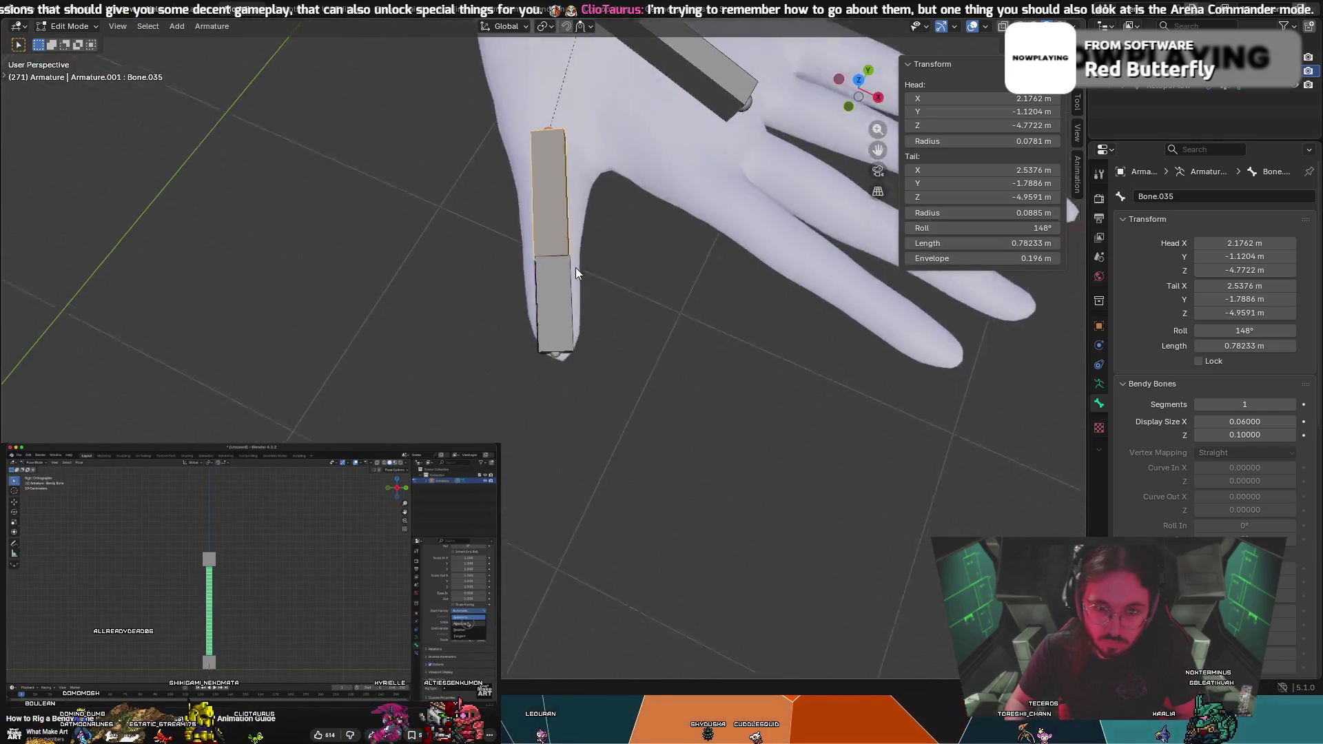
Roll the lower toe bone to 161° and raise parent Bone.035's roll from 148° to 157°
{"action": "left_click", "coordinate": [619, 239]}
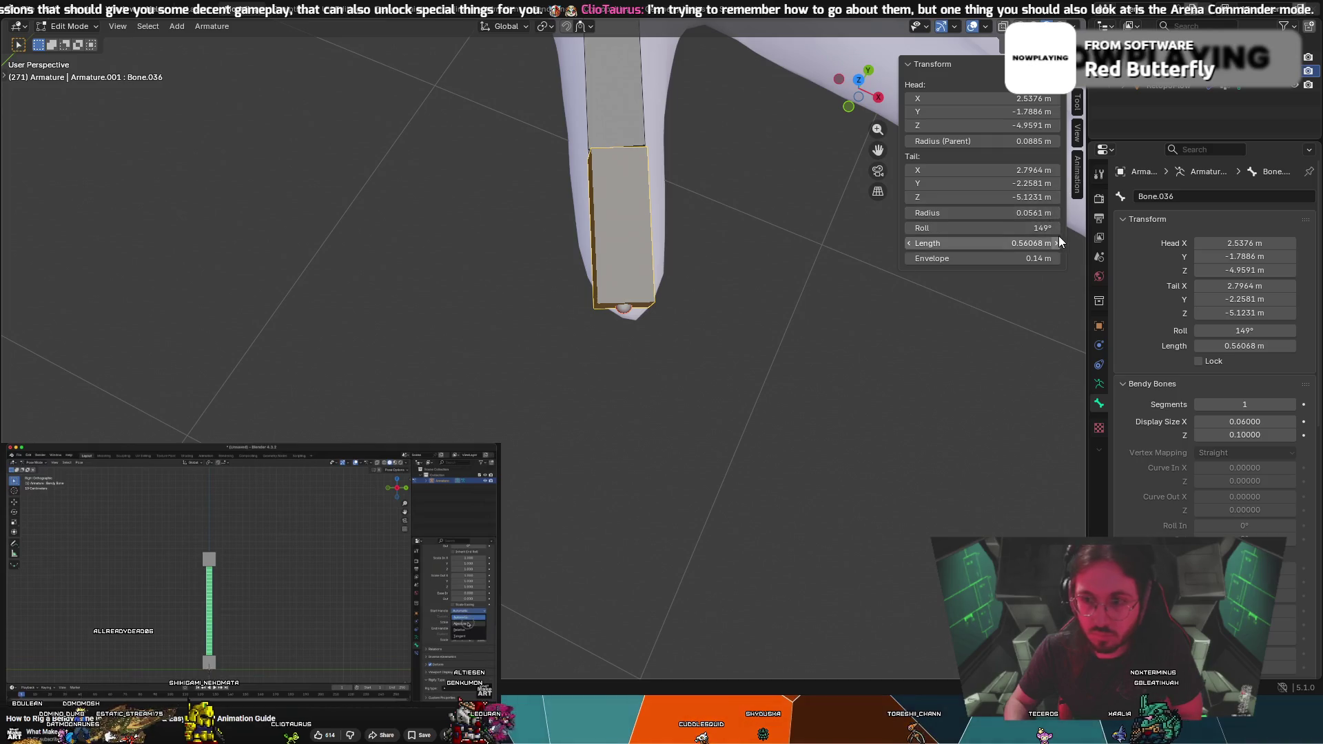
{"action": "left_click_drag", "start_coordinate": [1047, 230], "coordinate": [1072, 230]}
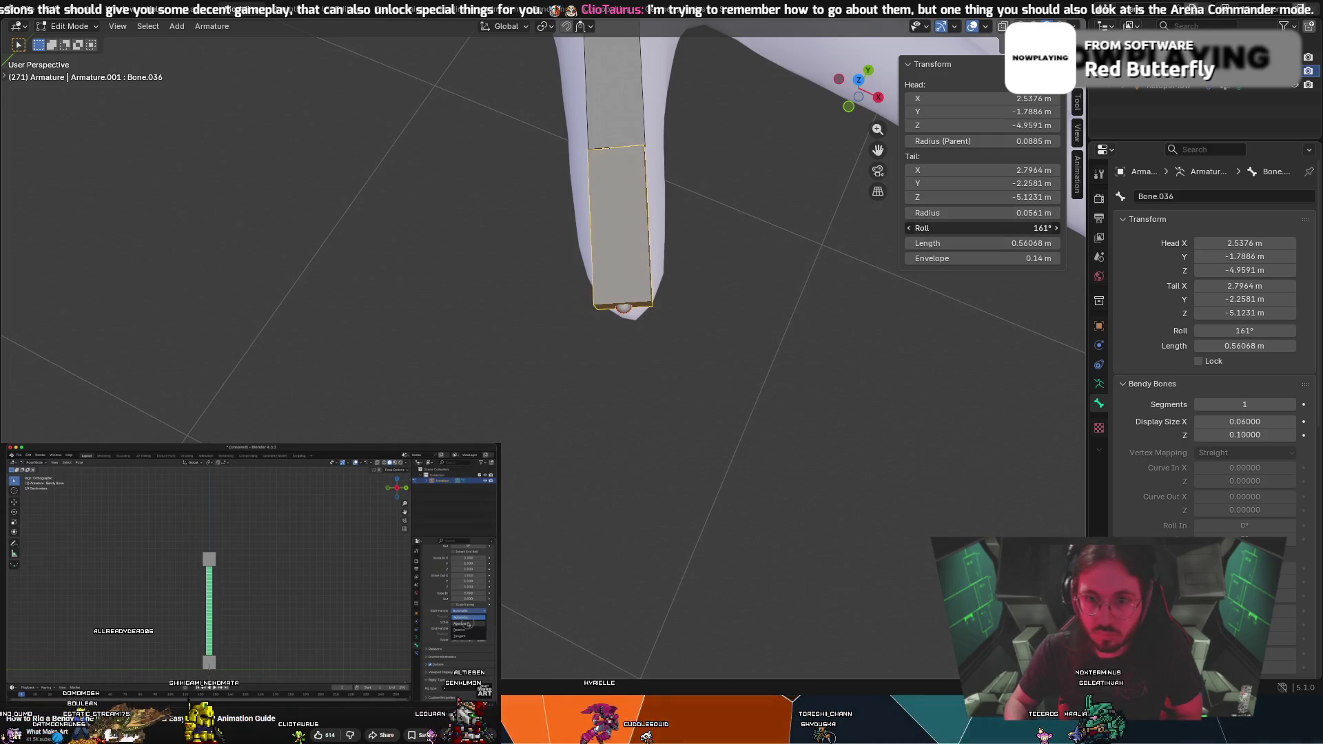
{"action": "key", "text": "bracketleft"}
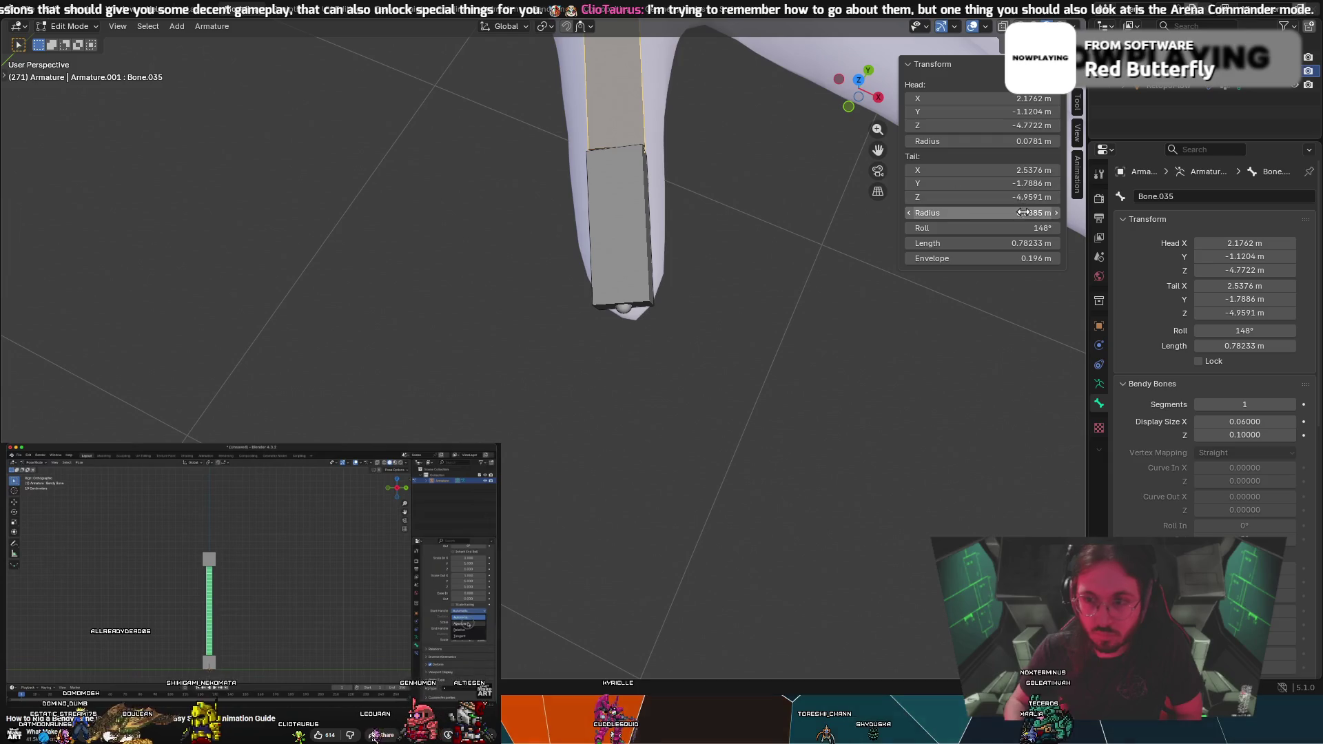
{"action": "left_click_drag", "start_coordinate": [1047, 229], "coordinate": [1056, 229]}
{"action": "mouse_move", "coordinate": [705, 148]}
{"action": "middle_mouse_down"}
{"action": "mouse_move", "coordinate": [622, 73]}
{"action": "mouse_move", "coordinate": [564, 69]}
{"action": "mouse_move", "coordinate": [542, 149]}
{"action": "mouse_move", "coordinate": [464, 193]}
{"action": "mouse_move", "coordinate": [365, 200]}
{"action": "middle_mouse_up"}
{"action": "mouse_move", "coordinate": [377, 323]}
{"action": "middle_mouse_down"}
{"action": "mouse_move", "coordinate": [396, 378]}
{"action": "mouse_move", "coordinate": [407, 352]}
{"action": "mouse_move", "coordinate": [412, 378]}
{"action": "mouse_move", "coordinate": [454, 369]}
{"action": "mouse_move", "coordinate": [204, 253]}
{"action": "mouse_move", "coordinate": [153, 244]}
{"action": "mouse_move", "coordinate": [118, 151]}
{"action": "mouse_move", "coordinate": [76, 131]}
{"action": "mouse_move", "coordinate": [198, 177]}
{"action": "middle_mouse_up"}
{"action": "mouse_move", "coordinate": [699, 332]}
{"action": "middle_mouse_down"}
{"action": "mouse_move", "coordinate": [473, 354]}
{"action": "mouse_move", "coordinate": [582, 298]}
{"action": "mouse_move", "coordinate": [608, 302]}
{"action": "mouse_move", "coordinate": [698, 262]}
{"action": "mouse_move", "coordinate": [717, 273]}
{"action": "mouse_move", "coordinate": [681, 272]}
{"action": "middle_mouse_up"}
{"action": "left_click", "coordinate": [620, 265]}
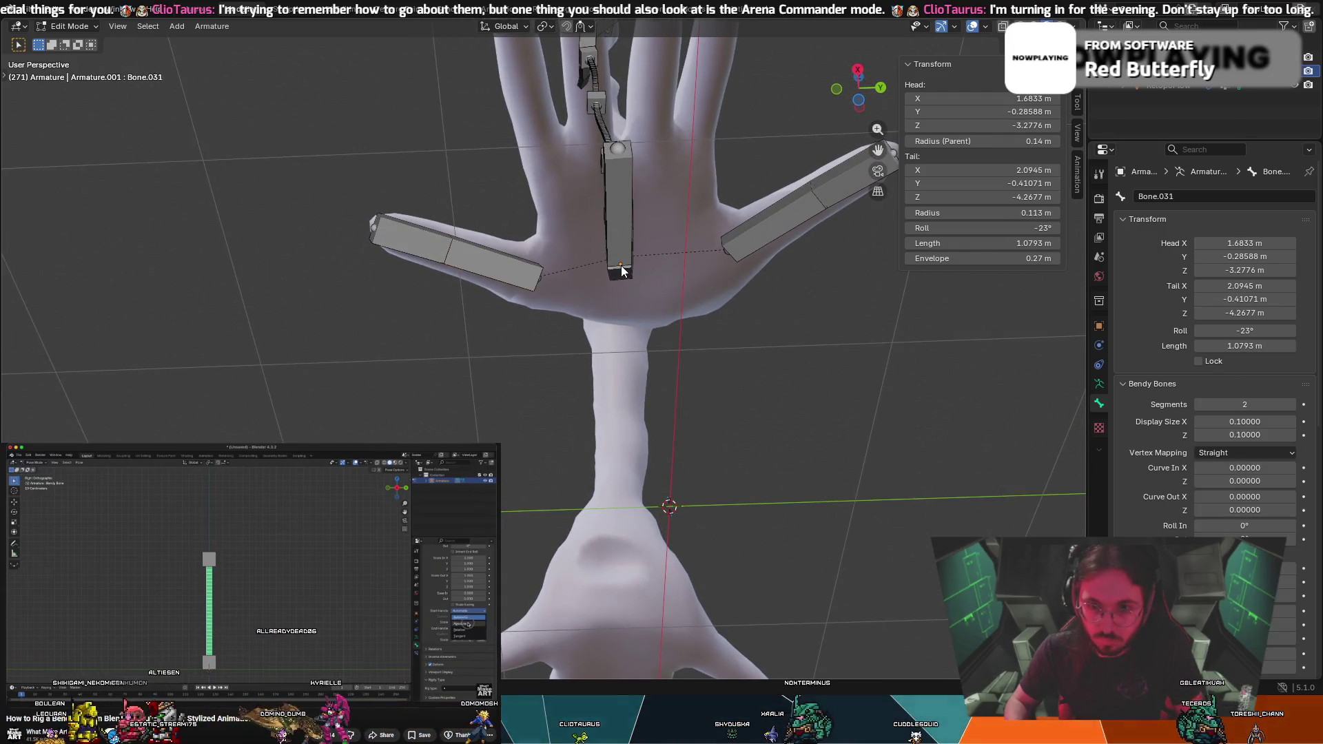
Move the limb-to-palm joint slightly and reposition the upper limb bone segment
{"action": "key", "text": "g"}
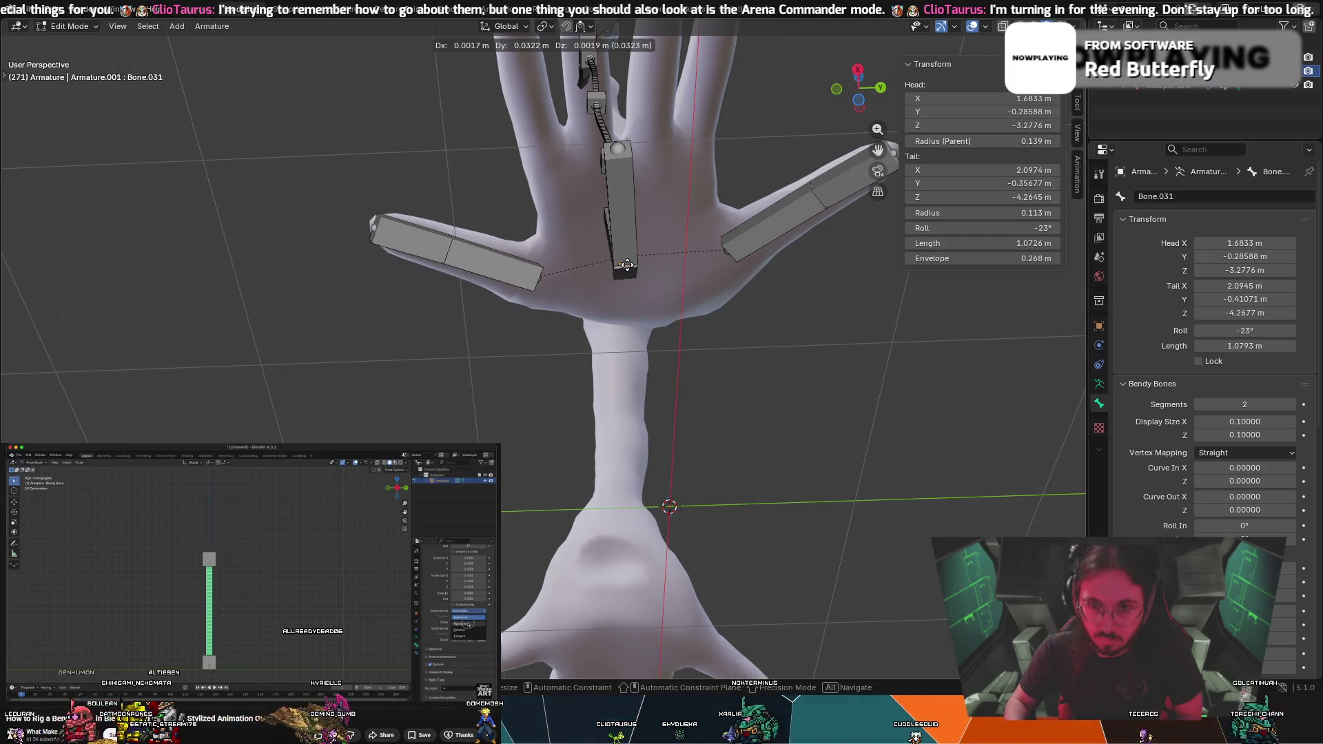
{"action": "left_click", "coordinate": [623, 266]}
{"action": "scroll", "coordinate": [623, 266], "scroll_direction": "down", "scroll_amount": 5}
{"action": "middle_click_drag", "start_coordinate": [618, 268], "coordinate": [634, 395]}
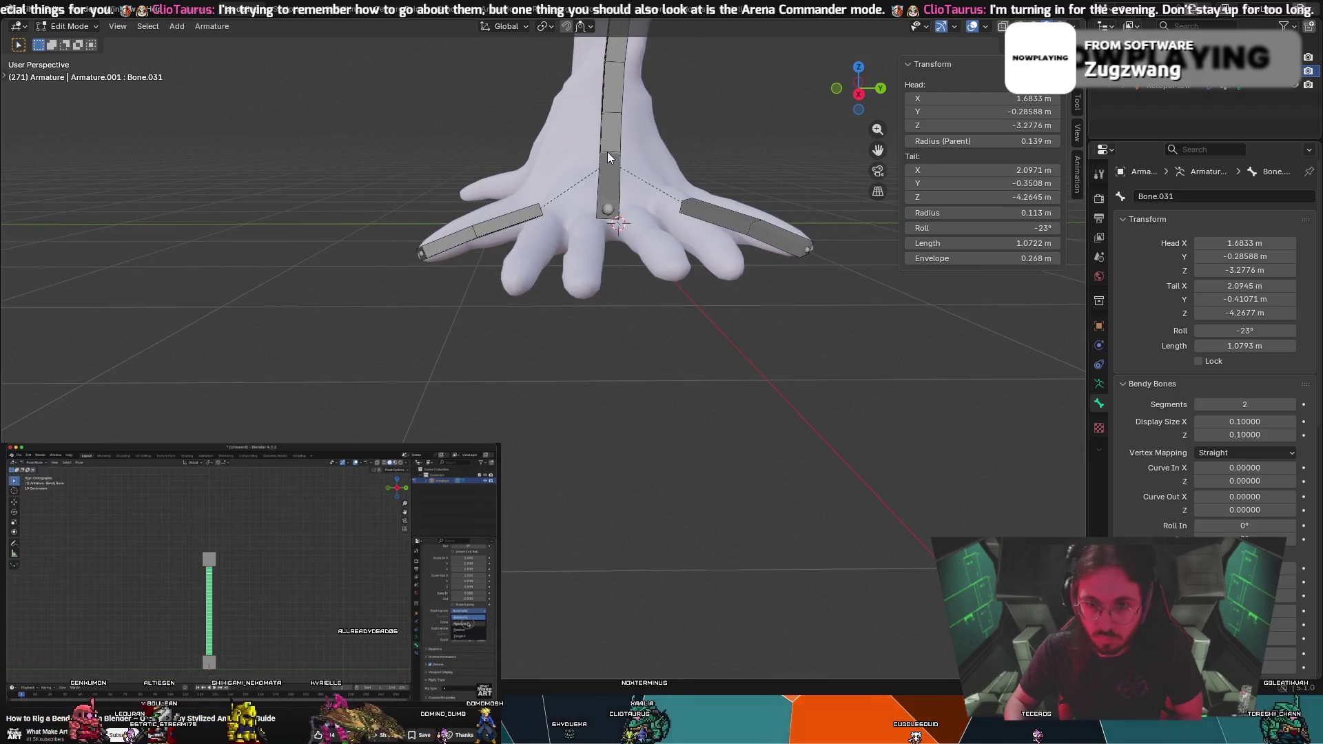
{"action": "left_click", "coordinate": [608, 124]}
{"action": "key", "text": "g"}
{"action": "key", "text": "Escape"}
{"action": "key", "text": "g"}
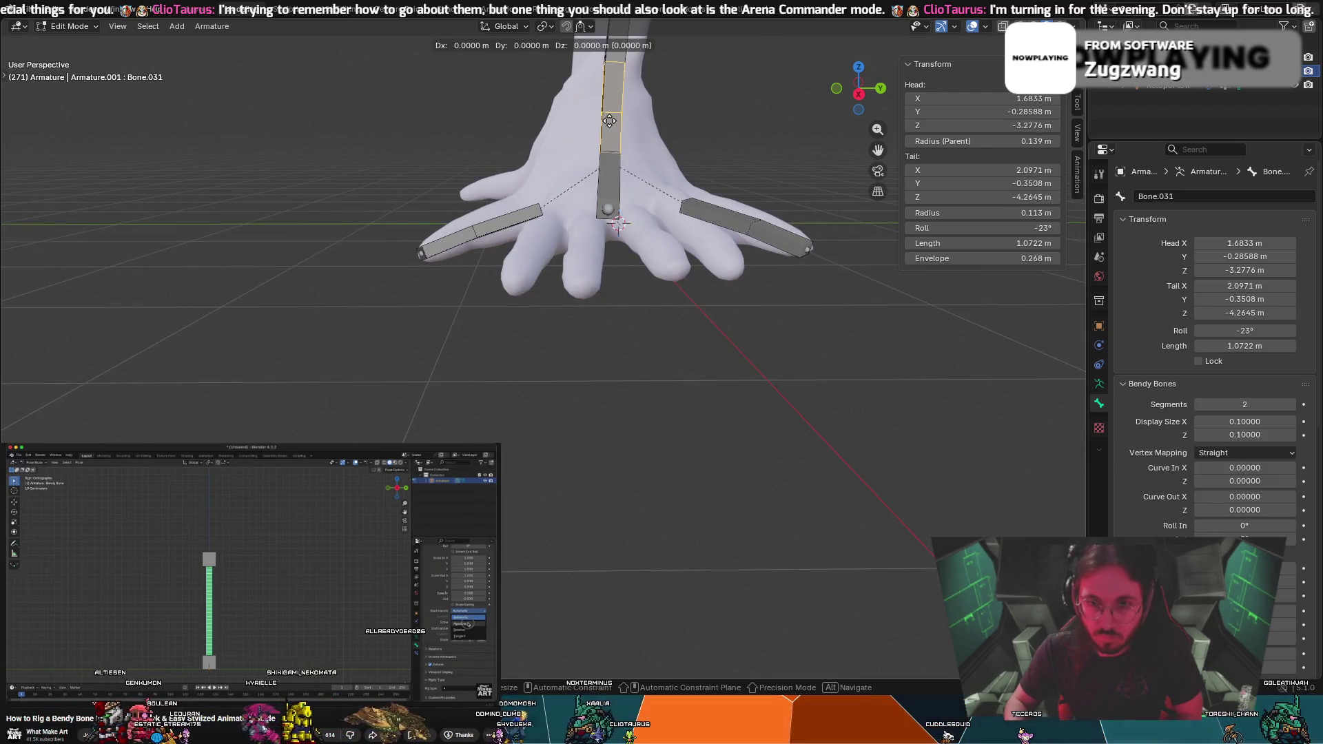
{"action": "left_click", "coordinate": [606, 120]}
{"action": "mouse_move", "coordinate": [606, 120]}
{"action": "middle_mouse_down"}
{"action": "mouse_move", "coordinate": [634, 204]}
{"action": "mouse_move", "coordinate": [617, 252]}
{"action": "mouse_move", "coordinate": [576, 193]}
{"action": "mouse_move", "coordinate": [677, 151]}
{"action": "mouse_move", "coordinate": [565, 171]}
{"action": "mouse_move", "coordinate": [768, 127]}
{"action": "mouse_move", "coordinate": [662, 158]}
{"action": "mouse_move", "coordinate": [818, 152]}
{"action": "mouse_move", "coordinate": [779, 230]}
{"action": "middle_mouse_up"}
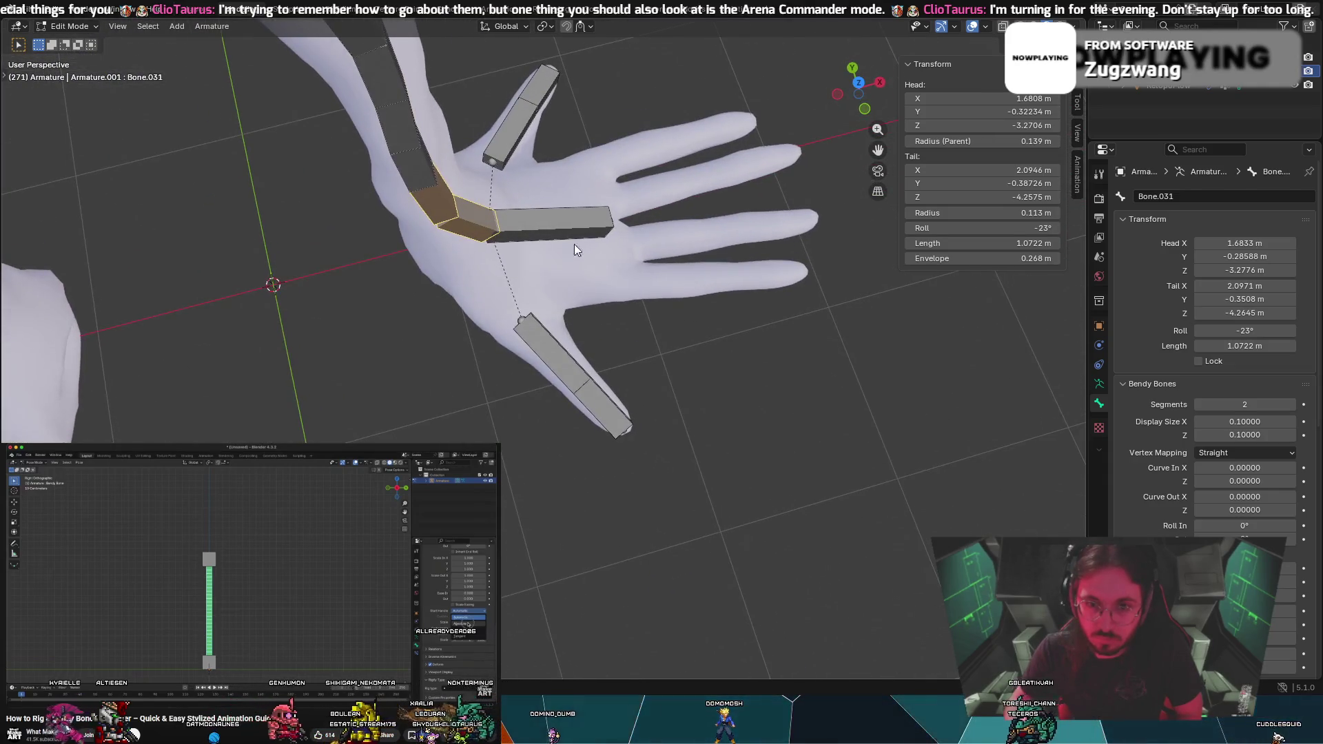
Select palm bone Bone.032 and inspect it from several angles inside the hand
{"action": "left_click", "coordinate": [571, 217]}
{"action": "middle_click_drag", "start_coordinate": [651, 118], "coordinate": [621, 41]}
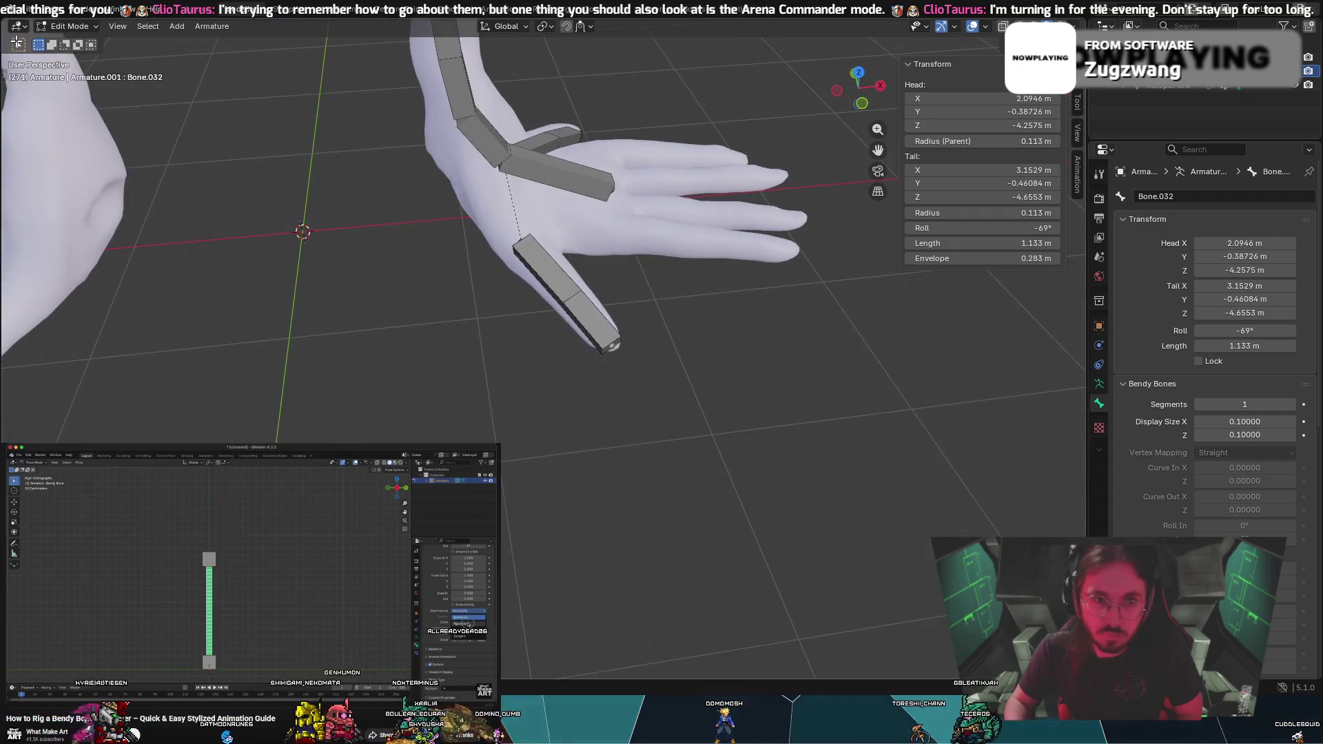
{"action": "mouse_move", "coordinate": [618, 257]}
{"action": "middle_mouse_down"}
{"action": "mouse_move", "coordinate": [679, 213]}
{"action": "mouse_move", "coordinate": [656, 272]}
{"action": "mouse_move", "coordinate": [882, 196]}
{"action": "mouse_move", "coordinate": [964, 273]}
{"action": "mouse_move", "coordinate": [105, 273]}
{"action": "middle_mouse_up"}
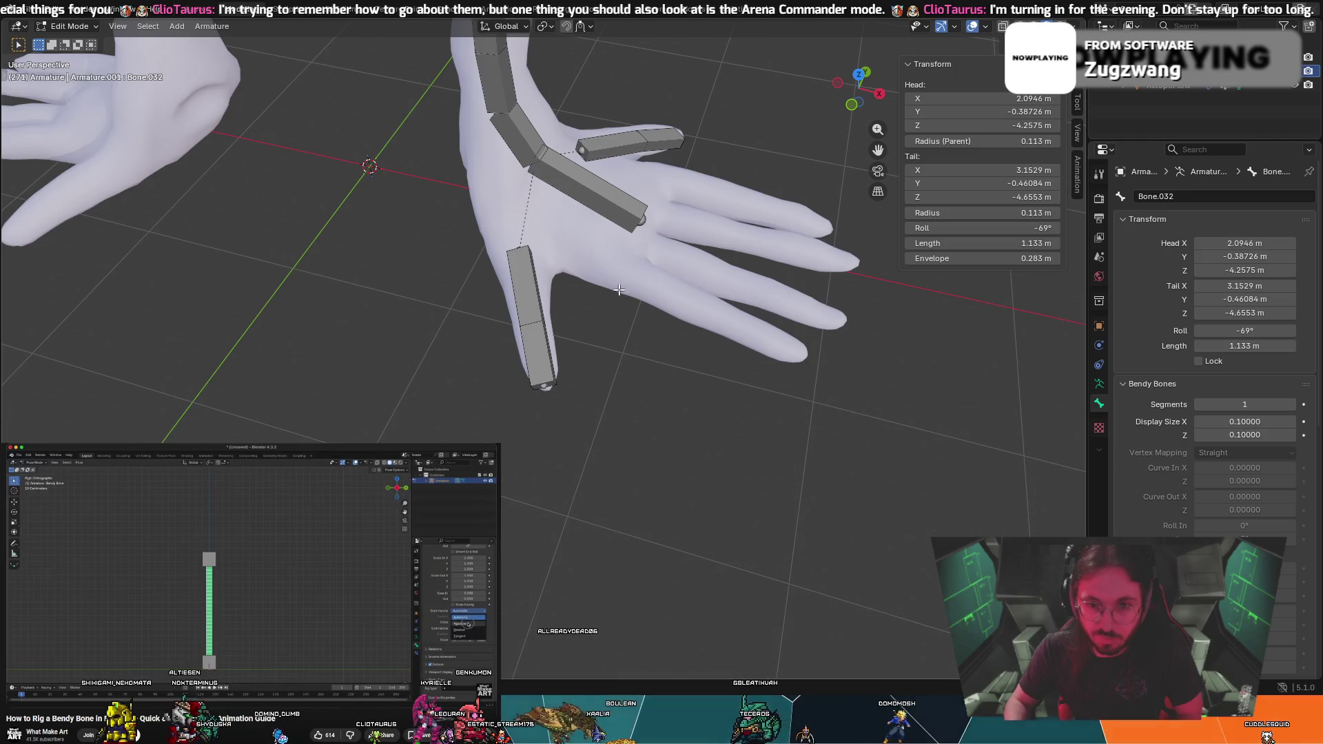
{"action": "mouse_move", "coordinate": [581, 267]}
{"action": "middle_mouse_down"}
{"action": "mouse_move", "coordinate": [324, 218]}
{"action": "mouse_move", "coordinate": [414, 262]}
{"action": "mouse_move", "coordinate": [516, 254]}
{"action": "mouse_move", "coordinate": [350, 264]}
{"action": "middle_mouse_up"}
{"action": "mouse_move", "coordinate": [621, 331]}
{"action": "middle_mouse_down"}
{"action": "mouse_move", "coordinate": [702, 328]}
{"action": "mouse_move", "coordinate": [630, 262]}
{"action": "mouse_move", "coordinate": [638, 237]}
{"action": "middle_mouse_up"}
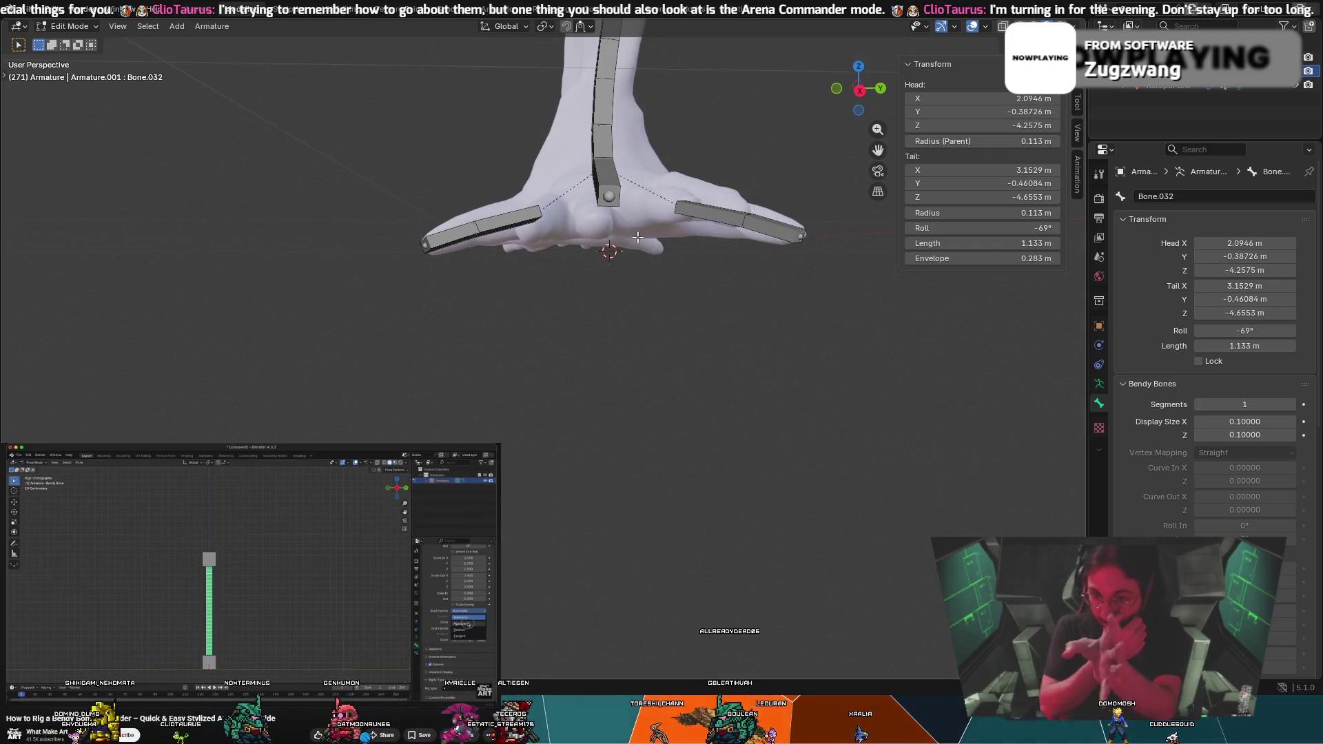
{"action": "middle_click_drag", "start_coordinate": [637, 237], "coordinate": [598, 415]}
{"action": "middle_click_drag", "start_coordinate": [505, 122], "coordinate": [264, 42]}
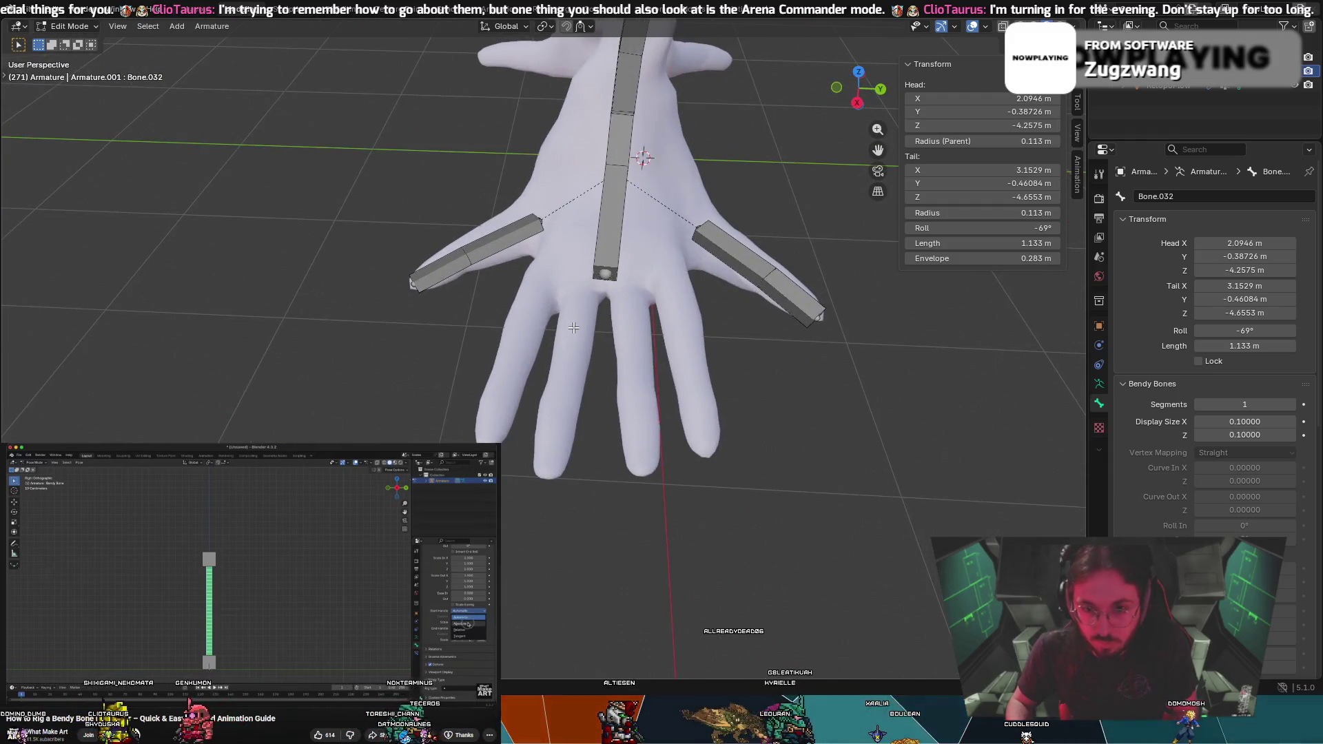
{"action": "middle_click_drag", "start_coordinate": [574, 328], "coordinate": [584, 328]}
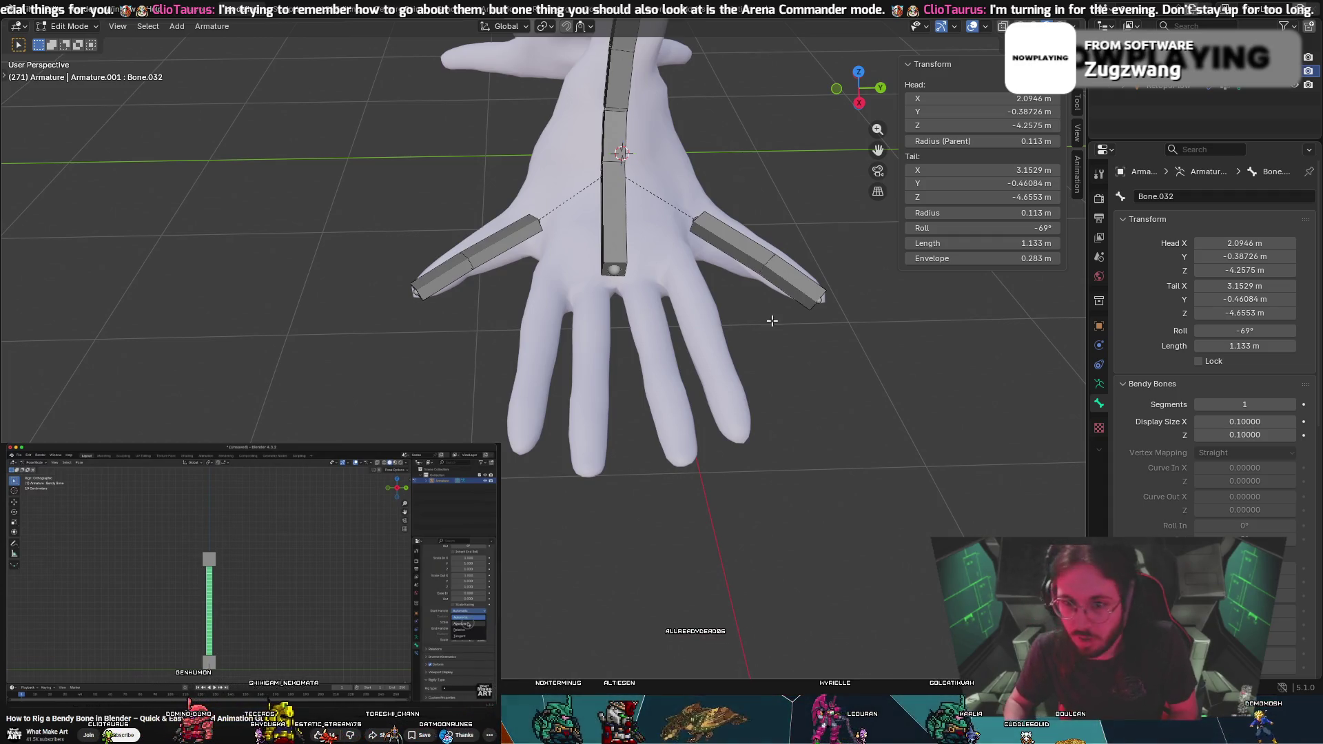
{"action": "mouse_move", "coordinate": [570, 259]}
{"action": "middle_mouse_down"}
{"action": "mouse_move", "coordinate": [624, 229]}
{"action": "mouse_move", "coordinate": [537, 215]}
{"action": "mouse_move", "coordinate": [403, 234]}
{"action": "middle_mouse_up"}
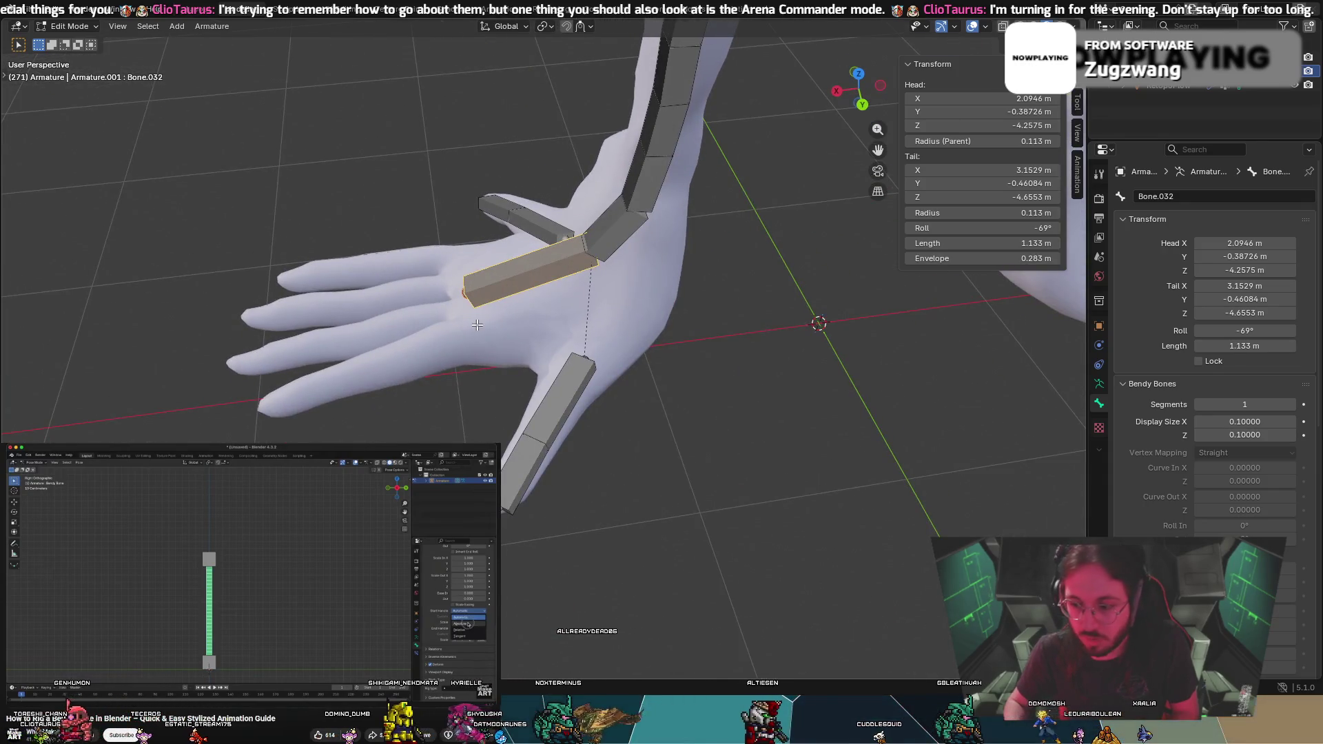
{"action": "mouse_move", "coordinate": [477, 327]}
{"action": "middle_mouse_down"}
{"action": "mouse_move", "coordinate": [636, 333]}
{"action": "mouse_move", "coordinate": [779, 250]}
{"action": "mouse_move", "coordinate": [318, 346]}
{"action": "mouse_move", "coordinate": [186, 393]}
{"action": "mouse_move", "coordinate": [204, 388]}
{"action": "middle_mouse_up"}
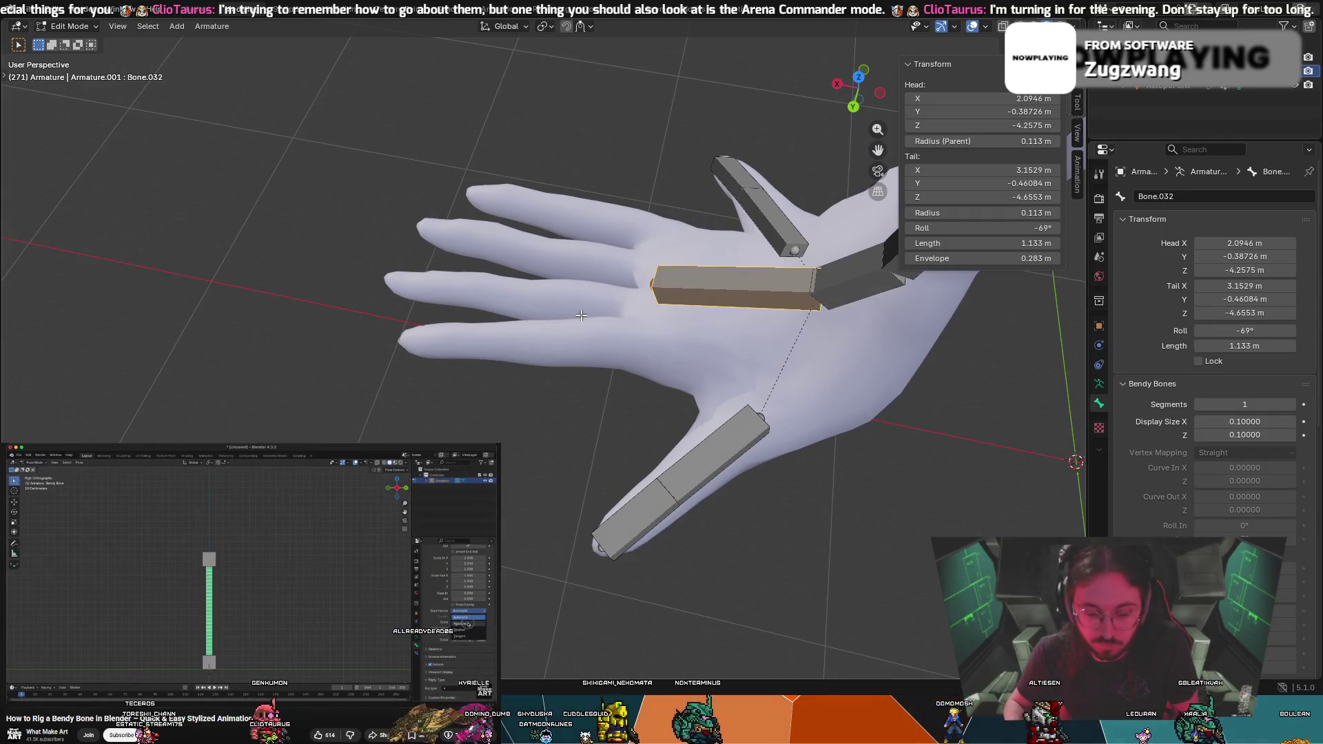
Undo an accidental palm-bone duplicate and select both bones of an existing toe chain
{"action": "key", "text": "shift+d"}
{"action": "left_click", "coordinate": [417, 352]}
{"action": "mouse_move", "coordinate": [417, 352]}
{"action": "middle_mouse_down"}
{"action": "mouse_move", "coordinate": [492, 273]}
{"action": "mouse_move", "coordinate": [545, 430]}
{"action": "mouse_move", "coordinate": [544, 472]}
{"action": "mouse_move", "coordinate": [619, 418]}
{"action": "mouse_move", "coordinate": [607, 407]}
{"action": "middle_mouse_up"}
{"action": "key", "text": "ctrl+z"}
{"action": "left_click", "coordinate": [546, 436]}
{"action": "key", "text": "shift+bracketright"}
Duplicate the two-bone toe chain and rotate it into line with the outer finger
{"action": "key", "text": "shift+d"}
{"action": "left_click", "coordinate": [437, 305]}
{"action": "middle_click_drag", "start_coordinate": [437, 305], "coordinate": [515, 337]}
{"action": "key", "text": "r"}
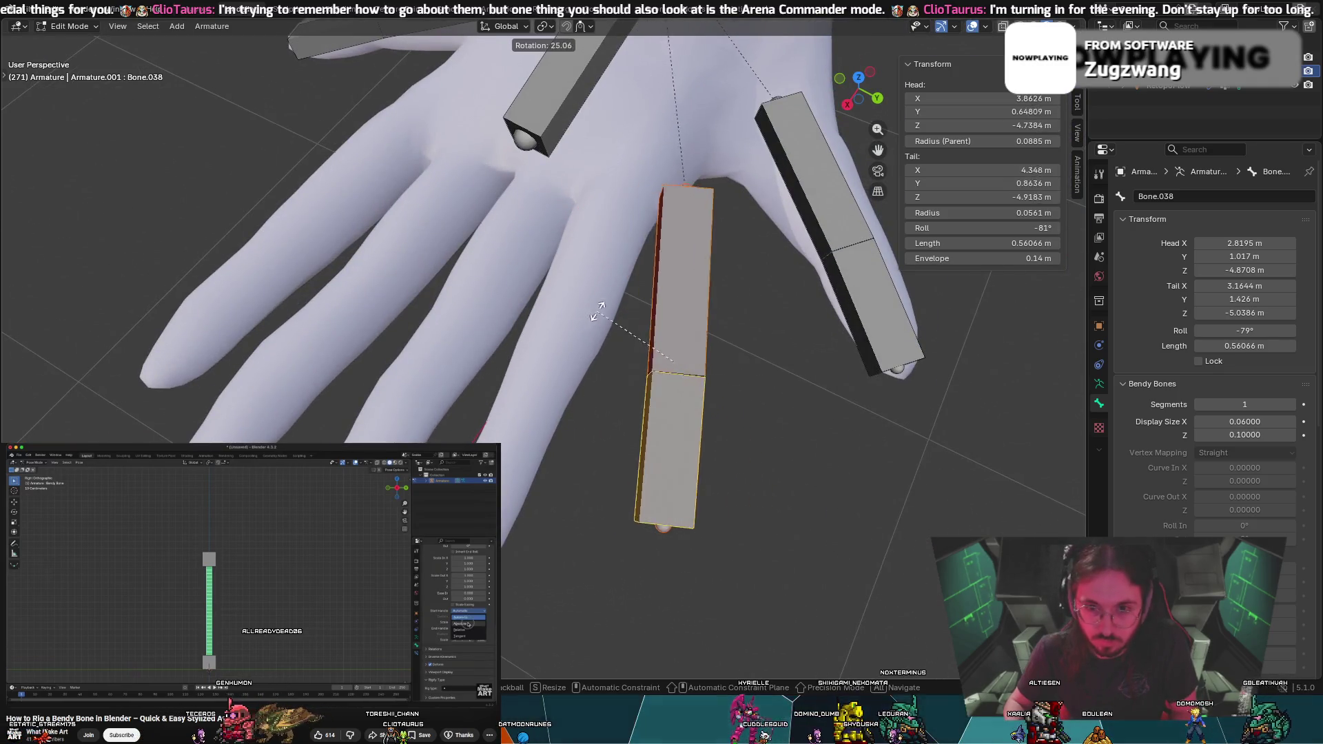
{"action": "key", "text": "g"}
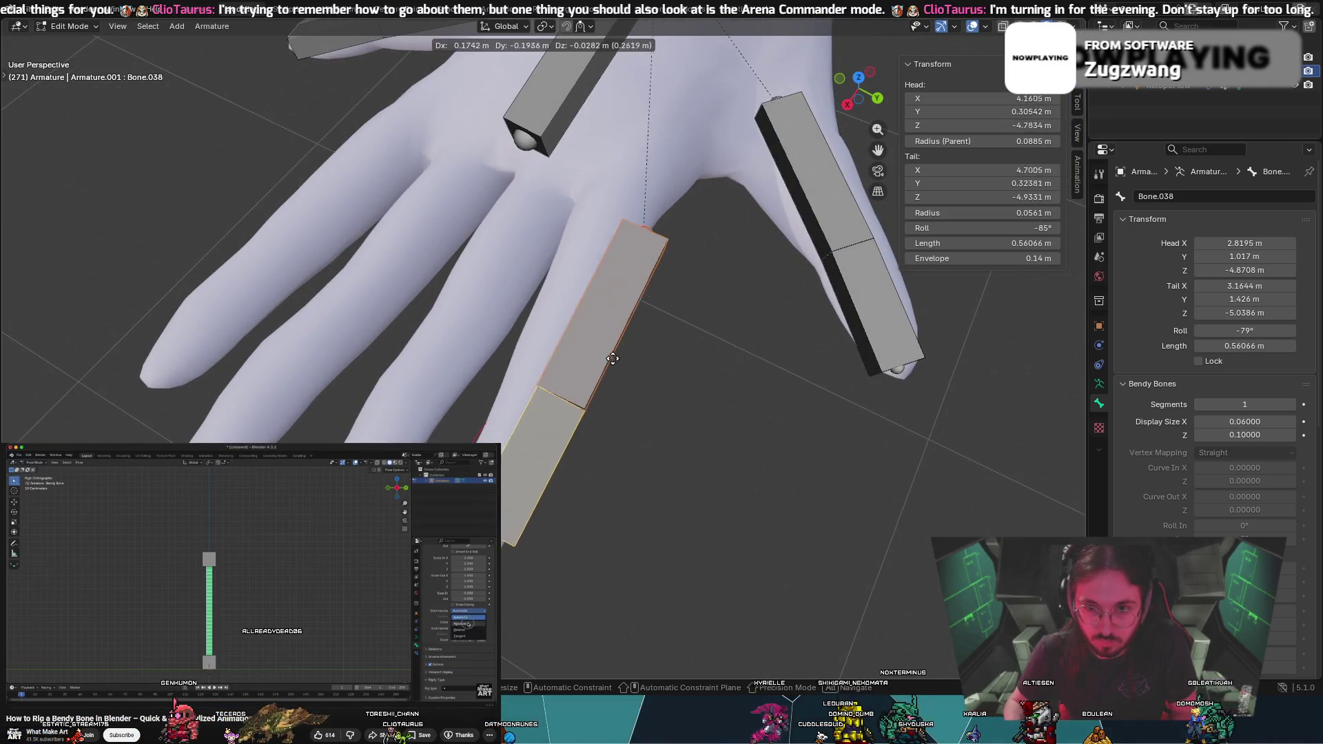
{"action": "left_click", "coordinate": [601, 316]}
{"action": "mouse_move", "coordinate": [601, 315]}
{"action": "middle_mouse_down"}
{"action": "mouse_move", "coordinate": [482, 371]}
{"action": "mouse_move", "coordinate": [703, 348]}
{"action": "middle_mouse_up"}
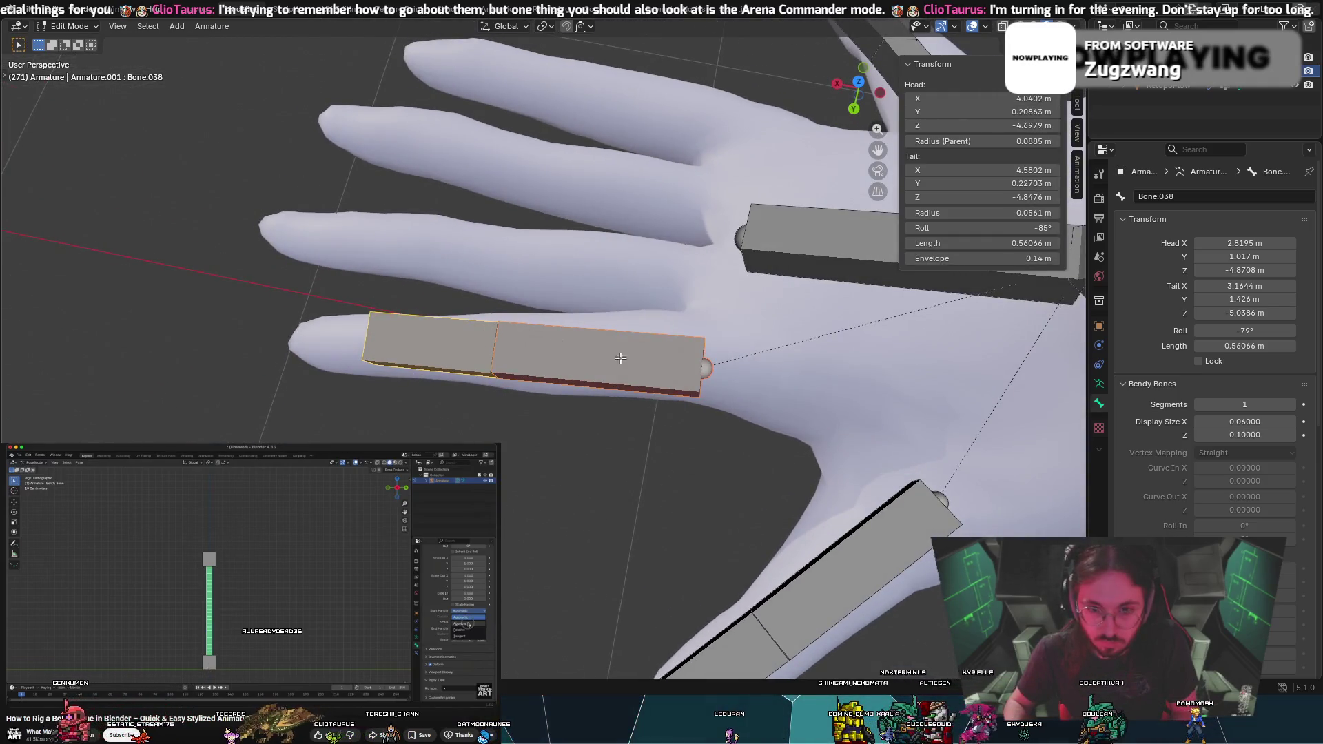
{"action": "key", "text": "r"}
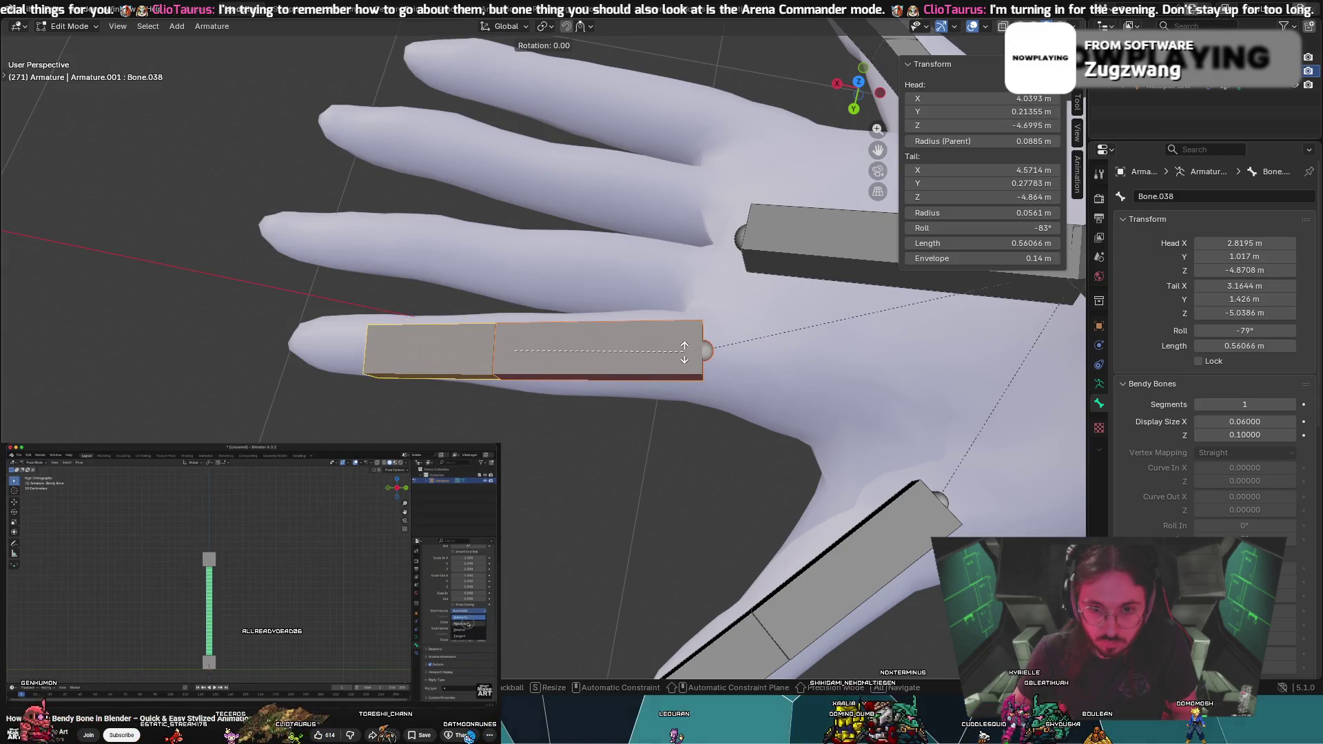
{"action": "left_click", "coordinate": [674, 357]}
{"action": "middle_click_drag", "start_coordinate": [674, 357], "coordinate": [485, 253]}
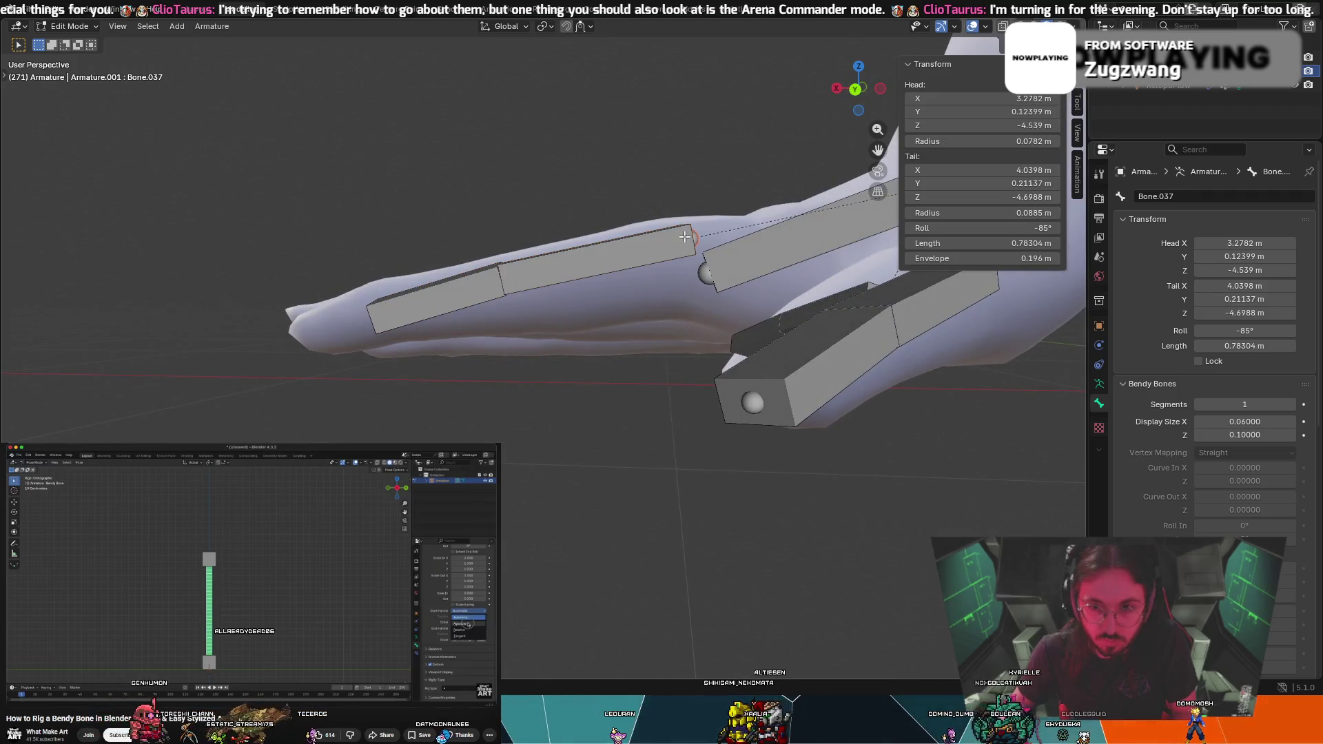
Tilt the copied chain down into the finger and nudge it into place
{"action": "left_click", "coordinate": [699, 311]}
{"action": "key", "text": "shift+bracketright"}
{"action": "key", "text": "r"}
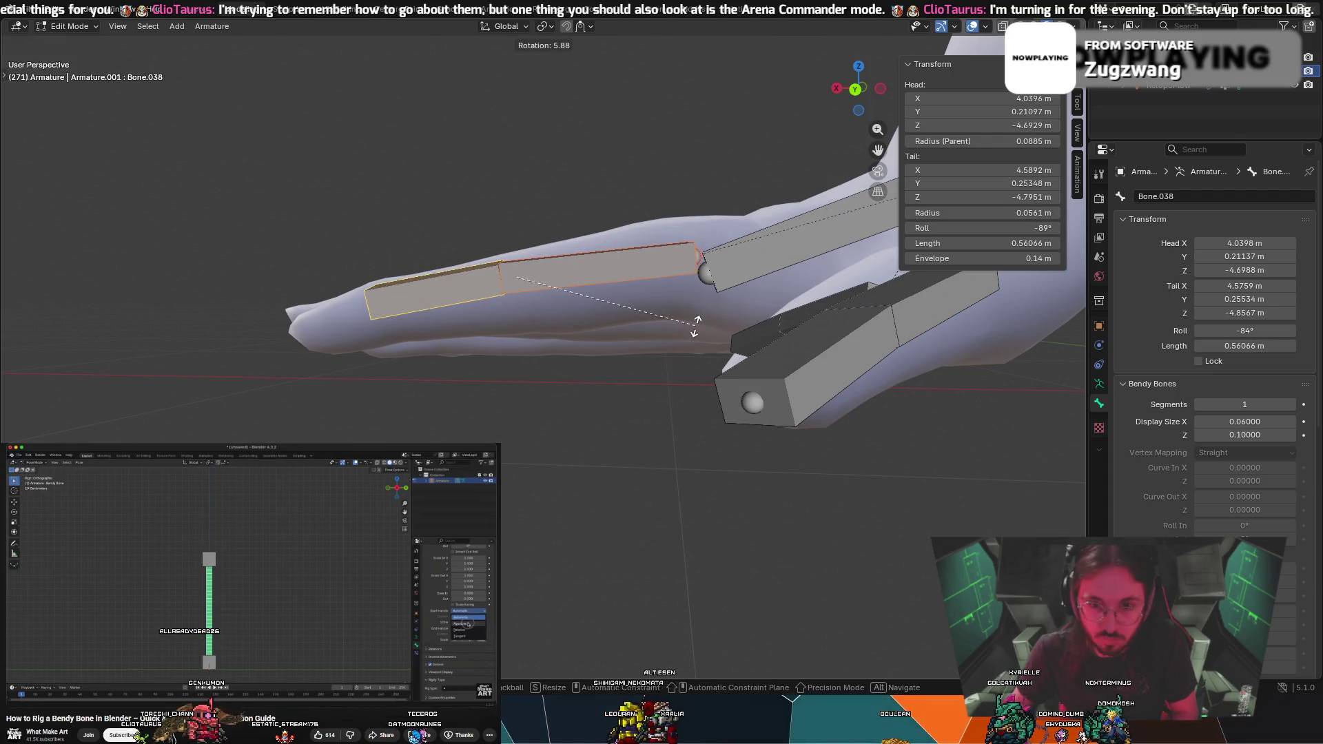
{"action": "left_click", "coordinate": [696, 328]}
{"action": "key", "text": "g"}
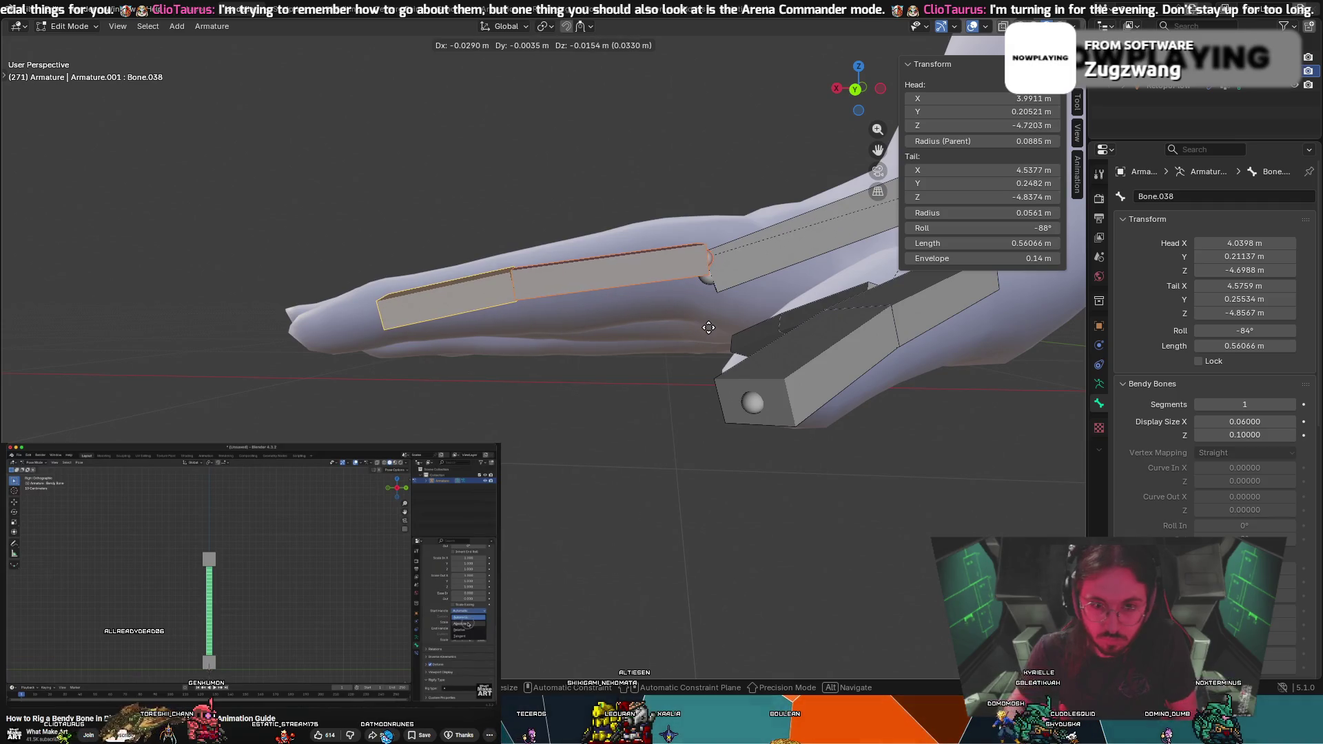
{"action": "left_click", "coordinate": [697, 331]}
{"action": "middle_click_drag", "start_coordinate": [697, 331], "coordinate": [696, 323]}
{"action": "middle_click_drag", "start_coordinate": [685, 373], "coordinate": [680, 400]}
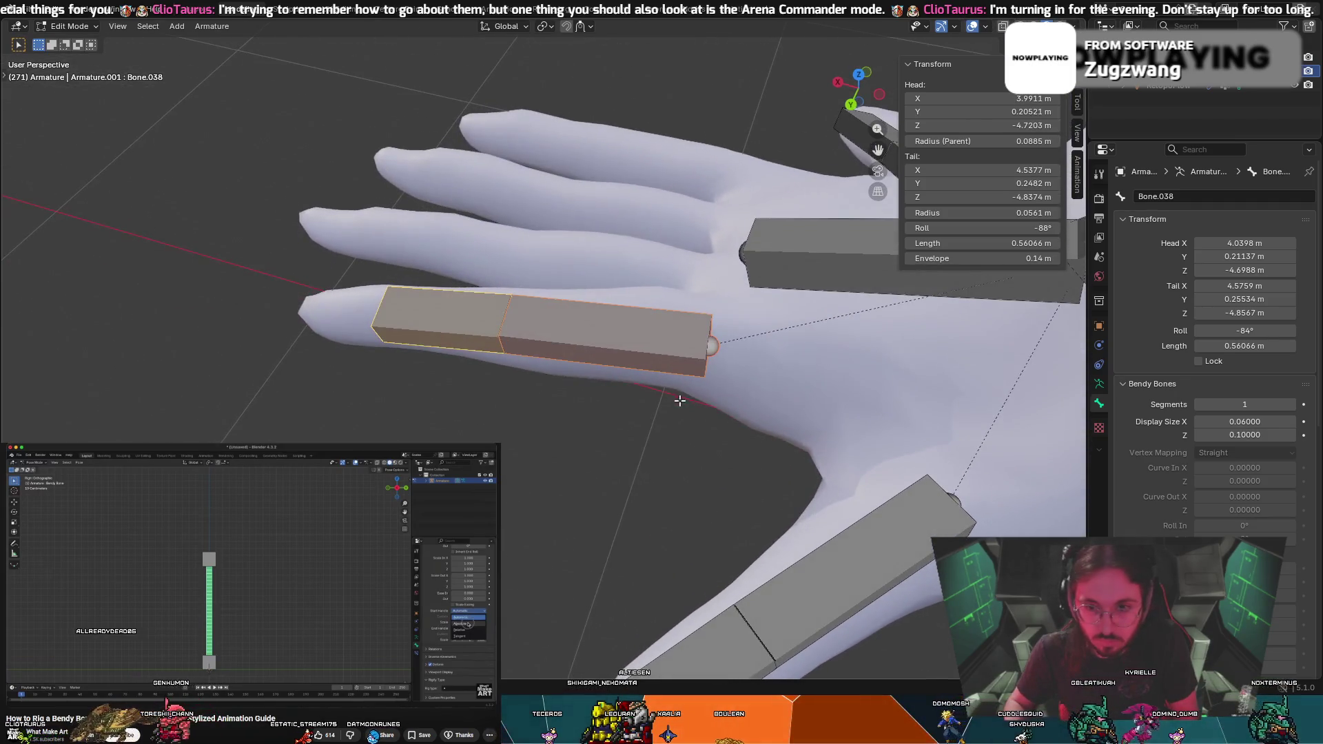
{"action": "mouse_move", "coordinate": [714, 344]}
{"action": "middle_mouse_down"}
{"action": "mouse_move", "coordinate": [723, 273]}
{"action": "mouse_move", "coordinate": [569, 380]}
{"action": "middle_mouse_up"}
Adjust the chain's base joint and move Bone.037's head further up the finger
{"action": "left_click", "coordinate": [717, 270]}
{"action": "key", "text": "g"}
{"action": "left_click", "coordinate": [741, 267]}
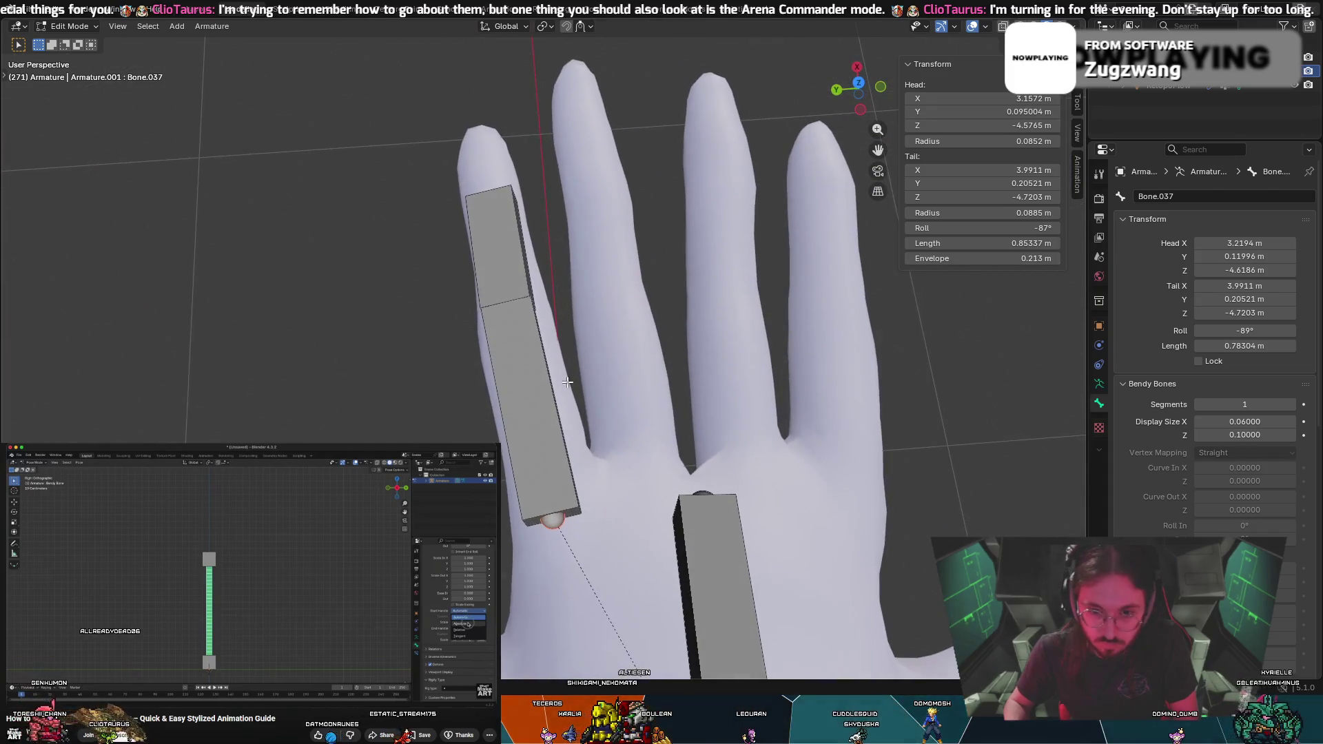
{"action": "left_click", "coordinate": [510, 302]}
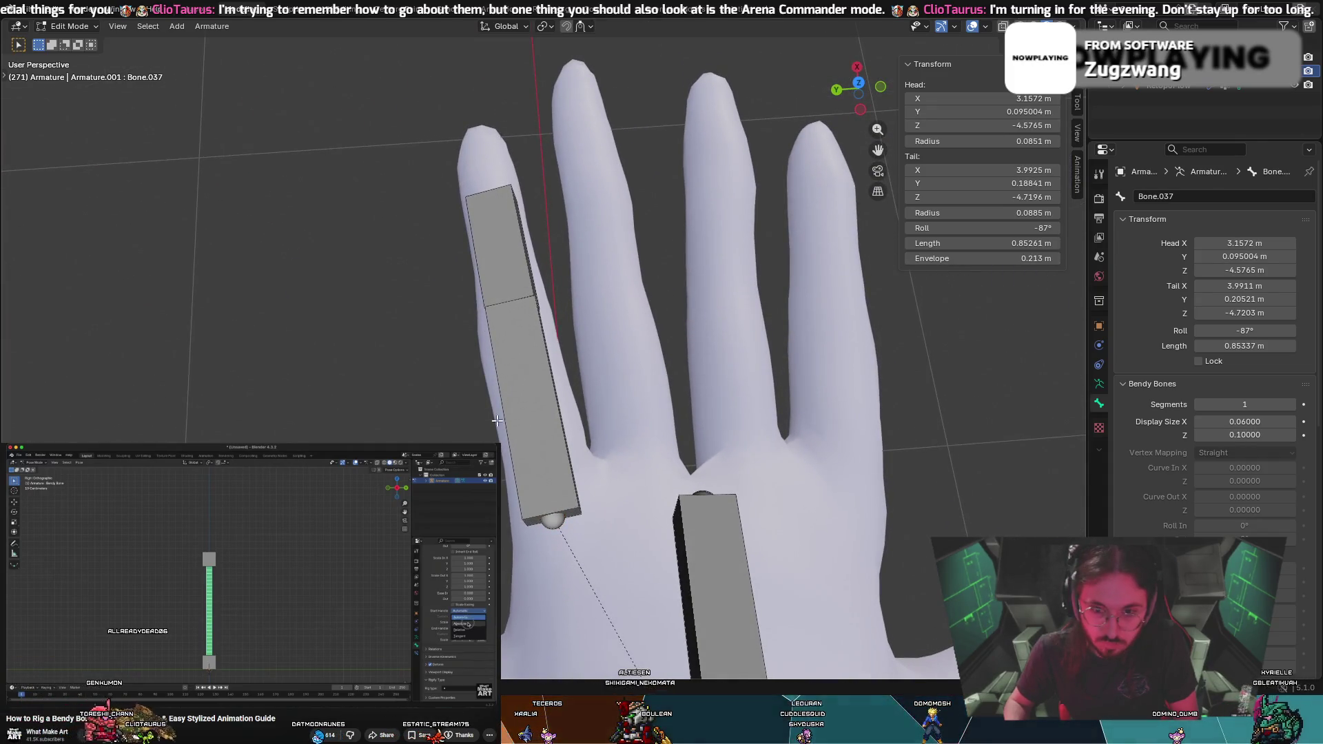
{"action": "left_click", "coordinate": [558, 523]}
{"action": "key", "text": "g"}
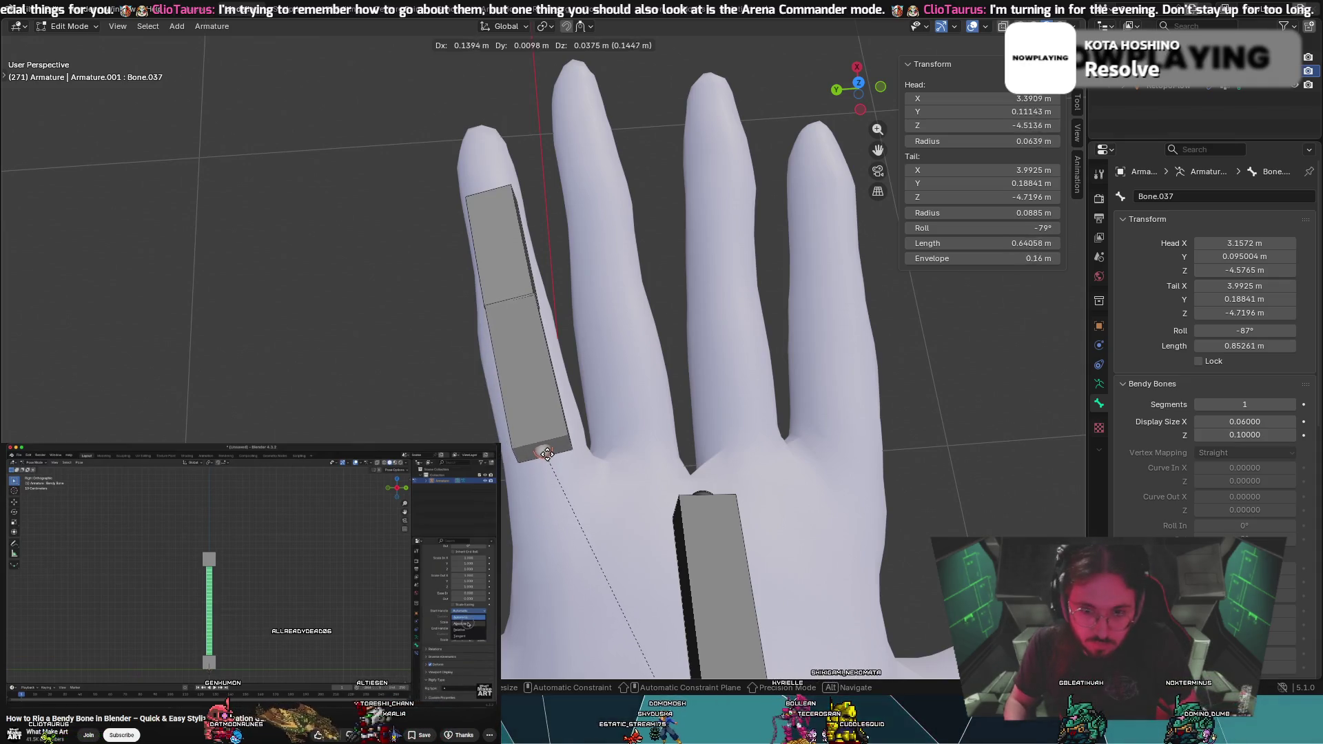
{"action": "left_click", "coordinate": [544, 453]}
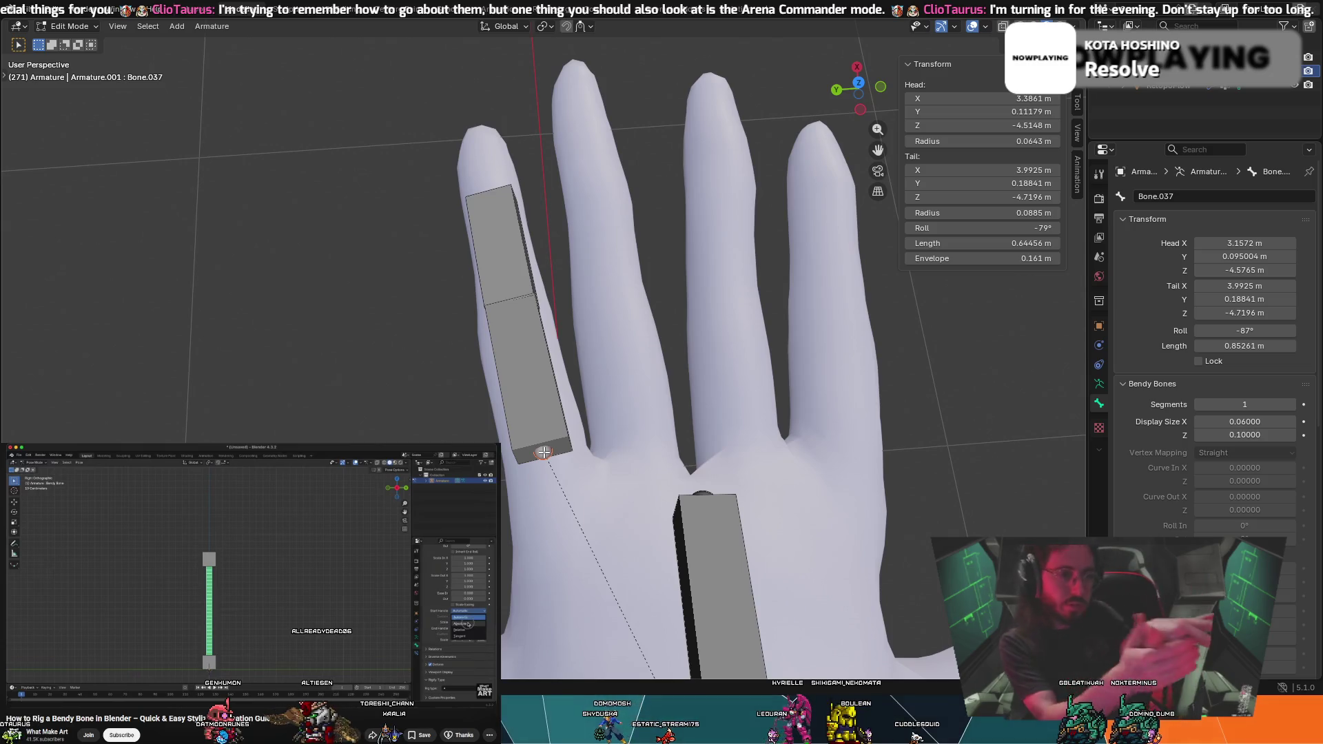
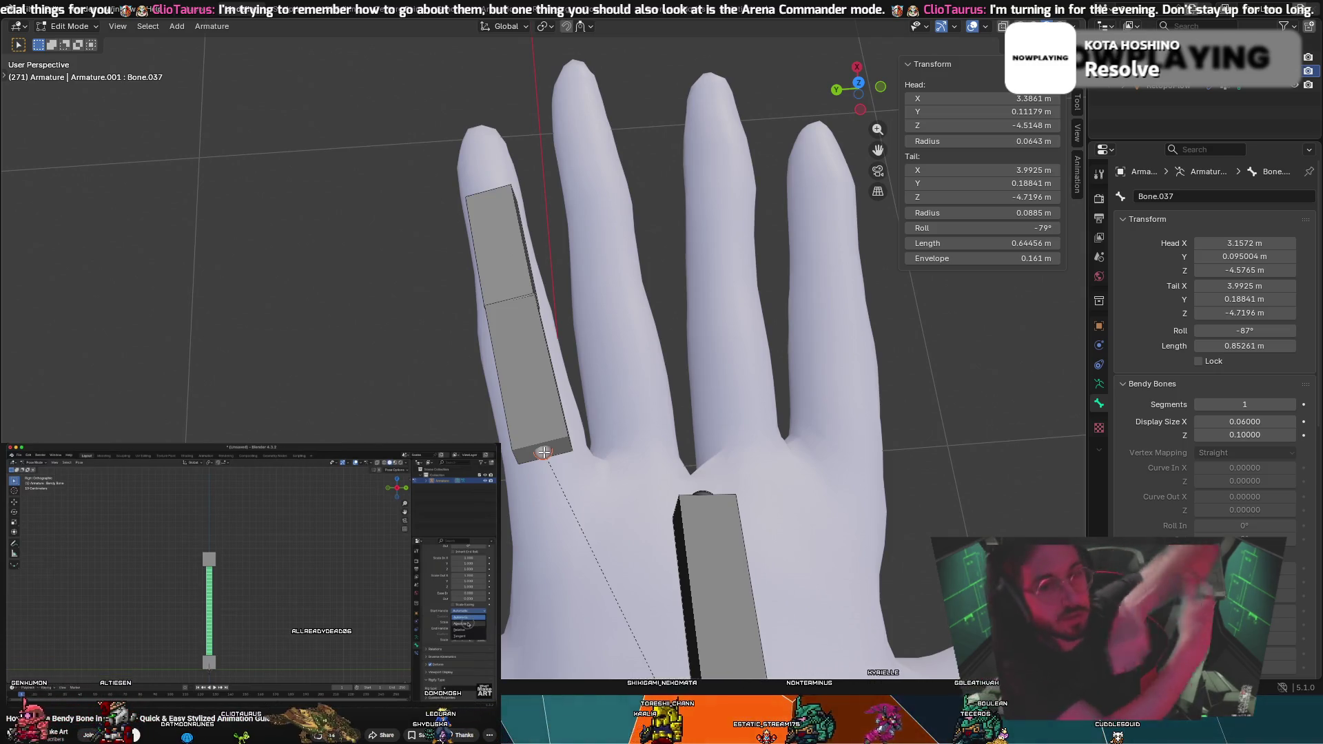
Reposition the upper finger bone's head so the chain sits inside the finger
{"action": "mouse_move", "coordinate": [563, 475]}
{"action": "middle_mouse_down"}
{"action": "mouse_move", "coordinate": [724, 422]}
{"action": "mouse_move", "coordinate": [709, 366]}
{"action": "mouse_move", "coordinate": [649, 330]}
{"action": "mouse_move", "coordinate": [683, 249]}
{"action": "middle_mouse_up"}
{"action": "key", "text": "g"}
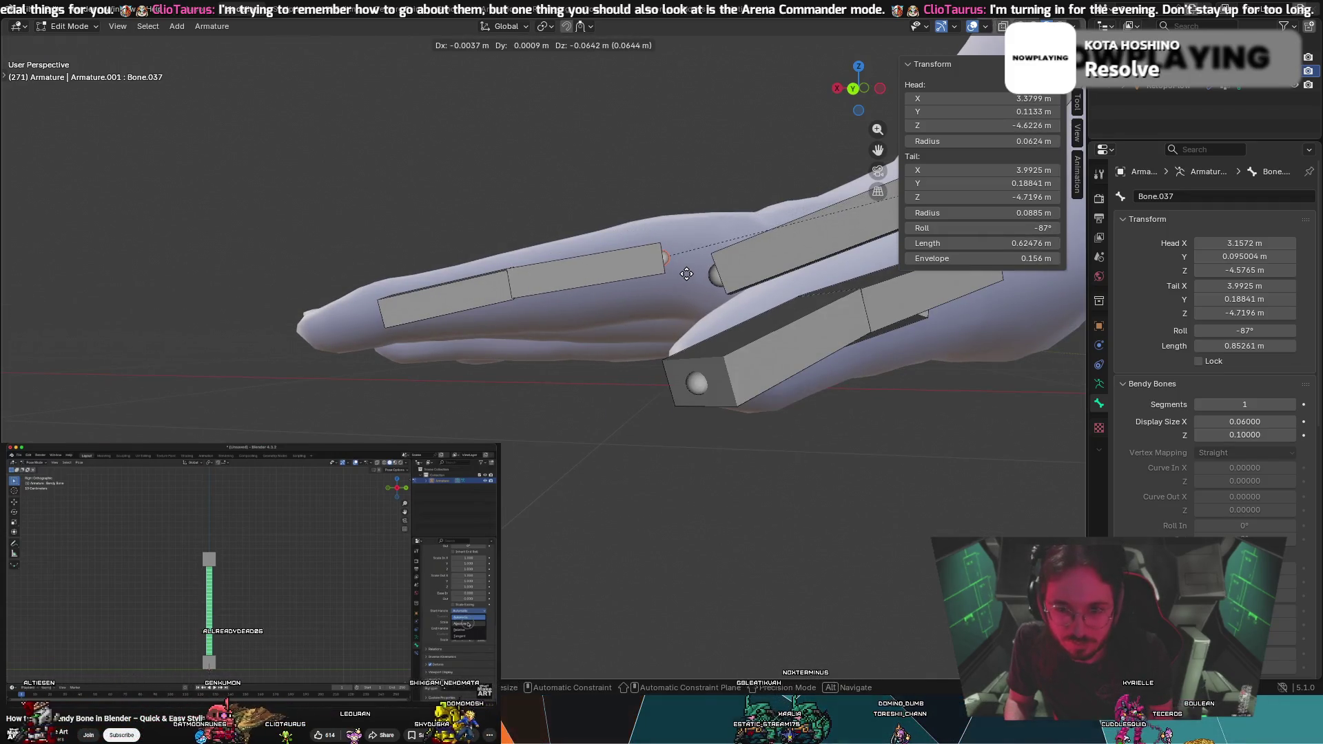
{"action": "left_click", "coordinate": [686, 273]}
Fine-tune the upper middle-finger bone Bone.037's roll, then select the lower bone Bone.038
{"action": "mouse_move", "coordinate": [686, 274]}
{"action": "middle_mouse_down"}
{"action": "mouse_move", "coordinate": [730, 437]}
{"action": "mouse_move", "coordinate": [710, 400]}
{"action": "middle_mouse_up"}
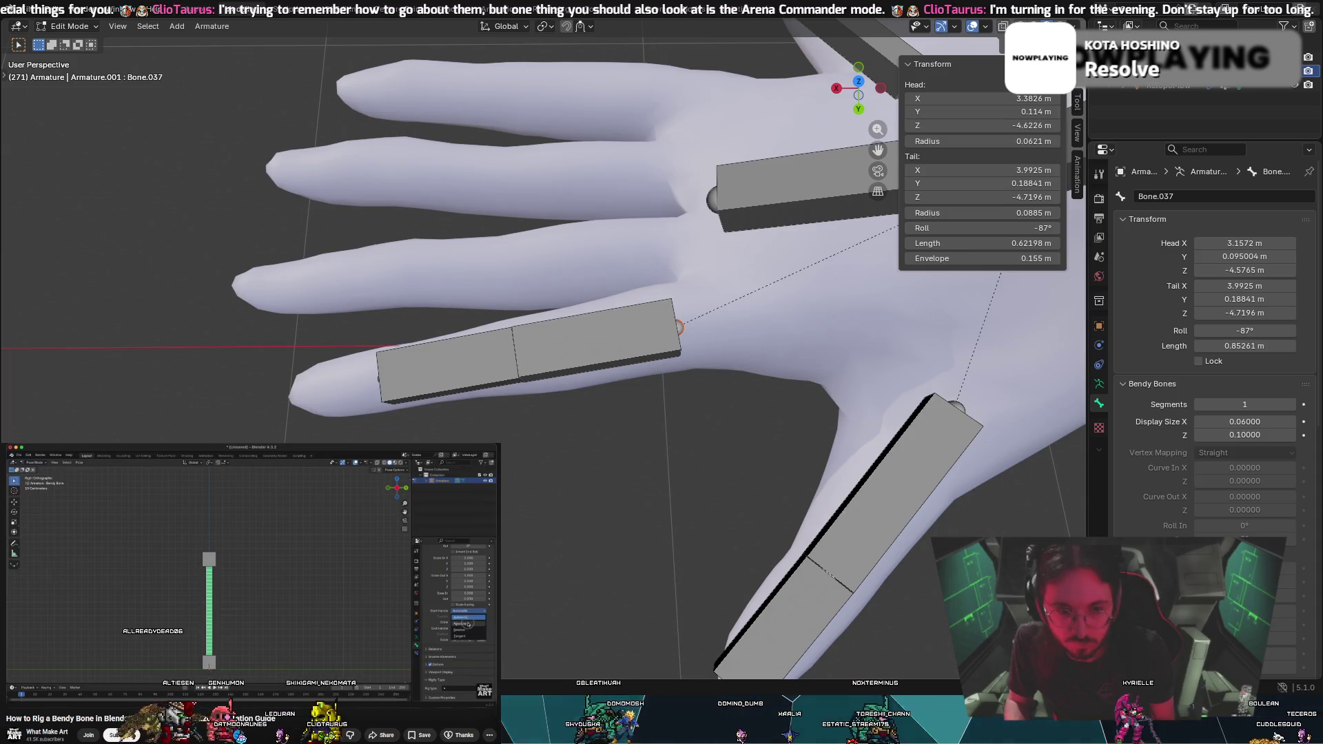
{"action": "mouse_move", "coordinate": [710, 399]}
{"action": "middle_mouse_down"}
{"action": "mouse_move", "coordinate": [599, 118]}
{"action": "mouse_move", "coordinate": [575, 312]}
{"action": "middle_mouse_up"}
{"action": "left_click", "coordinate": [575, 312]}
{"action": "mouse_move", "coordinate": [986, 228]}
{"action": "left_mouse_down"}
{"action": "mouse_move", "coordinate": [973, 228]}
{"action": "mouse_move", "coordinate": [990, 228]}
{"action": "left_mouse_up"}
{"action": "left_click", "coordinate": [568, 391]}
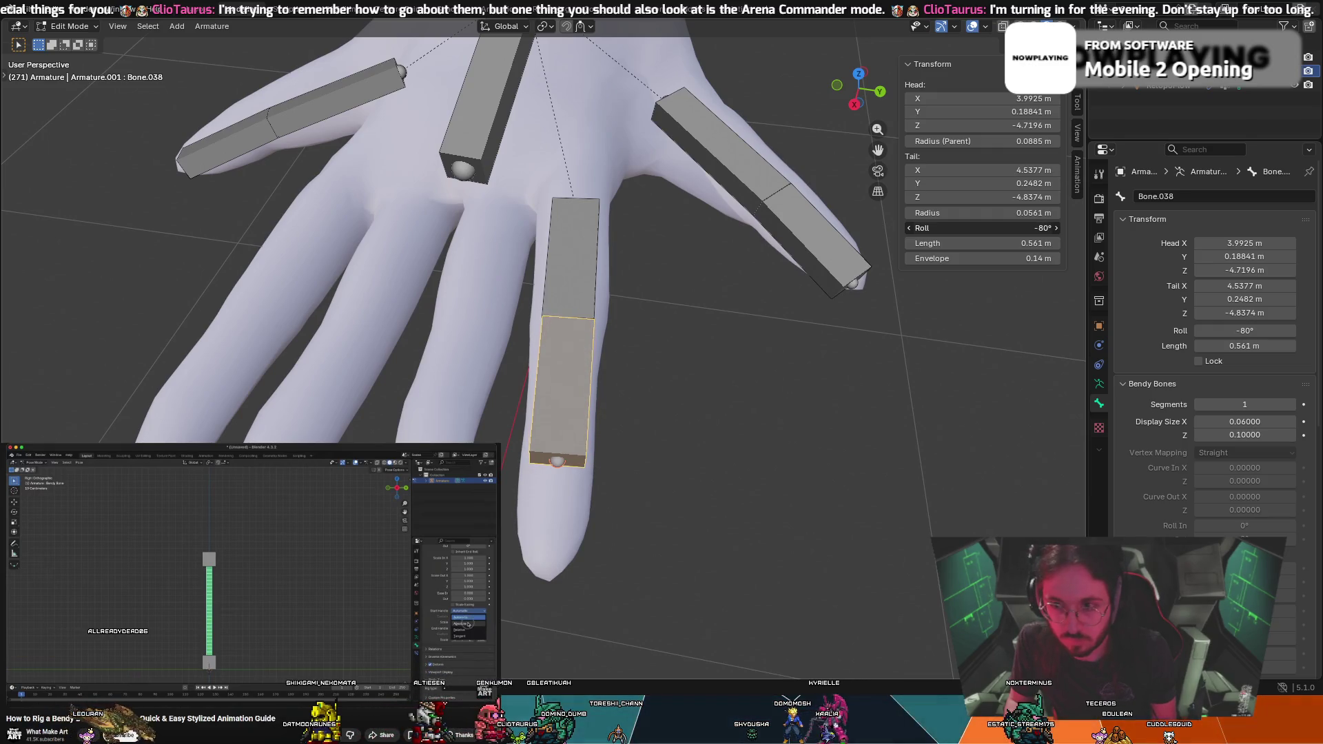
Drag Bone.038's roll down through -79° to -77°, checking from low side views
{"action": "mouse_move", "coordinate": [641, 276]}
{"action": "middle_mouse_down"}
{"action": "mouse_move", "coordinate": [641, 151]}
{"action": "mouse_move", "coordinate": [606, 142]}
{"action": "mouse_move", "coordinate": [645, 182]}
{"action": "mouse_move", "coordinate": [652, 230]}
{"action": "mouse_move", "coordinate": [572, 281]}
{"action": "mouse_move", "coordinate": [747, 260]}
{"action": "mouse_move", "coordinate": [574, 262]}
{"action": "middle_mouse_up"}
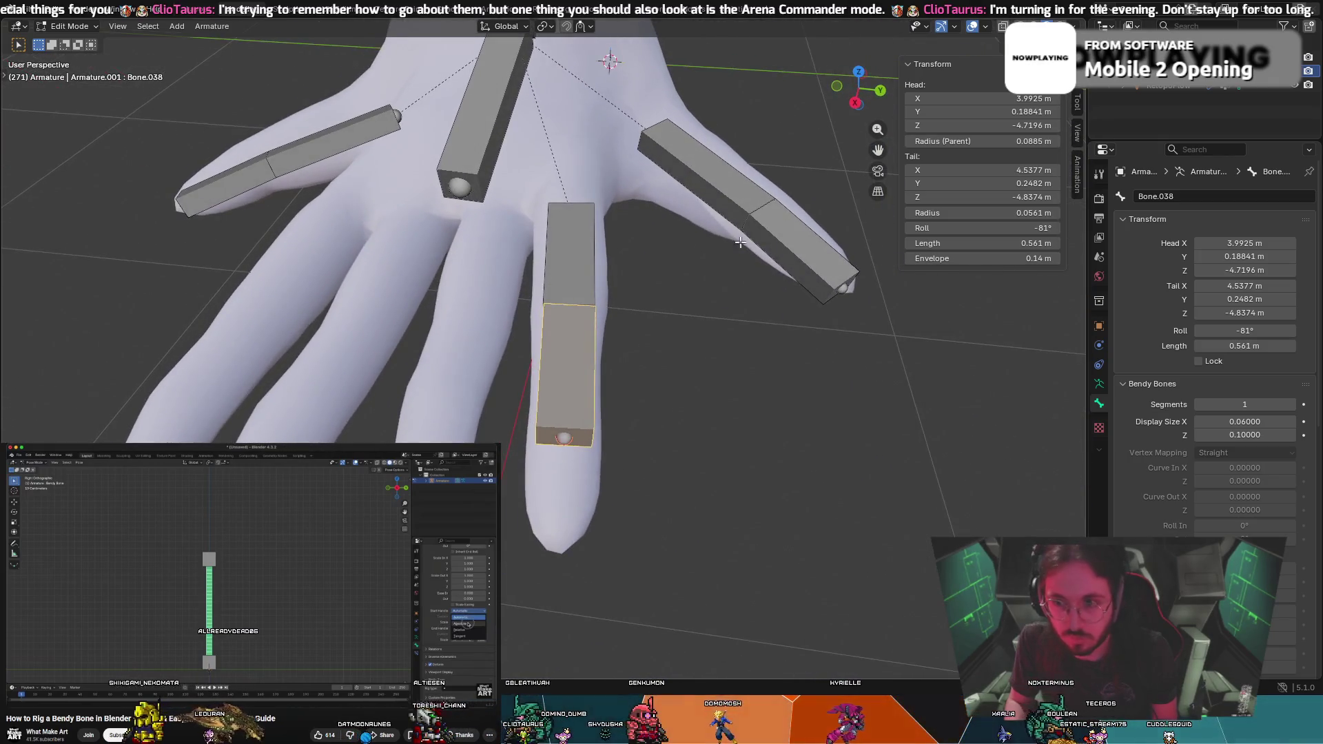
{"action": "left_click", "coordinate": [574, 262]}
{"action": "left_click", "coordinate": [588, 354]}
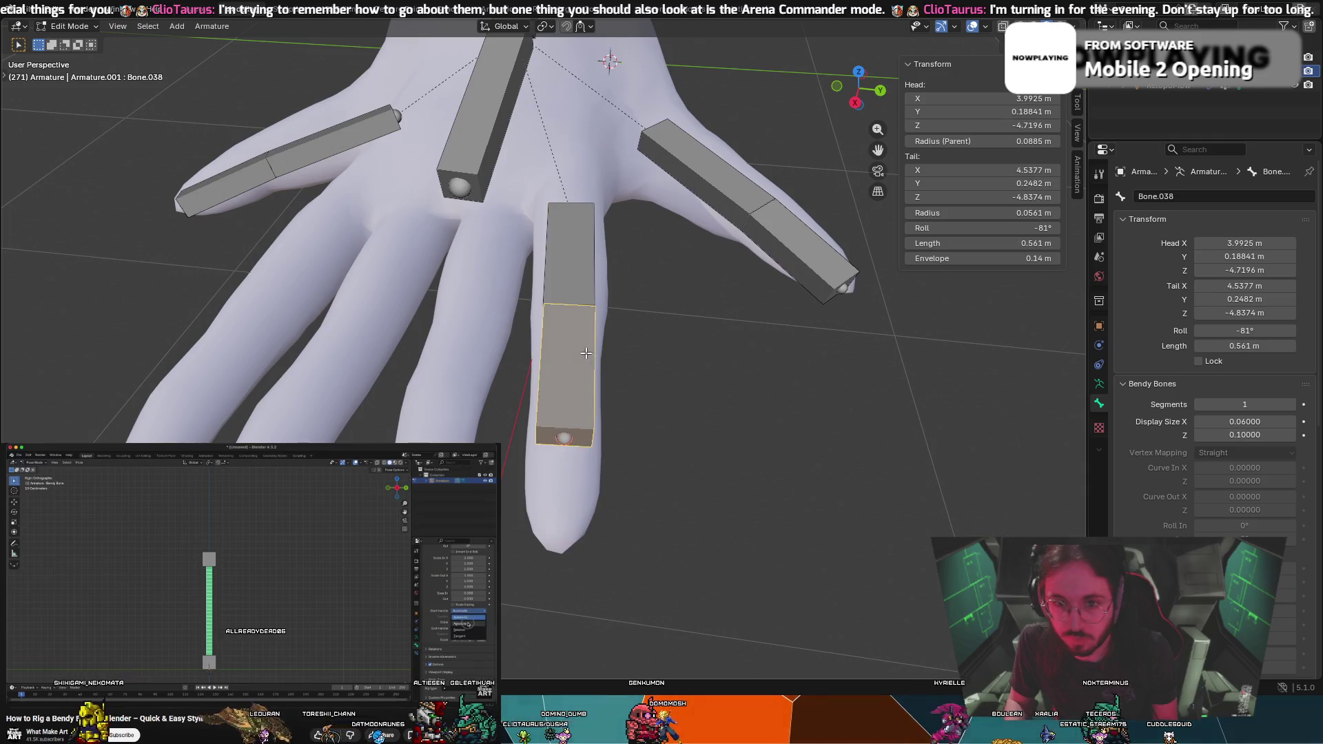
{"action": "mouse_move", "coordinate": [644, 303]}
{"action": "middle_mouse_down"}
{"action": "mouse_move", "coordinate": [689, 327]}
{"action": "mouse_move", "coordinate": [580, 332]}
{"action": "mouse_move", "coordinate": [592, 329]}
{"action": "middle_mouse_up"}
{"action": "left_click", "coordinate": [909, 228]}
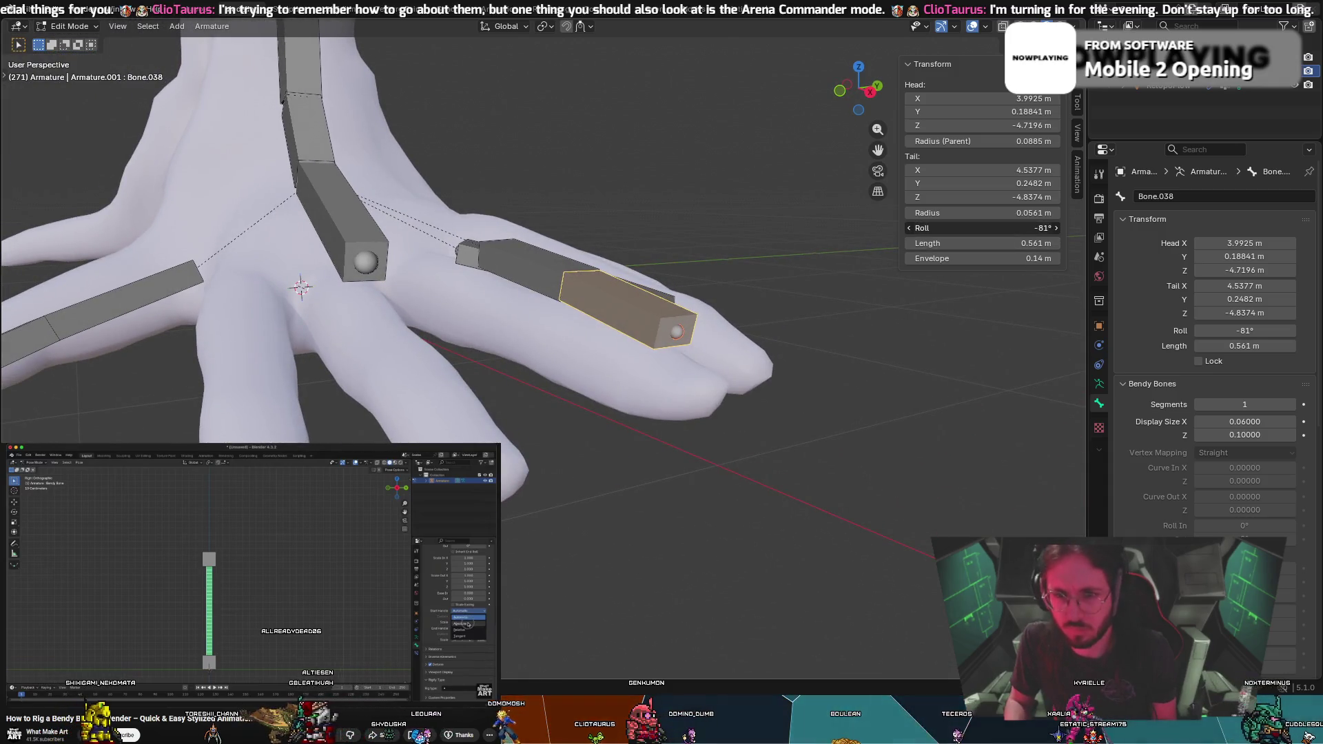
{"action": "left_click_drag", "start_coordinate": [979, 228], "coordinate": [1006, 229]}
{"action": "mouse_move", "coordinate": [793, 310]}
{"action": "middle_mouse_down"}
{"action": "mouse_move", "coordinate": [730, 372]}
{"action": "mouse_move", "coordinate": [717, 345]}
{"action": "middle_mouse_up"}
{"action": "scroll", "coordinate": [731, 372], "scroll_direction": "up", "scroll_amount": 4}
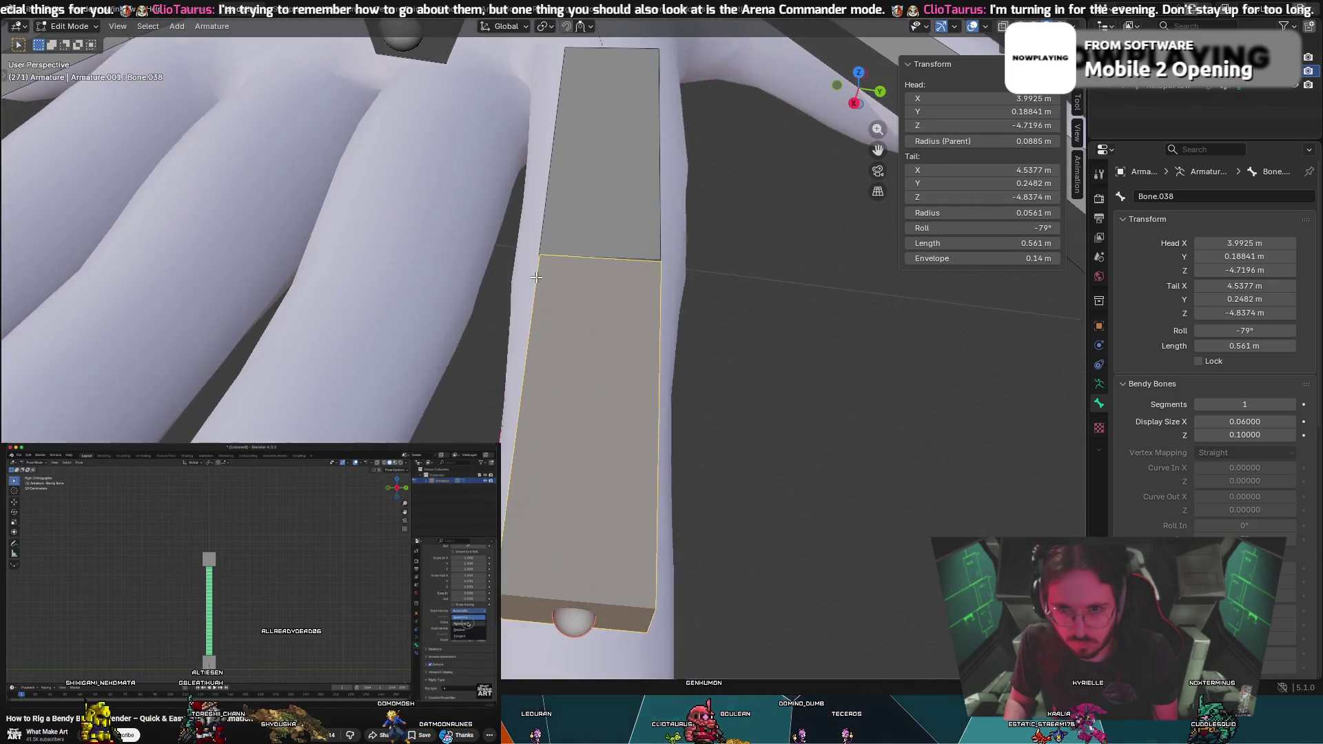
{"action": "mouse_move", "coordinate": [979, 228]}
{"action": "left_mouse_down"}
{"action": "mouse_move", "coordinate": [999, 228]}
{"action": "mouse_move", "coordinate": [923, 228]}
{"action": "mouse_move", "coordinate": [1013, 228]}
{"action": "left_mouse_up"}
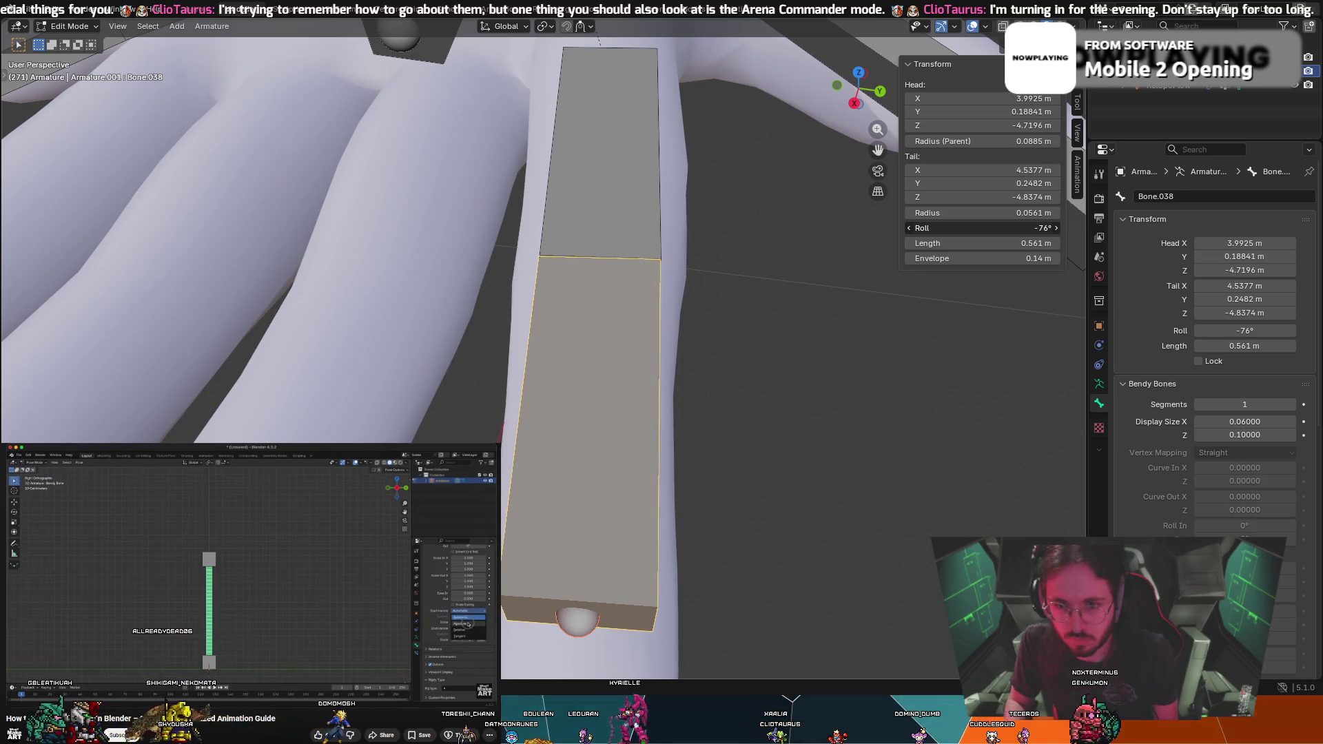
Recheck the finger chain's alignment from several angles and fine-tune Bone.038's roll
{"action": "mouse_move", "coordinate": [661, 296]}
{"action": "middle_mouse_down"}
{"action": "mouse_move", "coordinate": [780, 255]}
{"action": "mouse_move", "coordinate": [661, 282]}
{"action": "mouse_move", "coordinate": [648, 298]}
{"action": "middle_mouse_up"}
{"action": "left_click", "coordinate": [648, 298]}
{"action": "left_click", "coordinate": [648, 460]}
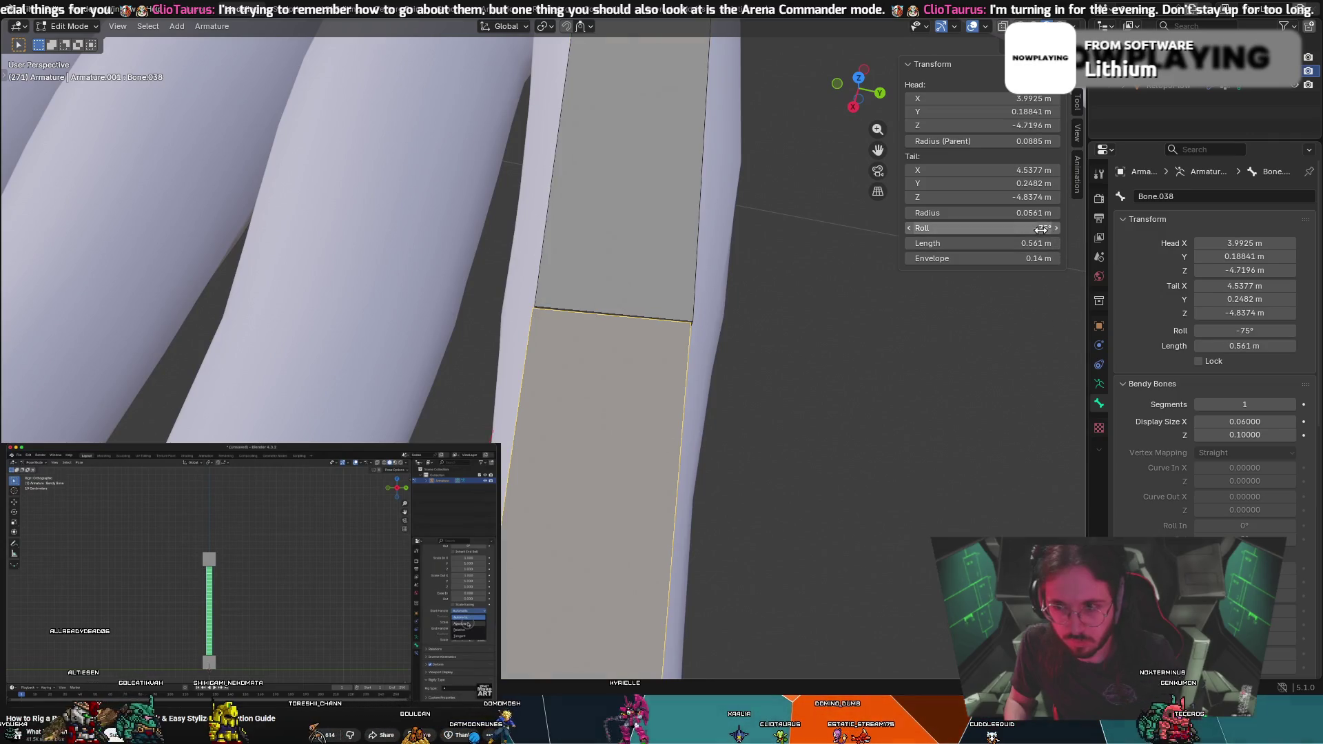
{"action": "left_click", "coordinate": [909, 228]}
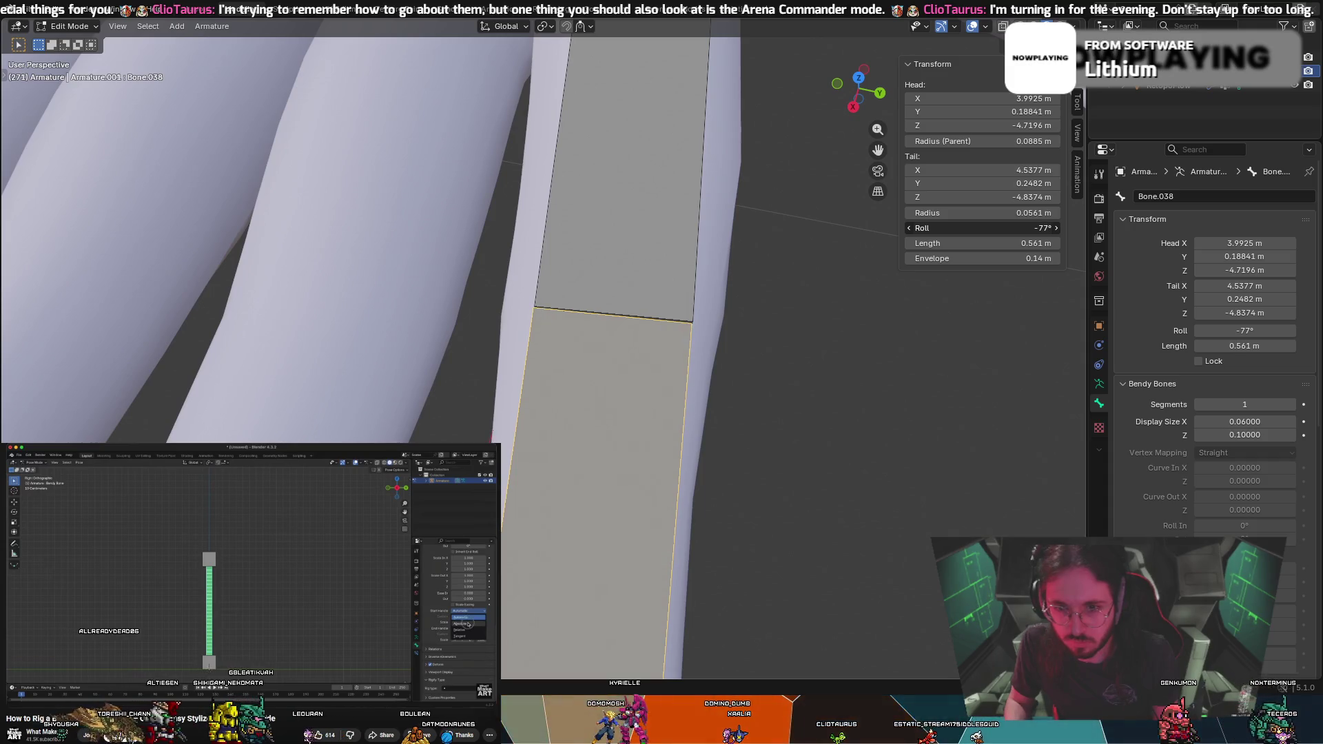
{"action": "scroll", "coordinate": [608, 350], "scroll_direction": "down", "scroll_amount": 5}
{"action": "middle_click_drag", "start_coordinate": [608, 350], "coordinate": [606, 290]}
{"action": "scroll", "coordinate": [606, 289], "scroll_direction": "up", "scroll_amount": 1}
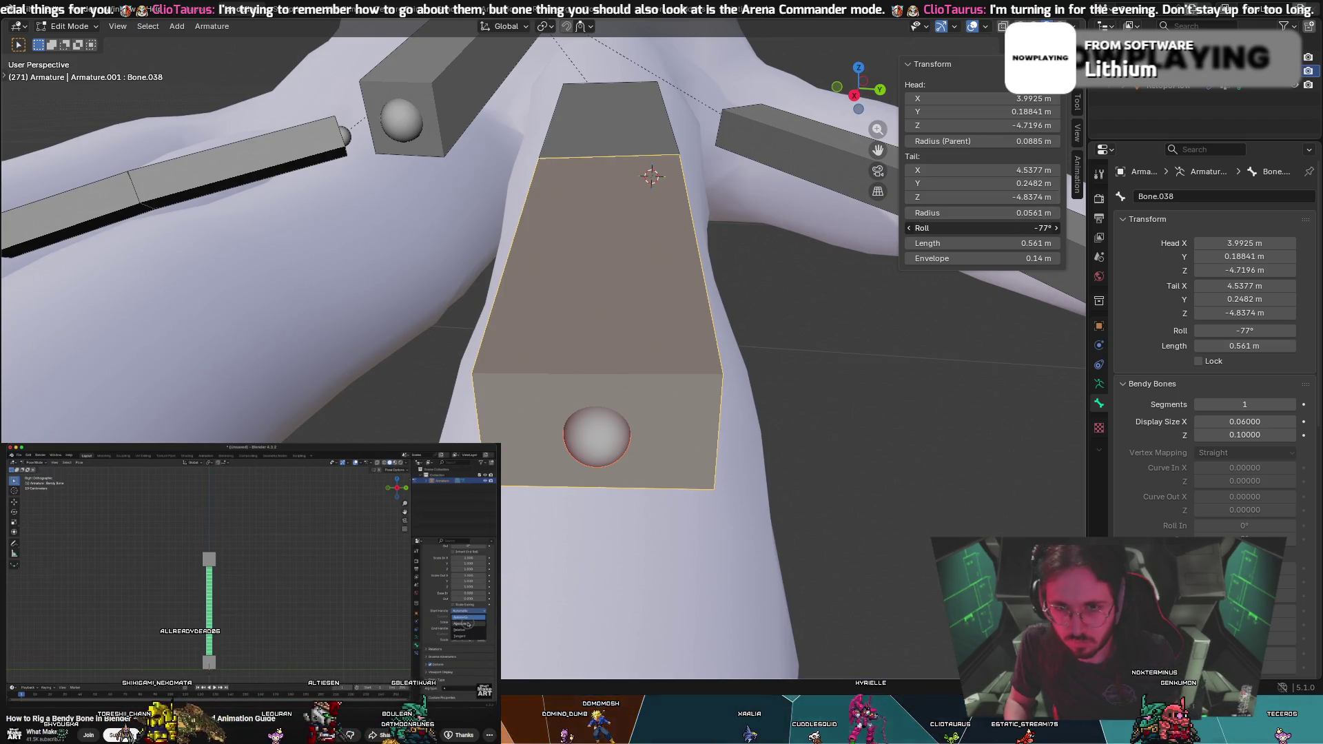
{"action": "scroll", "coordinate": [774, 319], "scroll_direction": "down", "scroll_amount": 5}
{"action": "middle_click_drag", "start_coordinate": [775, 319], "coordinate": [727, 360]}
{"action": "scroll", "coordinate": [535, 456], "scroll_direction": "up", "scroll_amount": 4}
{"action": "scroll", "coordinate": [534, 456], "scroll_direction": "down", "scroll_amount": 4}
{"action": "mouse_move", "coordinate": [535, 456]}
{"action": "middle_mouse_down"}
{"action": "mouse_move", "coordinate": [623, 349]}
{"action": "mouse_move", "coordinate": [487, 316]}
{"action": "mouse_move", "coordinate": [86, 394]}
{"action": "mouse_move", "coordinate": [689, 331]}
{"action": "mouse_move", "coordinate": [783, 289]}
{"action": "middle_mouse_up"}
{"action": "scroll", "coordinate": [86, 394], "scroll_direction": "up", "scroll_amount": 3}
{"action": "left_click", "coordinate": [788, 277]}
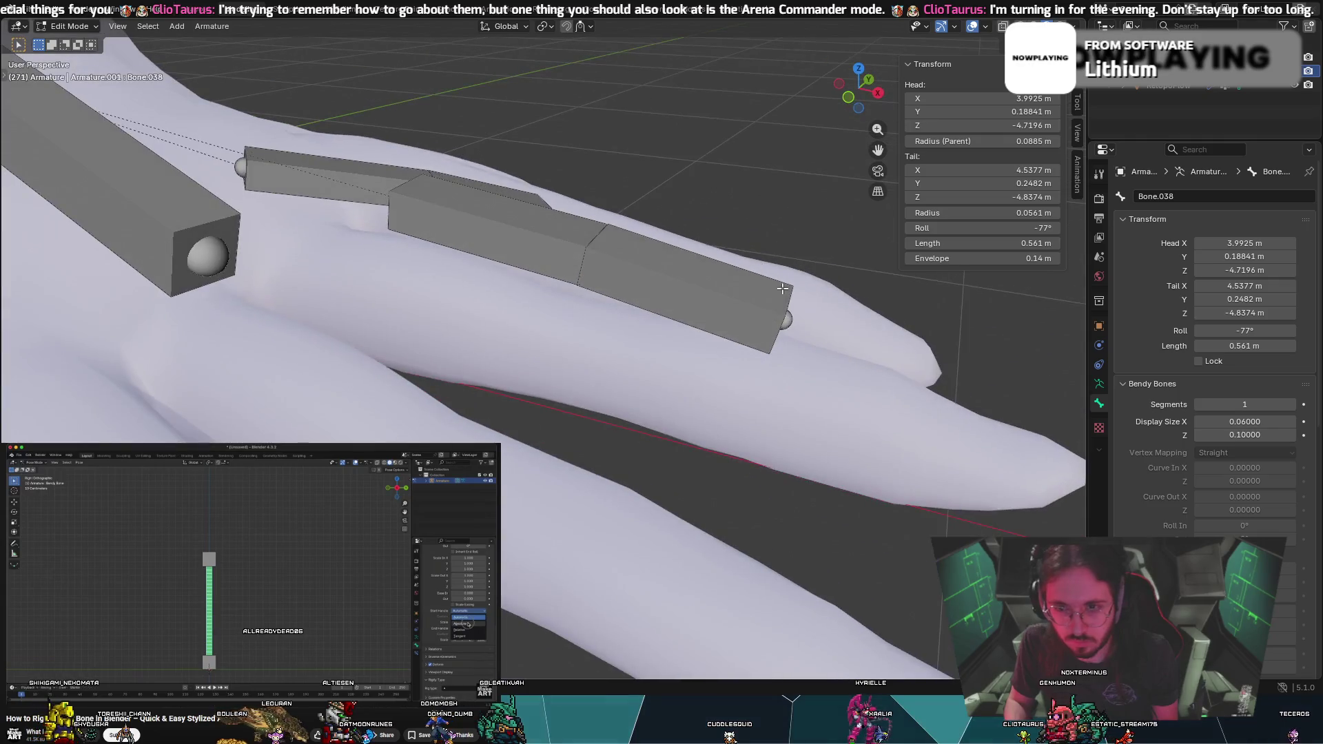
Extrude a new bone, Bone.039, from Bone.038's tail toward the fingertip
{"action": "key", "text": "e"}
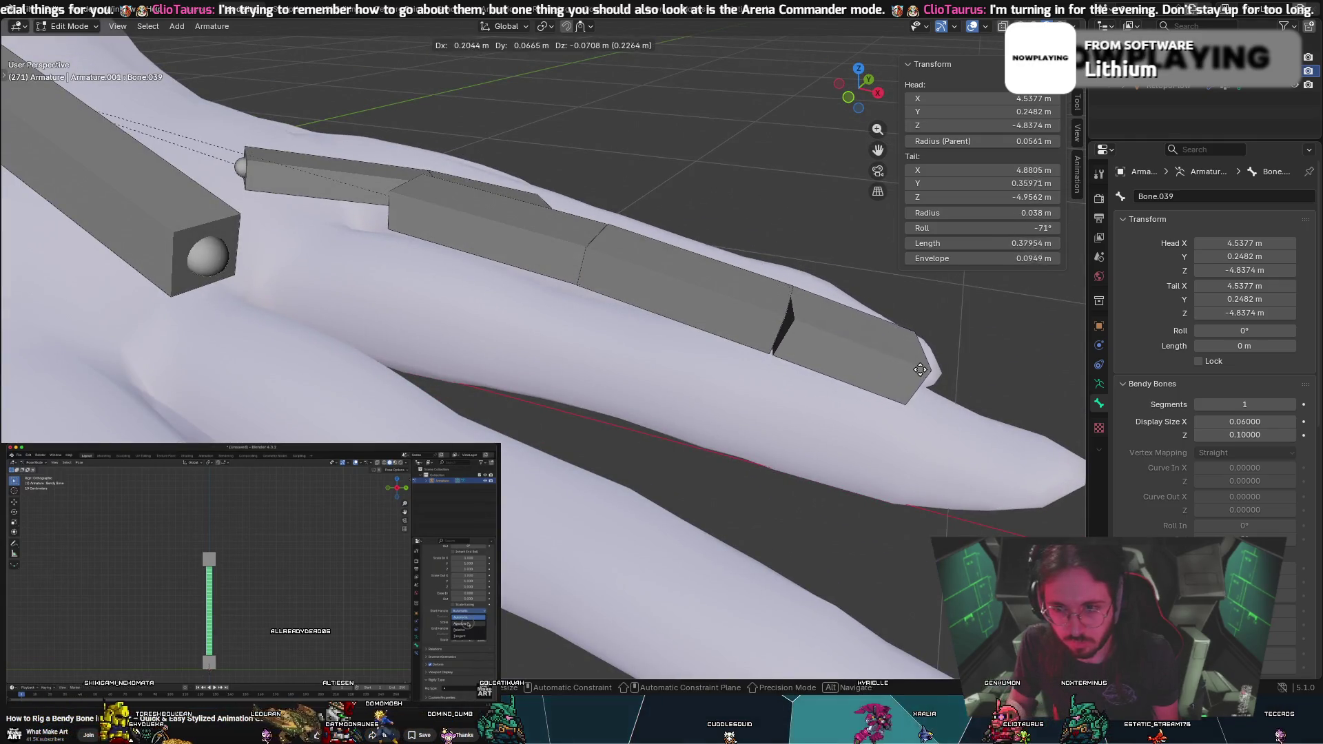
{"action": "left_click", "coordinate": [927, 361]}
{"action": "middle_click_drag", "start_coordinate": [927, 362], "coordinate": [748, 404]}
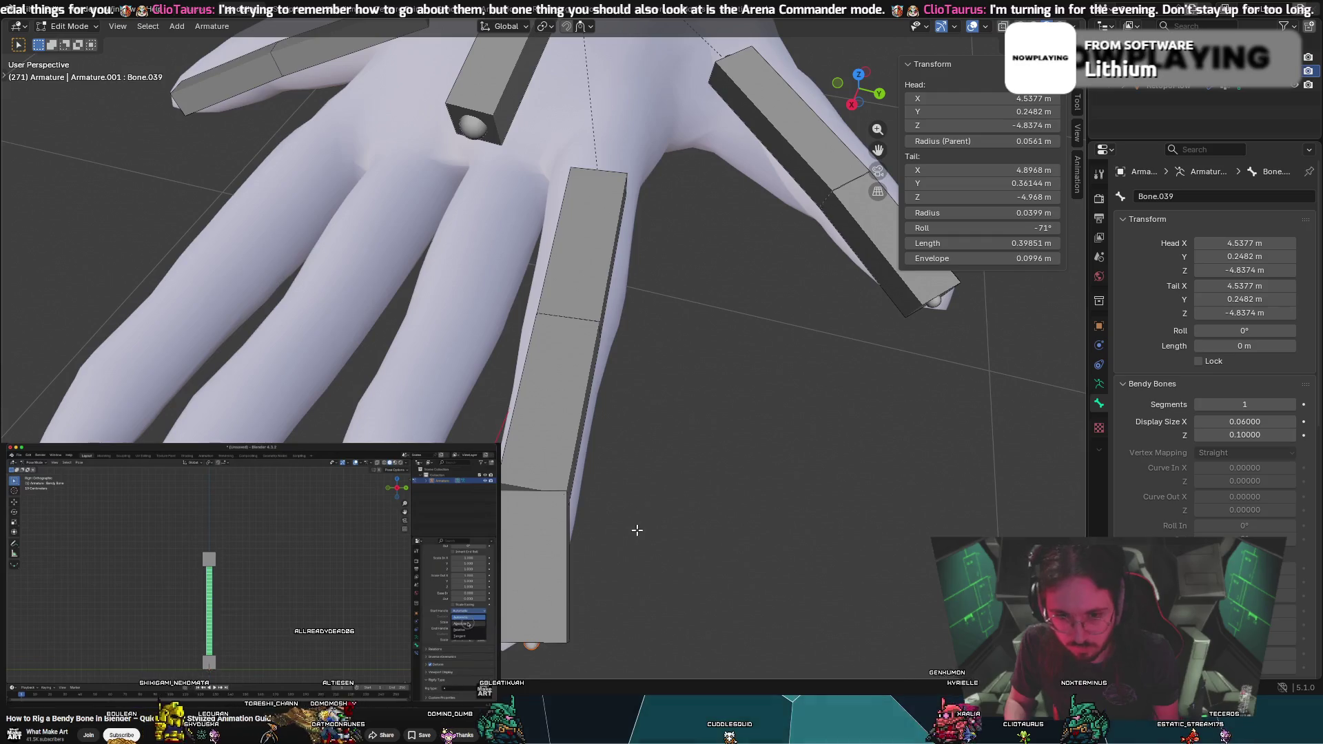
{"action": "middle_click_drag", "start_coordinate": [638, 528], "coordinate": [671, 529]}
Refine Bone.039's tail to the middle fingertip, making it about 0.366 m long
{"action": "key", "text": "g"}
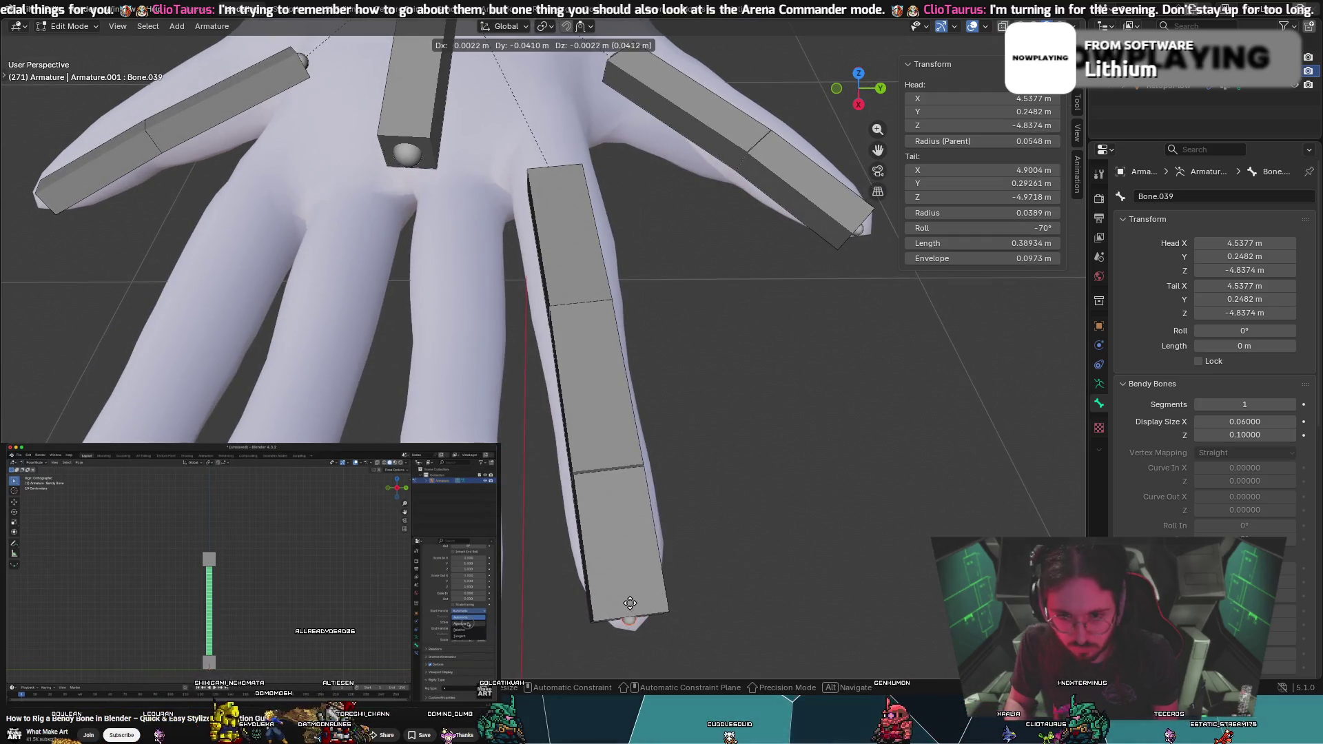
{"action": "left_click", "coordinate": [634, 683]}
{"action": "mouse_move", "coordinate": [634, 683]}
{"action": "middle_mouse_down"}
{"action": "mouse_move", "coordinate": [603, 386]}
{"action": "mouse_move", "coordinate": [231, 364]}
{"action": "mouse_move", "coordinate": [242, 352]}
{"action": "middle_mouse_up"}
{"action": "key", "text": "g"}
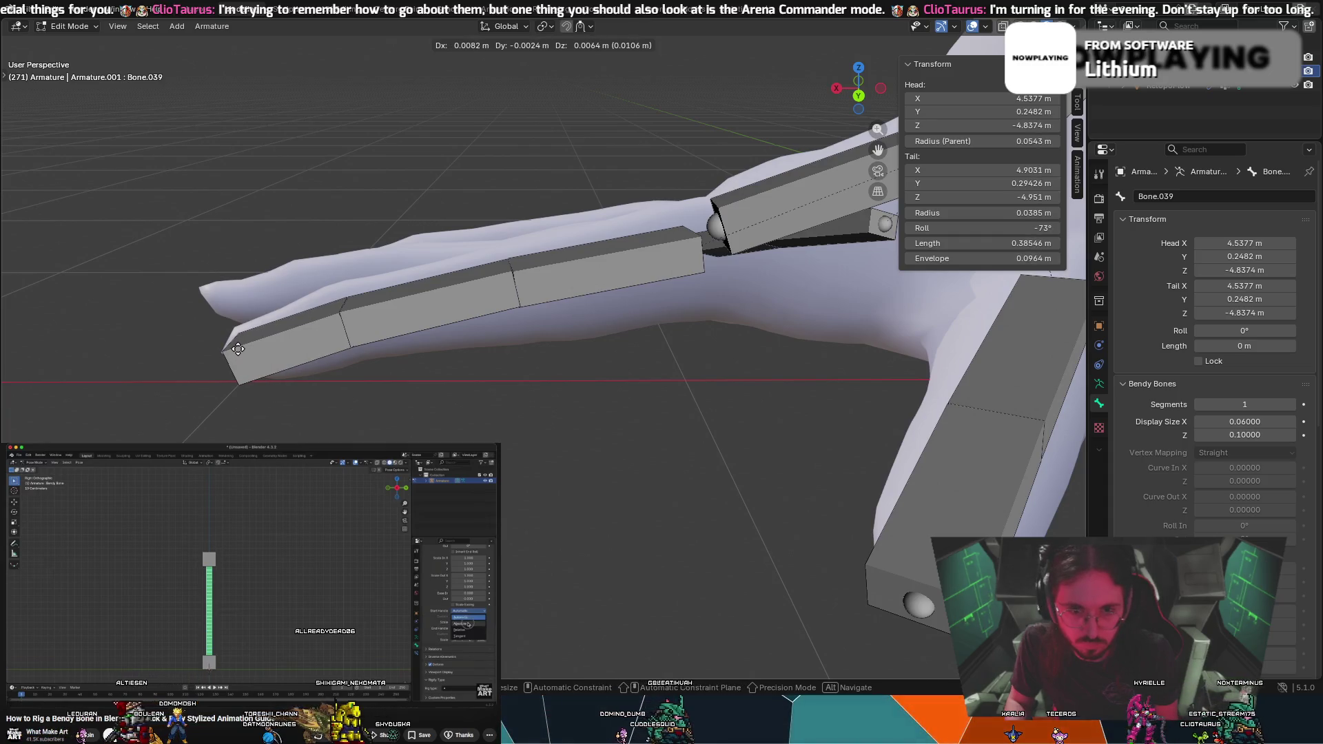
{"action": "left_click", "coordinate": [244, 350]}
{"action": "mouse_move", "coordinate": [244, 350]}
{"action": "middle_mouse_down"}
{"action": "mouse_move", "coordinate": [322, 369]}
{"action": "mouse_move", "coordinate": [542, 550]}
{"action": "middle_mouse_up"}
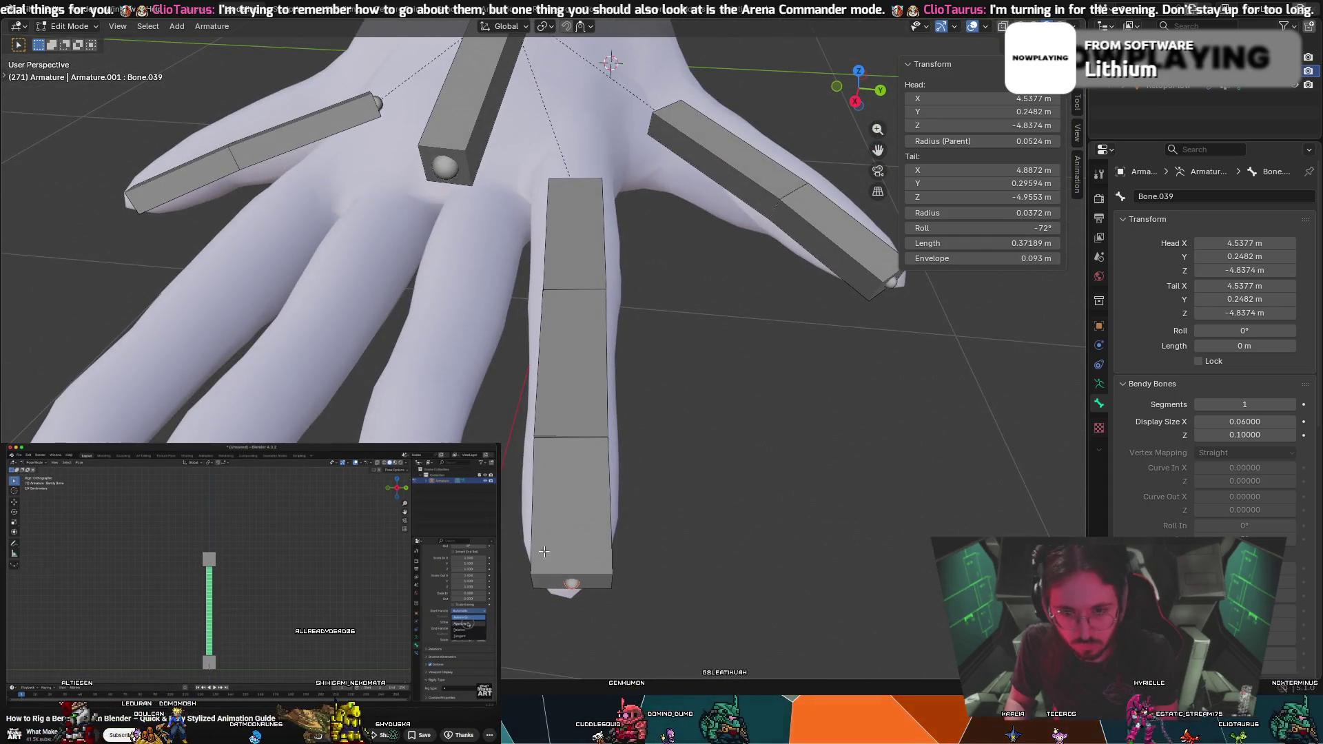
{"action": "key", "text": "g"}
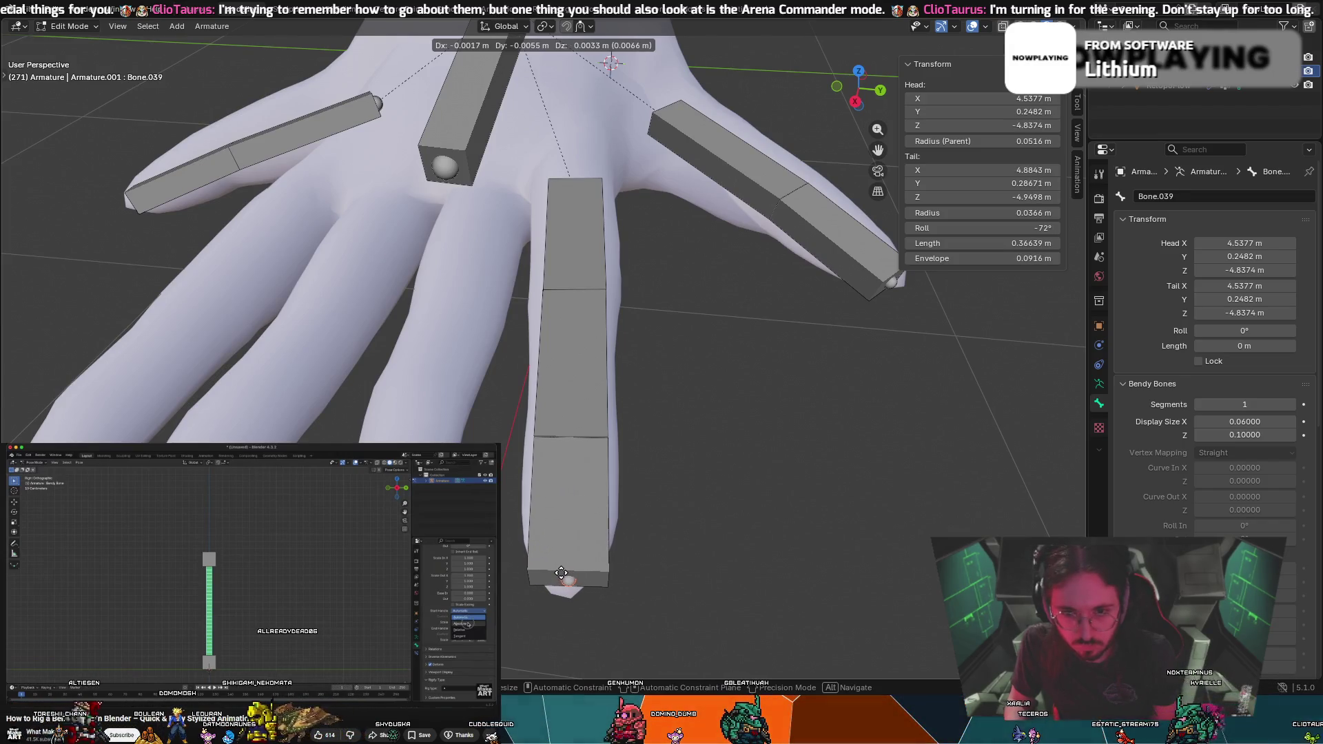
{"action": "left_click", "coordinate": [563, 574]}
{"action": "mouse_move", "coordinate": [563, 573]}
{"action": "middle_mouse_down"}
{"action": "mouse_move", "coordinate": [541, 517]}
{"action": "mouse_move", "coordinate": [567, 503]}
{"action": "mouse_move", "coordinate": [560, 524]}
{"action": "mouse_move", "coordinate": [623, 544]}
{"action": "mouse_move", "coordinate": [644, 366]}
{"action": "middle_mouse_up"}
{"action": "left_click", "coordinate": [643, 366]}
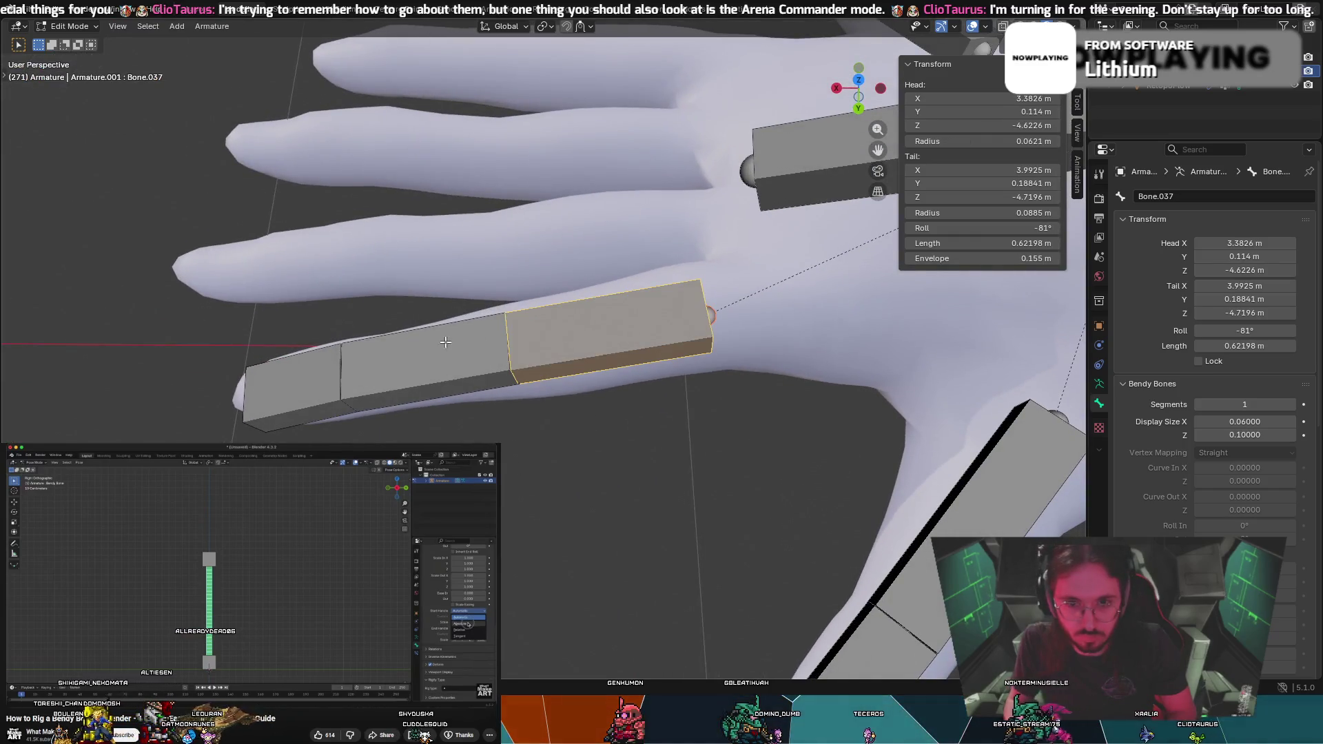
Thin fingertip bone Bone.039's display size Z and keep Bone.038 at 0.10
{"action": "left_click", "coordinate": [395, 377], "text": "shift"}
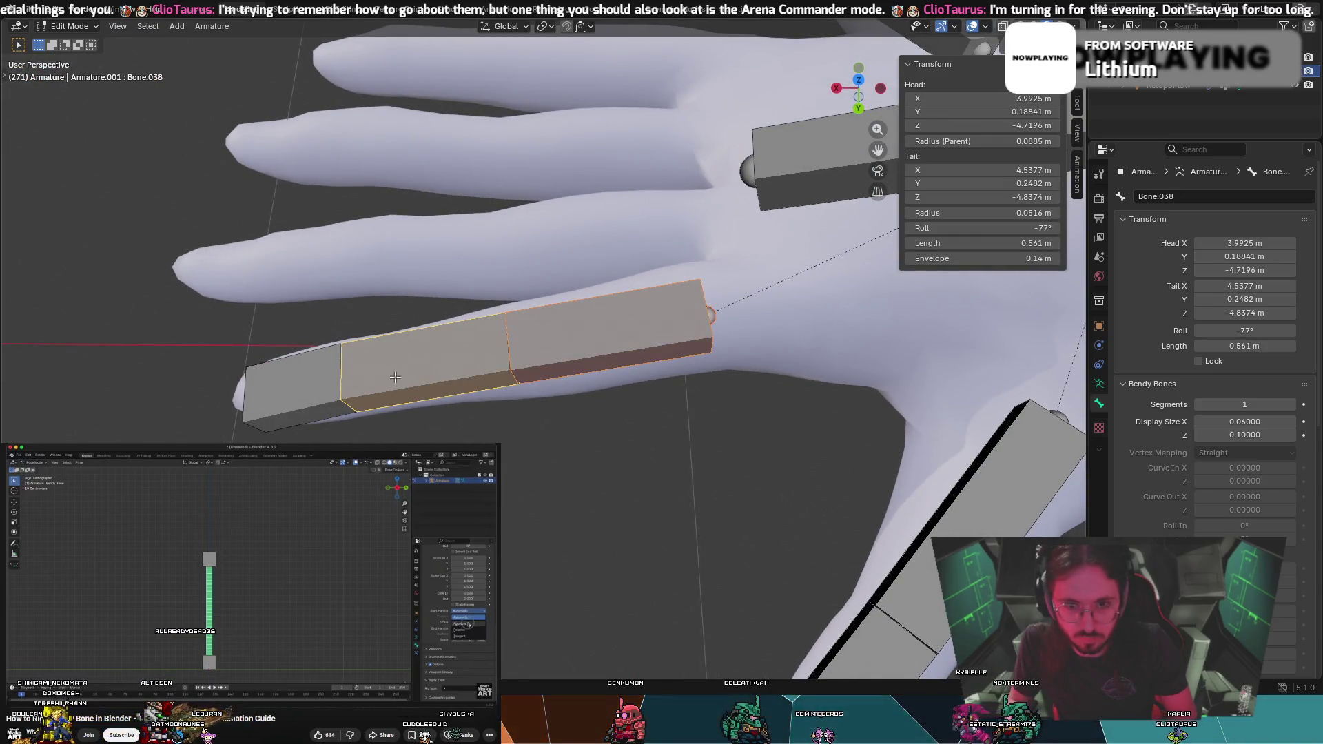
{"action": "left_click", "coordinate": [297, 383]}
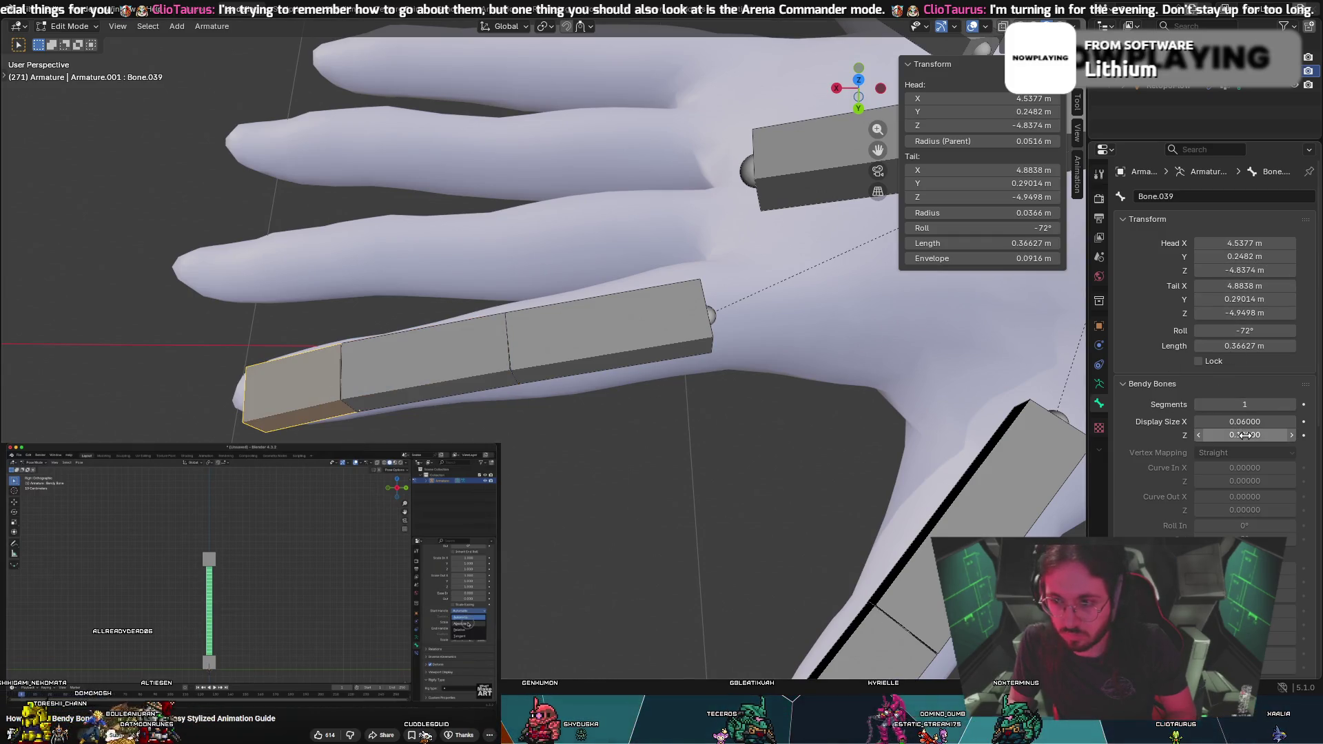
{"action": "mouse_move", "coordinate": [1253, 433]}
{"action": "left_mouse_down"}
{"action": "mouse_move", "coordinate": [1220, 434]}
{"action": "mouse_move", "coordinate": [1237, 433]}
{"action": "left_mouse_up"}
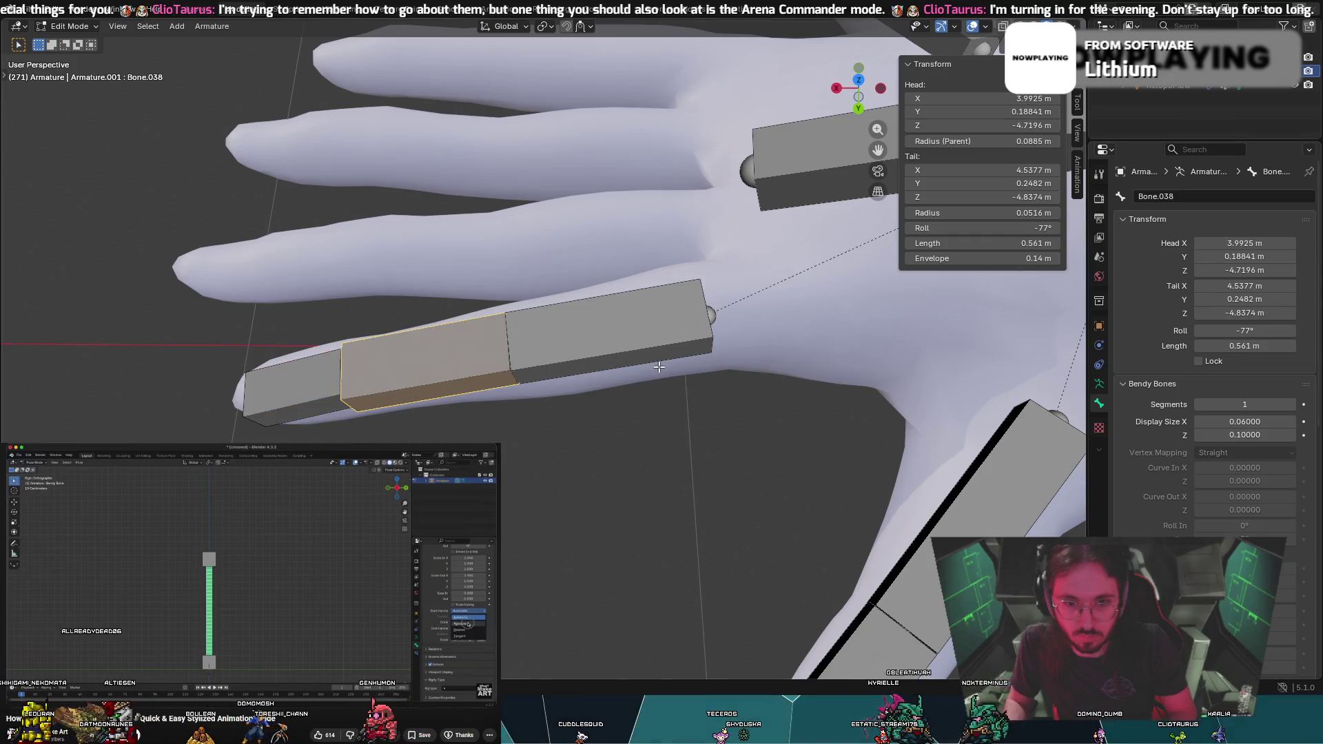
{"action": "left_click_drag", "start_coordinate": [1261, 434], "coordinate": [1237, 435]}
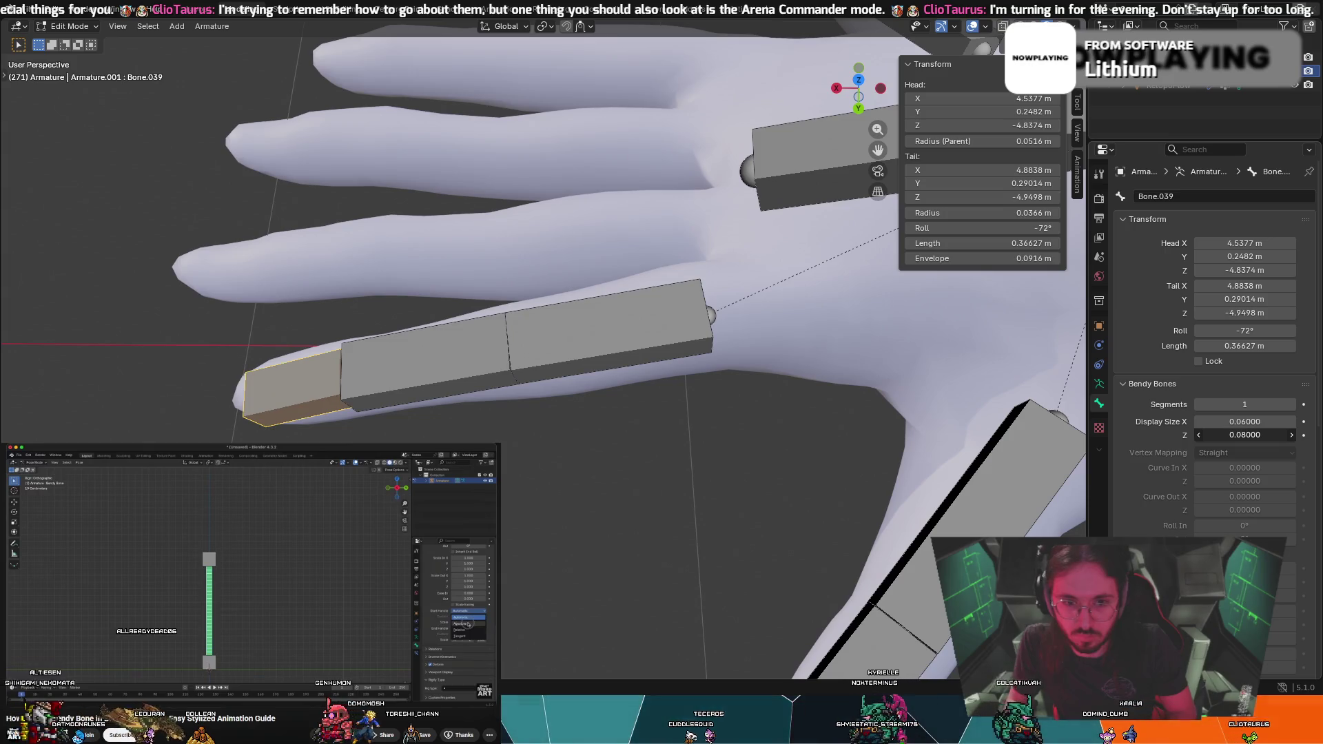
{"action": "key", "text": "bracketleft"}
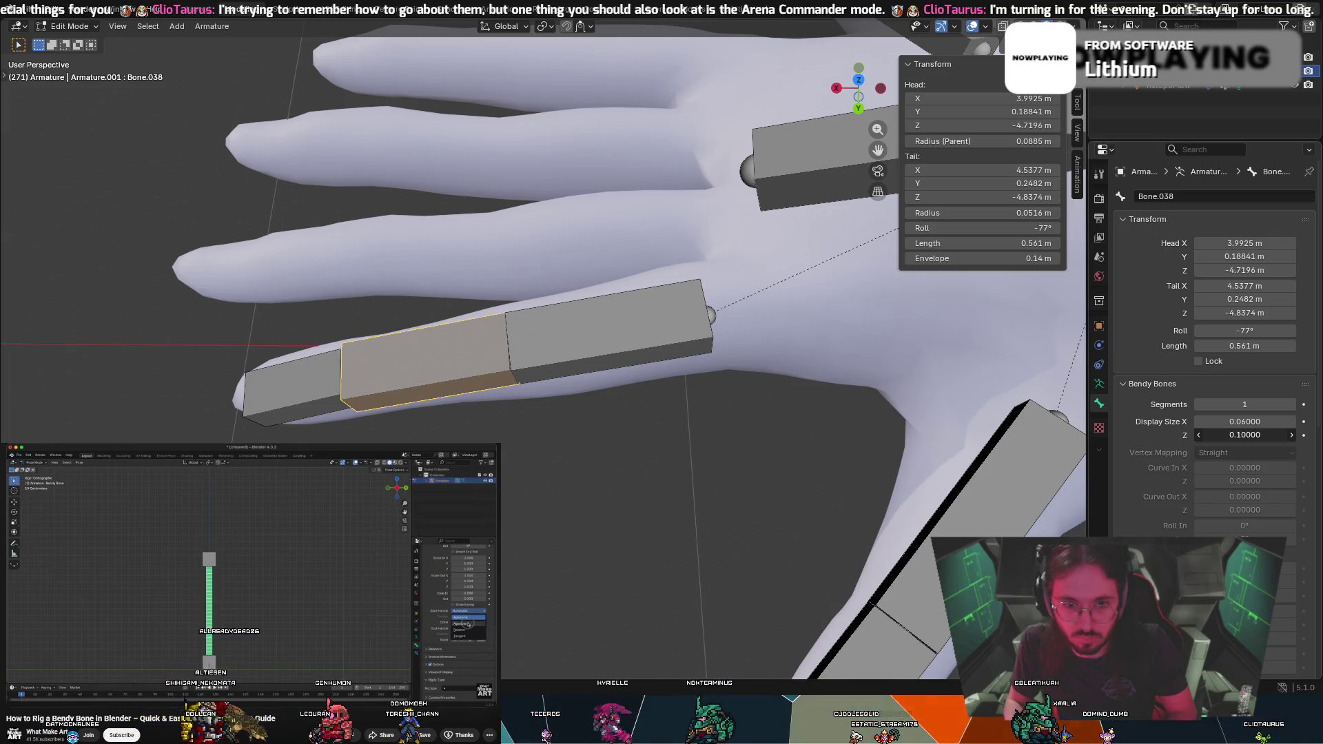
{"action": "mouse_move", "coordinate": [1245, 434]}
{"action": "left_mouse_down"}
{"action": "mouse_move", "coordinate": [1275, 434]}
{"action": "mouse_move", "coordinate": [1245, 435]}
{"action": "left_mouse_up"}
Raise the upper finger bone's Bendy Bone display size Z to 0.12
{"action": "middle_click_drag", "start_coordinate": [645, 428], "coordinate": [802, 406]}
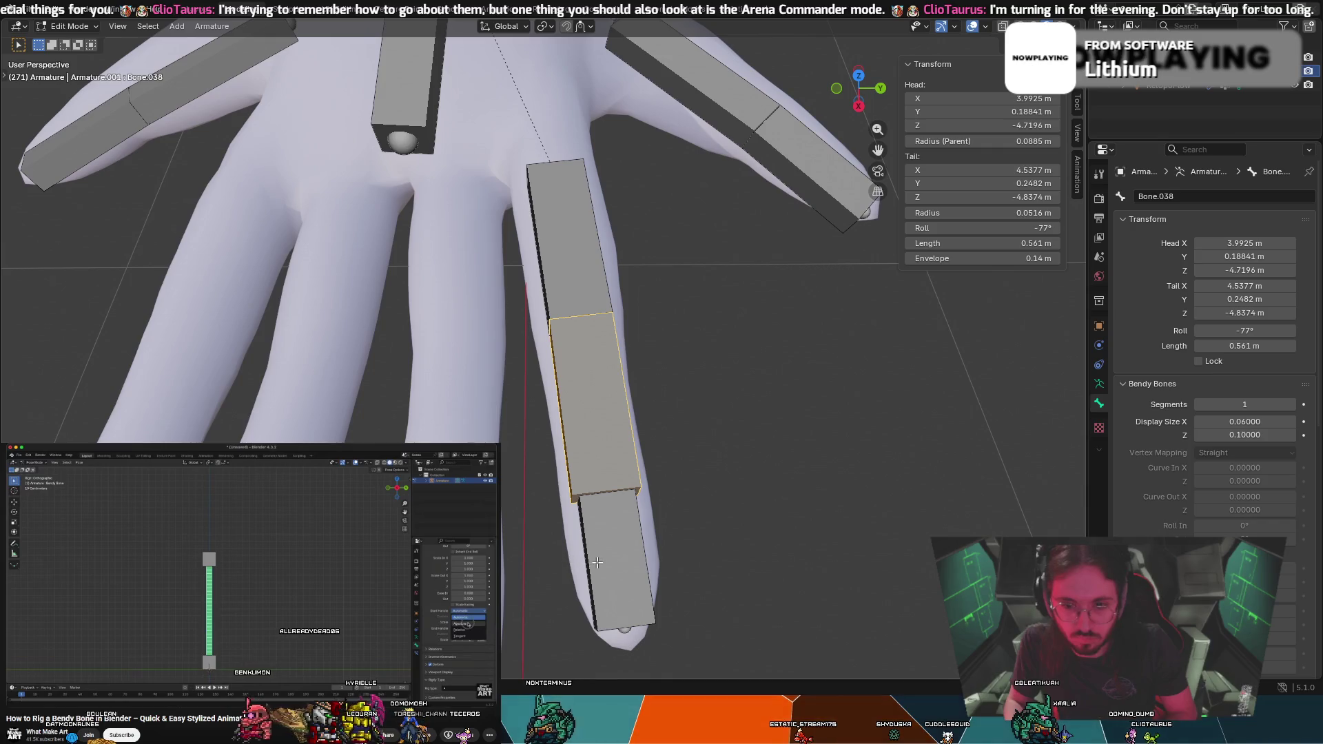
{"action": "left_click", "coordinate": [598, 248]}
{"action": "middle_click_drag", "start_coordinate": [660, 252], "coordinate": [878, 436]}
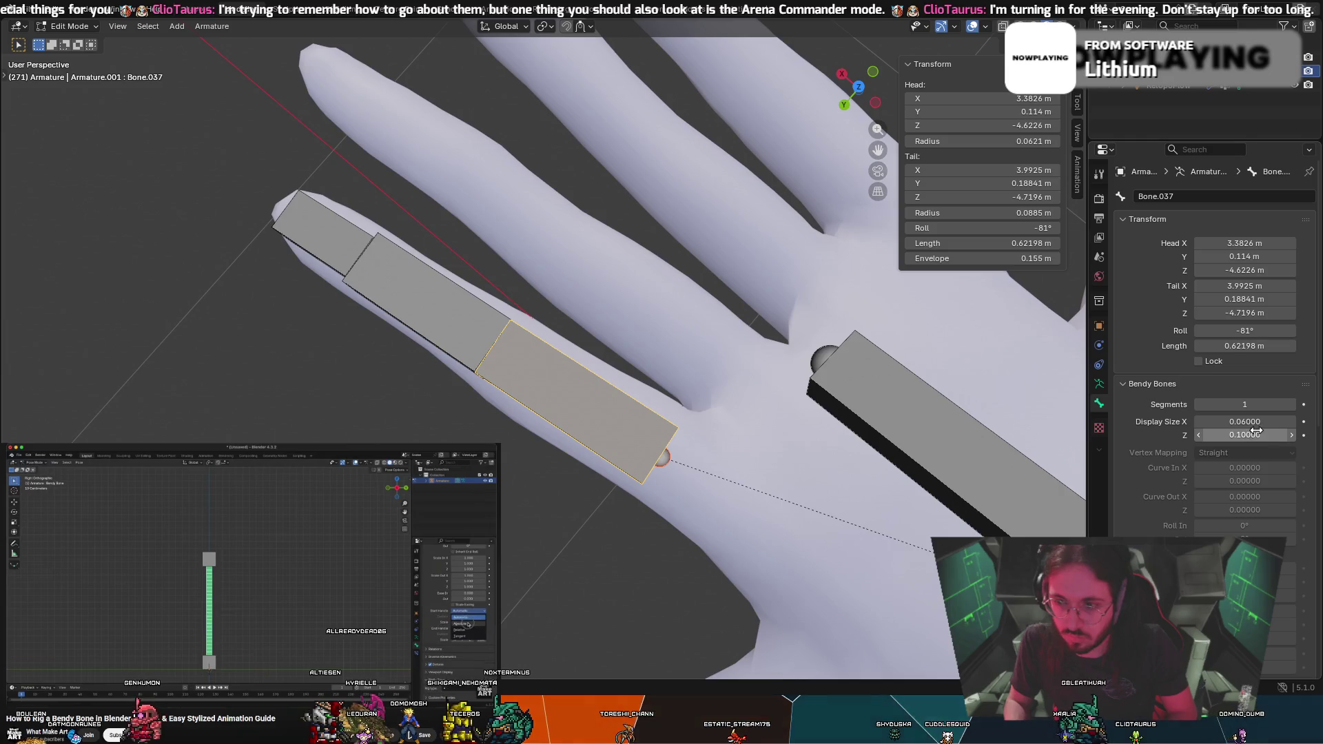
{"action": "left_click_drag", "start_coordinate": [1257, 435], "coordinate": [1271, 435]}
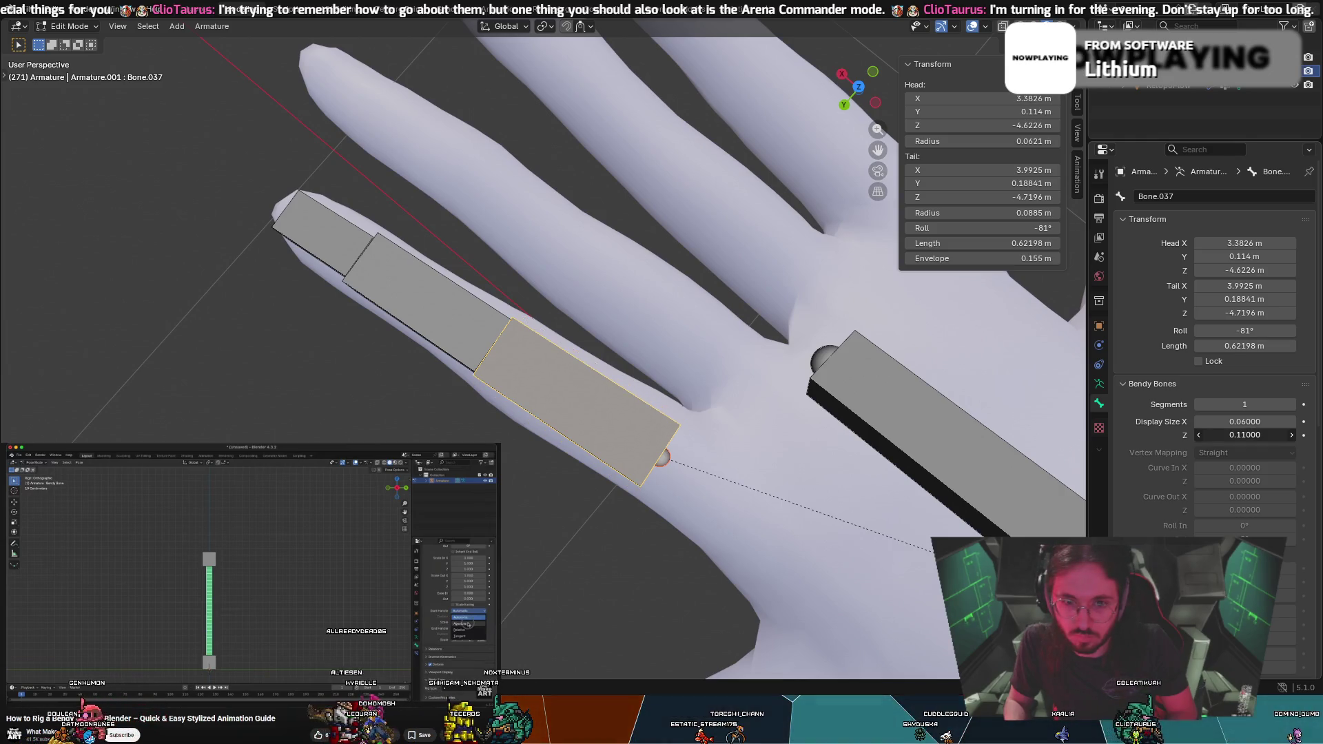
{"action": "left_click", "coordinate": [1292, 435]}
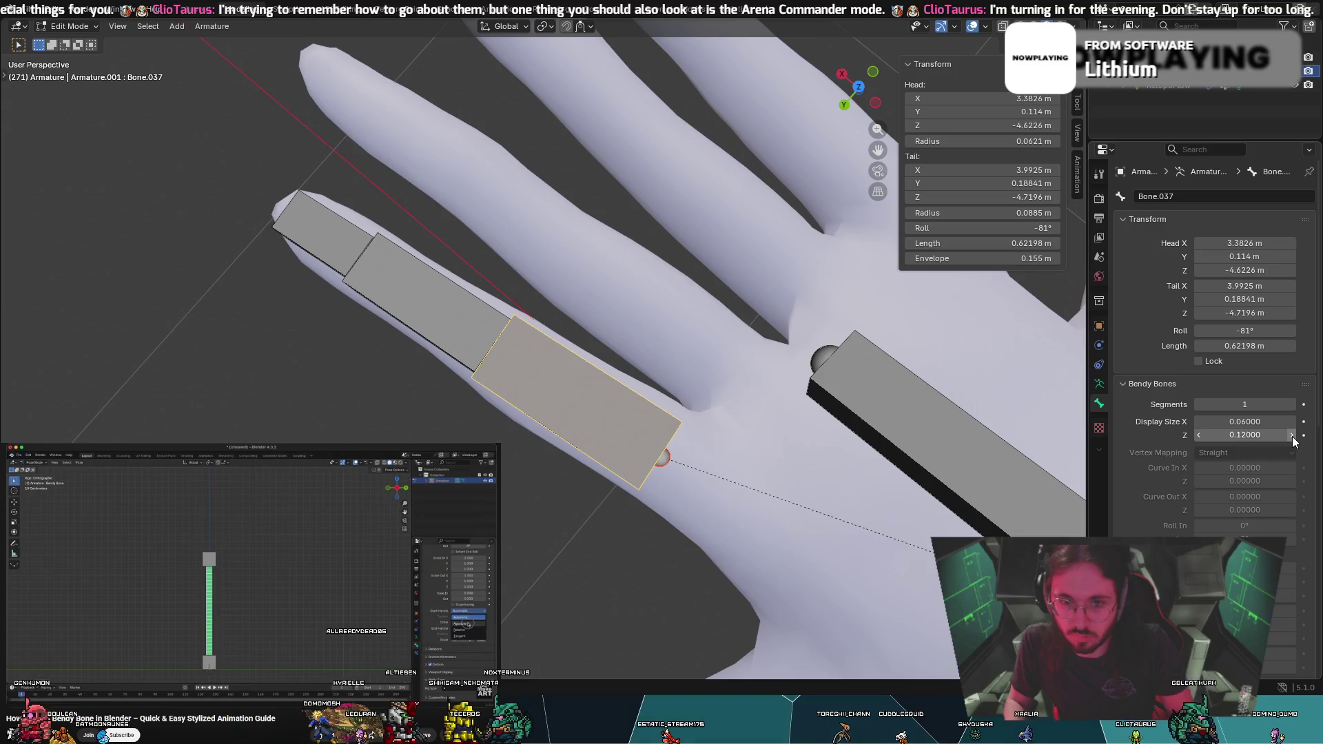
Select the index and thumb fingertip bones and start lowering the thumb-tip's display size Z
{"action": "mouse_move", "coordinate": [777, 392]}
{"action": "middle_mouse_down"}
{"action": "mouse_move", "coordinate": [696, 283]}
{"action": "mouse_move", "coordinate": [644, 354]}
{"action": "mouse_move", "coordinate": [816, 384]}
{"action": "mouse_move", "coordinate": [800, 389]}
{"action": "middle_mouse_up"}
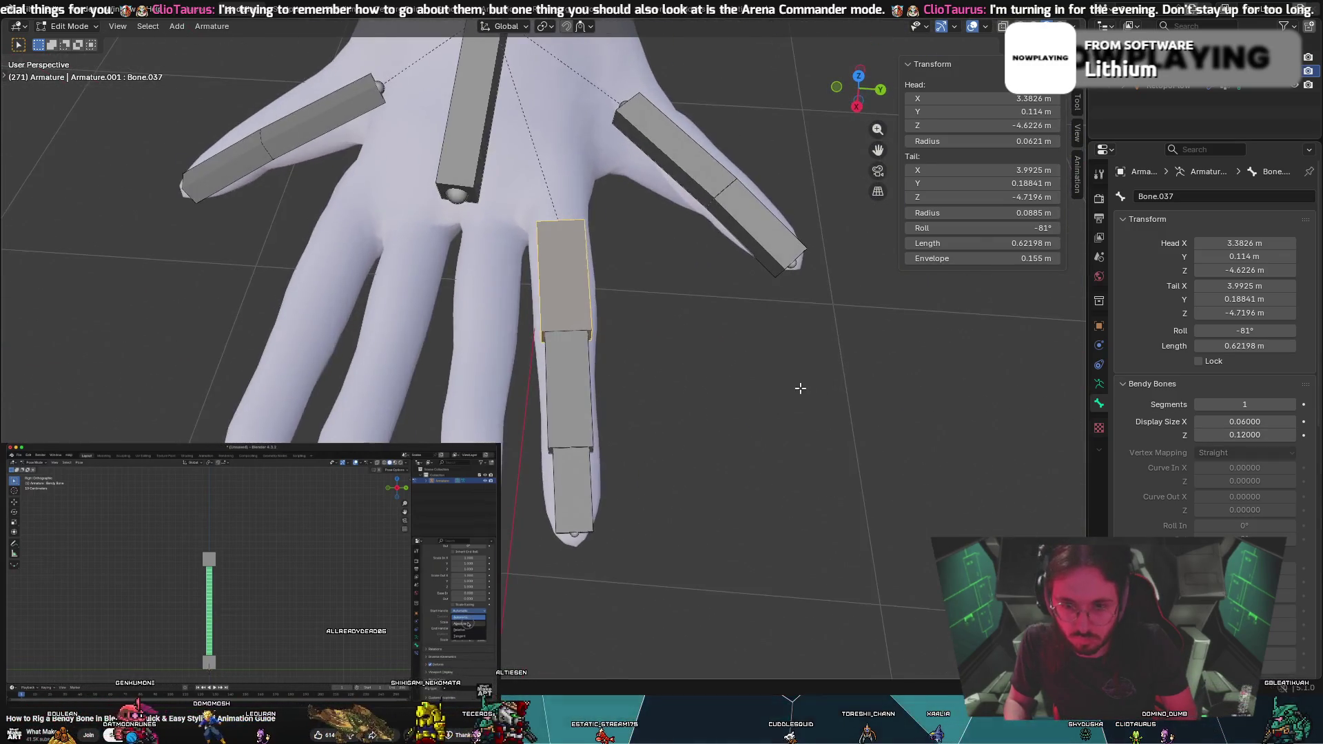
{"action": "left_click", "coordinate": [556, 397]}
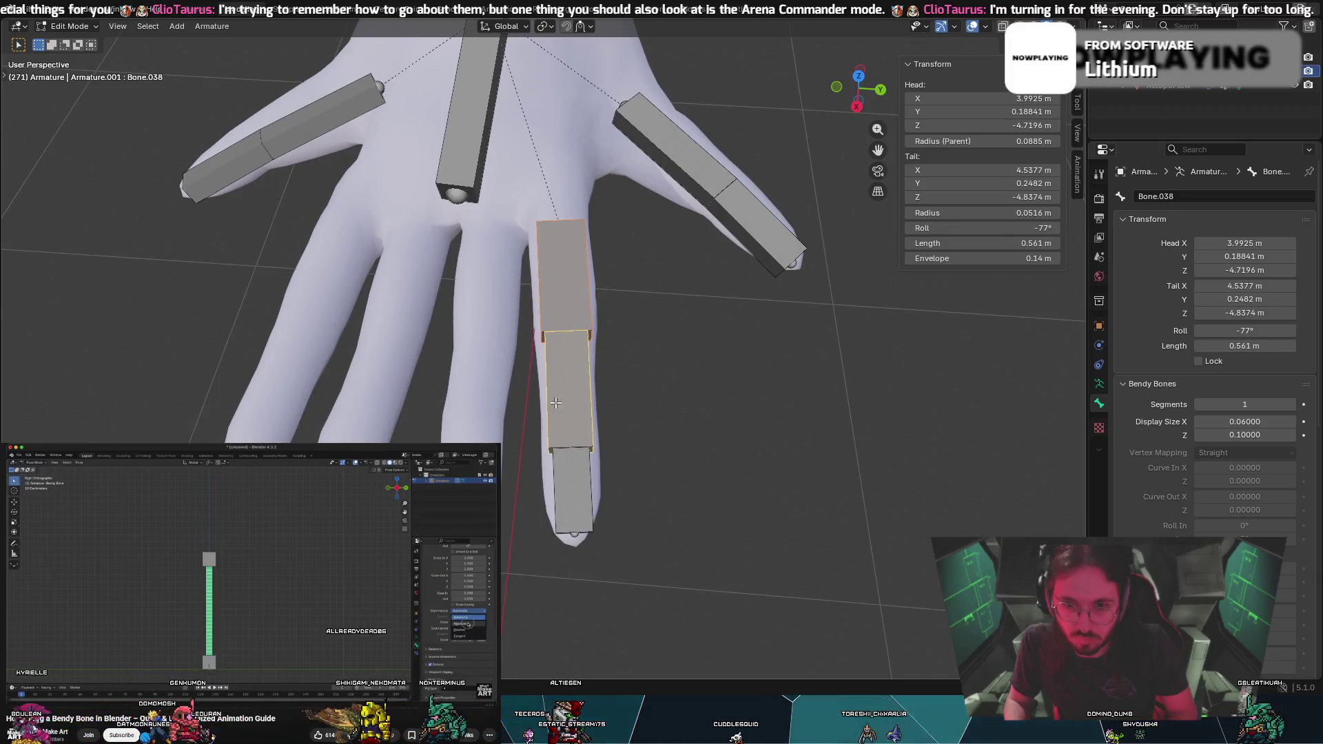
{"action": "left_click", "coordinate": [567, 467]}
{"action": "middle_click_drag", "start_coordinate": [610, 423], "coordinate": [688, 400]}
{"action": "right_click", "coordinate": [750, 350]}
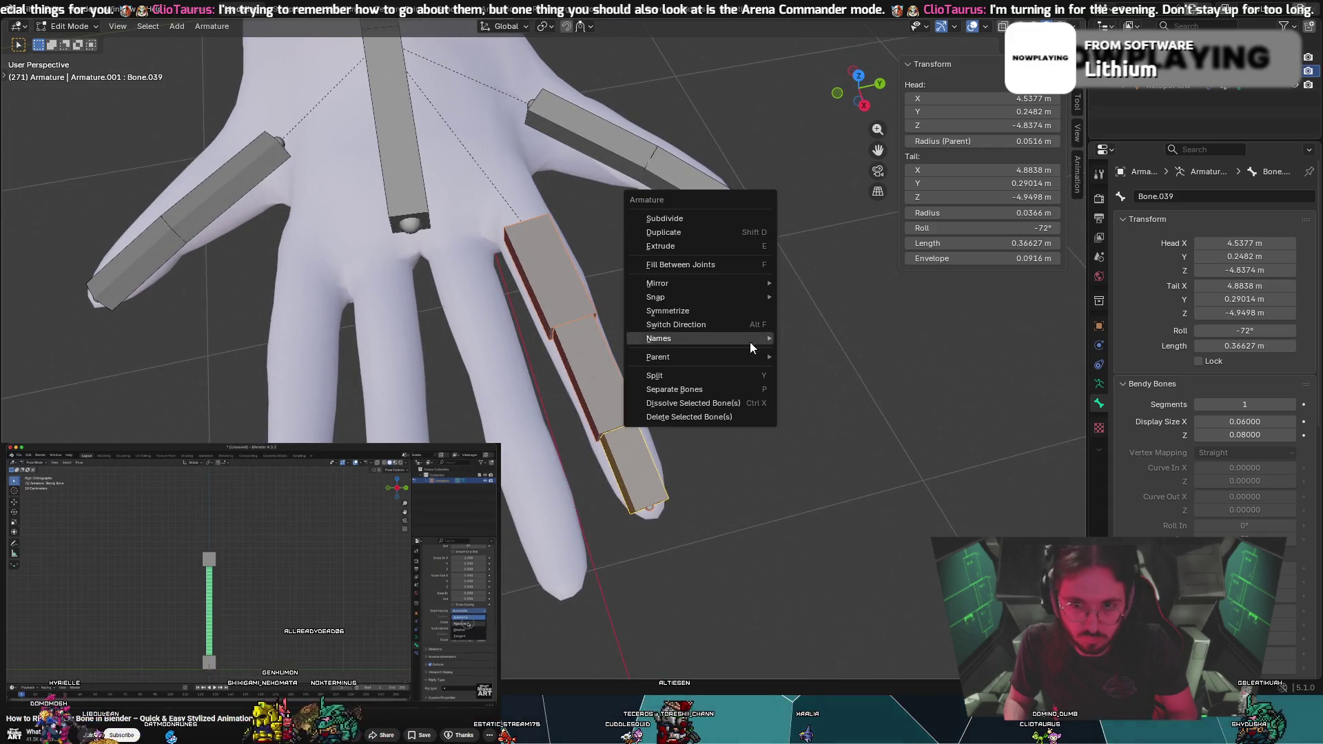
{"action": "left_click", "coordinate": [690, 180]}
{"action": "left_click", "coordinate": [131, 263], "text": "shift"}
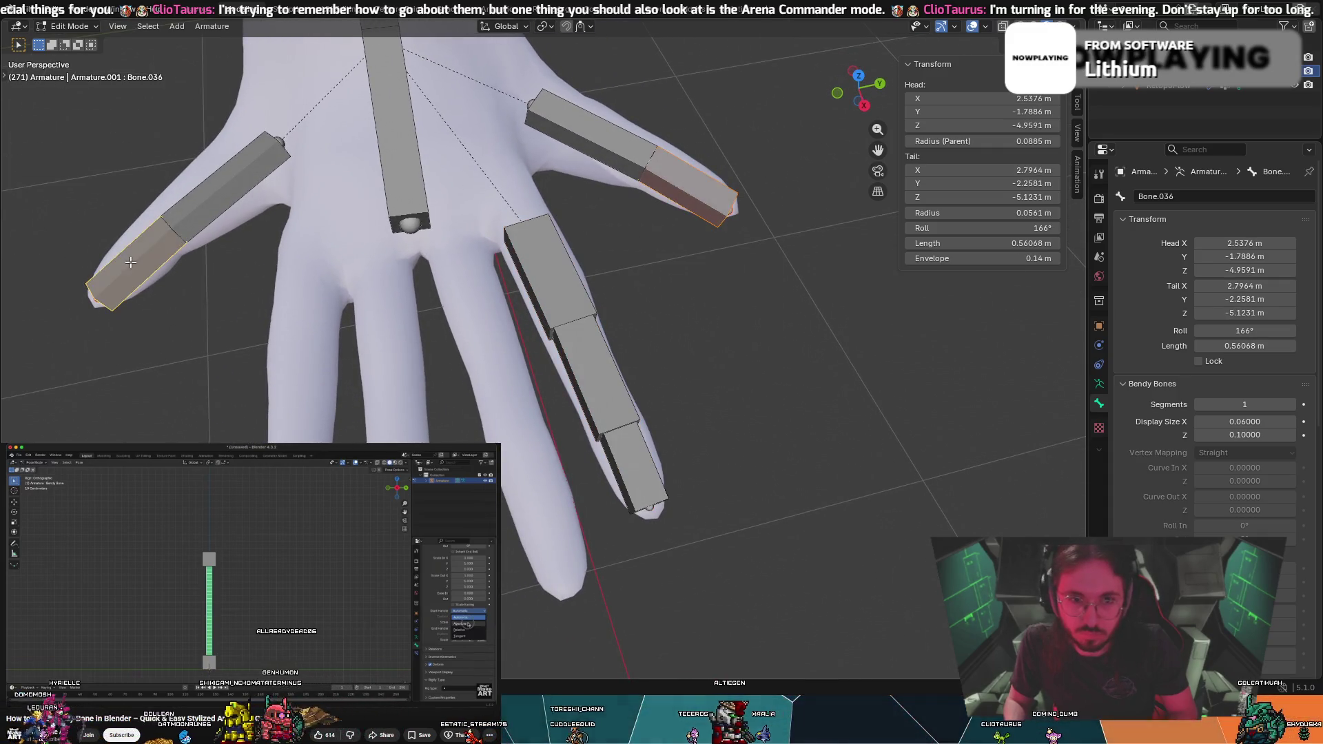
{"action": "left_click", "coordinate": [1201, 436]}
{"action": "left_click", "coordinate": [1201, 436]}
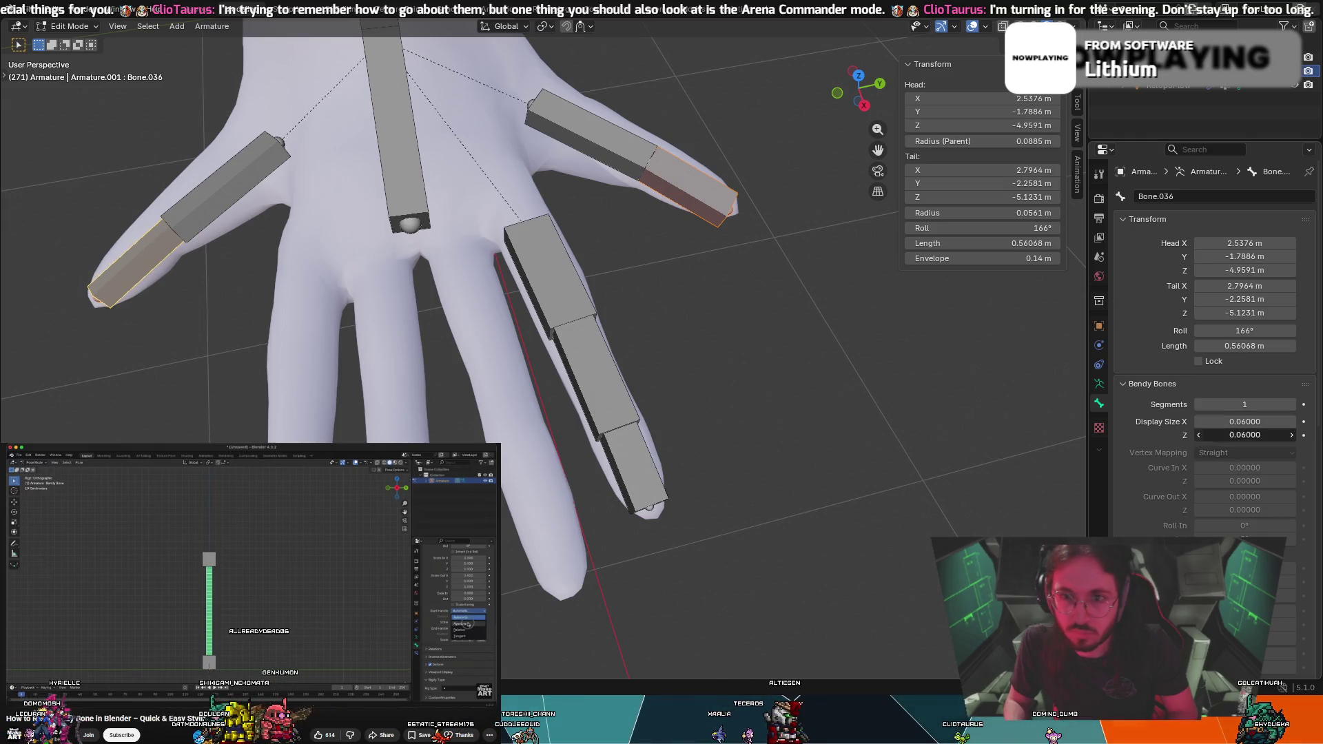
Lower the thumb-tip bone's display size Z to 0.03
{"action": "left_click", "coordinate": [1201, 436]}
{"action": "left_click", "coordinate": [1199, 435]}
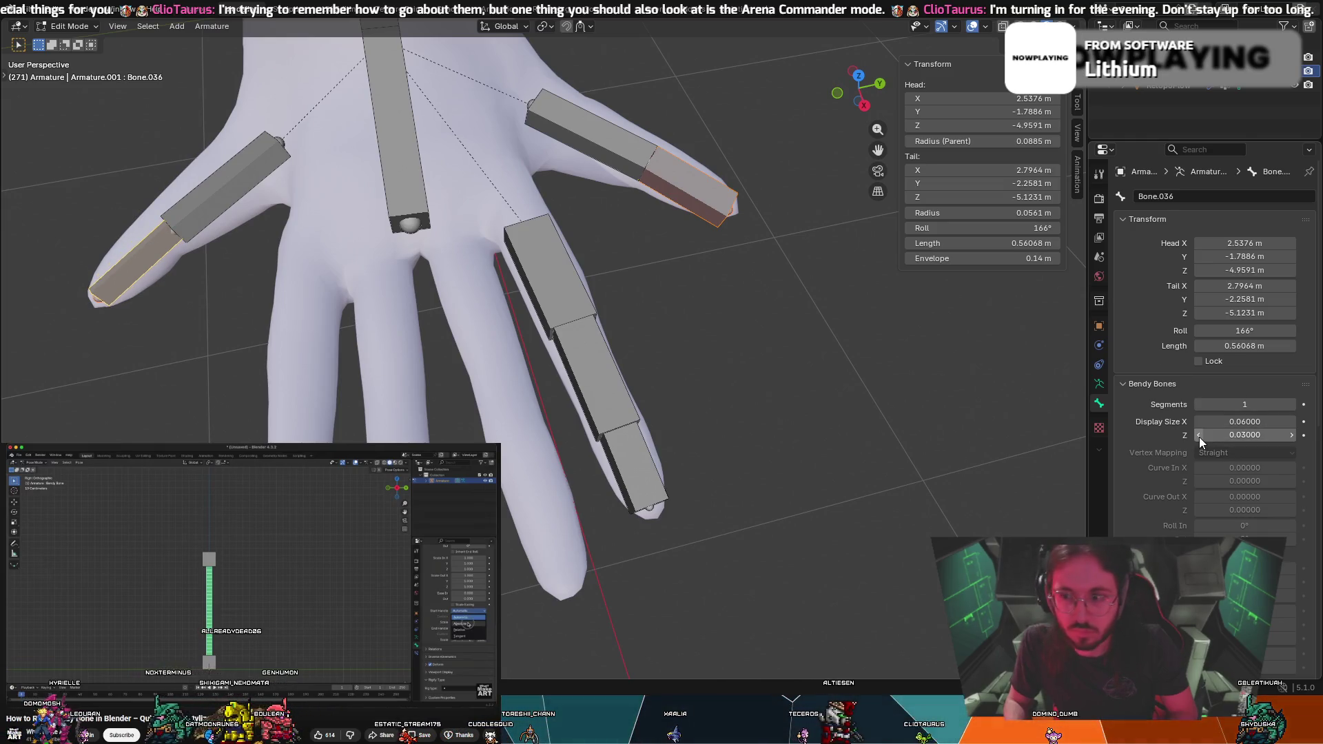
{"action": "middle_click_drag", "start_coordinate": [783, 319], "coordinate": [866, 327]}
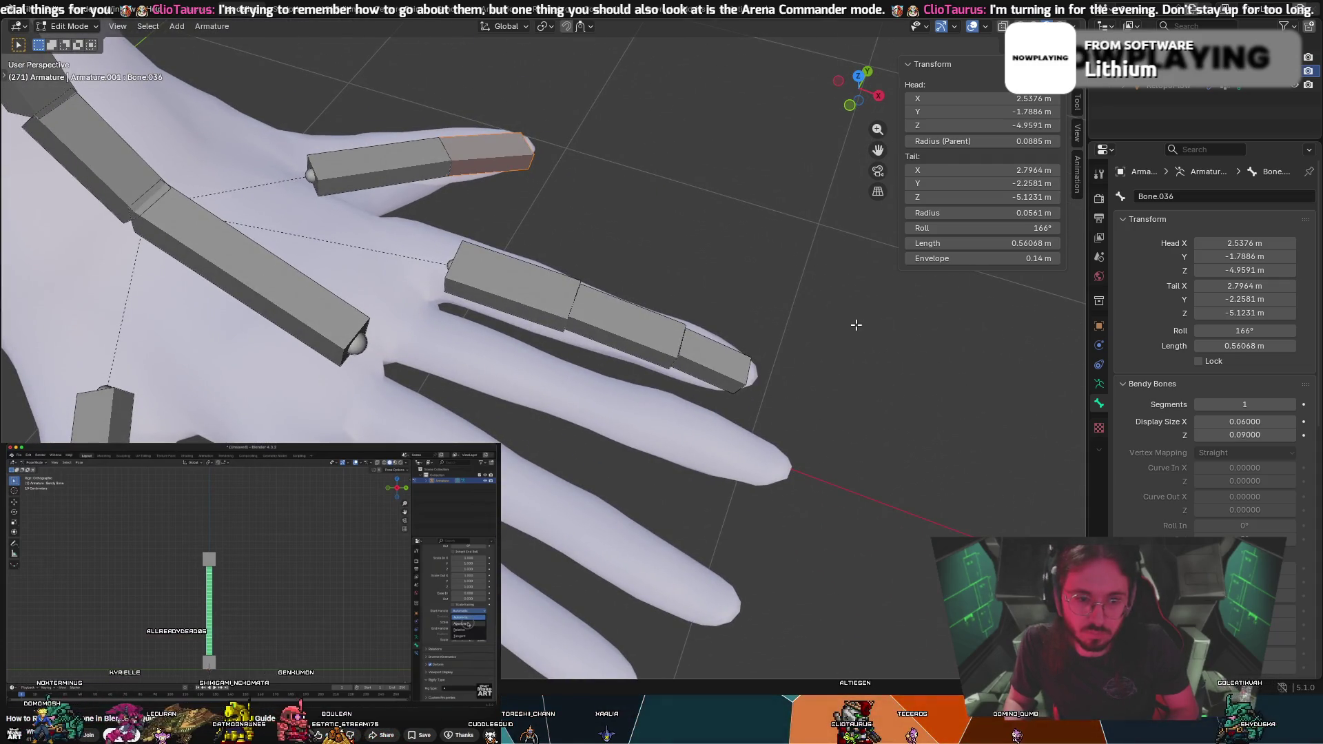
Set display size Z to 0.09 on the index and thumb fingertip bones
{"action": "left_click", "coordinate": [460, 135]}
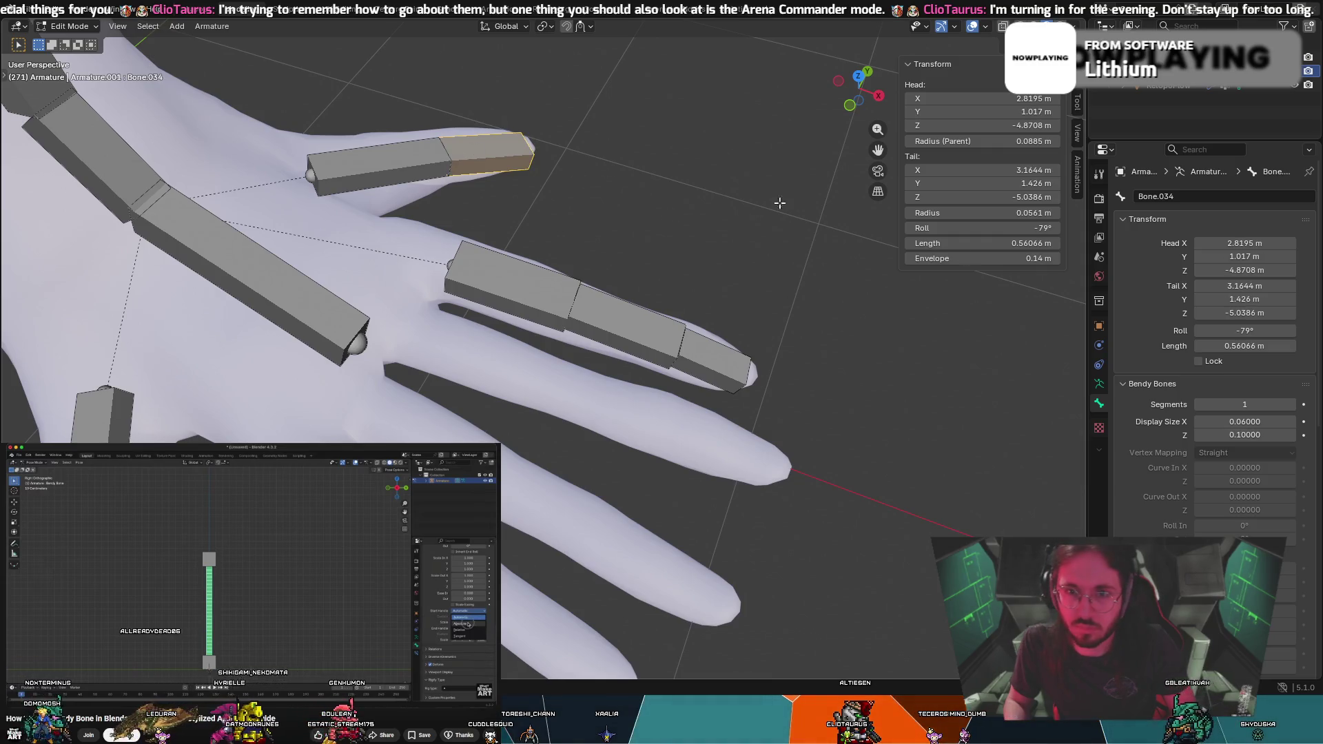
{"action": "left_click_drag", "start_coordinate": [1197, 438], "coordinate": [1280, 438]}
{"action": "left_click", "coordinate": [1006, 481]}
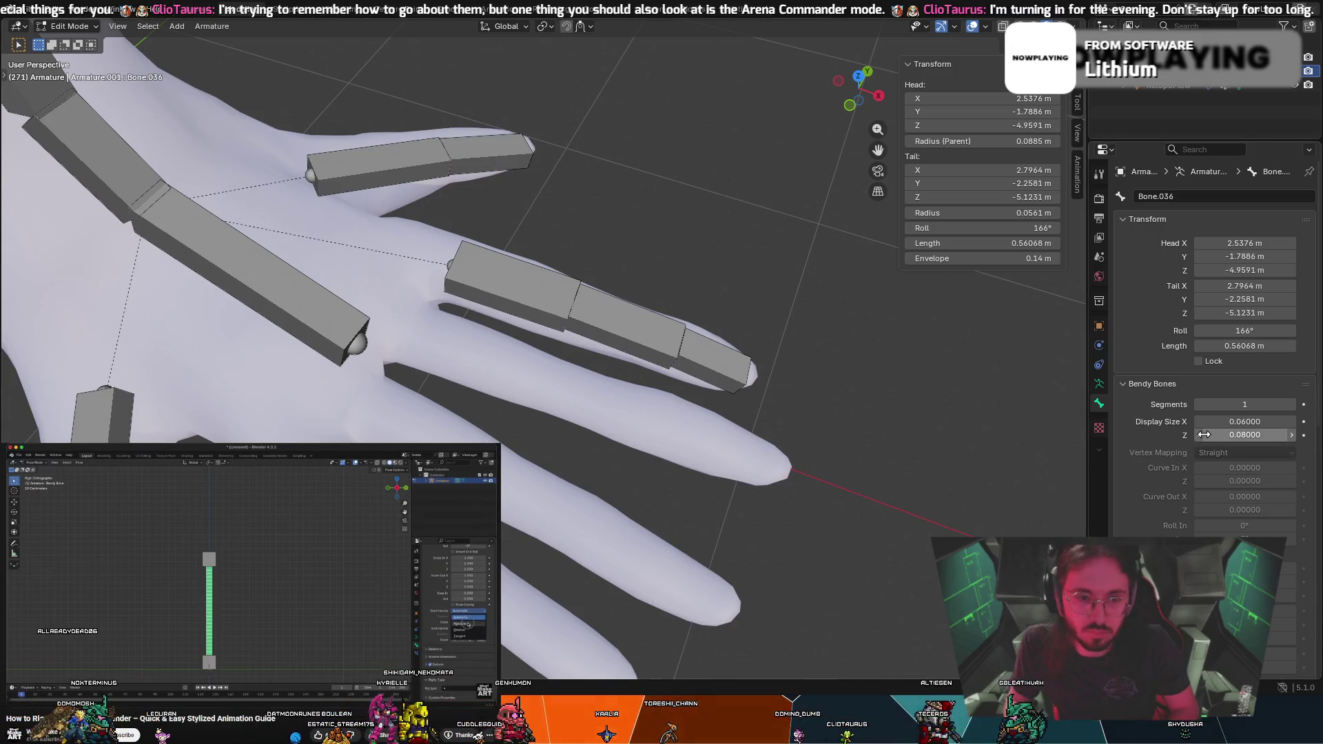
{"action": "mouse_move", "coordinate": [620, 344]}
{"action": "middle_mouse_down"}
{"action": "mouse_move", "coordinate": [690, 331]}
{"action": "mouse_move", "coordinate": [659, 493]}
{"action": "middle_mouse_up"}
{"action": "left_click", "coordinate": [1286, 435]}
{"action": "mouse_move", "coordinate": [896, 413]}
{"action": "middle_mouse_down"}
{"action": "mouse_move", "coordinate": [839, 392]}
{"action": "mouse_move", "coordinate": [653, 447]}
{"action": "mouse_move", "coordinate": [465, 332]}
{"action": "middle_mouse_up"}
{"action": "left_click", "coordinate": [556, 334]}
Select the three-bone finger chain and place it on the neighbouring finger
{"action": "left_click", "coordinate": [564, 373], "text": "shift"}
{"action": "left_click", "coordinate": [569, 445], "text": "shift"}
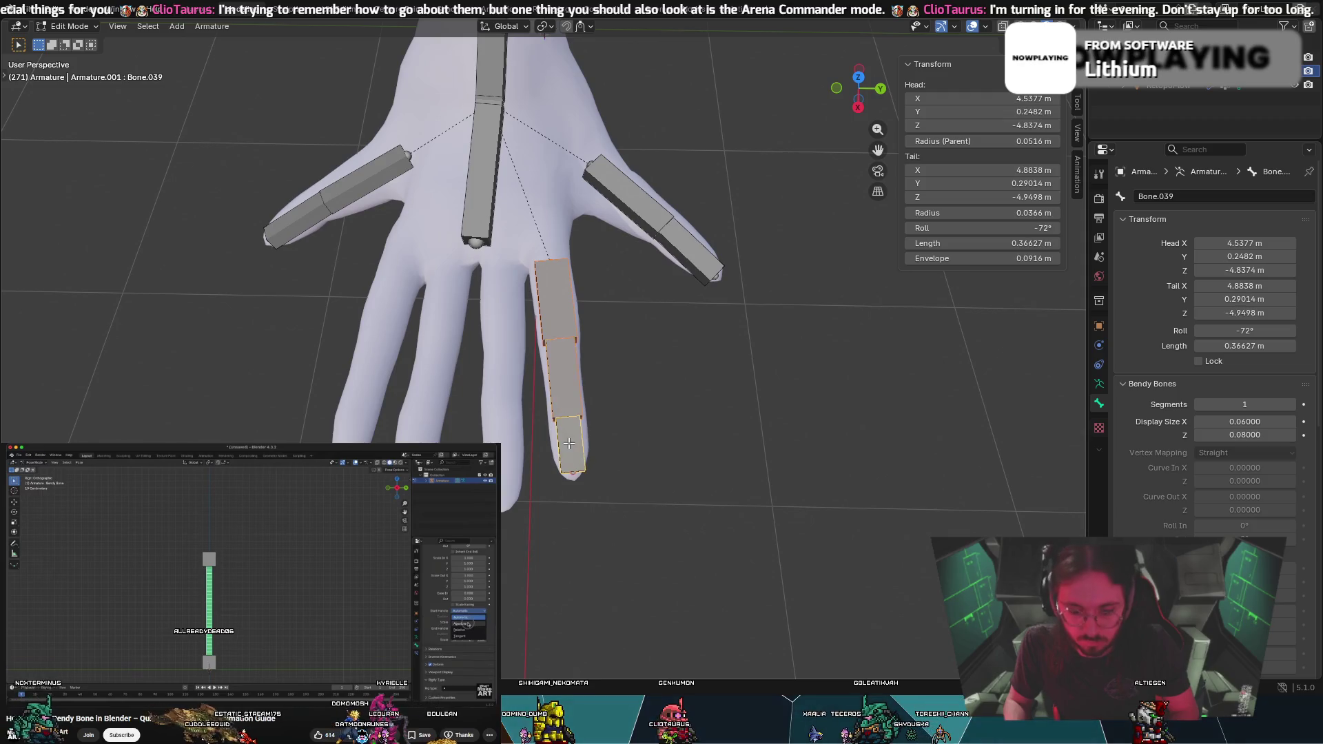
{"action": "key", "text": "g"}
{"action": "left_click", "coordinate": [401, 441]}
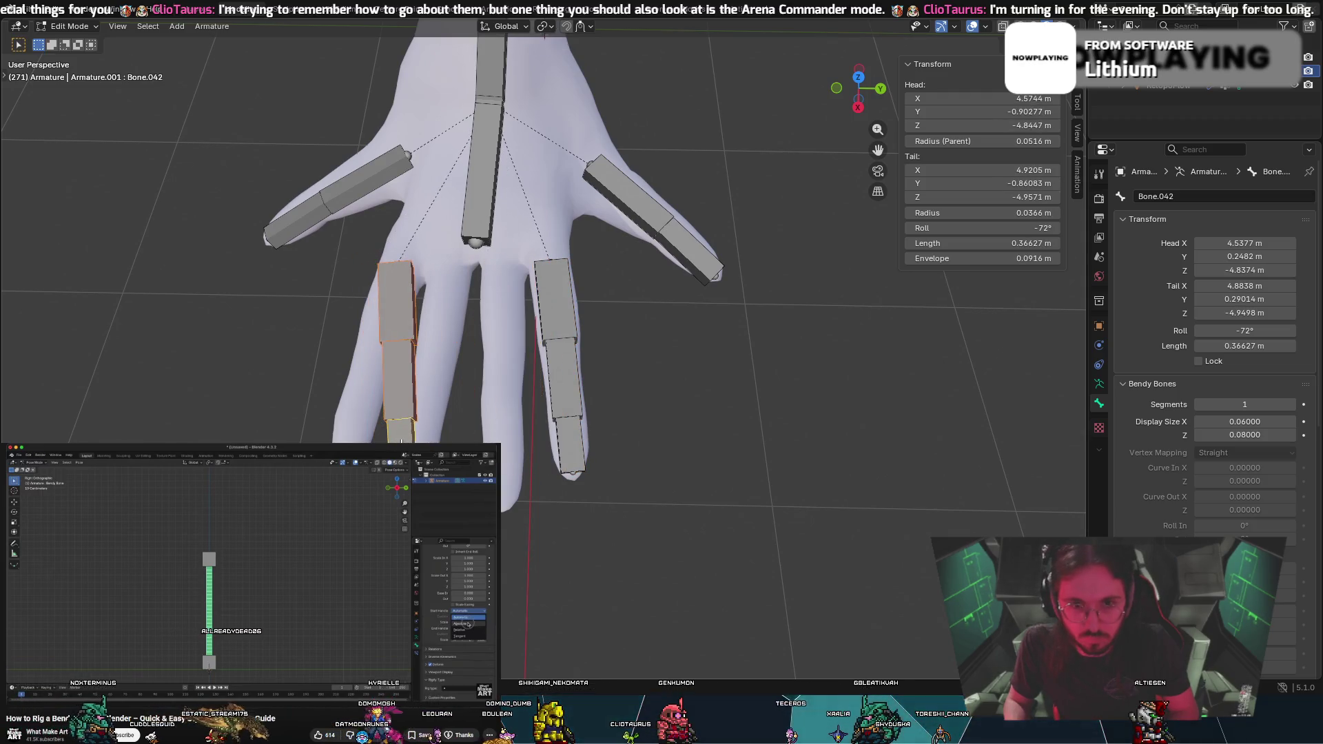
{"action": "key", "text": "r"}
{"action": "middle_click_drag", "start_coordinate": [441, 417], "coordinate": [453, 412], "text": "alt"}
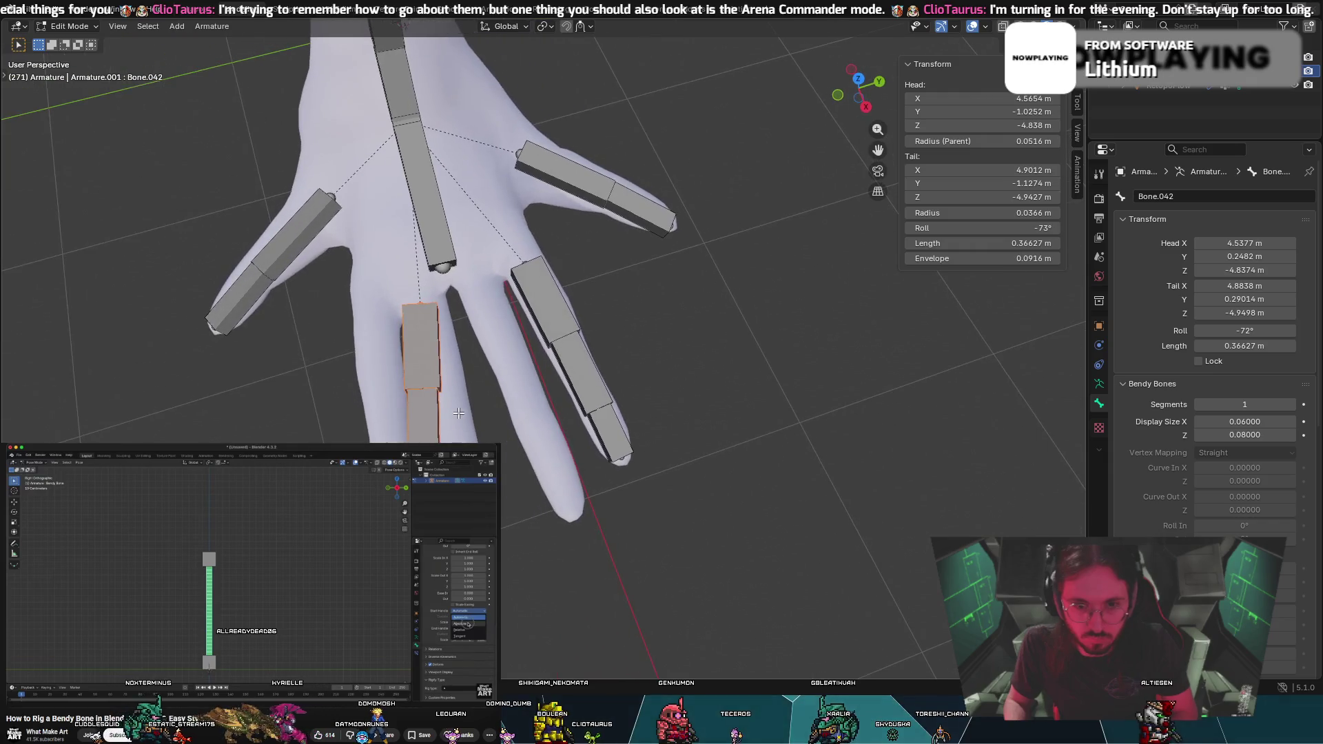
{"action": "key", "text": "g"}
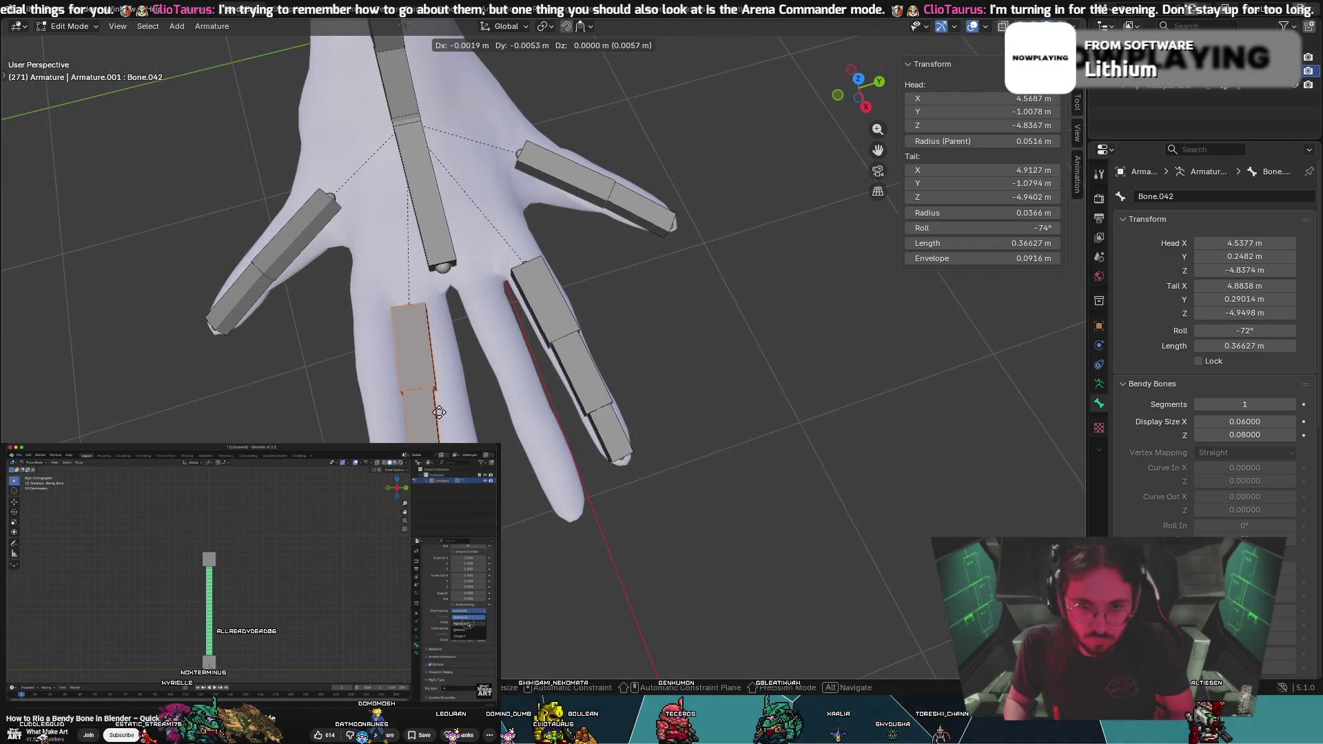
{"action": "left_click", "coordinate": [415, 413]}
Reposition and rotate the chain so it follows the neighbouring finger
{"action": "mouse_move", "coordinate": [415, 414]}
{"action": "middle_mouse_down"}
{"action": "mouse_move", "coordinate": [504, 339]}
{"action": "mouse_move", "coordinate": [531, 341]}
{"action": "middle_mouse_up"}
{"action": "key", "text": "g"}
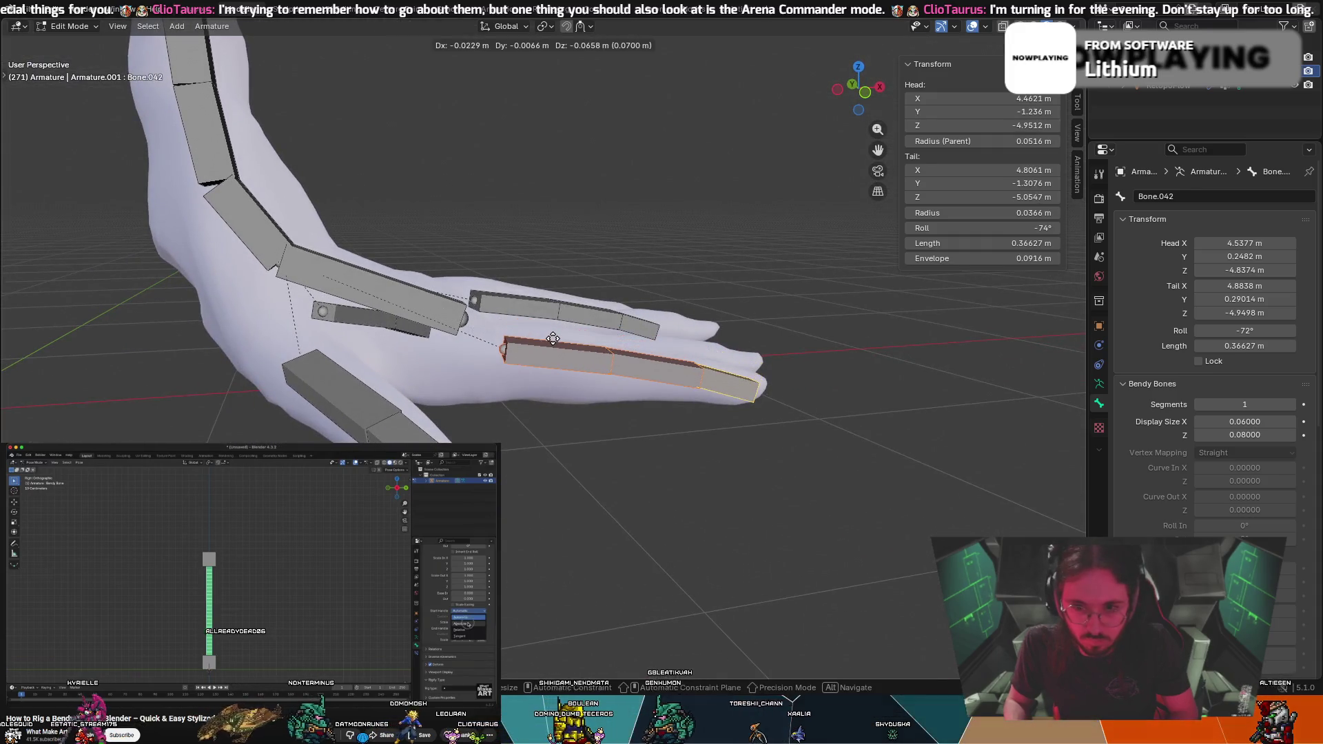
{"action": "left_click", "coordinate": [548, 340]}
{"action": "middle_click_drag", "start_coordinate": [552, 341], "coordinate": [722, 382]}
{"action": "key", "text": "r"}
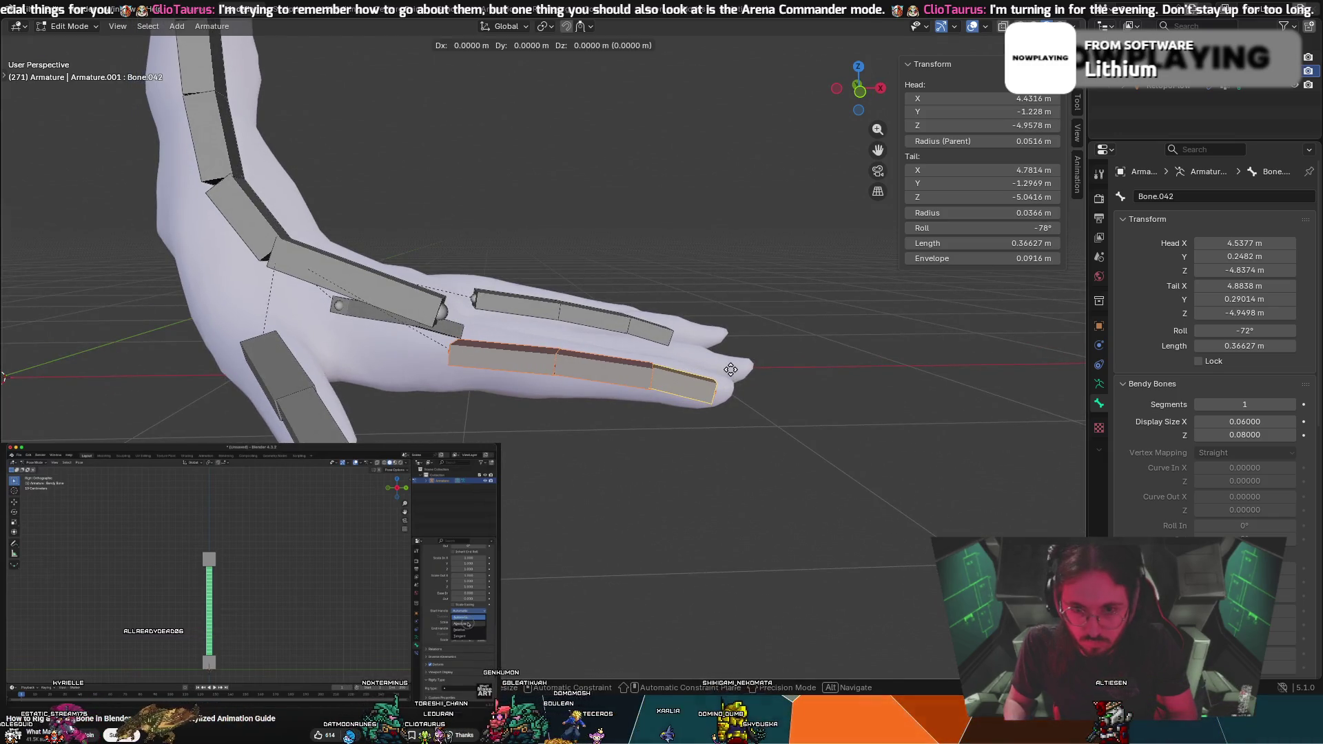
{"action": "key", "text": "g"}
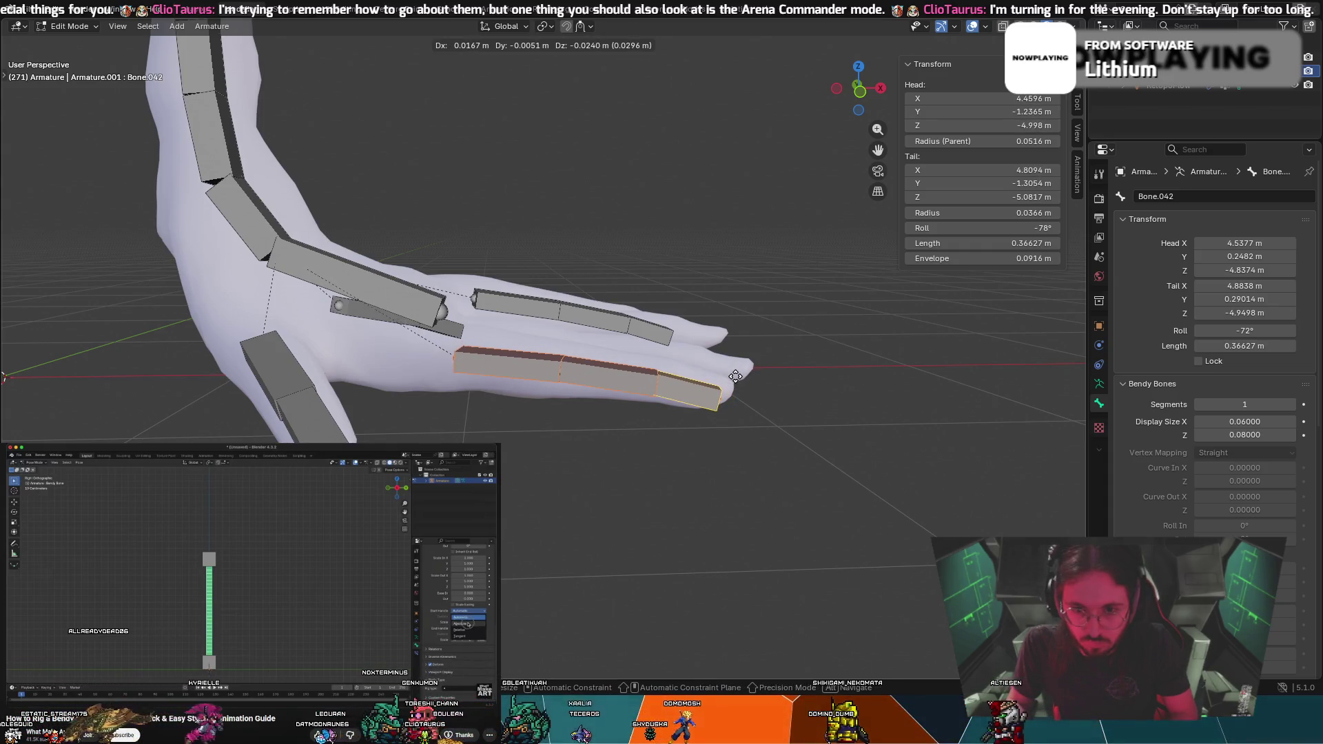
{"action": "key", "text": "r"}
{"action": "left_click", "coordinate": [736, 374]}
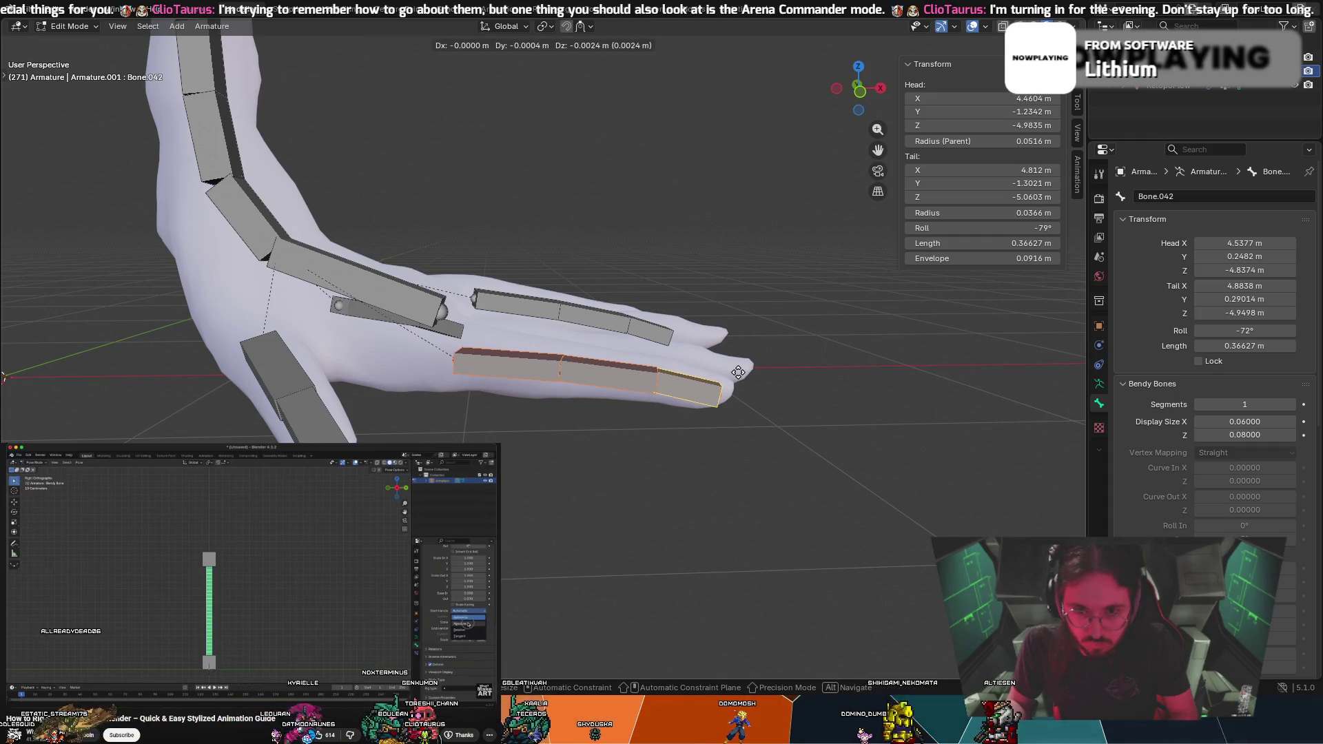
Adjust the chain's size and position on the finger from the top view
{"action": "mouse_move", "coordinate": [697, 373]}
{"action": "middle_mouse_down"}
{"action": "mouse_move", "coordinate": [586, 458]}
{"action": "mouse_move", "coordinate": [483, 372]}
{"action": "middle_mouse_up"}
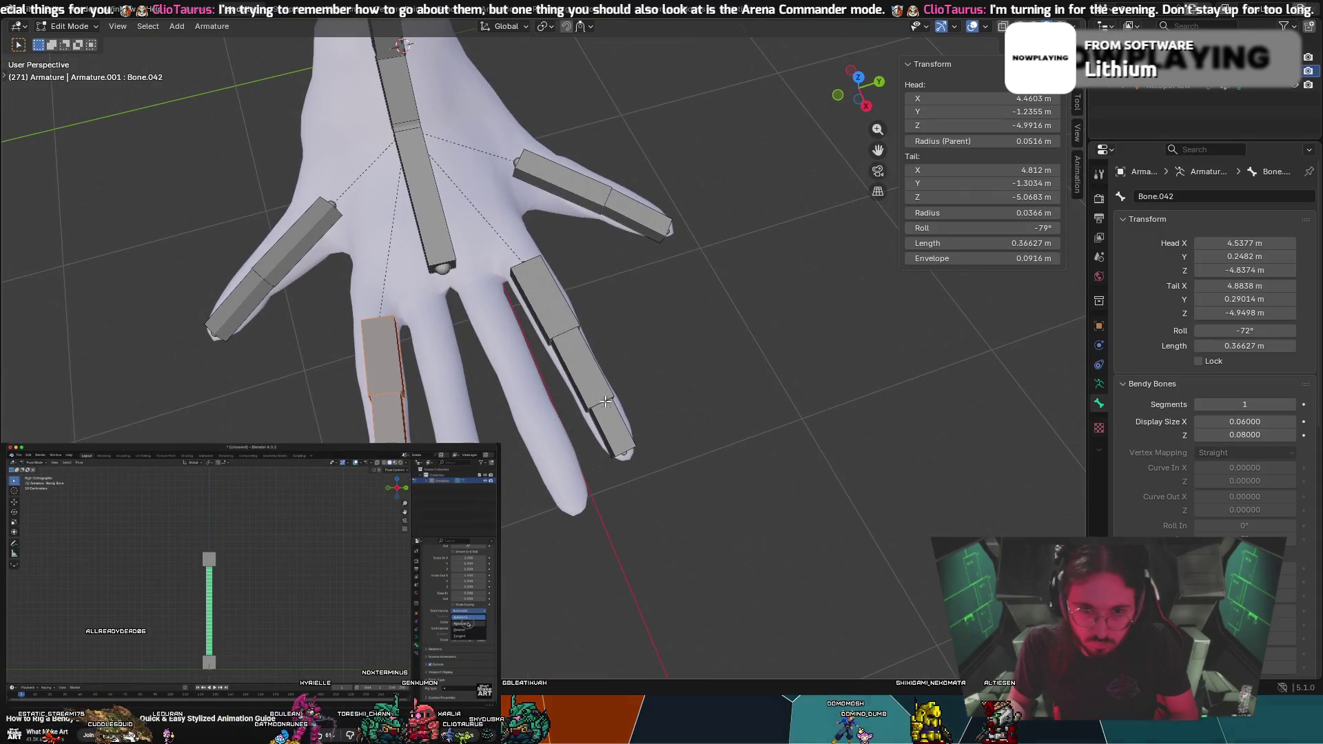
{"action": "key", "text": "s"}
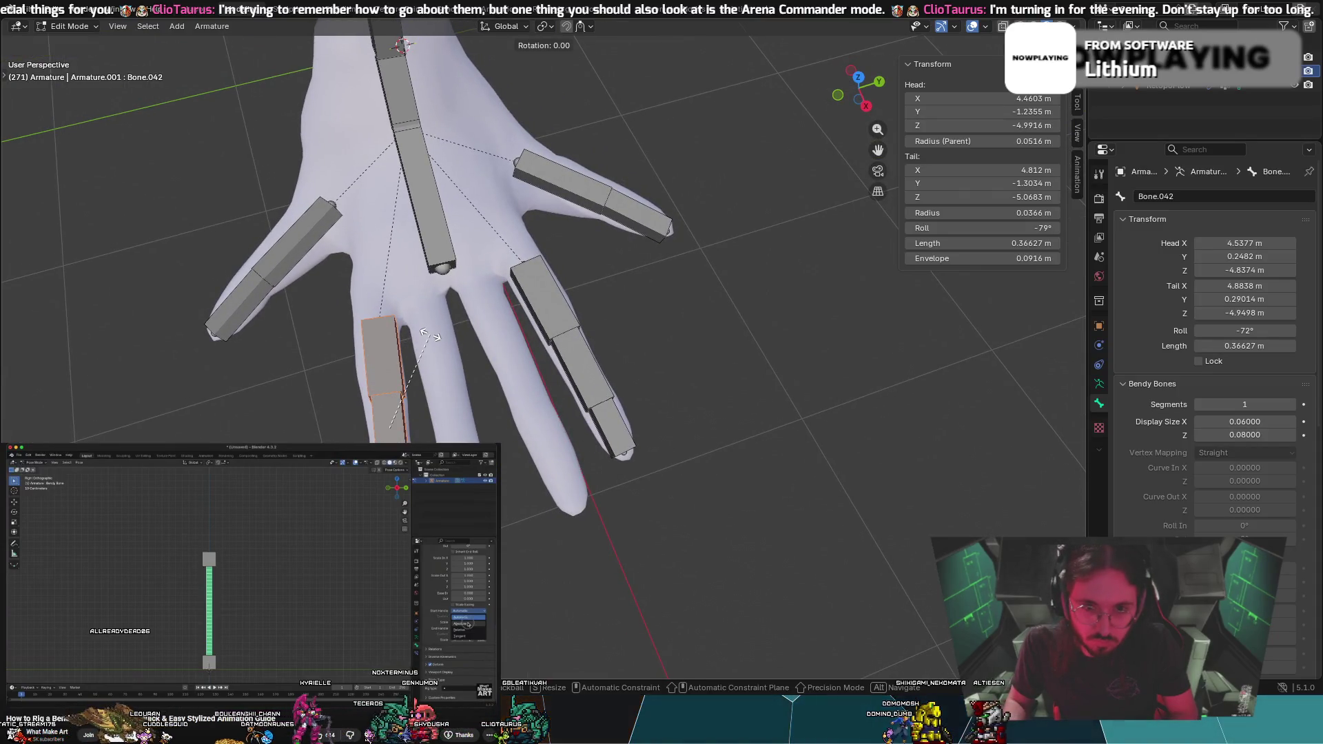
{"action": "key", "text": "g"}
{"action": "left_click", "coordinate": [429, 334]}
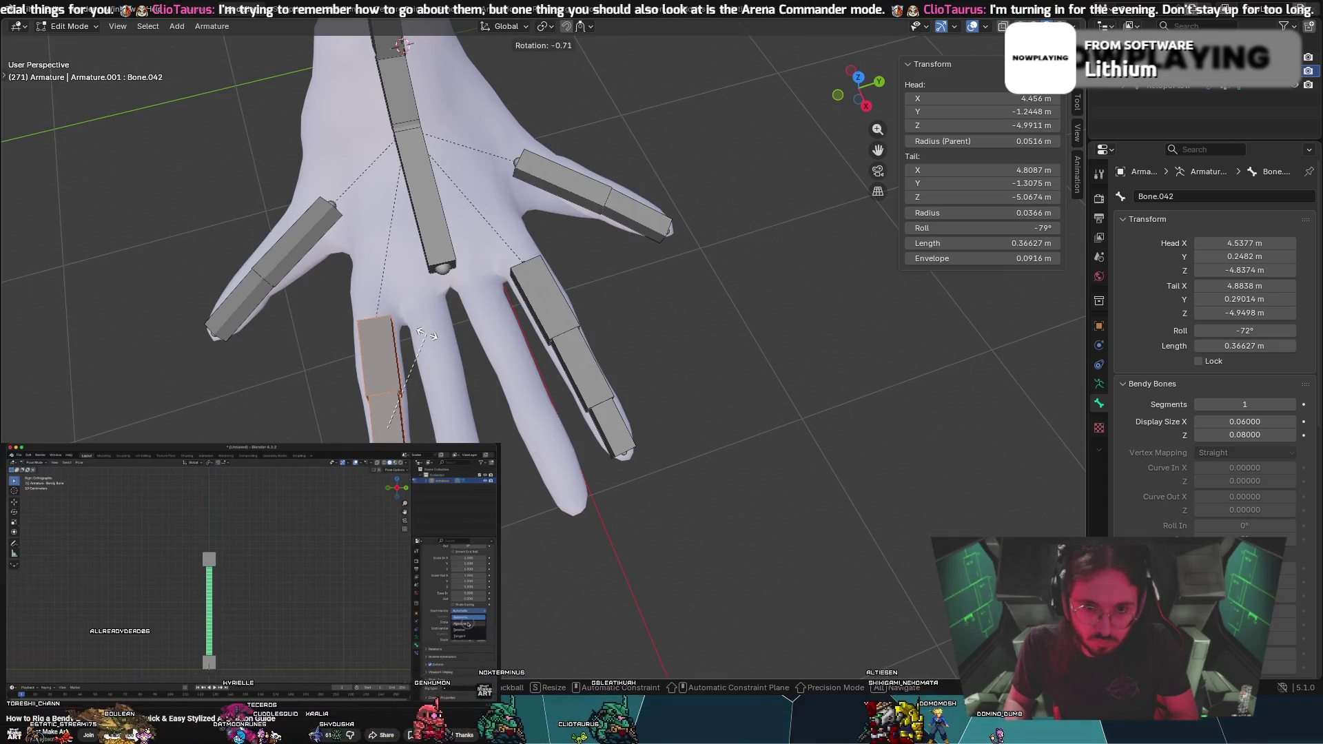
{"action": "key", "text": "g"}
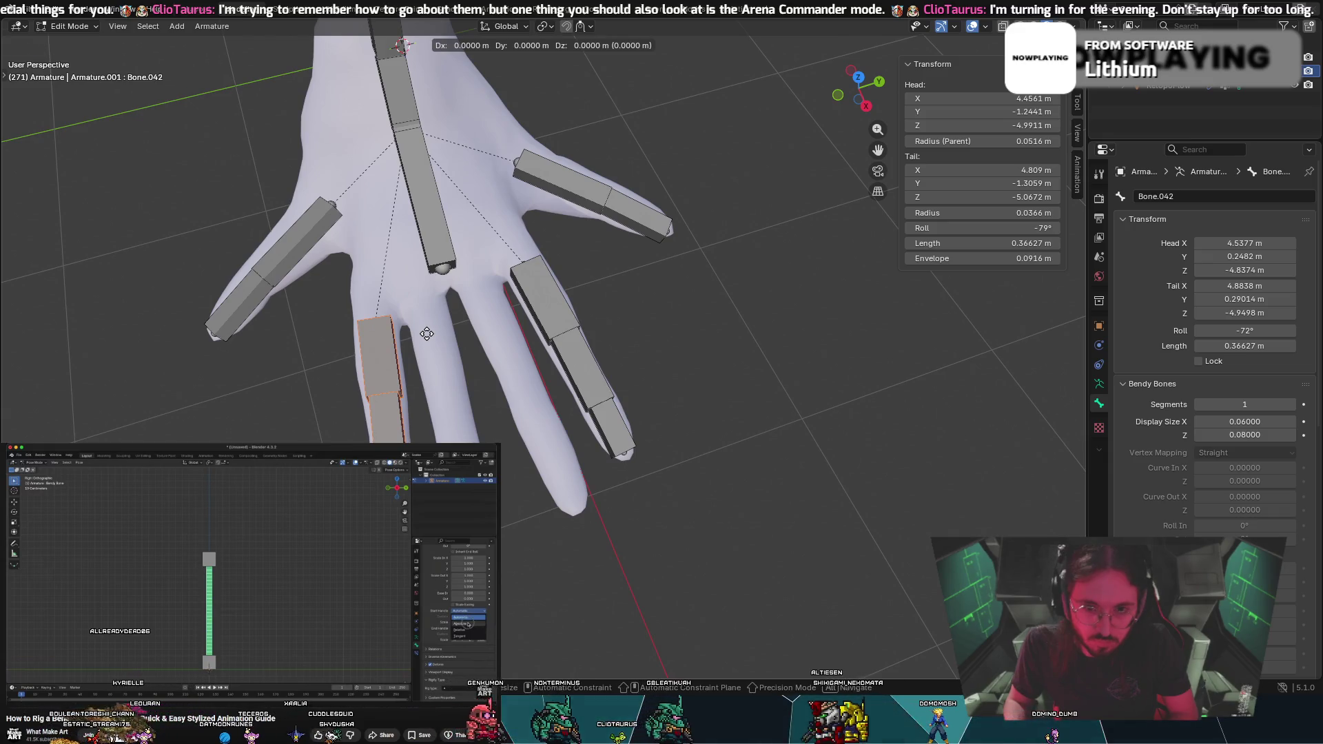
{"action": "left_click", "coordinate": [426, 334]}
Rotate and move the fingertip bone to line up with the finger's end
{"action": "mouse_move", "coordinate": [427, 334]}
{"action": "middle_mouse_down"}
{"action": "mouse_move", "coordinate": [576, 250]}
{"action": "mouse_move", "coordinate": [568, 258]}
{"action": "mouse_move", "coordinate": [569, 239]}
{"action": "middle_mouse_up"}
{"action": "key", "text": "r"}
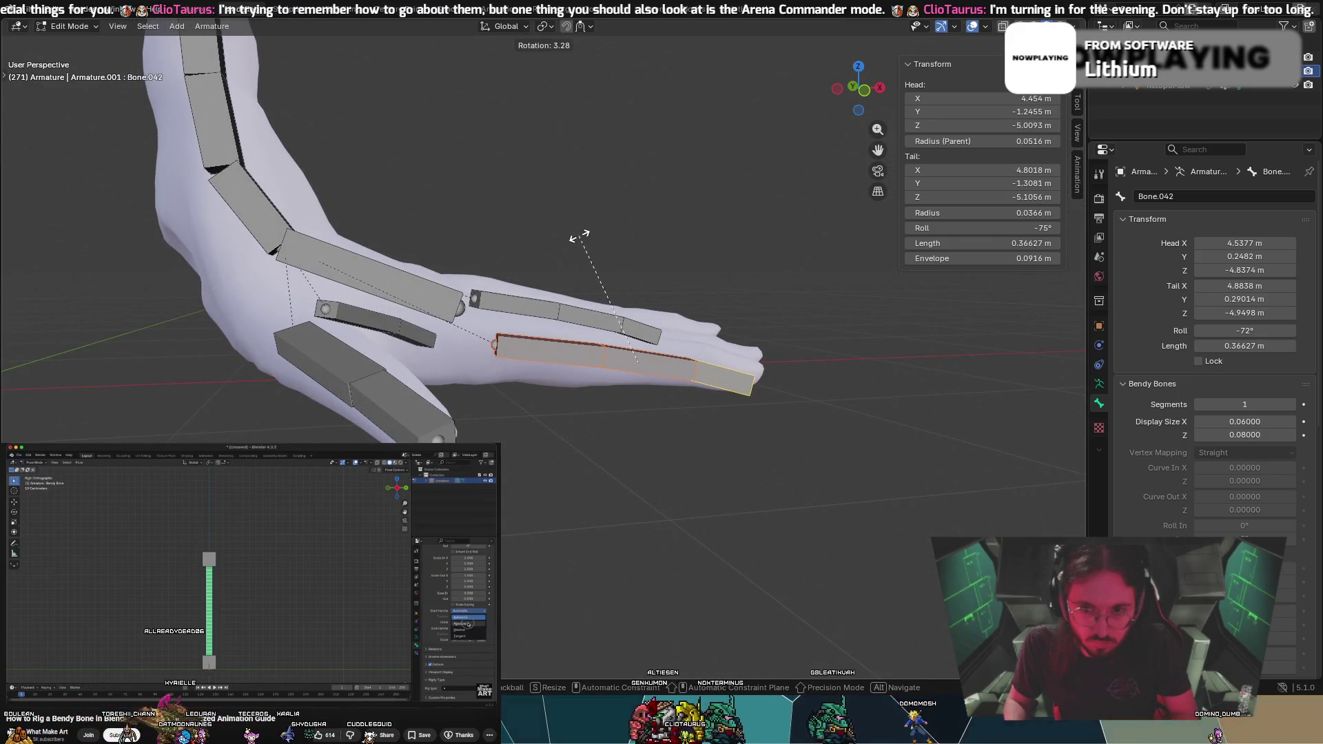
{"action": "key", "text": "g"}
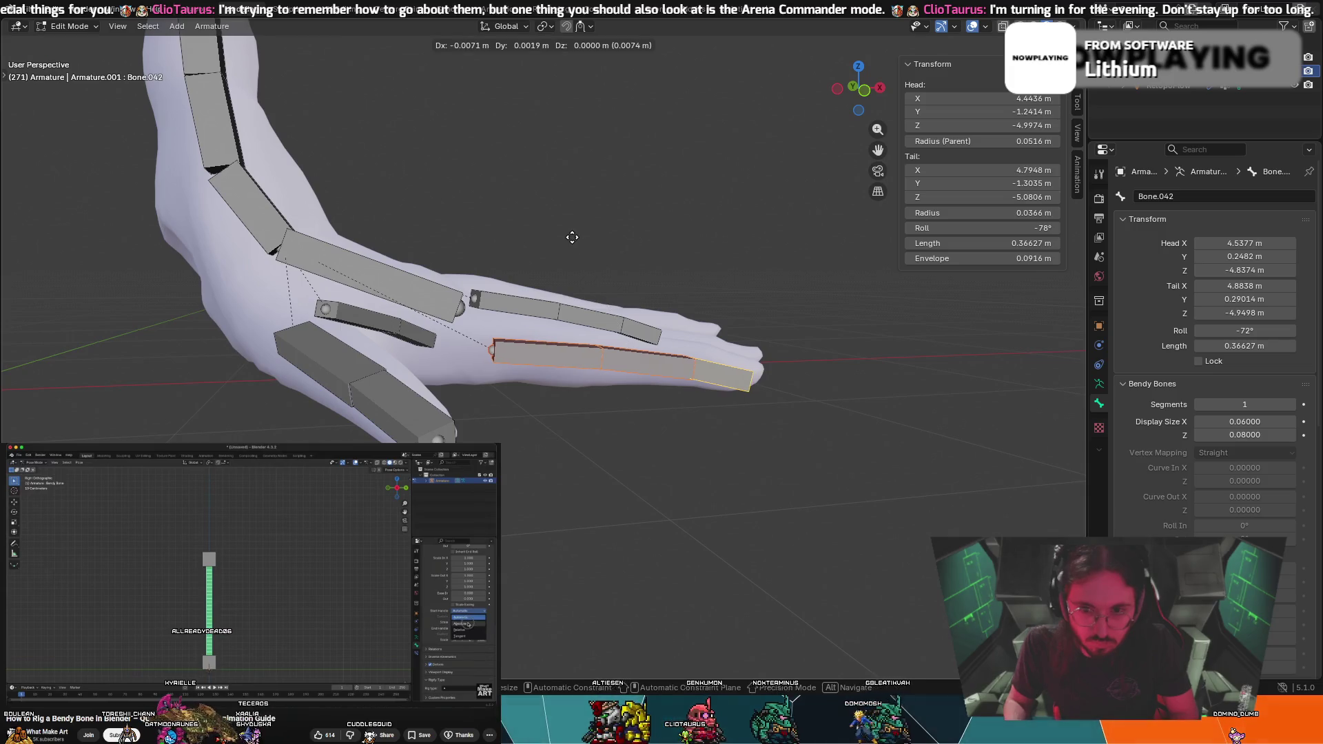
{"action": "left_click", "coordinate": [573, 233]}
{"action": "mouse_move", "coordinate": [571, 231]}
{"action": "middle_mouse_down"}
{"action": "mouse_move", "coordinate": [541, 216]}
{"action": "mouse_move", "coordinate": [403, 247]}
{"action": "mouse_move", "coordinate": [405, 215]}
{"action": "mouse_move", "coordinate": [382, 209]}
{"action": "mouse_move", "coordinate": [298, 258]}
{"action": "mouse_move", "coordinate": [201, 230]}
{"action": "mouse_move", "coordinate": [532, 250]}
{"action": "mouse_move", "coordinate": [591, 213]}
{"action": "mouse_move", "coordinate": [525, 271]}
{"action": "mouse_move", "coordinate": [465, 282]}
{"action": "mouse_move", "coordinate": [405, 250]}
{"action": "mouse_move", "coordinate": [386, 289]}
{"action": "mouse_move", "coordinate": [399, 227]}
{"action": "mouse_move", "coordinate": [429, 363]}
{"action": "mouse_move", "coordinate": [411, 251]}
{"action": "mouse_move", "coordinate": [412, 262]}
{"action": "middle_mouse_up"}
Tweak base bone Bone.040's roll and set fingertip bone Bone.042's roll to -71°
{"action": "left_click", "coordinate": [386, 324]}
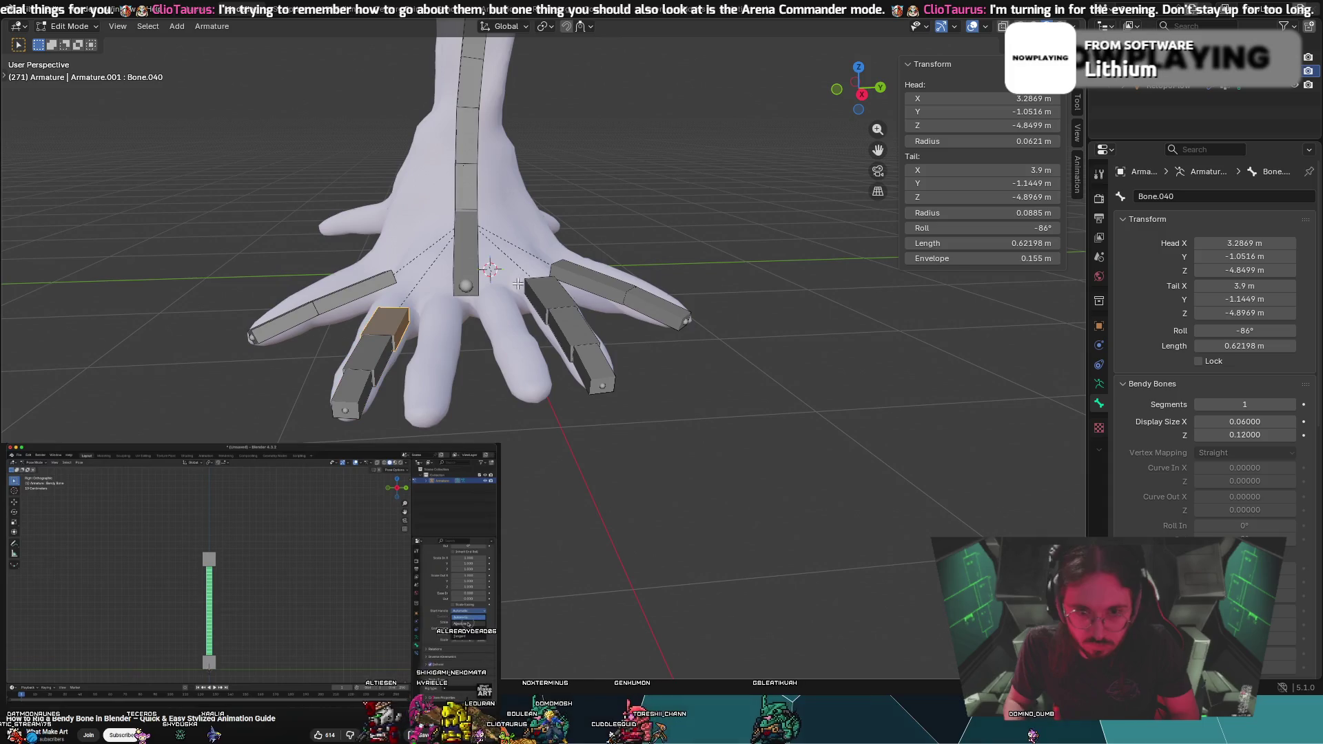
{"action": "left_click_drag", "start_coordinate": [1049, 229], "coordinate": [1041, 228]}
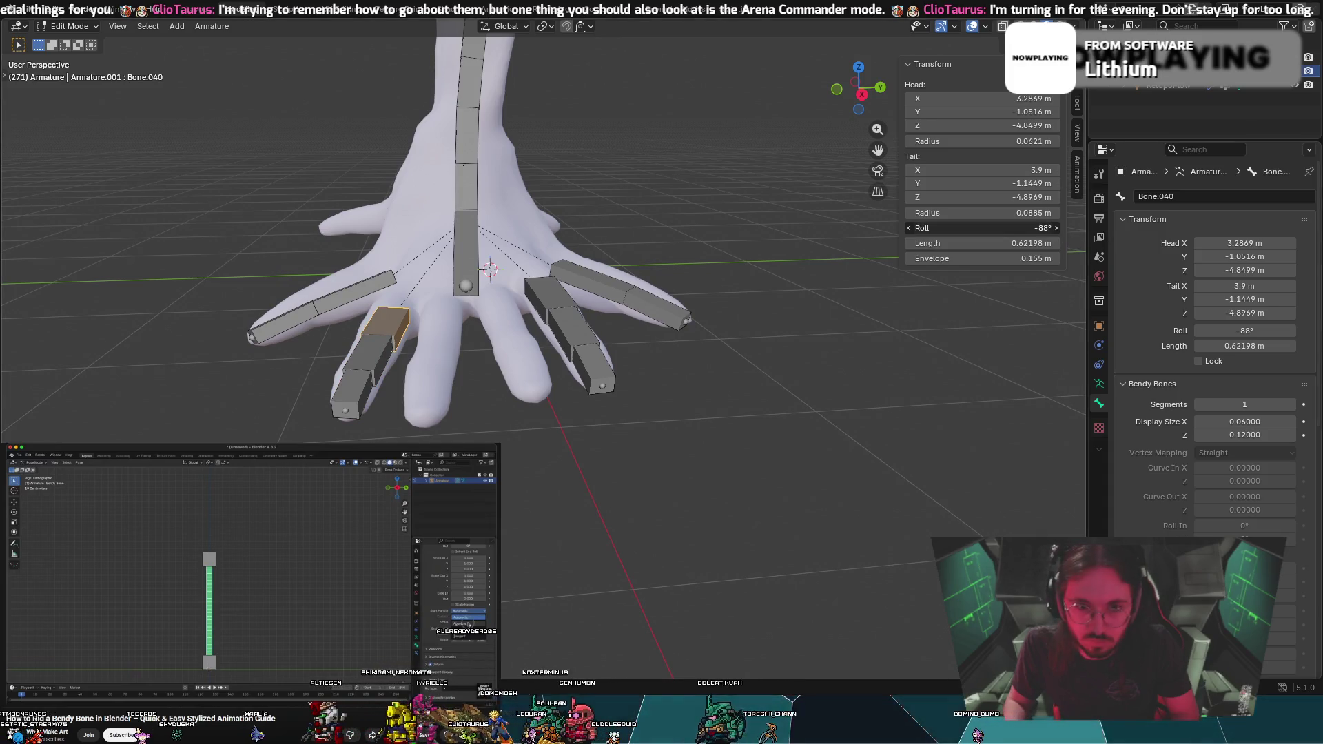
{"action": "left_click", "coordinate": [355, 358]}
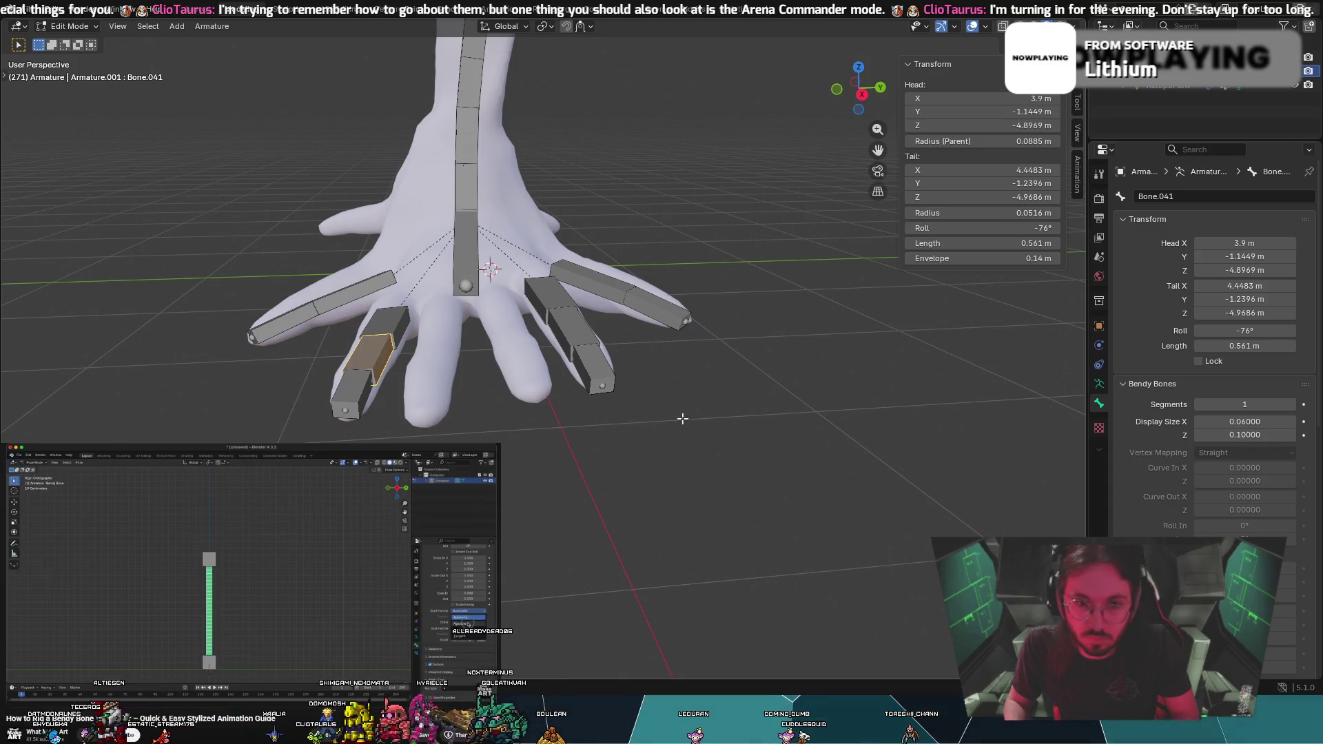
{"action": "left_click", "coordinate": [383, 393]}
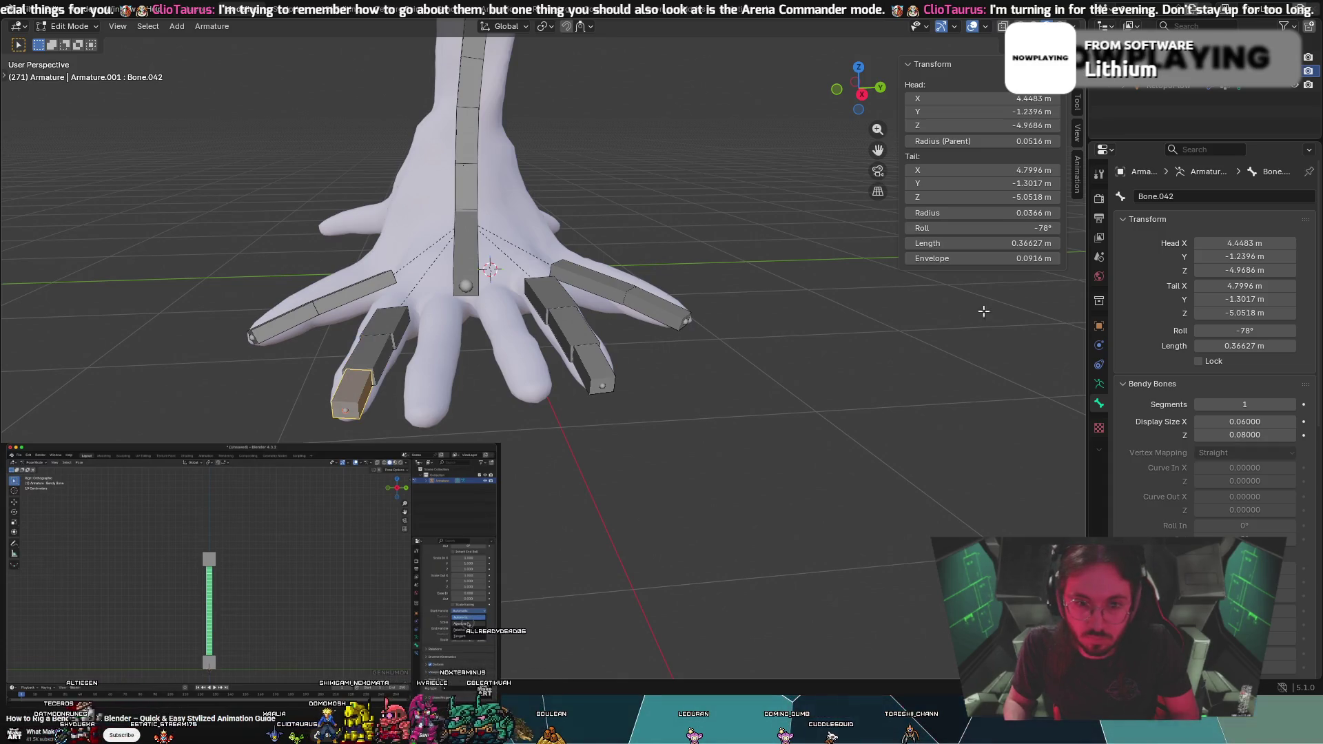
{"action": "left_click", "coordinate": [1042, 231]}
{"action": "type", "text": "-71"}
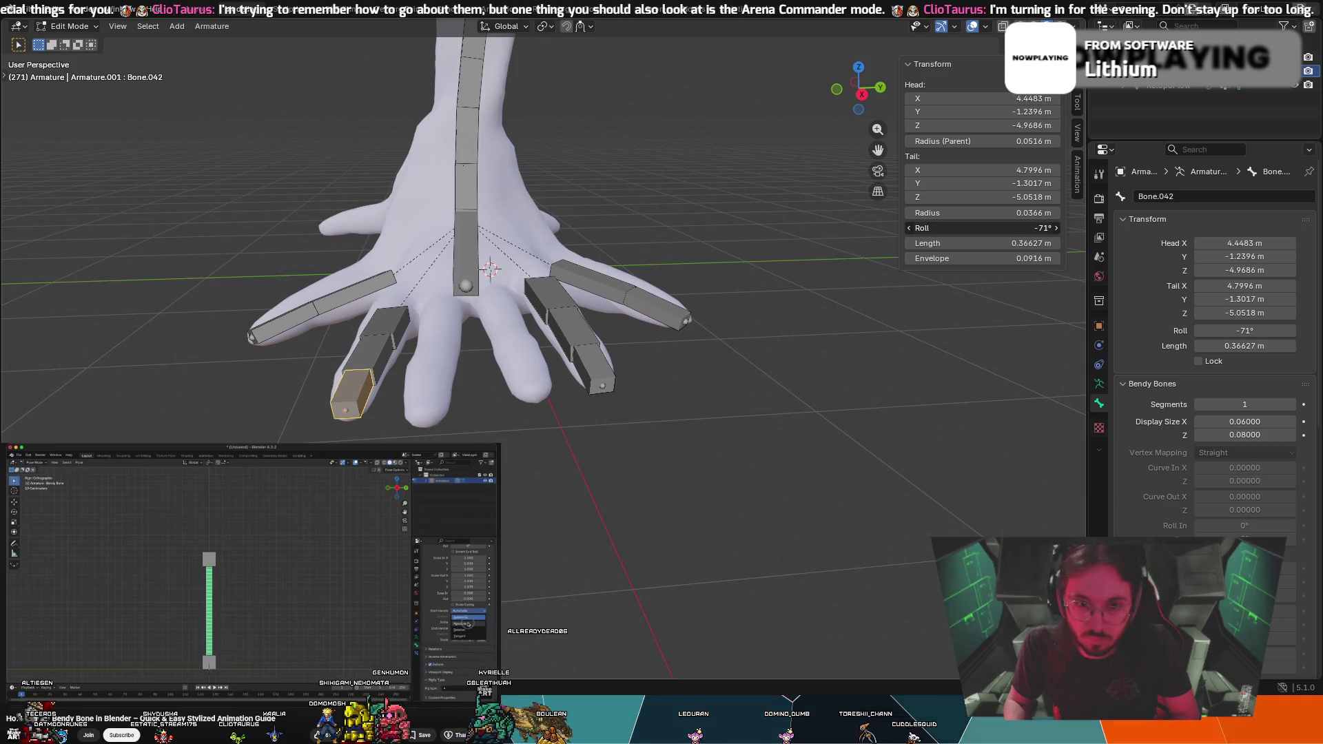
{"action": "key", "text": "Return"}
{"action": "mouse_move", "coordinate": [939, 292]}
{"action": "middle_mouse_down"}
{"action": "mouse_move", "coordinate": [611, 366]}
{"action": "mouse_move", "coordinate": [623, 423]}
{"action": "mouse_move", "coordinate": [808, 384]}
{"action": "mouse_move", "coordinate": [756, 416]}
{"action": "middle_mouse_up"}
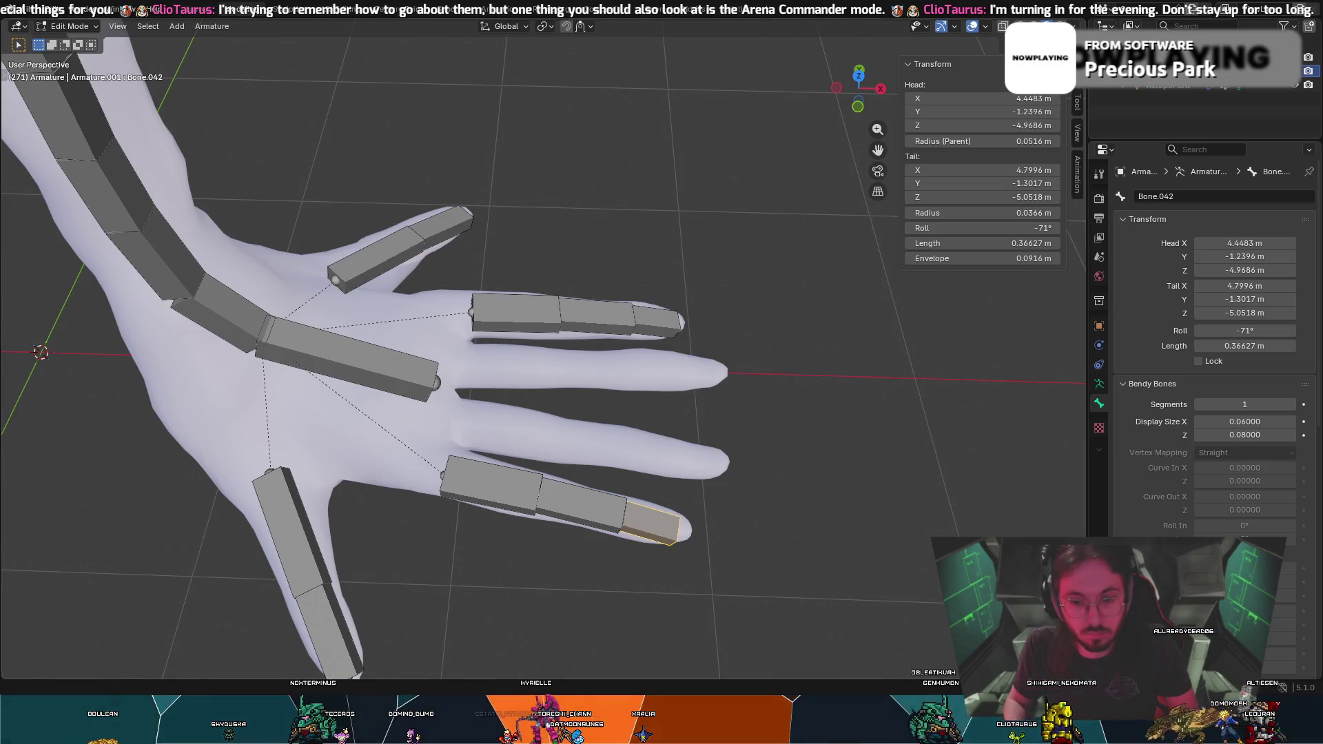
Duplicate the three finger bones and place the rotated copy over the middle finger
{"action": "left_click", "coordinate": [527, 479]}
{"action": "left_click", "coordinate": [574, 506], "text": "shift"}
{"action": "left_click", "coordinate": [670, 521], "text": "shift"}
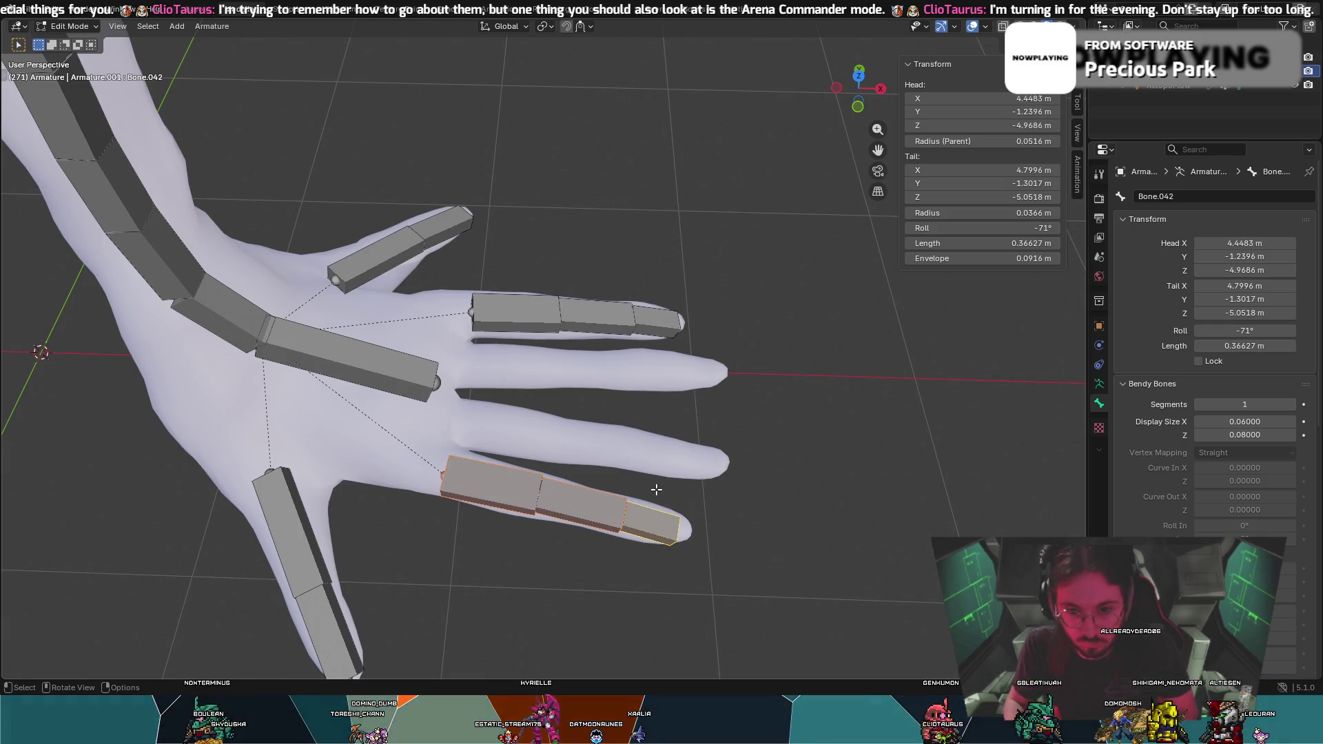
{"action": "key", "text": "shift+d"}
{"action": "left_click", "coordinate": [677, 434]}
{"action": "key", "text": "r"}
{"action": "left_click", "coordinate": [684, 425]}
{"action": "key", "text": "g"}
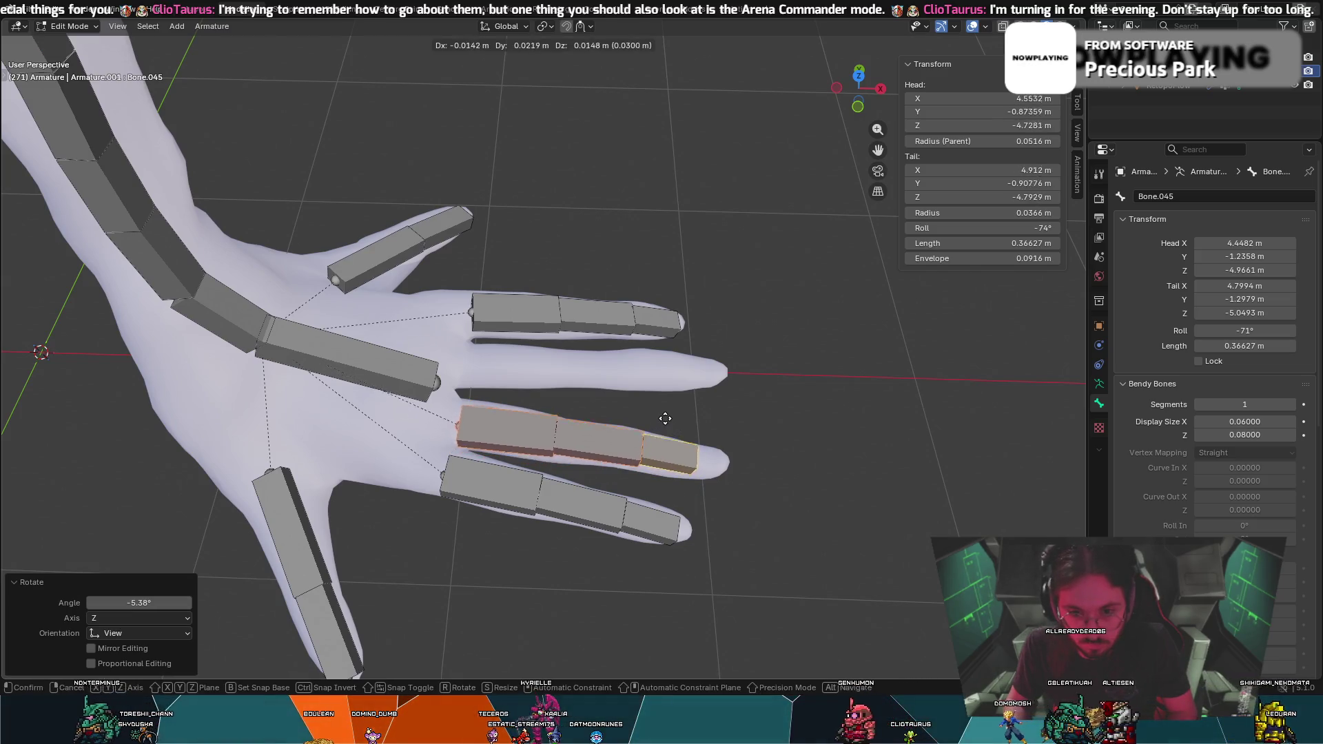
{"action": "left_click", "coordinate": [682, 419]}
Reposition the copied chain from a low view of the hand
{"action": "mouse_move", "coordinate": [682, 419]}
{"action": "middle_mouse_down"}
{"action": "mouse_move", "coordinate": [568, 344]}
{"action": "mouse_move", "coordinate": [524, 358]}
{"action": "mouse_move", "coordinate": [554, 303]}
{"action": "mouse_move", "coordinate": [331, 266]}
{"action": "mouse_move", "coordinate": [498, 134]}
{"action": "middle_mouse_up"}
{"action": "key", "text": "g"}
{"action": "left_click", "coordinate": [571, 362]}
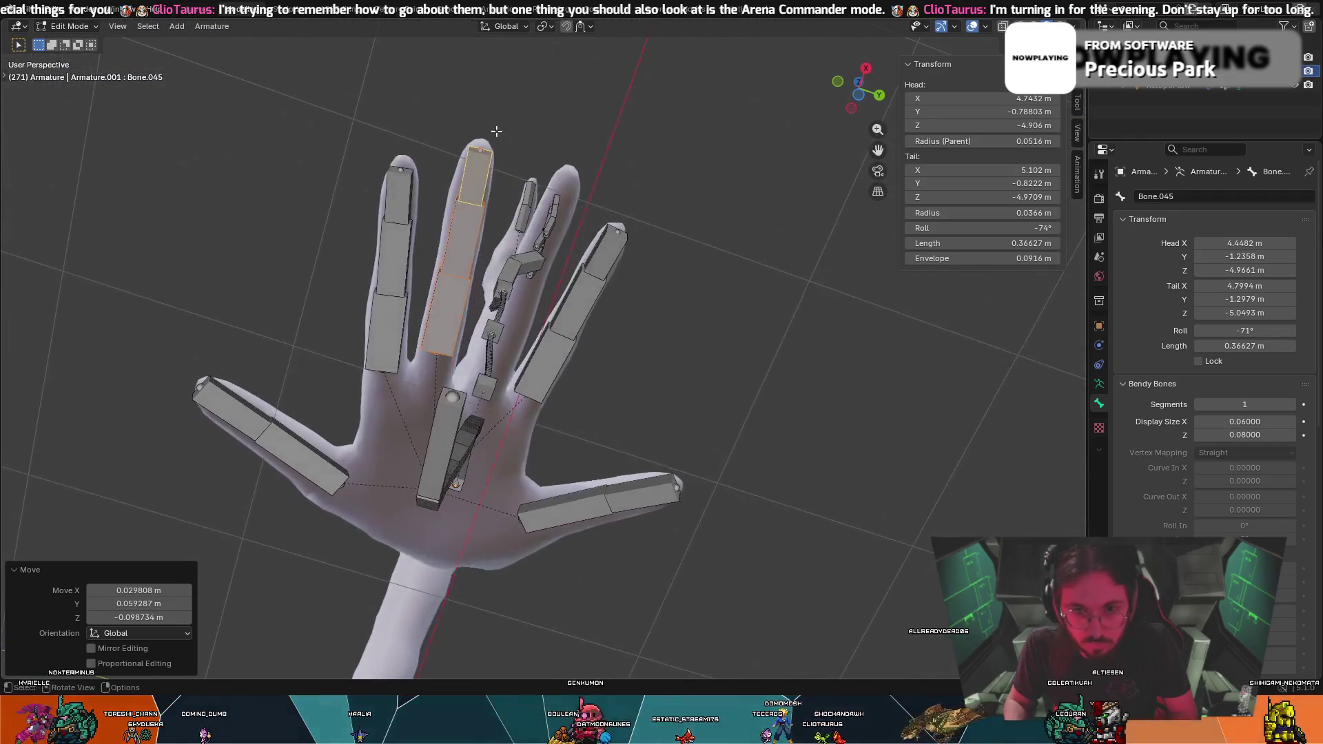
{"action": "scroll", "coordinate": [498, 134], "scroll_direction": "up", "scroll_amount": 4}
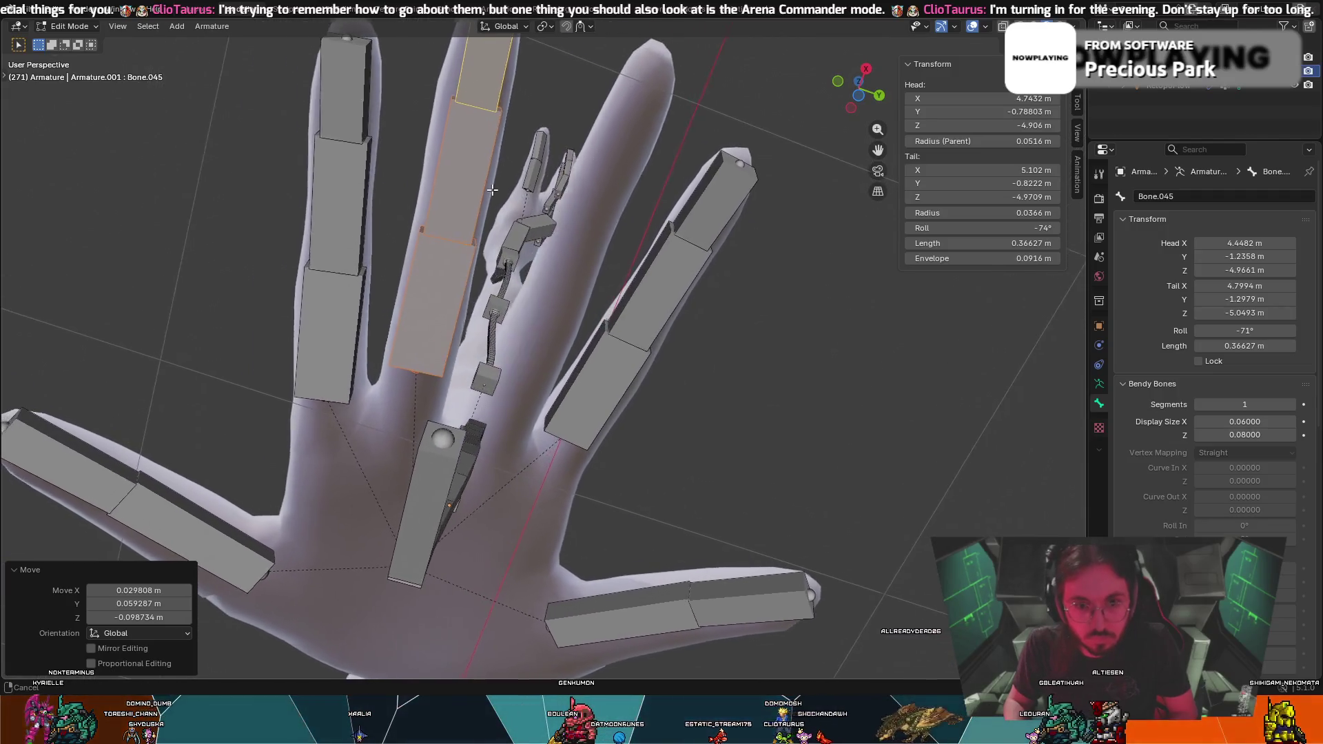
{"action": "middle_click_drag", "start_coordinate": [491, 189], "coordinate": [503, 315]}
Fit the copied chain's base and middle bones onto the middle finger
{"action": "left_click", "coordinate": [504, 319]}
{"action": "left_click", "coordinate": [460, 364]}
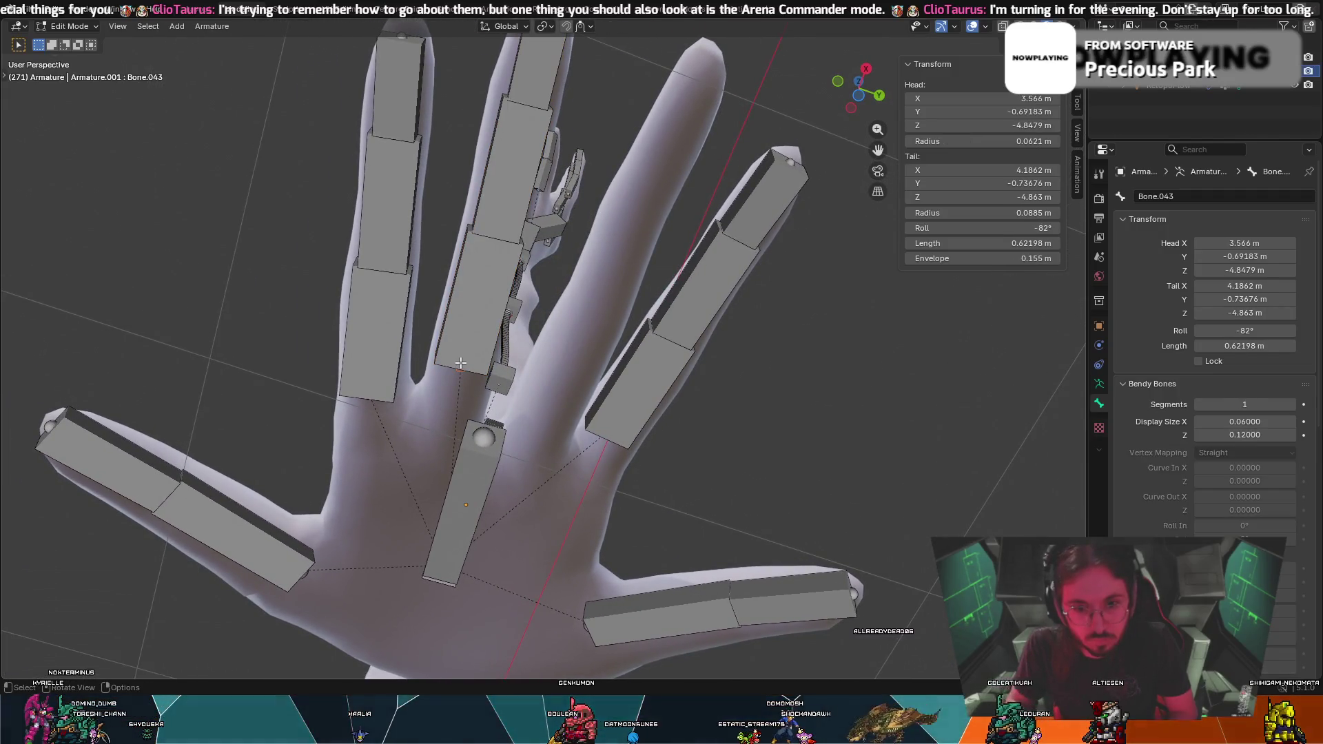
{"action": "key", "text": "g"}
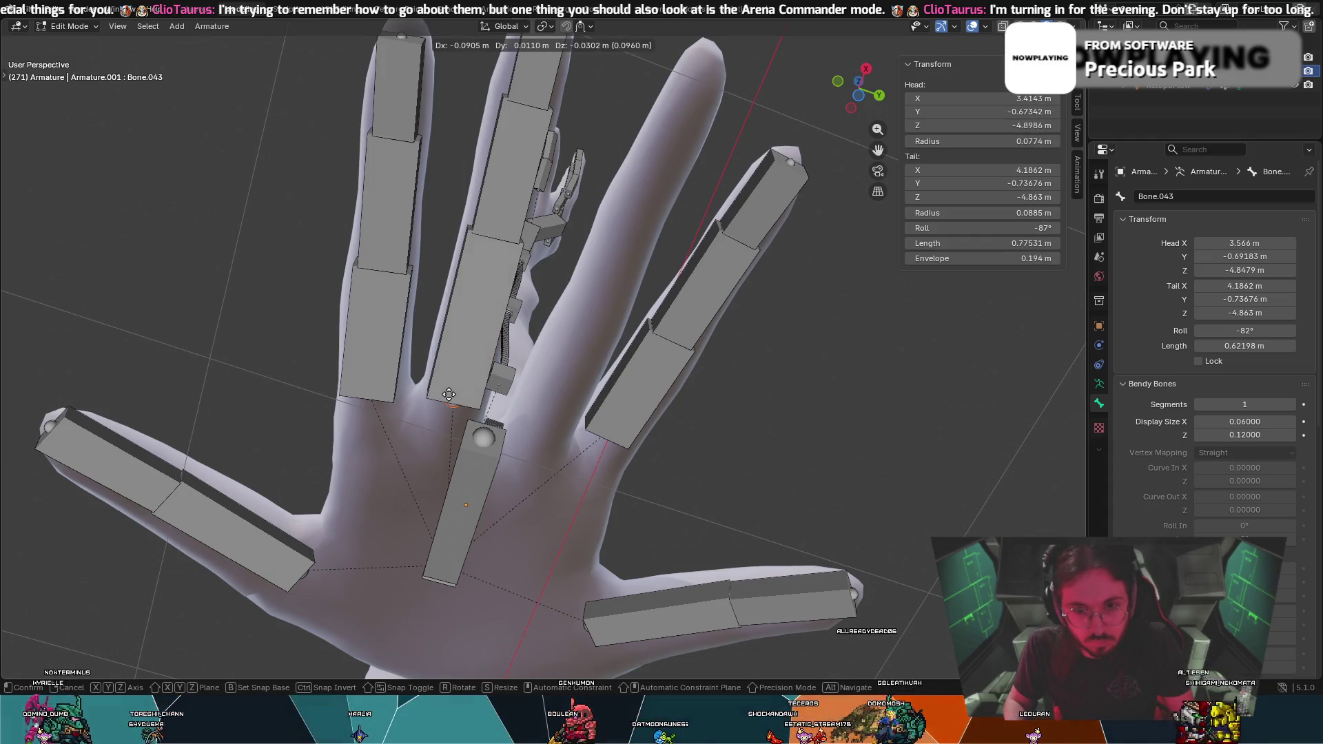
{"action": "left_click", "coordinate": [481, 252]}
{"action": "key", "text": "g"}
{"action": "left_click", "coordinate": [482, 253]}
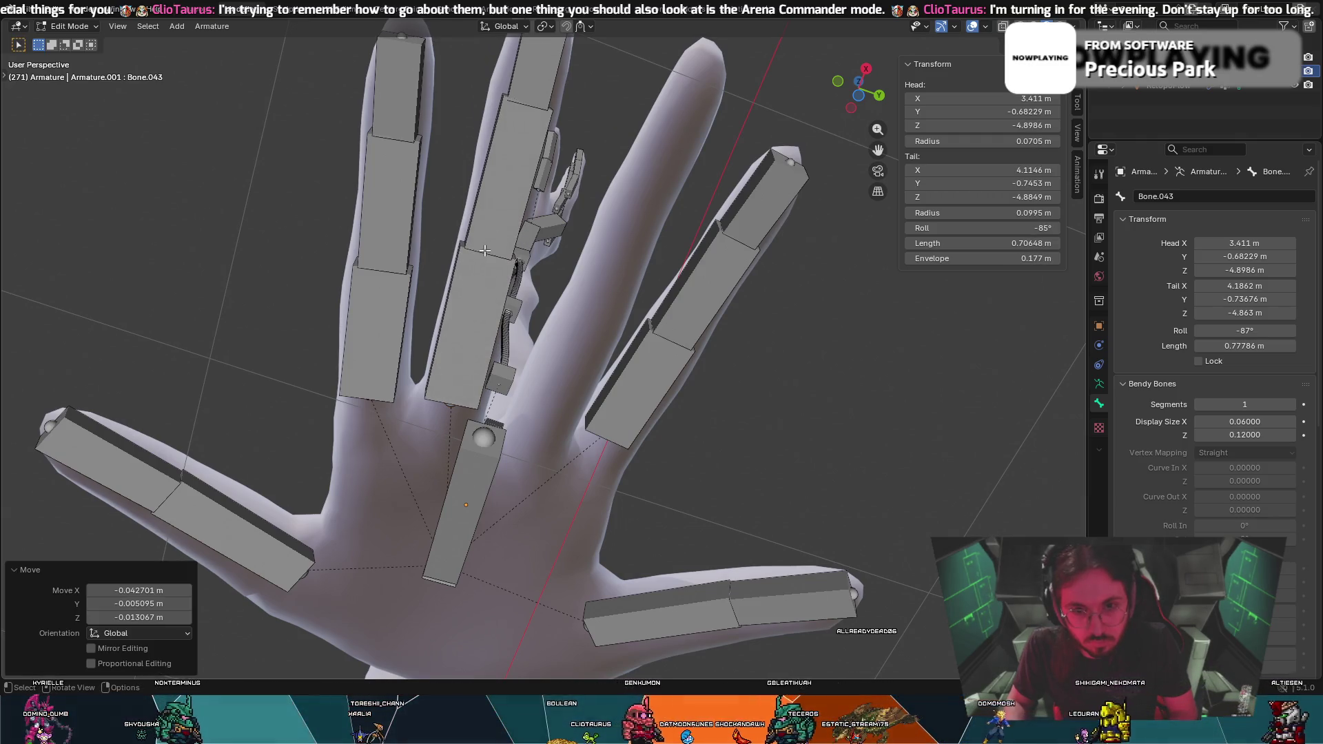
{"action": "left_click", "coordinate": [517, 104]}
{"action": "key", "text": "g"}
{"action": "left_click", "coordinate": [518, 105]}
Refine the base bone's position and joint end so it follows the middle finger
{"action": "mouse_move", "coordinate": [518, 105]}
{"action": "middle_mouse_down"}
{"action": "mouse_move", "coordinate": [592, 145]}
{"action": "mouse_move", "coordinate": [624, 222]}
{"action": "mouse_move", "coordinate": [563, 317]}
{"action": "mouse_move", "coordinate": [610, 396]}
{"action": "middle_mouse_up"}
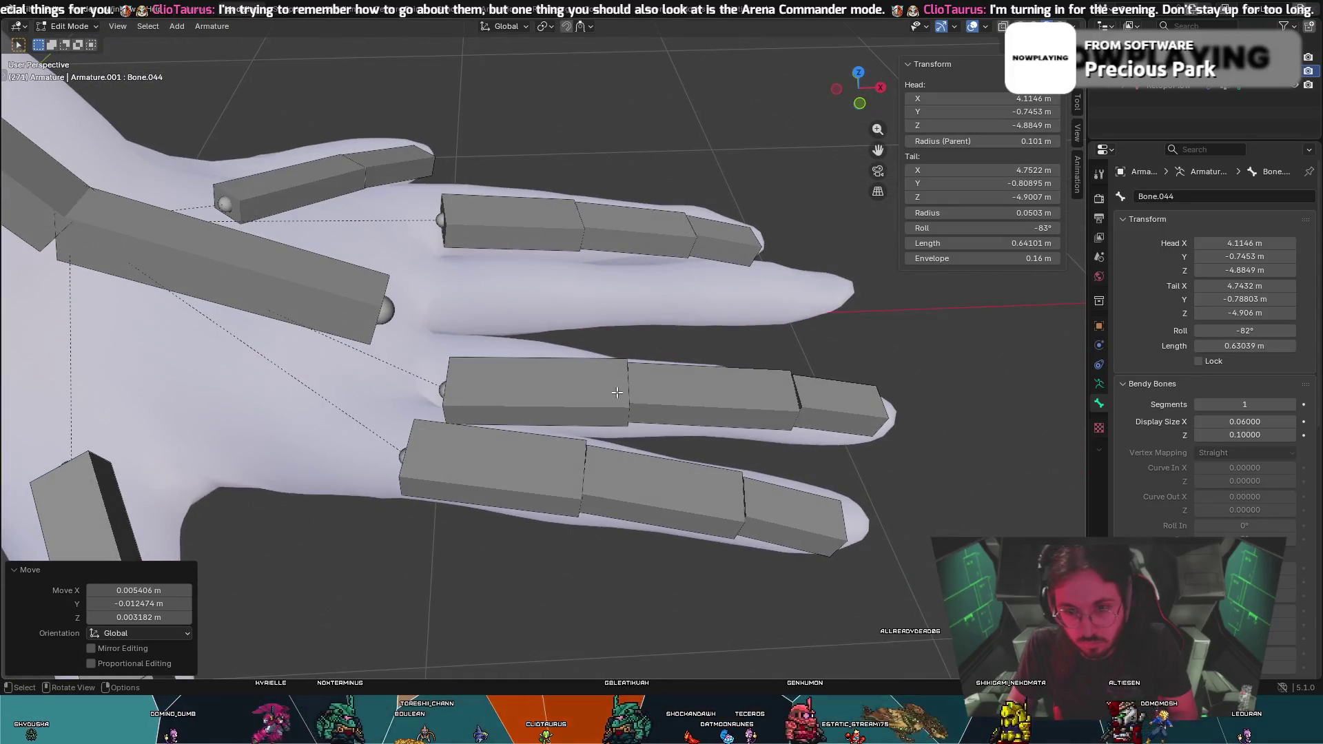
{"action": "left_click", "coordinate": [627, 394]}
{"action": "key", "text": "g"}
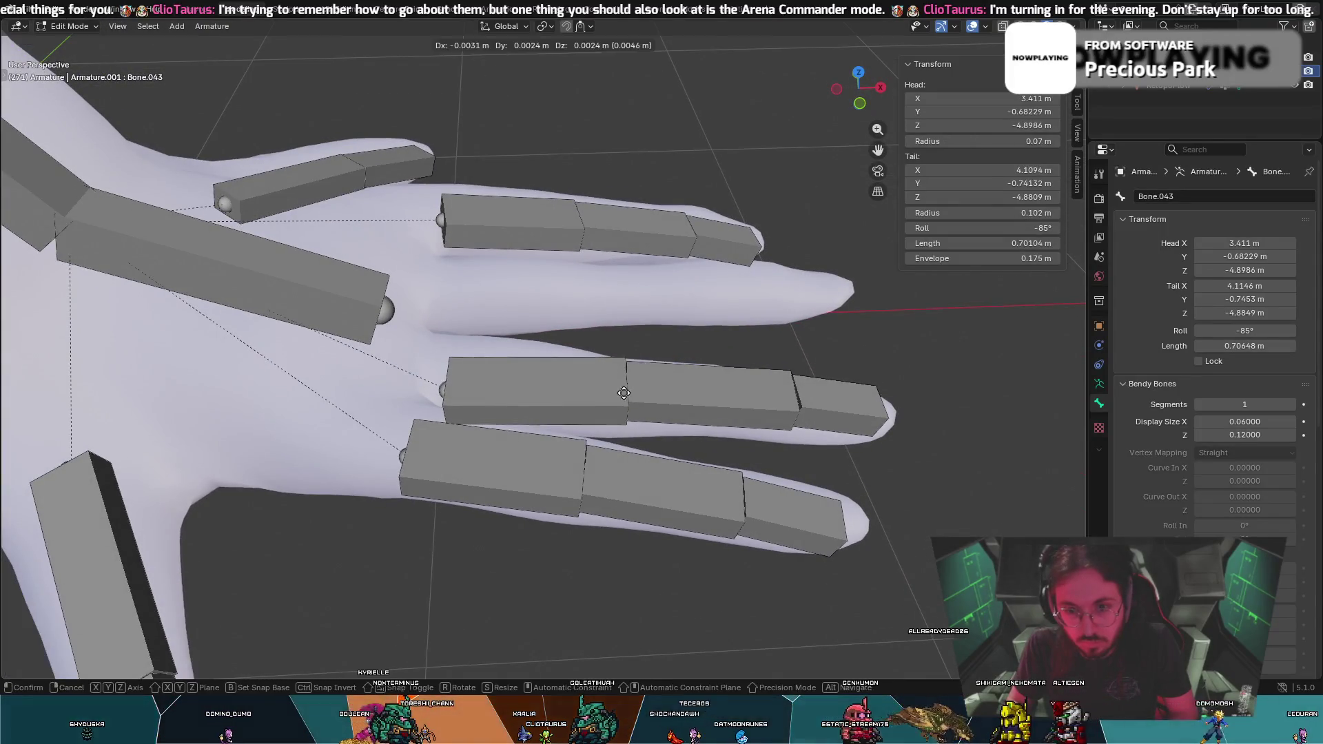
{"action": "left_click", "coordinate": [615, 392]}
{"action": "mouse_move", "coordinate": [615, 391]}
{"action": "middle_mouse_down"}
{"action": "mouse_move", "coordinate": [709, 462]}
{"action": "mouse_move", "coordinate": [610, 236]}
{"action": "middle_mouse_up"}
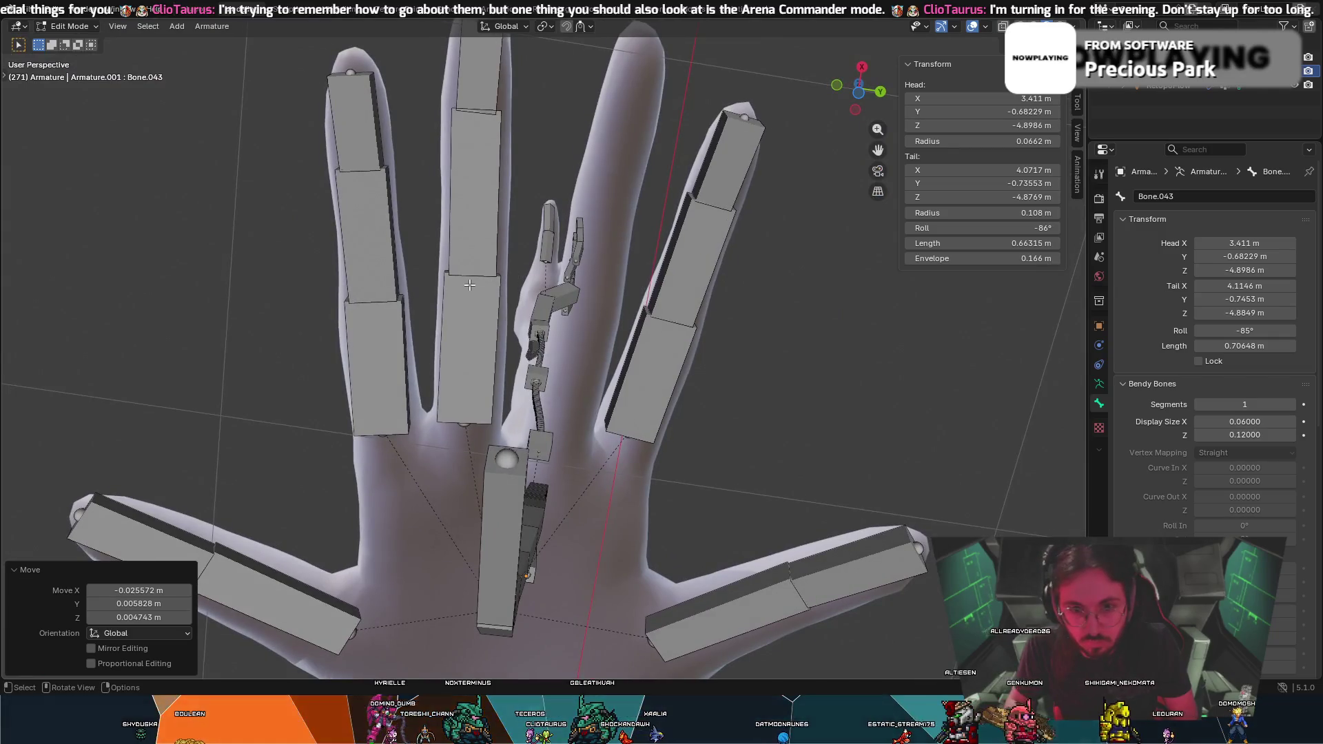
{"action": "key", "text": "g"}
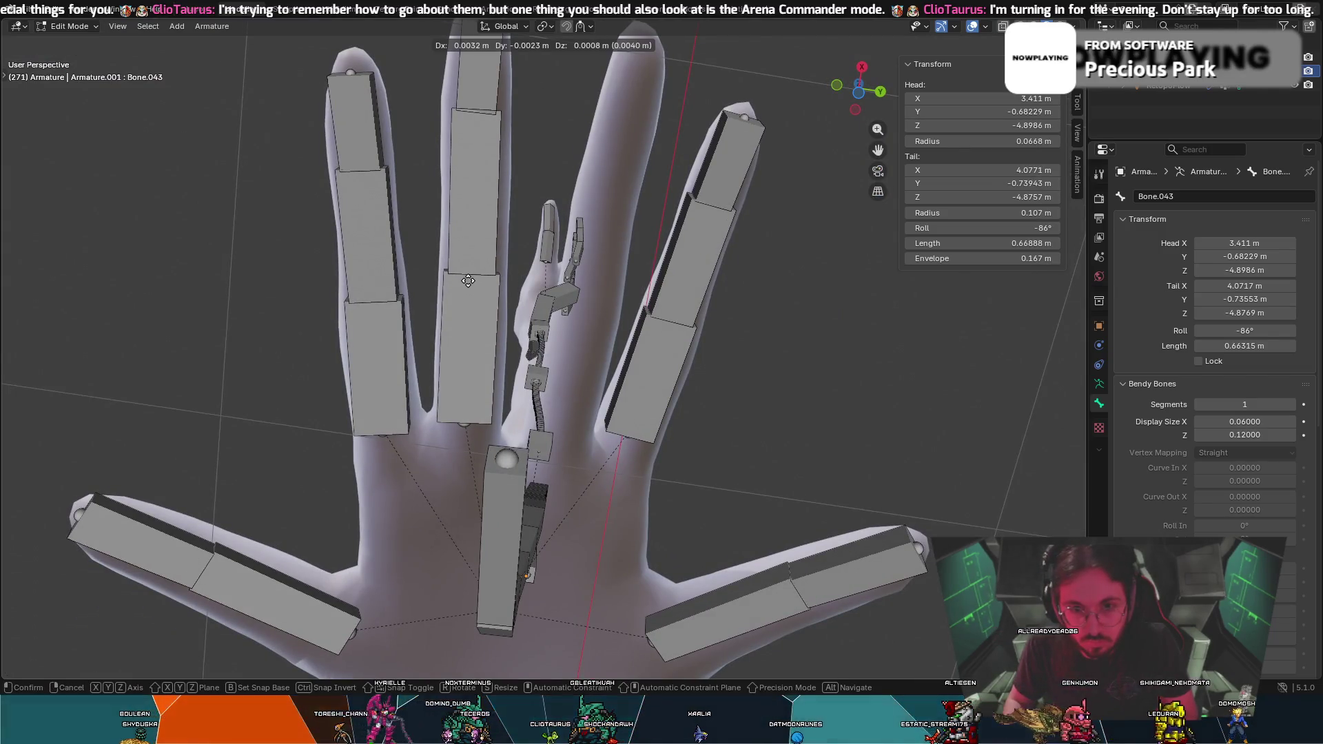
{"action": "left_click", "coordinate": [467, 281]}
{"action": "mouse_move", "coordinate": [484, 128]}
{"action": "middle_mouse_down"}
{"action": "mouse_move", "coordinate": [461, 388]}
{"action": "mouse_move", "coordinate": [489, 384]}
{"action": "middle_mouse_up"}
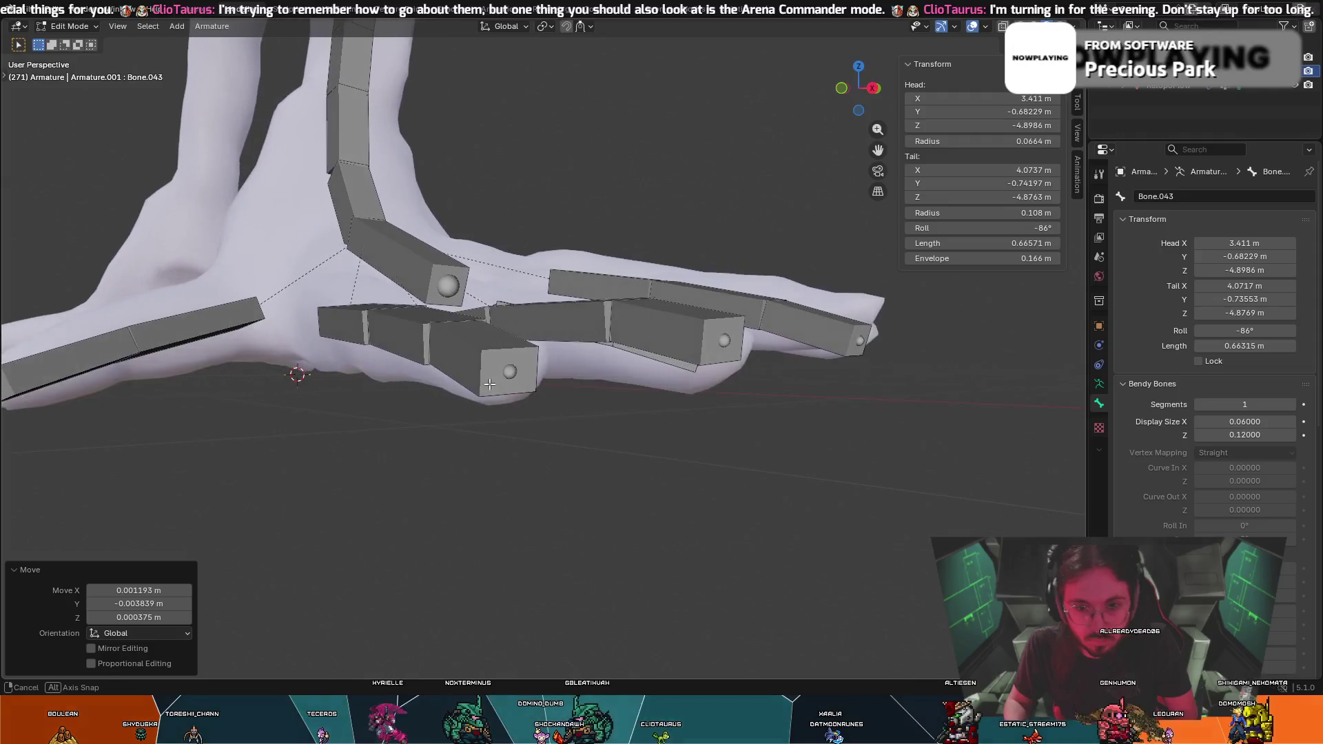
{"action": "middle_click_drag", "start_coordinate": [553, 338], "coordinate": [399, 333]}
{"action": "left_click", "coordinate": [398, 332]}
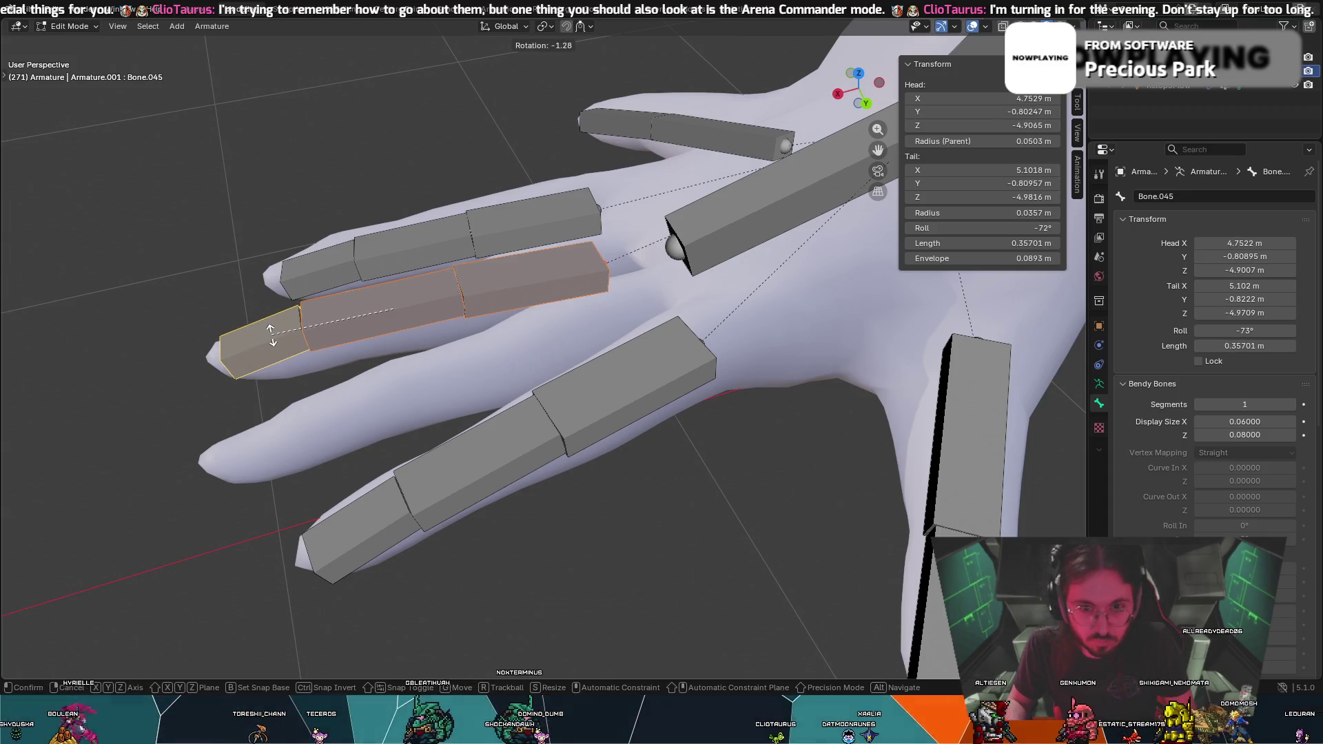
Nudge and rotate the selected bone into line, including a -1.62° rotation
{"action": "left_click", "coordinate": [271, 336]}
{"action": "mouse_move", "coordinate": [271, 336]}
{"action": "middle_mouse_down"}
{"action": "mouse_move", "coordinate": [260, 277]}
{"action": "mouse_move", "coordinate": [531, 279]}
{"action": "mouse_move", "coordinate": [441, 273]}
{"action": "mouse_move", "coordinate": [407, 286]}
{"action": "middle_mouse_up"}
{"action": "left_click", "coordinate": [260, 279]}
{"action": "key", "text": "g"}
{"action": "left_click", "coordinate": [530, 280]}
{"action": "key", "text": "g"}
{"action": "left_click", "coordinate": [418, 284]}
{"action": "key", "text": "r"}
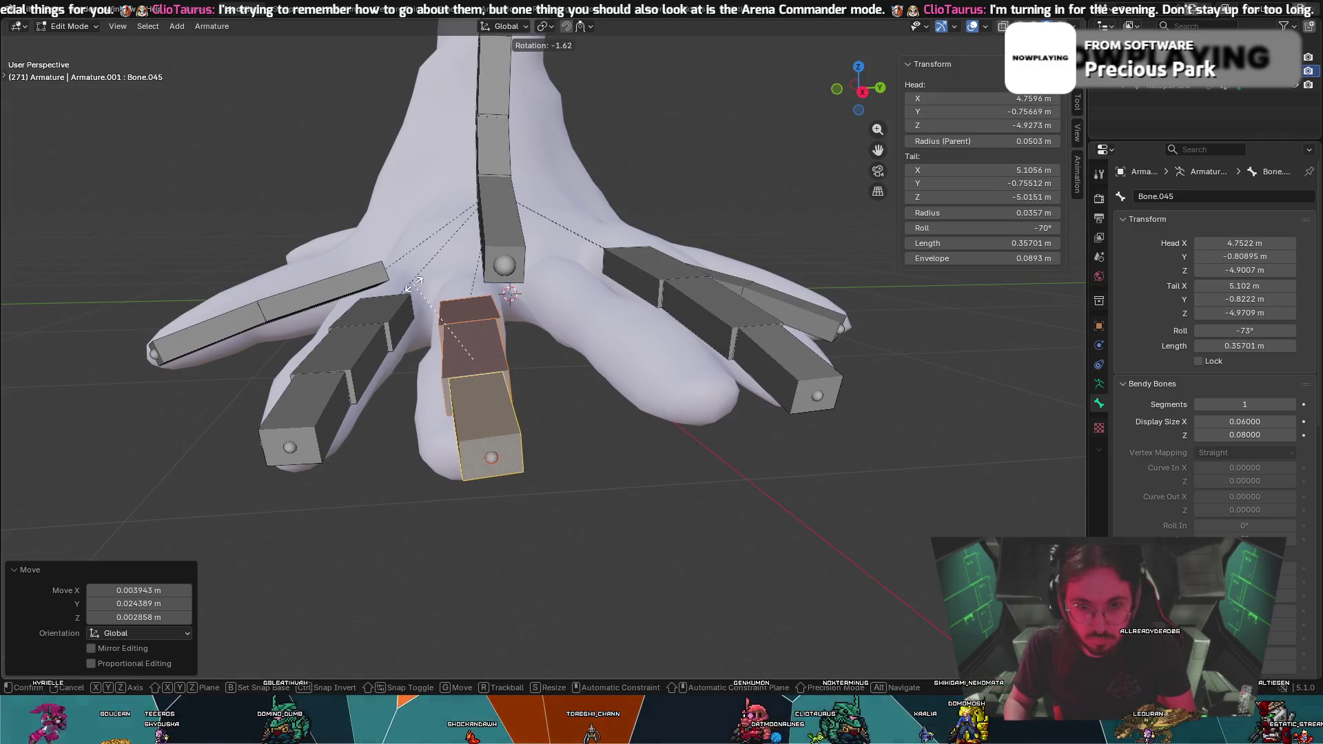
{"action": "left_click", "coordinate": [415, 285]}
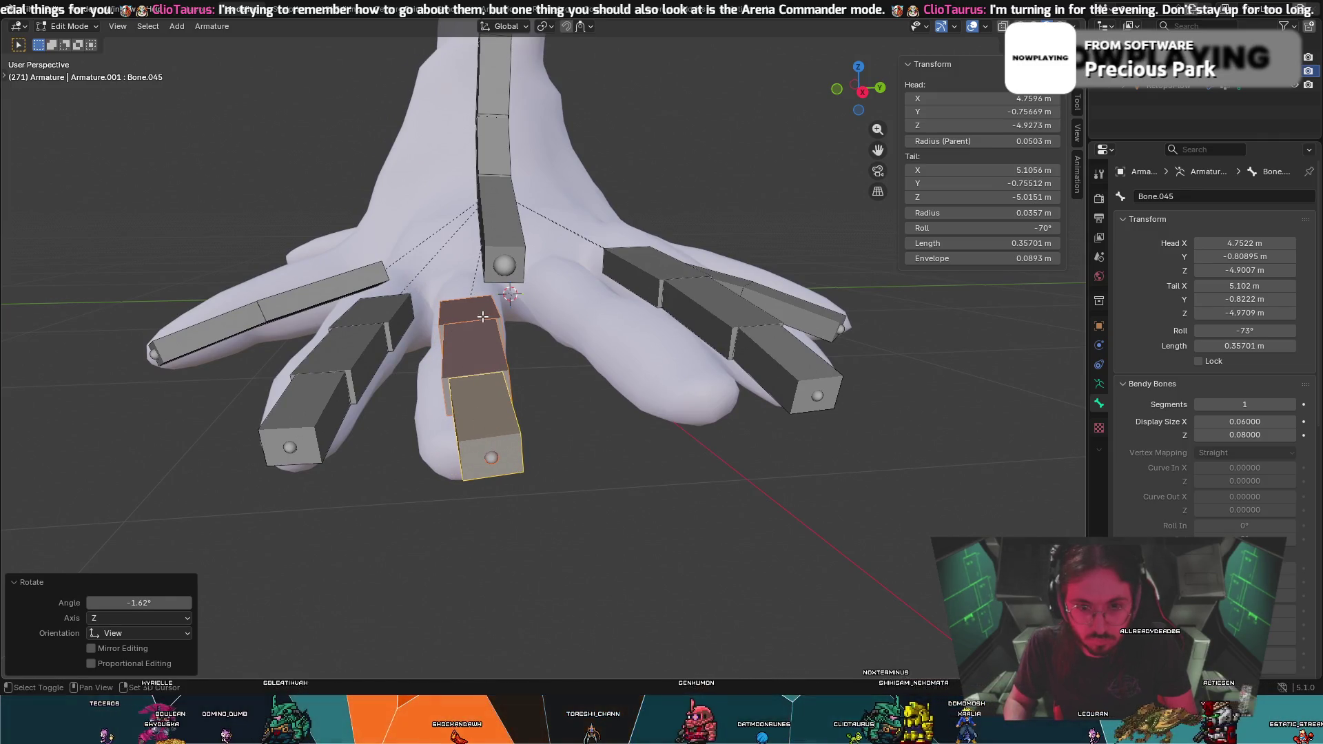
Rotate the finger's middle bone 9.06° and reposition it along the finger
{"action": "left_click", "coordinate": [475, 426]}
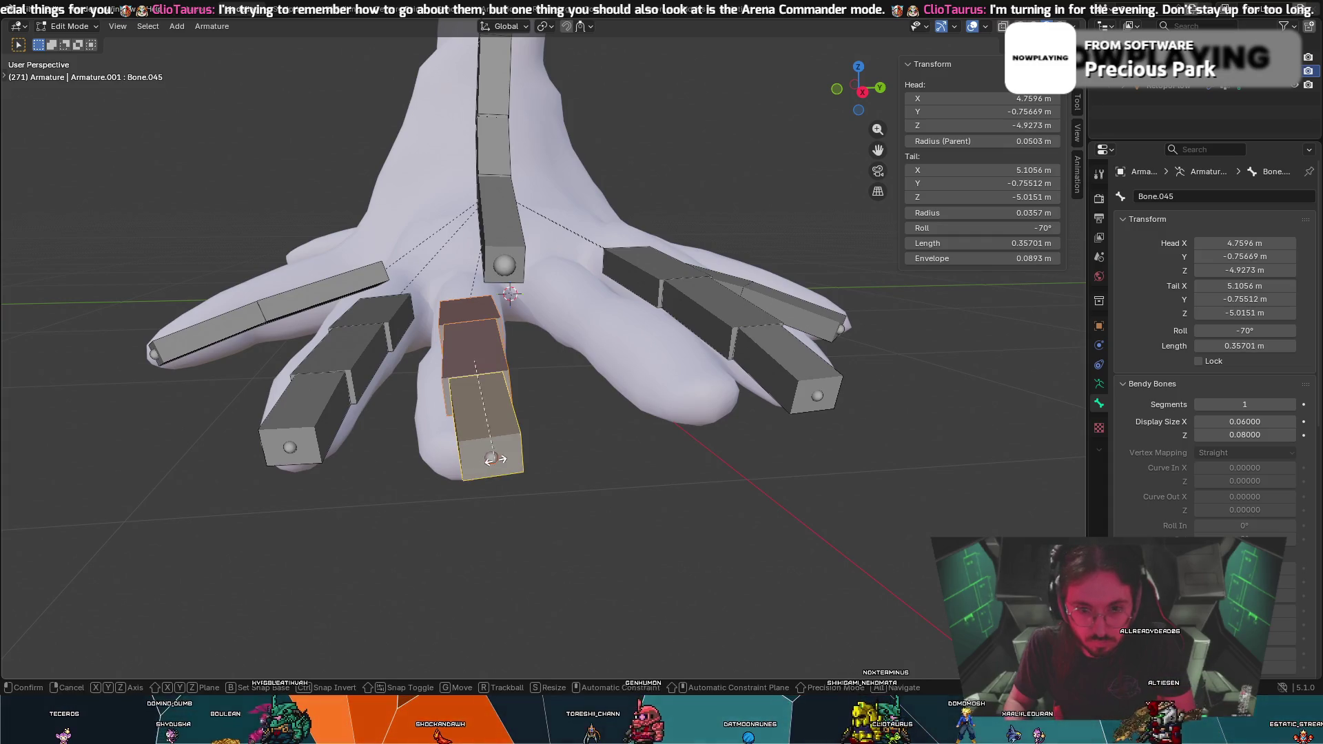
{"action": "left_click", "coordinate": [490, 448]}
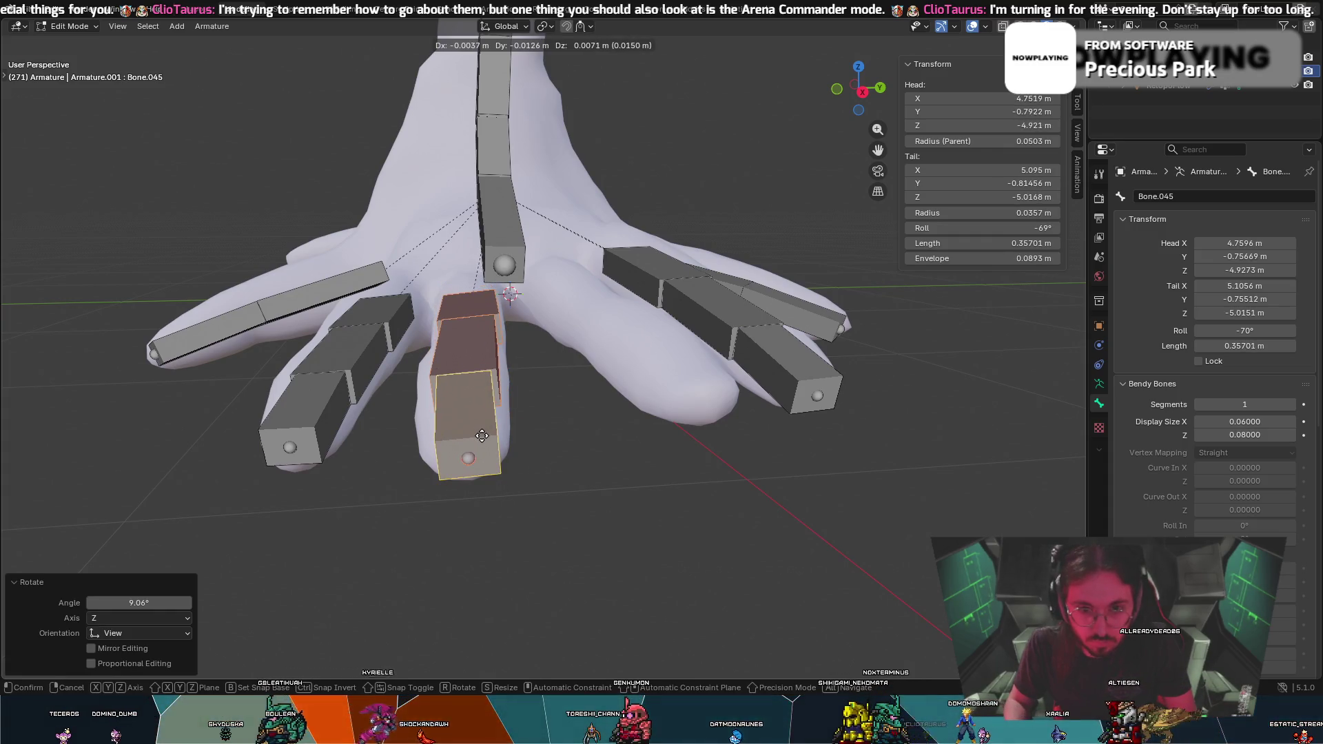
{"action": "left_click", "coordinate": [475, 435]}
{"action": "middle_click_drag", "start_coordinate": [474, 435], "coordinate": [490, 468]}
{"action": "key", "text": "g"}
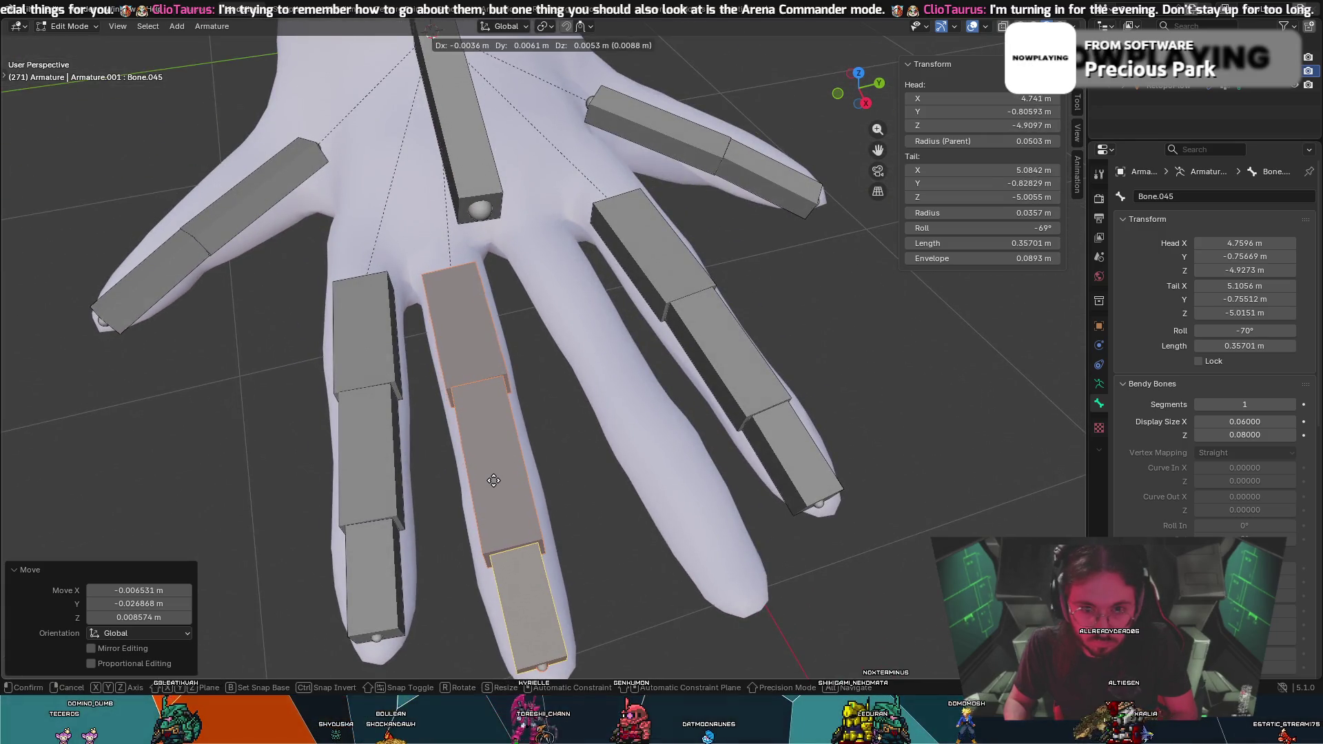
{"action": "right_click", "coordinate": [498, 519]}
{"action": "left_click", "coordinate": [506, 549]}
{"action": "key", "text": "g"}
{"action": "left_click", "coordinate": [509, 562]}
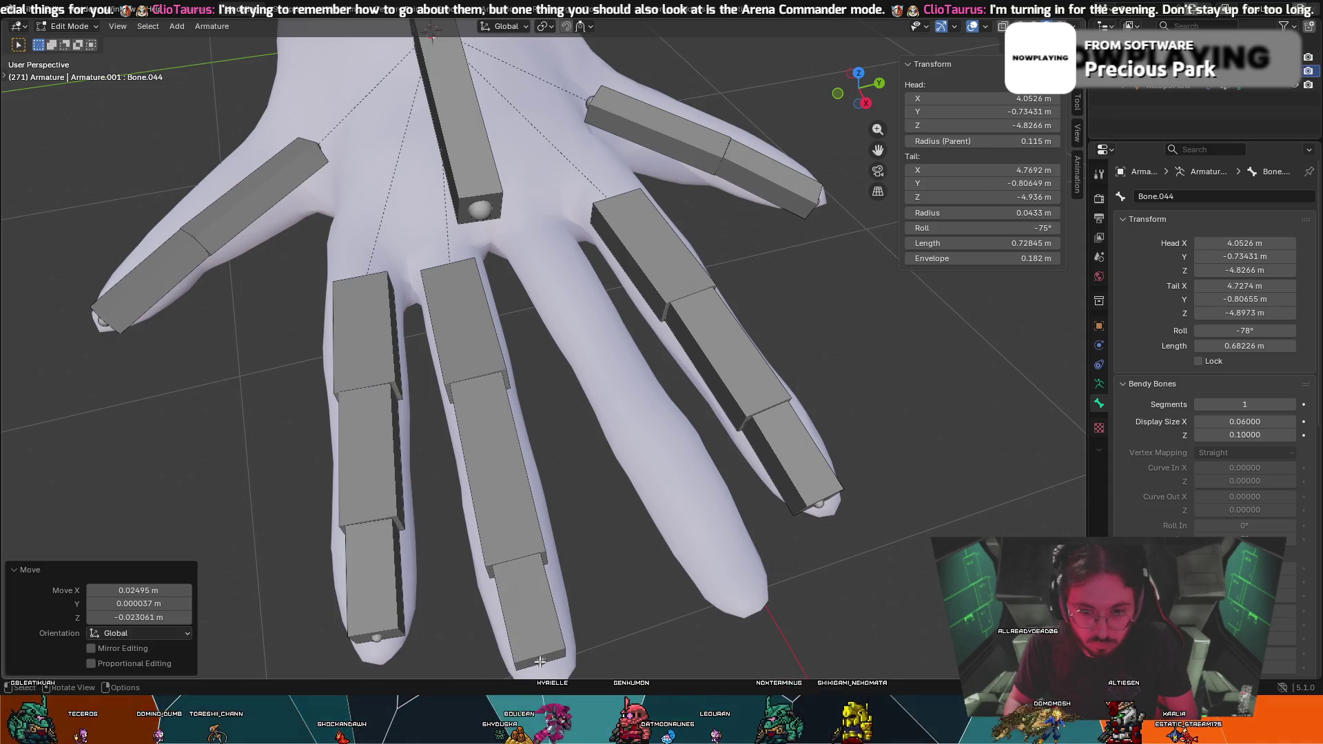
Move the fingertip bone twice until it lies along the finger's tip
{"action": "left_click", "coordinate": [539, 661]}
{"action": "key", "text": "g"}
{"action": "left_click", "coordinate": [545, 27]}
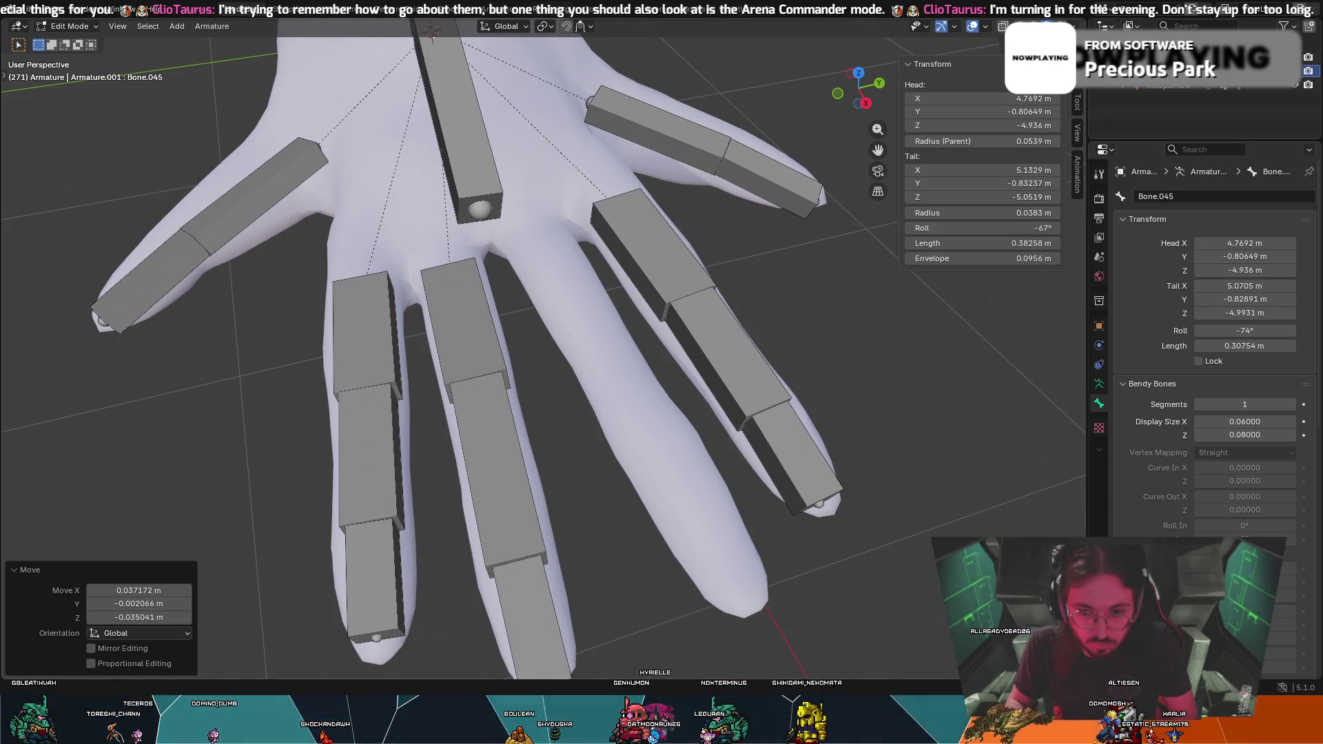
{"action": "mouse_move", "coordinate": [588, 323]}
{"action": "middle_mouse_down"}
{"action": "mouse_move", "coordinate": [677, 464]}
{"action": "mouse_move", "coordinate": [887, 402]}
{"action": "middle_mouse_up"}
{"action": "key", "text": "g"}
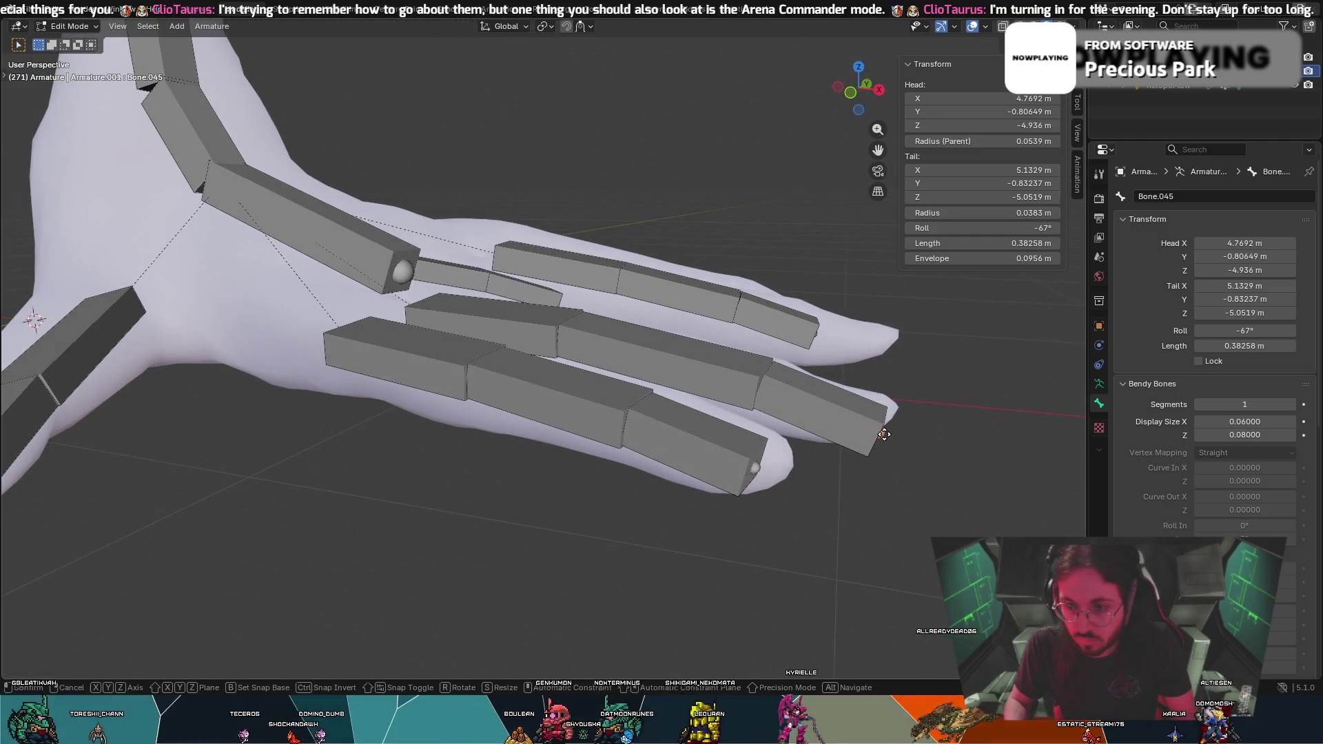
{"action": "left_click", "coordinate": [884, 427]}
{"action": "mouse_move", "coordinate": [883, 427]}
{"action": "middle_mouse_down"}
{"action": "mouse_move", "coordinate": [731, 473]}
{"action": "mouse_move", "coordinate": [483, 235]}
{"action": "mouse_move", "coordinate": [468, 245]}
{"action": "middle_mouse_up"}
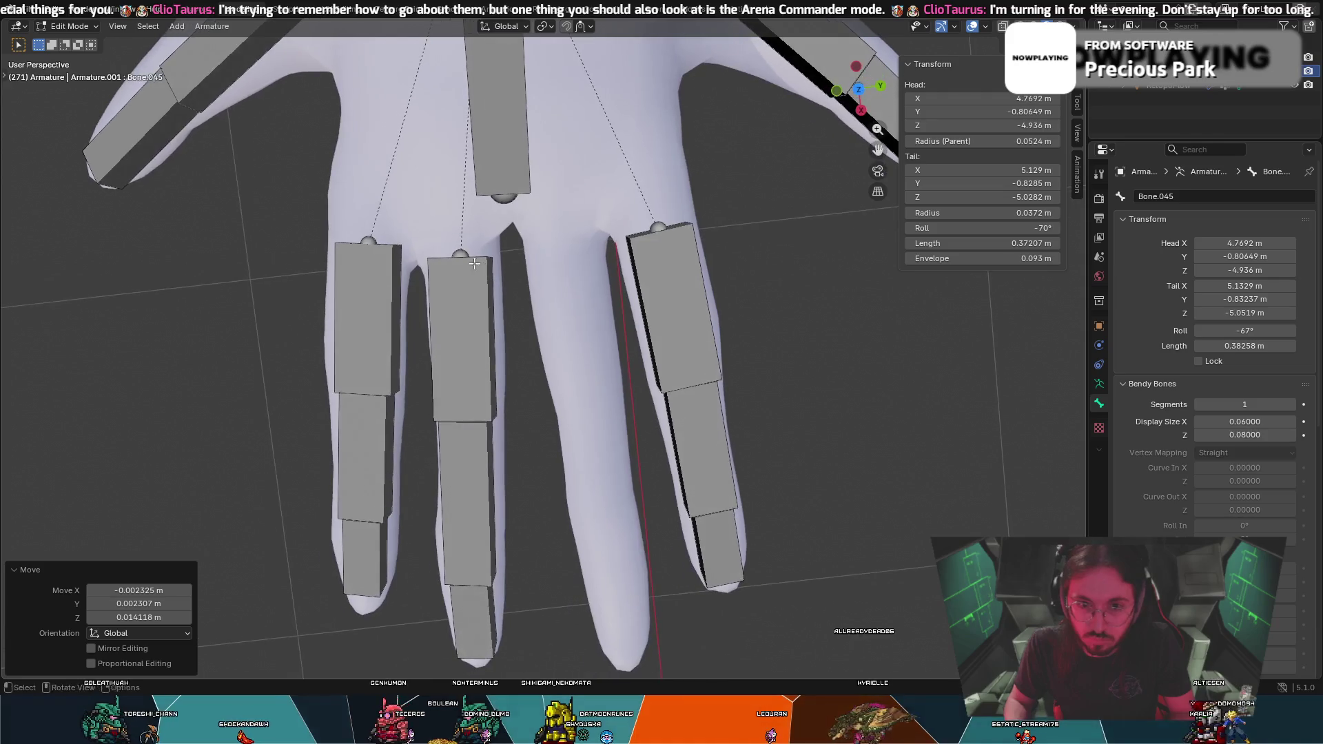
Shift the finger's base bone into place, leaving Bone.043 at a -82° roll
{"action": "left_click", "coordinate": [462, 247]}
{"action": "key", "text": "g"}
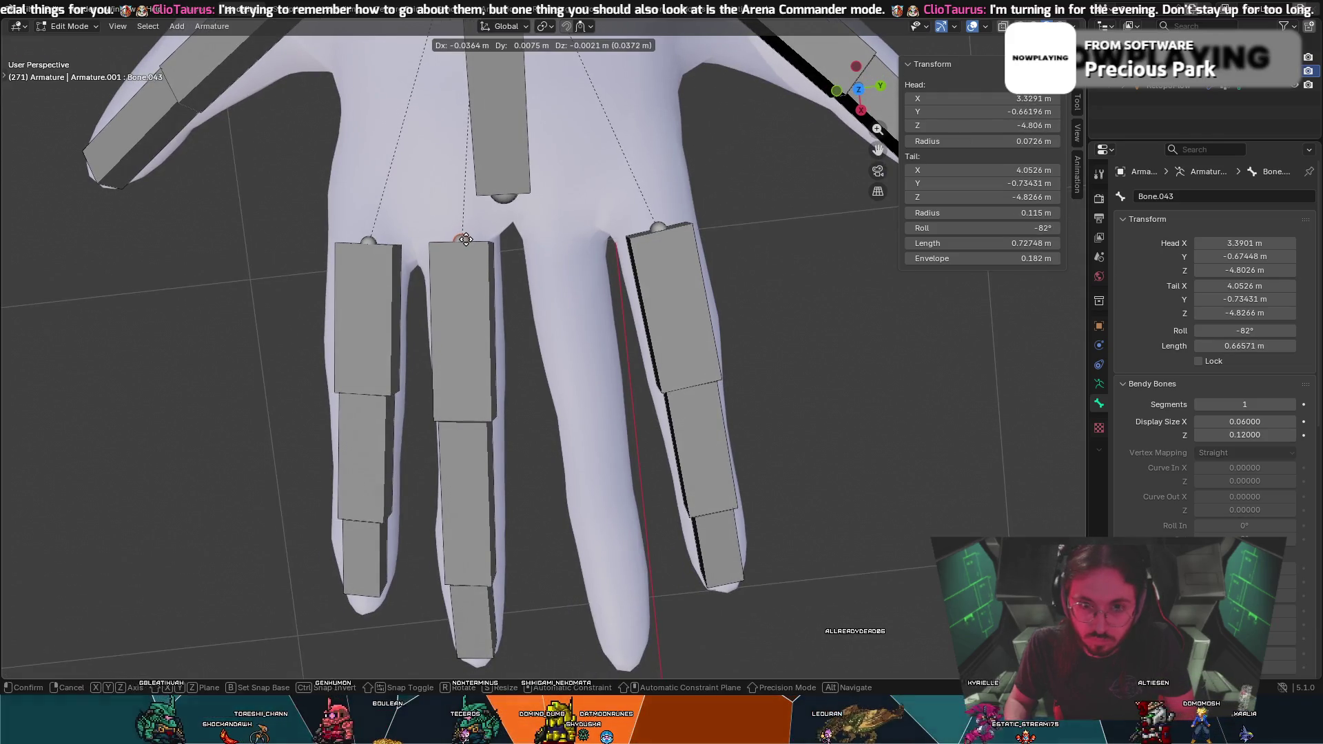
{"action": "left_click", "coordinate": [463, 237]}
{"action": "middle_click_drag", "start_coordinate": [463, 237], "coordinate": [428, 297]}
{"action": "left_click", "coordinate": [457, 371]}
Duplicate the finger chain and place the rotated copy over the bare middle finger
{"action": "left_click", "coordinate": [514, 511], "text": "shift"}
{"action": "key", "text": "shift+d"}
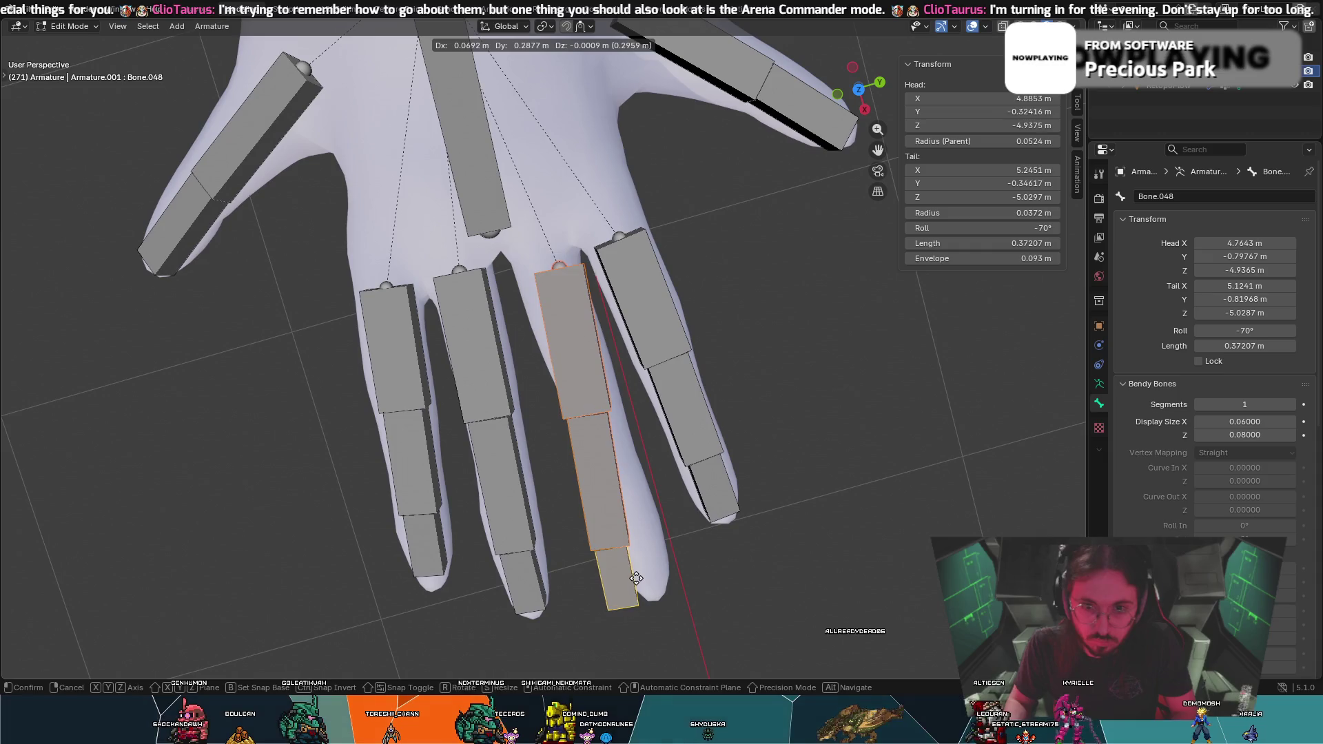
{"action": "left_click", "coordinate": [630, 561]}
{"action": "key", "text": "r"}
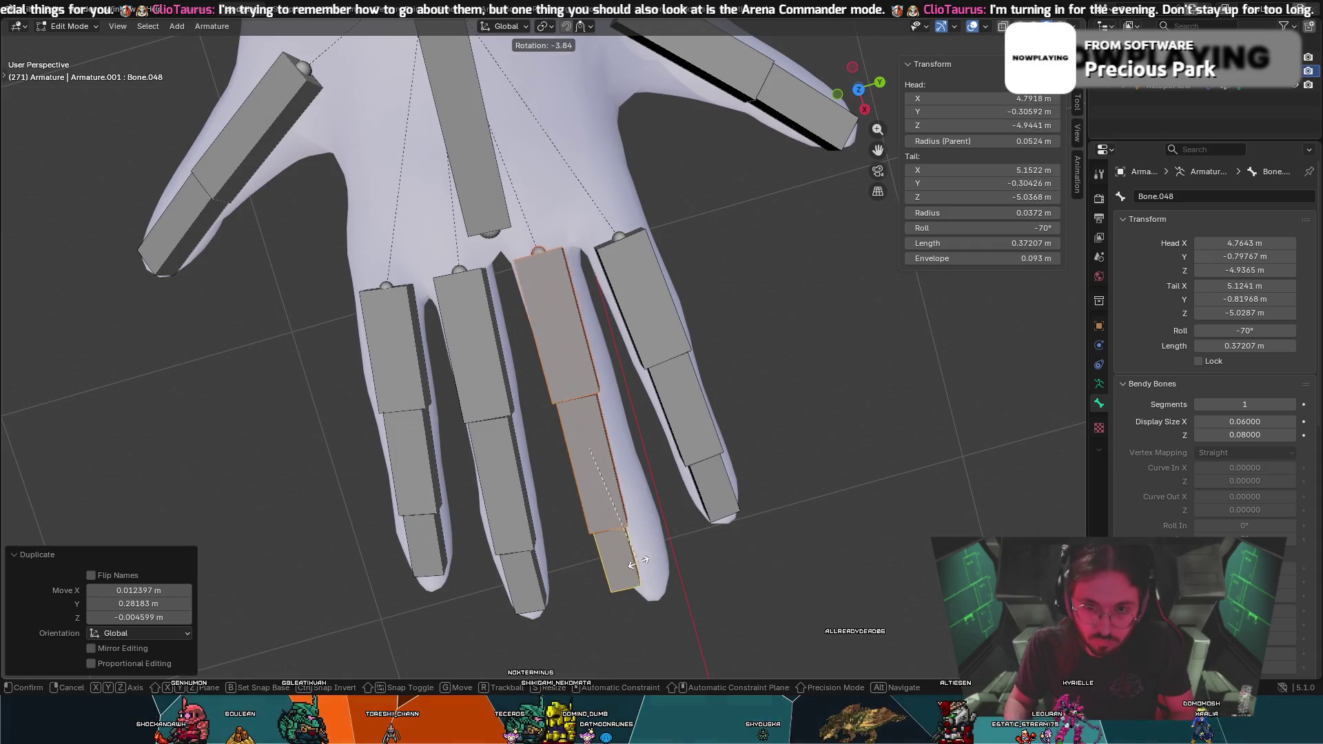
{"action": "left_click", "coordinate": [648, 560]}
{"action": "key", "text": "g"}
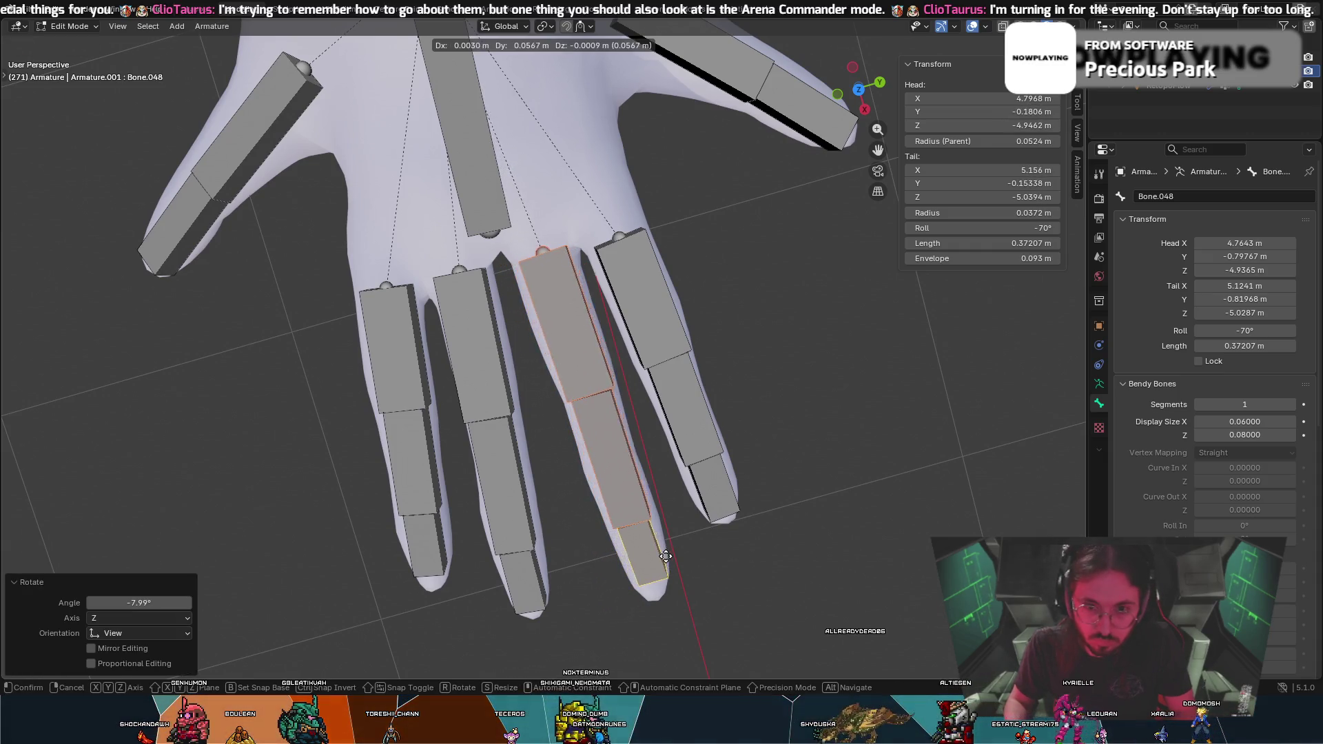
{"action": "left_click", "coordinate": [664, 556]}
Shift the copied bones from a low side view to line up with the finger
{"action": "mouse_move", "coordinate": [668, 545]}
{"action": "middle_mouse_down"}
{"action": "mouse_move", "coordinate": [727, 411]}
{"action": "mouse_move", "coordinate": [527, 397]}
{"action": "mouse_move", "coordinate": [586, 356]}
{"action": "mouse_move", "coordinate": [449, 355]}
{"action": "middle_mouse_up"}
{"action": "key", "text": "g"}
{"action": "left_click", "coordinate": [527, 387]}
{"action": "key", "text": "g"}
{"action": "left_click", "coordinate": [590, 353]}
{"action": "key", "text": "g"}
{"action": "left_click", "coordinate": [541, 507]}
Refine the copied chain's position from a low front view
{"action": "mouse_move", "coordinate": [541, 507]}
{"action": "middle_mouse_down"}
{"action": "mouse_move", "coordinate": [544, 408]}
{"action": "mouse_move", "coordinate": [562, 465]}
{"action": "mouse_move", "coordinate": [638, 383]}
{"action": "middle_mouse_up"}
{"action": "key", "text": "g"}
{"action": "key", "text": "g"}
{"action": "left_click", "coordinate": [563, 465]}
{"action": "key", "text": "g"}
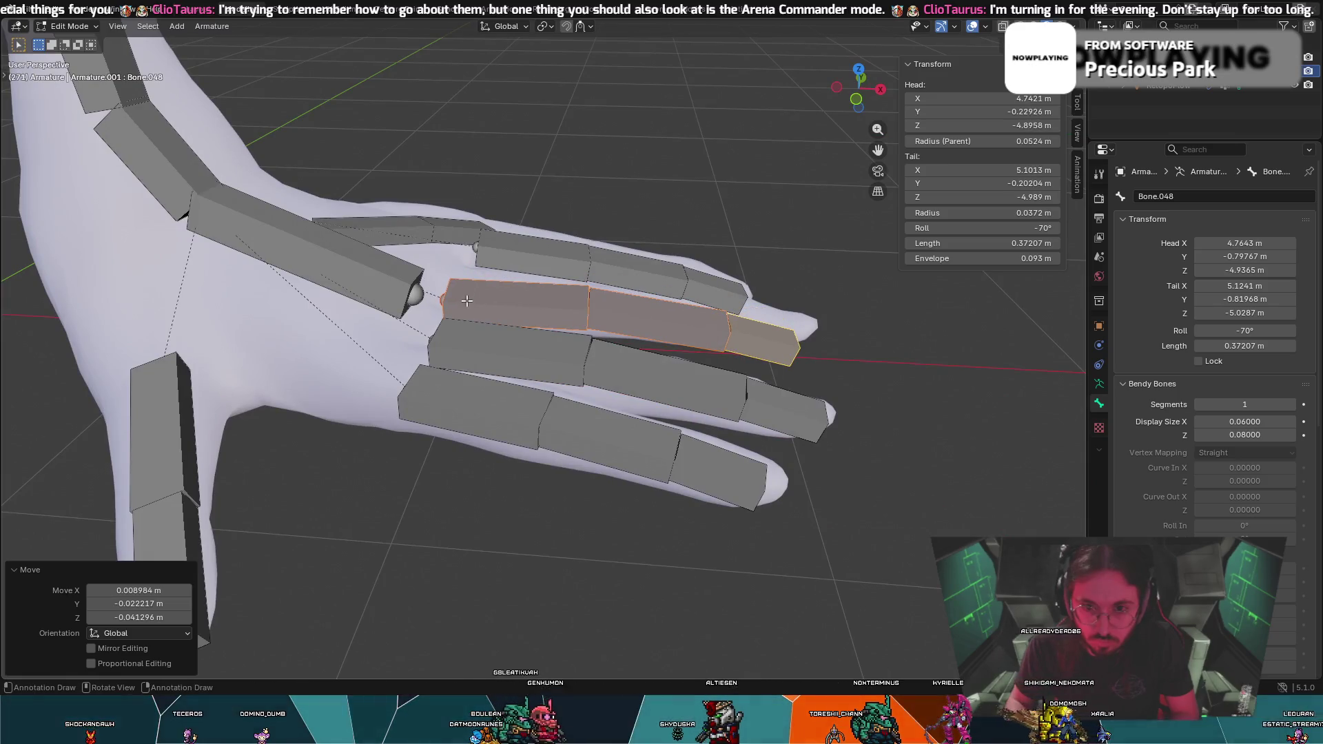
{"action": "key", "text": "g"}
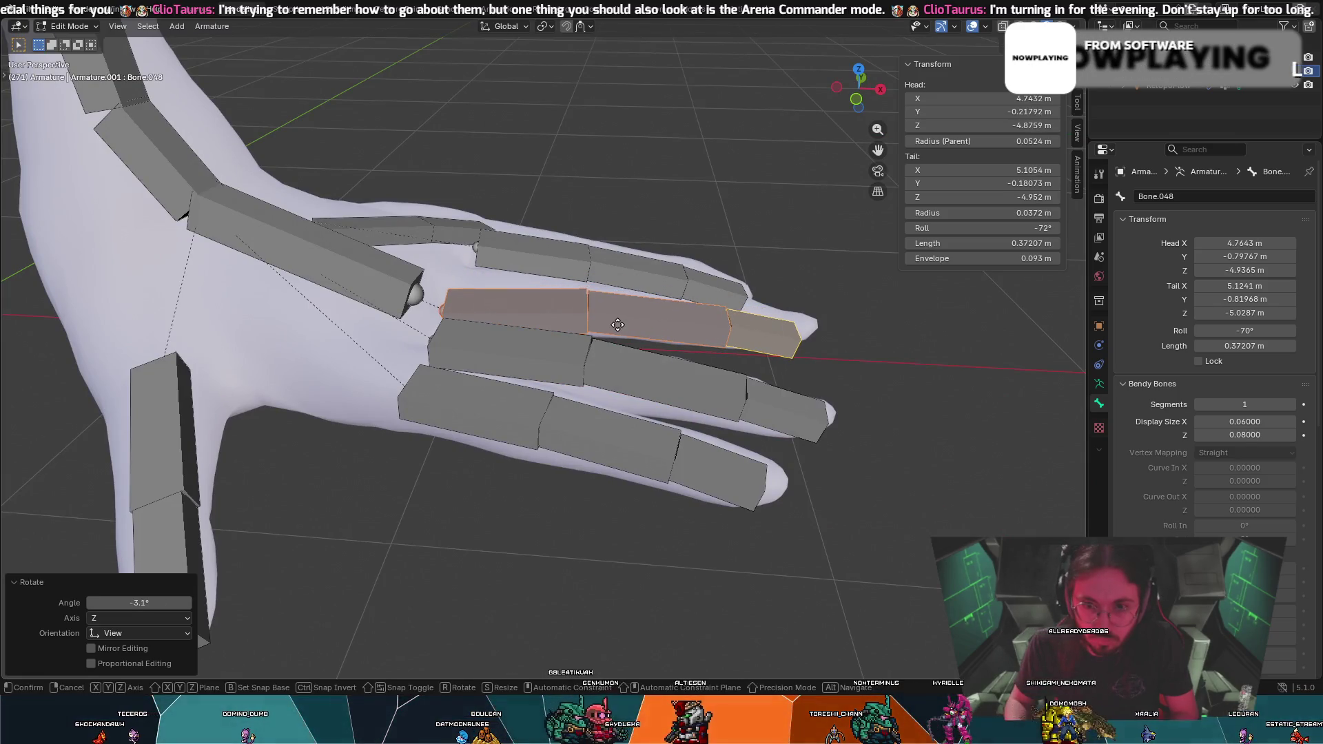
{"action": "left_click", "coordinate": [607, 317]}
{"action": "mouse_move", "coordinate": [607, 317]}
{"action": "middle_mouse_down"}
{"action": "mouse_move", "coordinate": [593, 306]}
{"action": "mouse_move", "coordinate": [528, 429]}
{"action": "mouse_move", "coordinate": [543, 252]}
{"action": "middle_mouse_up"}
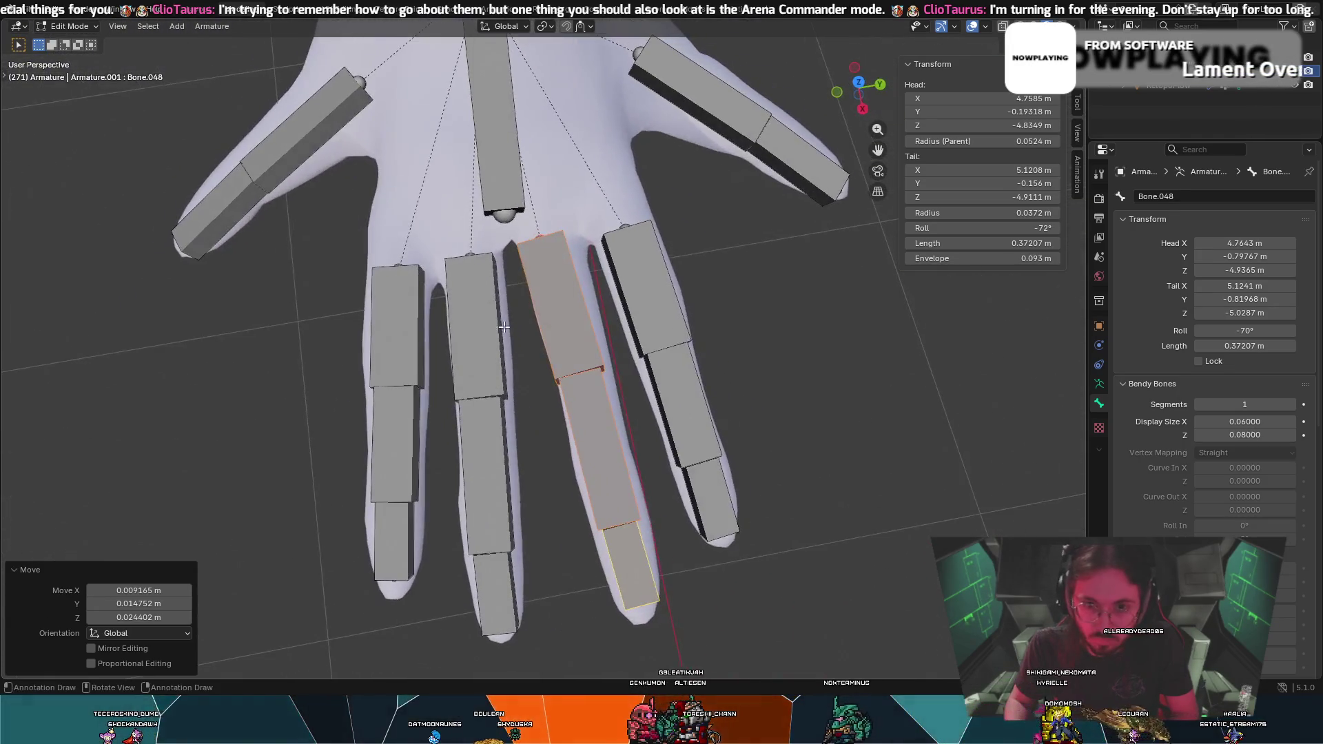
Select the middle finger's three bones and rotate them slightly into line
{"action": "left_click", "coordinate": [544, 253]}
{"action": "left_click", "coordinate": [634, 574]}
{"action": "left_click", "coordinate": [601, 458], "text": "shift"}
{"action": "left_click", "coordinate": [572, 304], "text": "shift"}
{"action": "key", "text": "r"}
{"action": "left_click", "coordinate": [577, 304]}
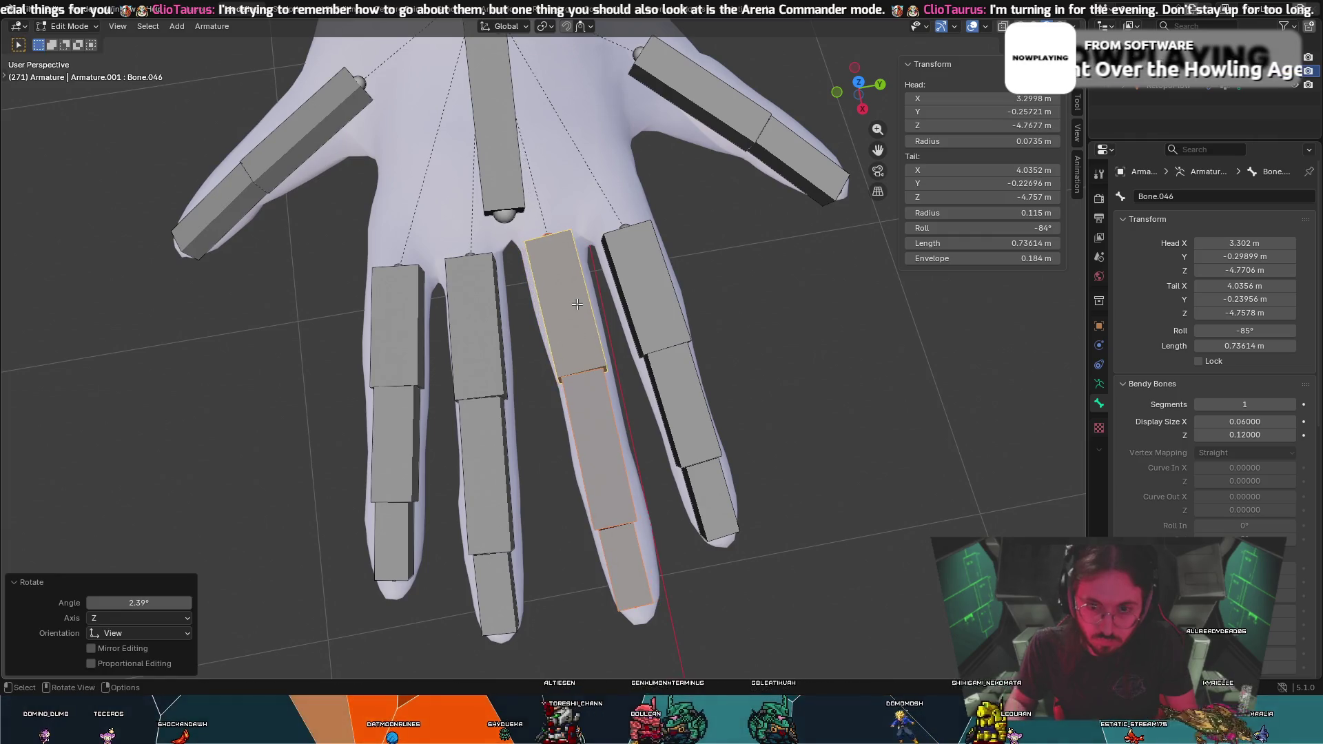
{"action": "key", "text": "r"}
{"action": "left_click", "coordinate": [575, 309]}
Move the base bone into its final position on the middle finger
{"action": "key", "text": "g"}
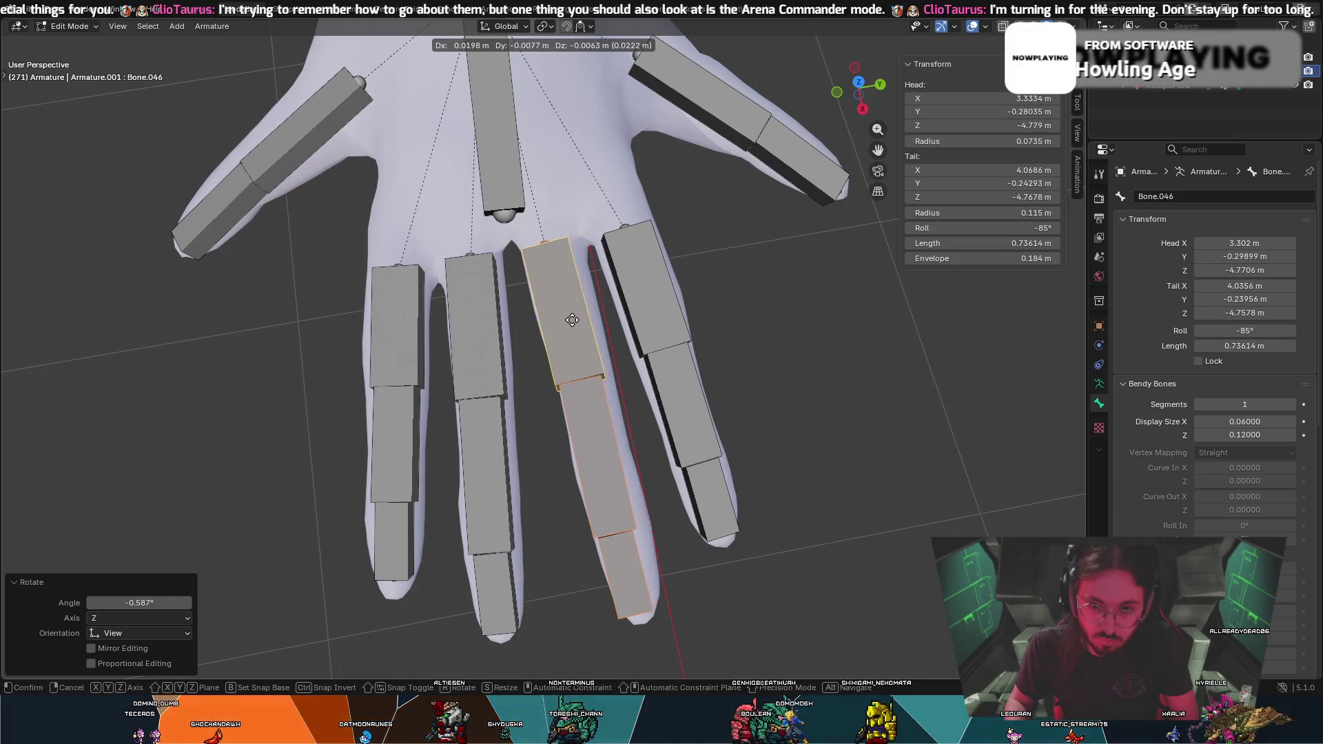
{"action": "left_click", "coordinate": [579, 321]}
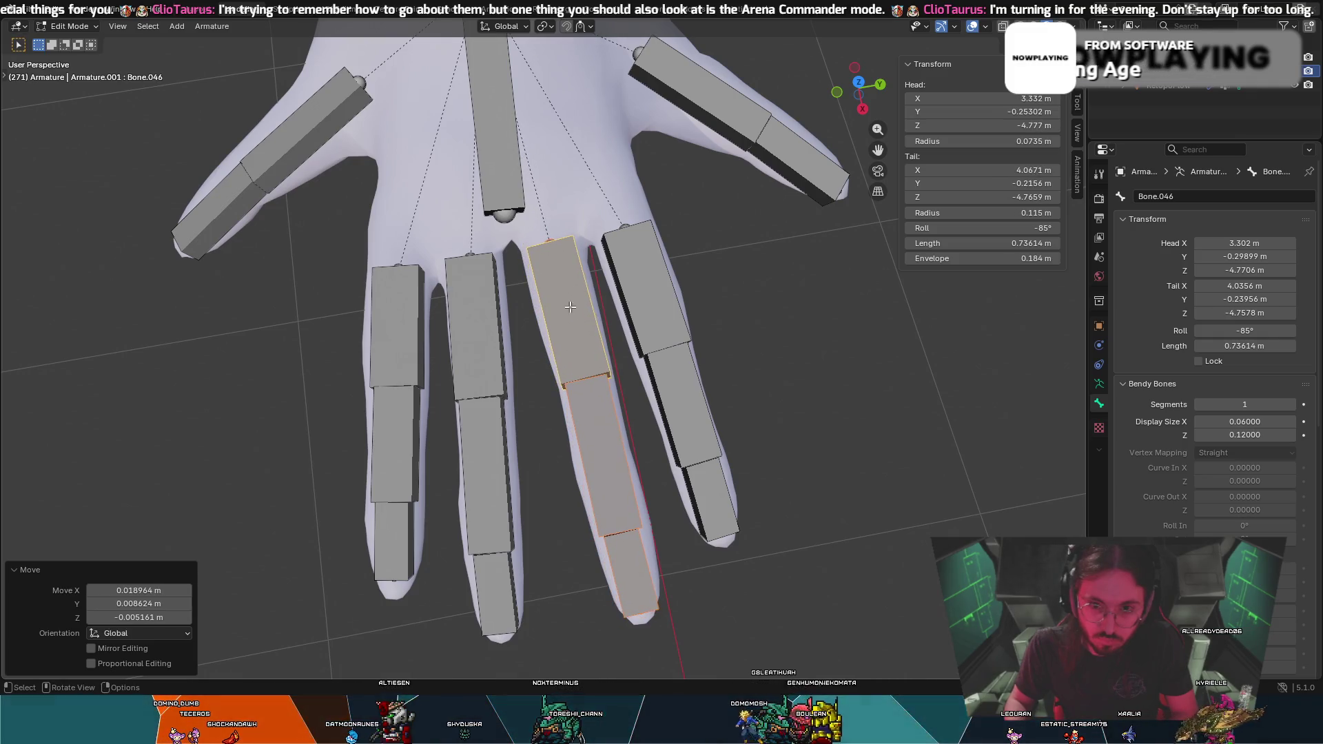
{"action": "key", "text": "r"}
{"action": "key", "text": "g"}
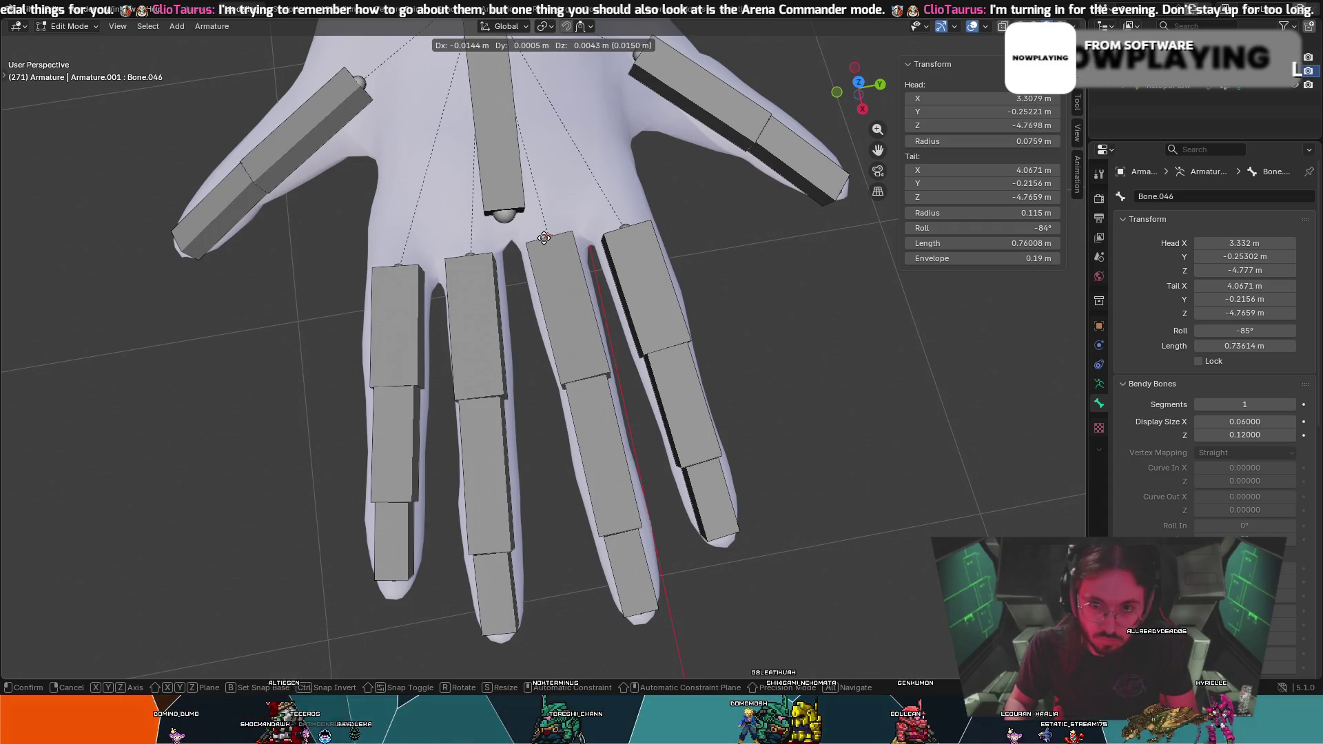
{"action": "left_click", "coordinate": [547, 238]}
Move the upper and tip bones along the finger, leaving Bone.046 at -84° and Bone.048 at -72° roll
{"action": "left_click", "coordinate": [583, 379], "text": "shift"}
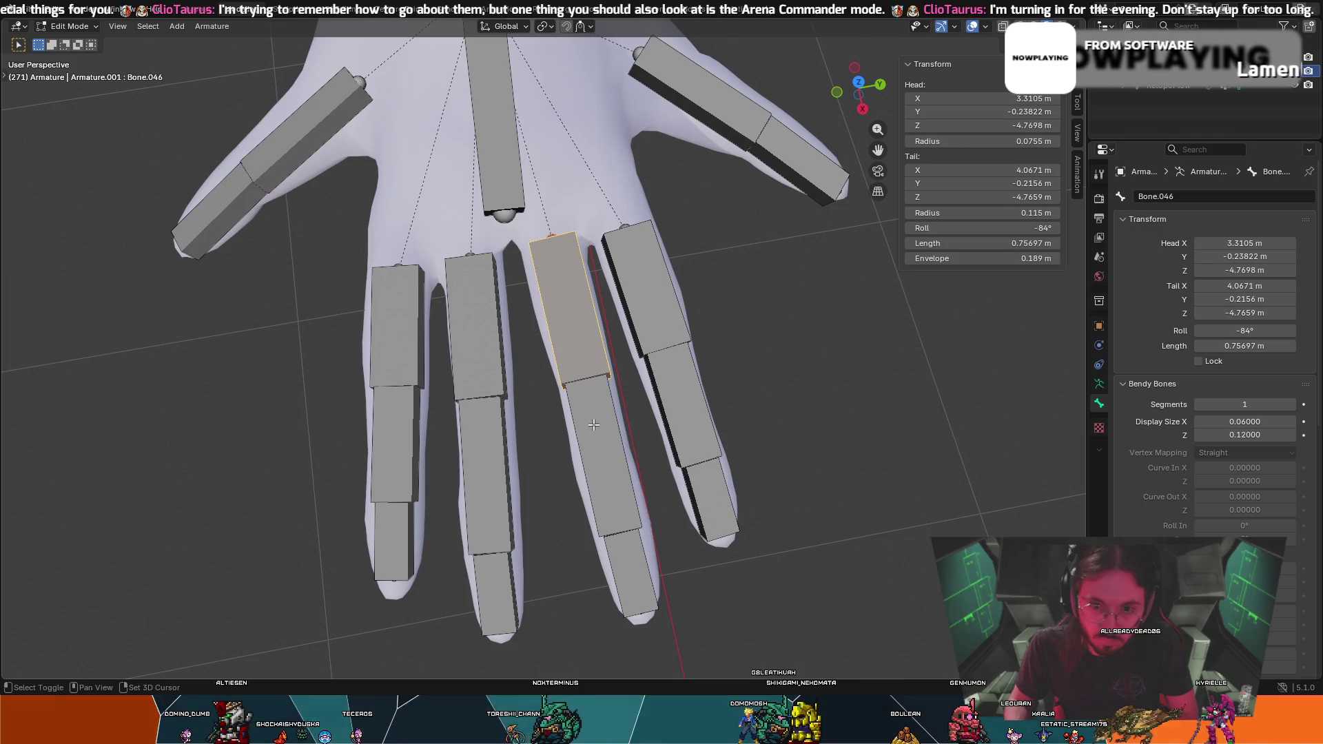
{"action": "left_click", "coordinate": [628, 563], "text": "shift"}
{"action": "key", "text": "f"}
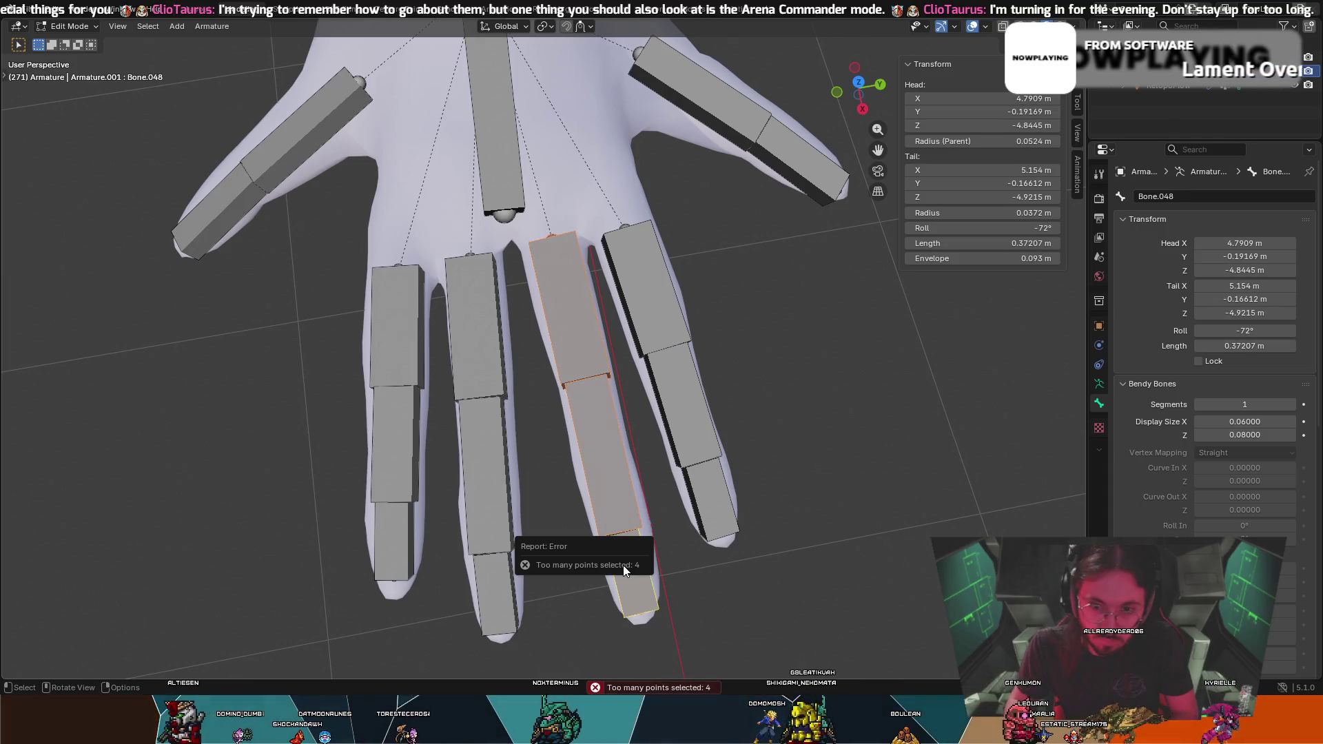
{"action": "key", "text": "g"}
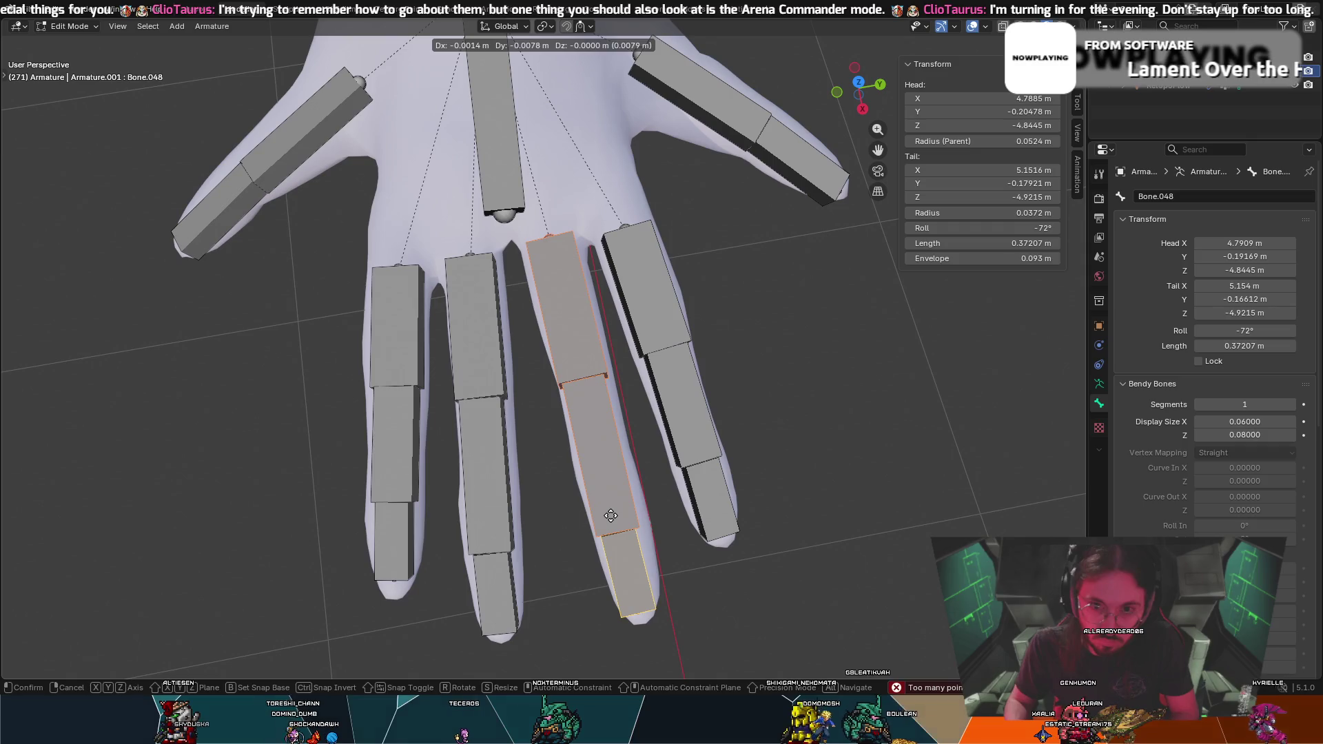
{"action": "left_click", "coordinate": [611, 515]}
{"action": "mouse_move", "coordinate": [611, 515]}
{"action": "middle_mouse_down"}
{"action": "mouse_move", "coordinate": [571, 397]}
{"action": "mouse_move", "coordinate": [583, 425]}
{"action": "middle_mouse_up"}
{"action": "key", "text": "g"}
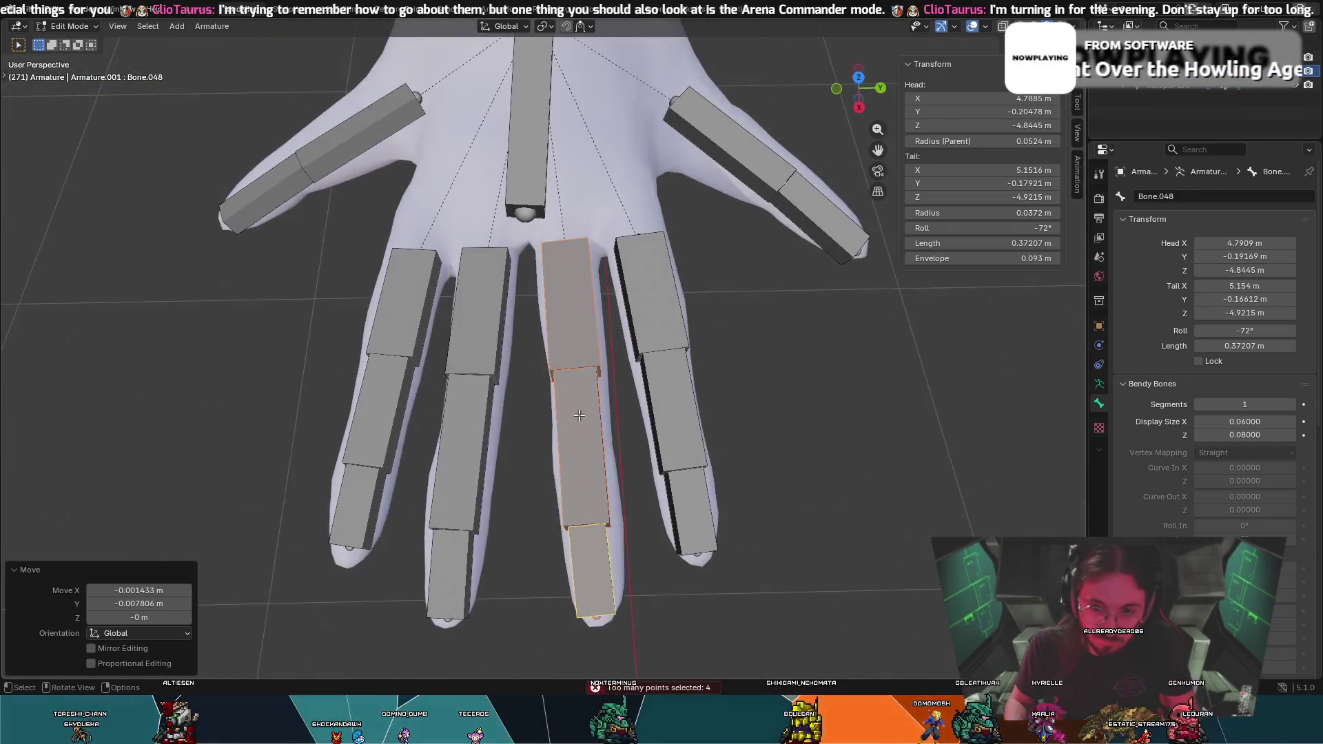
{"action": "left_click", "coordinate": [583, 425]}
{"action": "left_click", "coordinate": [582, 307]}
{"action": "mouse_move", "coordinate": [583, 307]}
{"action": "middle_mouse_down"}
{"action": "mouse_move", "coordinate": [635, 227]}
{"action": "mouse_move", "coordinate": [697, 198]}
{"action": "mouse_move", "coordinate": [623, 198]}
{"action": "mouse_move", "coordinate": [562, 288]}
{"action": "mouse_move", "coordinate": [435, 198]}
{"action": "mouse_move", "coordinate": [370, 198]}
{"action": "mouse_move", "coordinate": [322, 277]}
{"action": "mouse_move", "coordinate": [275, 257]}
{"action": "mouse_move", "coordinate": [440, 200]}
{"action": "mouse_move", "coordinate": [545, 245]}
{"action": "middle_mouse_up"}
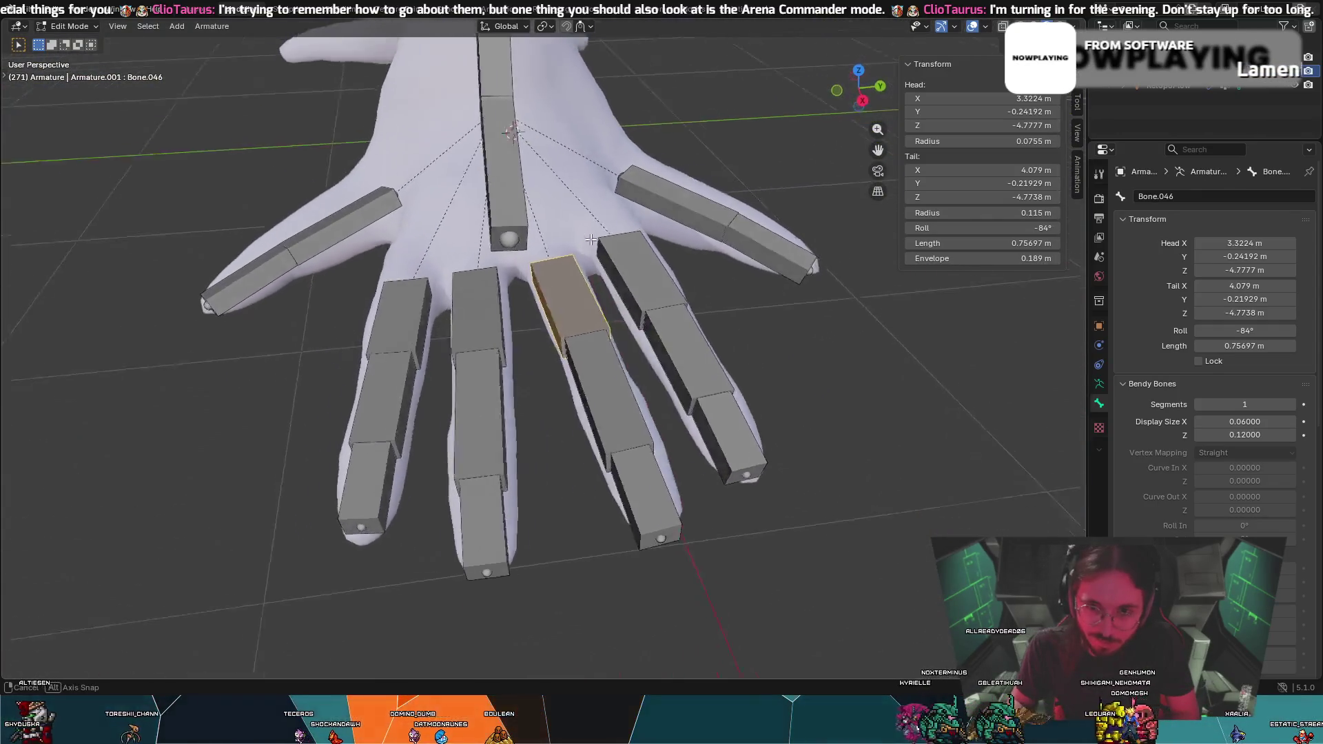
{"action": "mouse_move", "coordinate": [662, 227]}
{"action": "middle_mouse_down"}
{"action": "mouse_move", "coordinate": [754, 207]}
{"action": "mouse_move", "coordinate": [564, 243]}
{"action": "mouse_move", "coordinate": [676, 207]}
{"action": "mouse_move", "coordinate": [581, 224]}
{"action": "mouse_move", "coordinate": [679, 200]}
{"action": "mouse_move", "coordinate": [645, 203]}
{"action": "mouse_move", "coordinate": [656, 196]}
{"action": "middle_mouse_up"}
{"action": "mouse_move", "coordinate": [520, 194]}
{"action": "middle_mouse_down"}
{"action": "mouse_move", "coordinate": [396, 202]}
{"action": "mouse_move", "coordinate": [372, 230]}
{"action": "mouse_move", "coordinate": [199, 243]}
{"action": "mouse_move", "coordinate": [98, 197]}
{"action": "middle_mouse_up"}
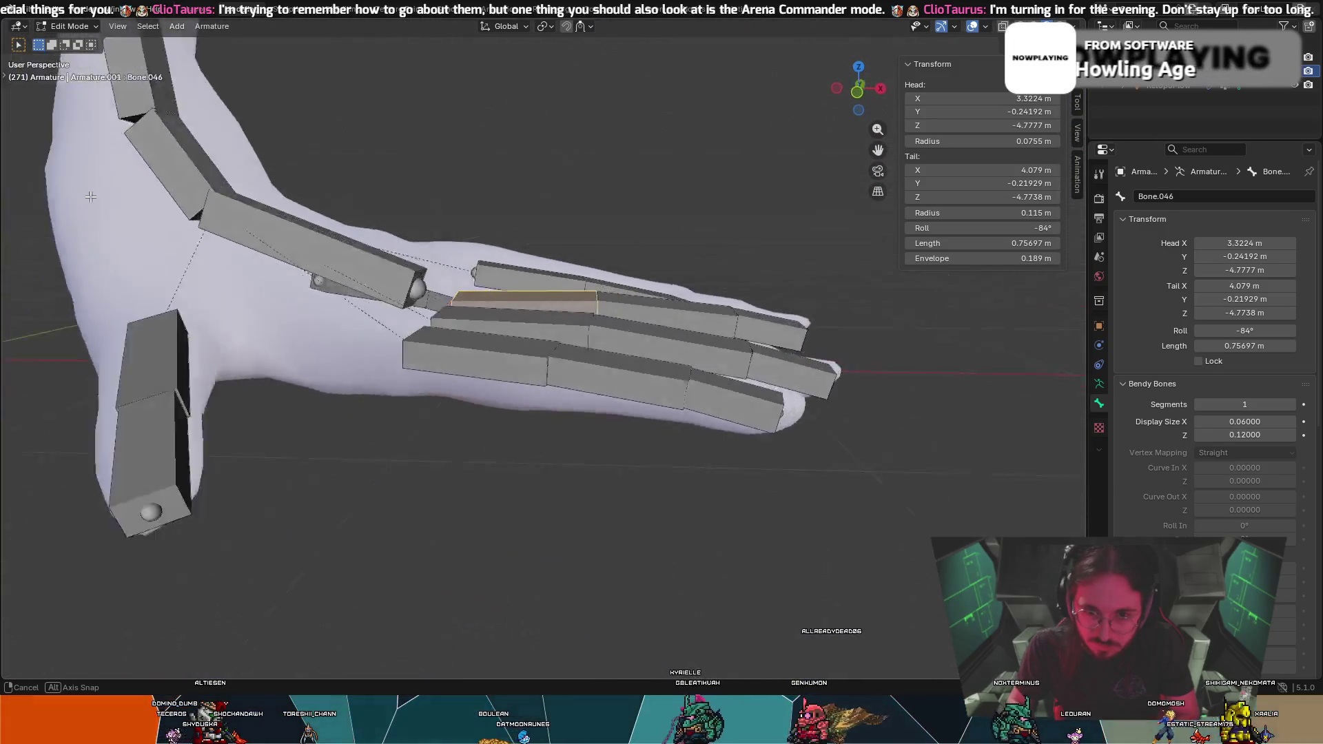
{"action": "middle_click_drag", "start_coordinate": [1049, 224], "coordinate": [112, 217]}
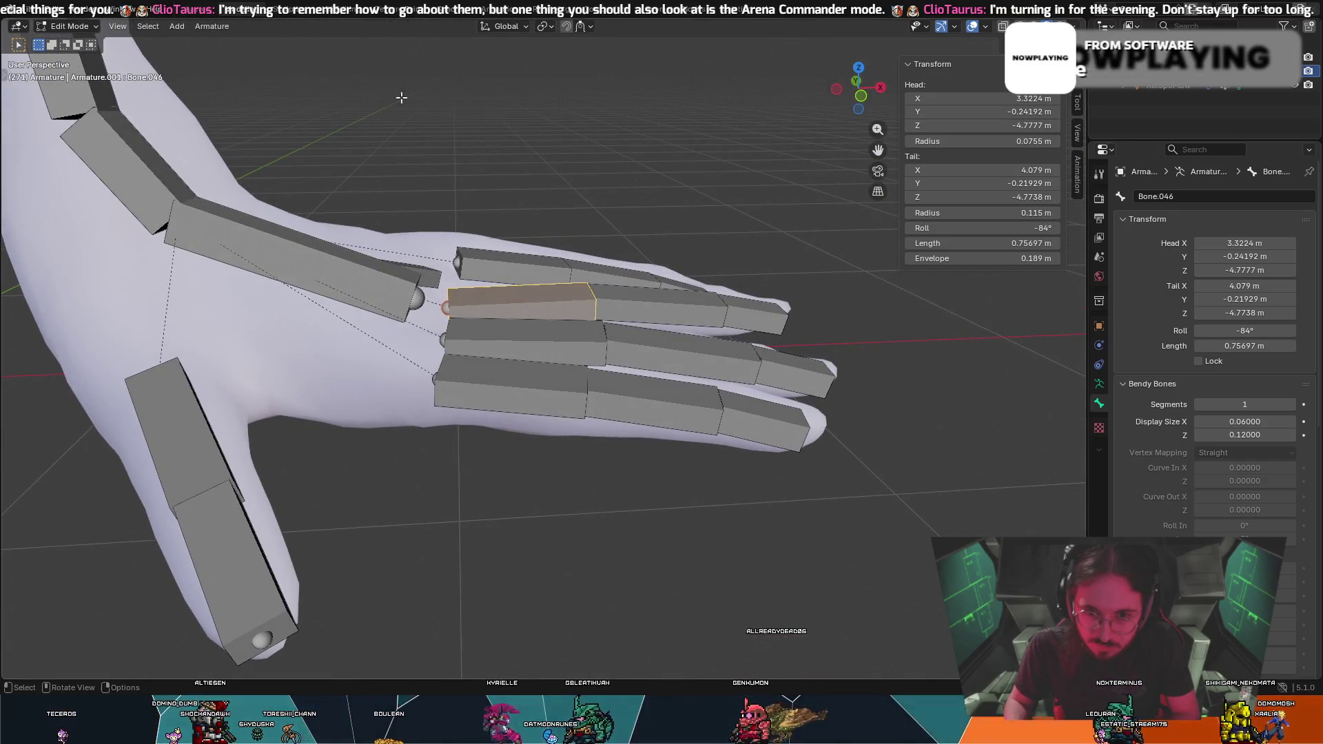